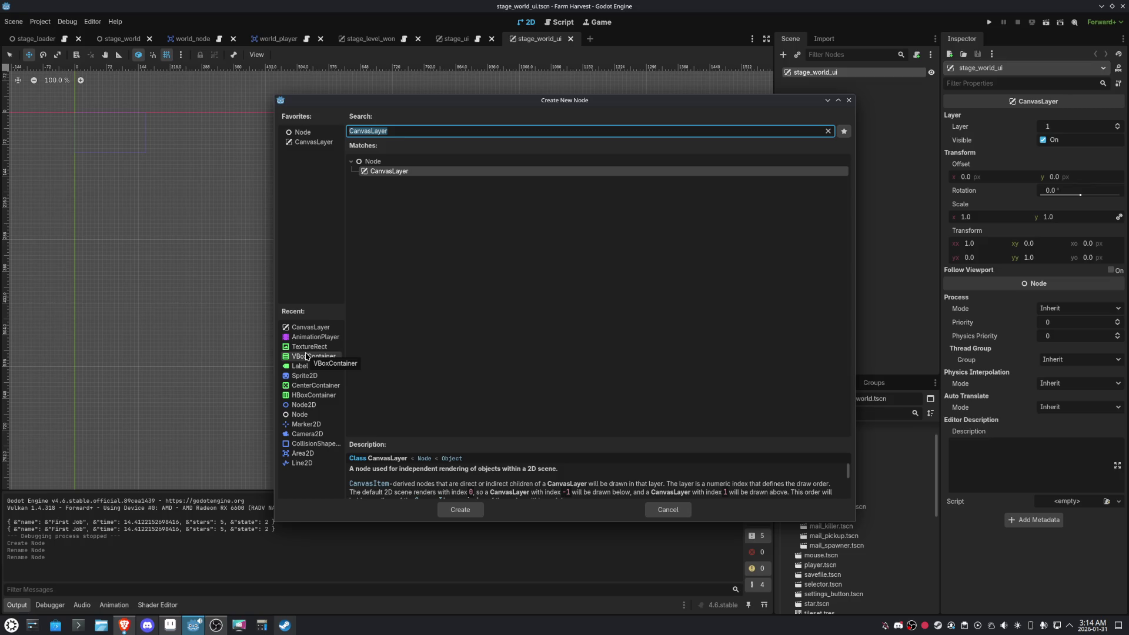
- Add an HBoxContainer under stage_world_ui with a TextureRect inside it
{"action": "double_click", "coordinate": [308, 395]}
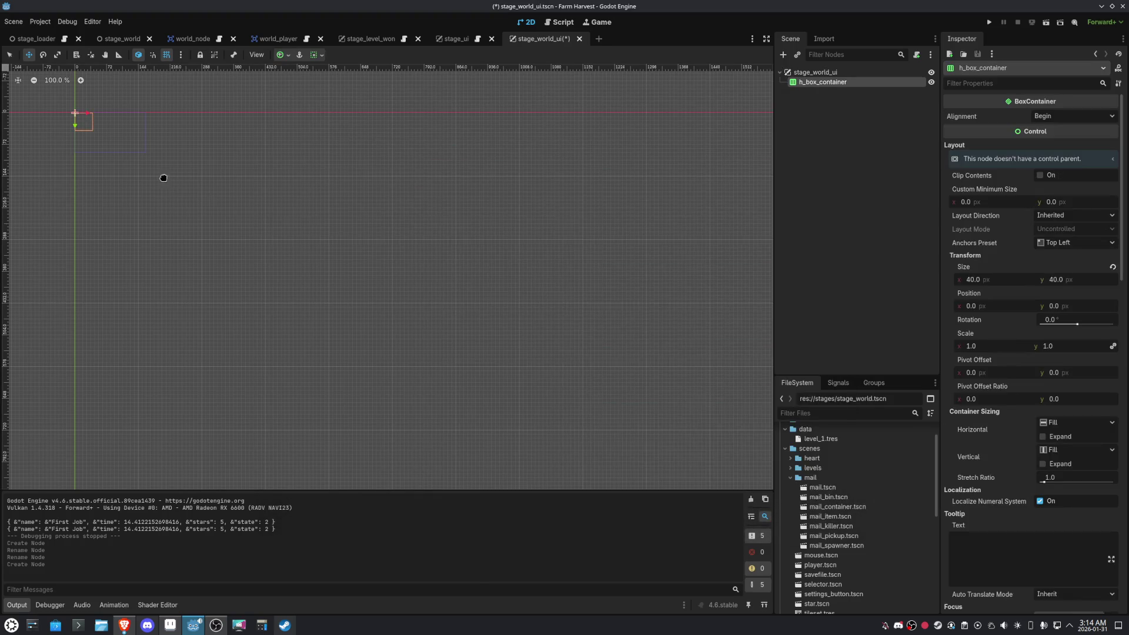
{"action": "scroll", "coordinate": [262, 227], "scroll_direction": "up", "scroll_amount": 6}
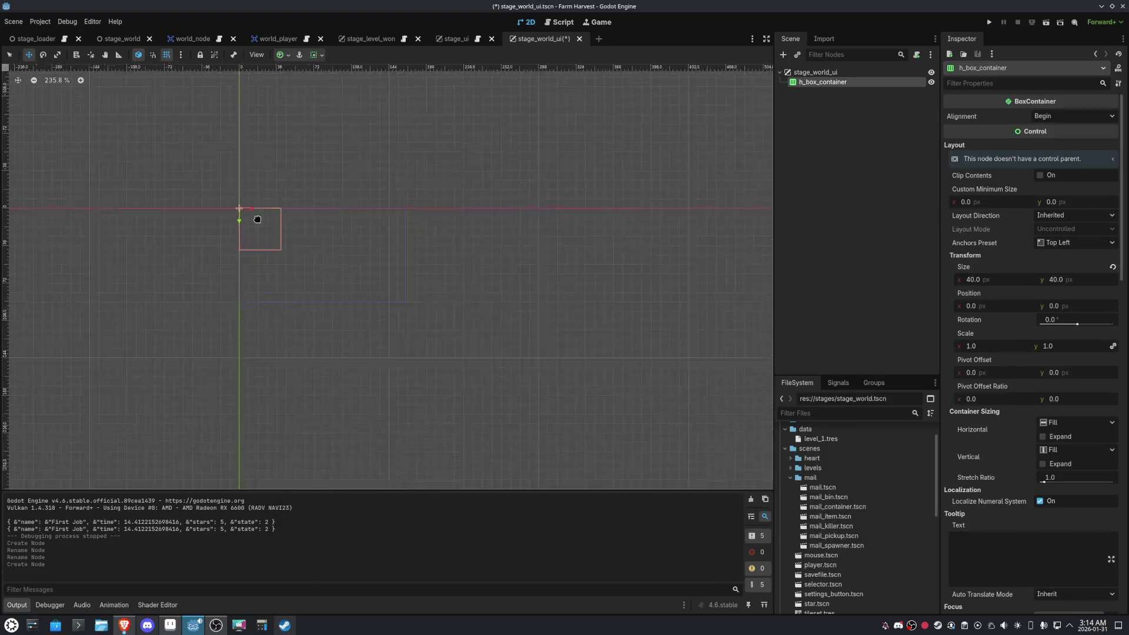
{"action": "key", "text": "ctrl+s"}
{"action": "left_click", "coordinate": [782, 54]}
{"action": "type", "text": "textre"}
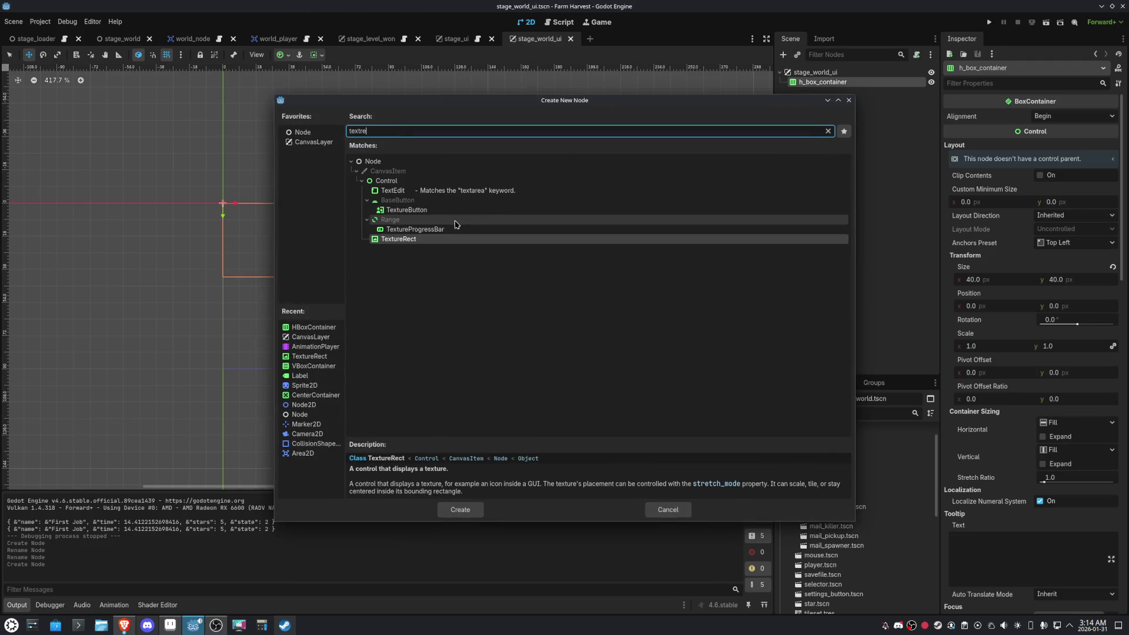
{"action": "double_click", "coordinate": [416, 242]}
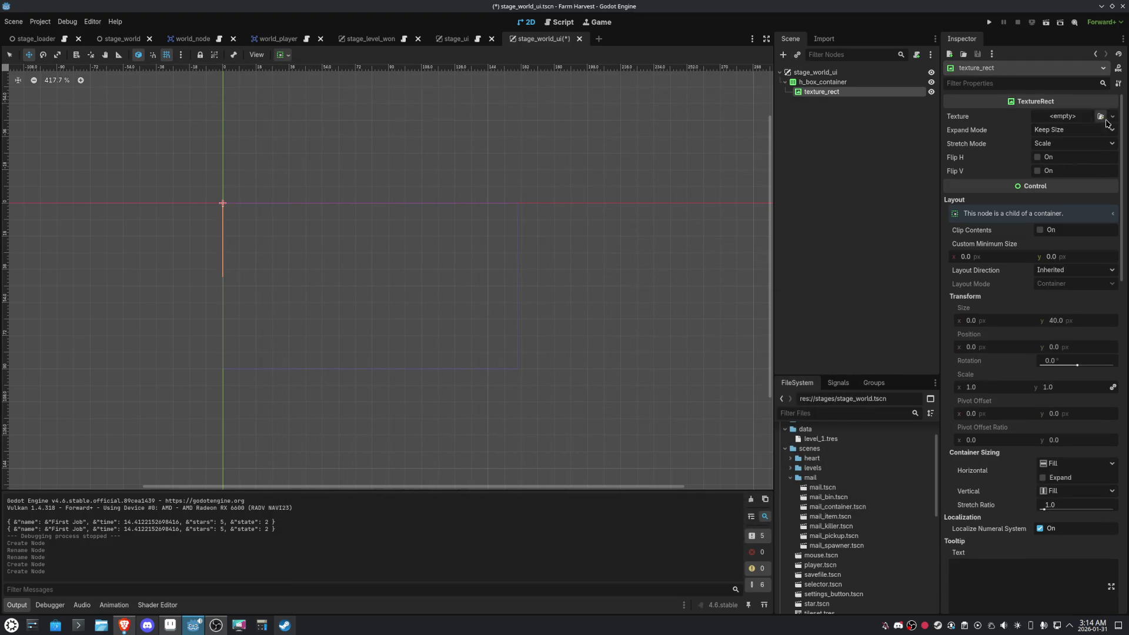
- Give the TextureRect a new AtlasTexture and bring up the atlas image picker
{"action": "left_click", "coordinate": [1112, 115]}
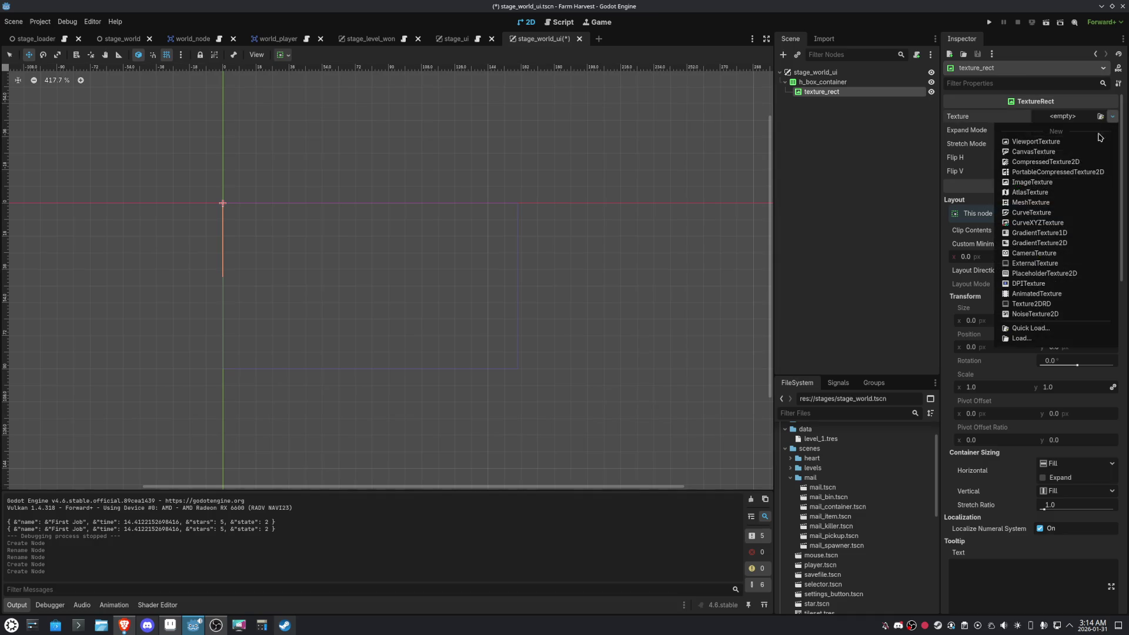
{"action": "left_click", "coordinate": [1053, 192]}
{"action": "left_click", "coordinate": [1099, 245]}
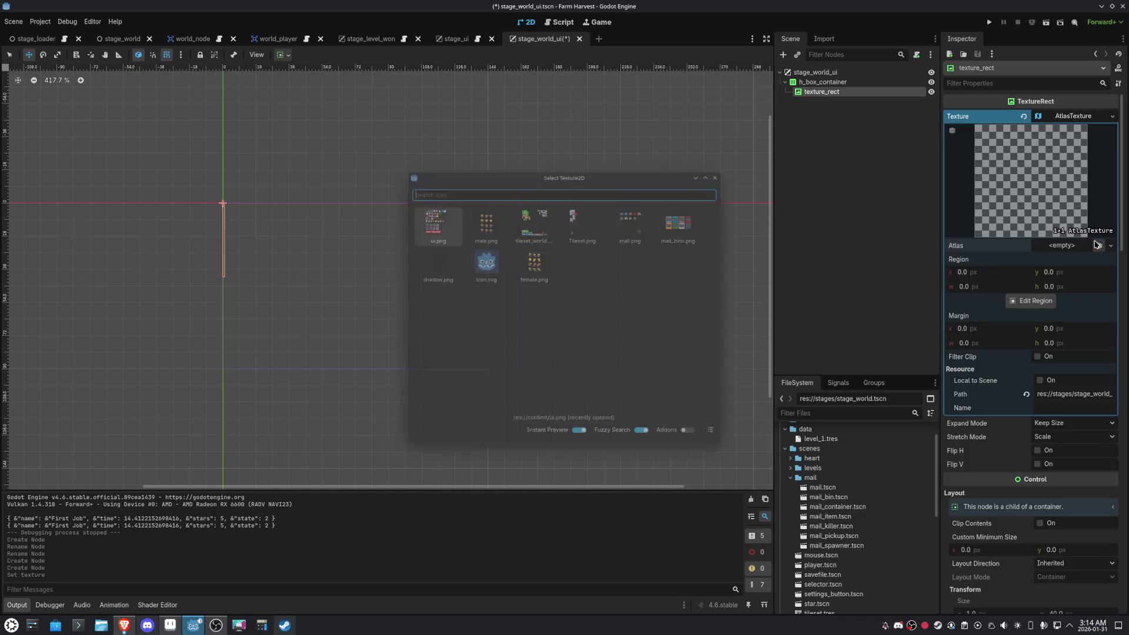
- Use ui.png as the atlas and mark the 9×9 yellow coin at 36, 18 as the region
{"action": "double_click", "coordinate": [420, 220]}
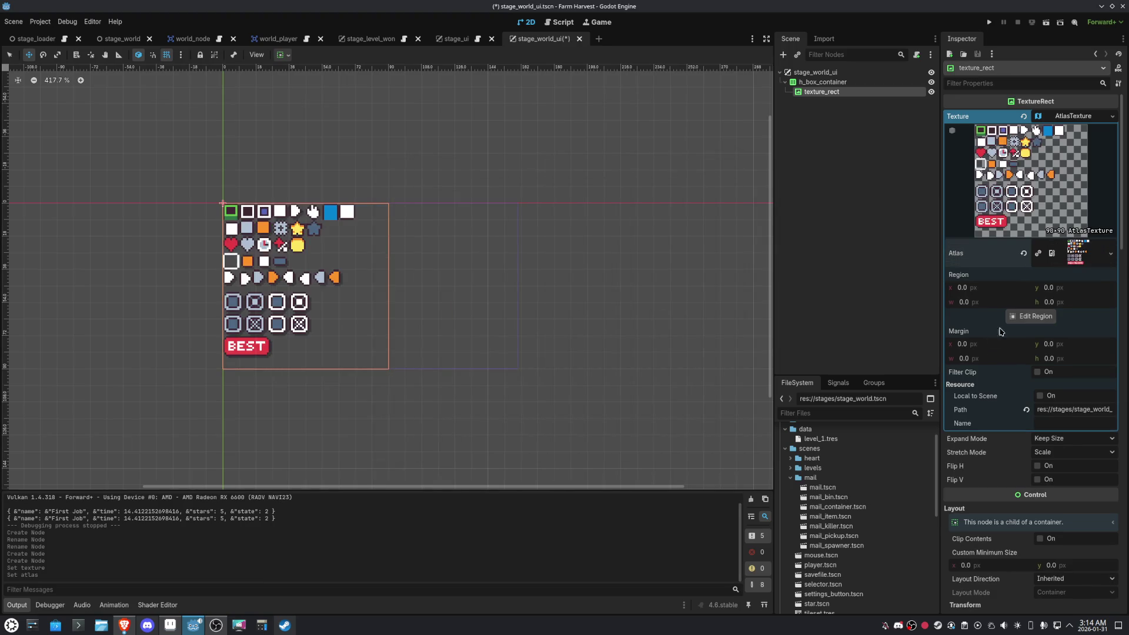
{"action": "left_click", "coordinate": [1030, 316]}
{"action": "scroll", "coordinate": [488, 302], "scroll_direction": "down", "scroll_amount": 2}
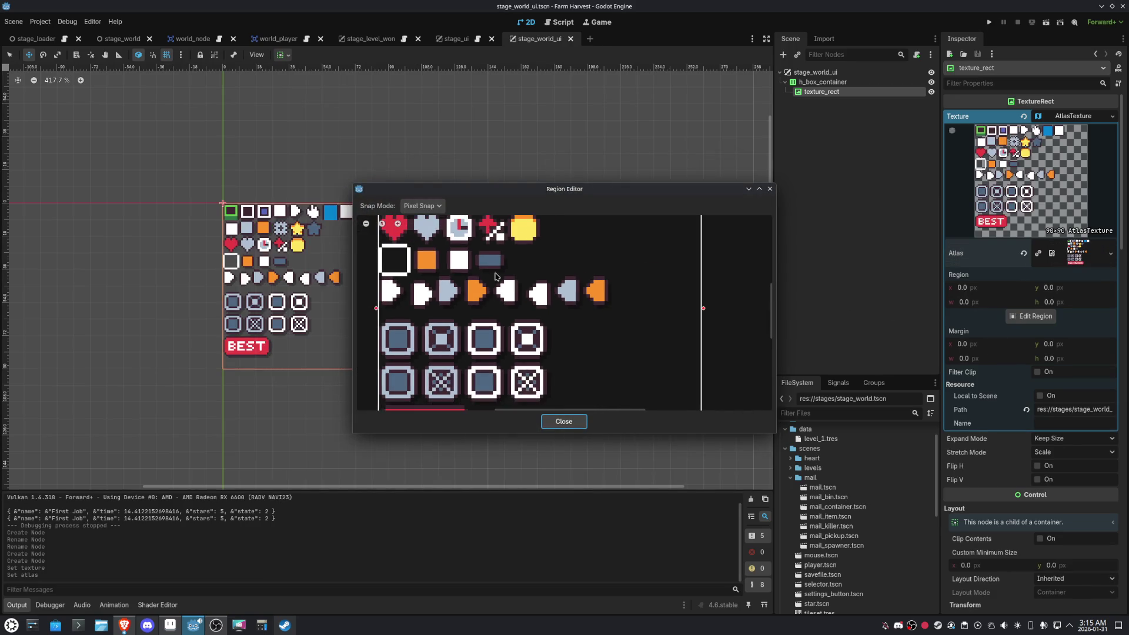
{"action": "scroll", "coordinate": [495, 277], "scroll_direction": "up", "scroll_amount": 5}
{"action": "left_click_drag", "start_coordinate": [442, 291], "coordinate": [519, 359]}
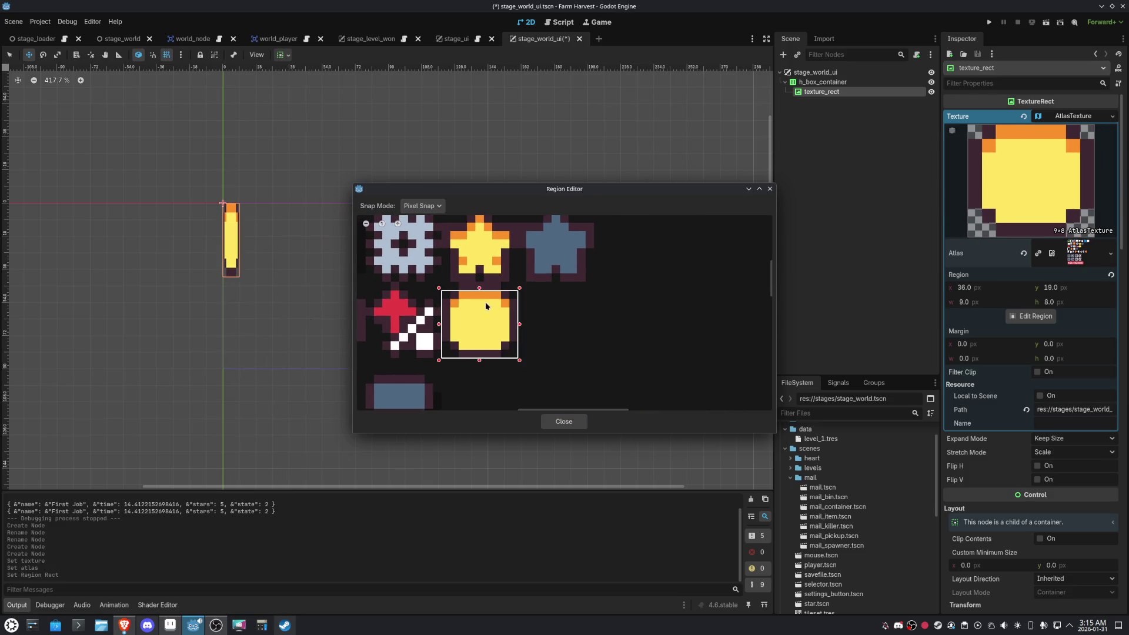
{"action": "left_click_drag", "start_coordinate": [479, 290], "coordinate": [479, 281]}
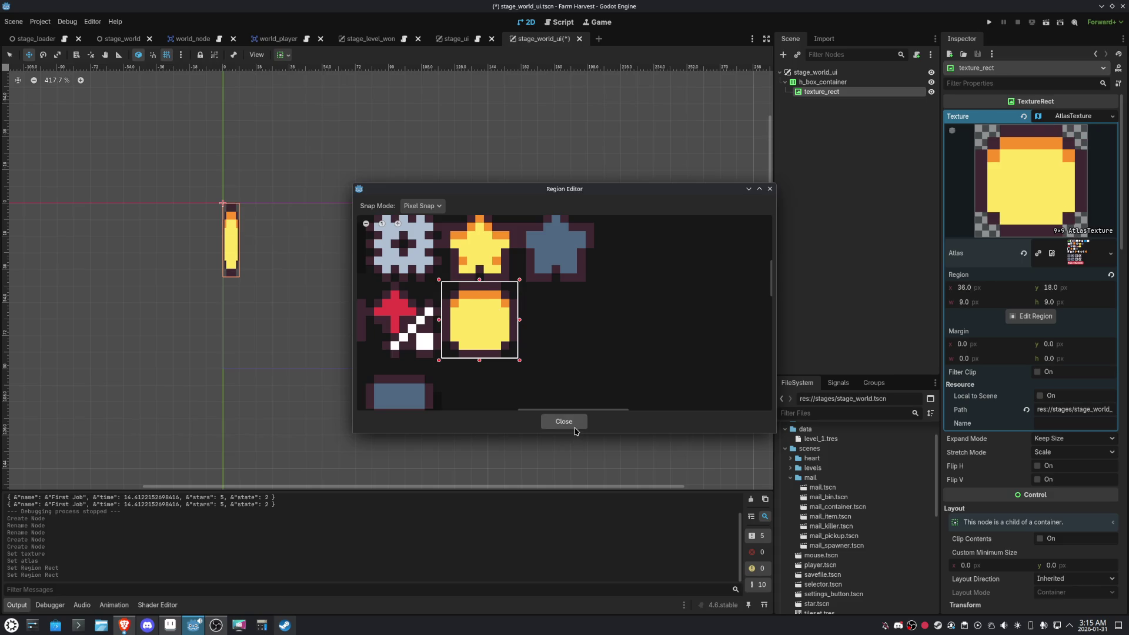
{"action": "left_click", "coordinate": [564, 421]}
- Shrink the HBoxContainer to 40×9 px, then reselect the coin TextureRect
{"action": "left_click", "coordinate": [822, 82]}
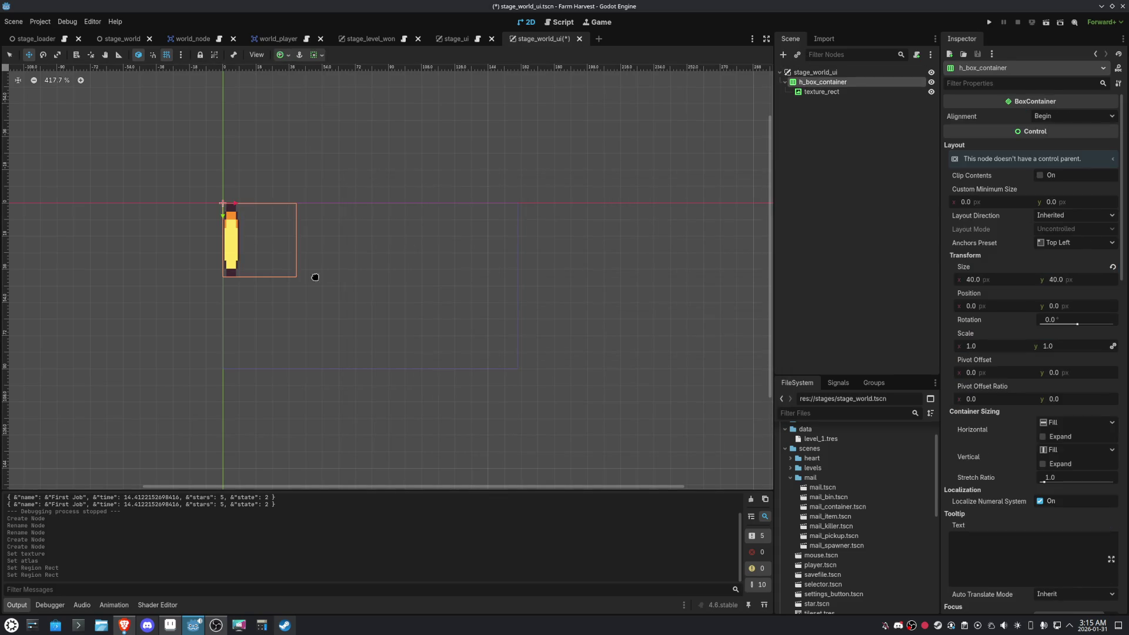
{"action": "left_click", "coordinate": [9, 55]}
{"action": "left_click_drag", "start_coordinate": [259, 279], "coordinate": [279, 197]}
{"action": "left_click", "coordinate": [831, 93]}
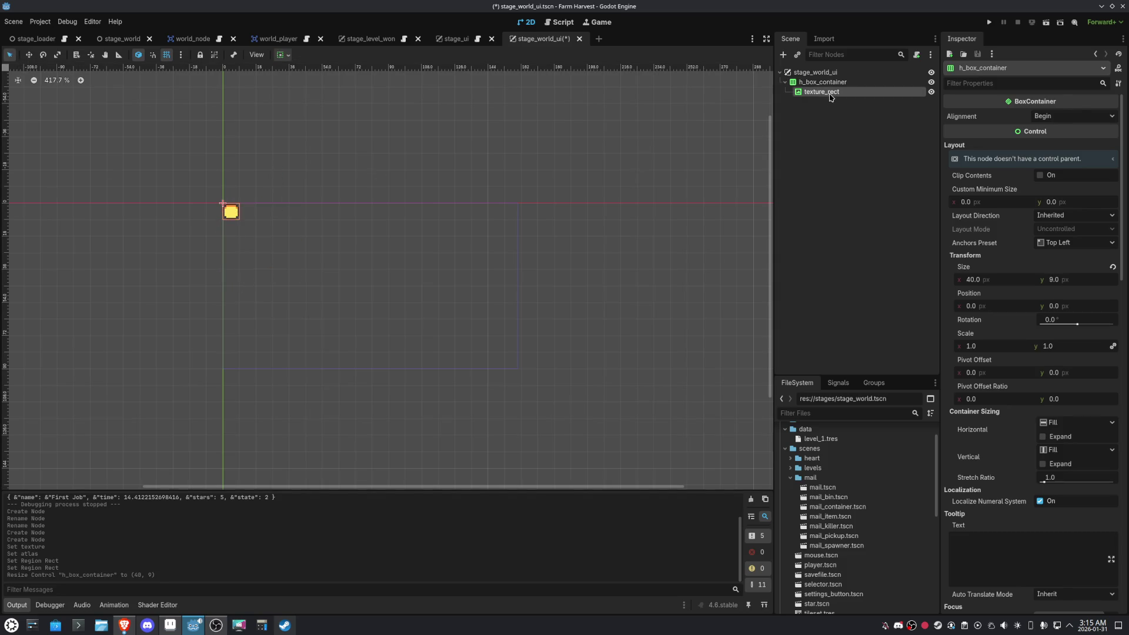
{"action": "left_click", "coordinate": [1086, 127]}
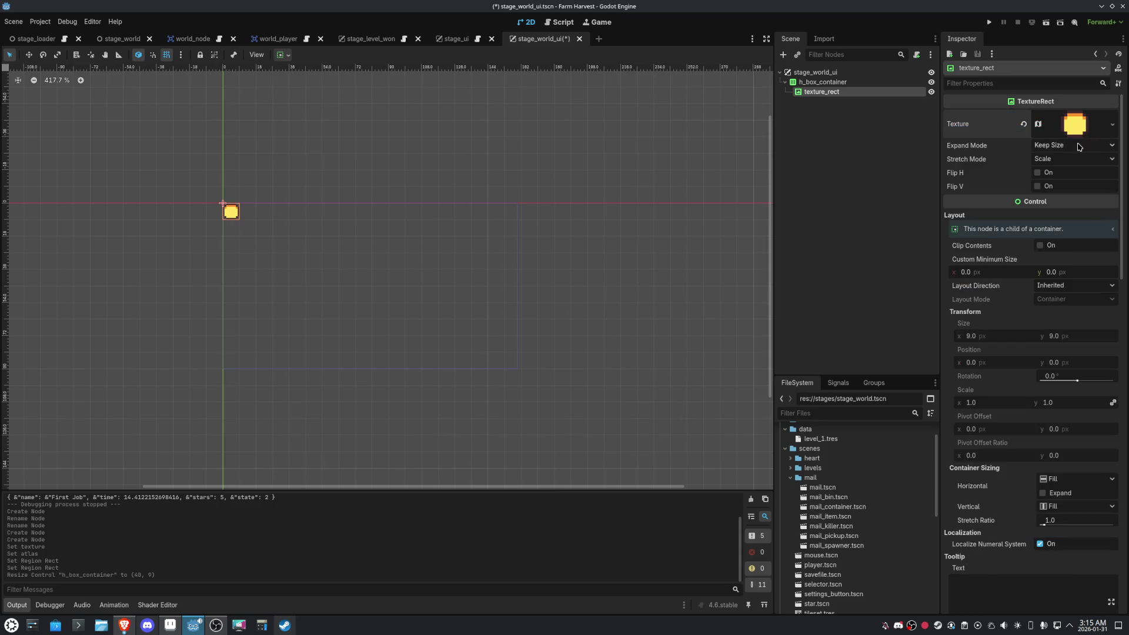
- Set the TextureRect's expand mode to Fit Width Proportional and stretch mode to Keep Centered
{"action": "left_click", "coordinate": [1080, 147]}
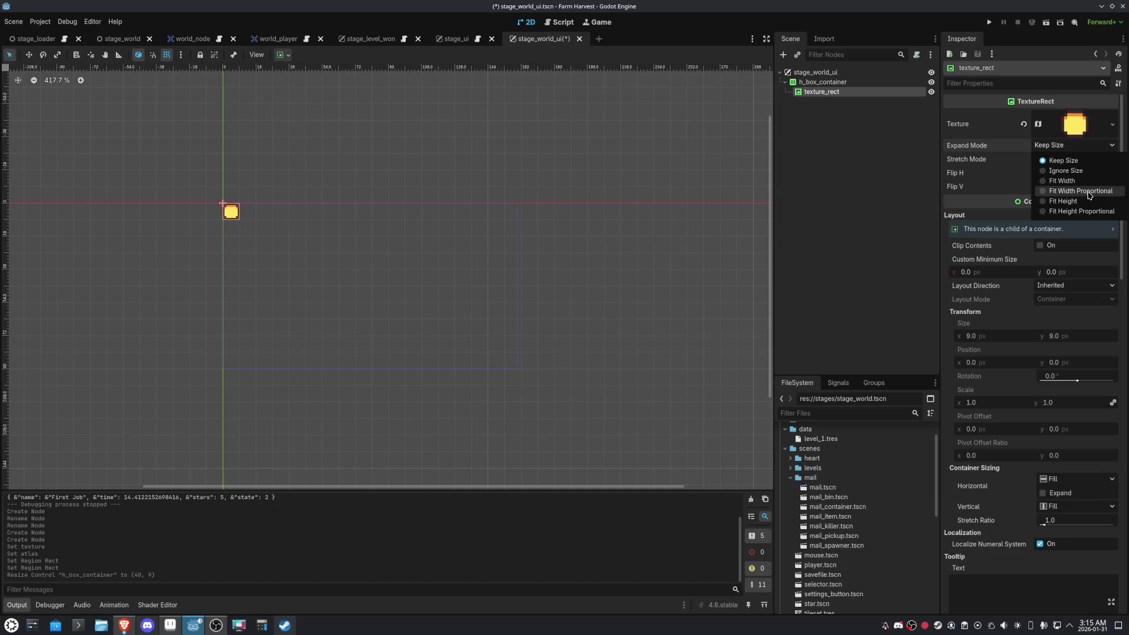
{"action": "left_click", "coordinate": [1088, 194]}
{"action": "left_click", "coordinate": [1077, 159]}
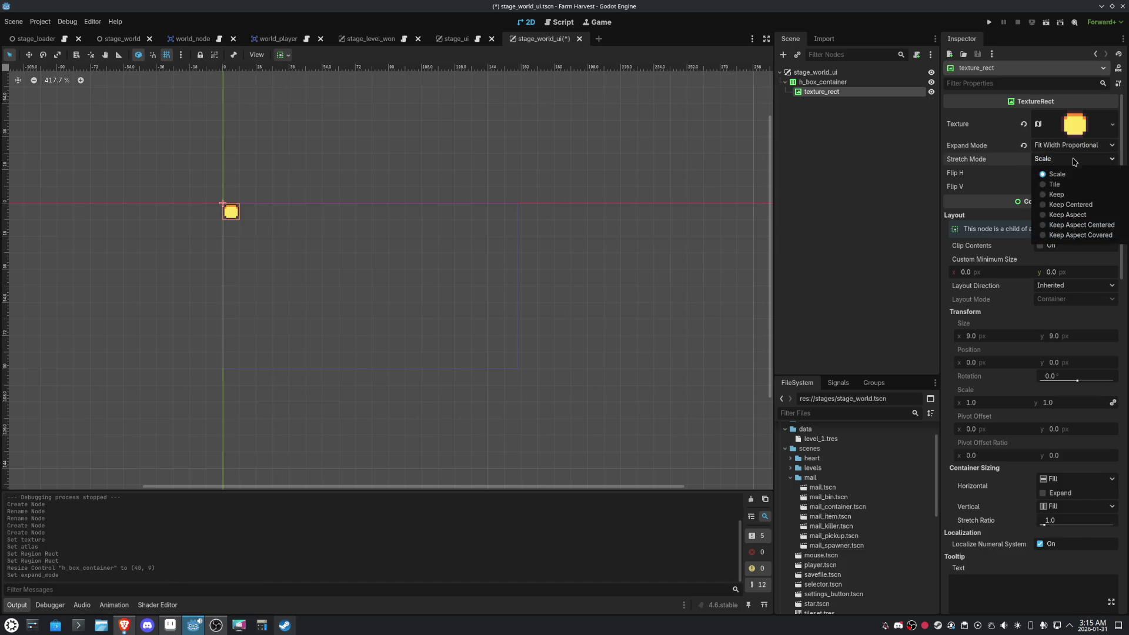
{"action": "left_click", "coordinate": [1059, 207]}
- Resize the HBoxContainer to 99×12 px, with grid snapping turned off
{"action": "scroll", "coordinate": [63, 90], "scroll_direction": "up", "scroll_amount": 1}
{"action": "scroll", "coordinate": [73, 110], "scroll_direction": "up", "scroll_amount": 2}
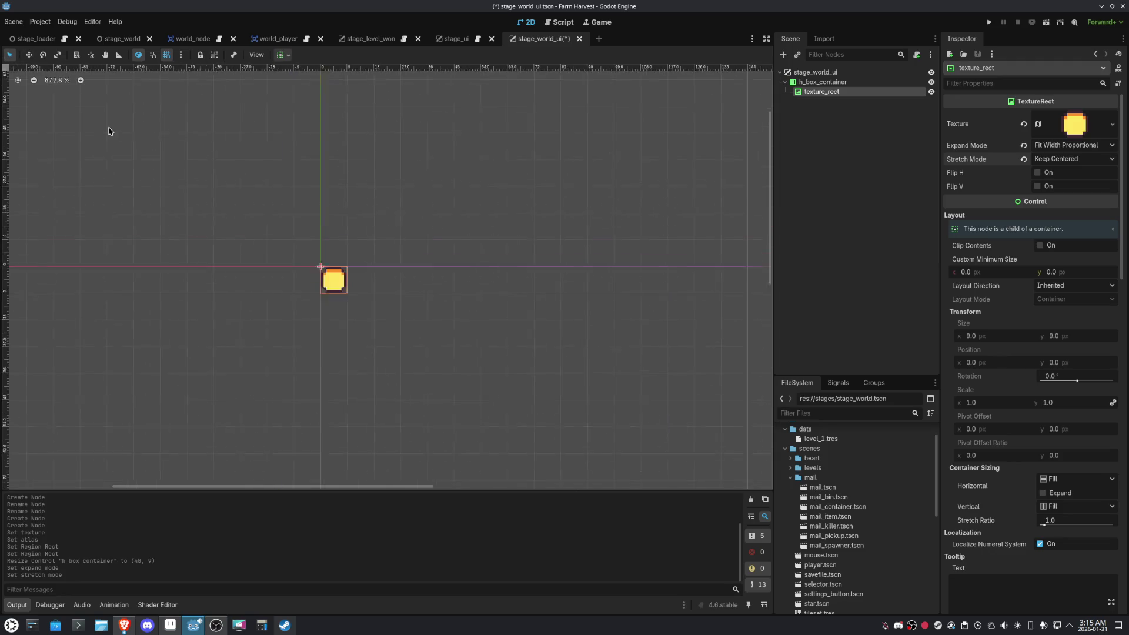
{"action": "left_click", "coordinate": [827, 82]}
{"action": "left_click_drag", "start_coordinate": [407, 326], "coordinate": [407, 333]}
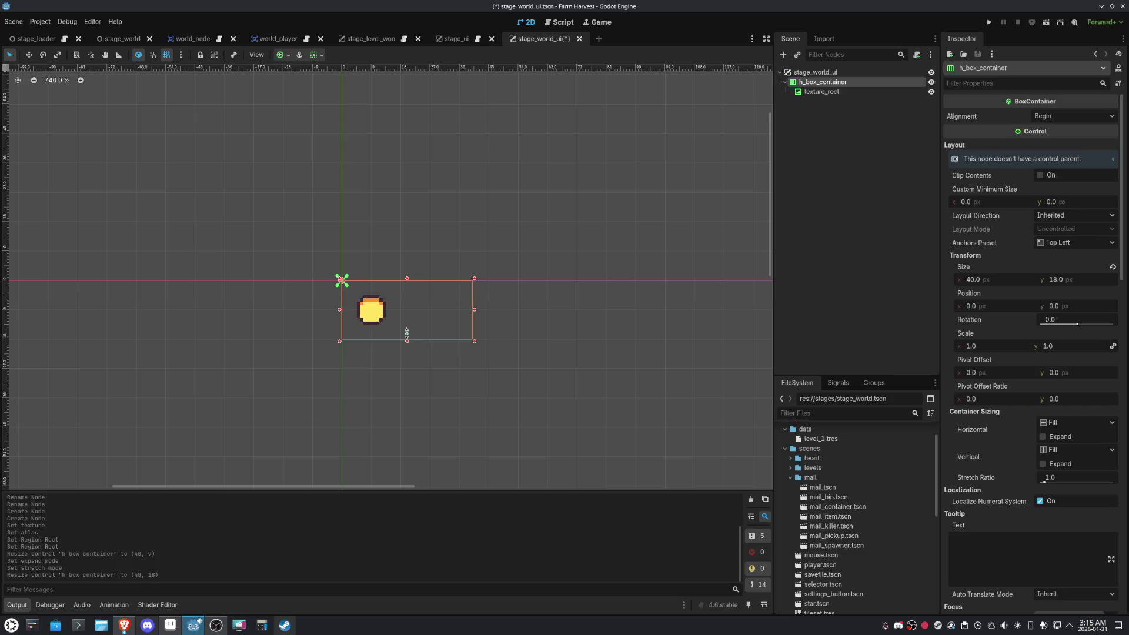
{"action": "left_click_drag", "start_coordinate": [477, 307], "coordinate": [666, 308]}
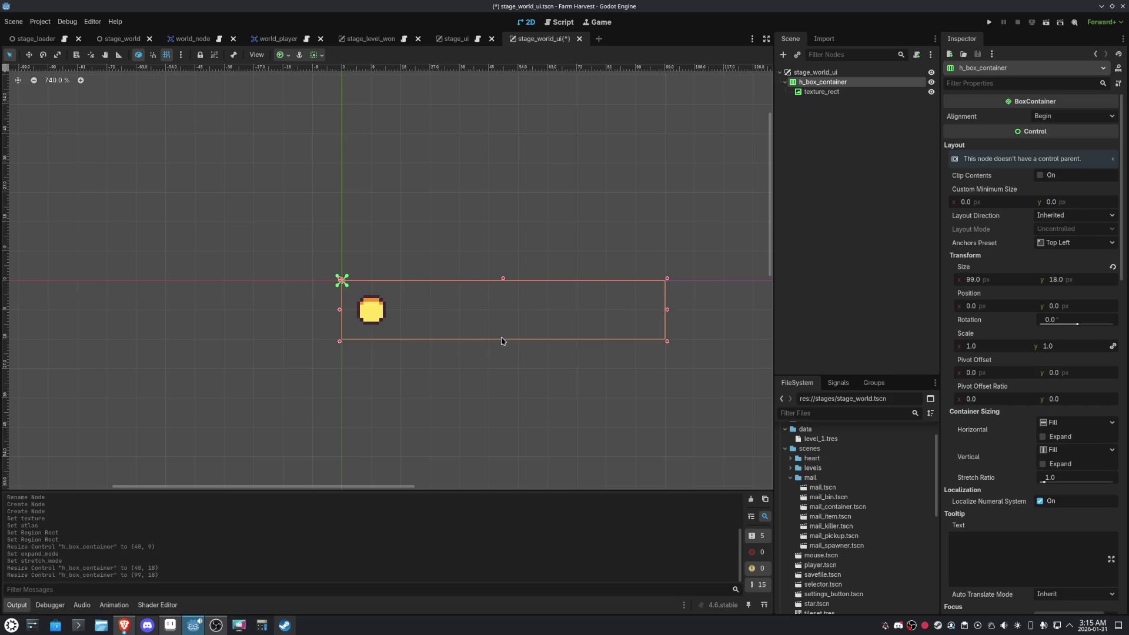
{"action": "mouse_move", "coordinate": [503, 331]}
{"action": "left_mouse_down"}
{"action": "mouse_move", "coordinate": [506, 315]}
{"action": "mouse_move", "coordinate": [509, 405]}
{"action": "mouse_move", "coordinate": [495, 305]}
{"action": "mouse_move", "coordinate": [503, 323]}
{"action": "left_mouse_up"}
{"action": "left_click", "coordinate": [166, 54]}
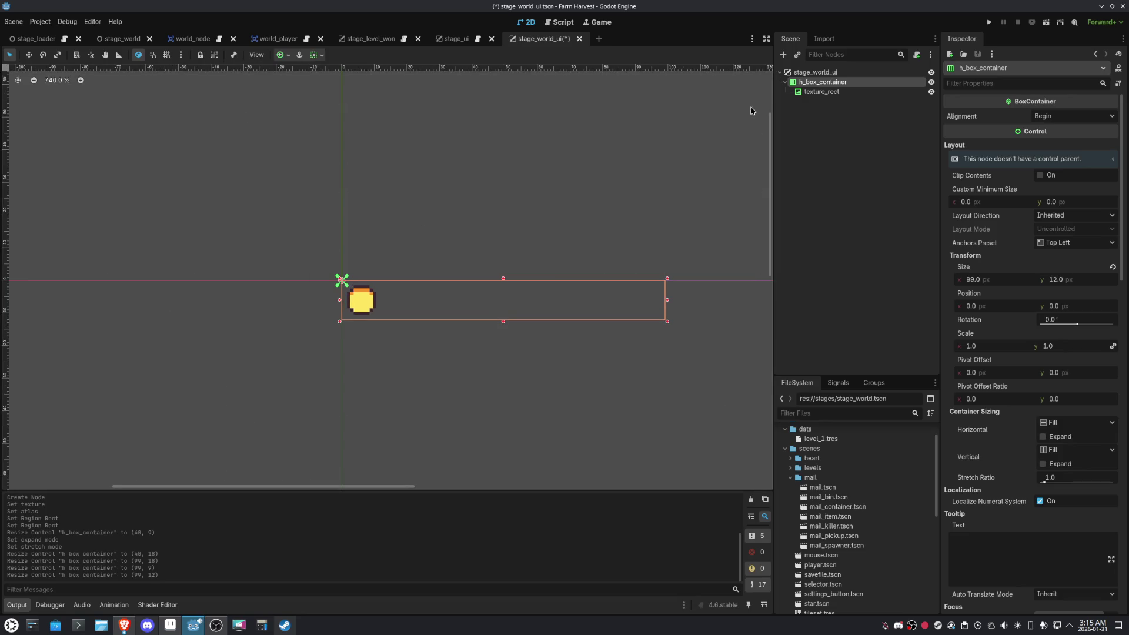
{"action": "left_click", "coordinate": [807, 93]}
- Rename the coin node to 'texture', give it a duplicate child named 'shadow', and save
{"action": "left_click", "coordinate": [825, 93]}
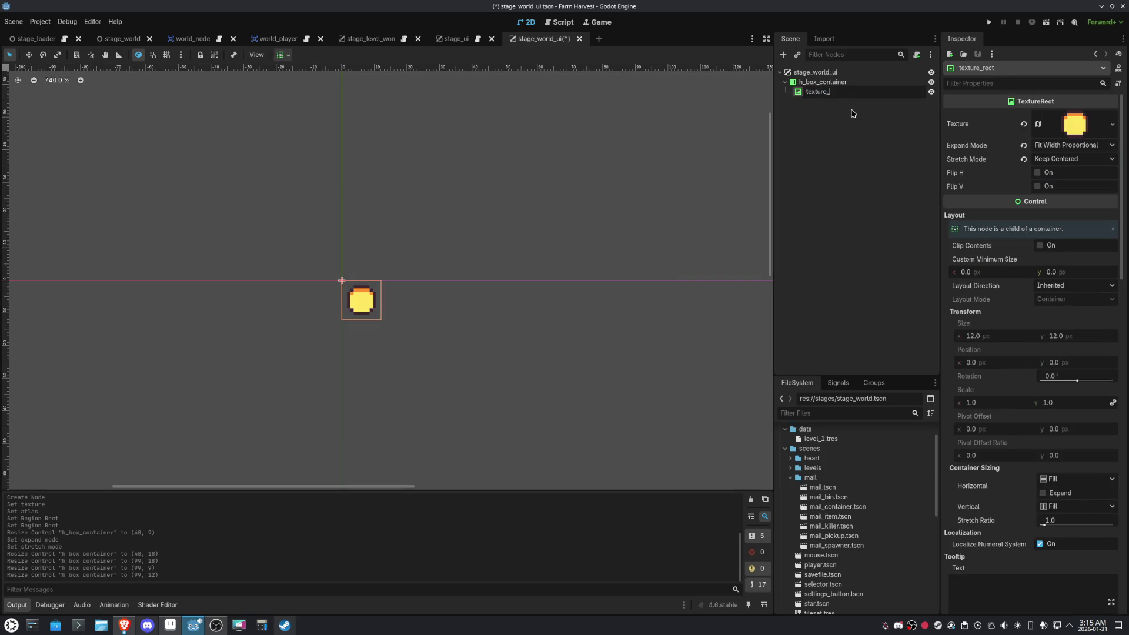
{"action": "key", "text": "BackSpace"}
{"action": "key", "text": "Return"}
{"action": "key", "text": "ctrl+d"}
{"action": "left_click_drag", "start_coordinate": [819, 100], "coordinate": [826, 93]}
{"action": "left_click", "coordinate": [839, 106]}
{"action": "type", "text": "shadow"}
{"action": "key", "text": "Return"}
{"action": "key", "text": "ctrl+s"}
- Make shadow fill its parent offset 1,1, drawn behind it in translucent black #00000040
{"action": "left_click", "coordinate": [281, 54]}
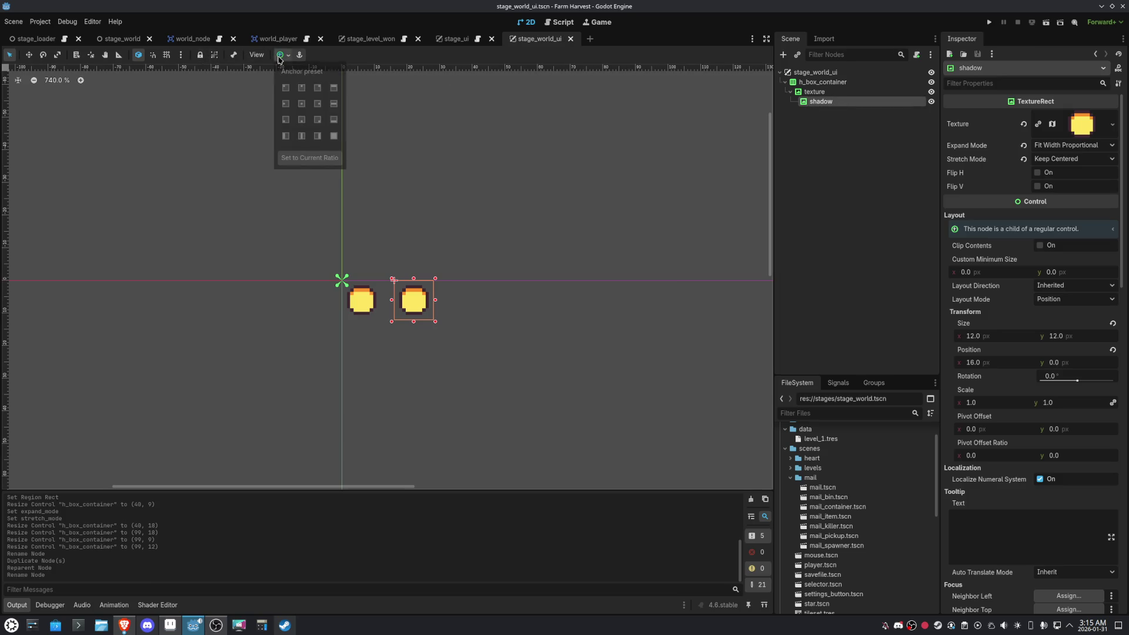
{"action": "left_click", "coordinate": [334, 135]}
{"action": "key", "text": "Down"}
{"action": "key", "text": "Right"}
{"action": "scroll", "coordinate": [1029, 466], "scroll_direction": "down", "scroll_amount": 10}
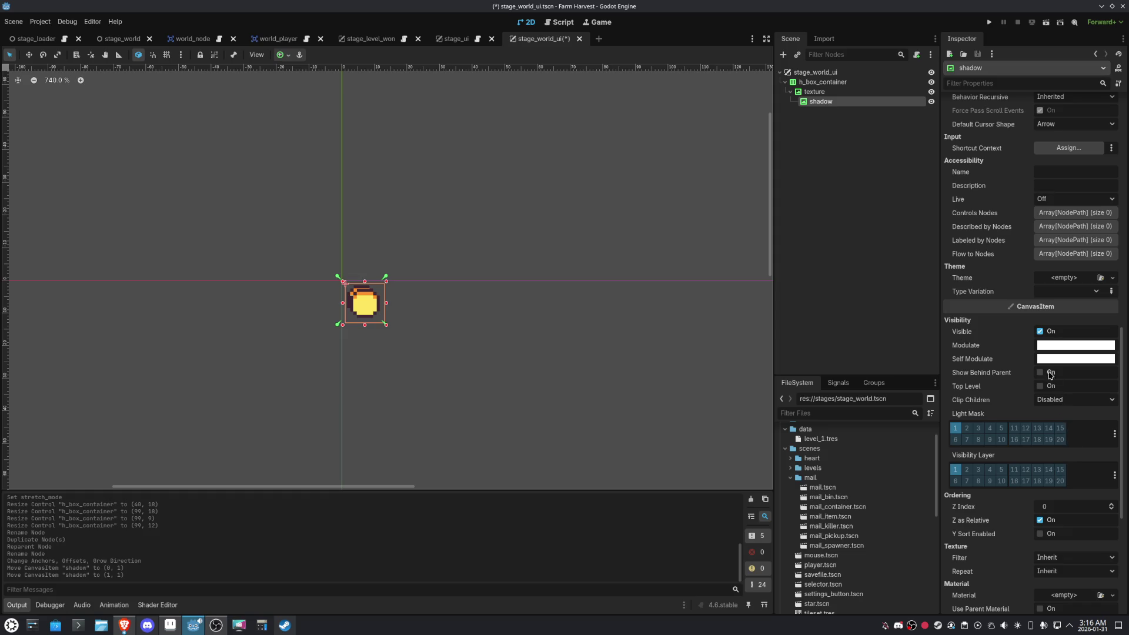
{"action": "left_click", "coordinate": [1040, 372]}
{"action": "left_click", "coordinate": [1049, 360]}
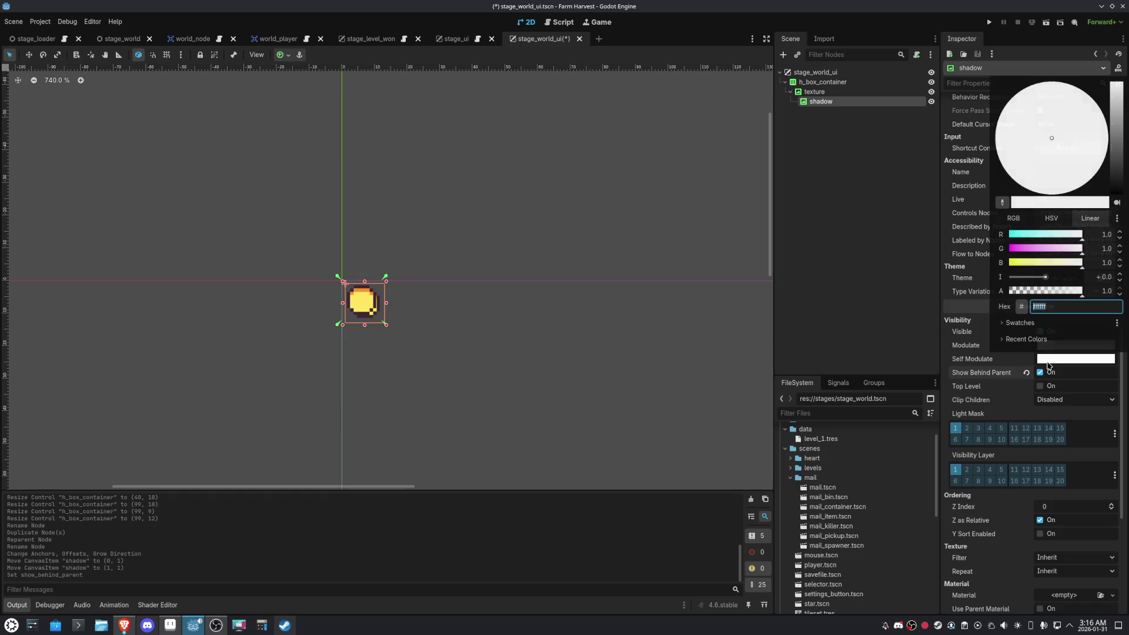
{"action": "left_click", "coordinate": [1023, 327]}
{"action": "left_click", "coordinate": [1046, 339]}
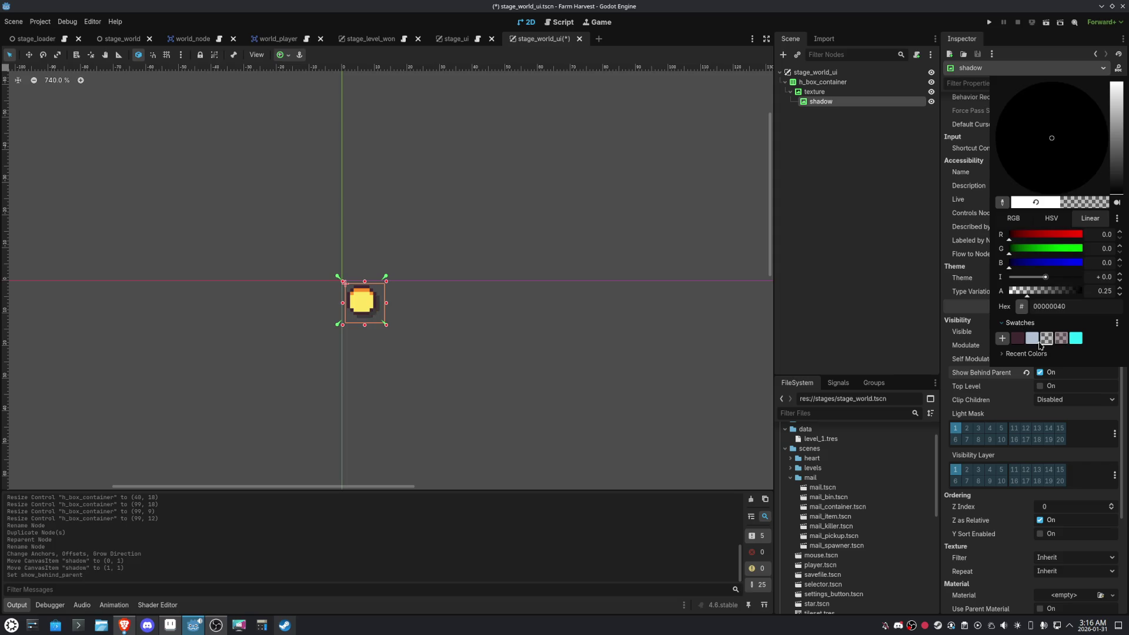
{"action": "left_click", "coordinate": [429, 373]}
- Make the HBoxContainer slightly taller and collapse the texture node's children
{"action": "scroll", "coordinate": [456, 302], "scroll_direction": "up", "scroll_amount": 2}
{"action": "scroll", "coordinate": [408, 281], "scroll_direction": "up", "scroll_amount": 3}
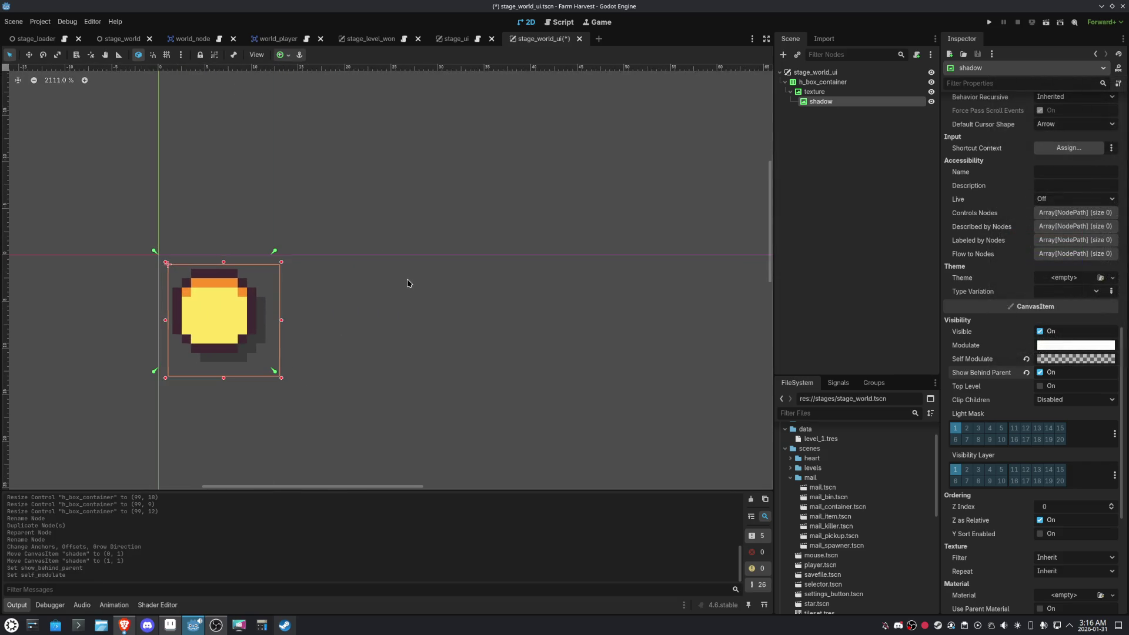
{"action": "left_click", "coordinate": [827, 82]}
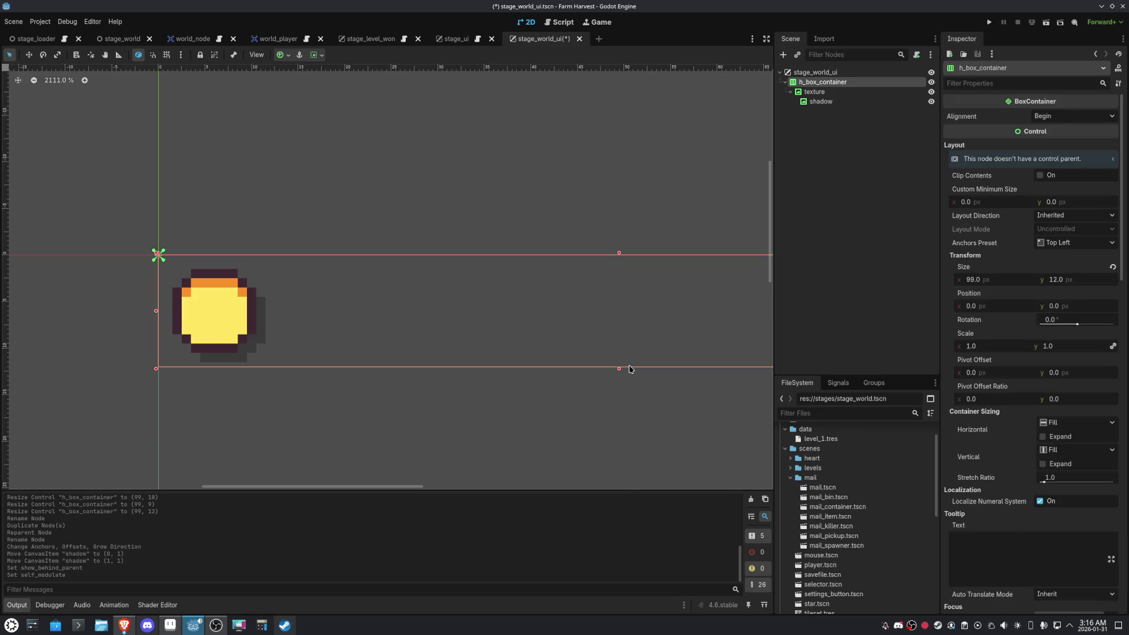
{"action": "left_click_drag", "start_coordinate": [619, 370], "coordinate": [619, 368]}
{"action": "left_click", "coordinate": [791, 92]}
- Save the scene and add a Label with text '0' to the HBoxContainer
{"action": "key", "text": "ctrl+s"}
{"action": "left_click", "coordinate": [783, 54]}
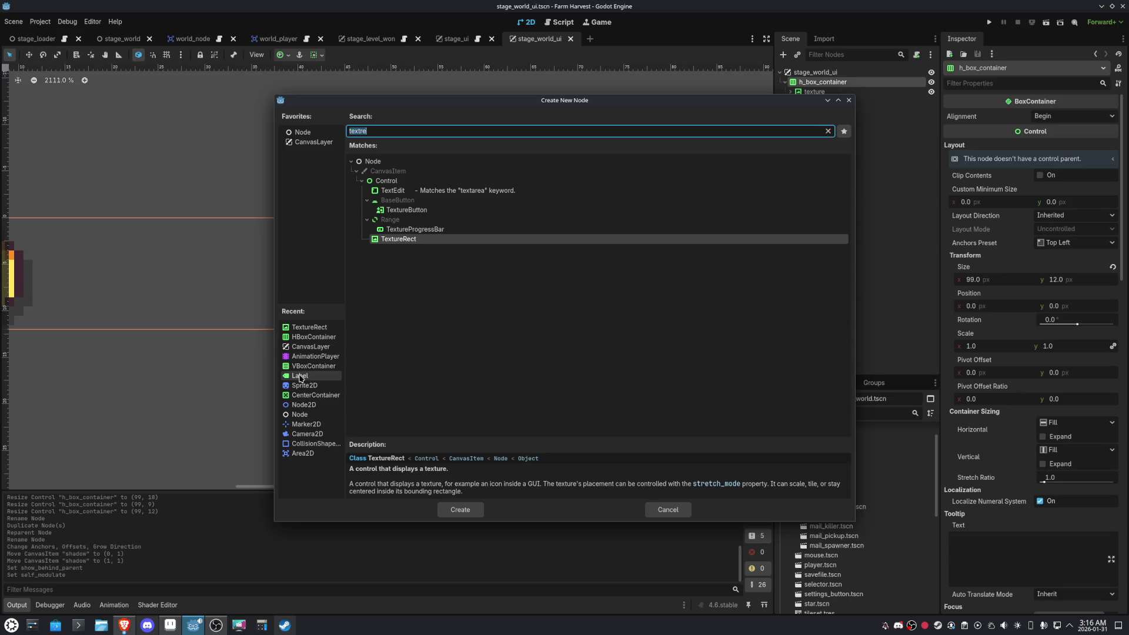
{"action": "double_click", "coordinate": [313, 375]}
{"action": "scroll", "coordinate": [325, 346], "scroll_direction": "down", "scroll_amount": 3}
{"action": "left_click", "coordinate": [998, 152]}
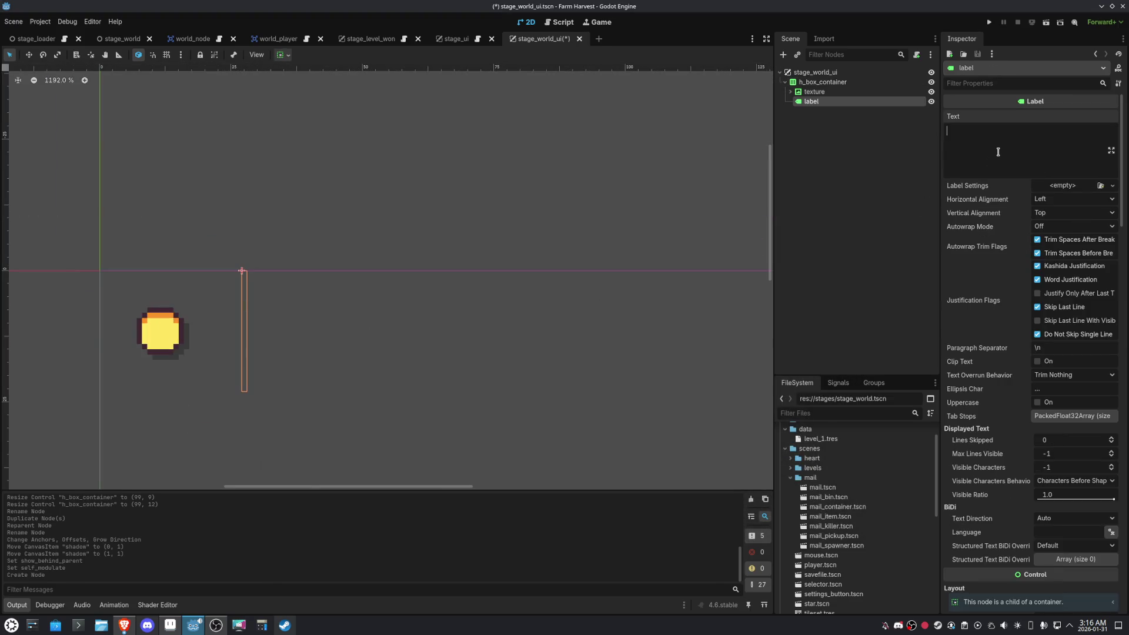
{"action": "type", "text": "0"}
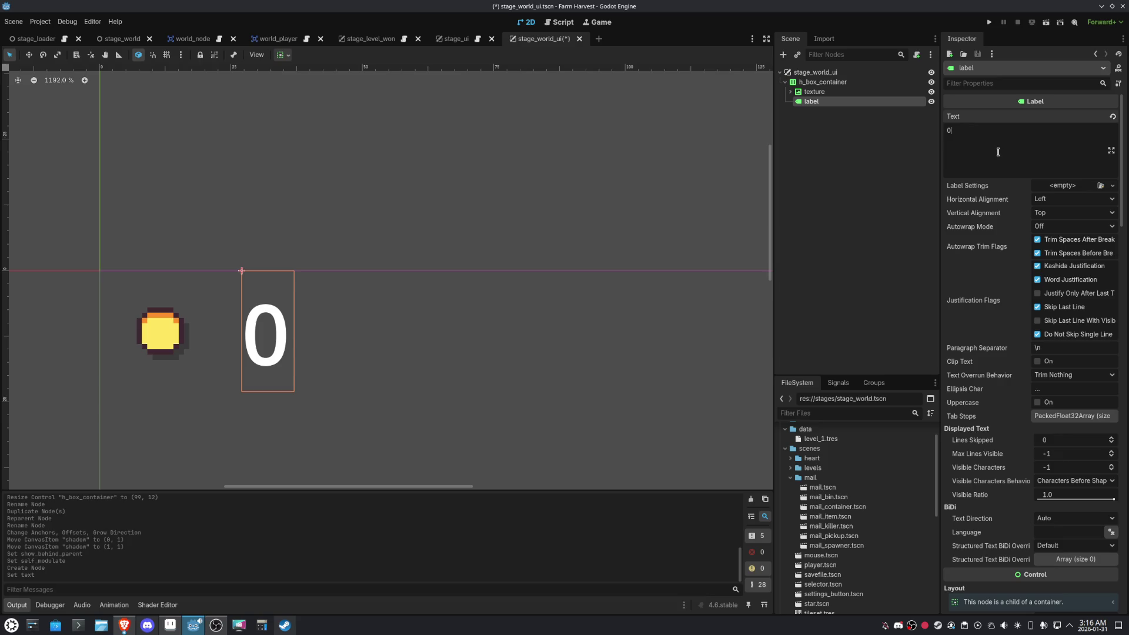
- Give the label the font_outline.tres font and a 25% translucent black font shadow
{"action": "scroll", "coordinate": [1055, 369], "scroll_direction": "down", "scroll_amount": 15}
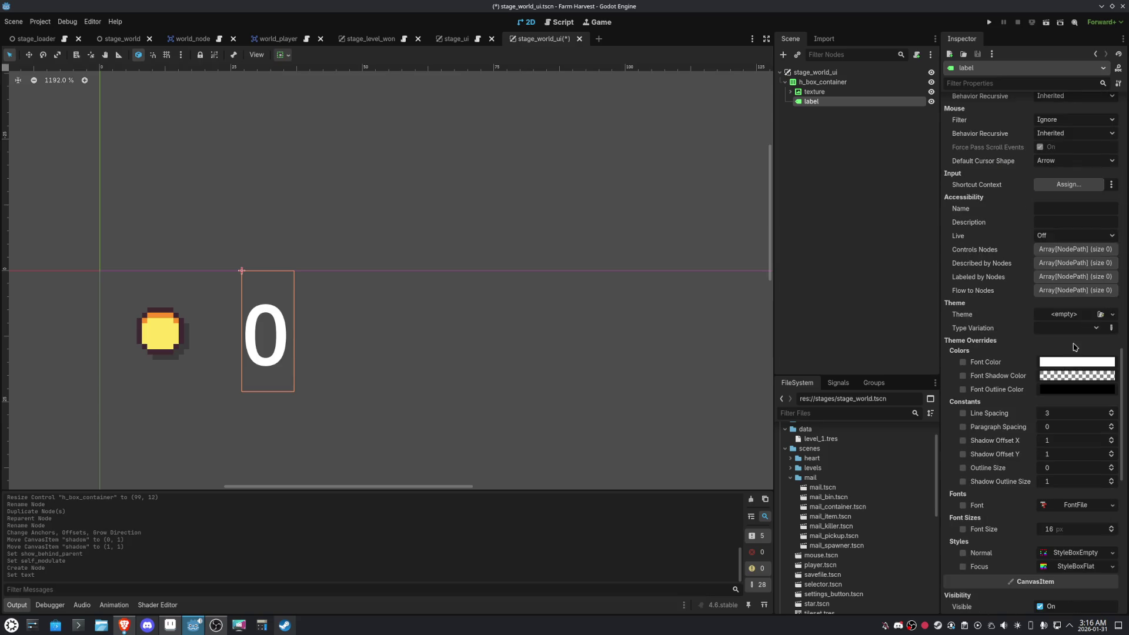
{"action": "scroll", "coordinate": [1081, 339], "scroll_direction": "down", "scroll_amount": 5}
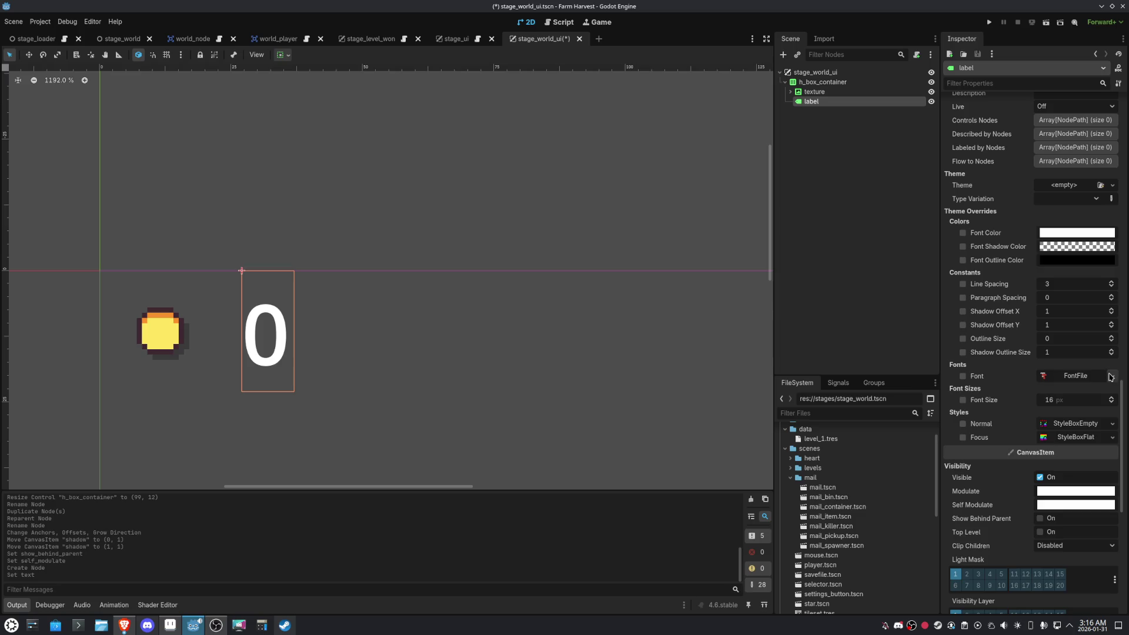
{"action": "left_click", "coordinate": [1112, 375]}
{"action": "left_click", "coordinate": [1057, 436]}
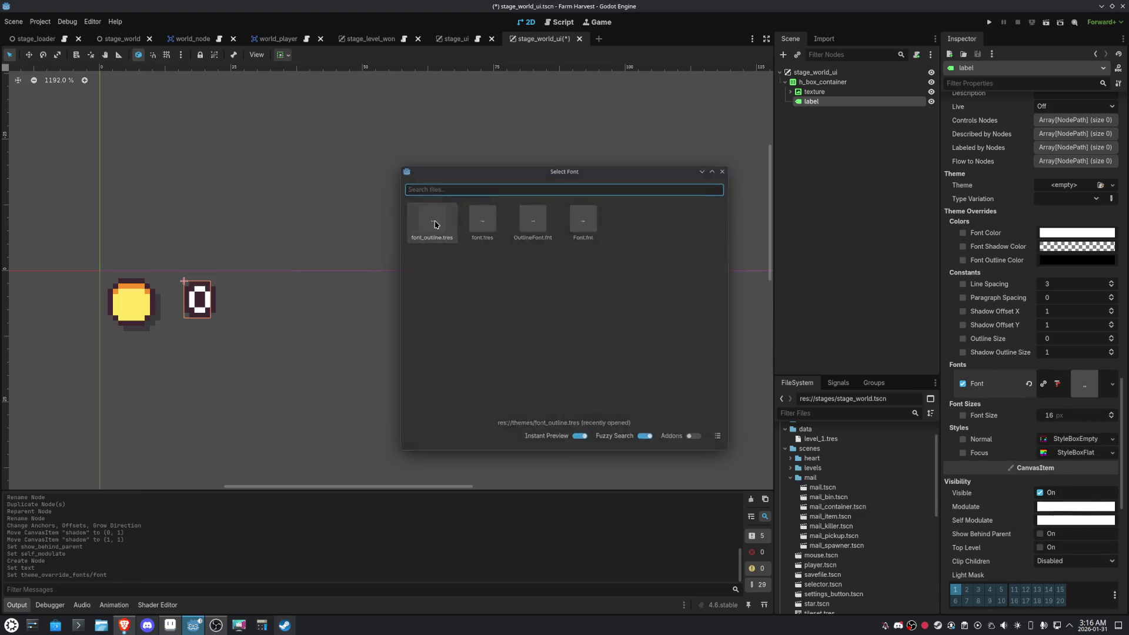
{"action": "double_click", "coordinate": [435, 224]}
{"action": "left_click", "coordinate": [1069, 262]}
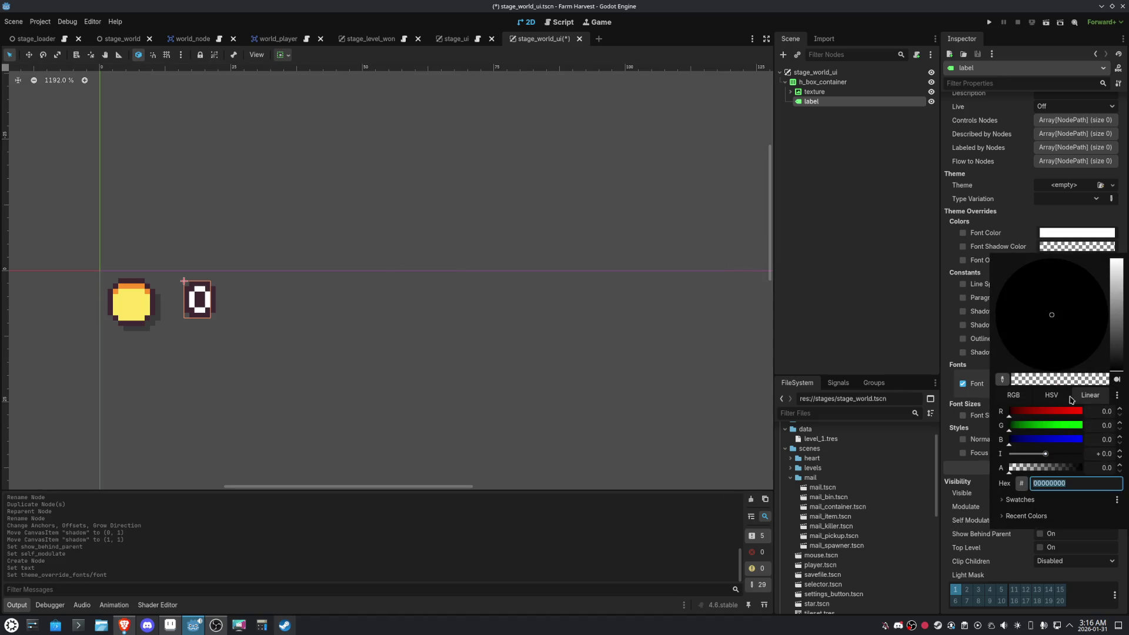
{"action": "left_click", "coordinate": [1013, 499]}
{"action": "left_click", "coordinate": [1034, 516]}
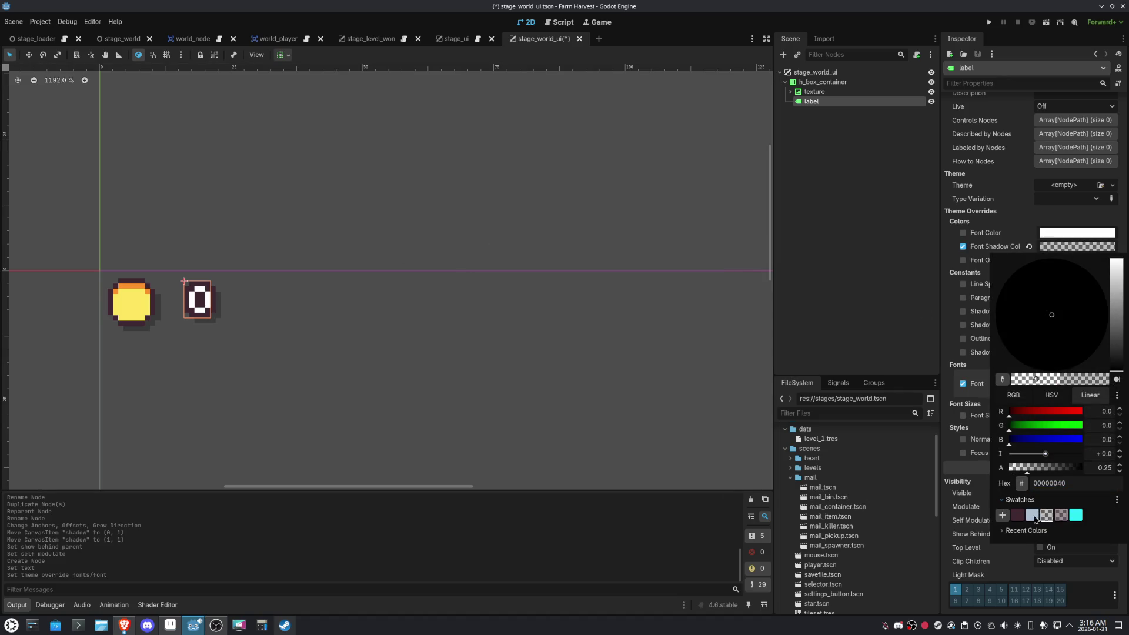
{"action": "left_click", "coordinate": [163, 406]}
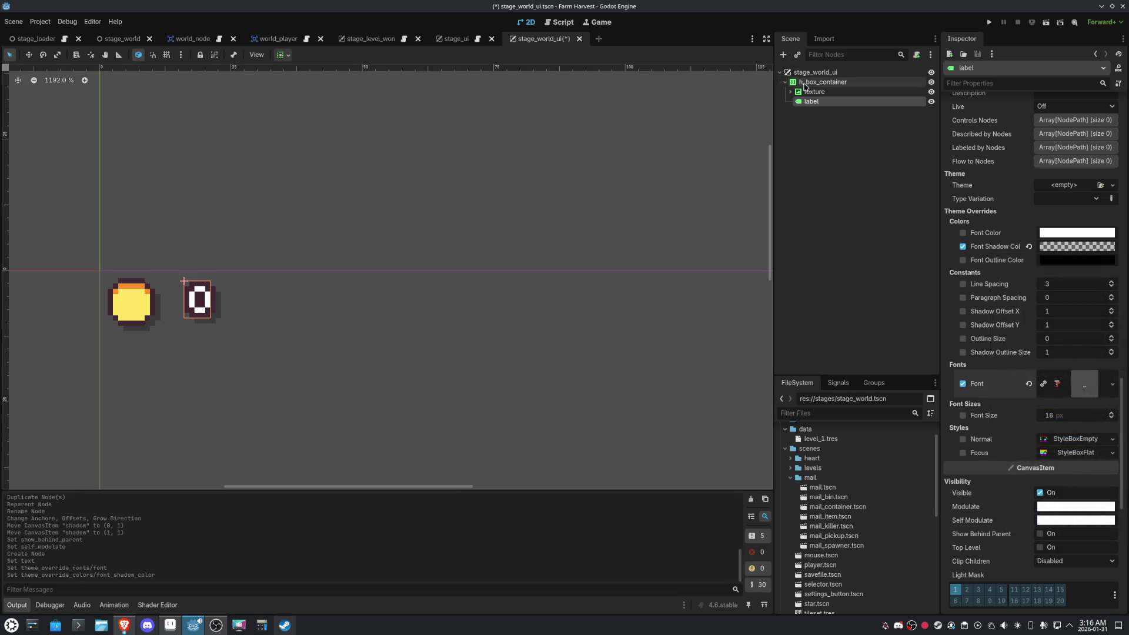
- Set the label's vertical alignment to Center and adjust its vertical container sizing
{"action": "scroll", "coordinate": [1064, 206], "scroll_direction": "up", "scroll_amount": 15}
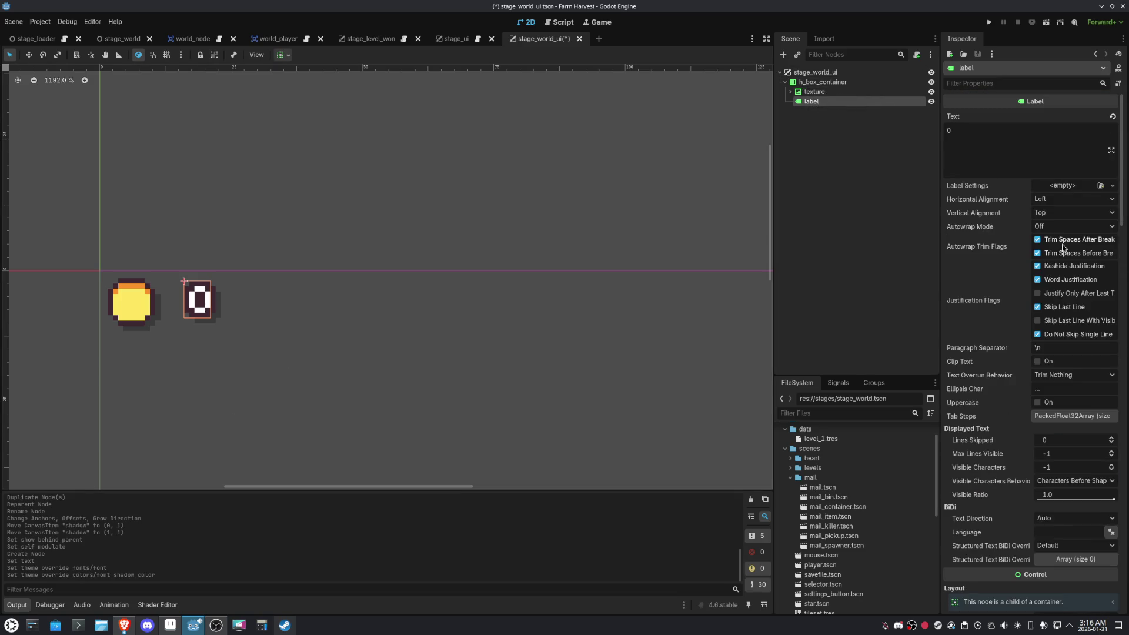
{"action": "left_click", "coordinate": [1066, 213]}
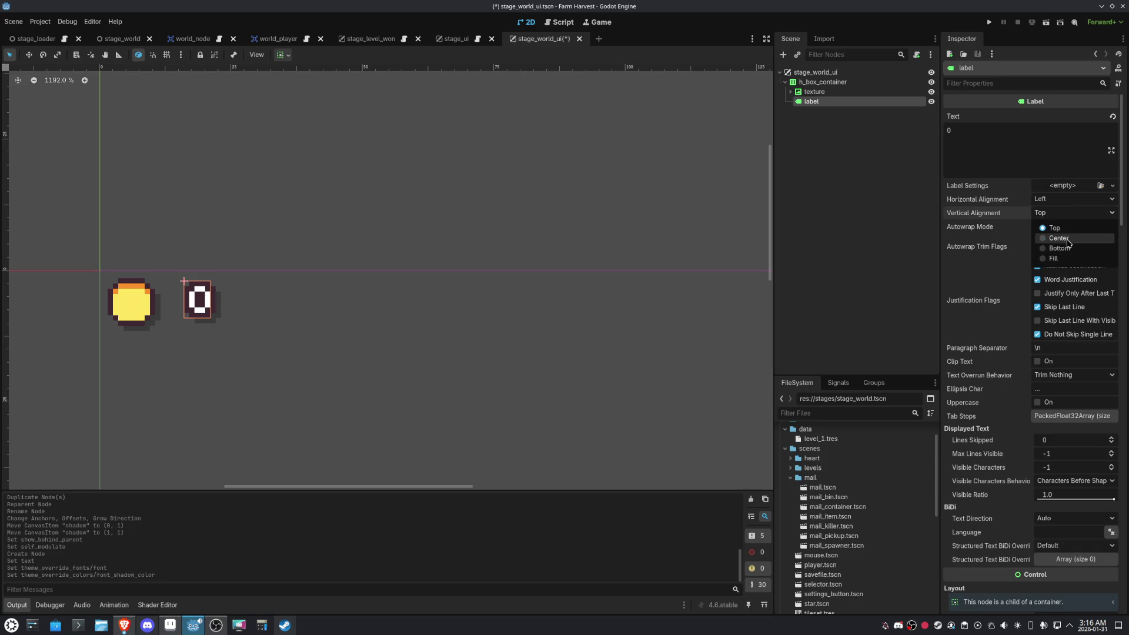
{"action": "left_click", "coordinate": [1059, 238]}
{"action": "scroll", "coordinate": [1078, 384], "scroll_direction": "down", "scroll_amount": 10}
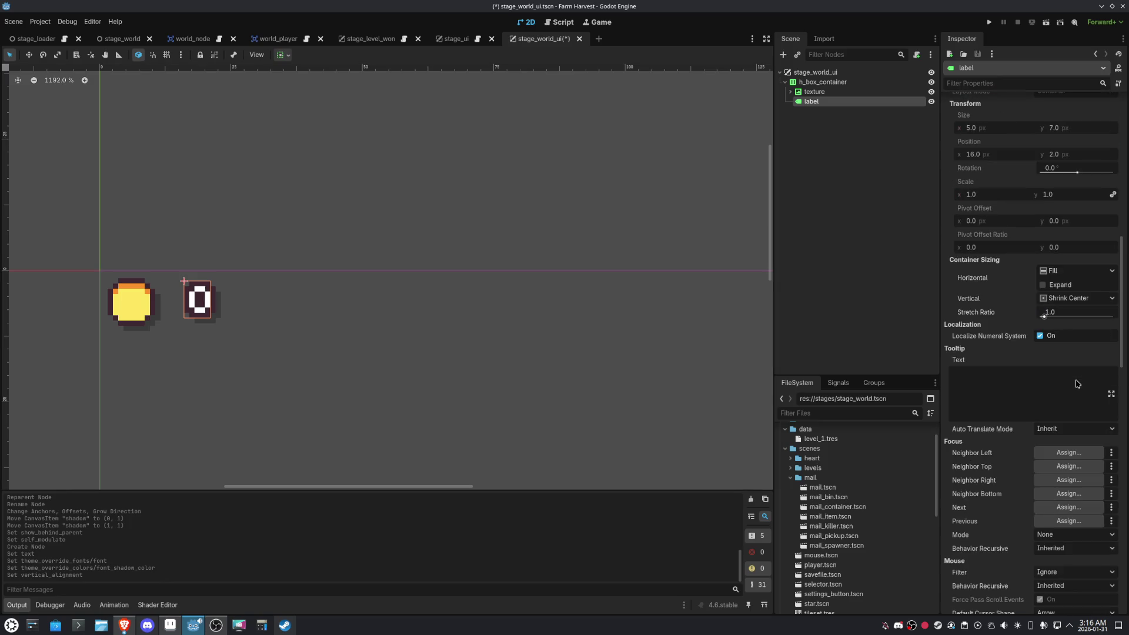
{"action": "left_click", "coordinate": [1068, 298]}
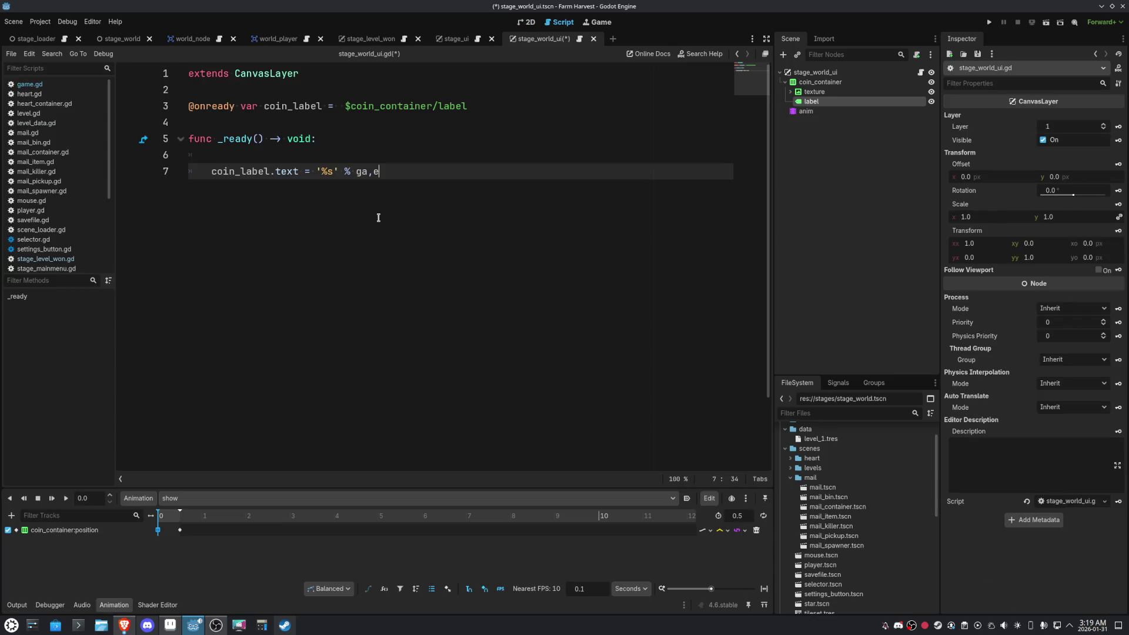
- Set coin_label.text from game.save.coins in _ready and save the script
{"action": "type", "text": "me.save.coins"}
{"action": "key", "text": "alt+Up"}
{"action": "key", "text": "Home"}
{"action": "key", "text": "ctrl+s"}
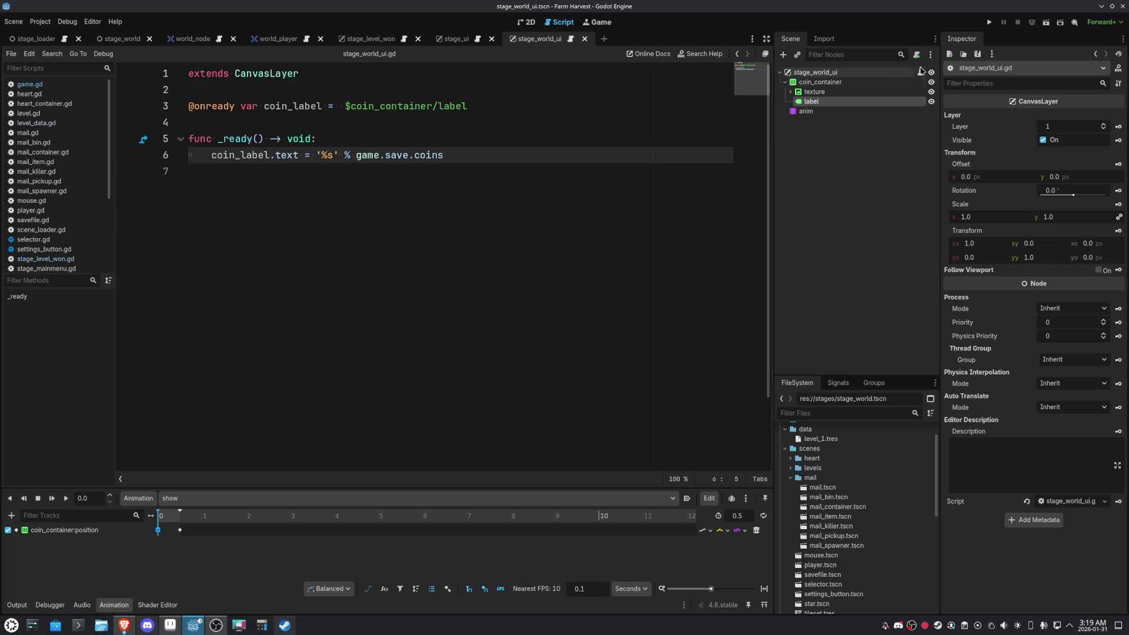
{"action": "key", "text": "Return"}
{"action": "key", "text": "Return"}
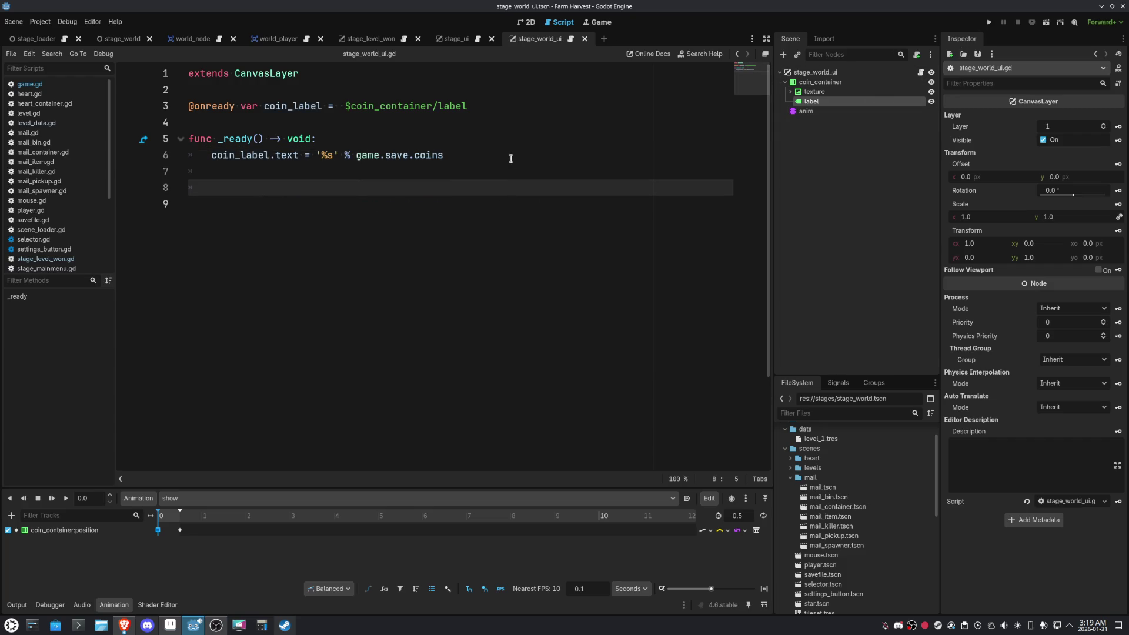
{"action": "mouse_move", "coordinate": [805, 111]}
{"action": "left_mouse_down"}
{"action": "mouse_move", "coordinate": [550, 107]}
{"action": "mouse_move", "coordinate": [536, 120]}
{"action": "mouse_move", "coordinate": [377, 124]}
{"action": "left_mouse_up"}
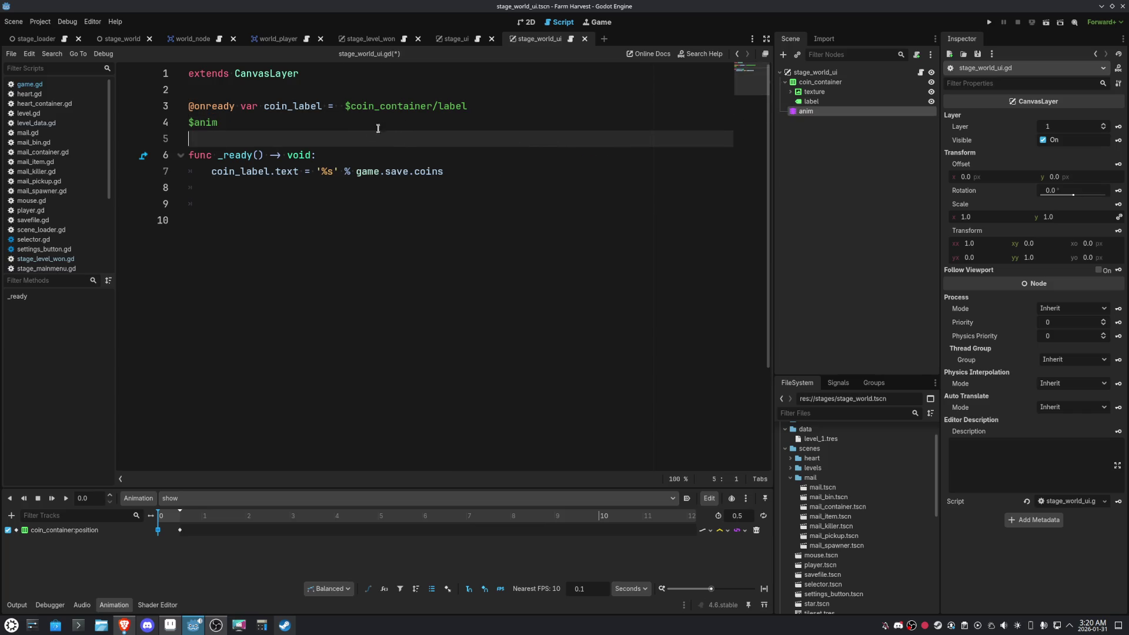
{"action": "key", "text": "Home"}
{"action": "type", "text": "@onredy"}
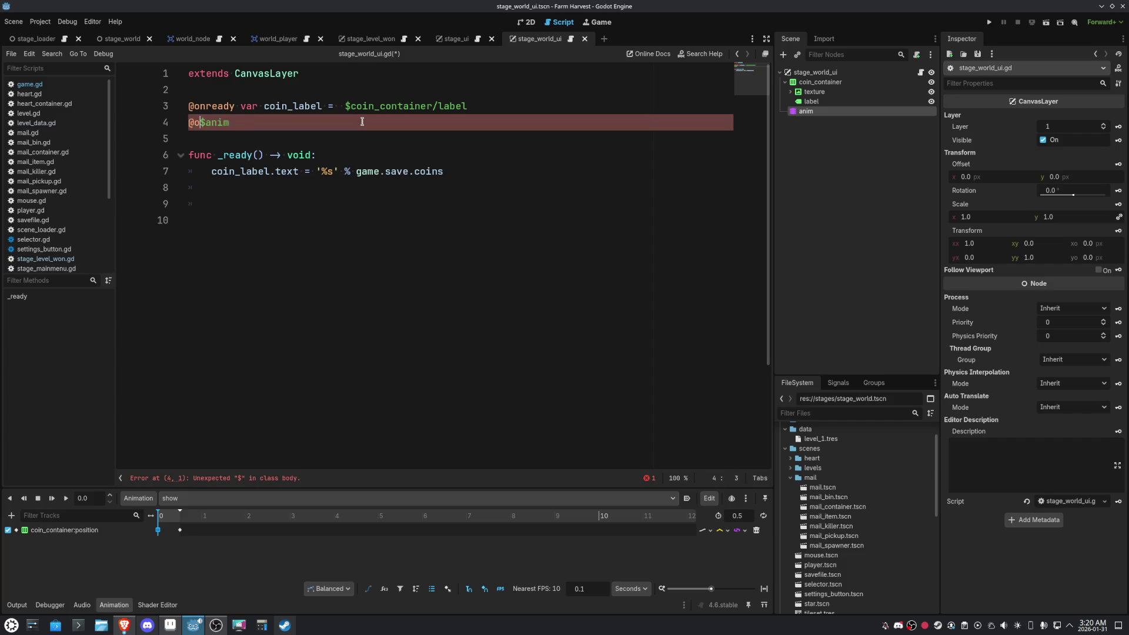
{"action": "key", "text": "BackSpace"}
{"action": "key", "text": "BackSpace"}
{"action": "key", "text": "BackSpace"}
{"action": "type", "text": "ady var "}
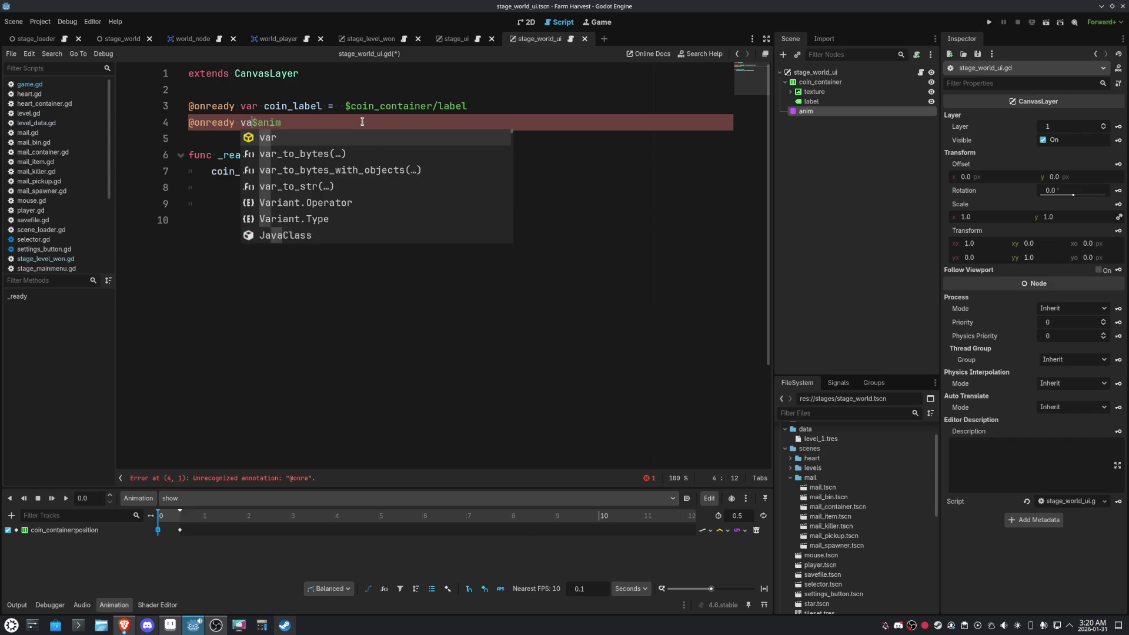
{"action": "type", "text": "anim ="}
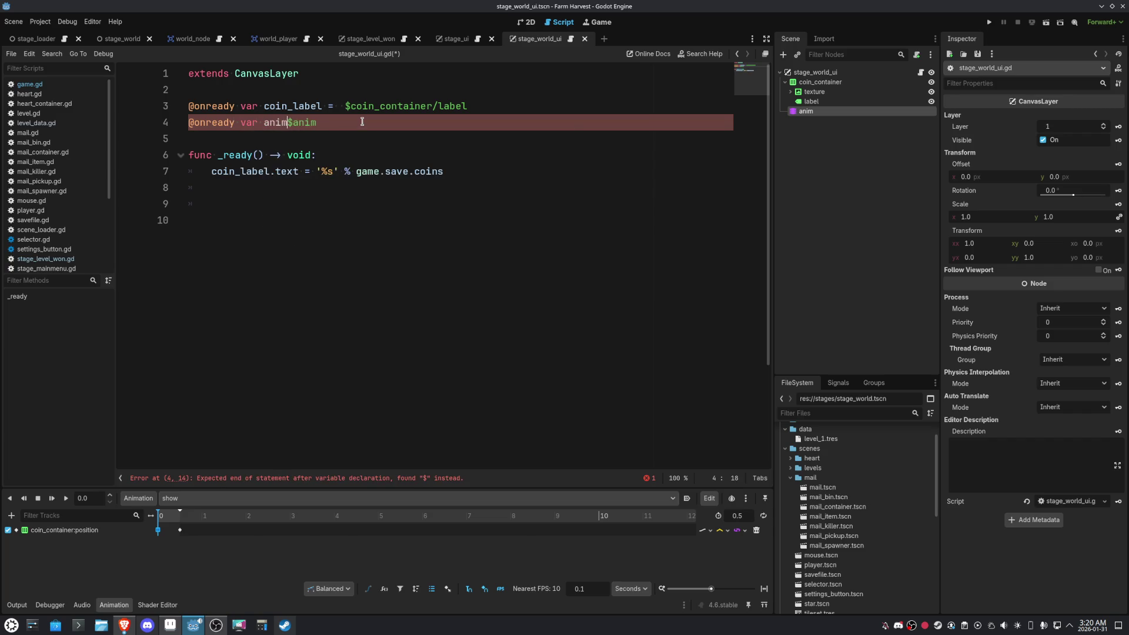
- Call anim.play(&'show') in _ready, then save and run the scene with F6
{"action": "double_click", "coordinate": [274, 122]}
{"action": "key", "text": "ctrl+c"}
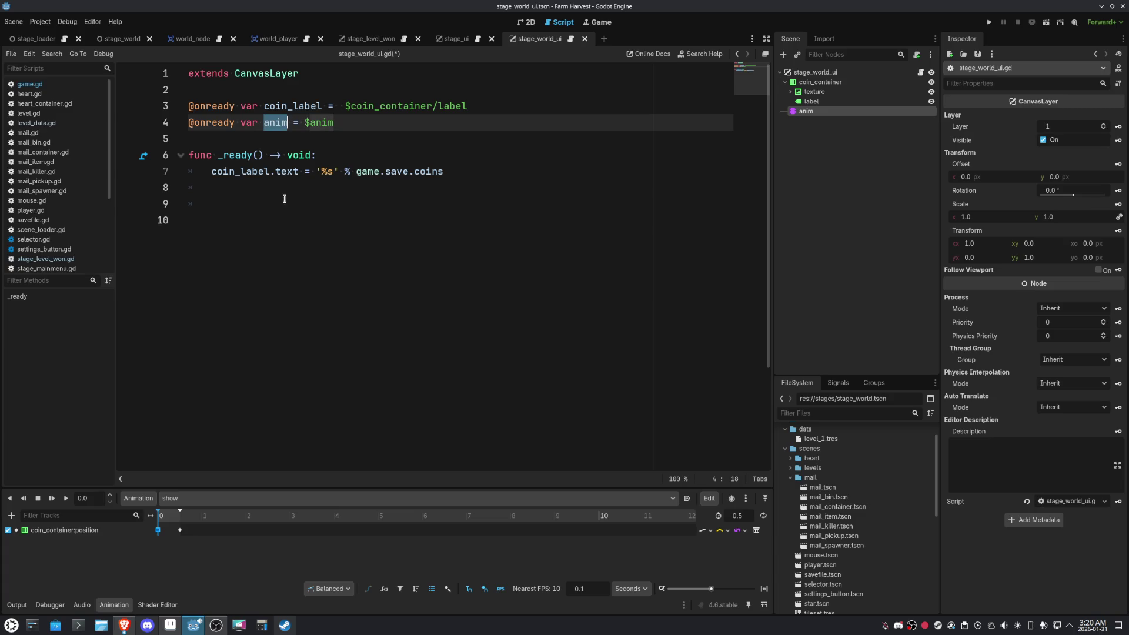
{"action": "left_click", "coordinate": [373, 206]}
{"action": "key", "text": "ctrl+v"}
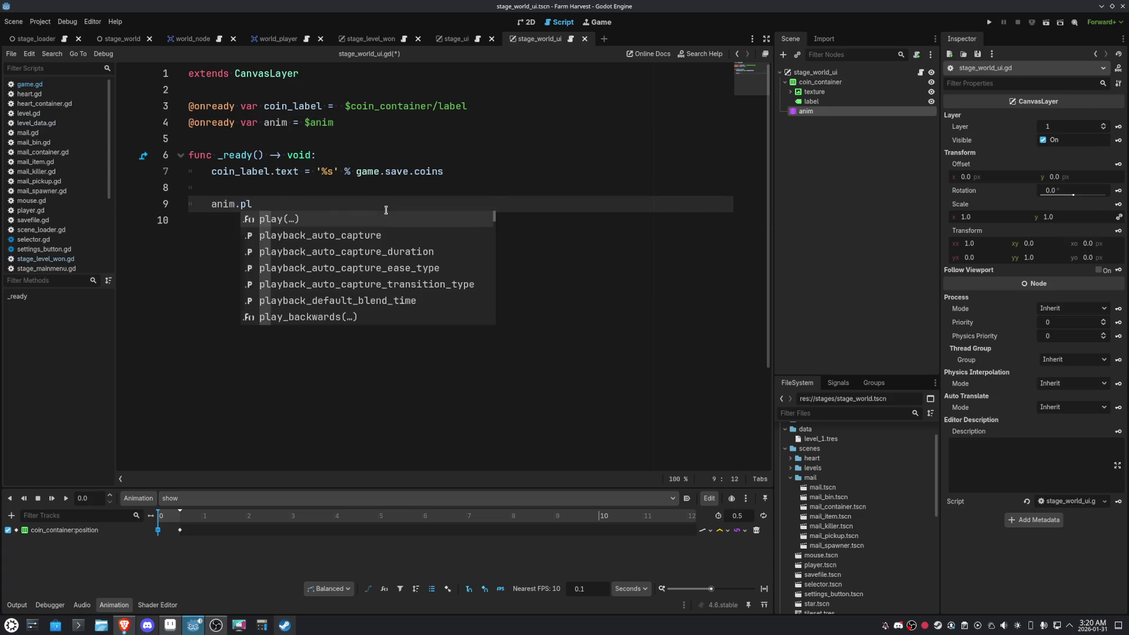
{"action": "key", "text": "Return"}
{"action": "type", "text": "&'show'"}
{"action": "left_click", "coordinate": [378, 282]}
{"action": "key", "text": "F6"}
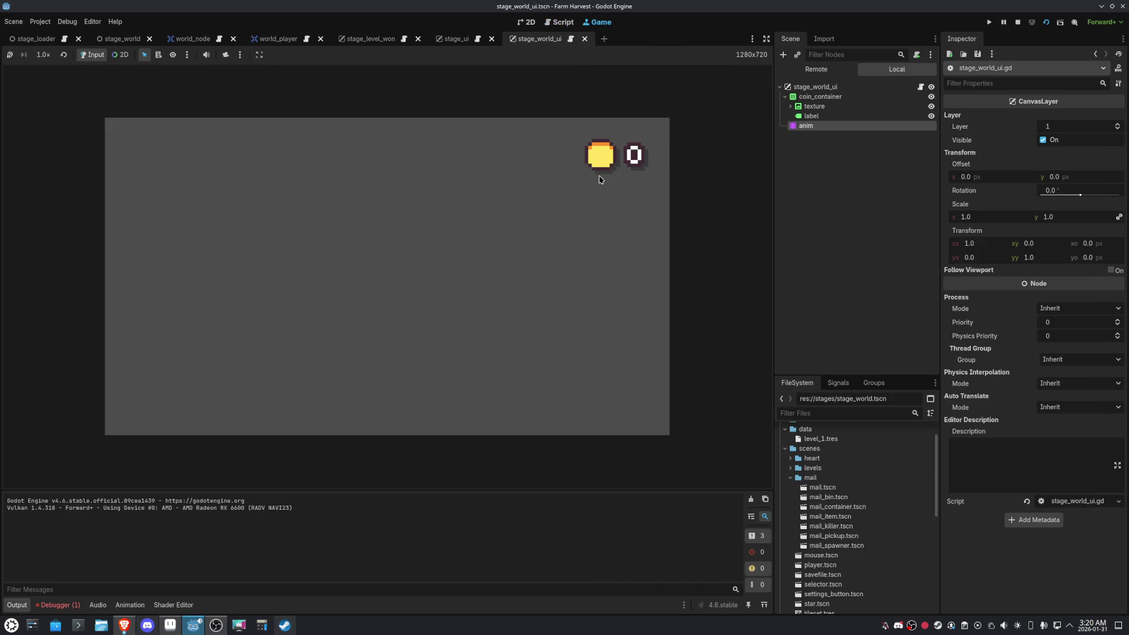
- Stop the run, read the Node not found /root/stage_loader error, then switch to stage_loader
{"action": "left_click", "coordinate": [1018, 22]}
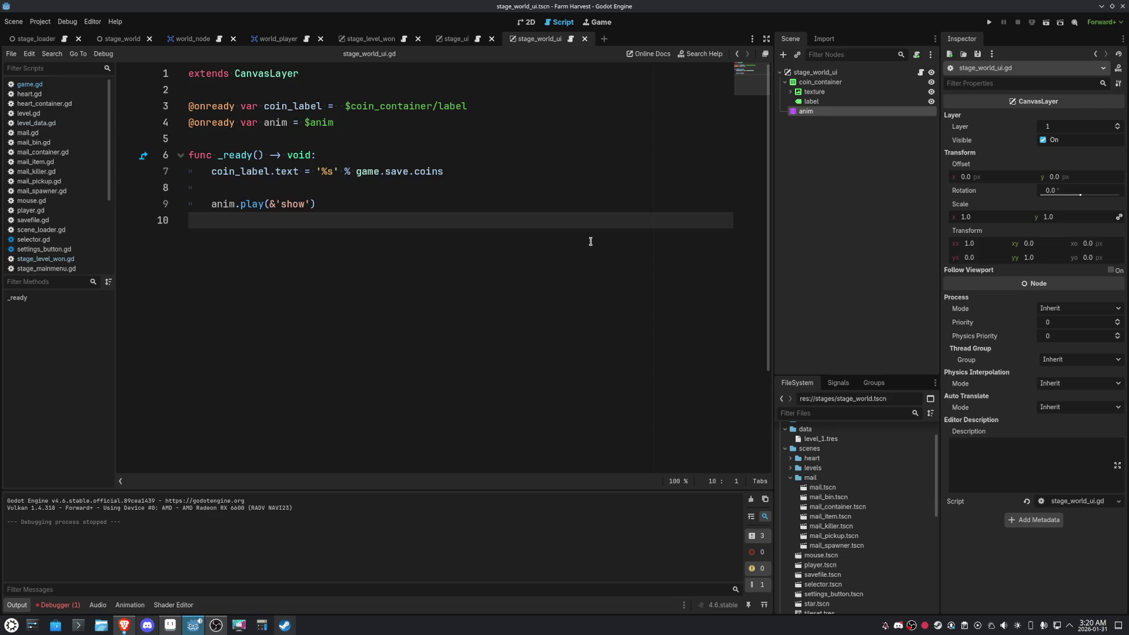
{"action": "left_click", "coordinate": [63, 601]}
{"action": "left_click", "coordinate": [69, 429]}
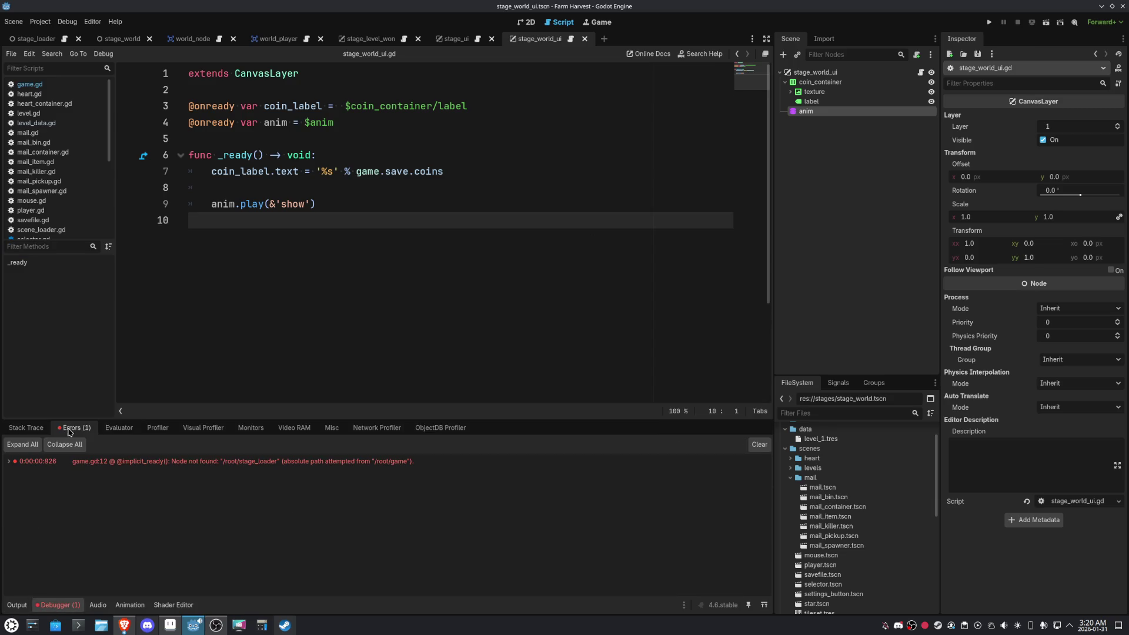
{"action": "left_click", "coordinate": [70, 606]}
{"action": "left_click", "coordinate": [70, 607]}
{"action": "left_click", "coordinate": [62, 602]}
{"action": "left_click", "coordinate": [59, 607]}
{"action": "left_click", "coordinate": [59, 607]}
{"action": "left_click", "coordinate": [59, 607]}
{"action": "left_click", "coordinate": [59, 606]}
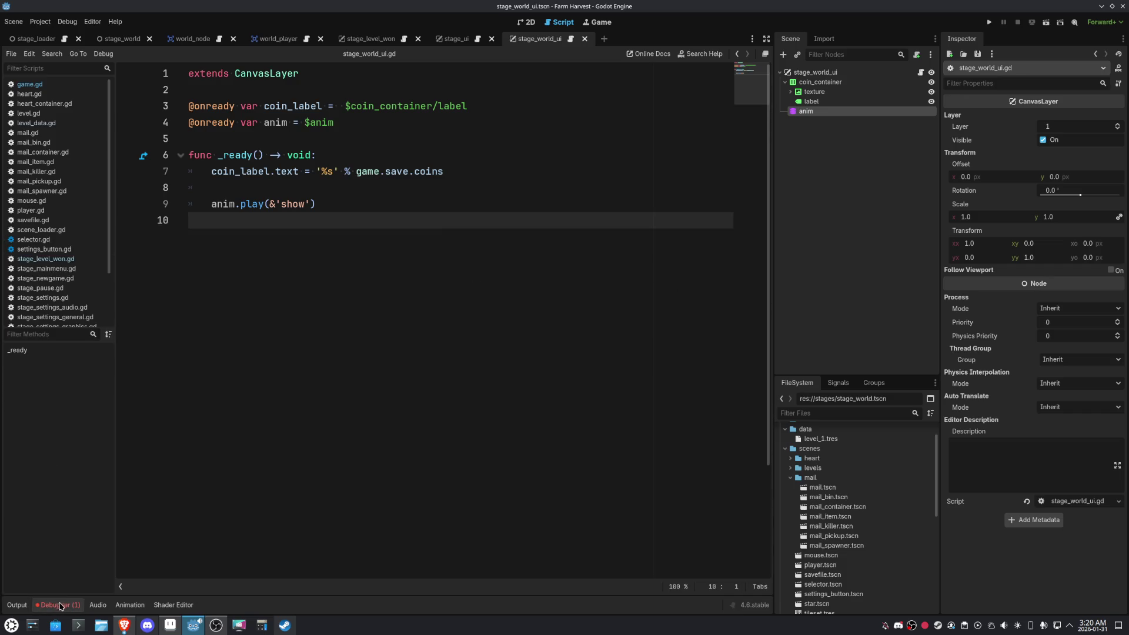
{"action": "left_click", "coordinate": [37, 39]}
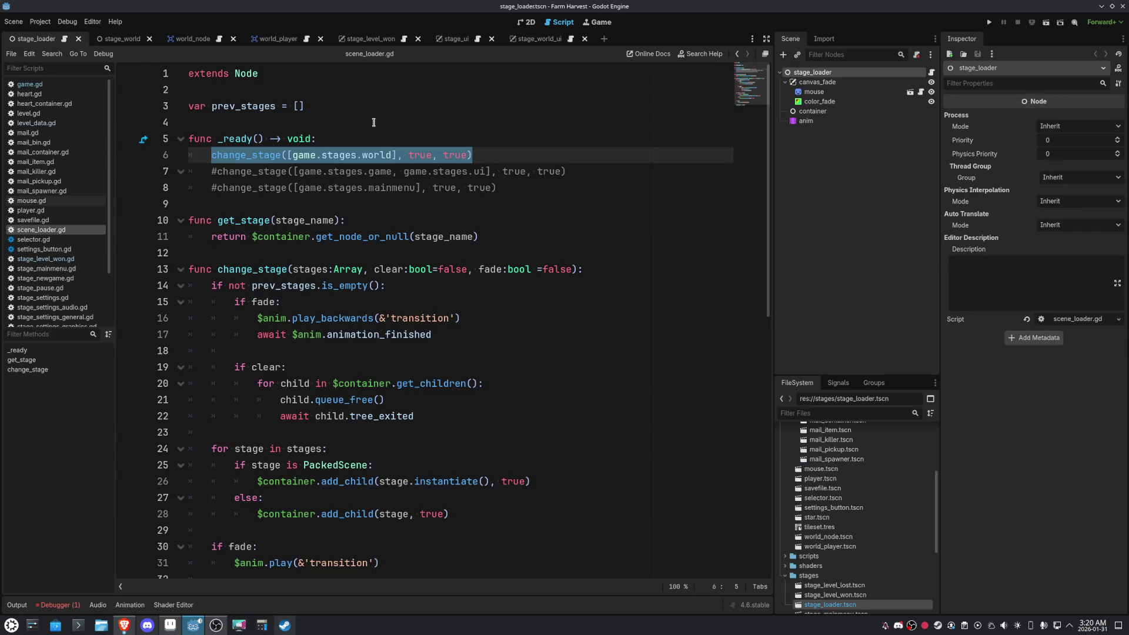
- Add game.stages.world_ui after game.stages.world in scene_loader.gd's change_stage list and copy it
{"action": "left_click", "coordinate": [394, 154]}
{"action": "type", "text": ", game.stages"}
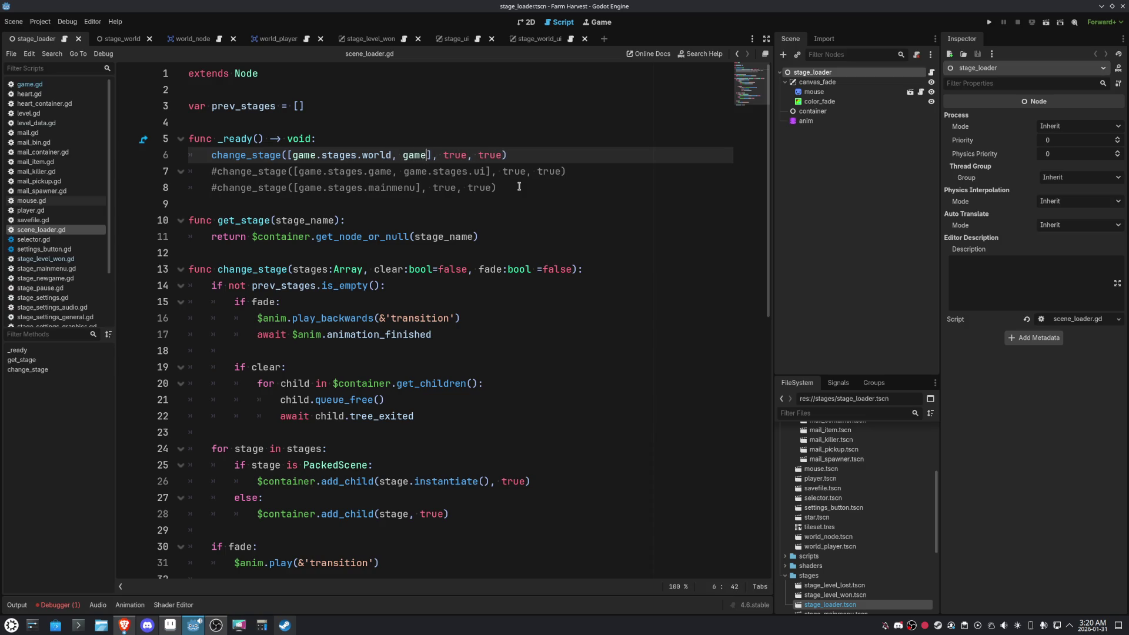
{"action": "type", "text": ".world."}
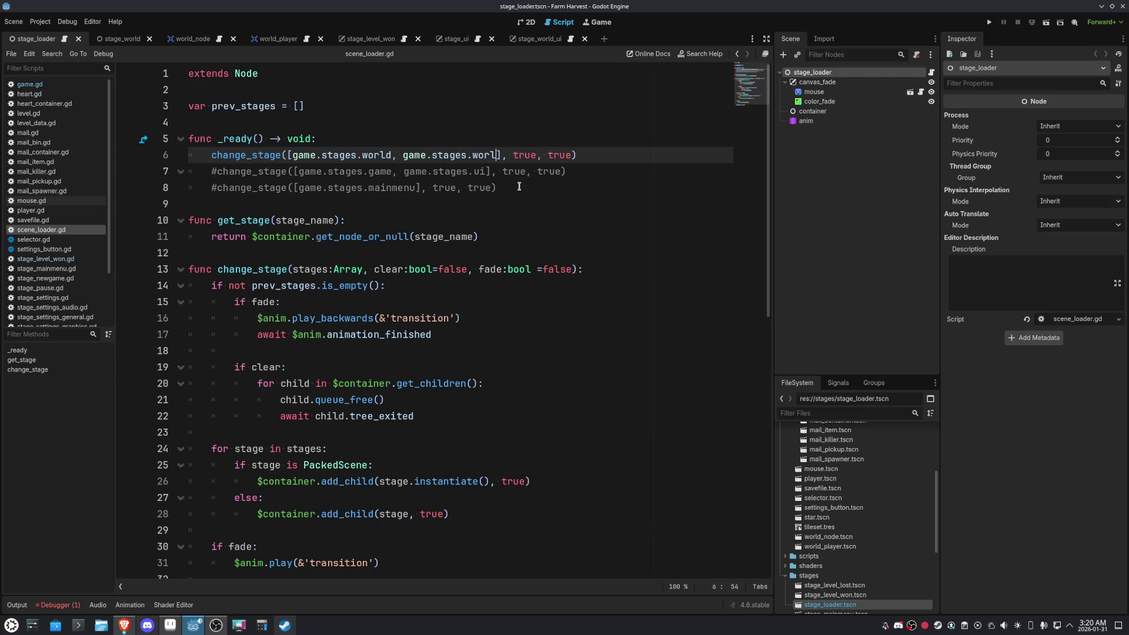
{"action": "key", "text": "BackSpace"}
{"action": "type", "text": "_ui"}
{"action": "key", "text": "Up"}
{"action": "key", "text": "Up"}
{"action": "left_click_drag", "start_coordinate": [523, 155], "coordinate": [288, 158]}
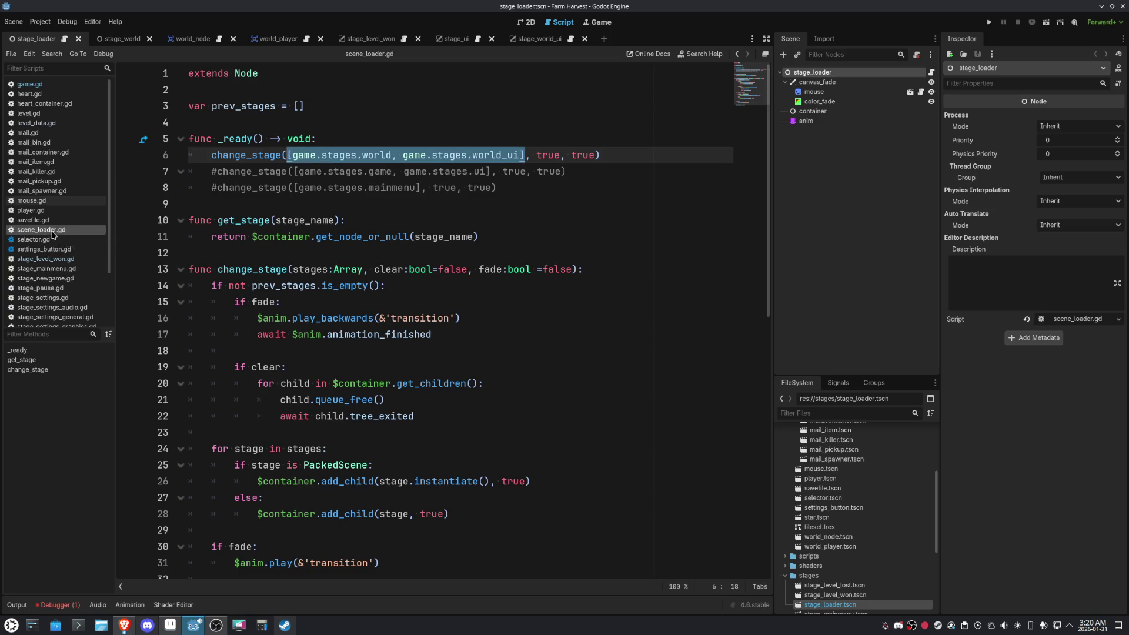
{"action": "scroll", "coordinate": [64, 244], "scroll_direction": "down", "scroll_amount": 3}
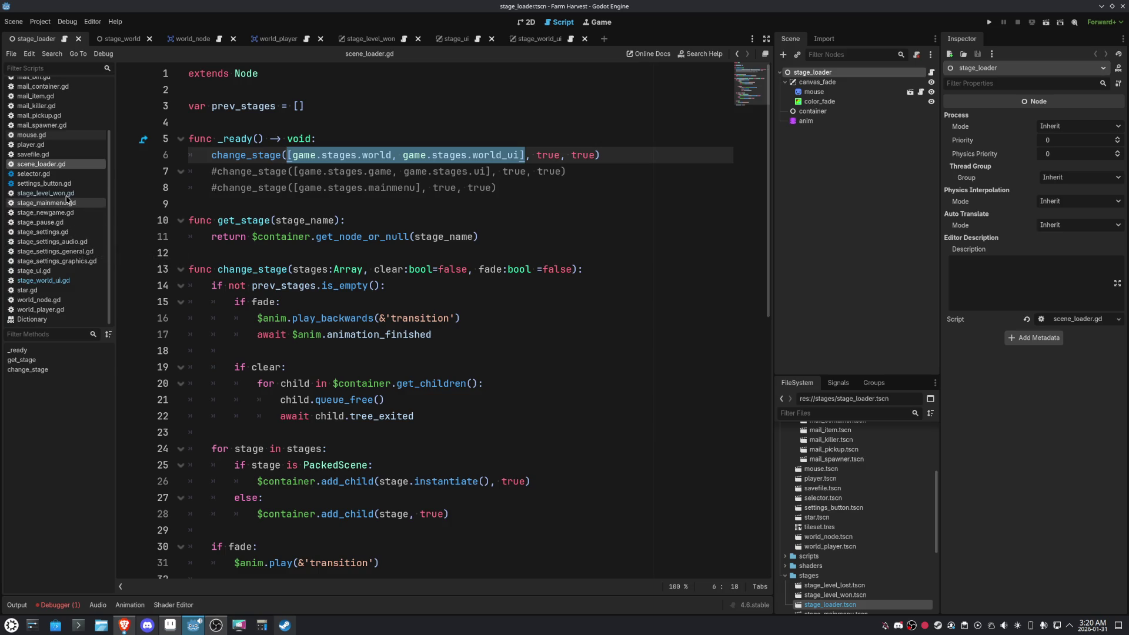
- Paste that list over line 66 of stage_level_won.gd, save, and run the project
{"action": "left_click", "coordinate": [47, 193]}
{"action": "scroll", "coordinate": [553, 329], "scroll_direction": "down", "scroll_amount": 6}
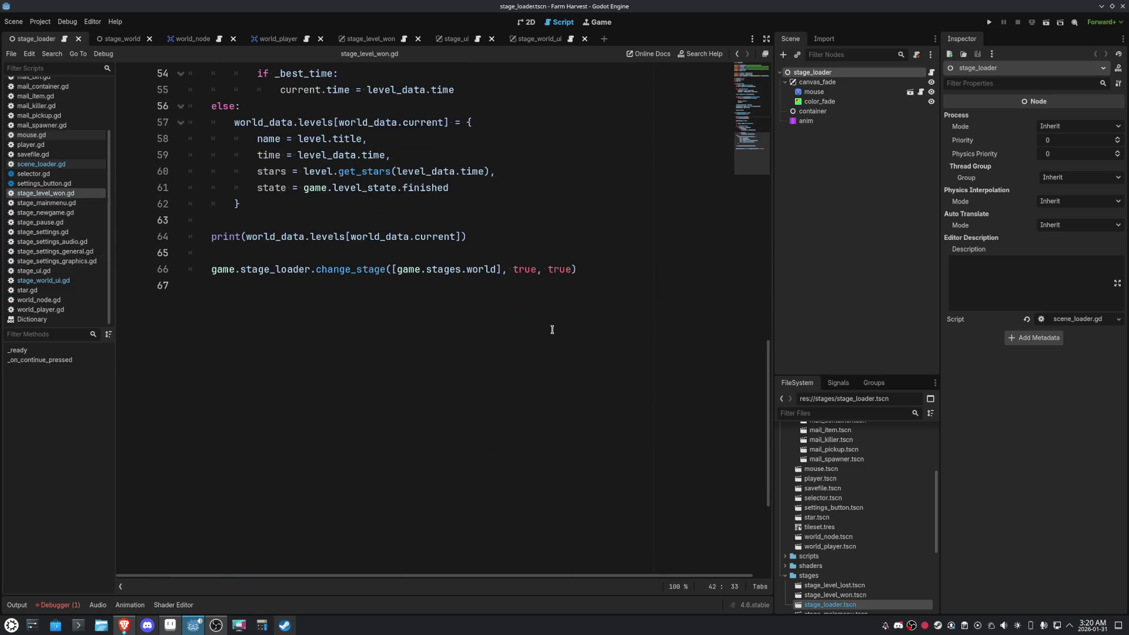
{"action": "left_click", "coordinate": [504, 269]}
{"action": "key", "text": "shift+ctrl+Left"}
{"action": "key", "text": "shift+ctrl+Left"}
{"action": "key", "text": "shift+ctrl+Left"}
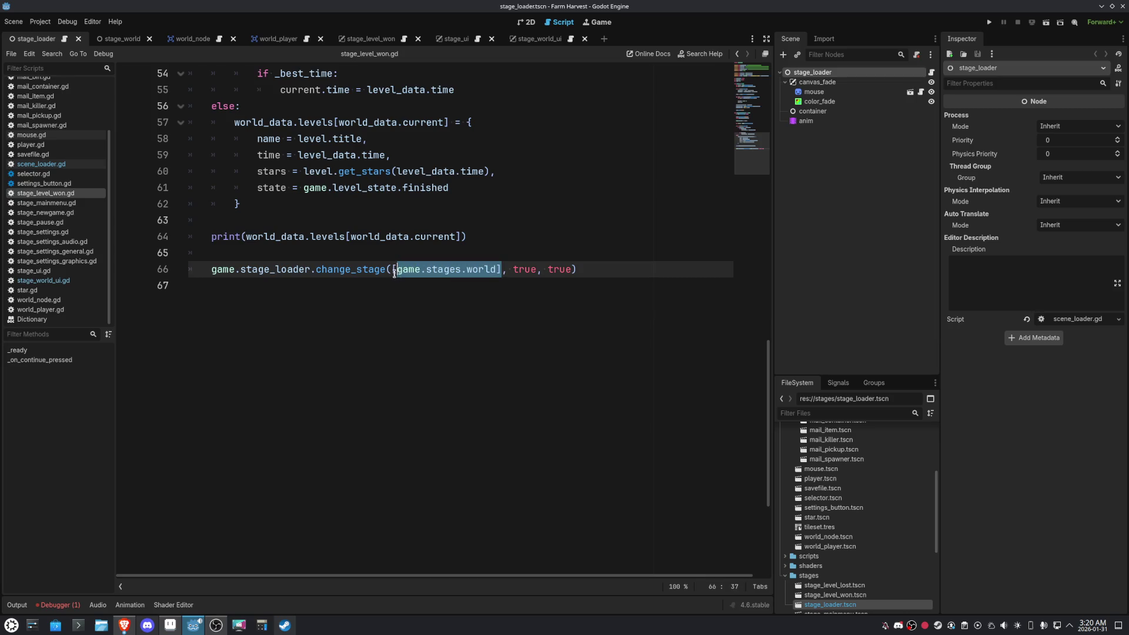
{"action": "key", "text": "ctrl+v"}
{"action": "left_click", "coordinate": [464, 380]}
{"action": "key", "text": "ctrl+s"}
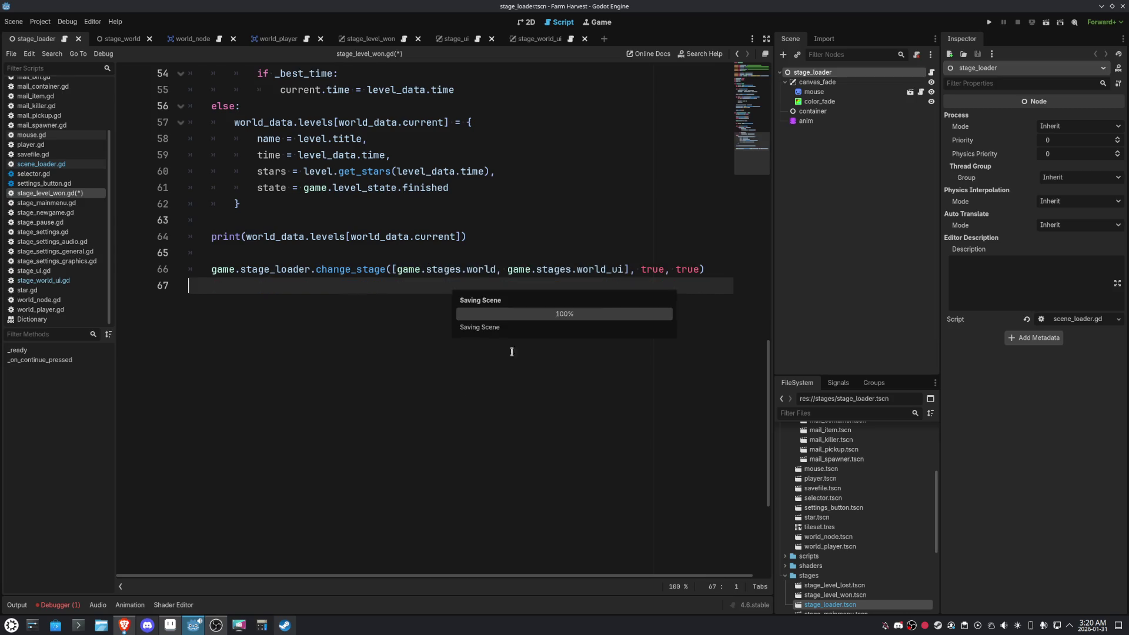
{"action": "left_click", "coordinate": [994, 26]}
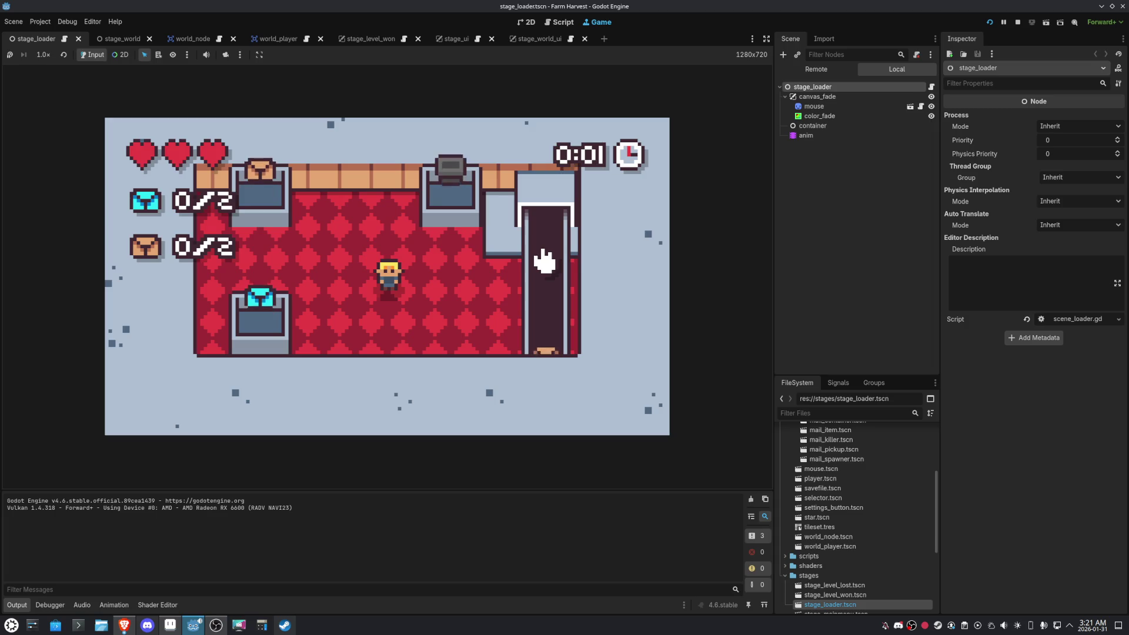
- Walk the player with the arrow keys to deliver the crates and complete the level
{"action": "key", "text": "Right"}
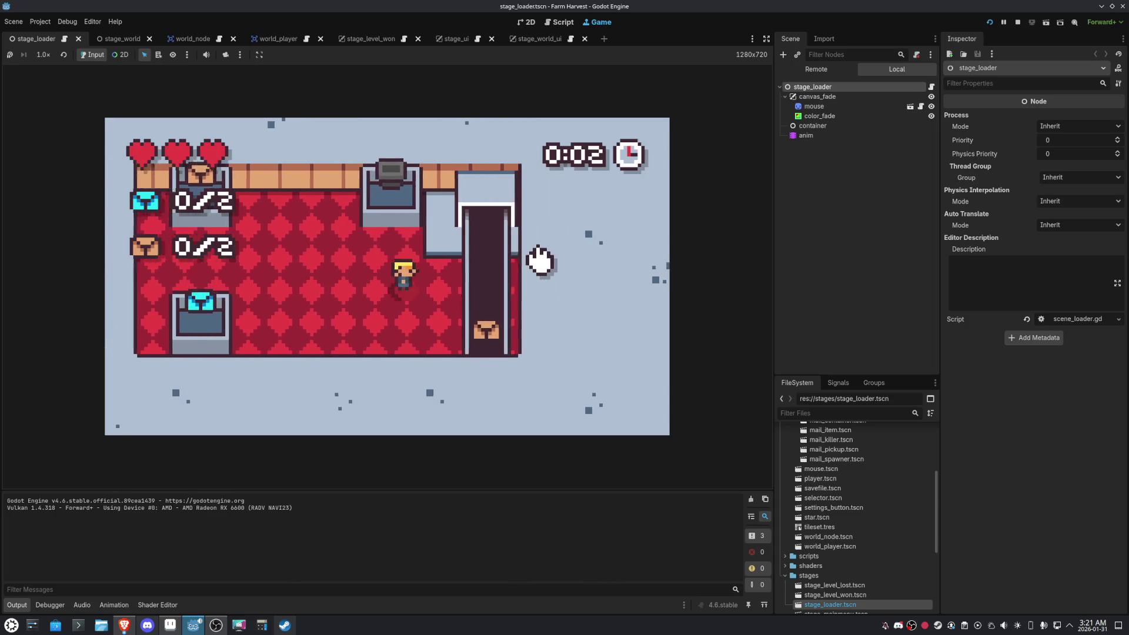
{"action": "key", "text": "Right"}
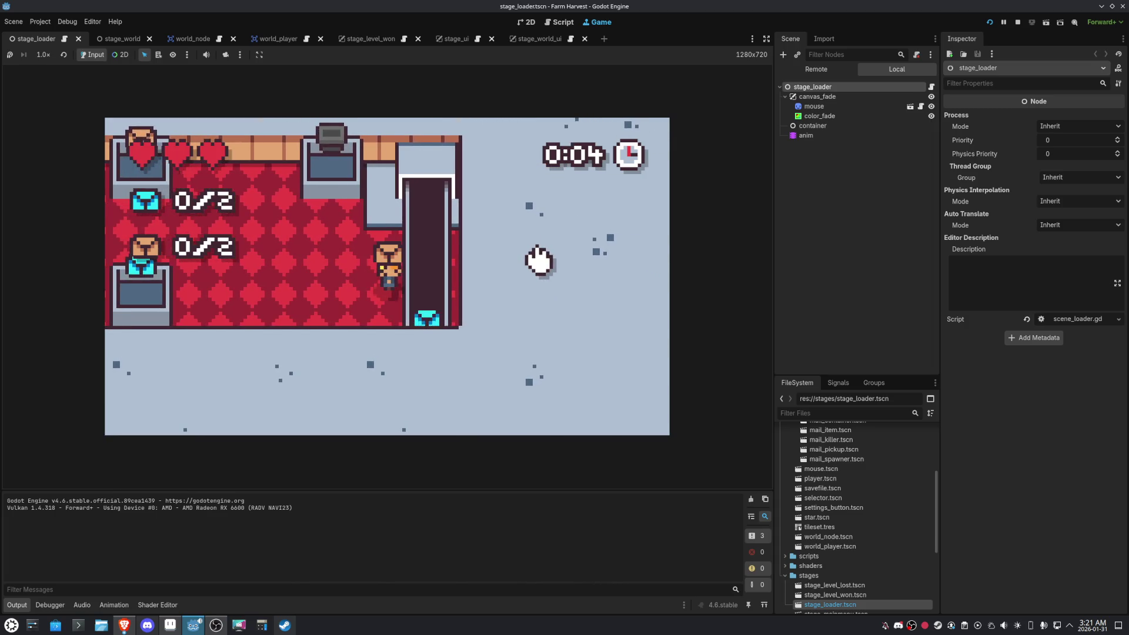
{"action": "key", "text": "Down"}
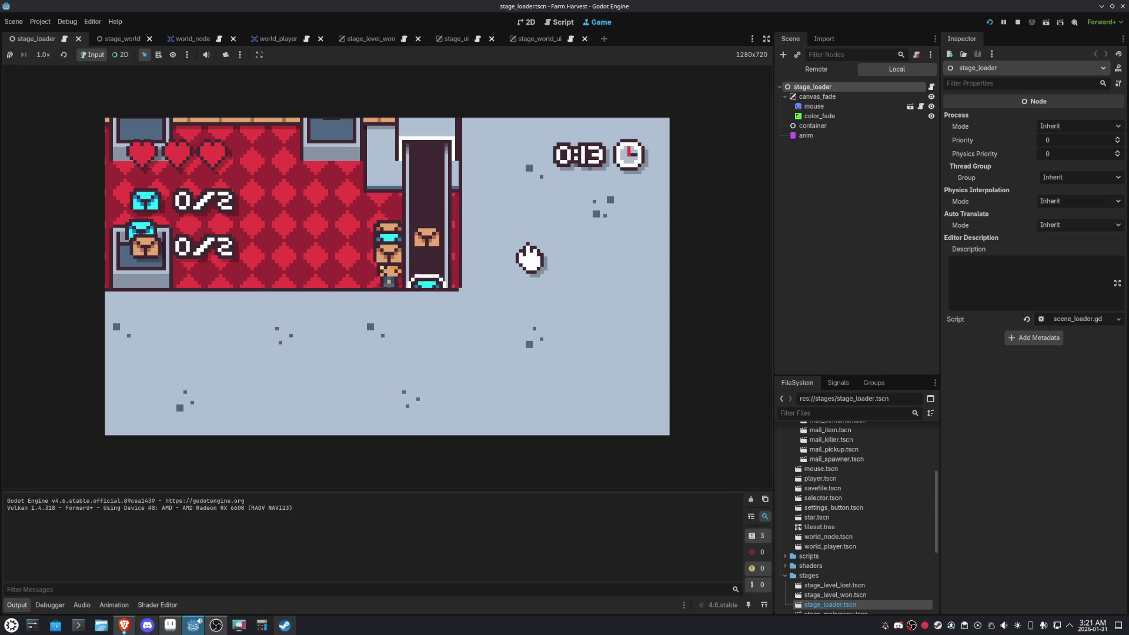
{"action": "key", "text": "Up"}
{"action": "key", "text": "Left"}
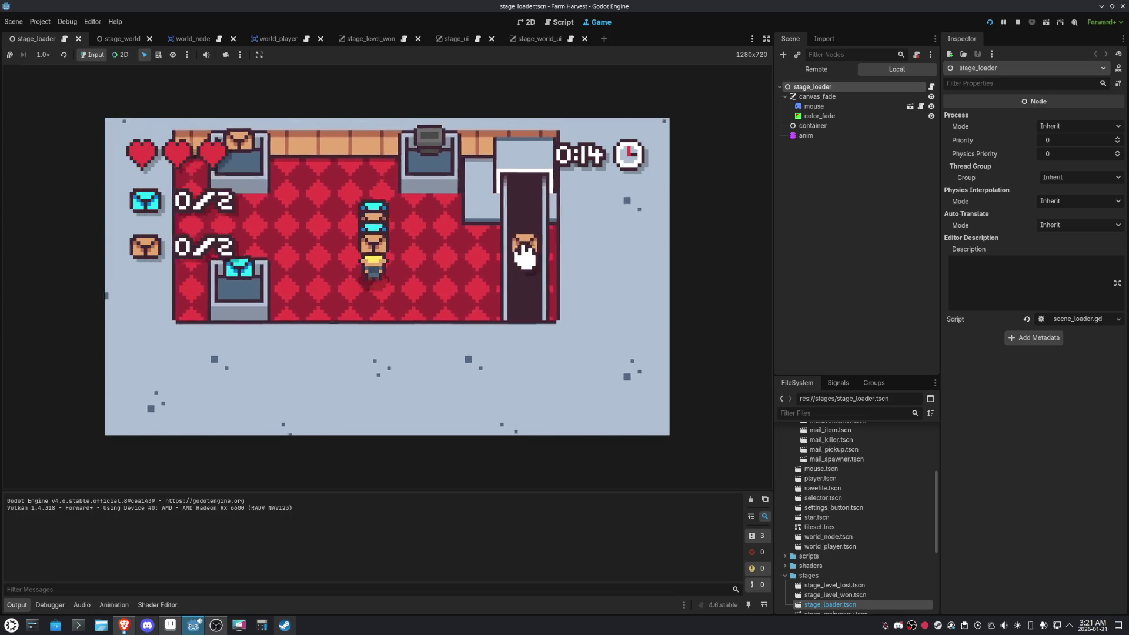
{"action": "key", "text": "Left"}
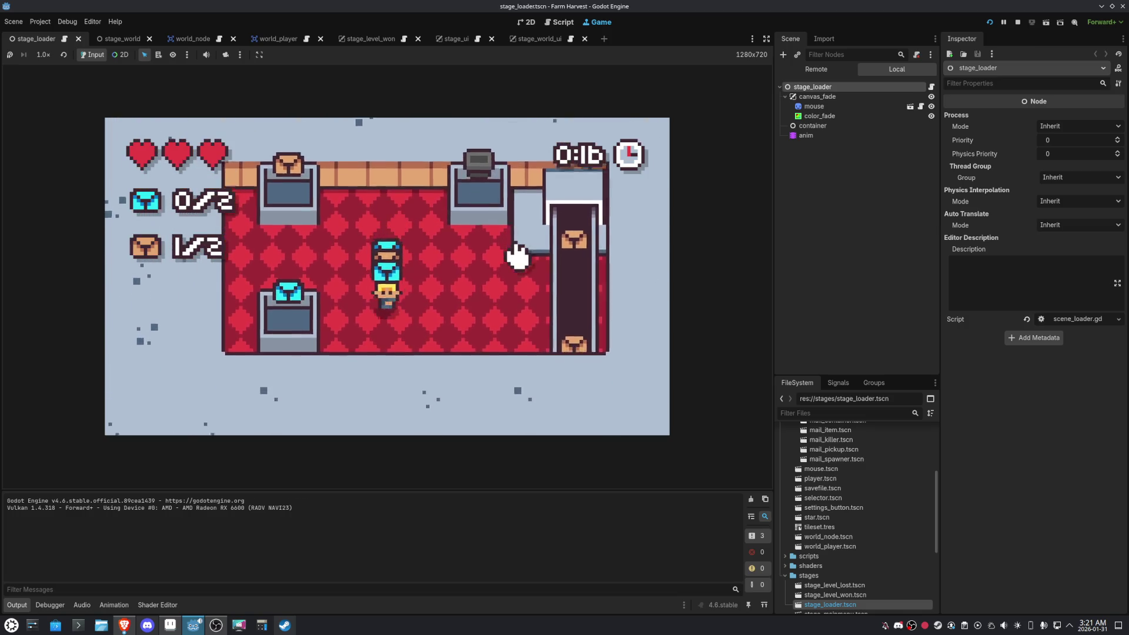
{"action": "key", "text": "Left"}
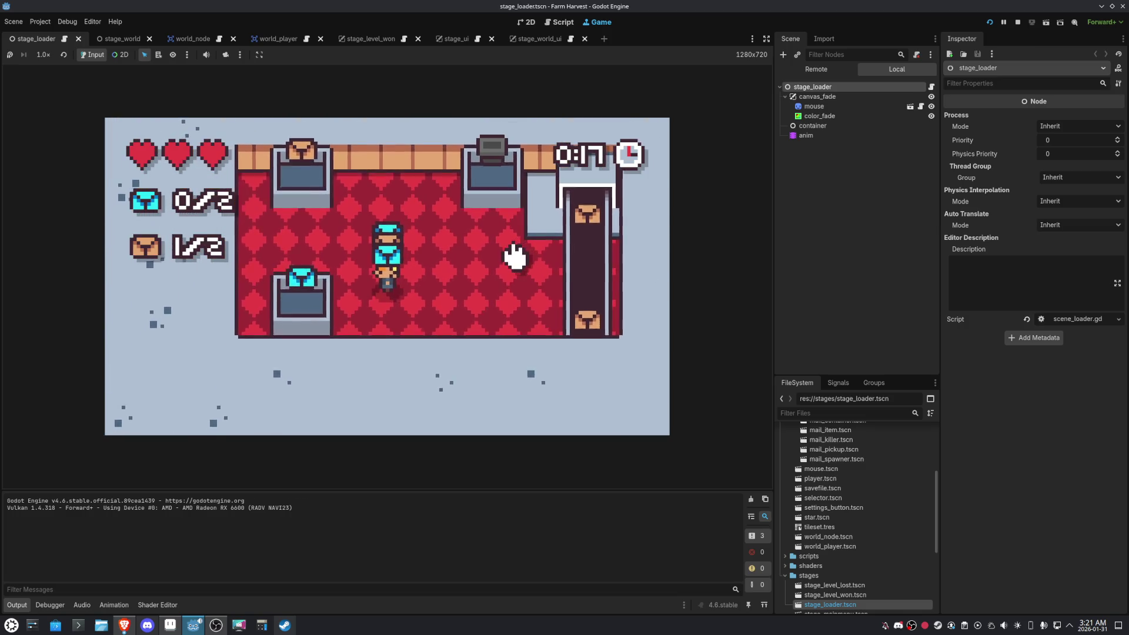
{"action": "key", "text": "Up"}
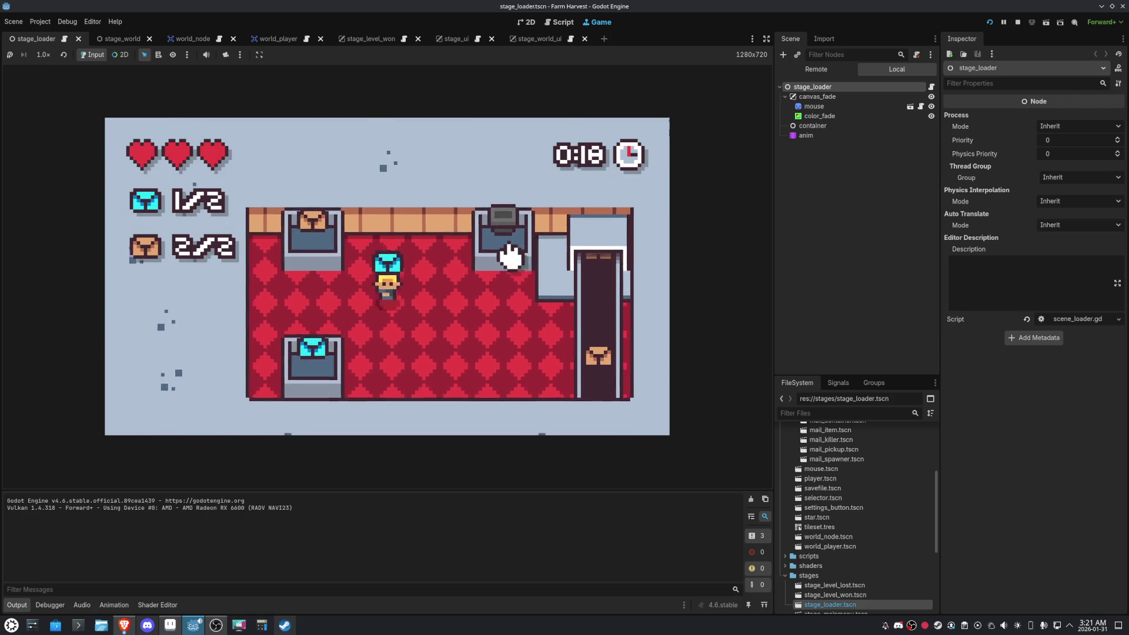
{"action": "key", "text": "Down"}
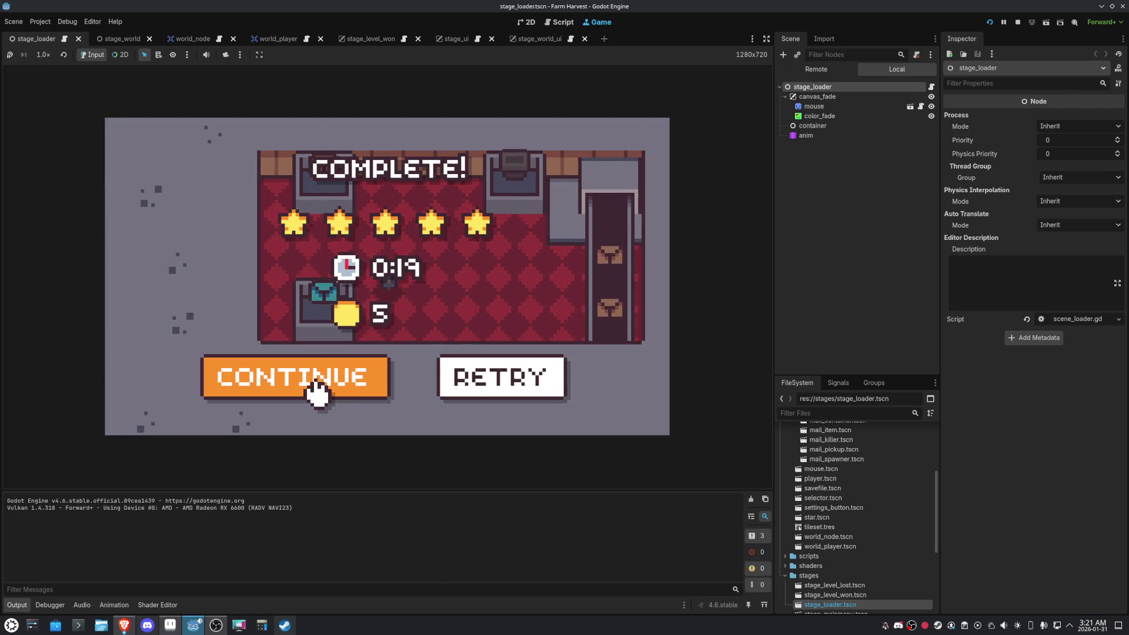
- Continue past the COMPLETE! screen, walk the world map showing 5 coins, then stop and save
{"action": "left_click", "coordinate": [314, 388]}
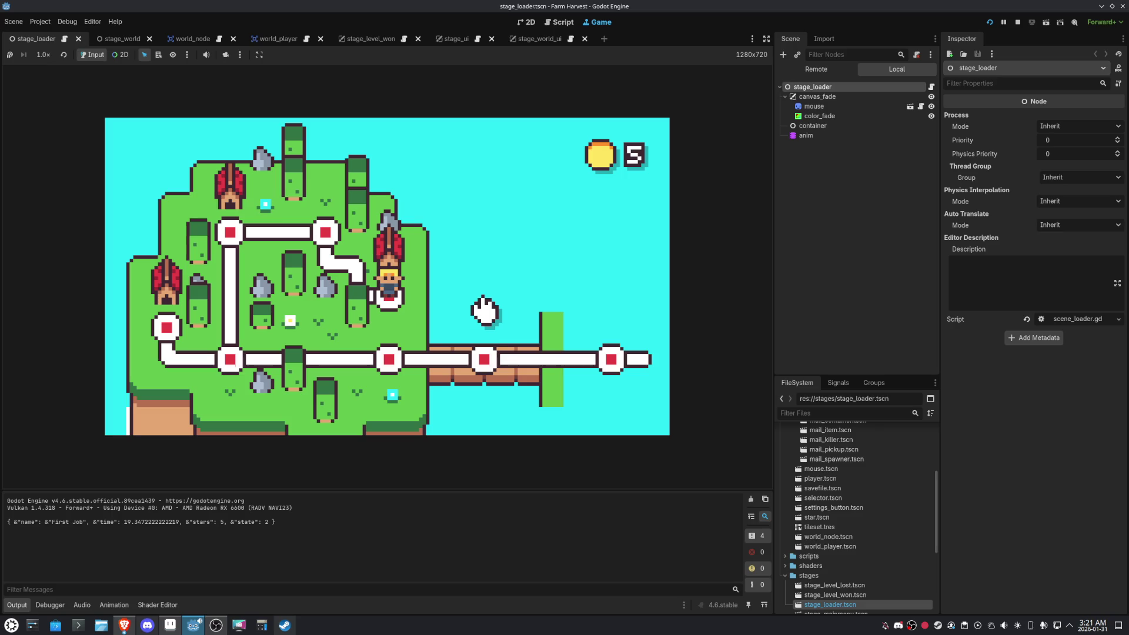
{"action": "key", "text": "Left"}
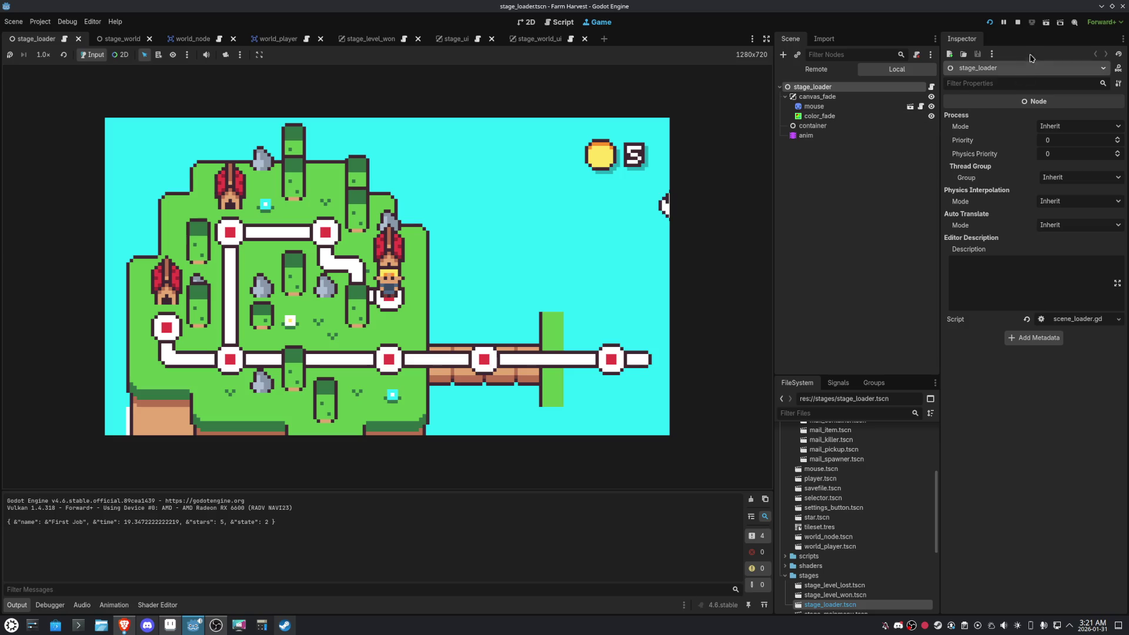
{"action": "left_click", "coordinate": [1018, 21]}
{"action": "key", "text": "ctrl+s"}
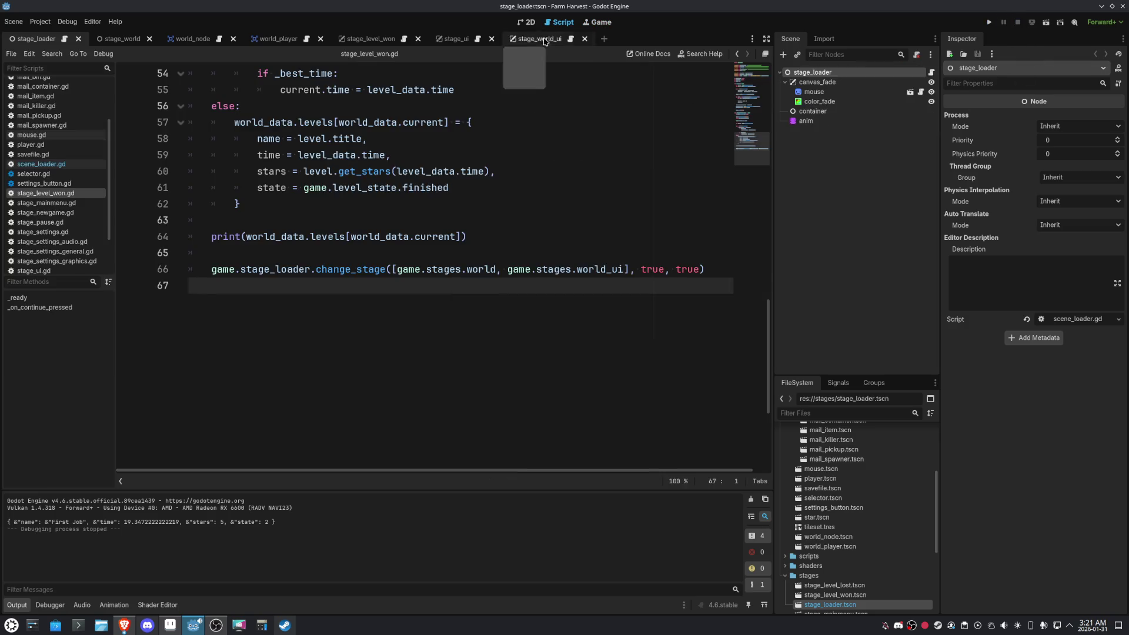
- Run the project and check that Esc opens and closes the pause menu, then stop
{"action": "left_click", "coordinate": [528, 22]}
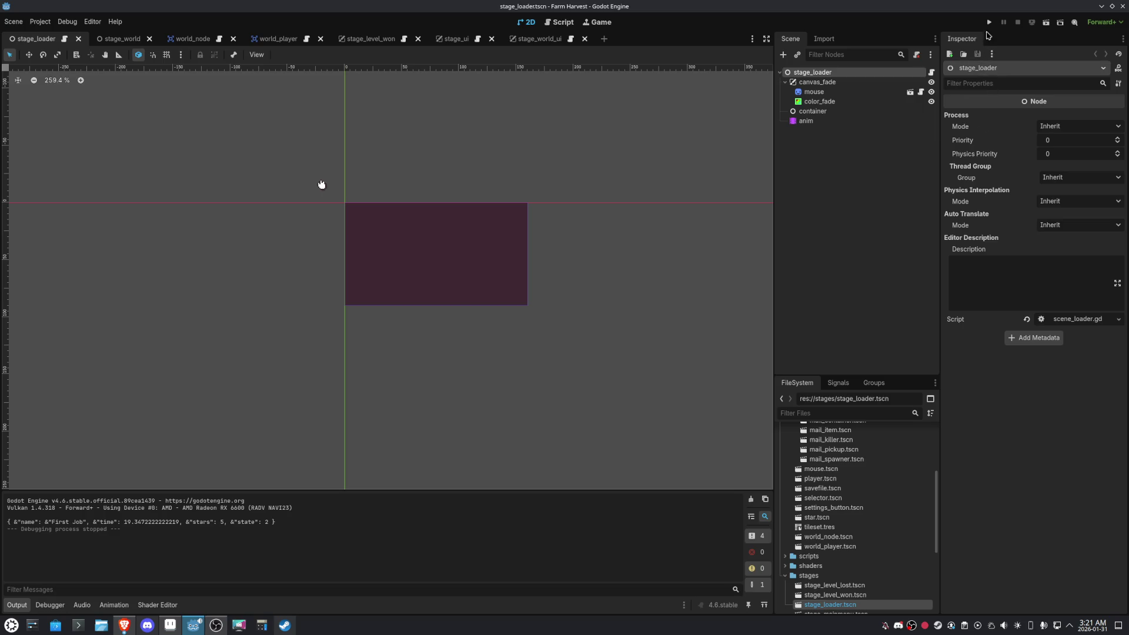
{"action": "left_click", "coordinate": [990, 22]}
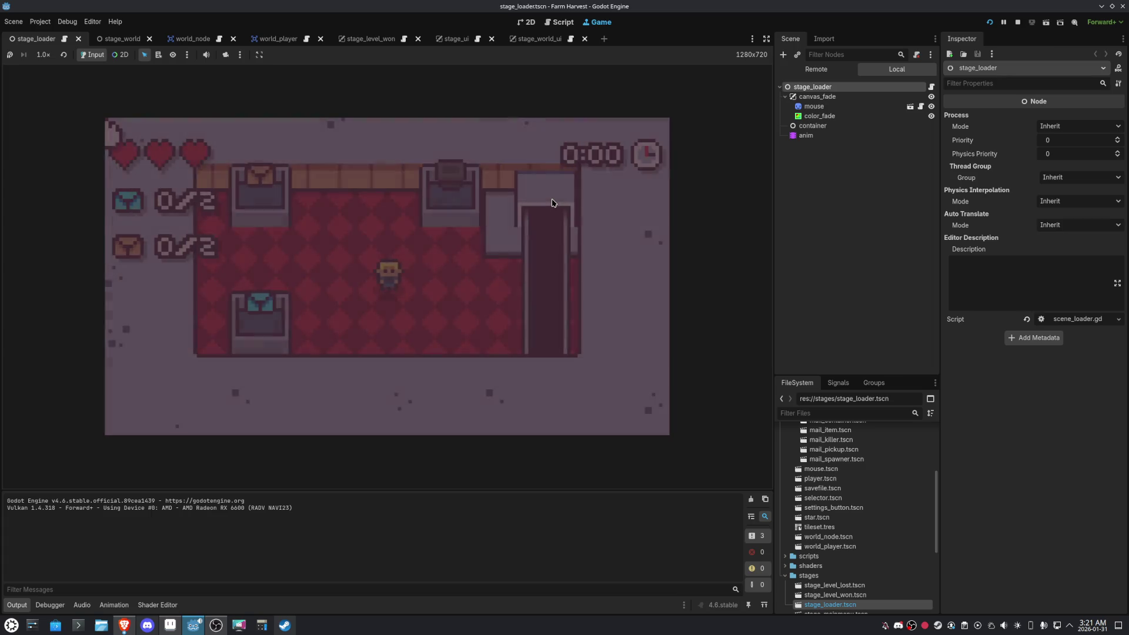
{"action": "key", "text": "Escape"}
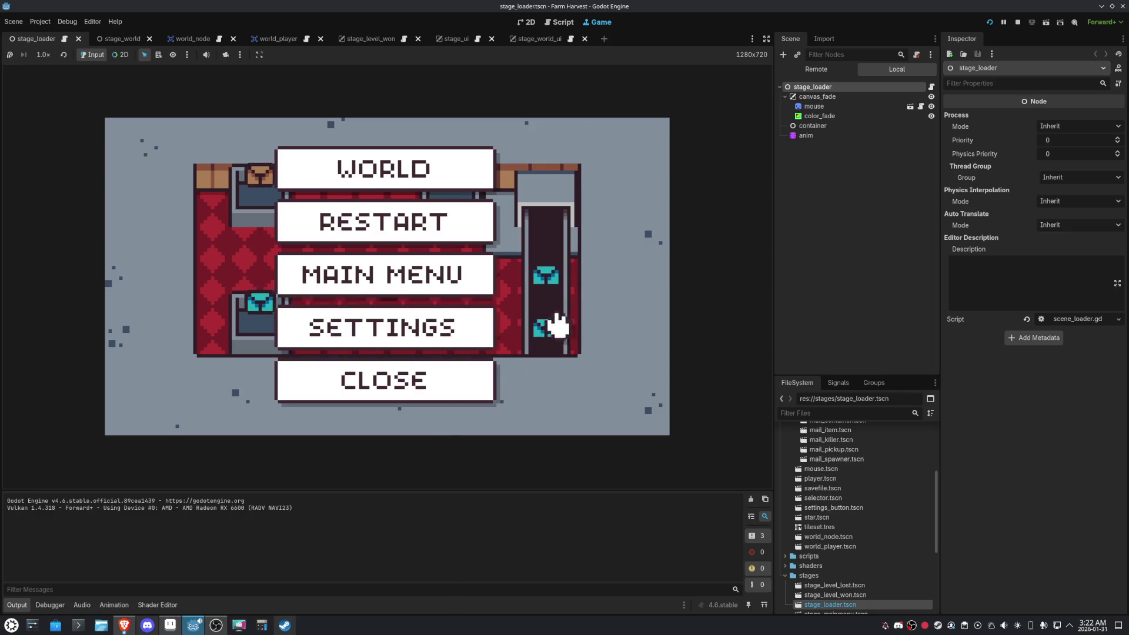
{"action": "key", "text": "Escape"}
{"action": "key", "text": "F8"}
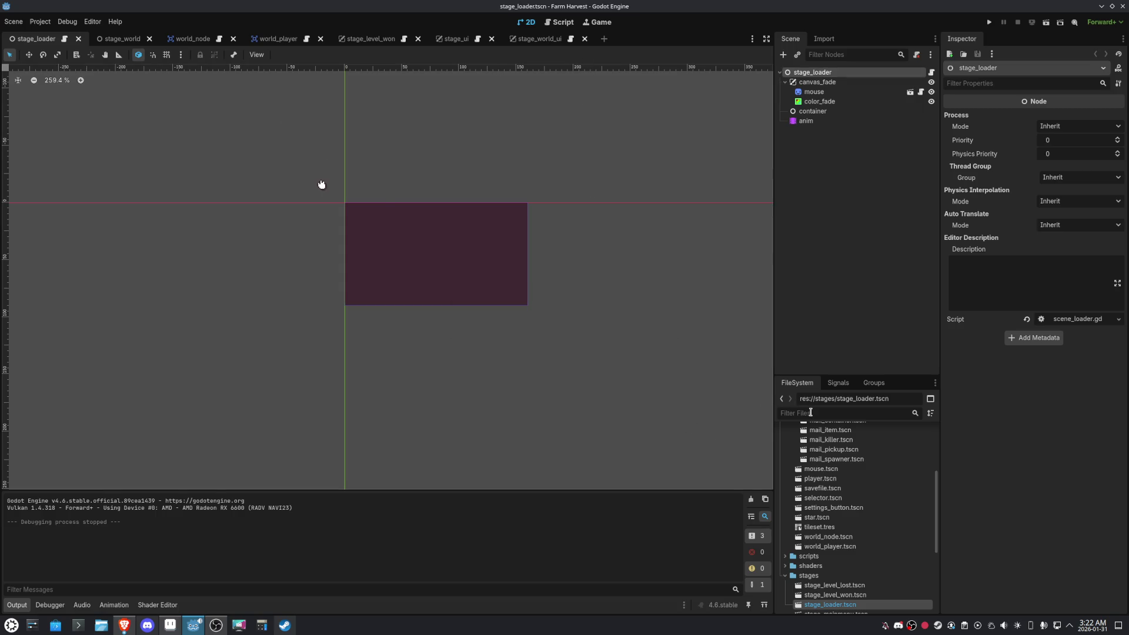
- Filter the FileSystem for 'pause' and open stage_pause.tscn
{"action": "type", "text": "paue"}
{"action": "key", "text": "BackSpace"}
{"action": "type", "text": "se"}
{"action": "double_click", "coordinate": [850, 480]}
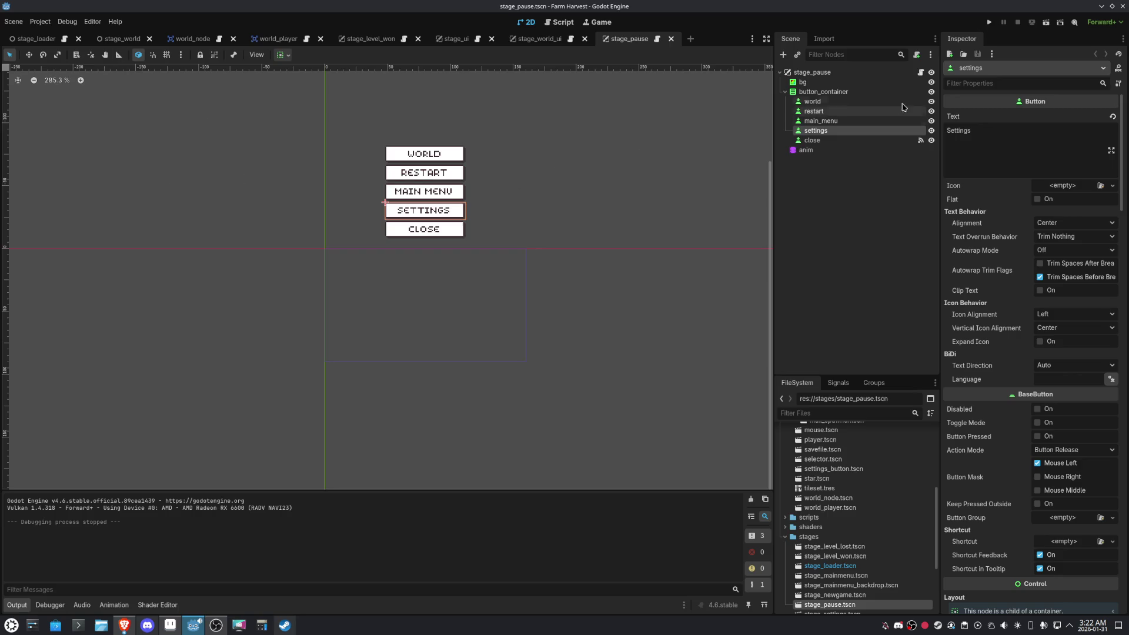
- Review the stage_pause root's Process Mode options unchanged, then return to the stage_loader scene
{"action": "left_click", "coordinate": [818, 72]}
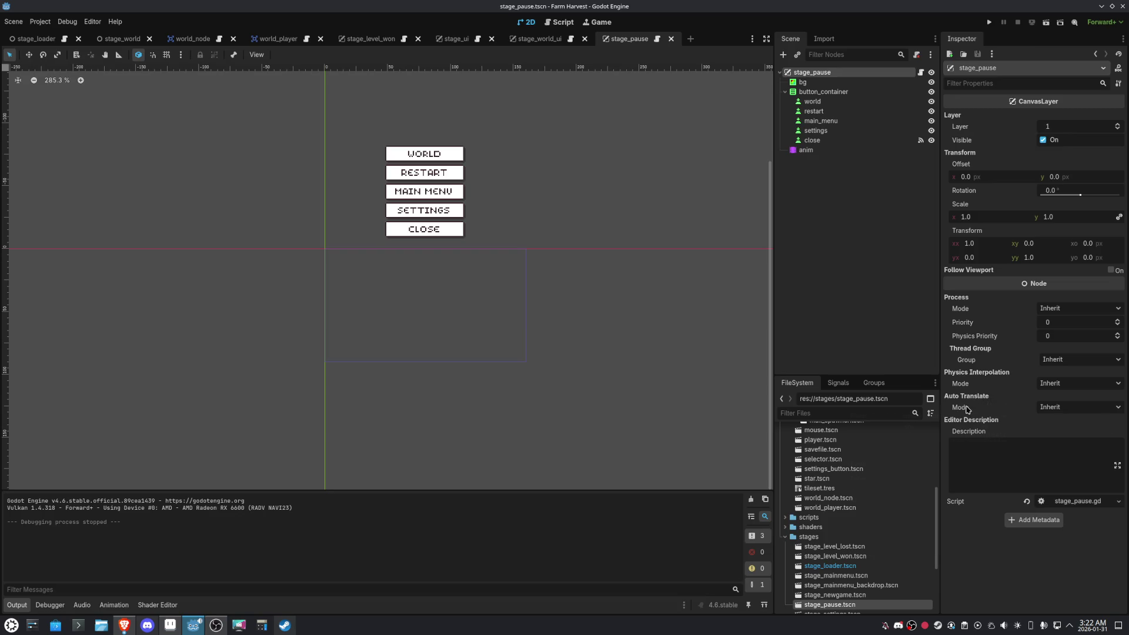
{"action": "mouse_move", "coordinate": [967, 409]}
{"action": "left_click", "coordinate": [1089, 312]}
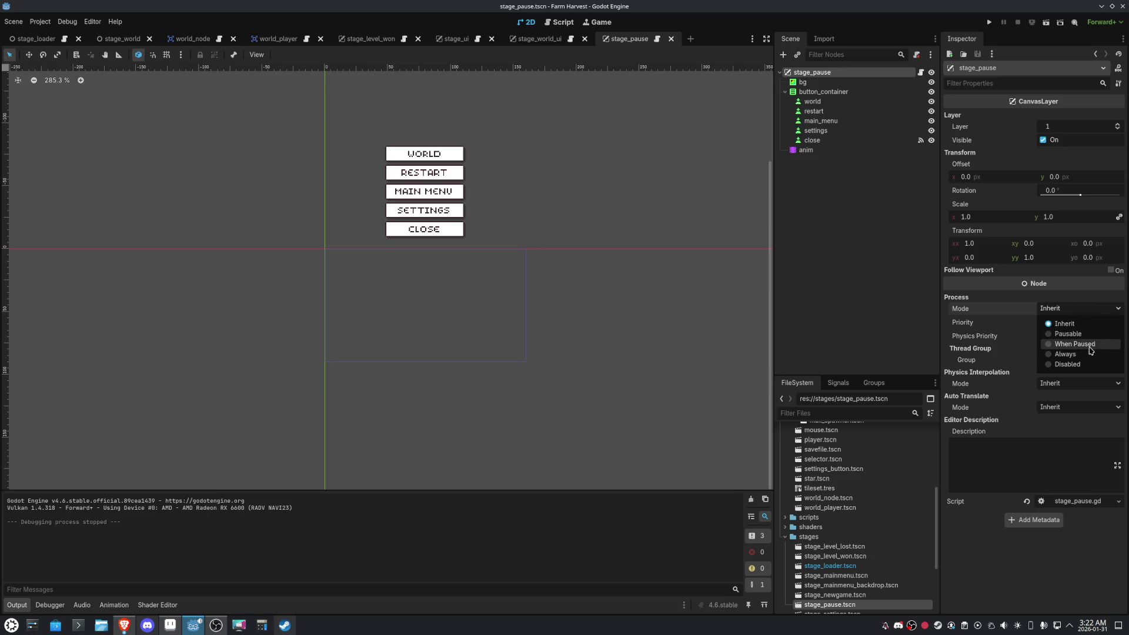
{"action": "left_click", "coordinate": [954, 307]}
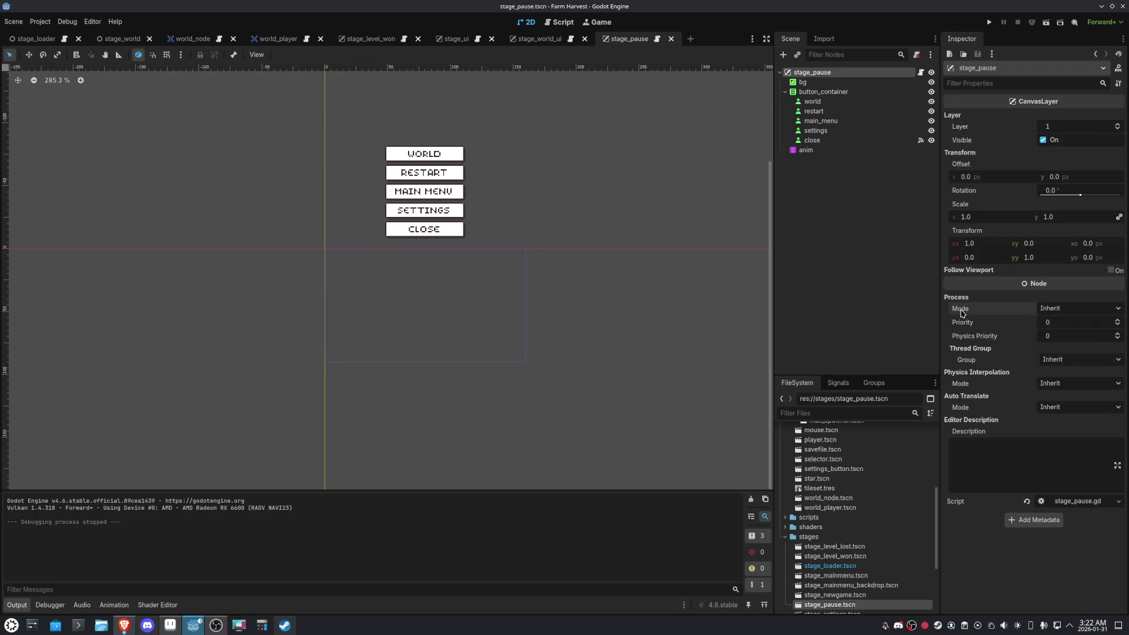
{"action": "mouse_move", "coordinate": [962, 313]}
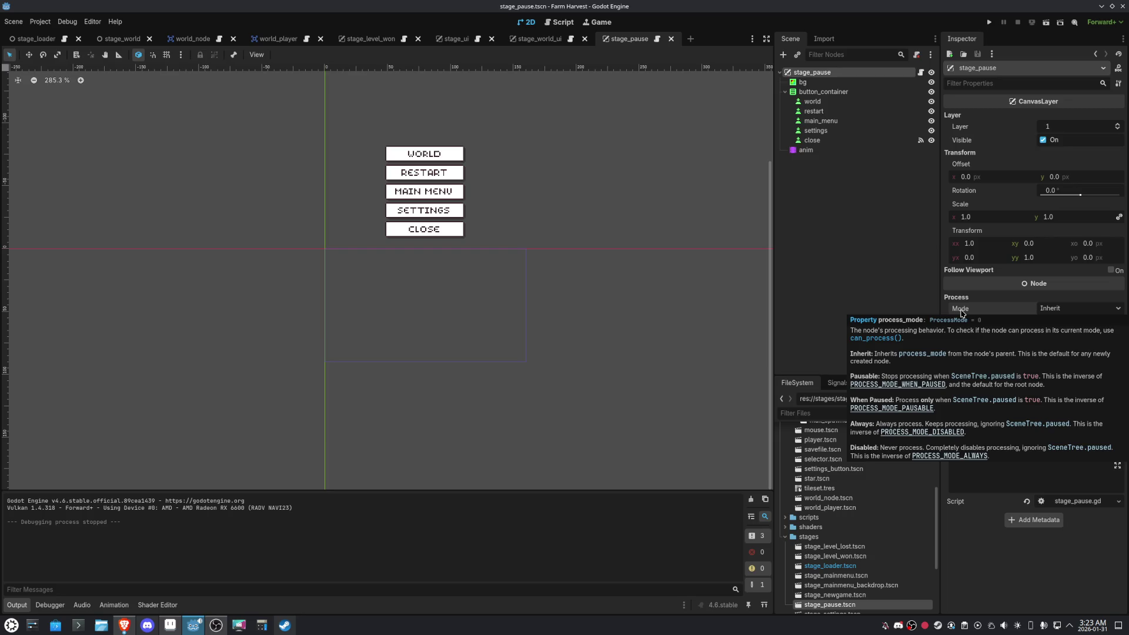
{"action": "left_click", "coordinate": [35, 38]}
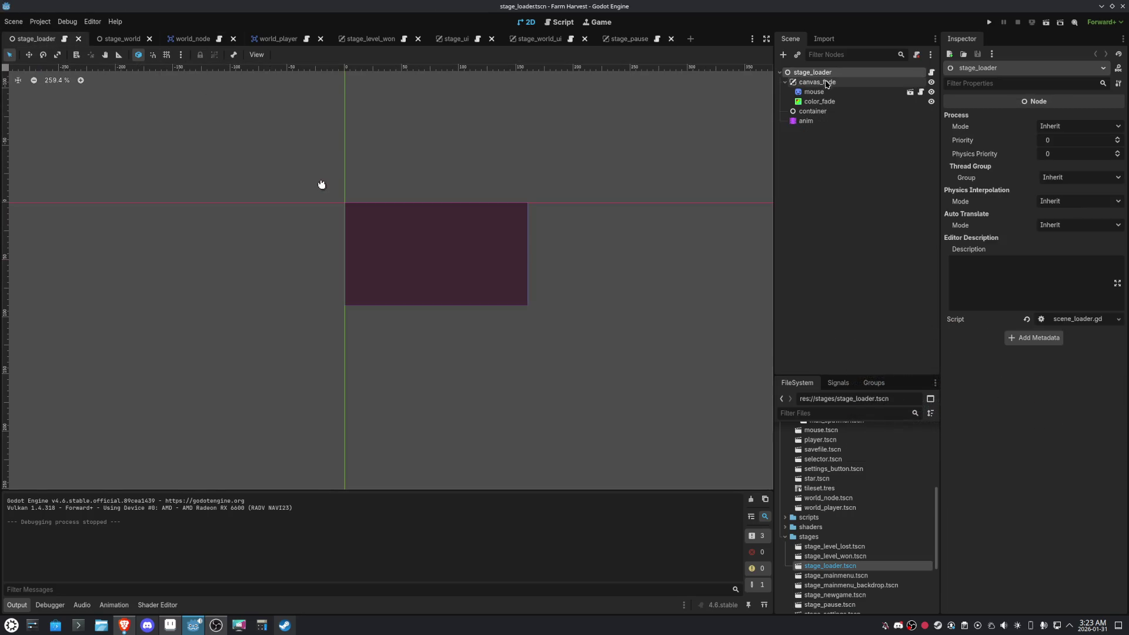
- Try Disabled on the container node's process mode, then revert it to Inherit
{"action": "left_click", "coordinate": [818, 111]}
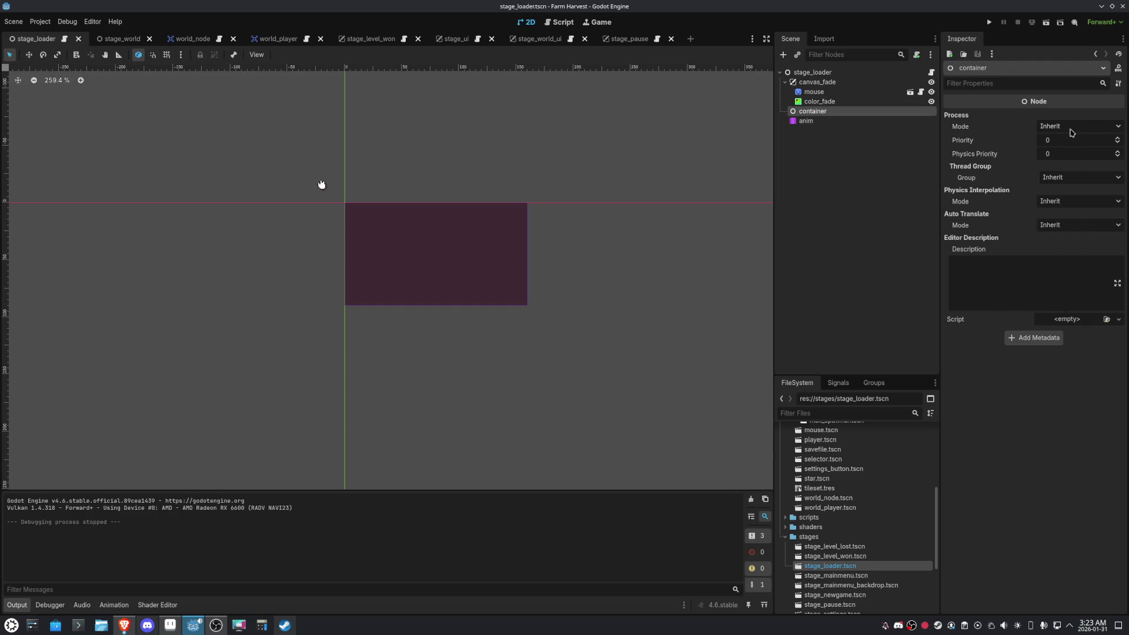
{"action": "left_click", "coordinate": [1071, 127]}
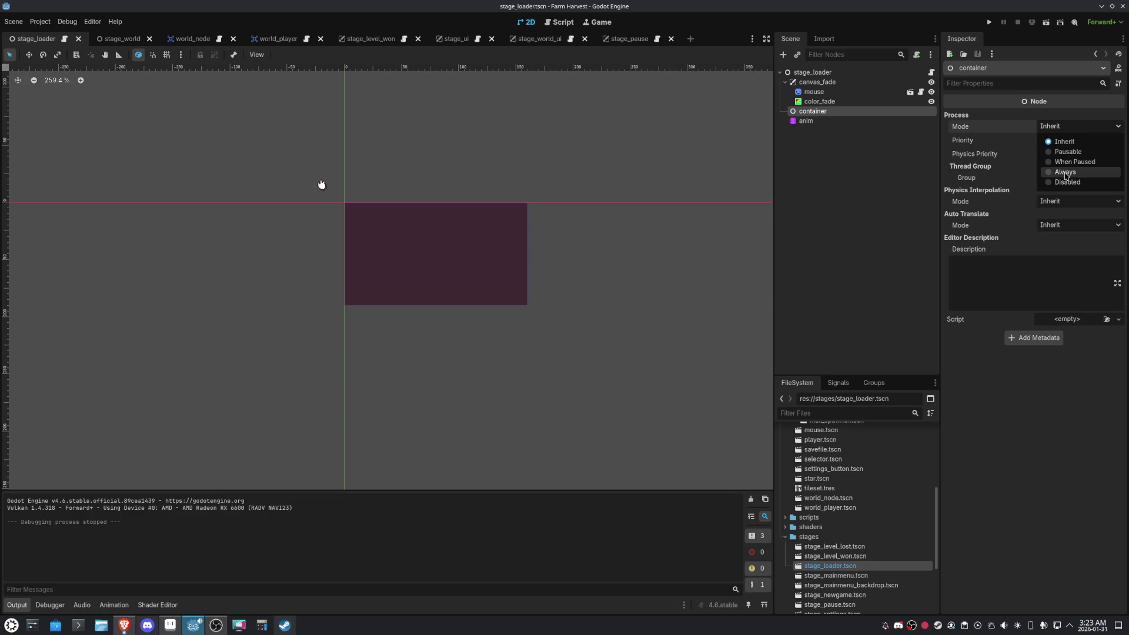
{"action": "left_click", "coordinate": [1064, 183]}
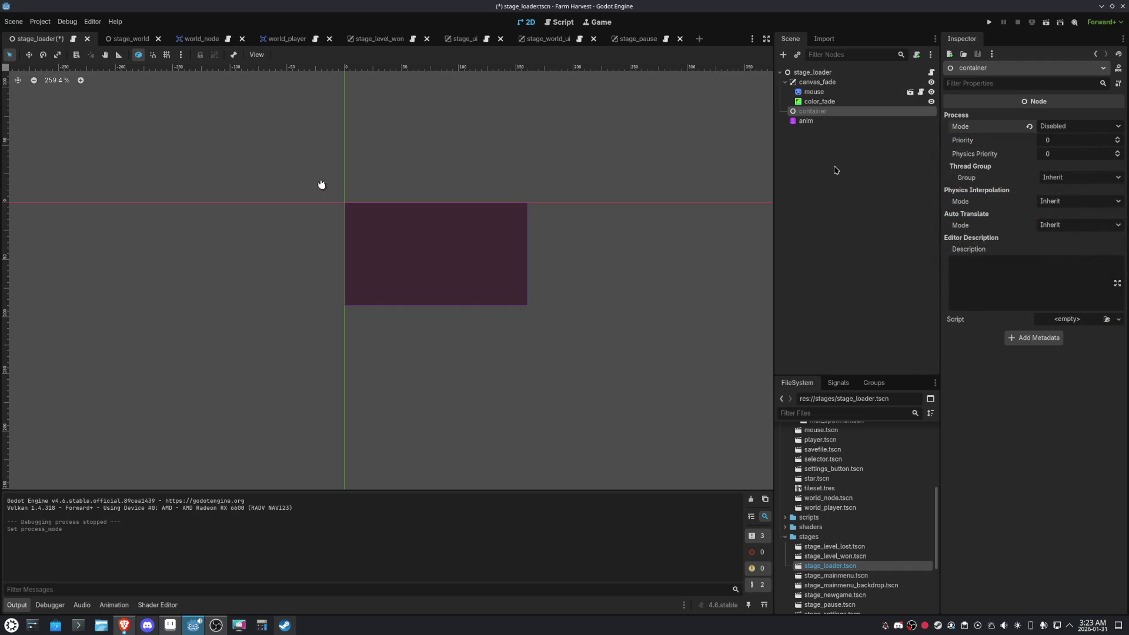
{"action": "left_click", "coordinate": [1030, 126]}
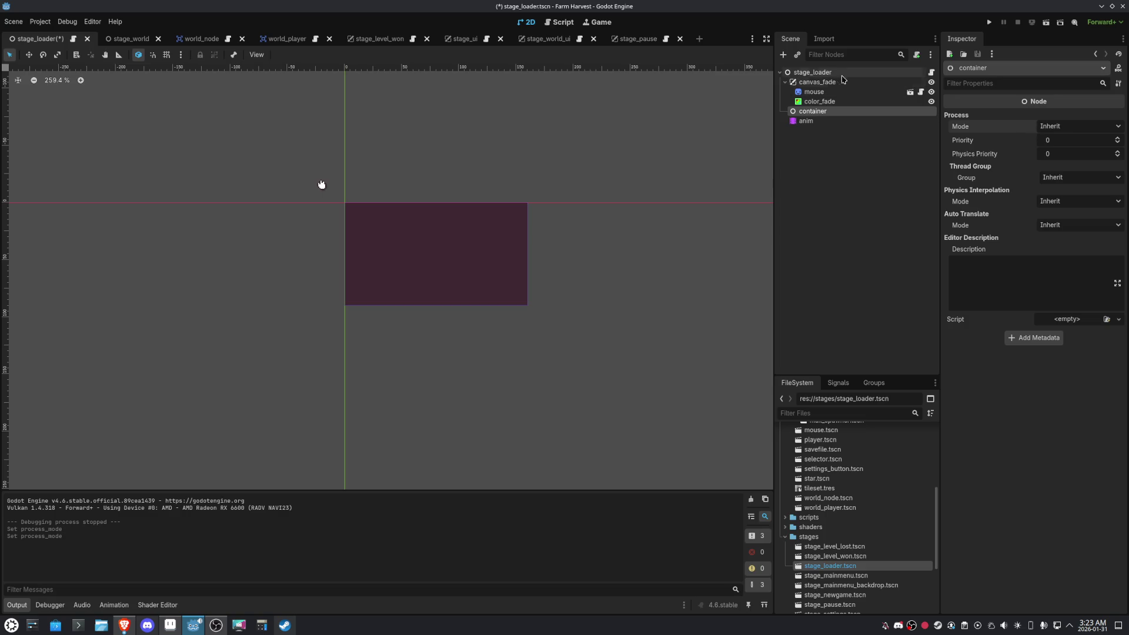
- Set the stage_loader root node's Process Mode to Always
{"action": "left_click", "coordinate": [847, 73]}
{"action": "left_click", "coordinate": [1080, 127]}
{"action": "left_click", "coordinate": [1068, 181]}
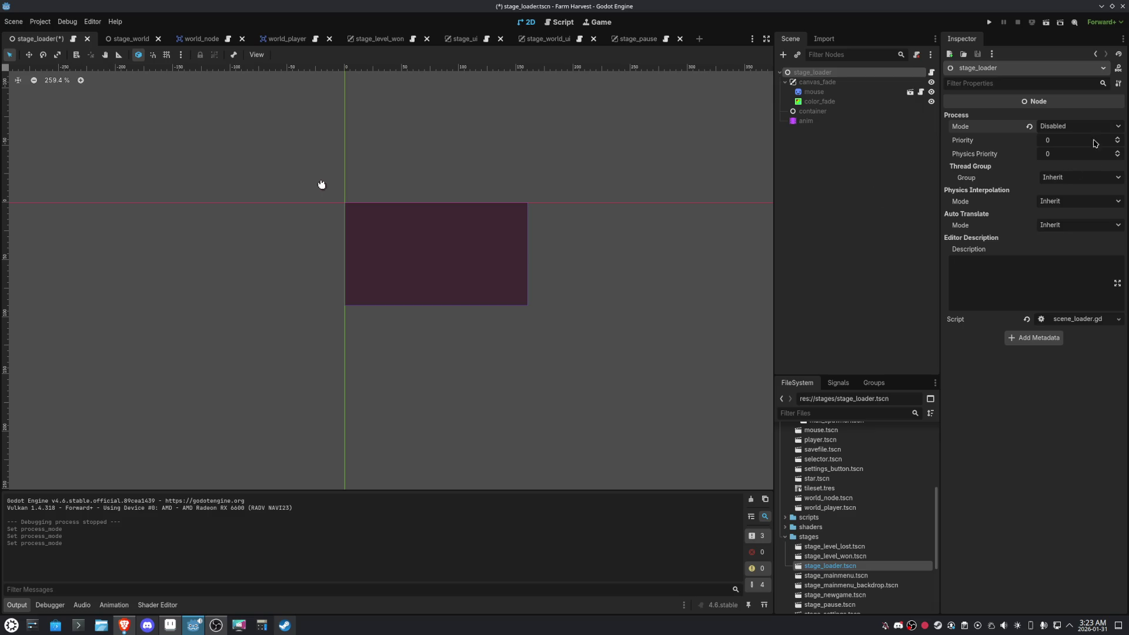
{"action": "left_click", "coordinate": [1092, 129]}
{"action": "left_click", "coordinate": [1080, 173]}
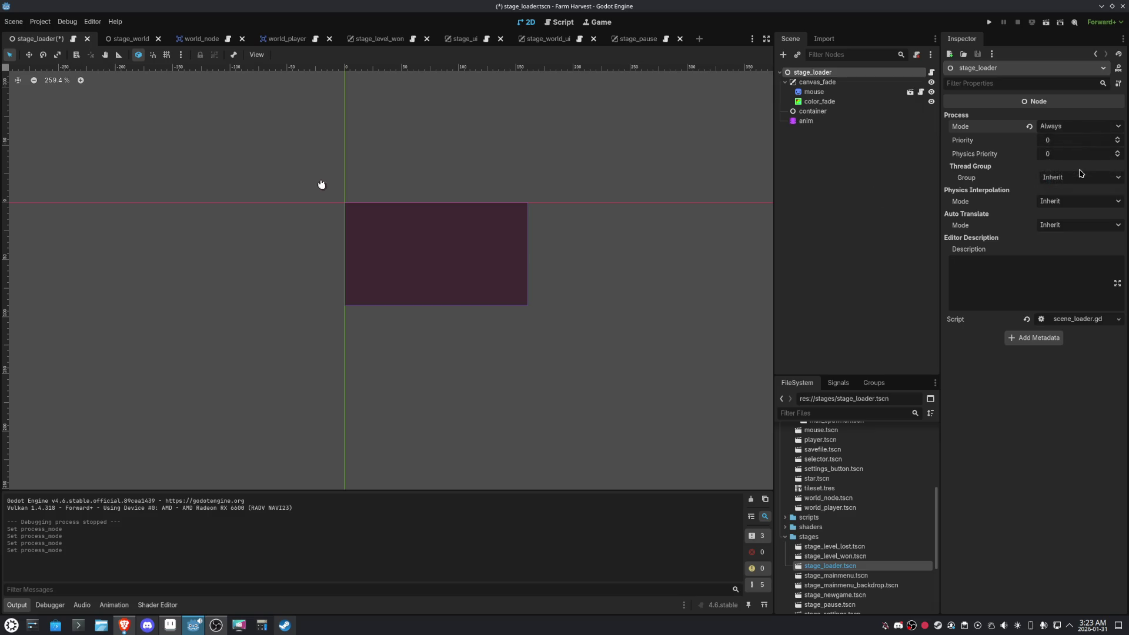
{"action": "mouse_move", "coordinate": [969, 129]}
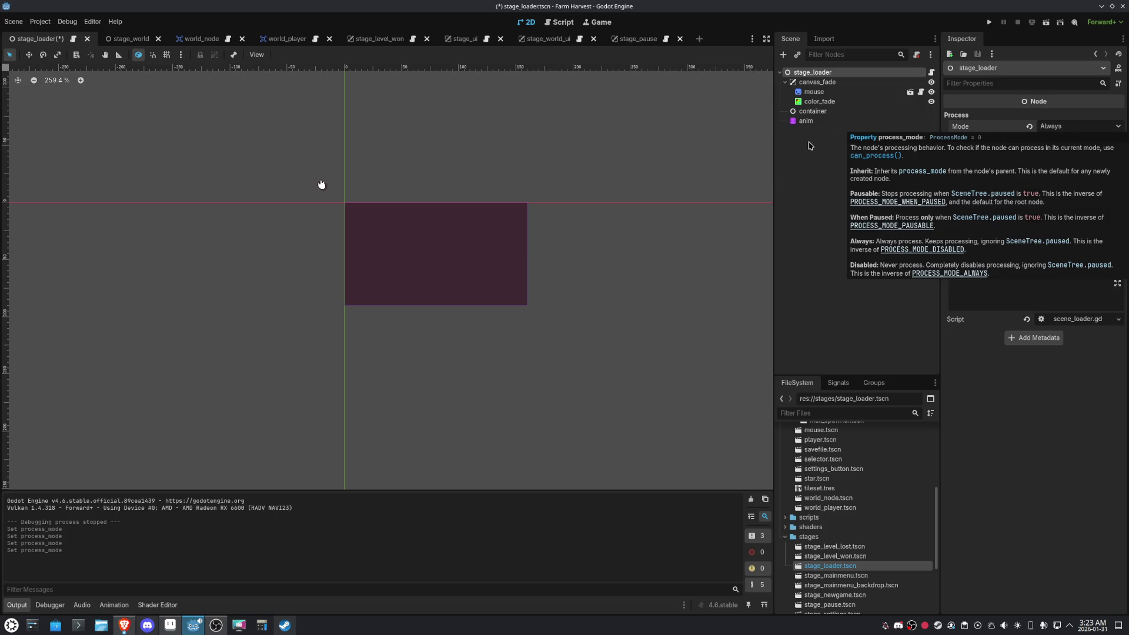
{"action": "left_click", "coordinate": [814, 111]}
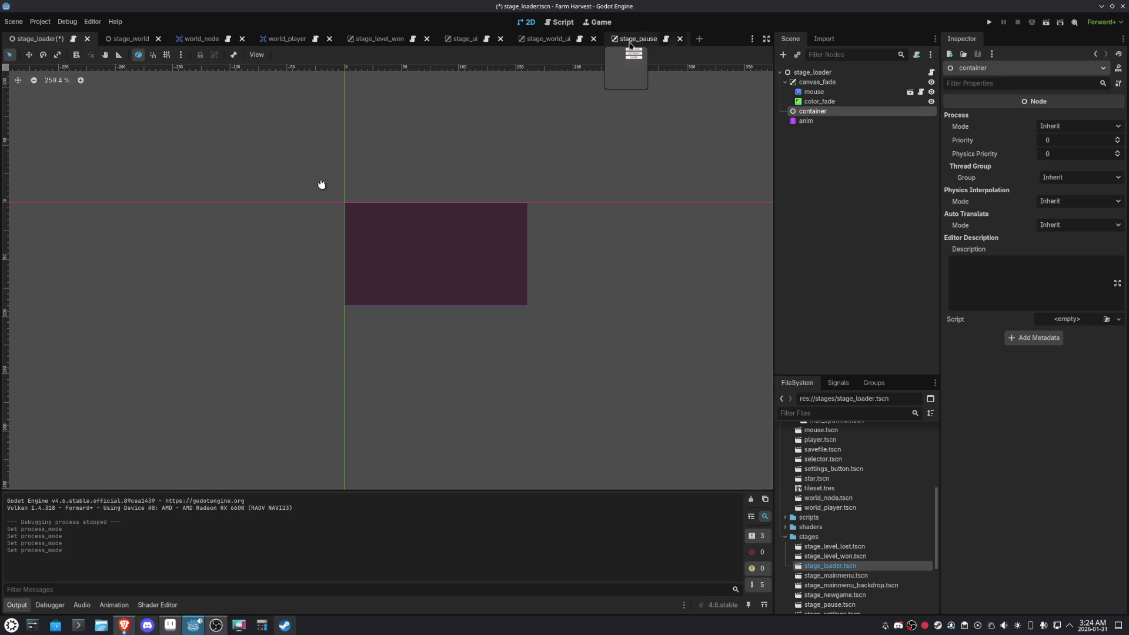
- Open the stage_pause.gd script and add blank lines below line 2
{"action": "left_click", "coordinate": [633, 39]}
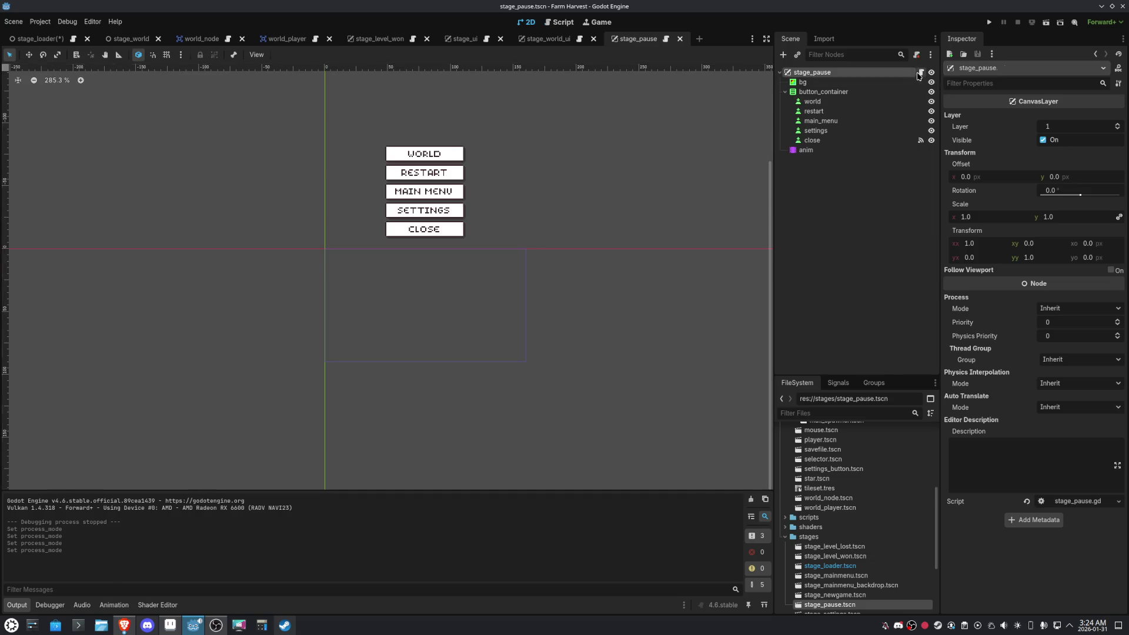
{"action": "left_click", "coordinate": [921, 71]}
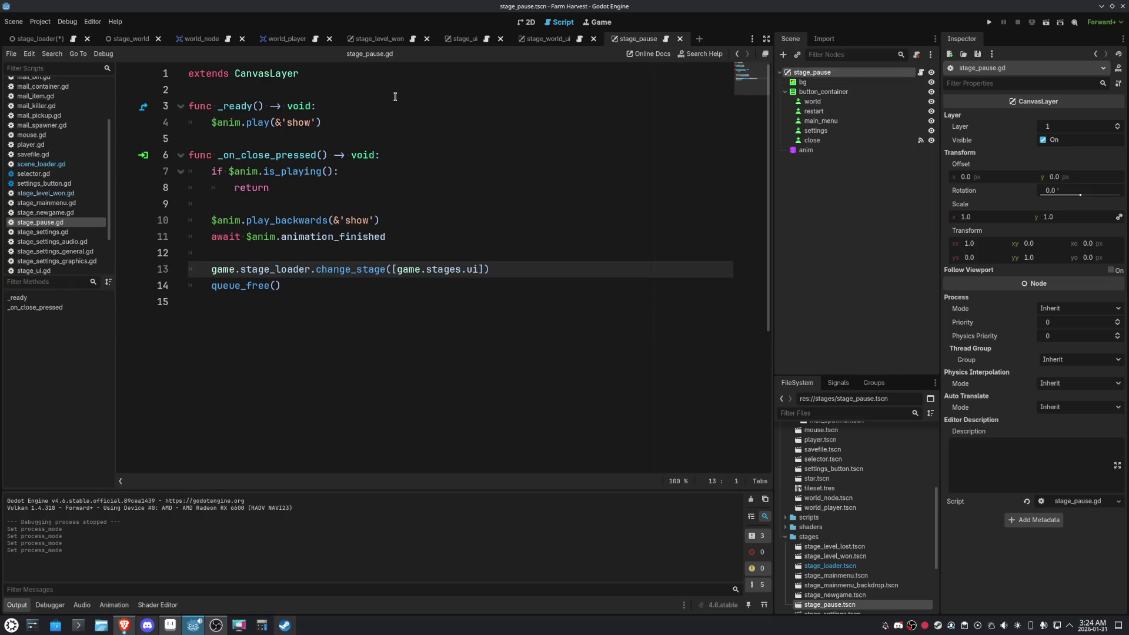
{"action": "left_click", "coordinate": [395, 93]}
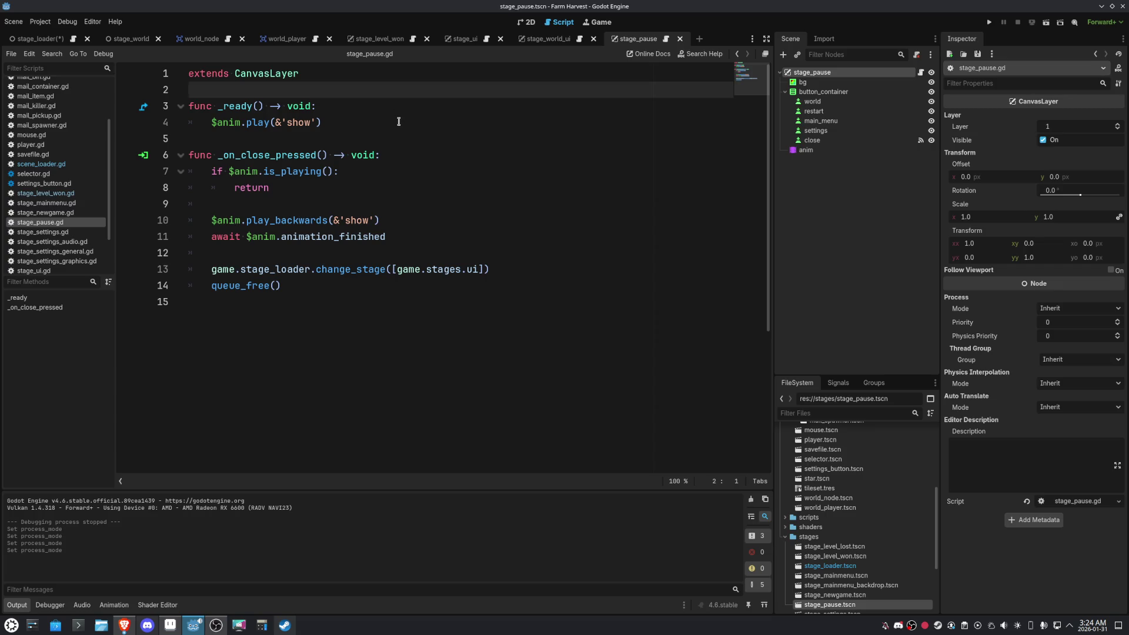
{"action": "key", "text": "Down"}
{"action": "key", "text": "Down"}
{"action": "key", "text": "Down"}
{"action": "key", "text": "Return"}
{"action": "key", "text": "Return"}
{"action": "key", "text": "Up"}
- Add an _enter_tree() function setting get_tree().paused = true
{"action": "type", "text": "func )"}
{"action": "key", "text": "BackSpace"}
{"action": "type", "text": "_"}
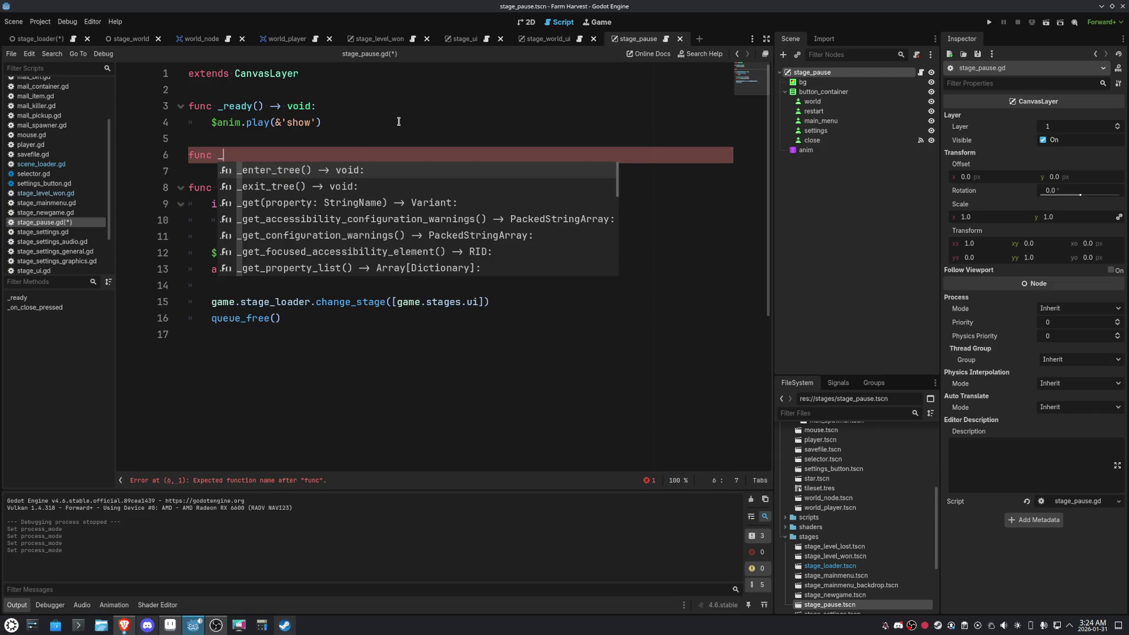
{"action": "key", "text": "Return"}
{"action": "key", "text": "Return"}
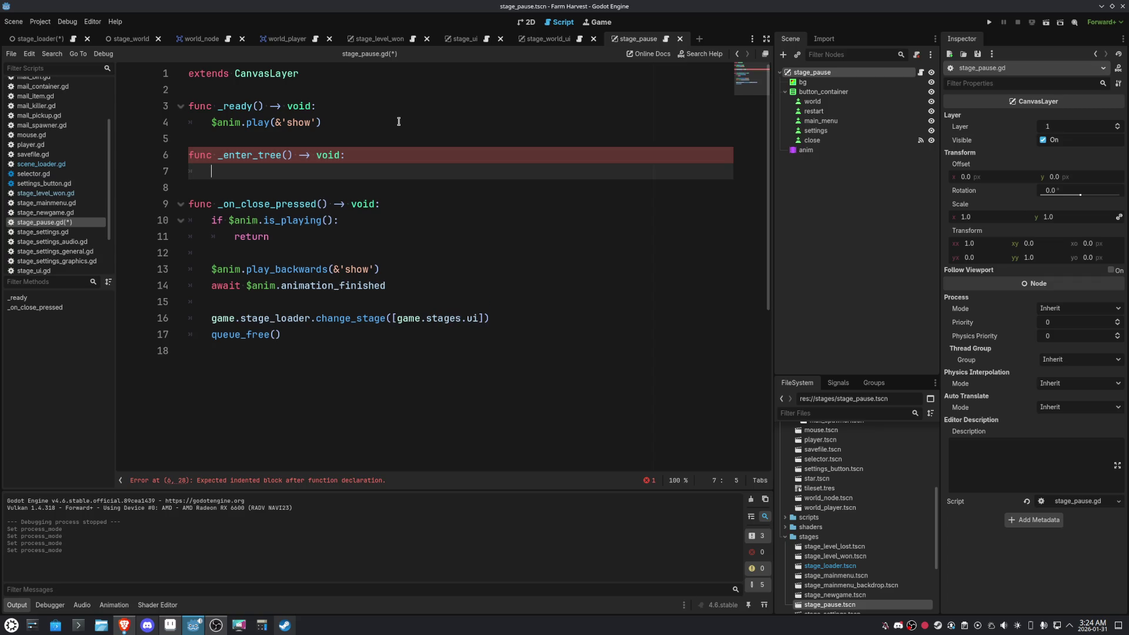
{"action": "type", "text": "get_tree()."}
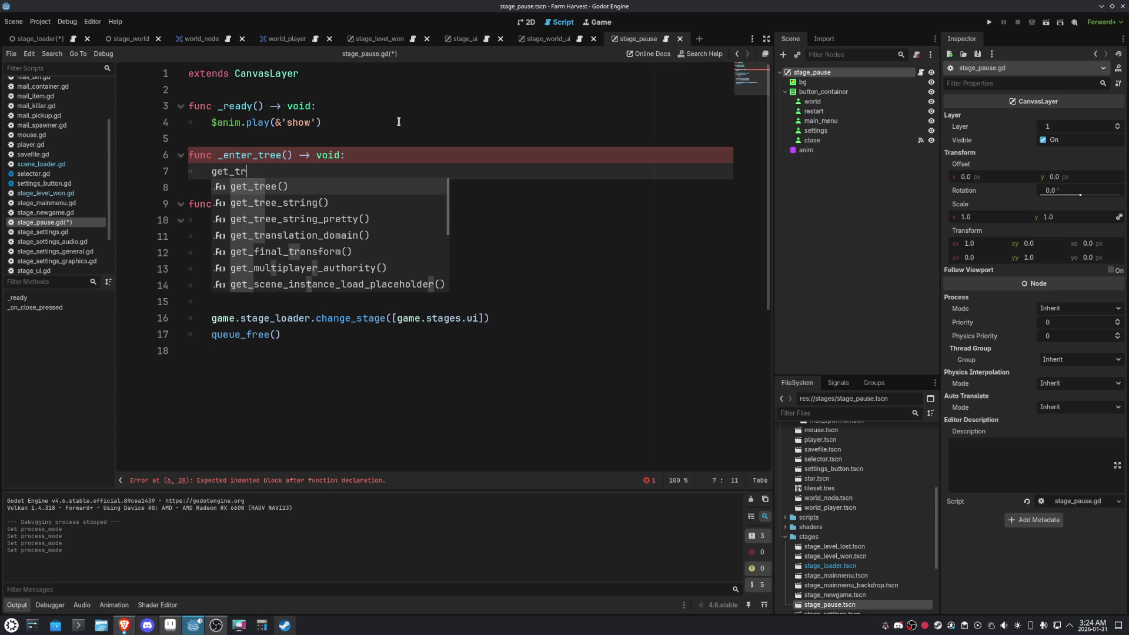
{"action": "type", "text": "p"}
{"action": "key", "text": "Return"}
{"action": "type", "text": "= tr"}
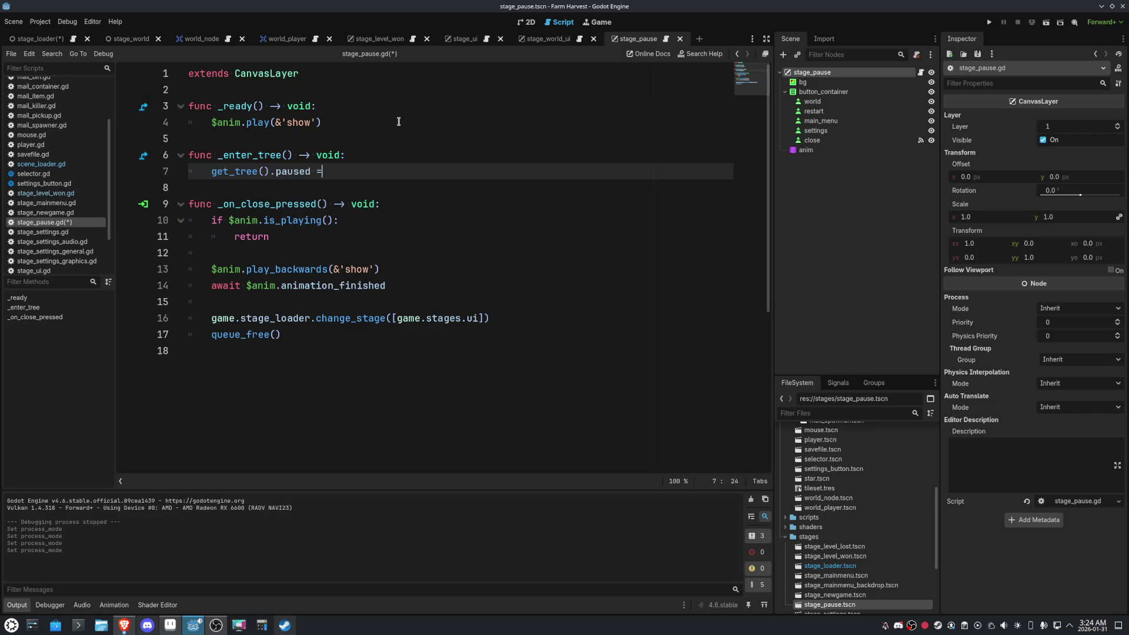
{"action": "type", "text": "ue"}
- Add an _exit_tree() function setting get_tree().paused = false, then run the project
{"action": "key", "text": "Return"}
{"action": "type", "text": "func _e"}
{"action": "key", "text": "Return"}
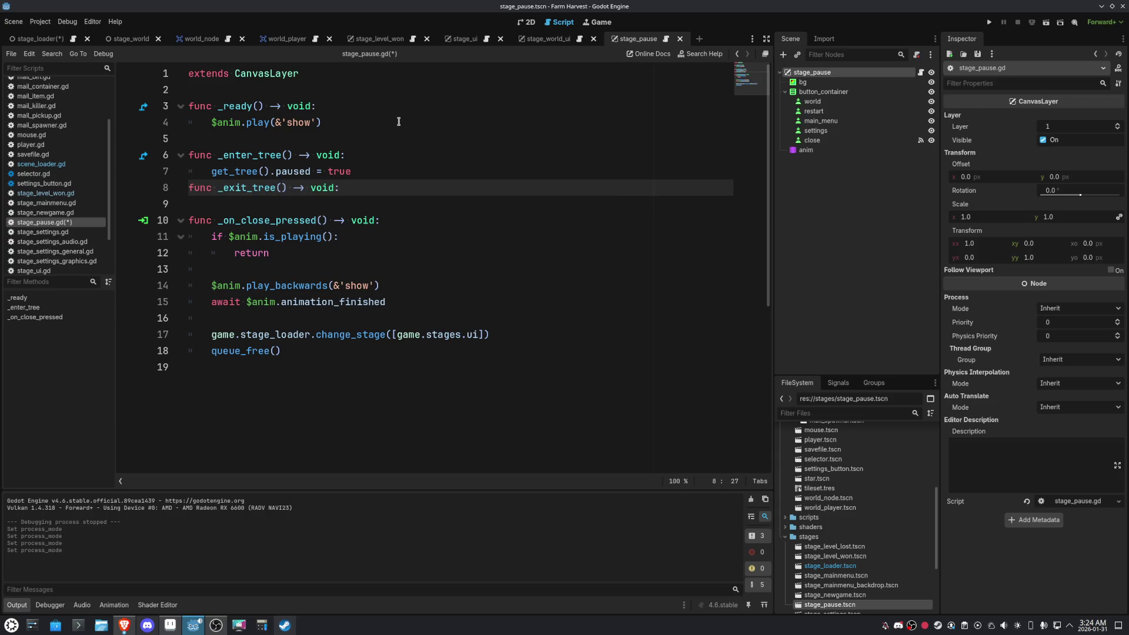
{"action": "key", "text": "Return"}
{"action": "type", "text": "get_tr"}
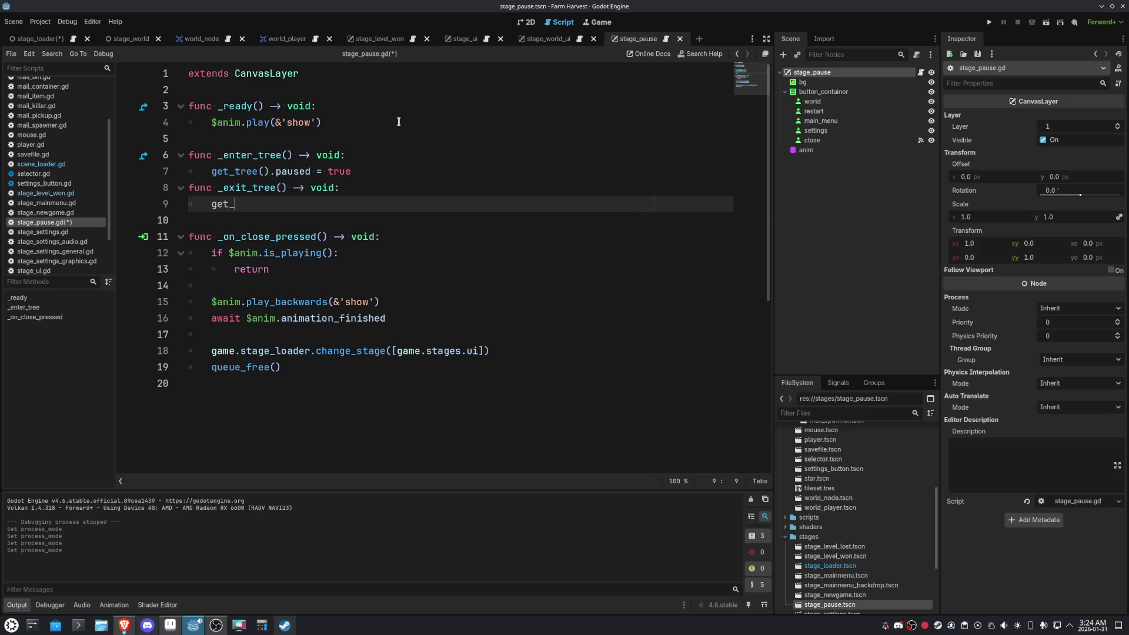
{"action": "key", "text": "Return"}
{"action": "type", "text": "p"}
{"action": "key", "text": "Return"}
{"action": "type", "text": "false"}
{"action": "left_click", "coordinate": [480, 138]}
{"action": "key", "text": "F5"}
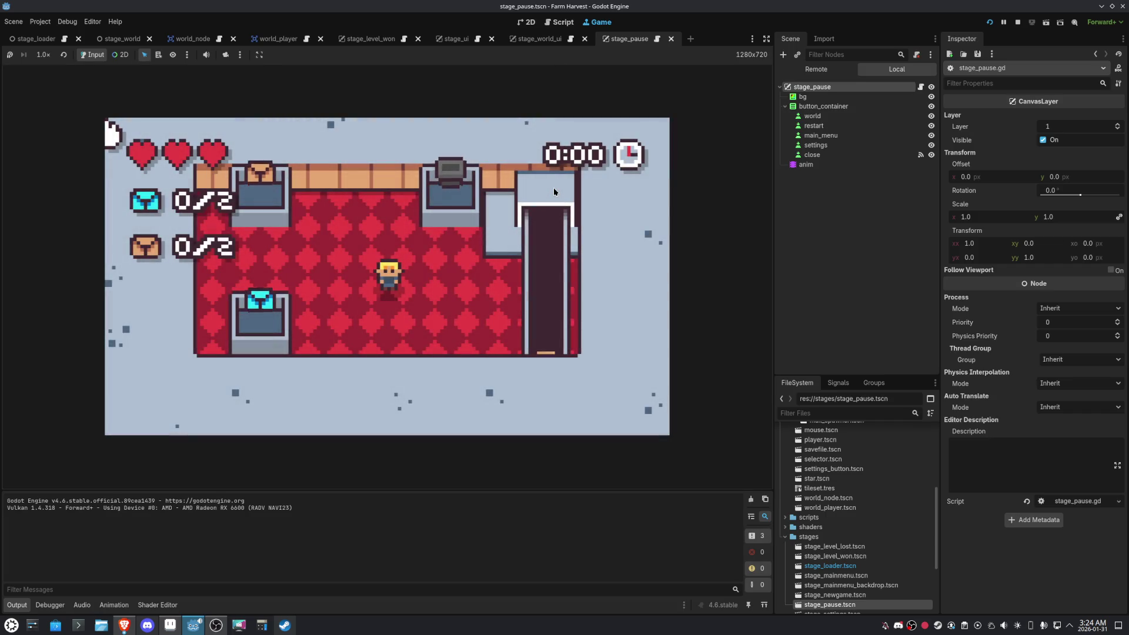
- Open the pause menu with Esc, dismiss it with CLOSE, and stop the game
{"action": "key", "text": "Escape"}
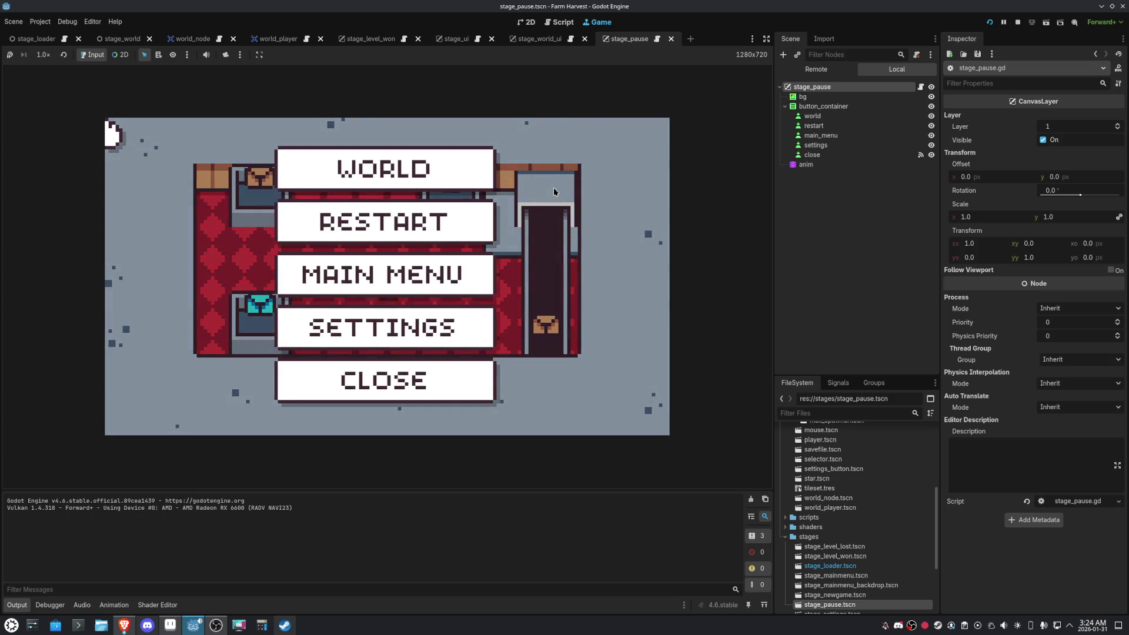
{"action": "left_click", "coordinate": [476, 391]}
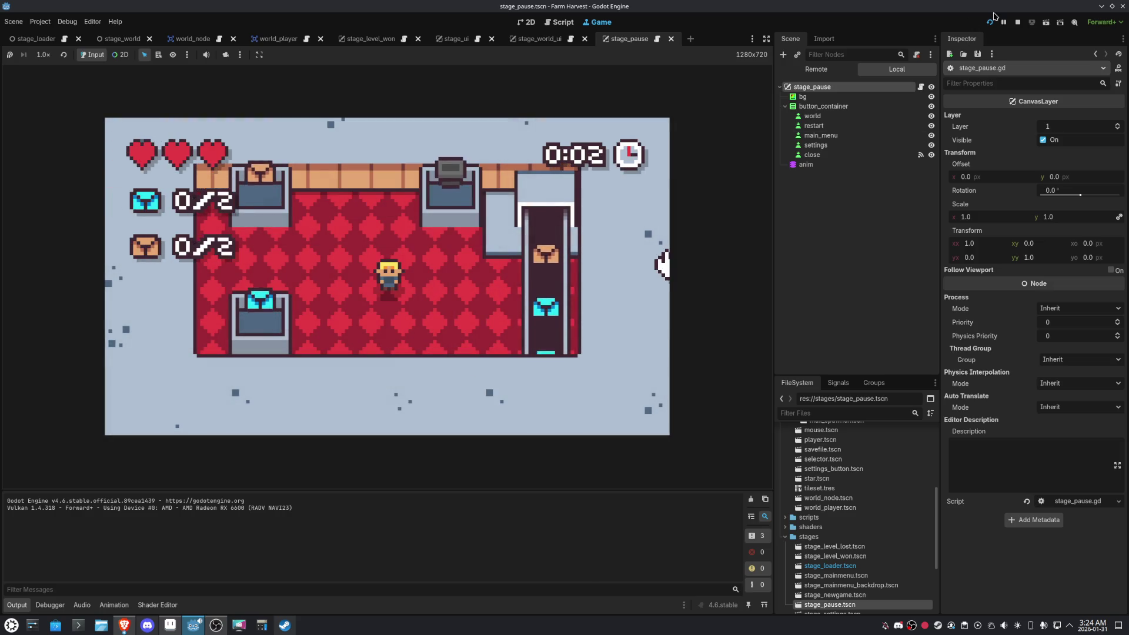
{"action": "left_click", "coordinate": [1018, 22]}
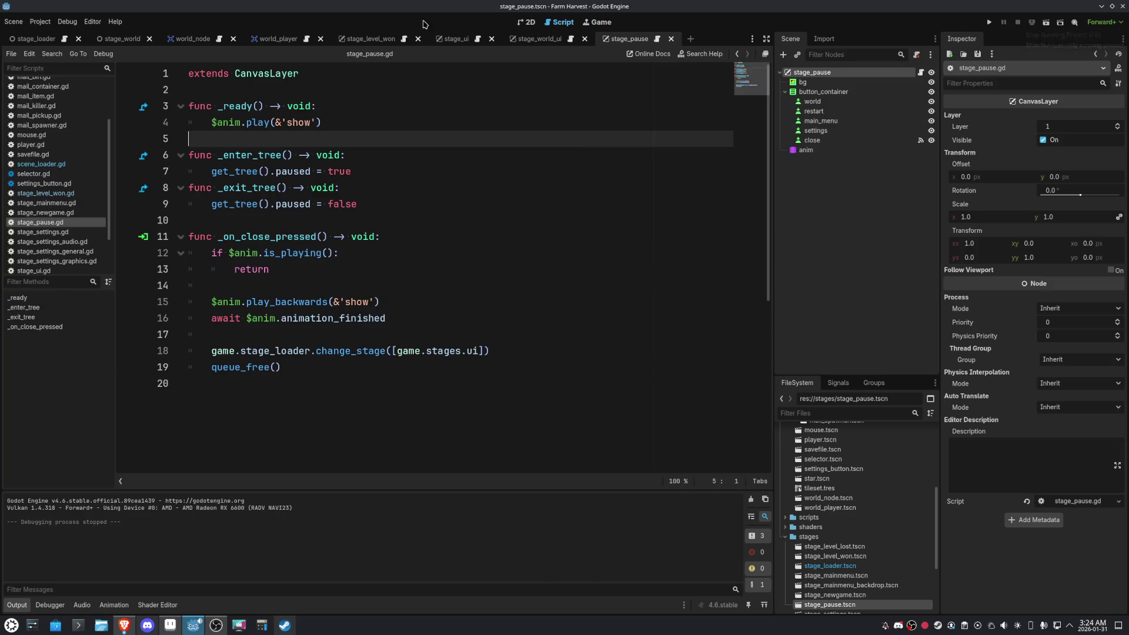
- In stage_loader, set the container node's Process Mode to When Paused
{"action": "left_click", "coordinate": [35, 38]}
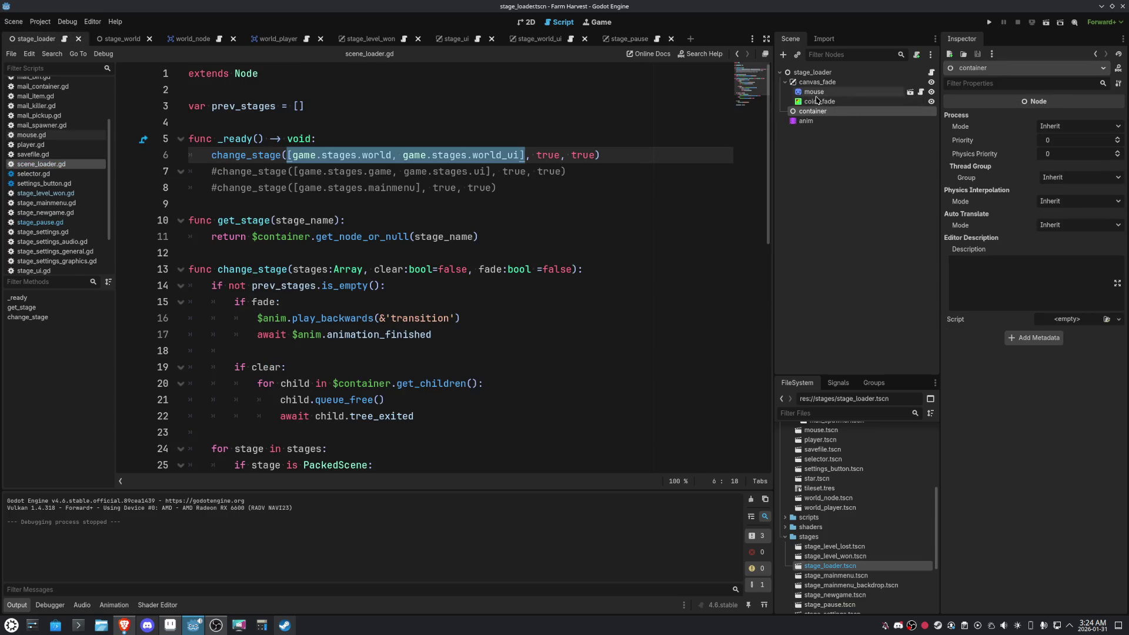
{"action": "left_click", "coordinate": [1058, 178]}
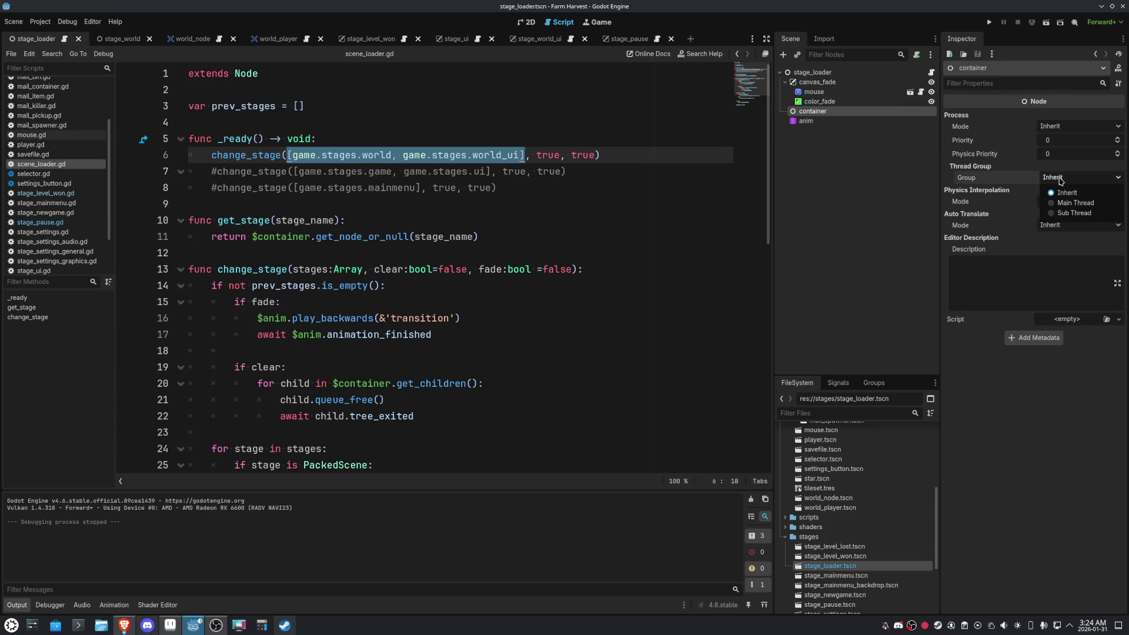
{"action": "left_click", "coordinate": [1063, 128]}
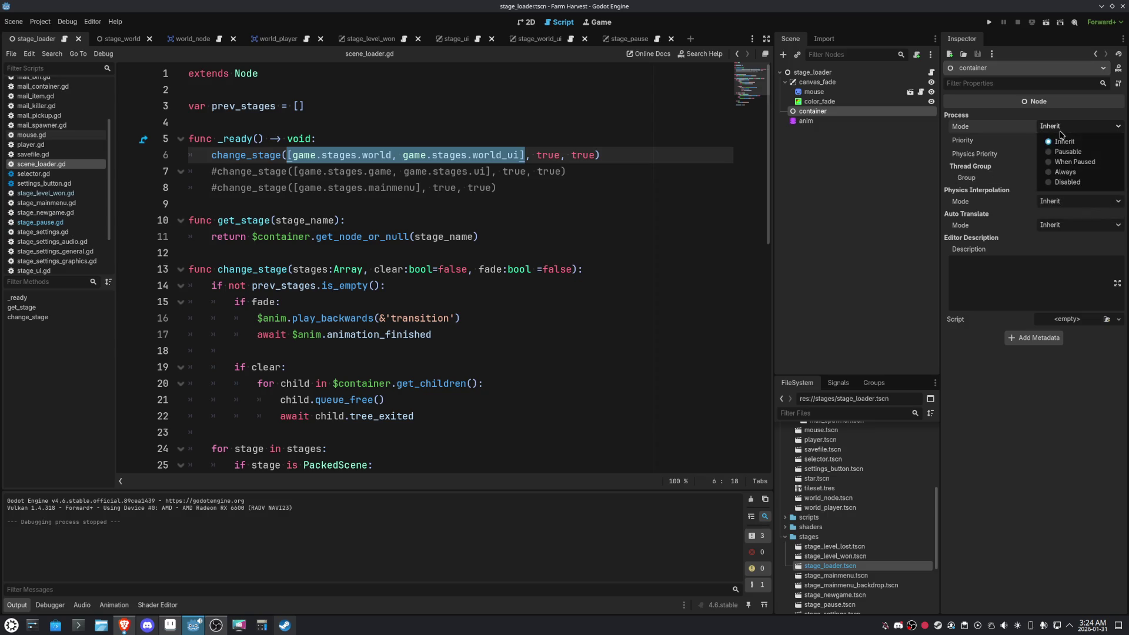
{"action": "left_click", "coordinate": [1058, 162]}
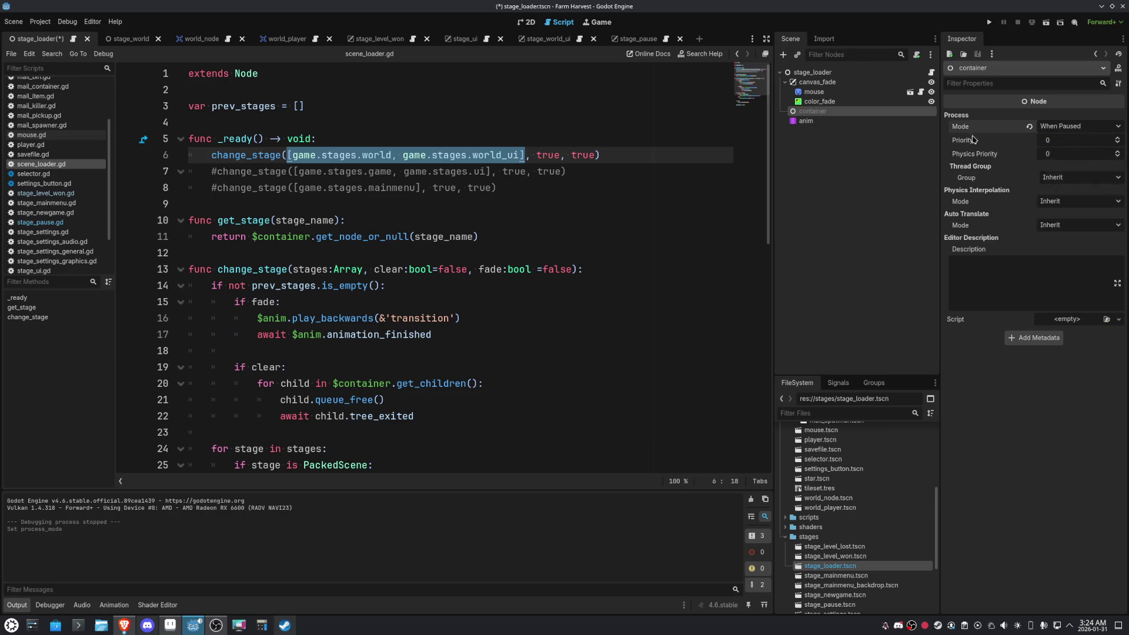
{"action": "mouse_move", "coordinate": [968, 129]}
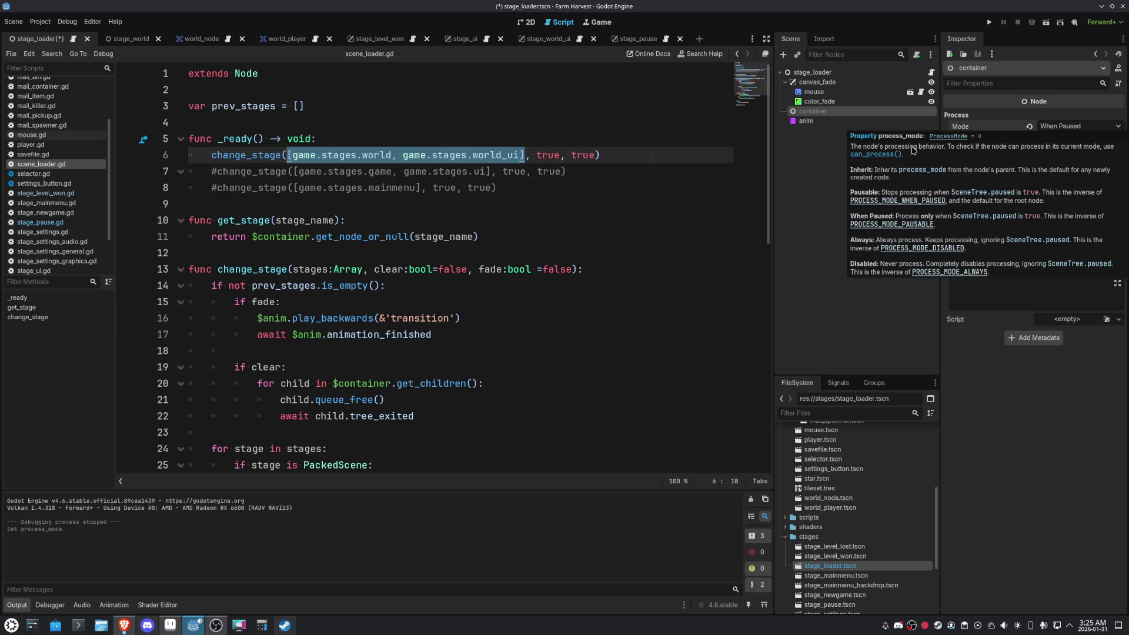
{"action": "left_click", "coordinate": [1064, 127]}
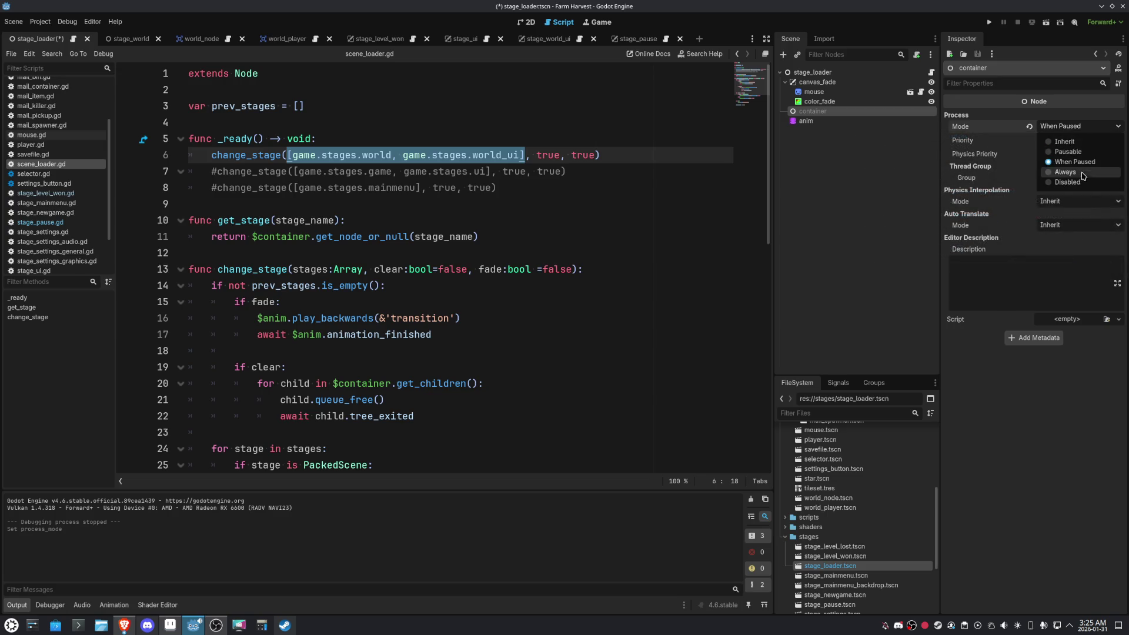
{"action": "left_click", "coordinate": [986, 51]}
- Test the game, then switch container's Process Mode to Pausable and run again
{"action": "left_click", "coordinate": [989, 22]}
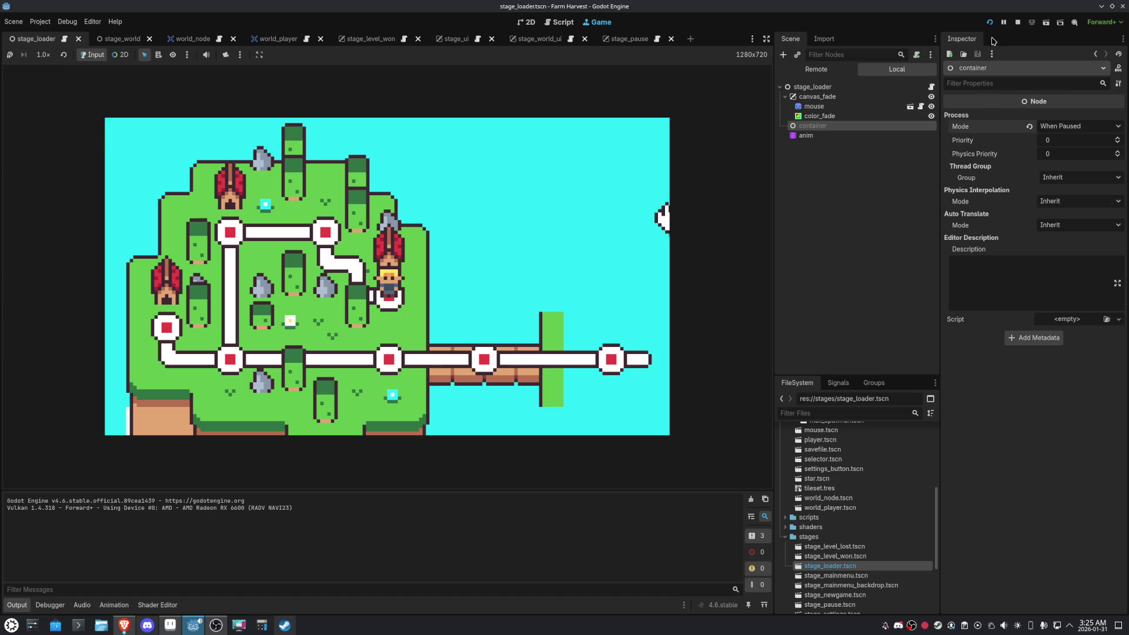
{"action": "left_click", "coordinate": [1018, 22]}
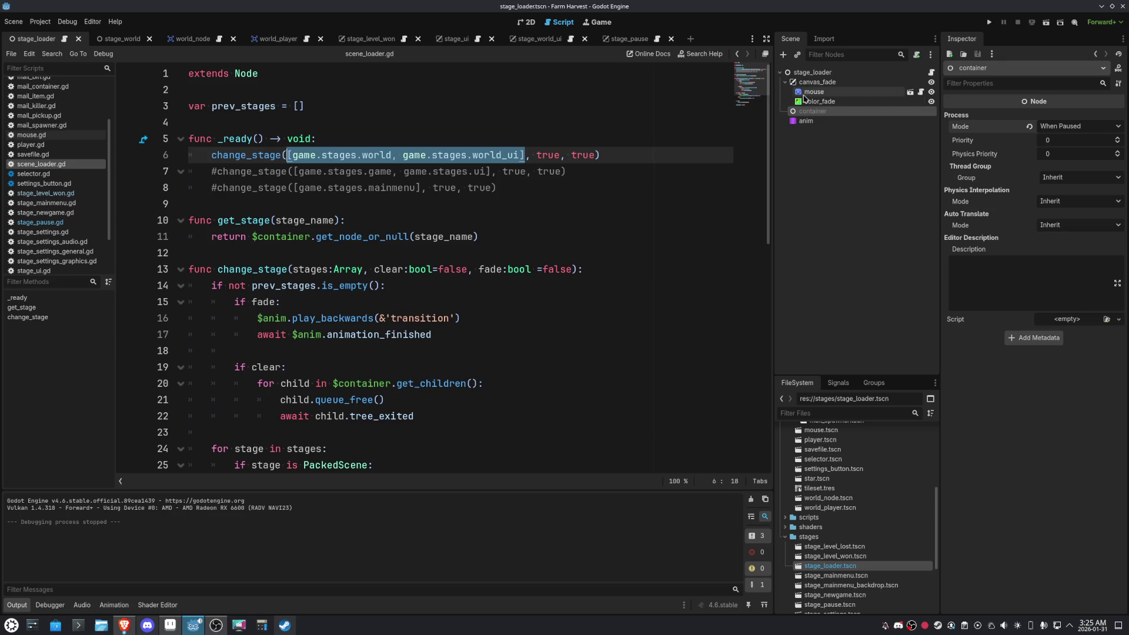
{"action": "left_click", "coordinate": [1070, 126]}
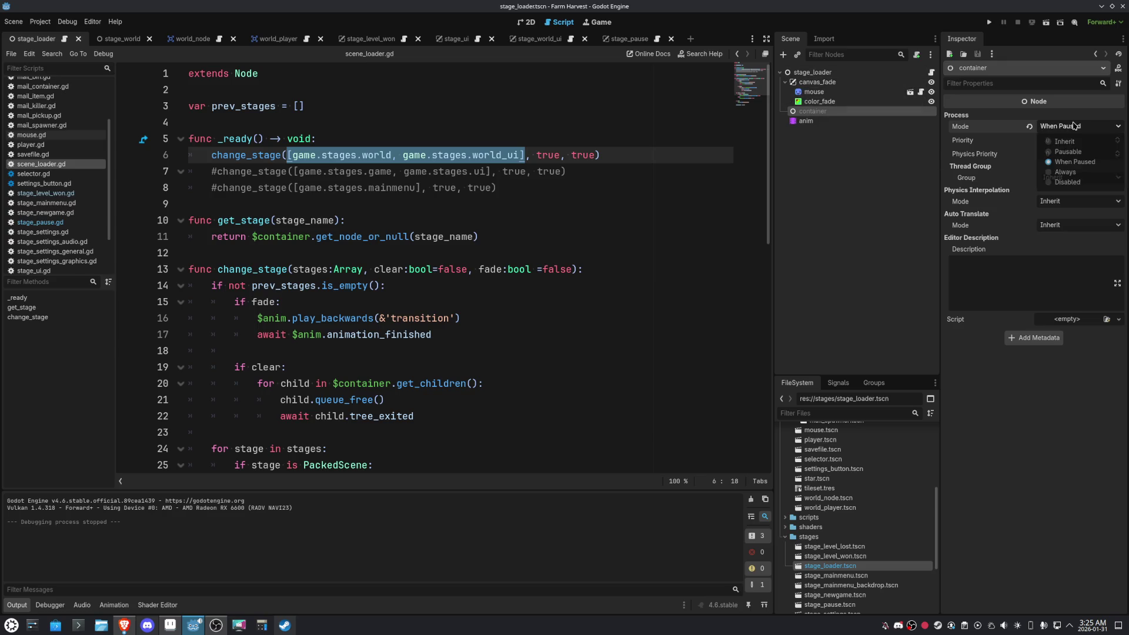
{"action": "left_click", "coordinate": [1070, 152]}
{"action": "left_click", "coordinate": [989, 22]}
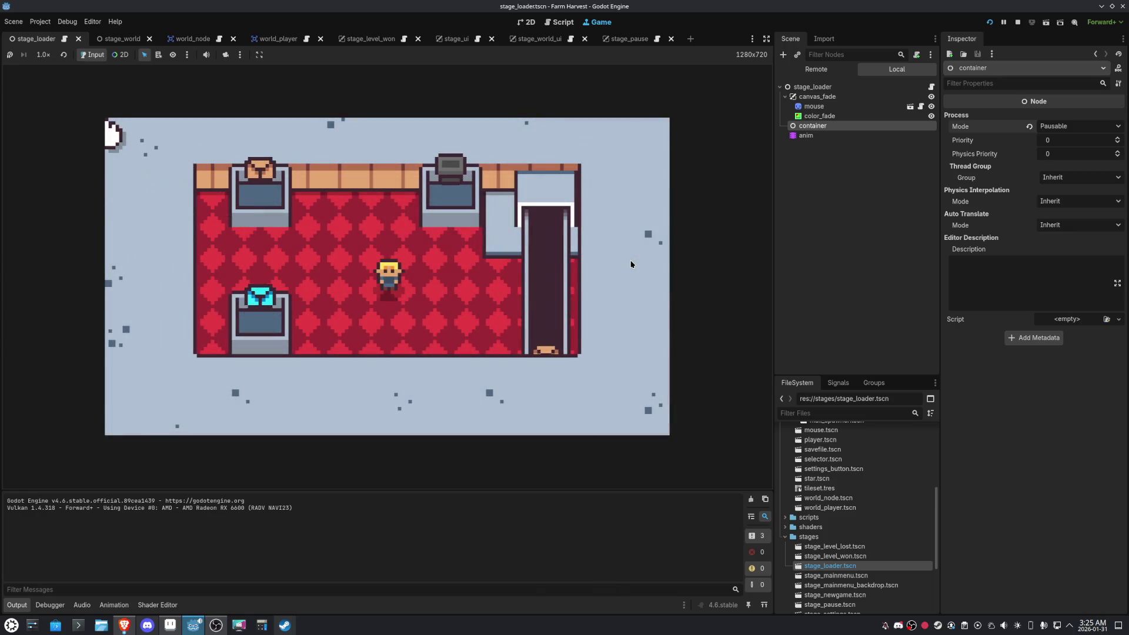
- Set the stage_pause root's Process Mode to Always and run the project
{"action": "left_click", "coordinate": [1018, 22]}
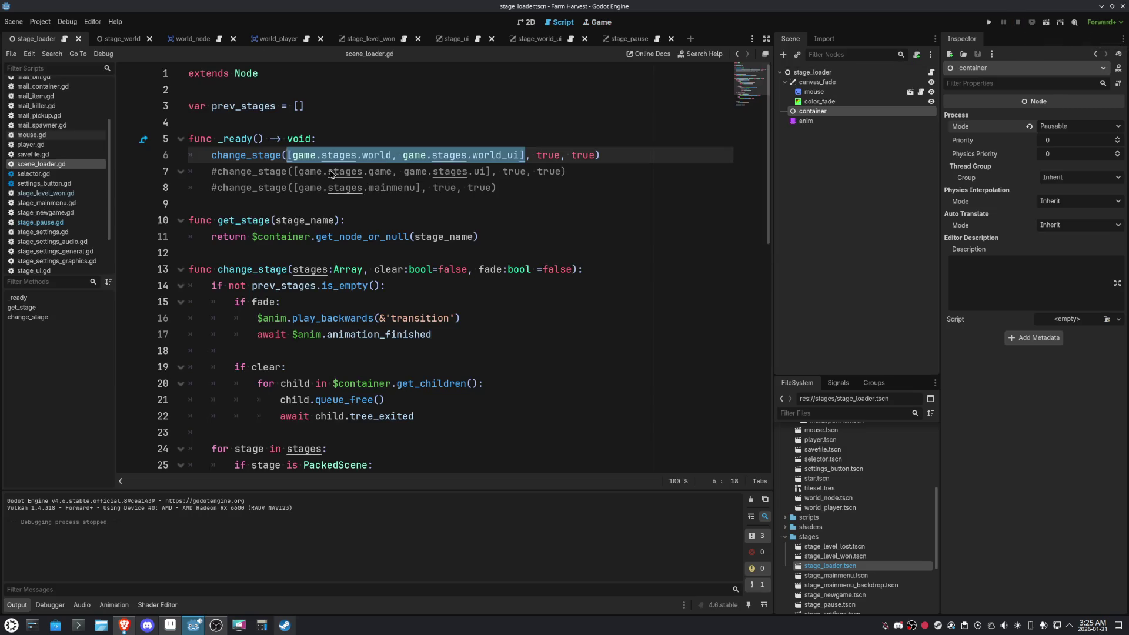
{"action": "left_click", "coordinate": [629, 39]}
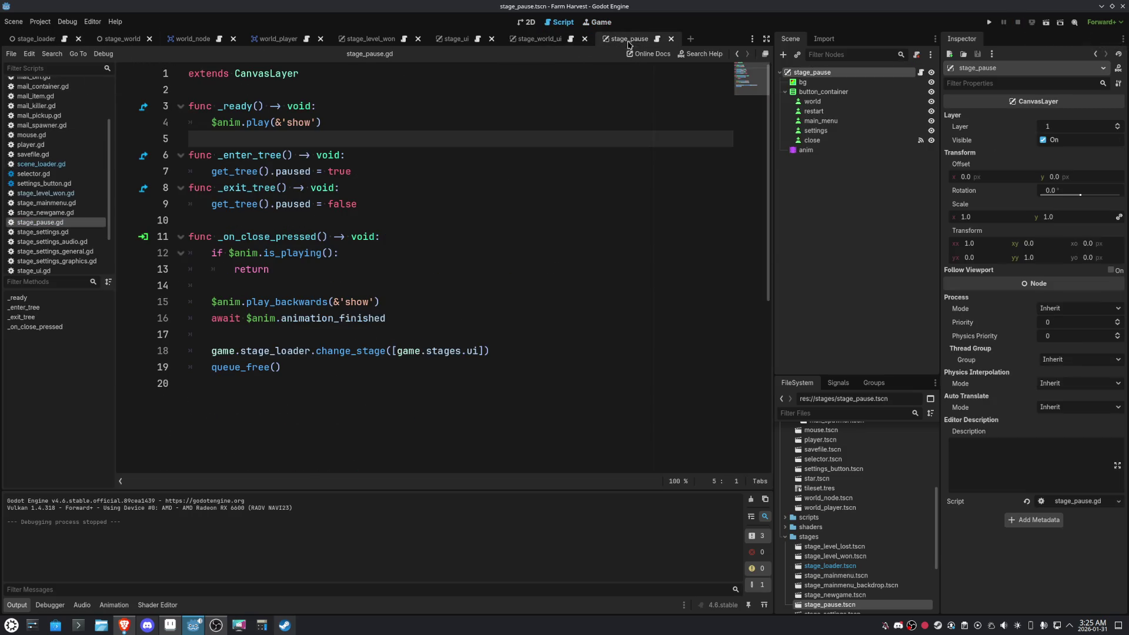
{"action": "left_click", "coordinate": [1069, 311]}
{"action": "left_click", "coordinate": [1065, 354]}
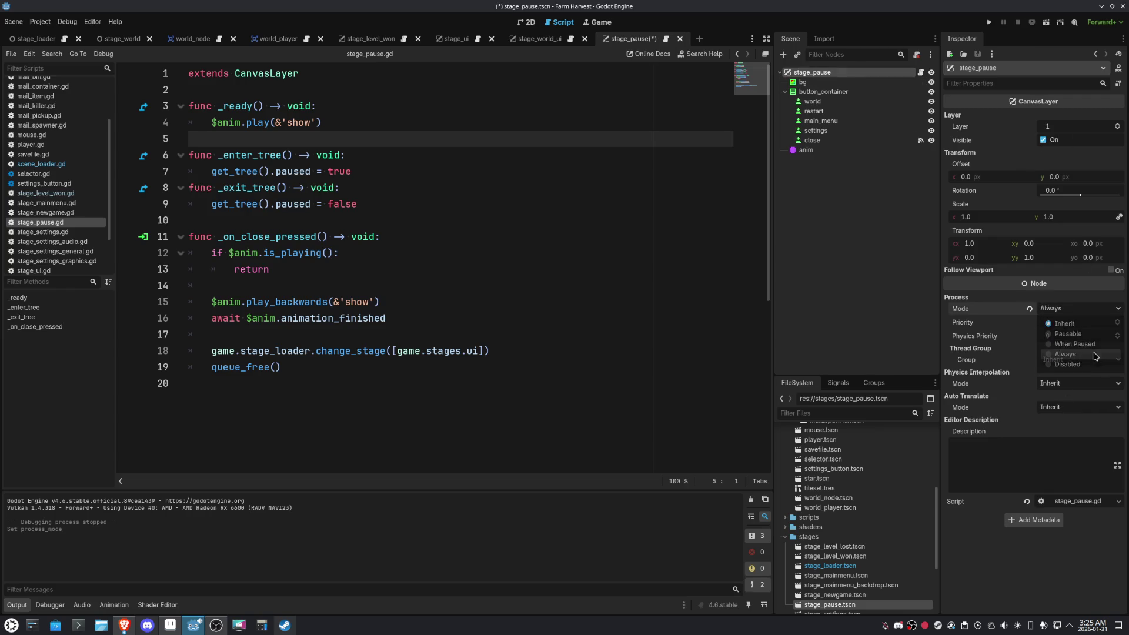
{"action": "left_click", "coordinate": [989, 22]}
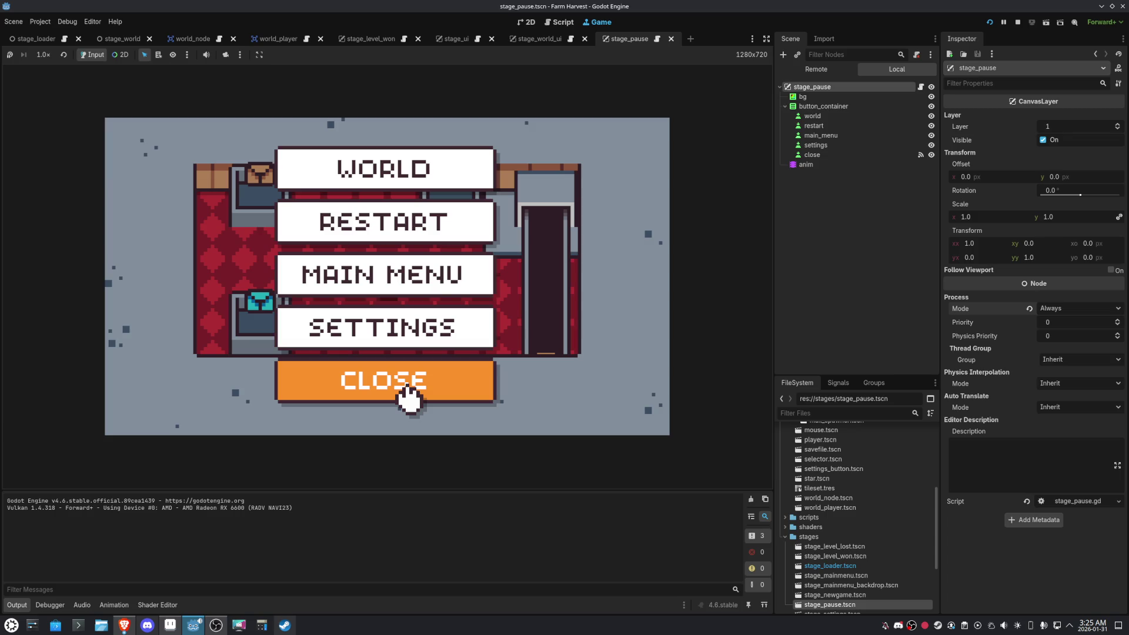
- Open the pause menu with Esc and dismiss it with CLOSE four times, then stop the game
{"action": "left_click", "coordinate": [407, 388]}
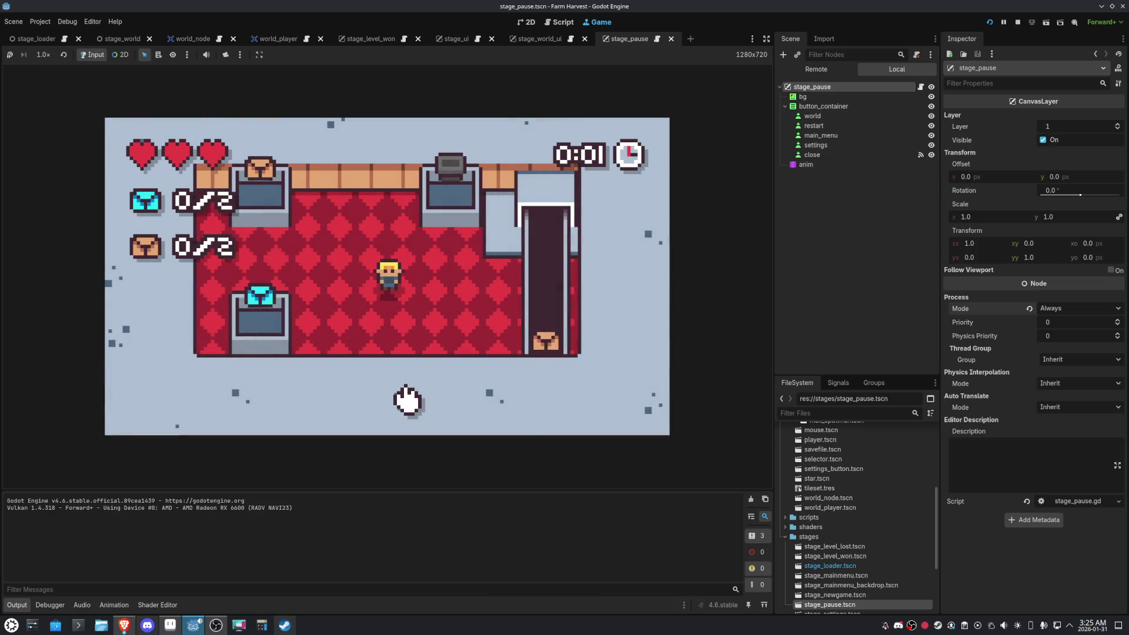
{"action": "key", "text": "Escape"}
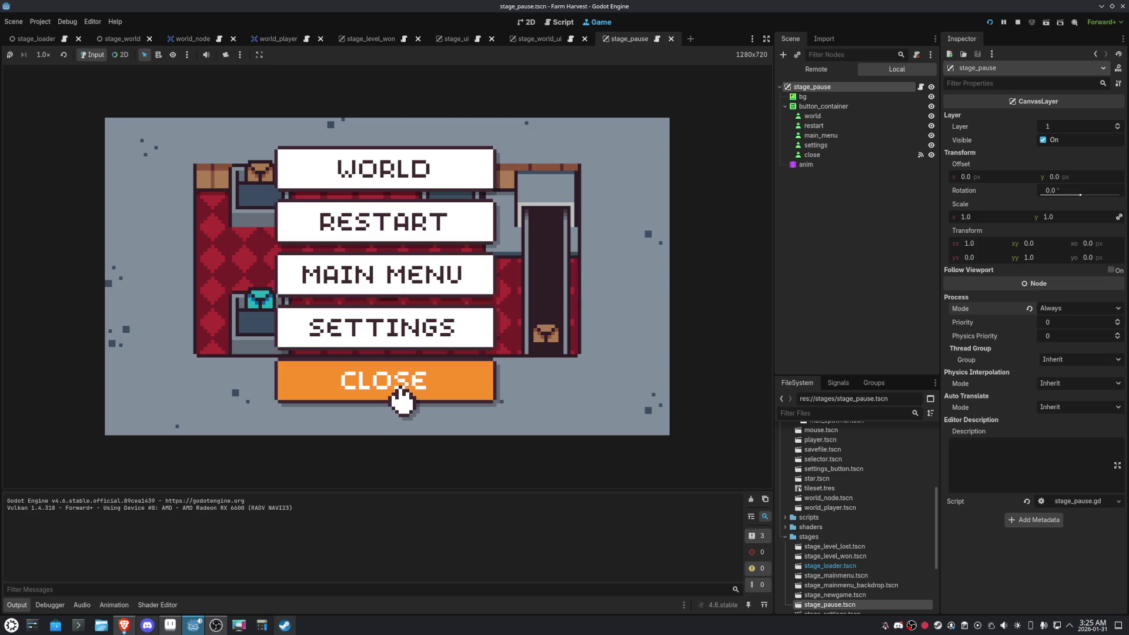
{"action": "left_click", "coordinate": [402, 389]}
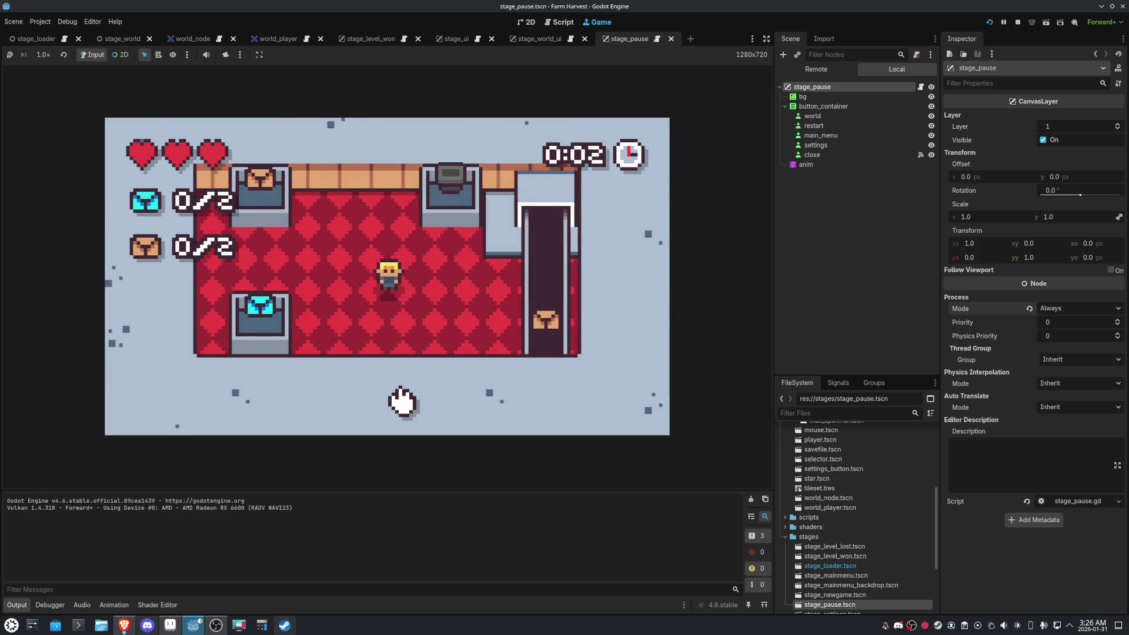
{"action": "key", "text": "Escape"}
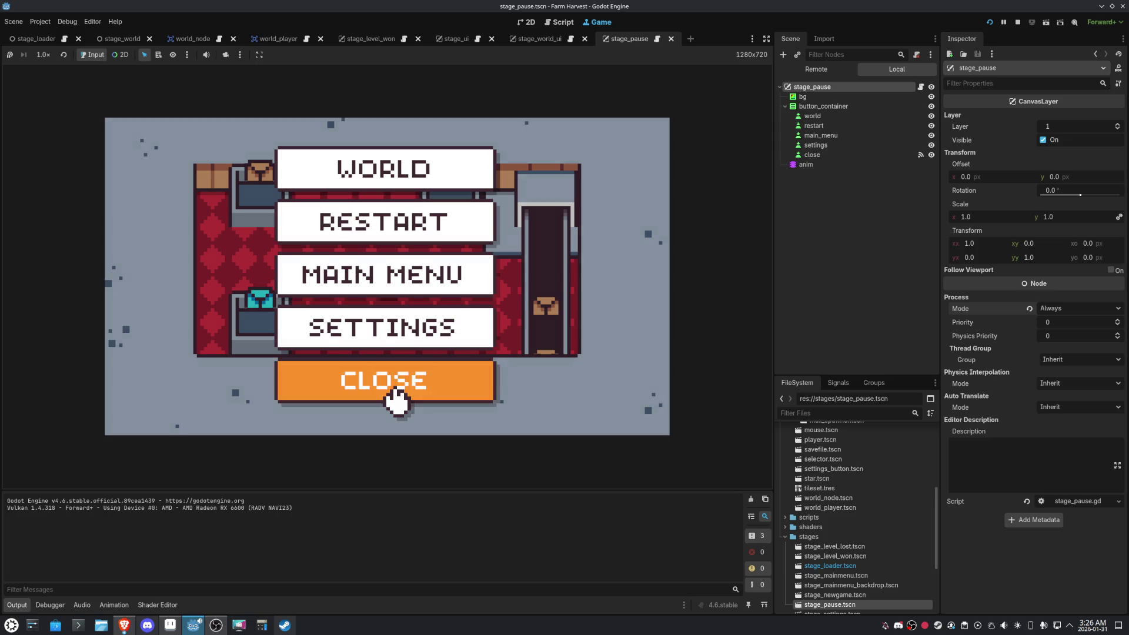
{"action": "left_click", "coordinate": [398, 391]}
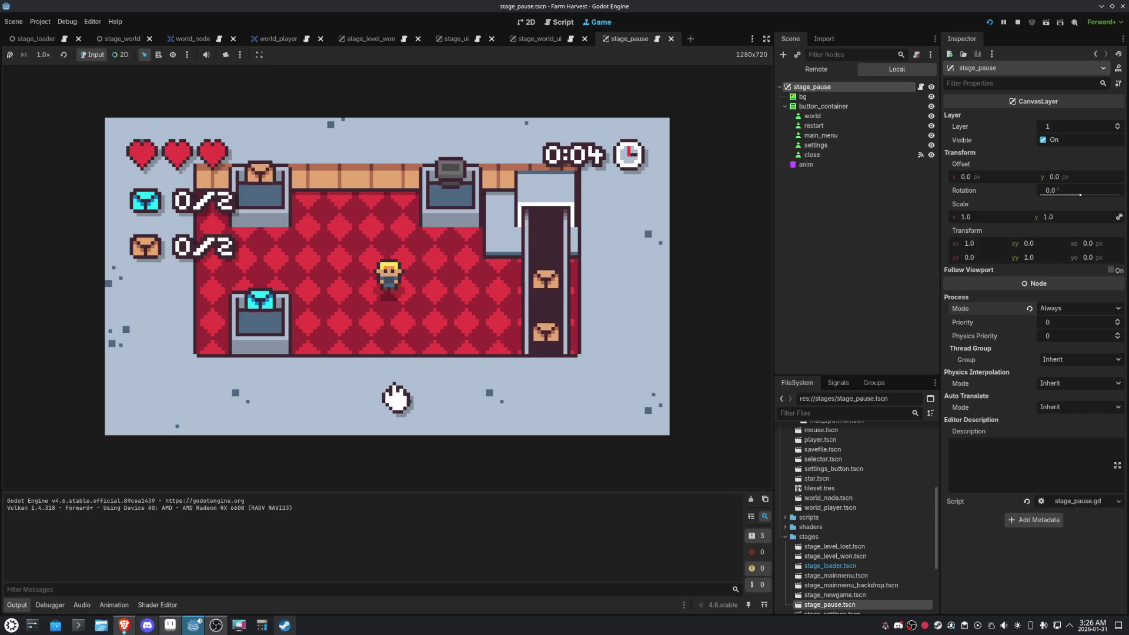
{"action": "key", "text": "Escape"}
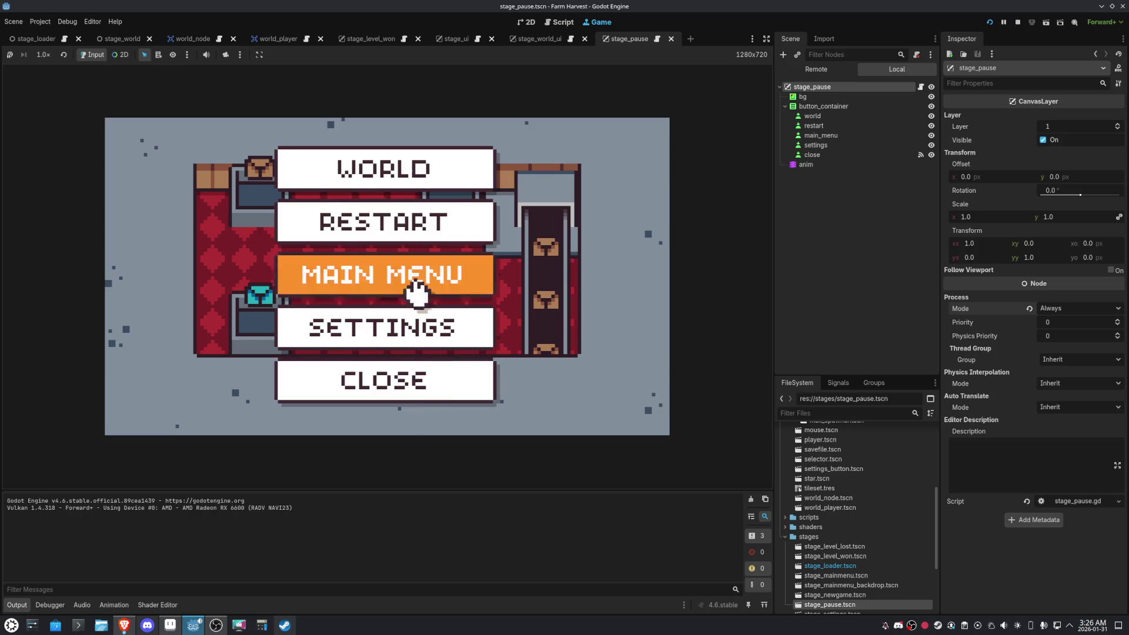
{"action": "left_click", "coordinate": [423, 377]}
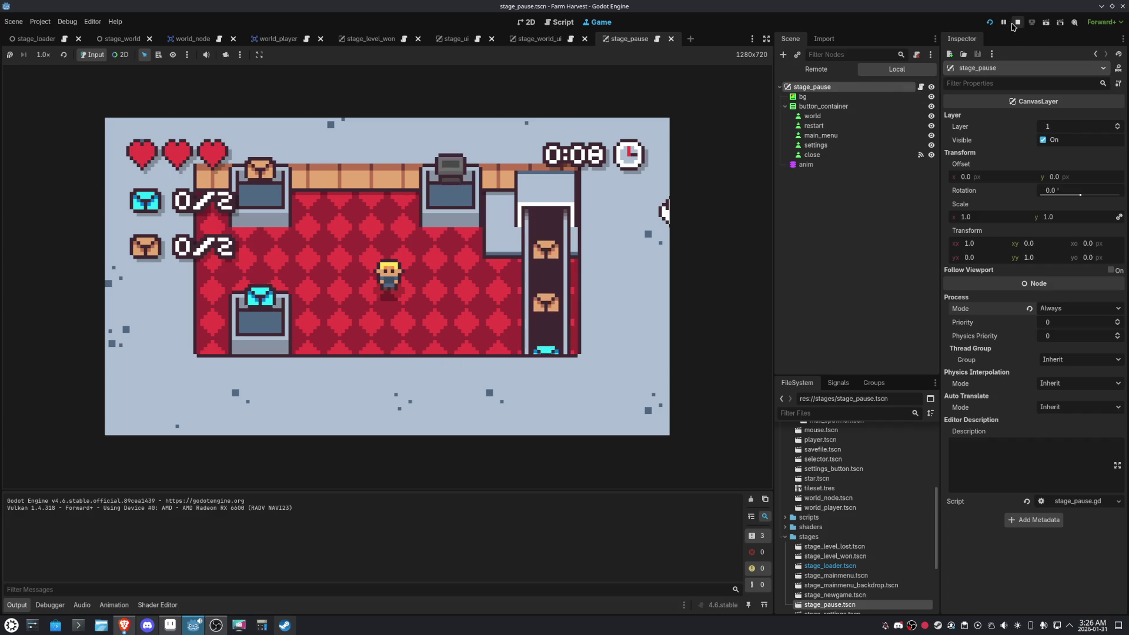
{"action": "key", "text": "F8"}
- Open game.gd and add a new line after the game_over signal
{"action": "scroll", "coordinate": [56, 176], "scroll_direction": "up", "scroll_amount": 3}
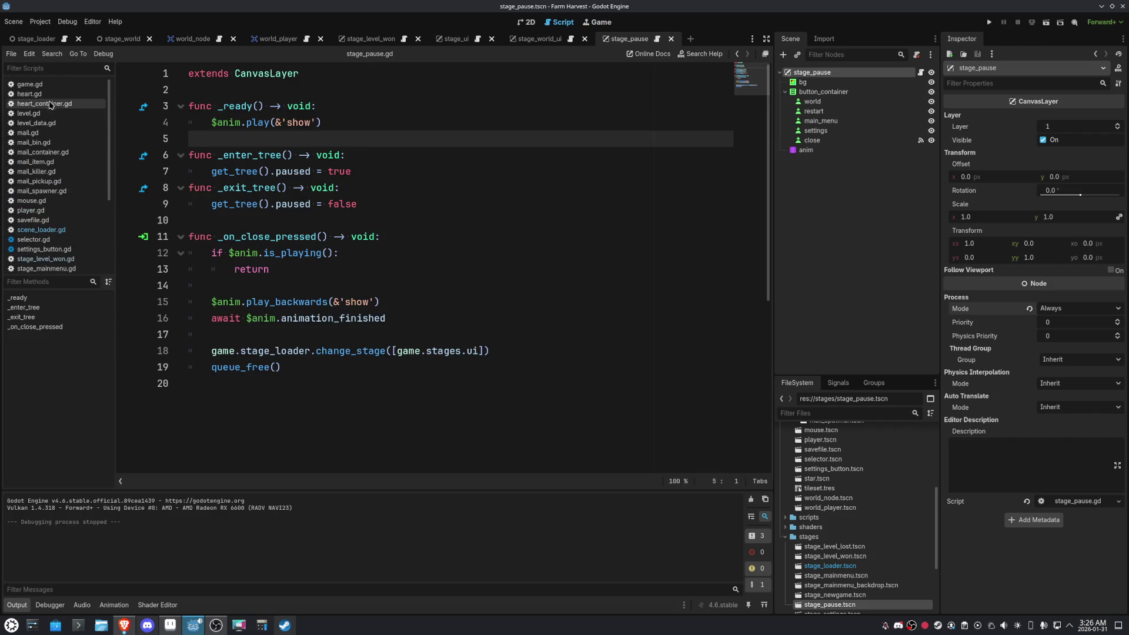
{"action": "left_click", "coordinate": [29, 84]}
{"action": "scroll", "coordinate": [409, 311], "scroll_direction": "down", "scroll_amount": 2}
{"action": "scroll", "coordinate": [408, 312], "scroll_direction": "down", "scroll_amount": 1}
{"action": "left_click", "coordinate": [383, 375]}
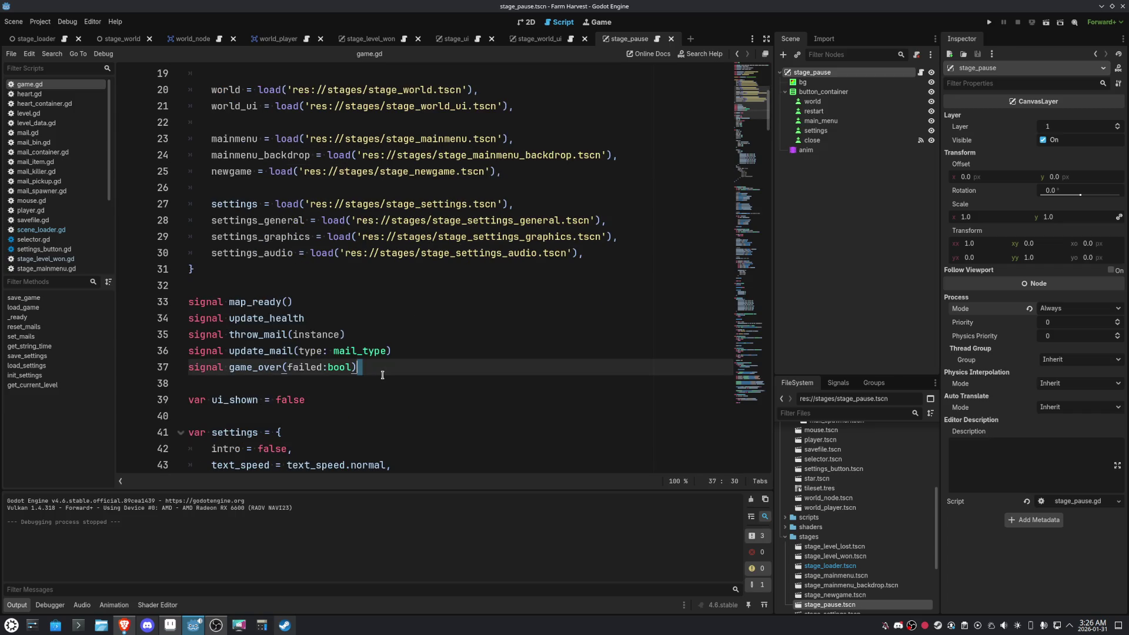
{"action": "key", "text": "Return"}
- Declare the signal set_mouse_state(visible:bool)
{"action": "type", "text": "signa"}
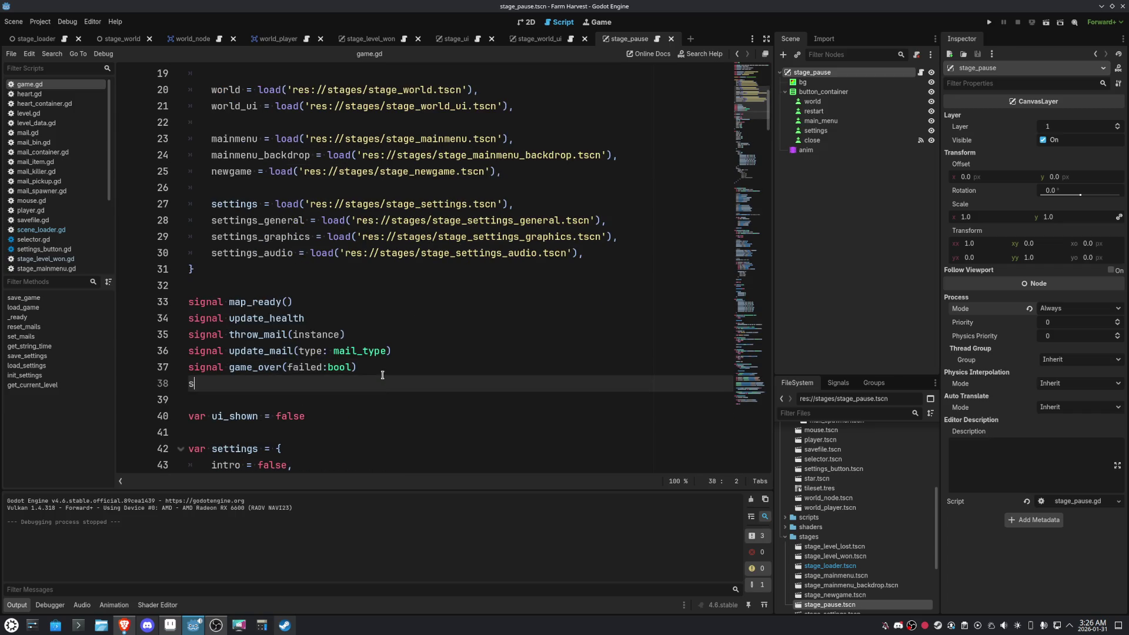
{"action": "type", "text": "l"}
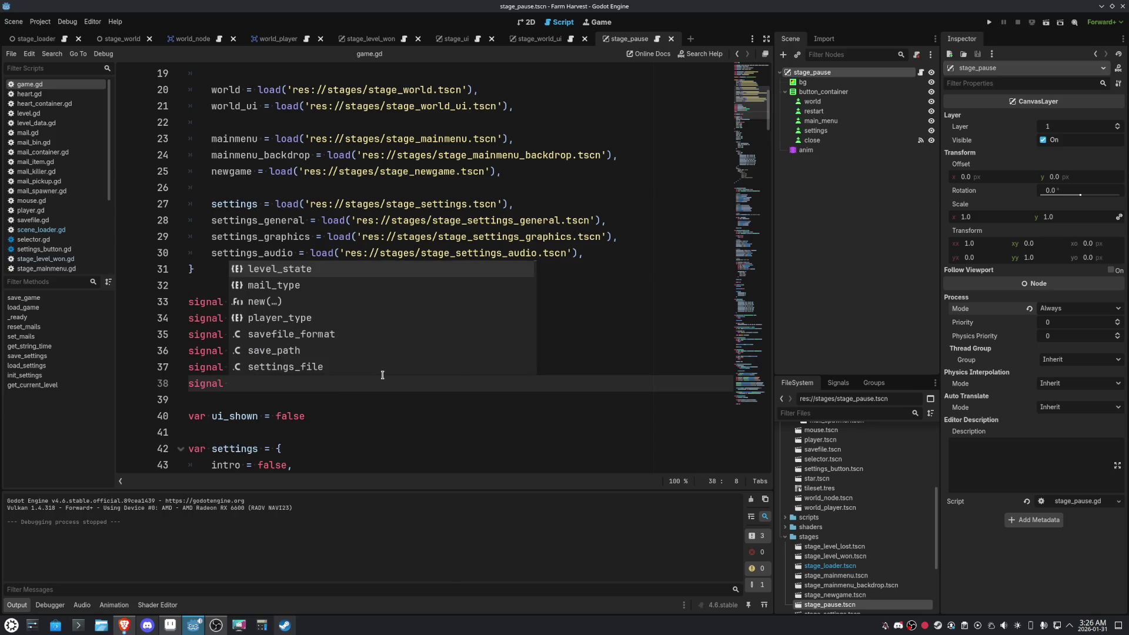
{"action": "key", "text": "Escape"}
{"action": "type", "text": "set_mouse_state("}
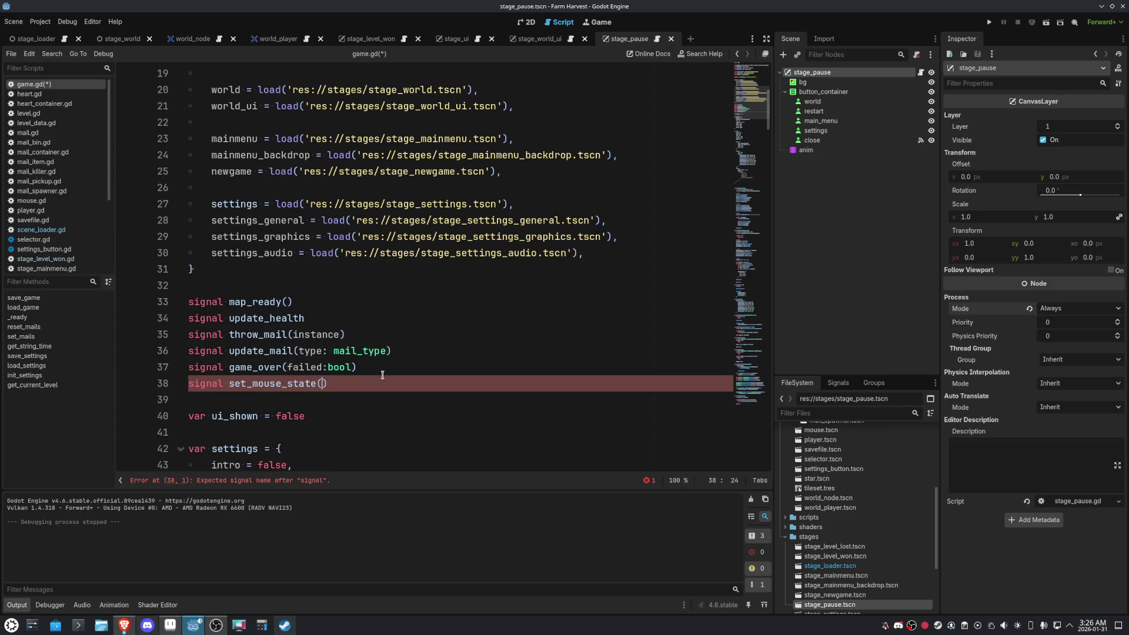
{"action": "type", "text": "visible:bool"}
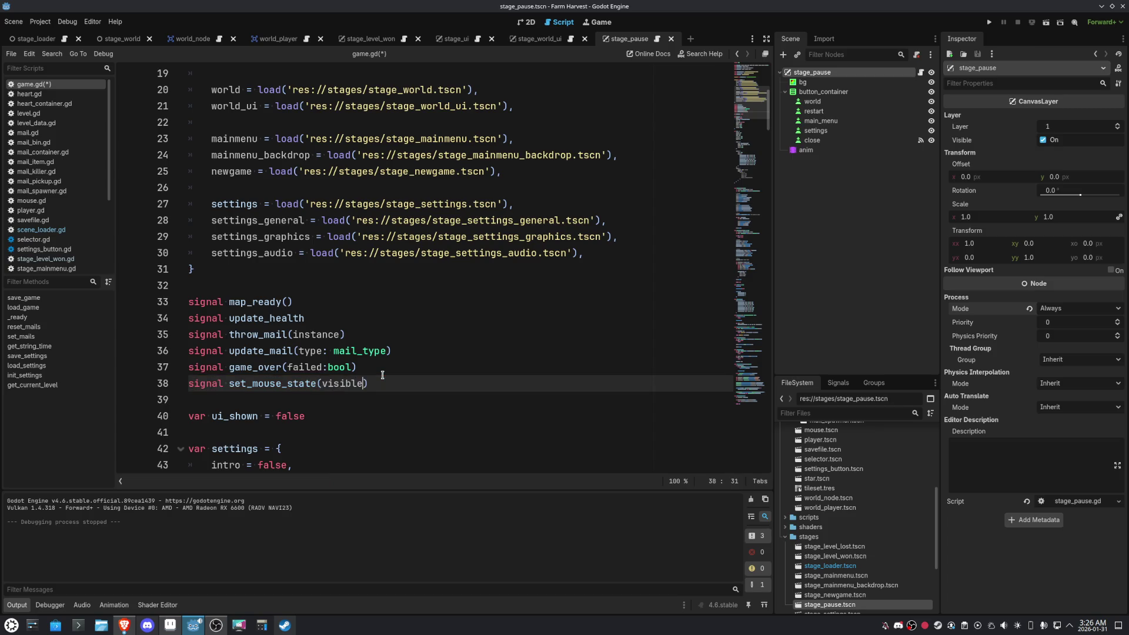
{"action": "left_click", "coordinate": [468, 186]}
{"action": "double_click", "coordinate": [274, 383]}
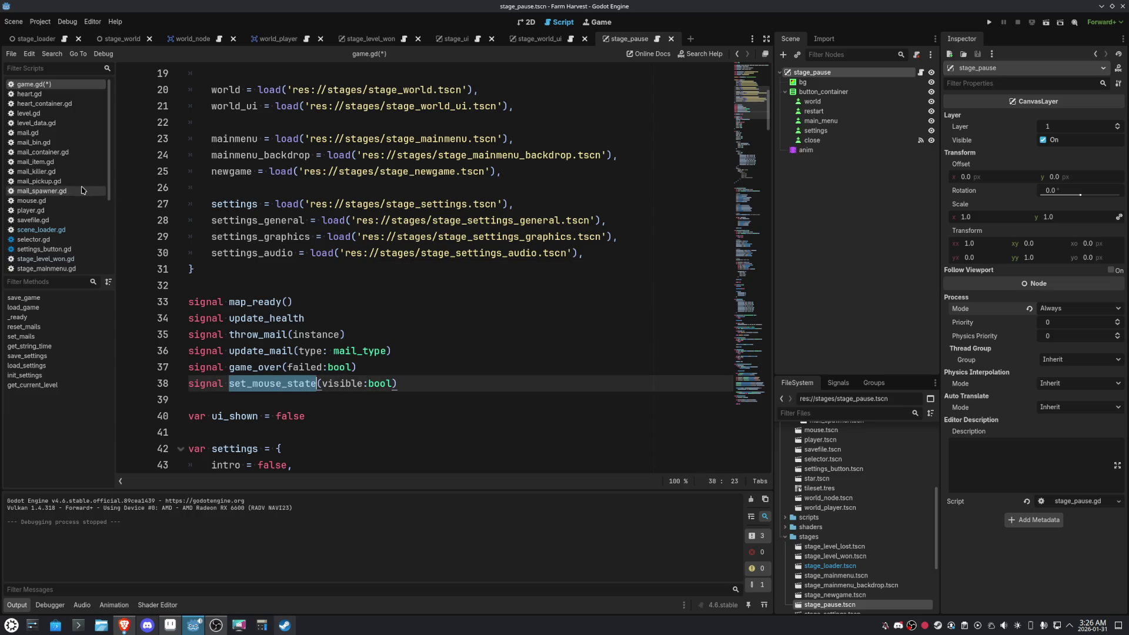
{"action": "scroll", "coordinate": [82, 190], "scroll_direction": "down", "scroll_amount": 3}
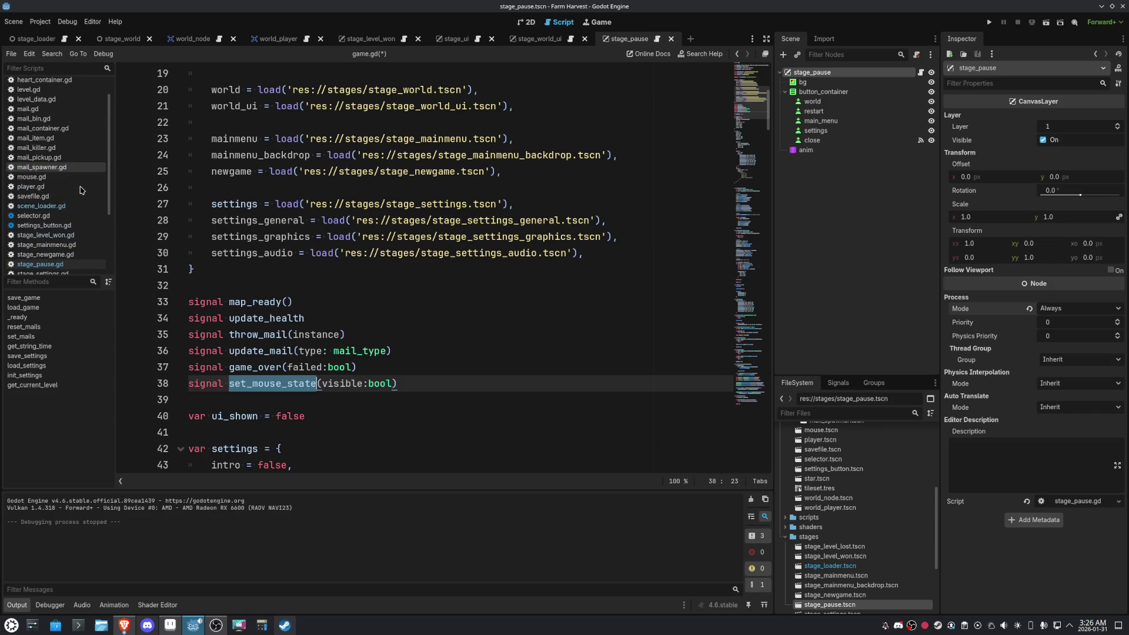
{"action": "left_click", "coordinate": [48, 178]}
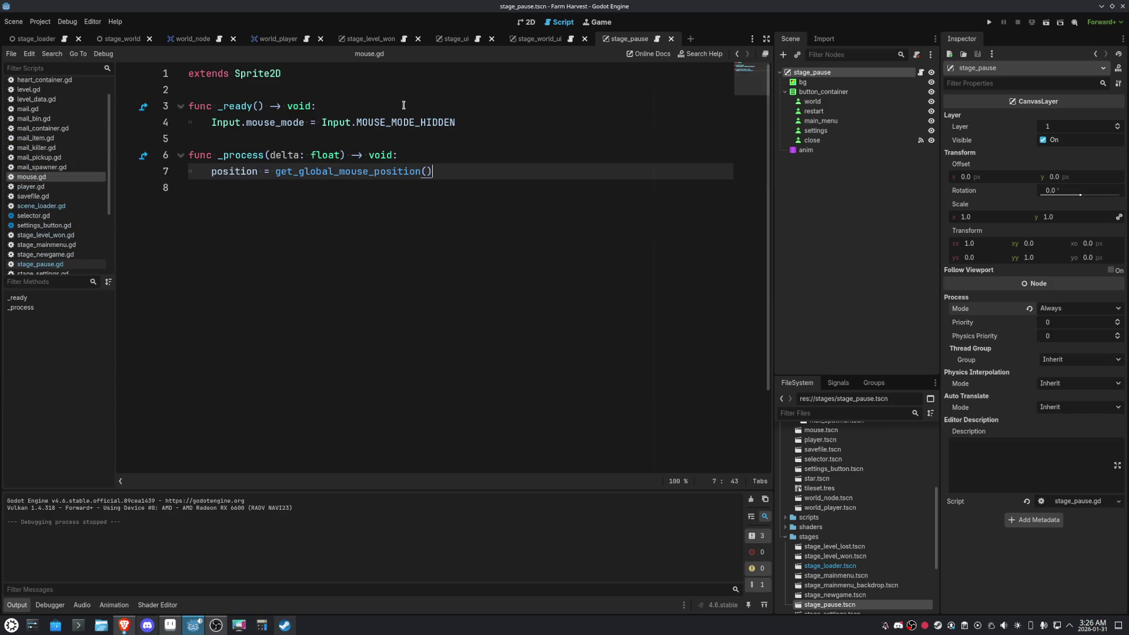
- In mouse.gd's _ready, add game.set_mouse_state.connect(_on_set_mouse_state)
{"action": "left_click", "coordinate": [485, 115]}
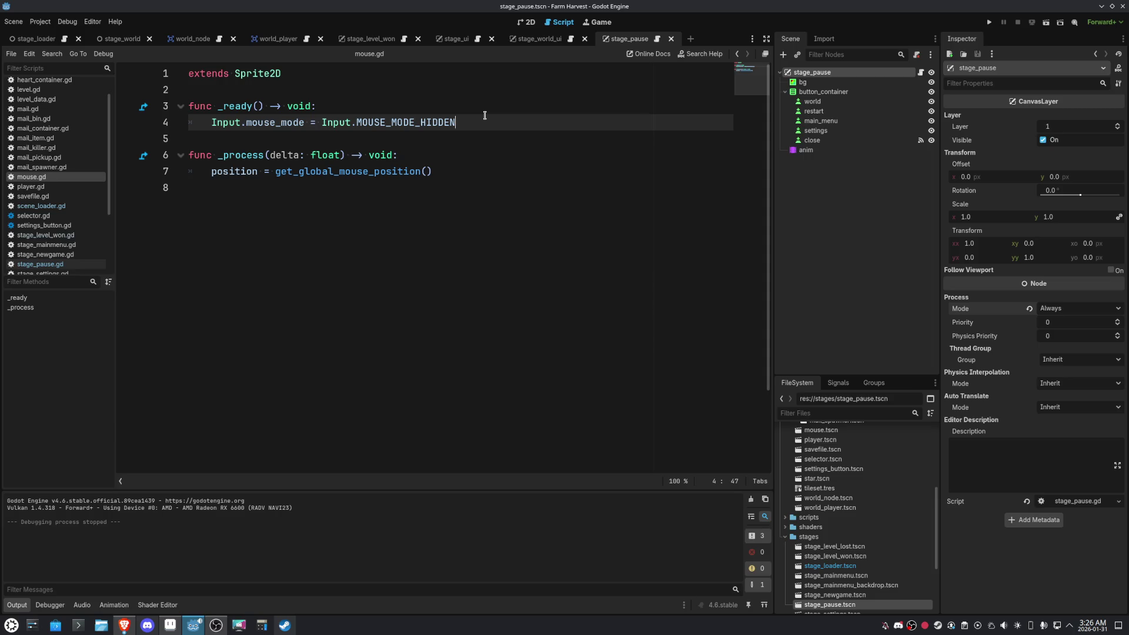
{"action": "key", "text": "ctrl+shift+Return"}
{"action": "key", "text": "ctrl+shift+Return"}
{"action": "type", "text": "game.c"}
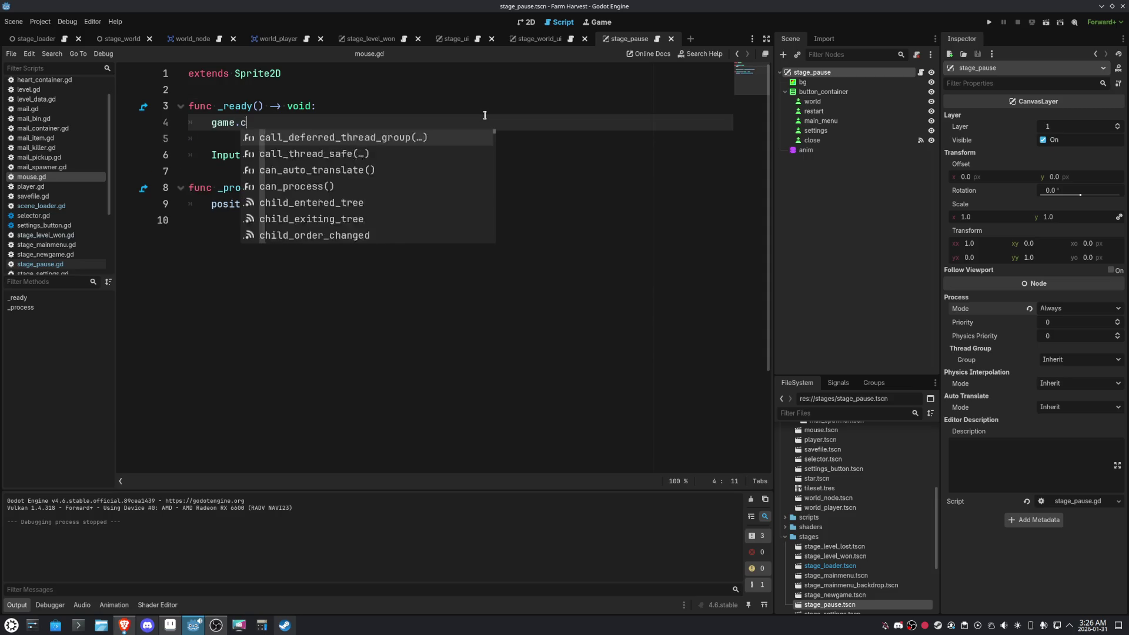
{"action": "type", "text": "on"}
{"action": "key", "text": "BackSpace"}
{"action": "key", "text": "BackSpace"}
{"action": "key", "text": "BackSpace"}
{"action": "type", "text": "set_mou"}
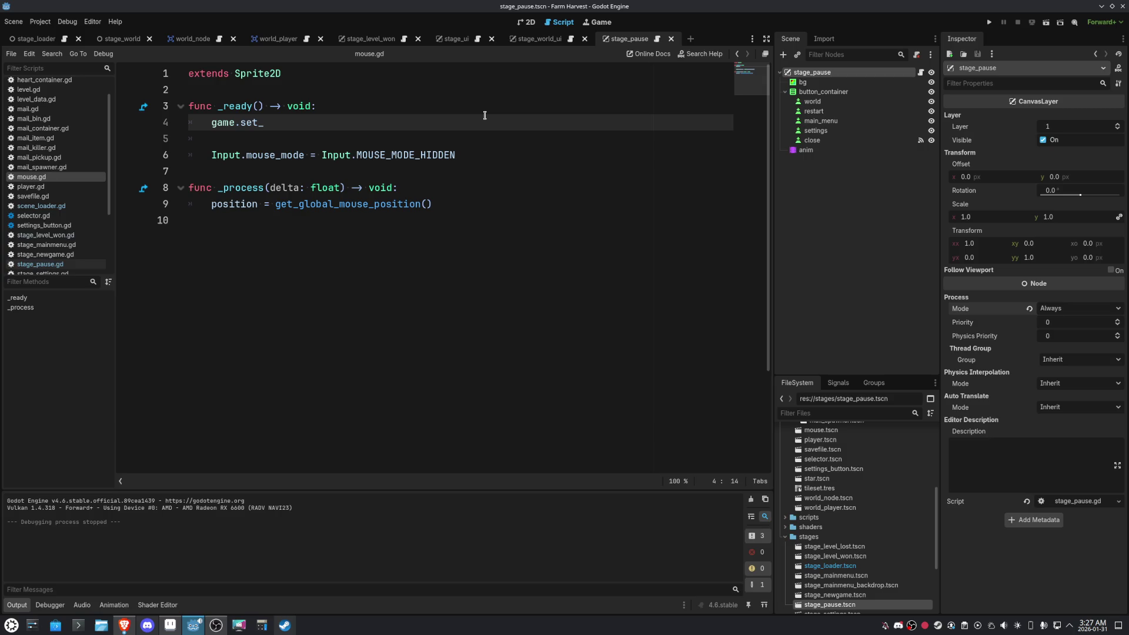
{"action": "key", "text": "ctrl+s"}
{"action": "type", "text": "ou"}
{"action": "key", "text": "Return"}
{"action": "type", "text": "con"}
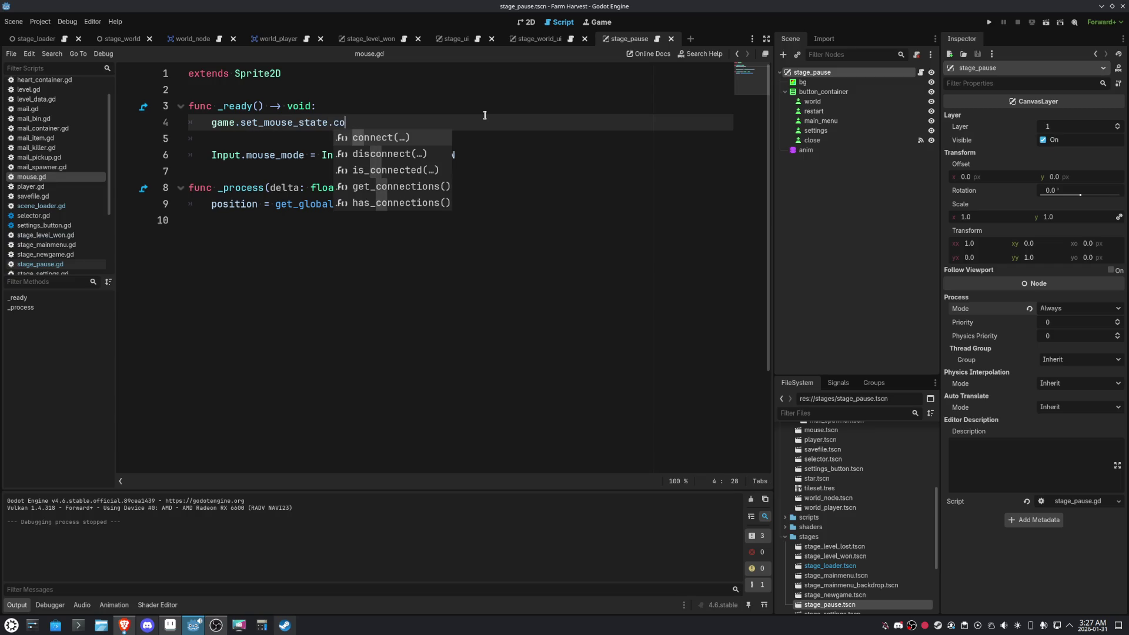
{"action": "key", "text": "Return"}
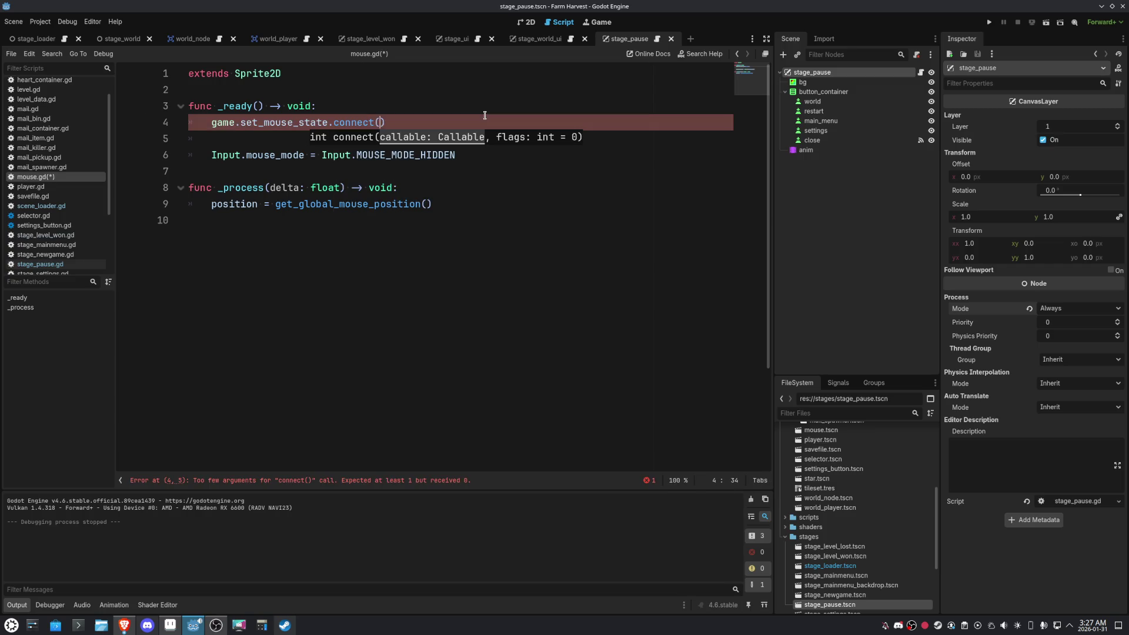
{"action": "type", "text": "on_mouse_"}
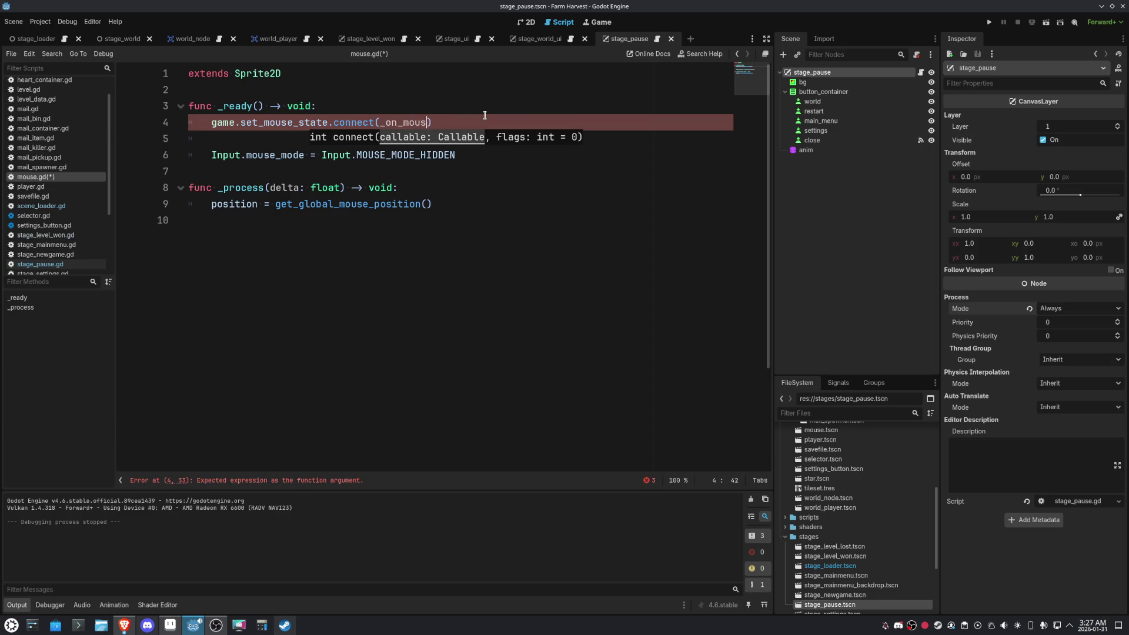
{"action": "type", "text": "state"}
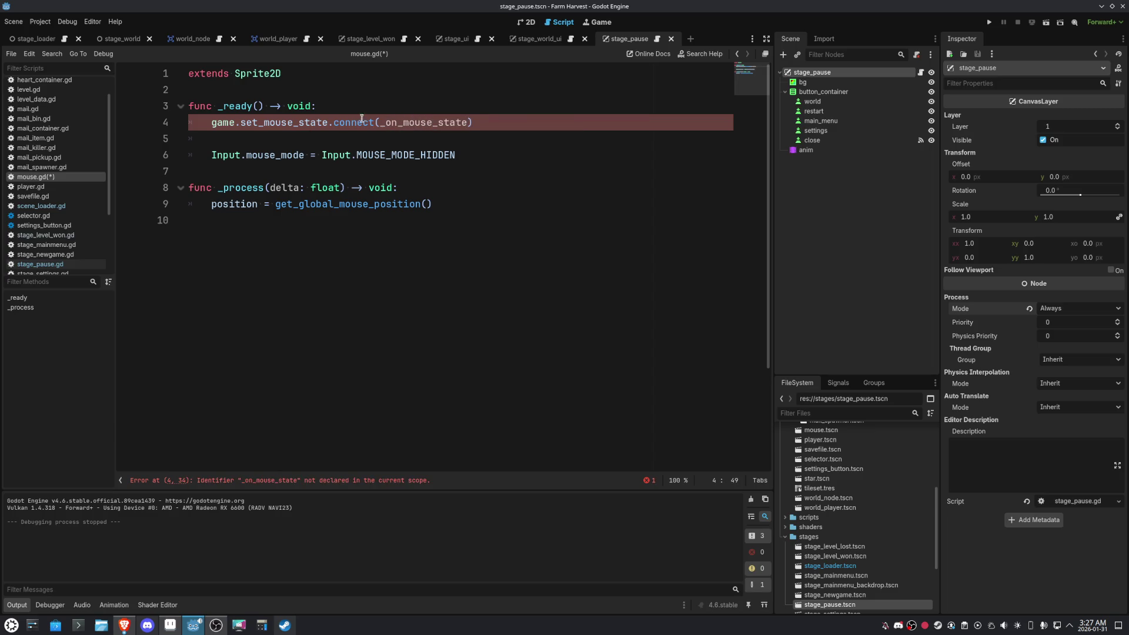
{"action": "double_click", "coordinate": [290, 122]}
{"action": "key", "text": "ctrl+c"}
{"action": "left_click_drag", "start_coordinate": [400, 124], "coordinate": [469, 123]}
{"action": "key", "text": "ctrl+v"}
- Add a func _on_set_mouse_state(visible:bool) stub containing pass and save mouse.gd
{"action": "double_click", "coordinate": [428, 120]}
{"action": "key", "text": "ctrl+c"}
{"action": "left_click", "coordinate": [458, 293]}
{"action": "key", "text": "Return"}
{"action": "type", "text": "func"}
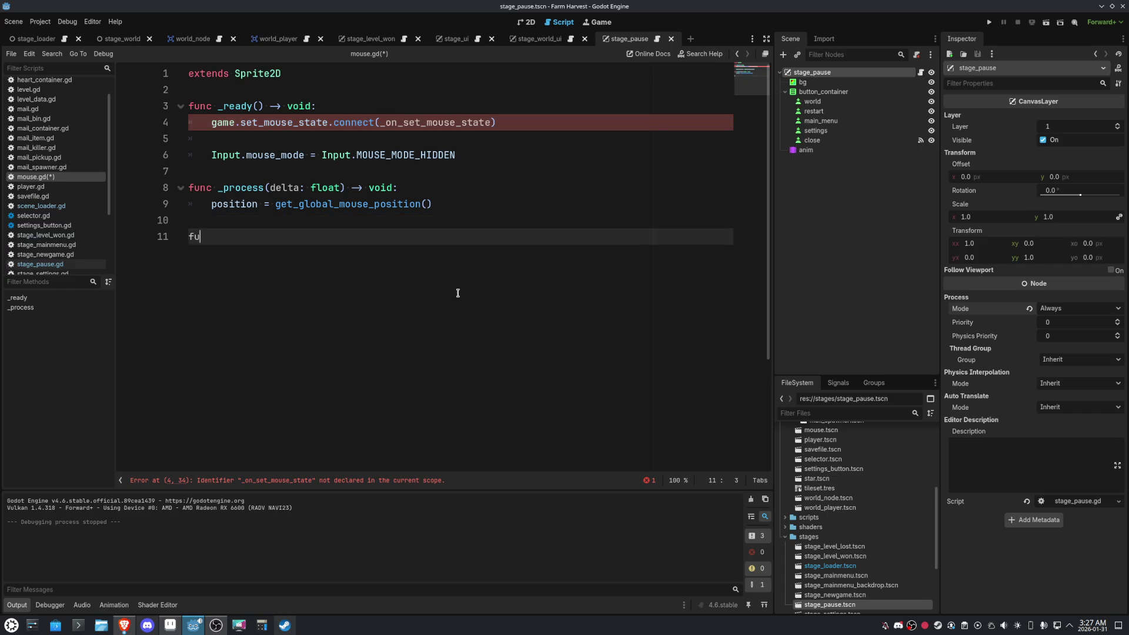
{"action": "key", "text": "ctrl+v"}
{"action": "type", "text": "(visible:bool)"}
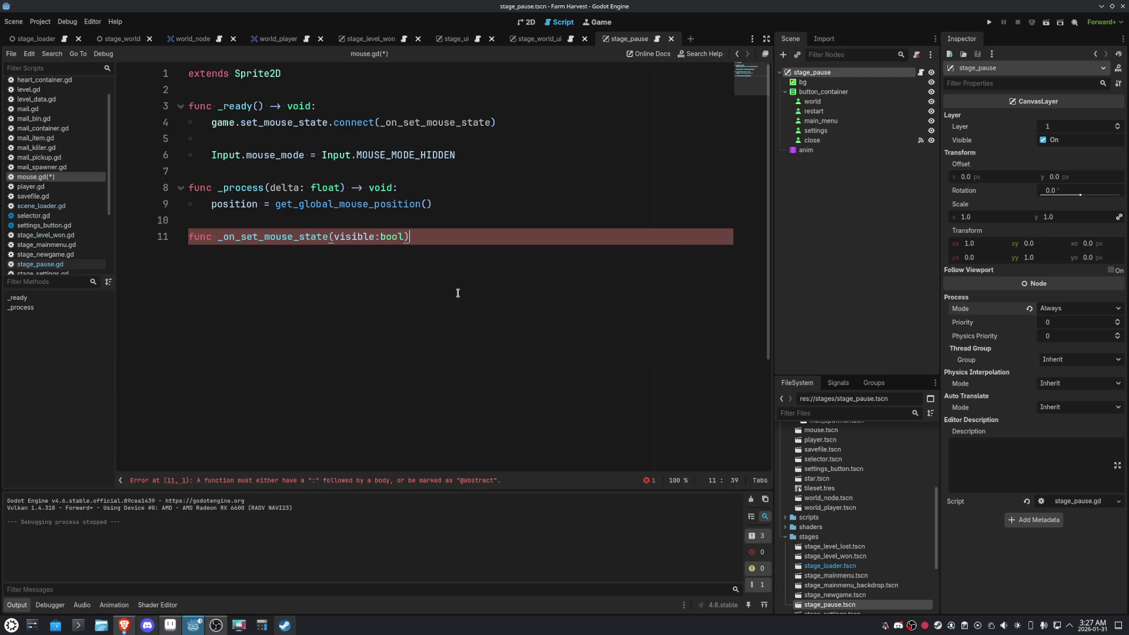
{"action": "type", "text": ":"}
{"action": "key", "text": "Return"}
{"action": "type", "text": "pass"}
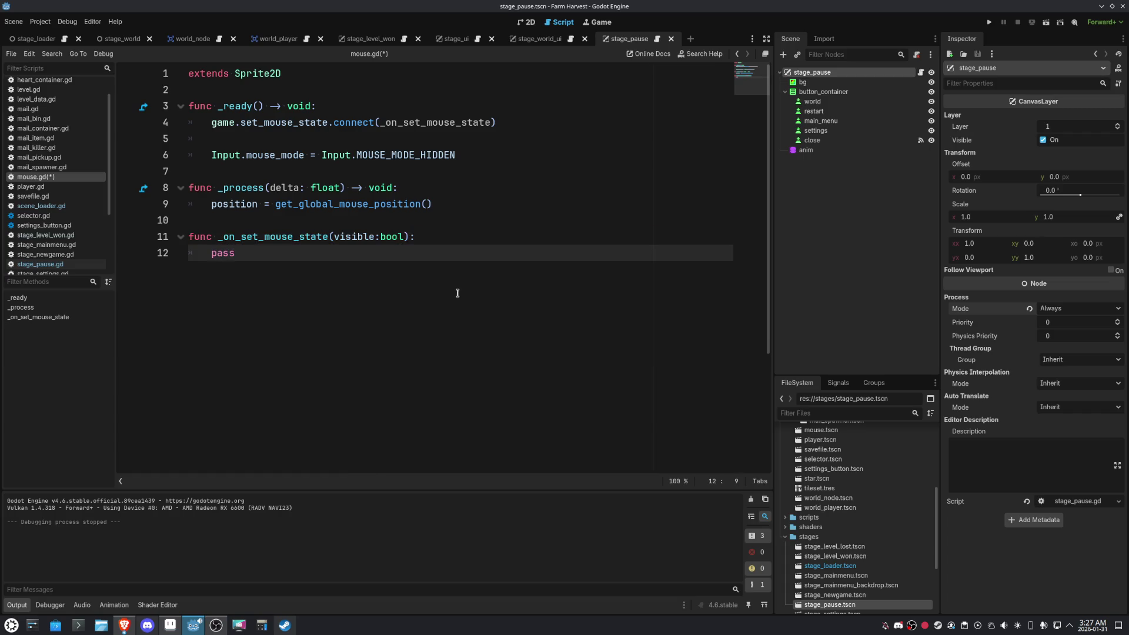
{"action": "key", "text": "ctrl+s"}
- Declare 'var _visible := false' below the extends line in mouse.gd
{"action": "left_click", "coordinate": [311, 84]}
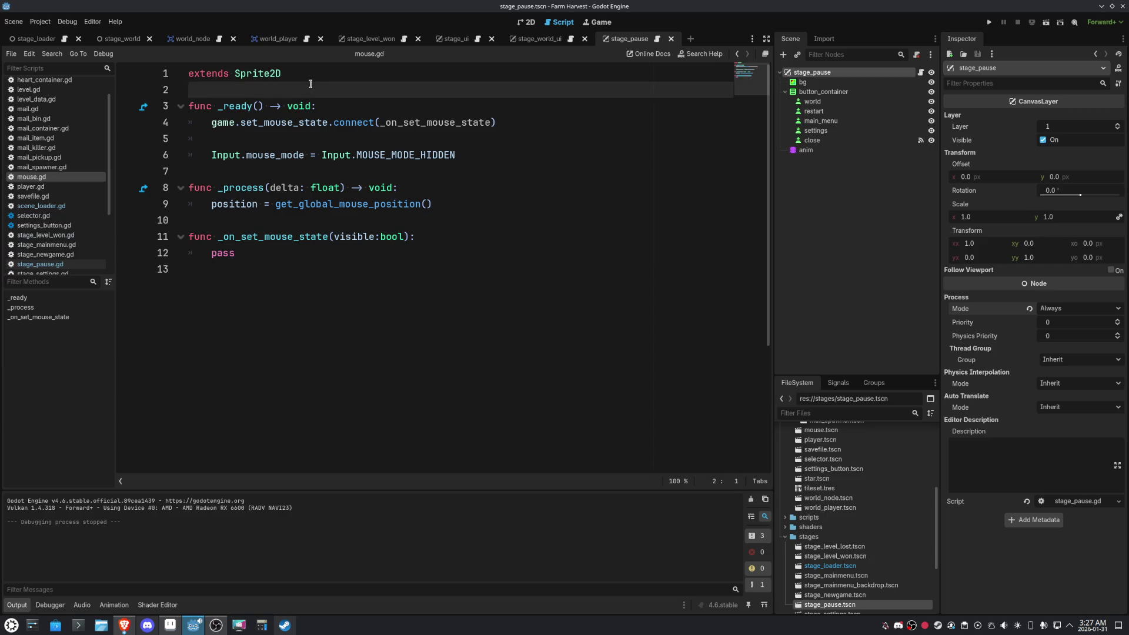
{"action": "key", "text": "Return"}
{"action": "key", "text": "Return"}
{"action": "key", "text": "Up"}
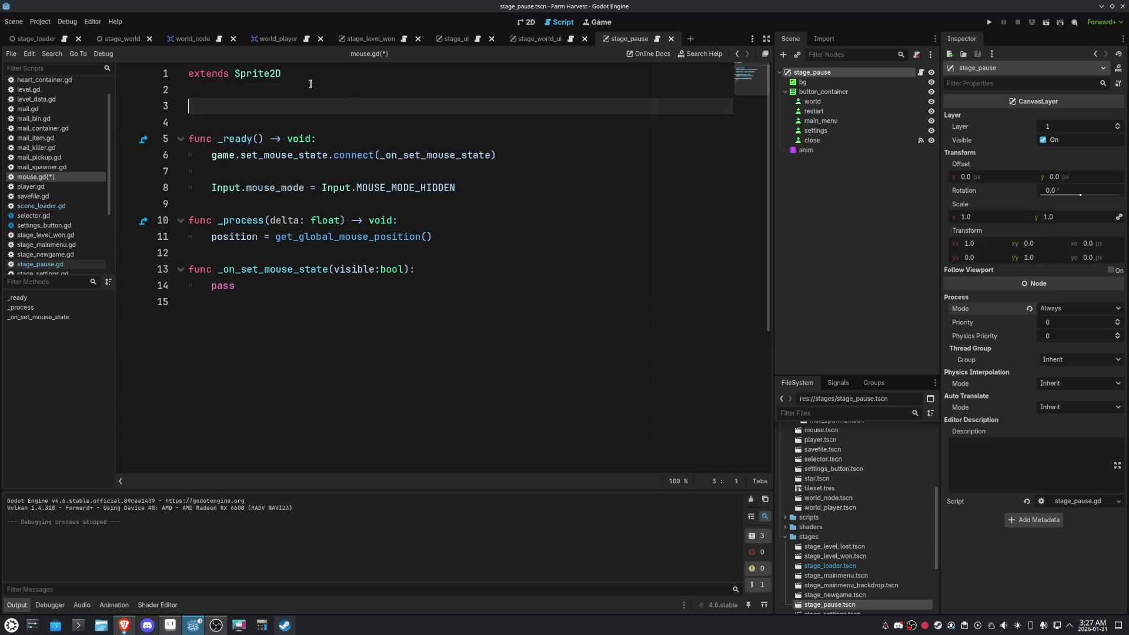
{"action": "type", "text": "r"}
{"action": "key", "text": "BackSpace"}
{"action": "type", "text": ":= false"}
- Wrap the _process position update in an 'if _visible:' block
{"action": "left_click", "coordinate": [422, 220]}
{"action": "key", "text": "Return"}
{"action": "type", "text": "if _visible:"}
{"action": "key", "text": "Down"}
{"action": "key", "text": "Home"}
{"action": "key", "text": "Tab"}
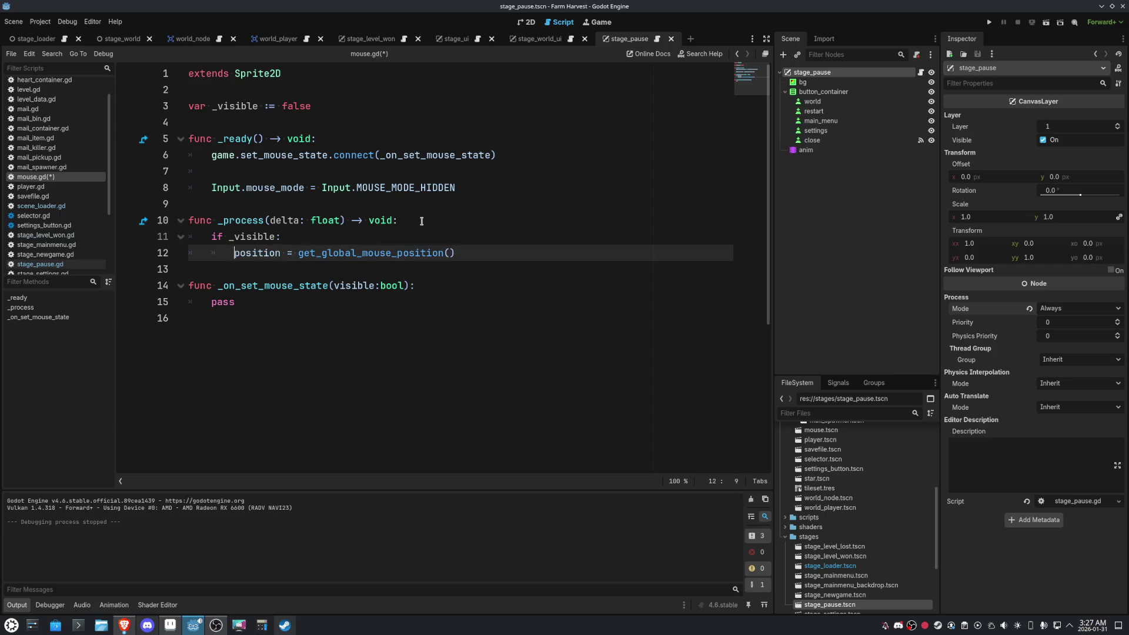
- Replace pass in the handler with '_visible = visible'
{"action": "double_click", "coordinate": [223, 302]}
{"action": "type", "text": "_visible"}
{"action": "key", "text": "ctrl+s"}
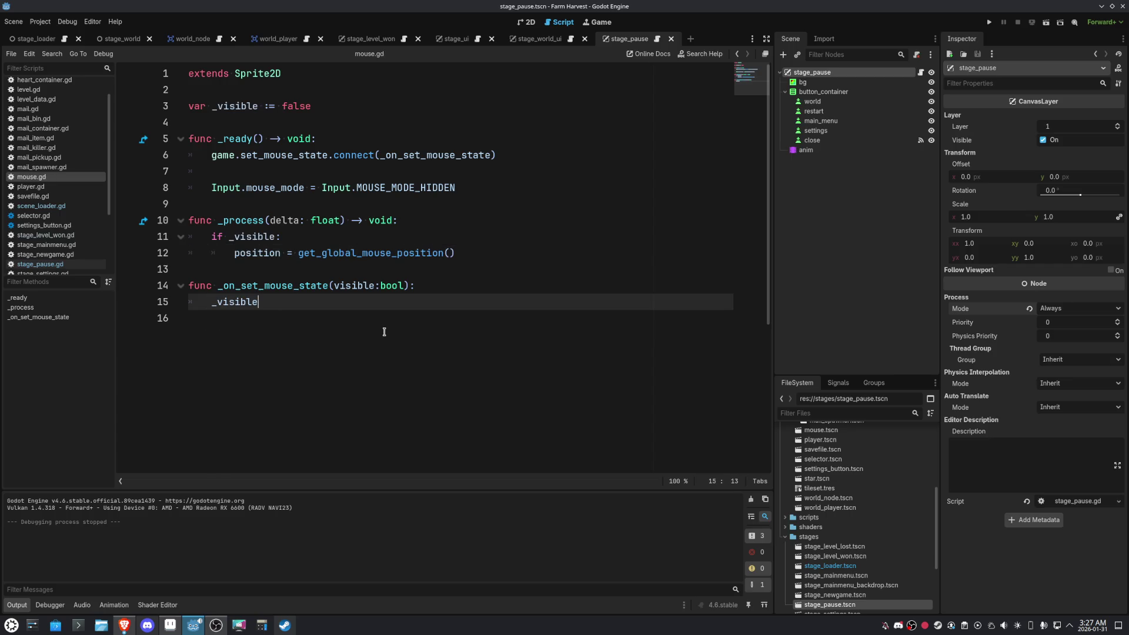
{"action": "type", "text": "= visible"}
{"action": "left_click", "coordinate": [553, 239]}
{"action": "double_click", "coordinate": [369, 285]}
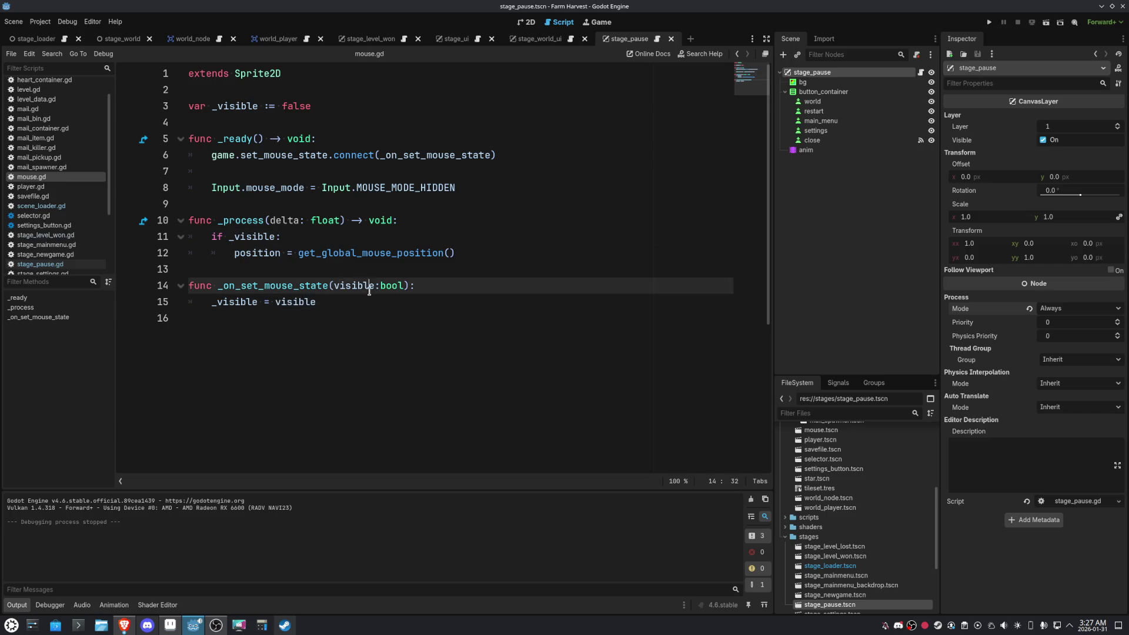
{"action": "left_click", "coordinate": [244, 305]}
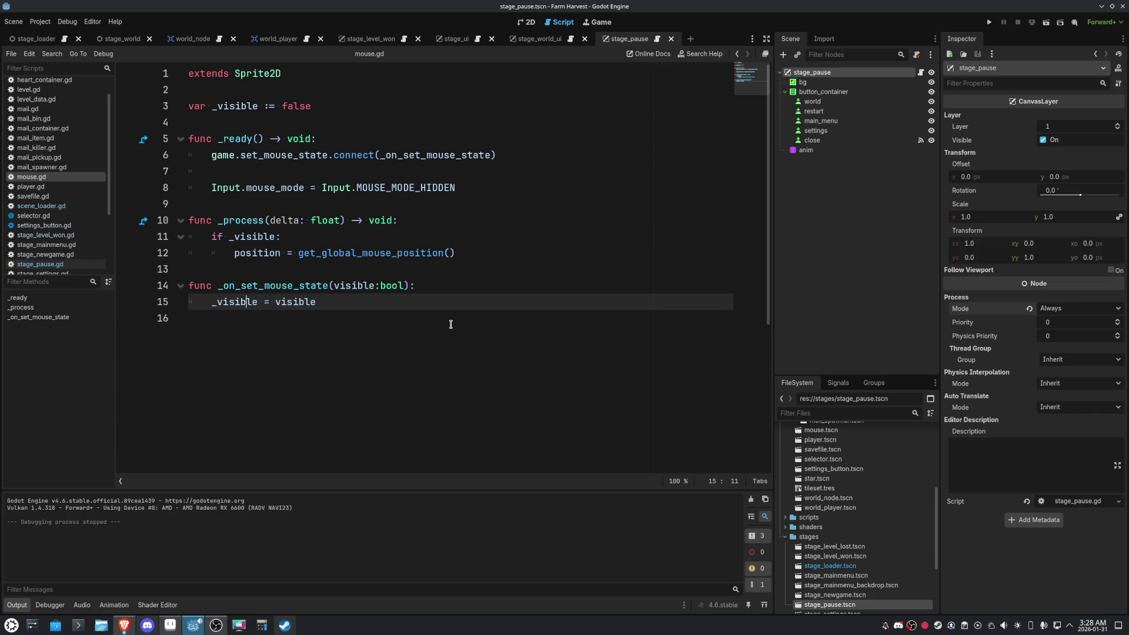
- Add 'visible = _visible' to _ready after the mouse-mode line and save mouse.gd
{"action": "left_click", "coordinate": [480, 185]}
{"action": "key", "text": "Return"}
{"action": "type", "text": "vis"}
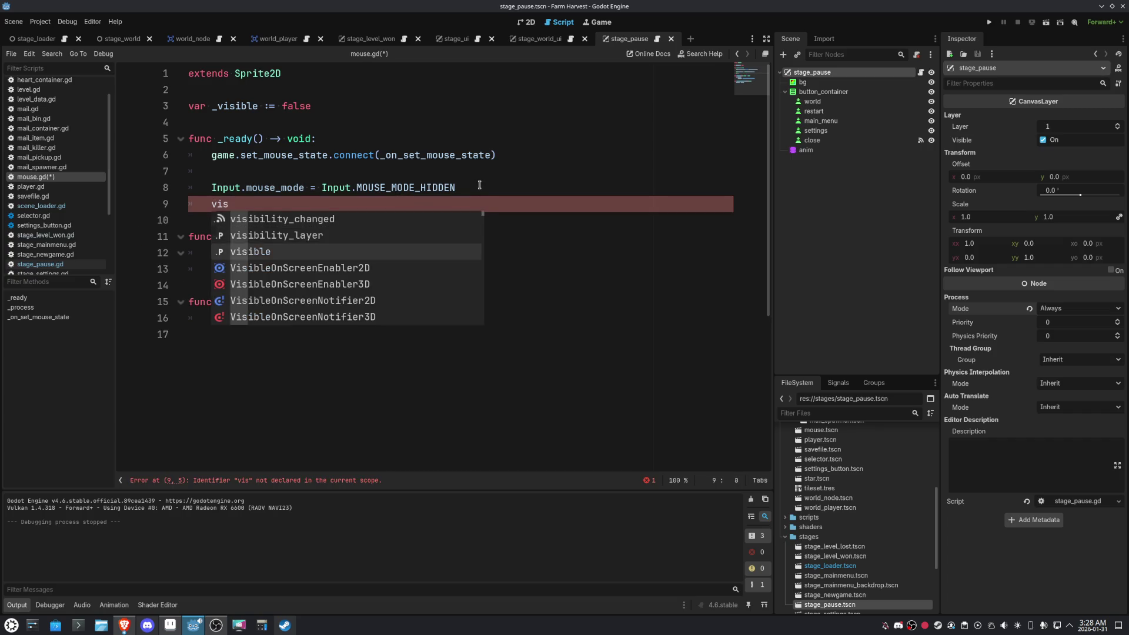
{"action": "type", "text": "ible = _vs"}
{"action": "key", "text": "Return"}
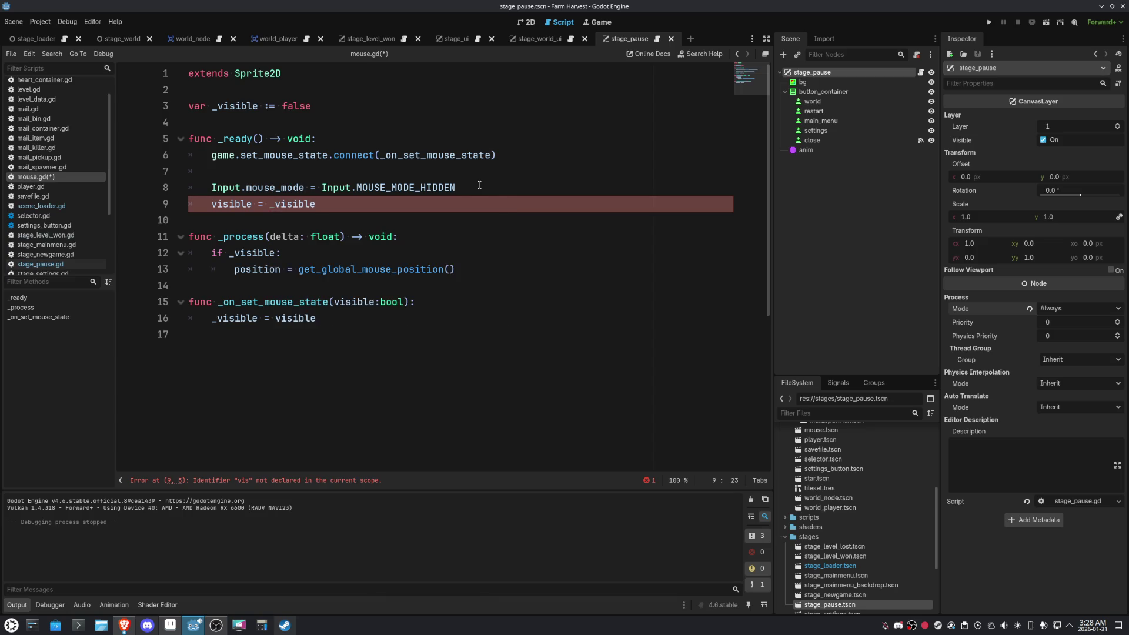
{"action": "left_click", "coordinate": [498, 170]}
{"action": "key", "text": "ctrl+s"}
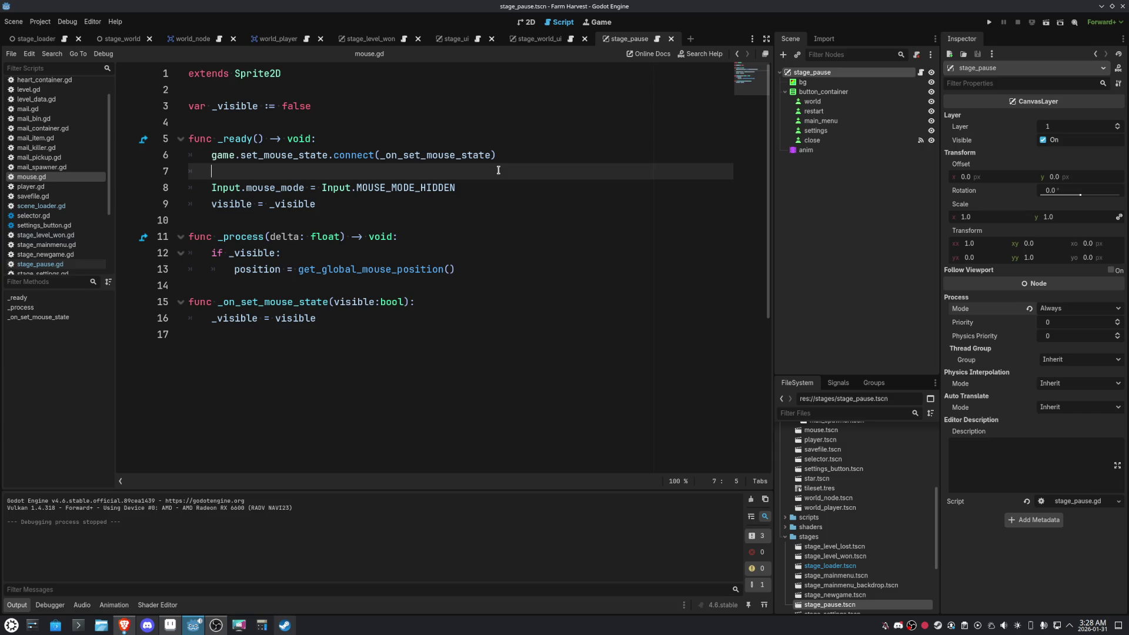
{"action": "scroll", "coordinate": [863, 476], "scroll_direction": "up", "scroll_amount": 5}
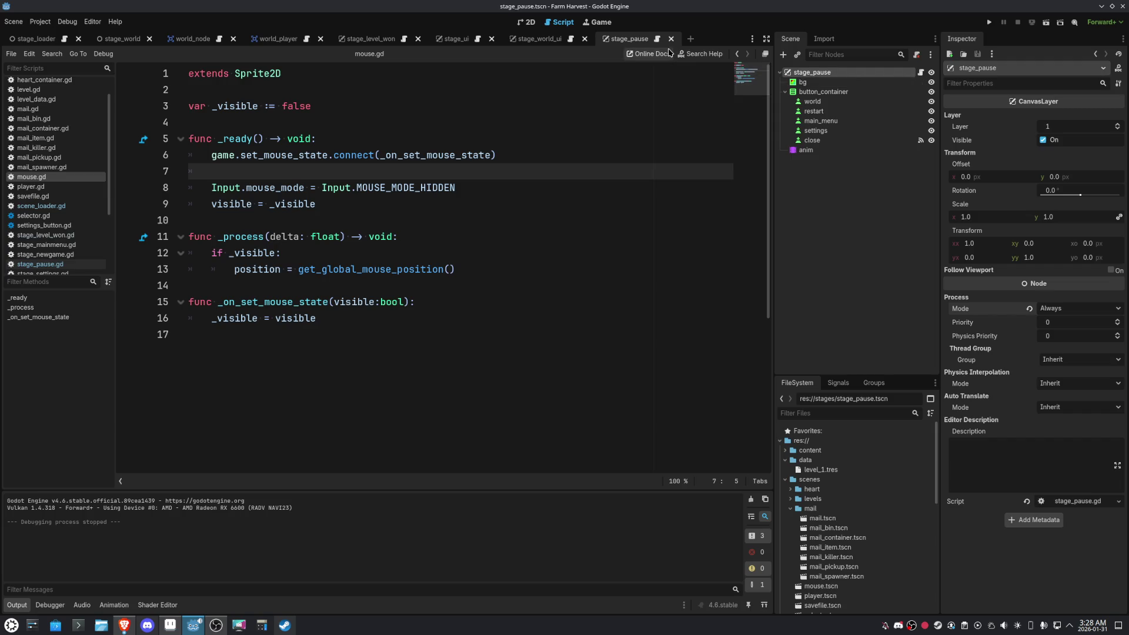
- Add 'game.set_mouse_state.emit(true)' at the top of _ready in stage_pause.gd
{"action": "left_click", "coordinate": [920, 72]}
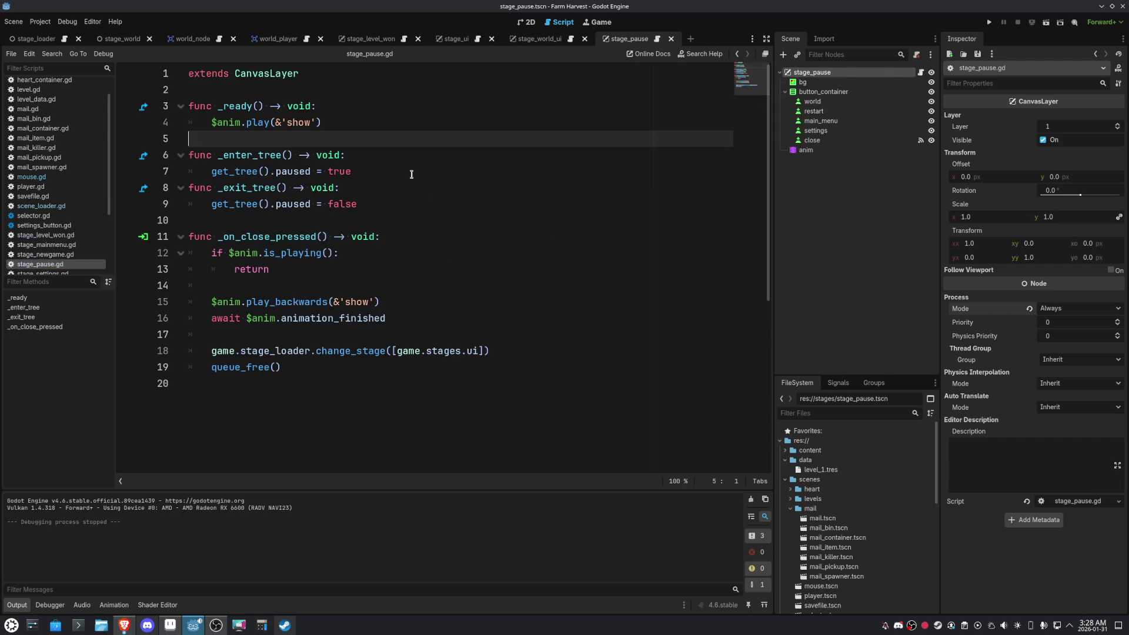
{"action": "left_click", "coordinate": [355, 108]}
{"action": "key", "text": "Return"}
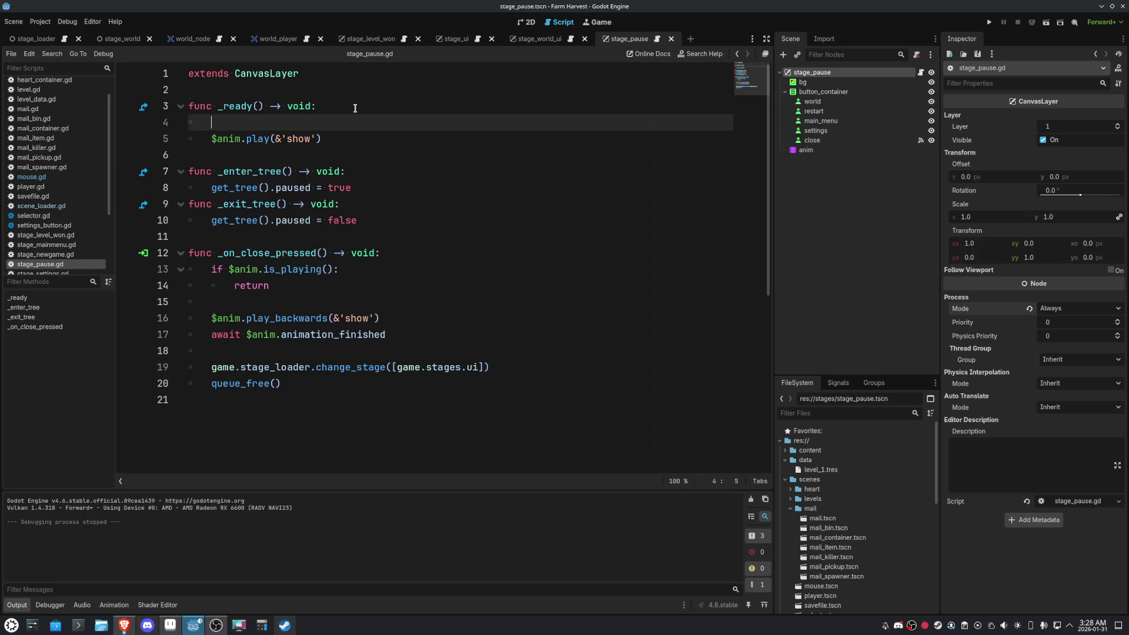
{"action": "key", "text": "Return"}
{"action": "key", "text": "Up"}
{"action": "type", "text": "game.set"}
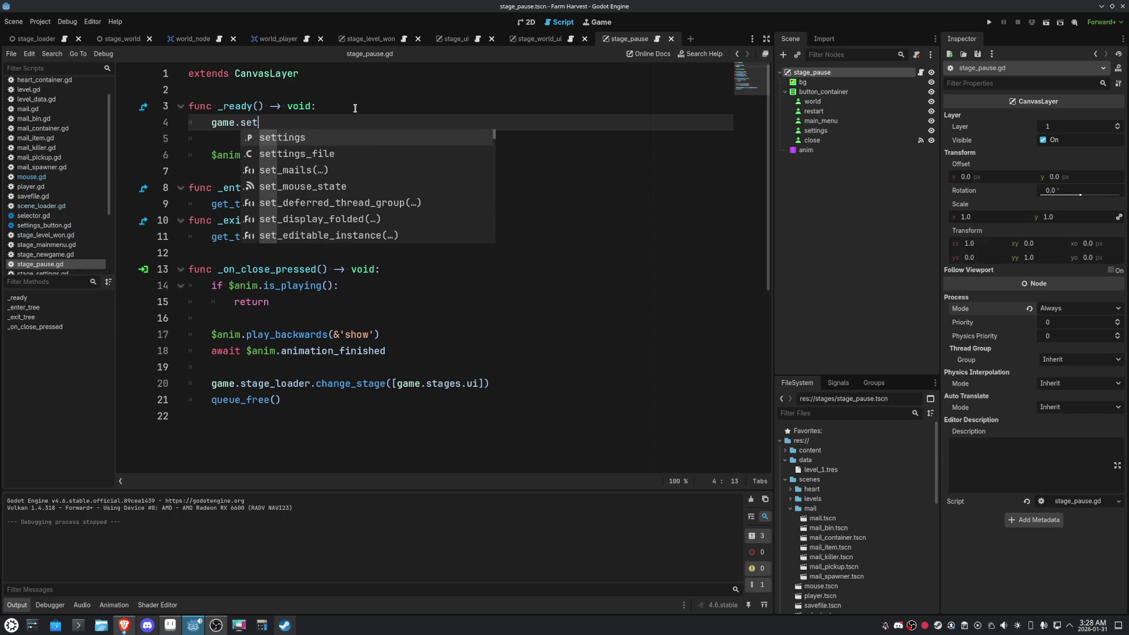
{"action": "type", "text": "_mo"}
{"action": "key", "text": "Return"}
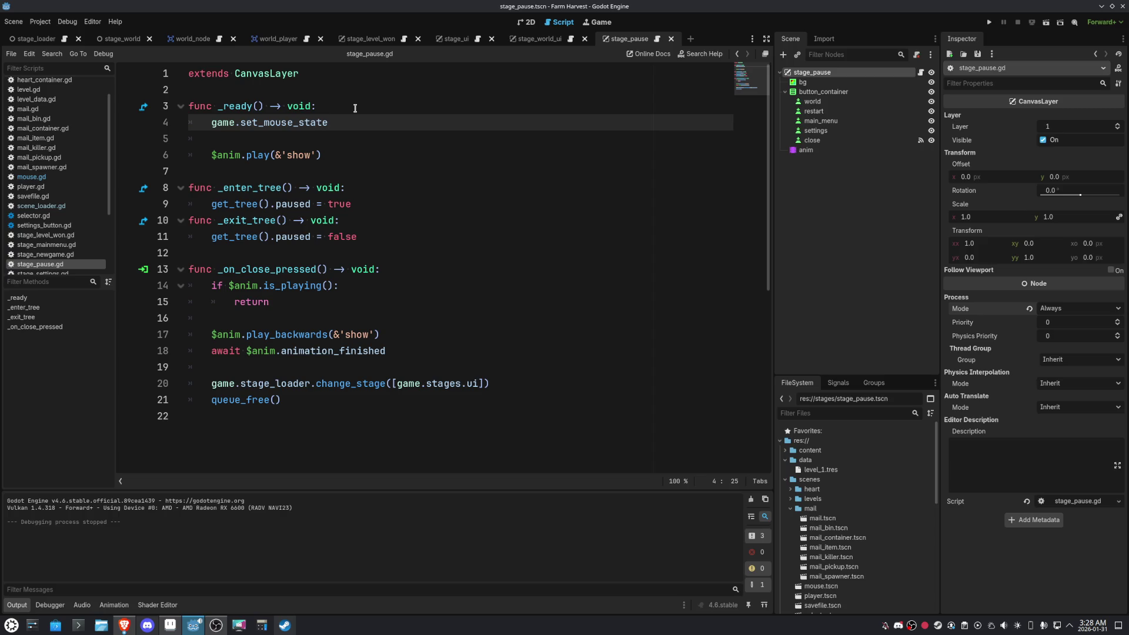
{"action": "type", "text": "emi(true"}
{"action": "left_click", "coordinate": [347, 124]}
{"action": "type", "text": "t"}
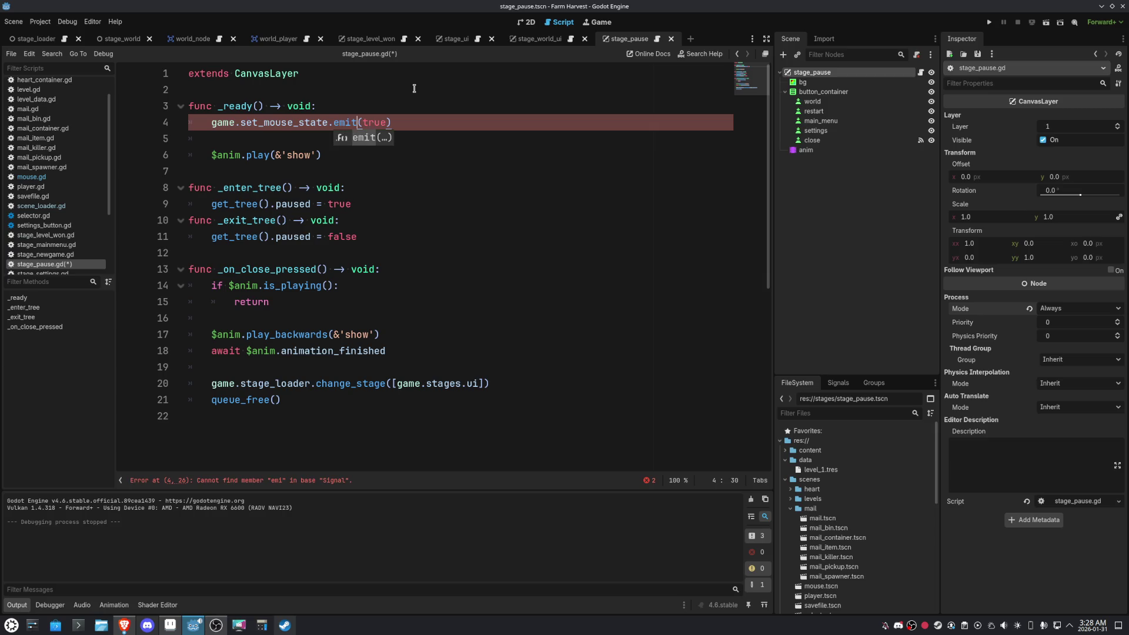
{"action": "left_click", "coordinate": [414, 89]}
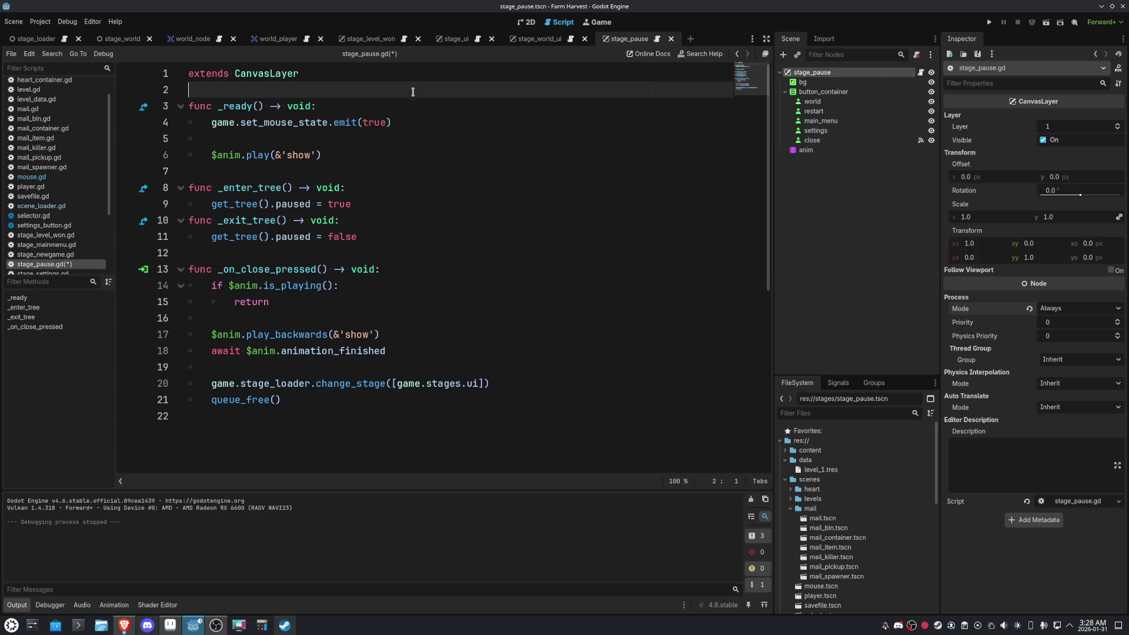
- Start a new func line after _ready, browsing the override suggestions for a tree function
{"action": "left_click", "coordinate": [350, 161]}
{"action": "key", "text": "Return"}
{"action": "key", "text": "Return"}
{"action": "key", "text": "BackSpace"}
{"action": "type", "text": "func _"}
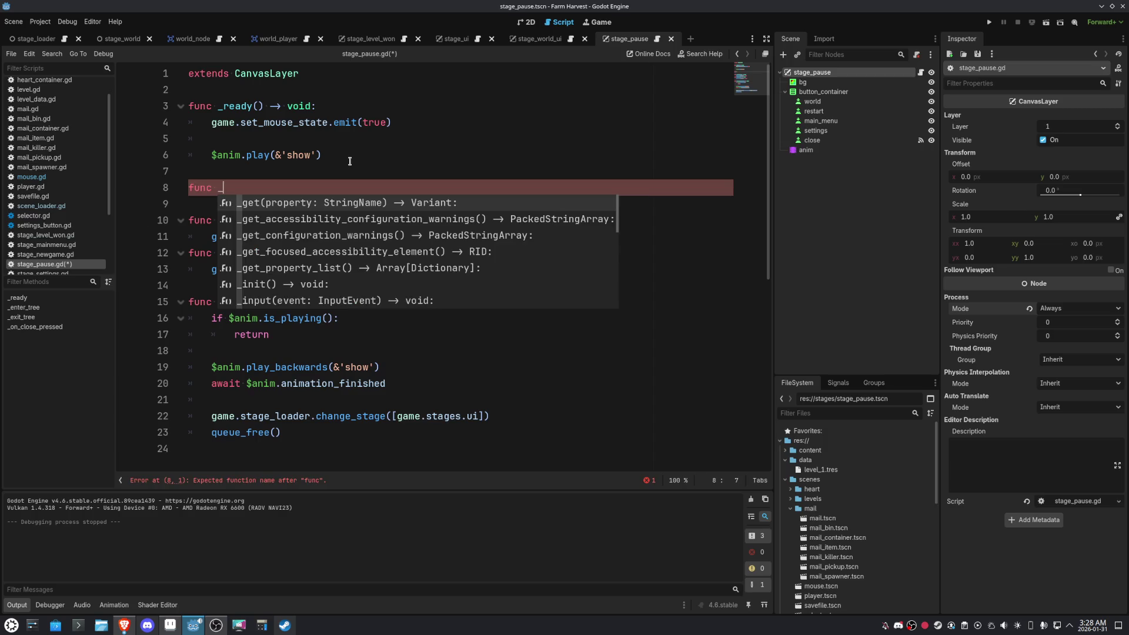
{"action": "key", "text": "BackSpace"}
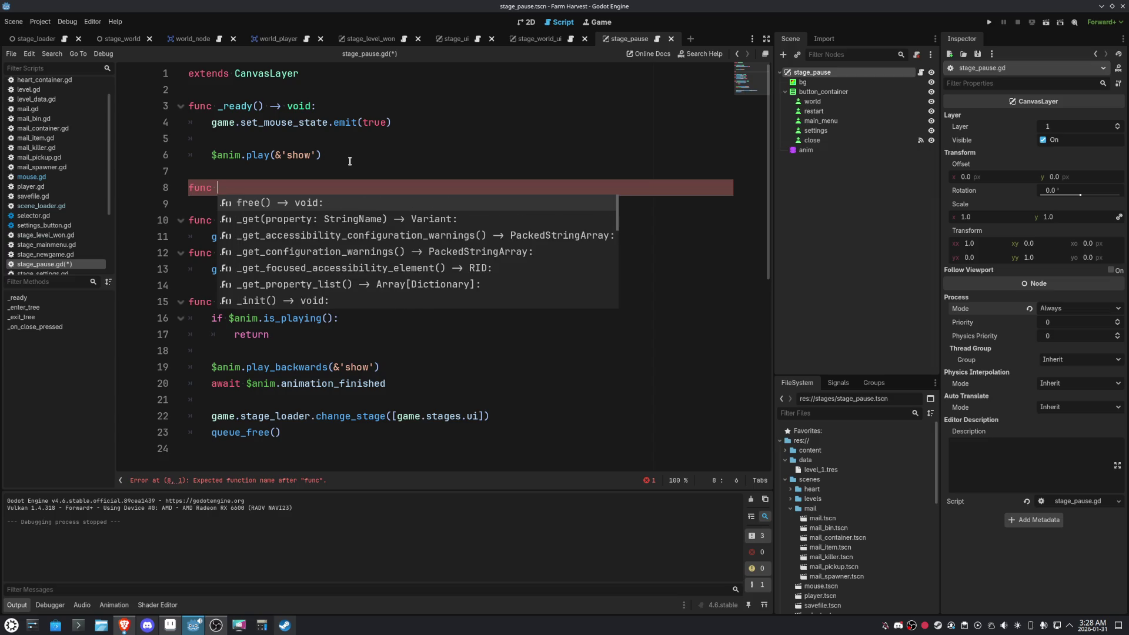
{"action": "type", "text": "_tree"}
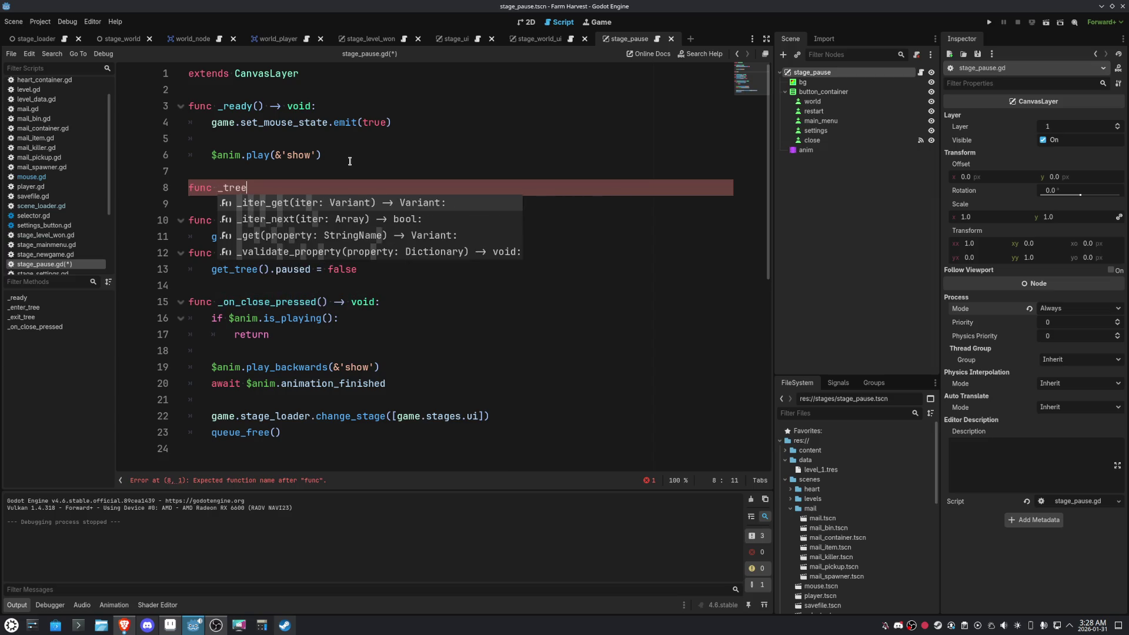
{"action": "key", "text": "BackSpace"}
{"action": "key", "text": "BackSpace"}
{"action": "key", "text": "BackSpace"}
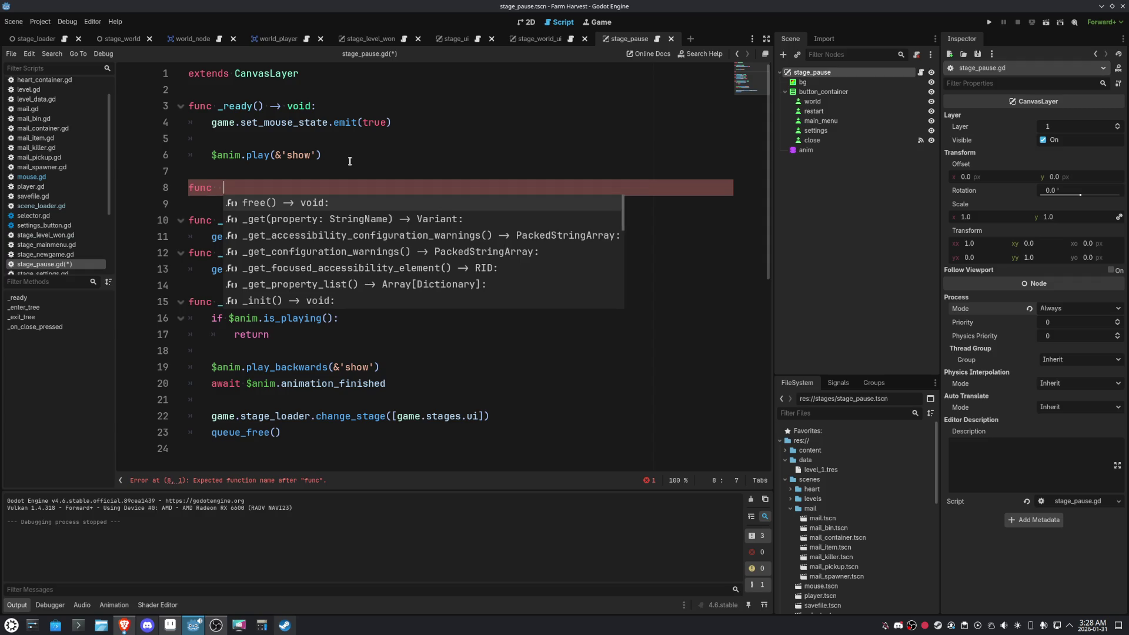
{"action": "key", "text": "BackSpace"}
{"action": "key", "text": "Down"}
{"action": "key", "text": "Down"}
{"action": "key", "text": "Down"}
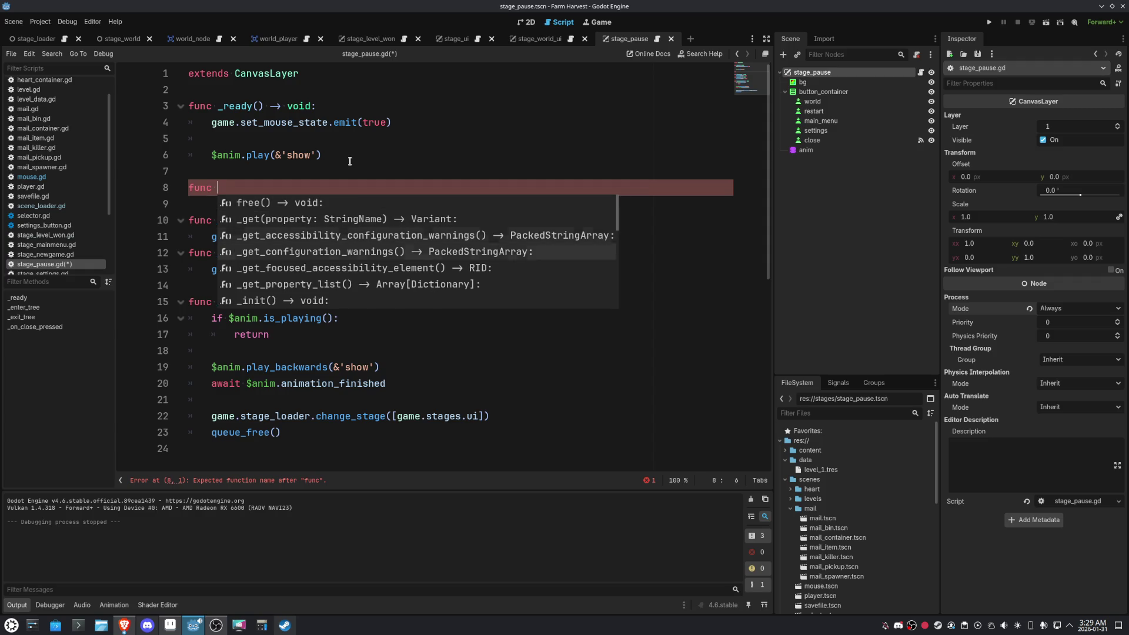
{"action": "key", "text": "Down"}
{"action": "key", "text": "Down"}
{"action": "key", "text": "Down"}
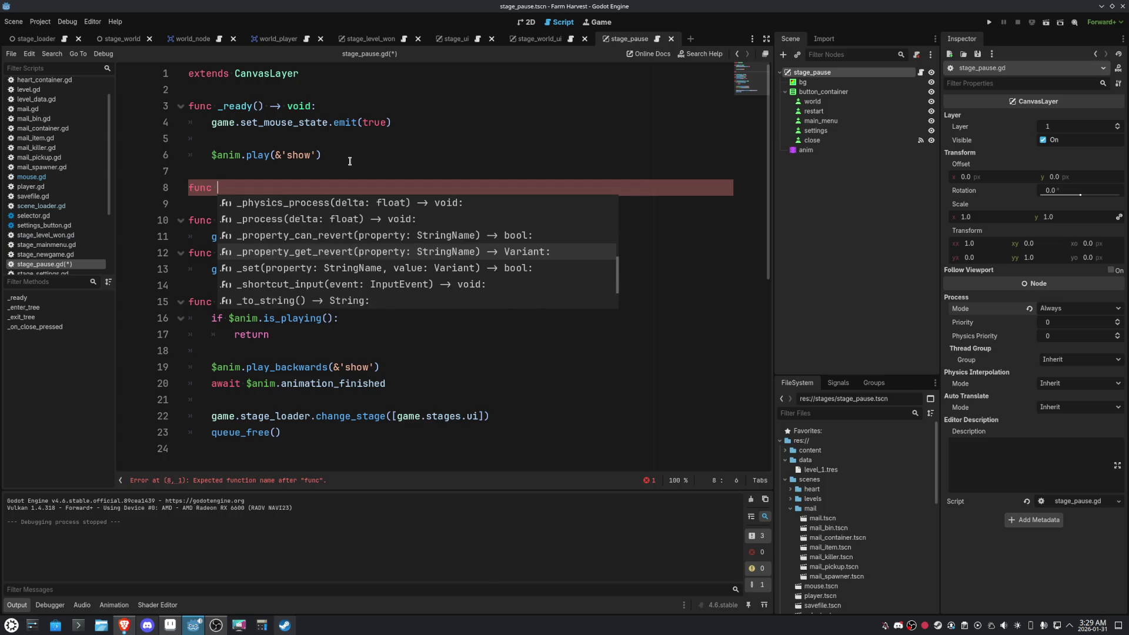
{"action": "key", "text": "Down"}
{"action": "key", "text": "Down"}
{"action": "key", "text": "Down"}
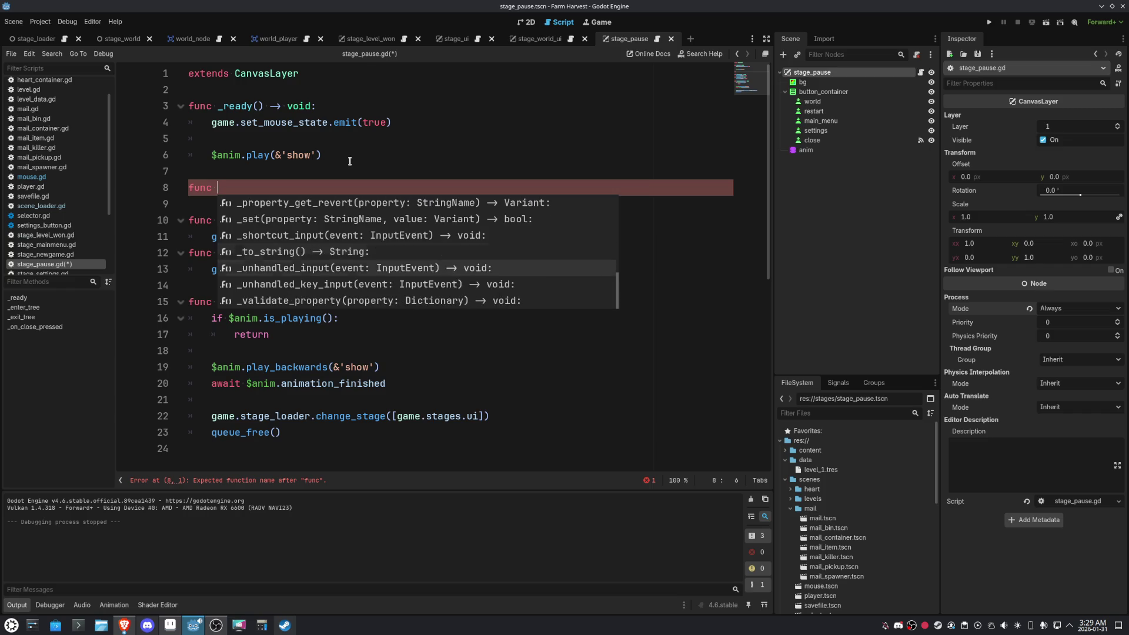
{"action": "type", "text": "tree"}
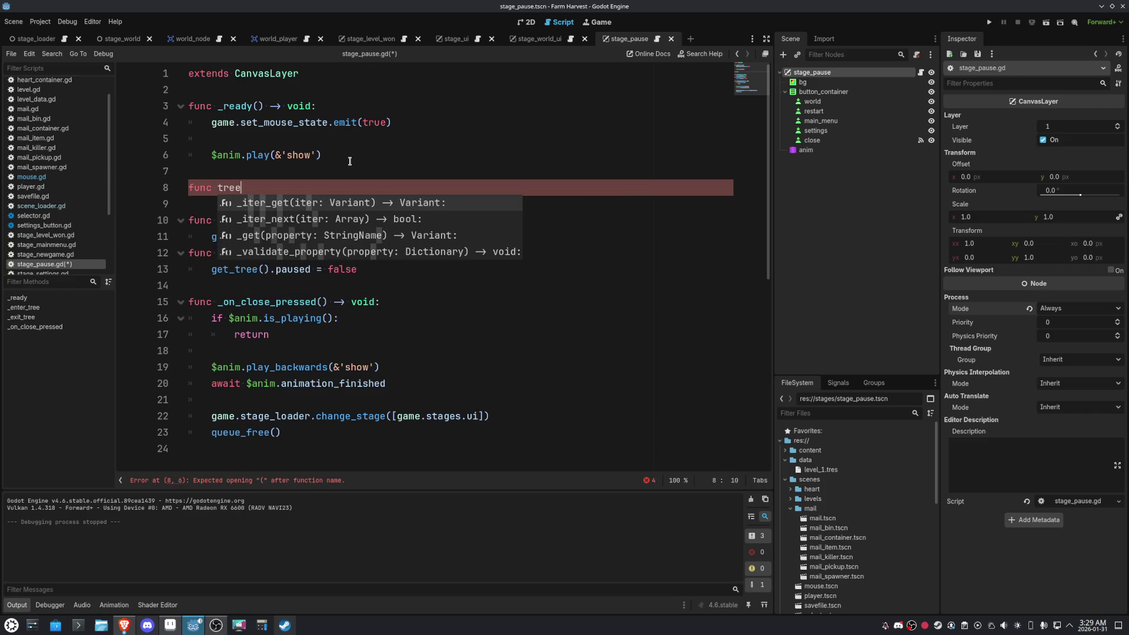
- Delete the unfinished 'func tree' line and leftover blank lines, then save stage_pause.gd
{"action": "key", "text": "BackSpace"}
{"action": "key", "text": "BackSpace"}
{"action": "key", "text": "BackSpace"}
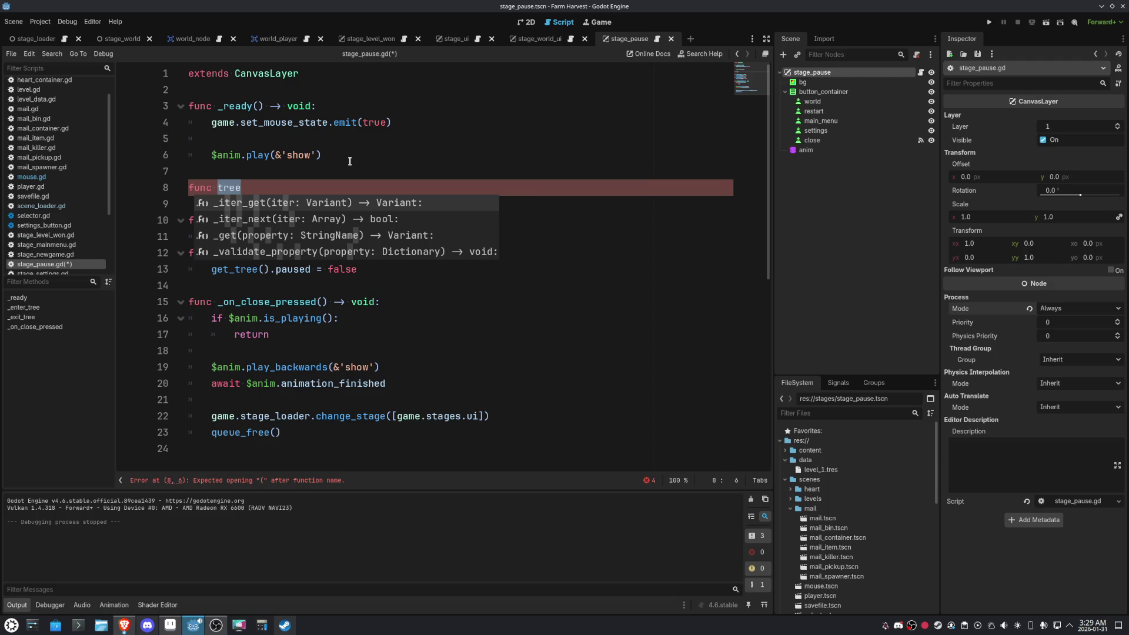
{"action": "key", "text": "BackSpace"}
{"action": "key", "text": "BackSpace"}
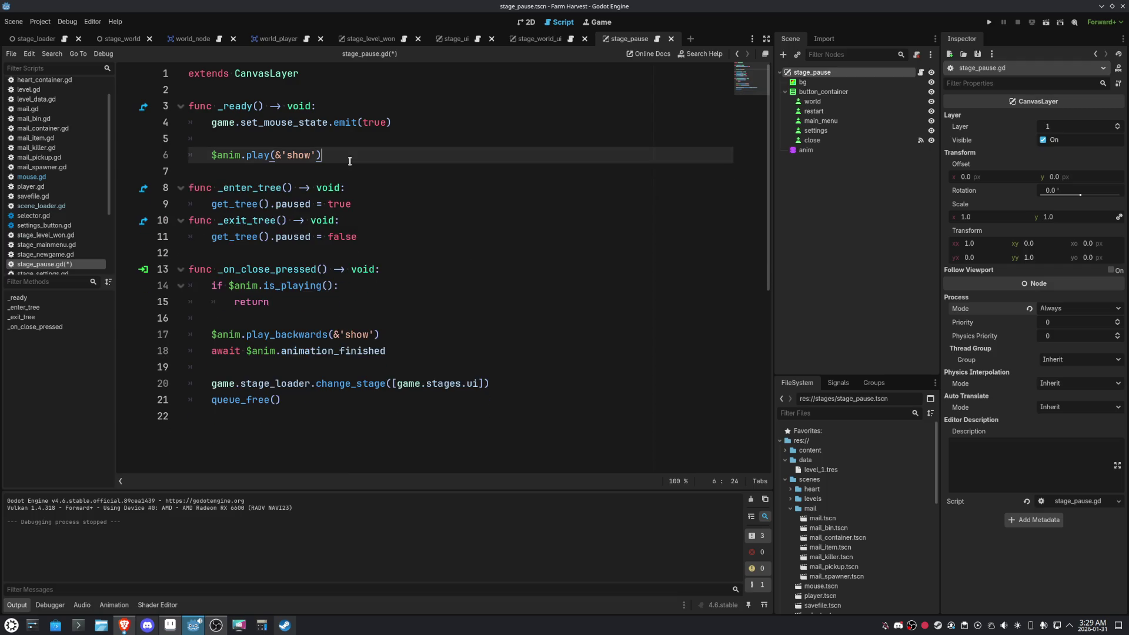
{"action": "key", "text": "ctrl+s"}
{"action": "left_click", "coordinate": [266, 73], "text": "ctrl"}
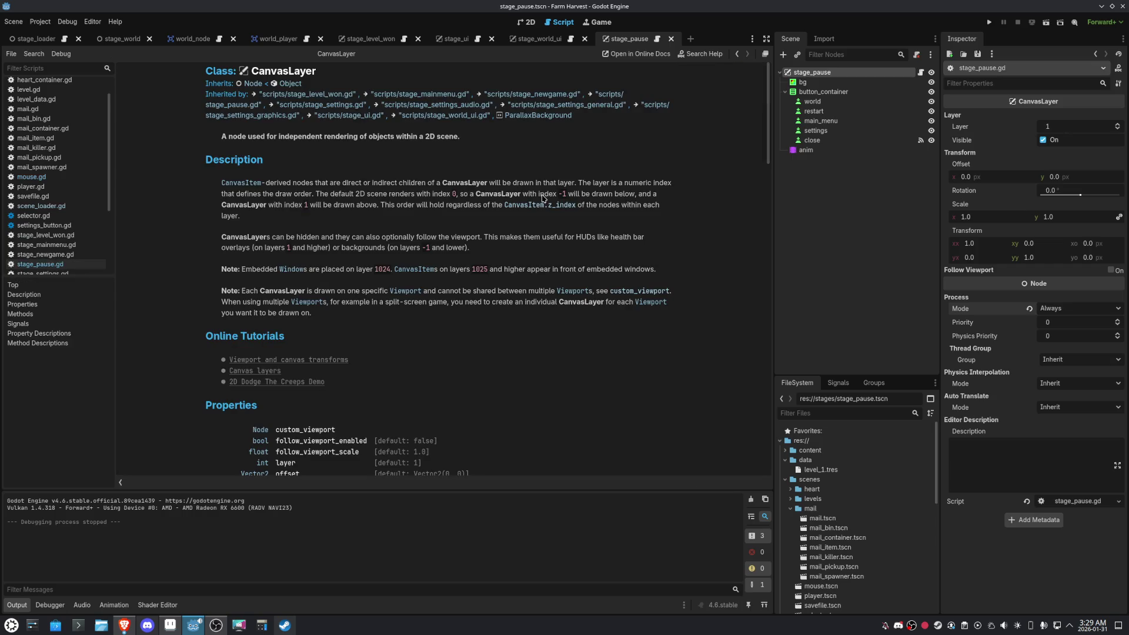
{"action": "left_click", "coordinate": [248, 87]}
{"action": "scroll", "coordinate": [483, 300], "scroll_direction": "down", "scroll_amount": 10}
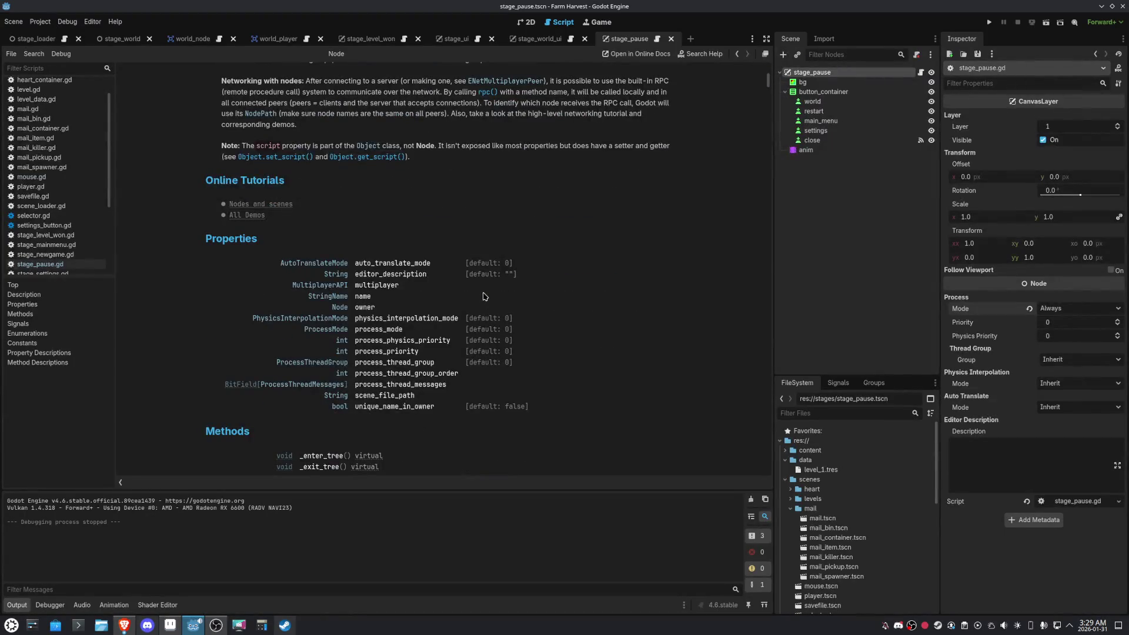
{"action": "scroll", "coordinate": [573, 302], "scroll_direction": "down", "scroll_amount": 3}
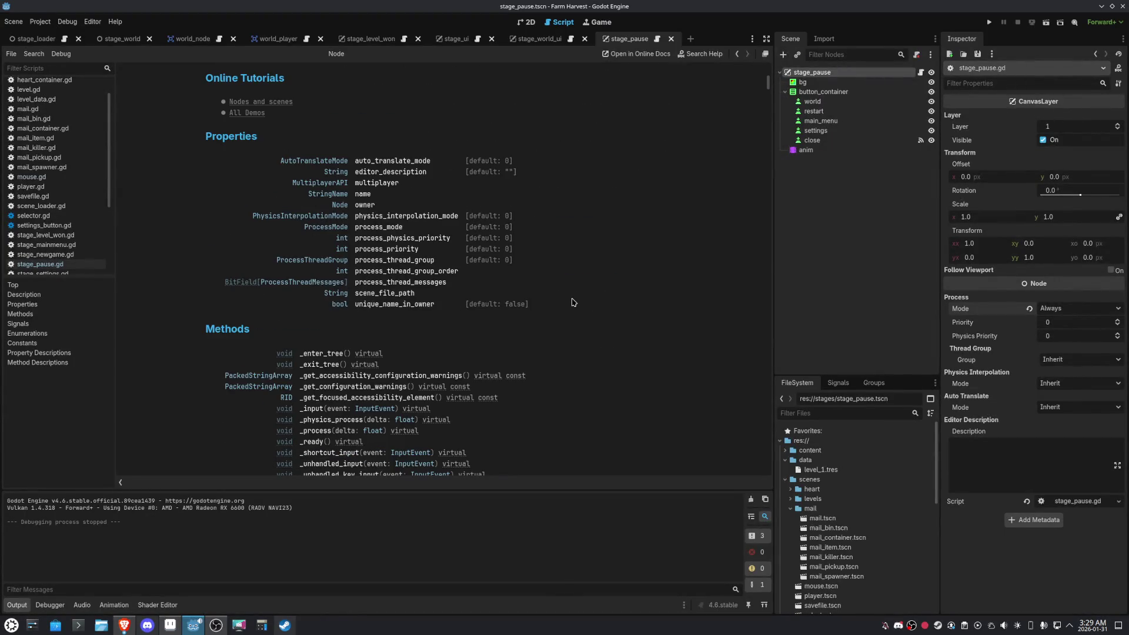
{"action": "left_click", "coordinate": [328, 353]}
{"action": "double_click", "coordinate": [272, 81]}
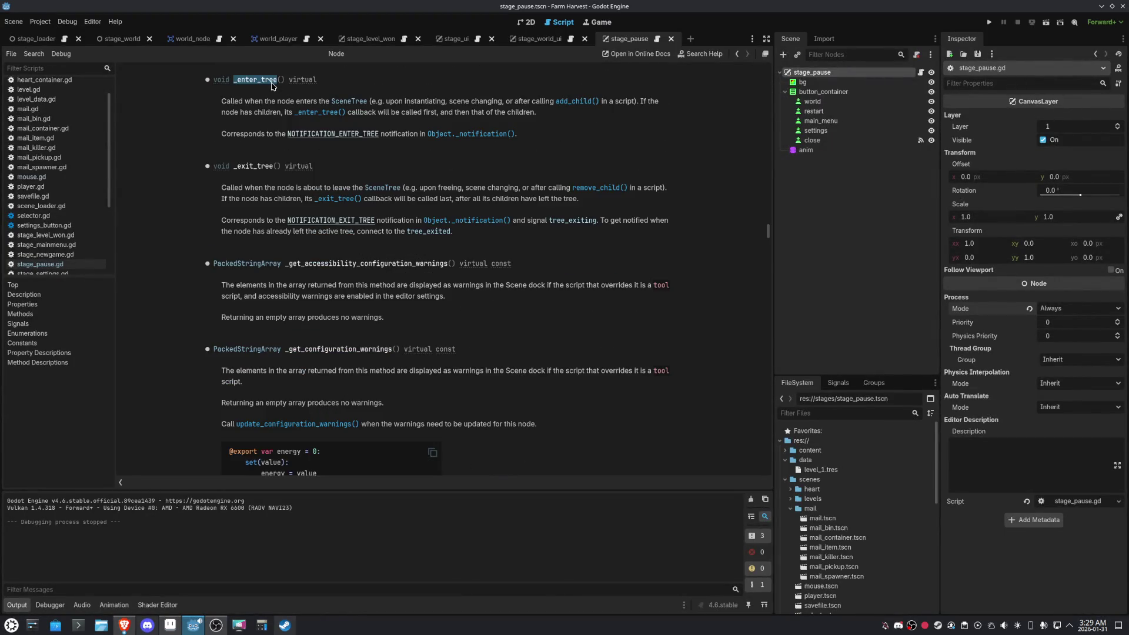
{"action": "left_click", "coordinate": [739, 55]}
{"action": "left_click", "coordinate": [739, 54]}
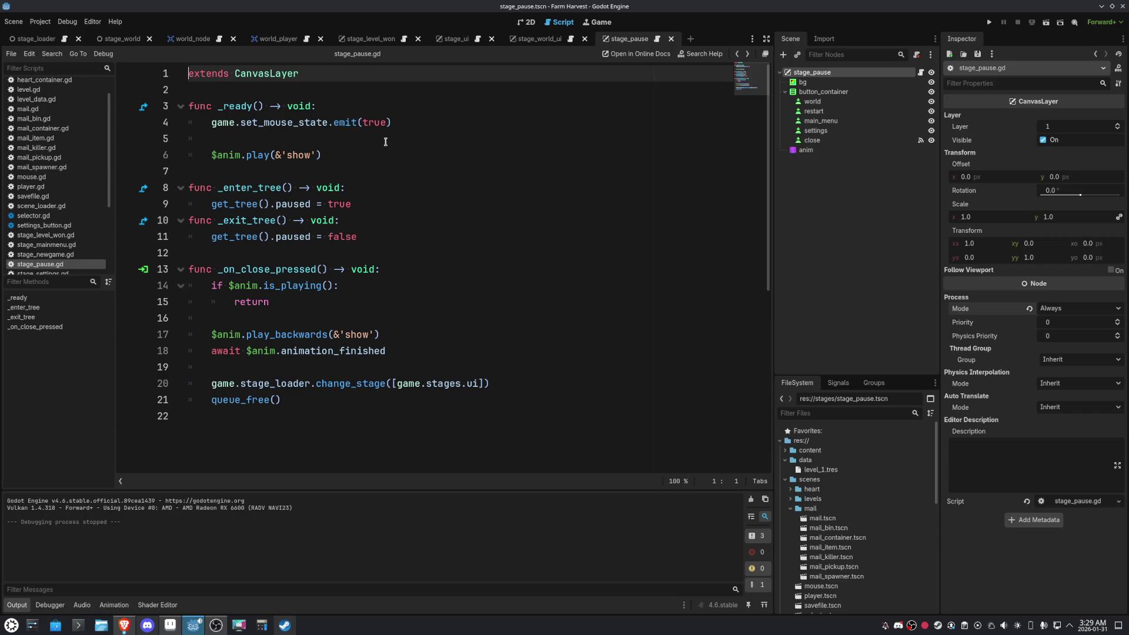
- Move 'game.set_mouse_state.emit(true)' from _ready into _enter_tree
{"action": "left_click", "coordinate": [402, 120]}
{"action": "left_click_drag", "start_coordinate": [401, 120], "coordinate": [211, 122]}
{"action": "key", "text": "ctrl+x"}
{"action": "left_click", "coordinate": [421, 189]}
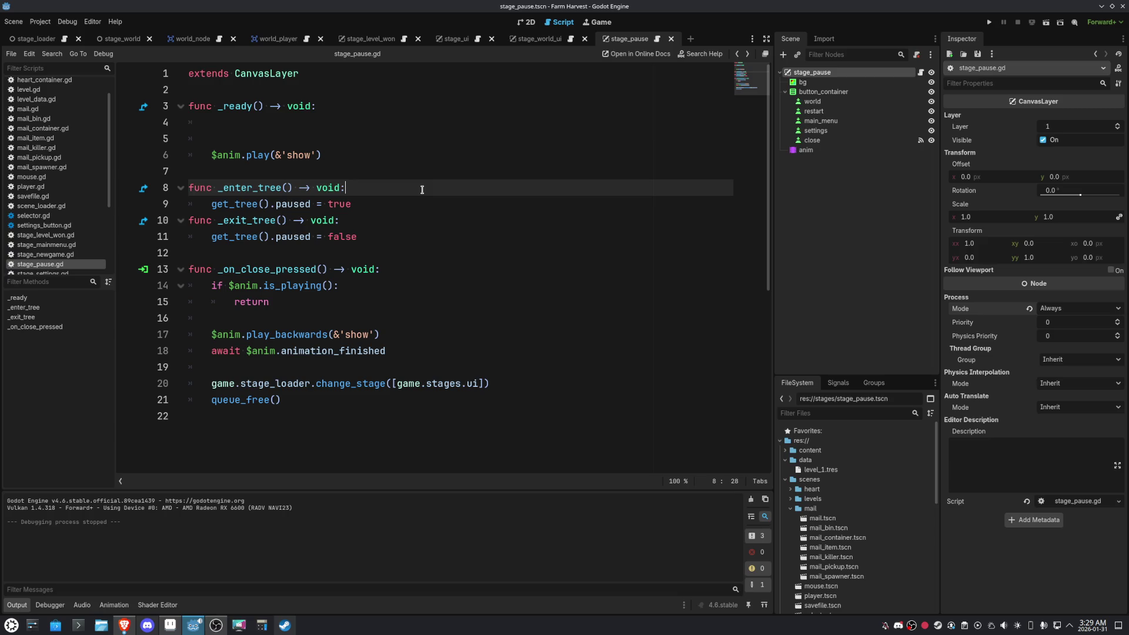
{"action": "key", "text": "Return"}
{"action": "key", "text": "ctrl+v"}
- Add 'game.set_mouse_state.emit(false)' to _exit_tree, remove _ready's empty lines, and save
{"action": "key", "text": "Down"}
{"action": "key", "text": "Down"}
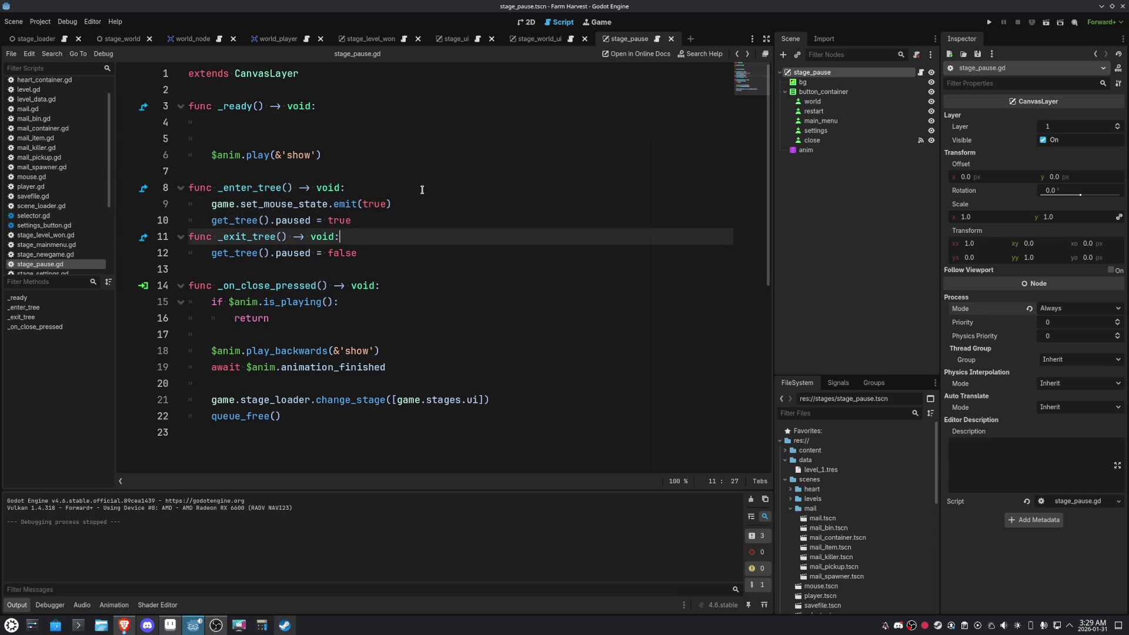
{"action": "key", "text": "Return"}
{"action": "key", "text": "ctrl+v"}
{"action": "key", "text": "Left"}
{"action": "key", "text": "ctrl+shift+Left"}
{"action": "type", "text": "false"}
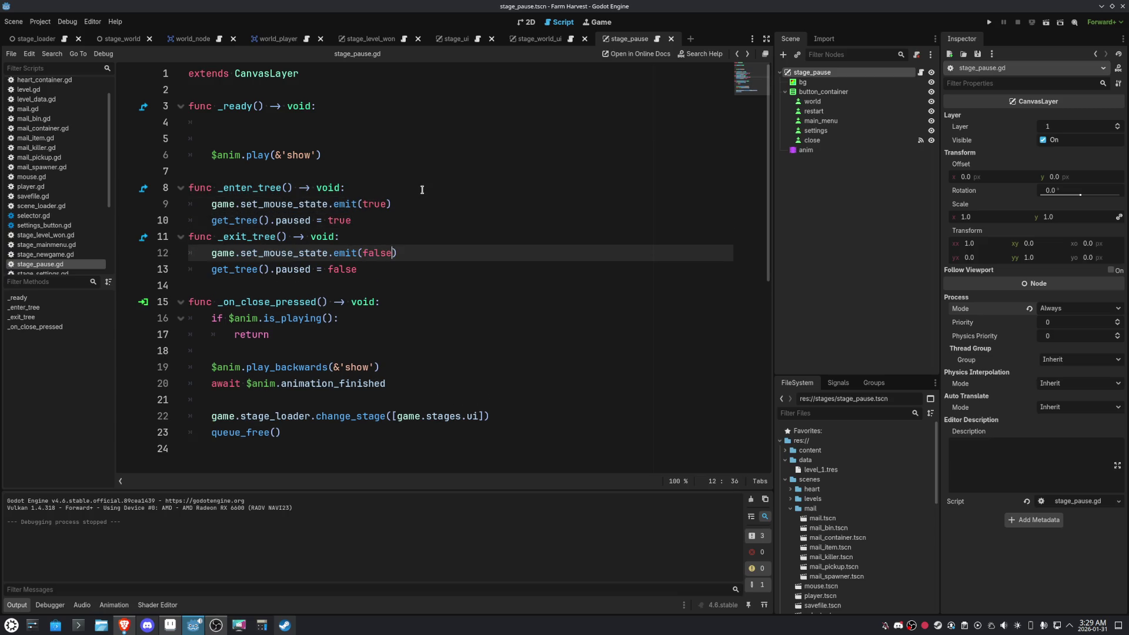
{"action": "key", "text": "Up"}
{"action": "key", "text": "Up"}
{"action": "key", "text": "Up"}
{"action": "key", "text": "ctrl+shift+k"}
{"action": "key", "text": "ctrl+shift+k"}
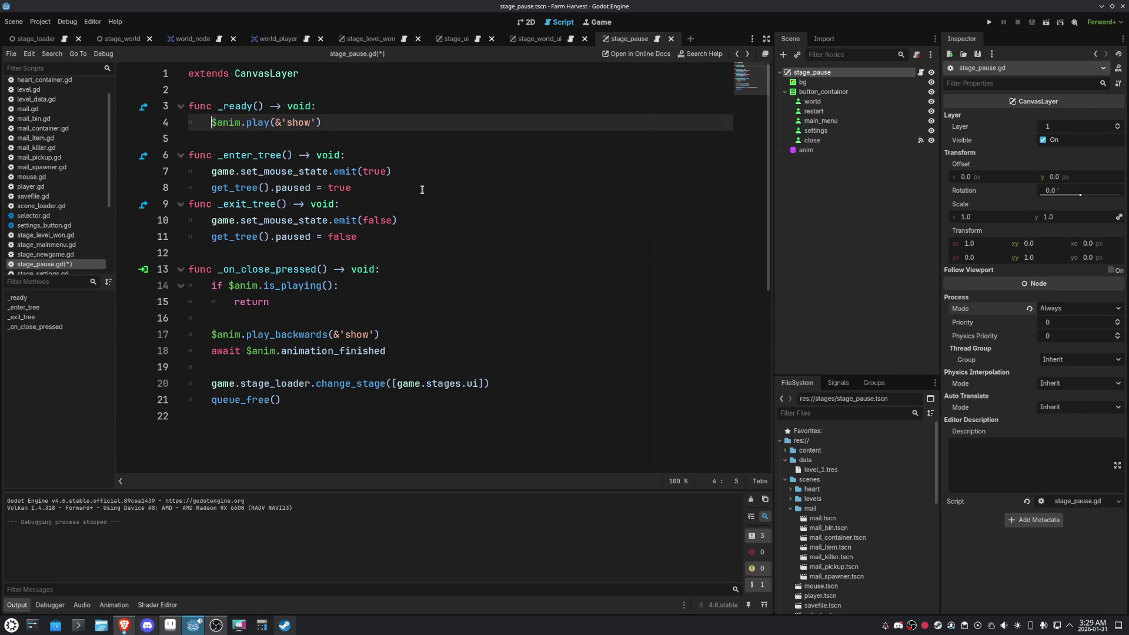
{"action": "key", "text": "ctrl+s"}
{"action": "left_click", "coordinate": [494, 137]}
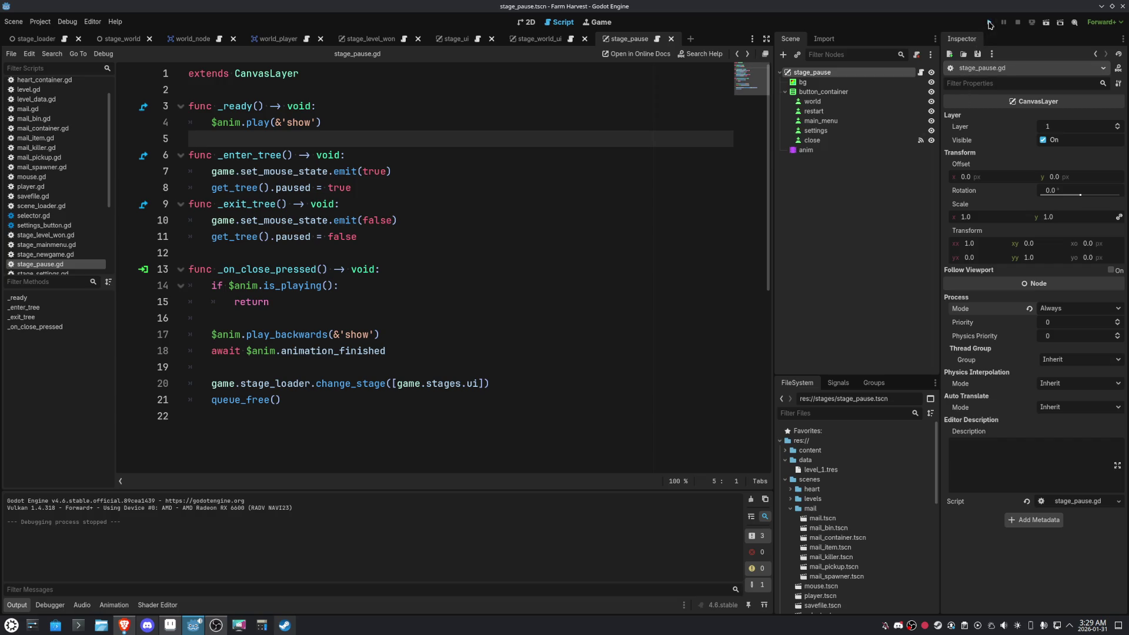
{"action": "left_click", "coordinate": [989, 21]}
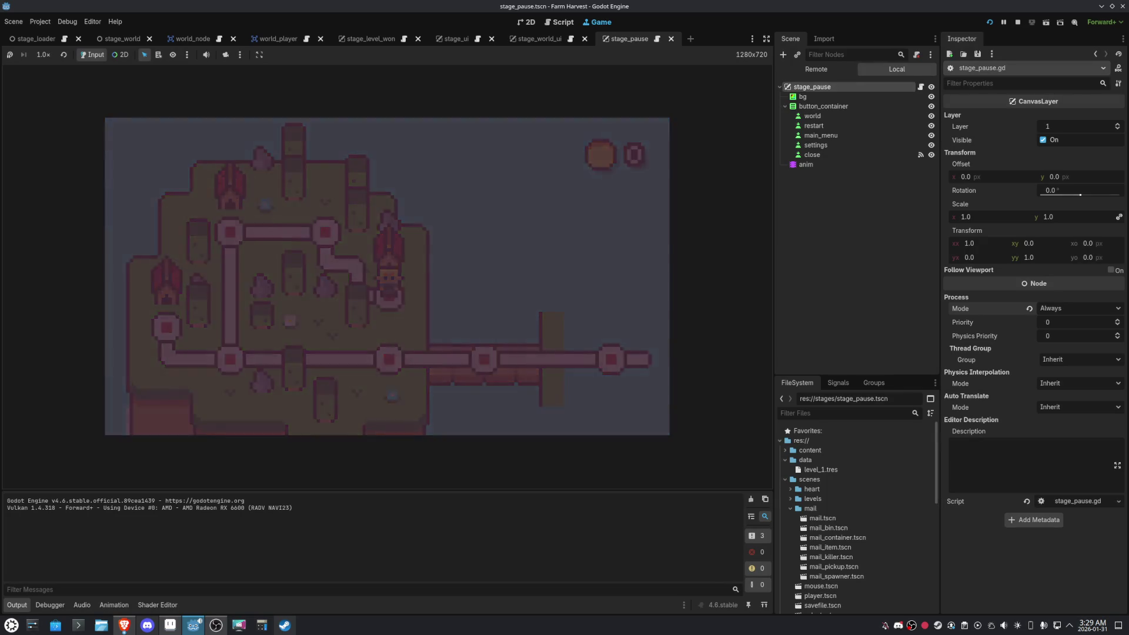
{"action": "key", "text": "Escape"}
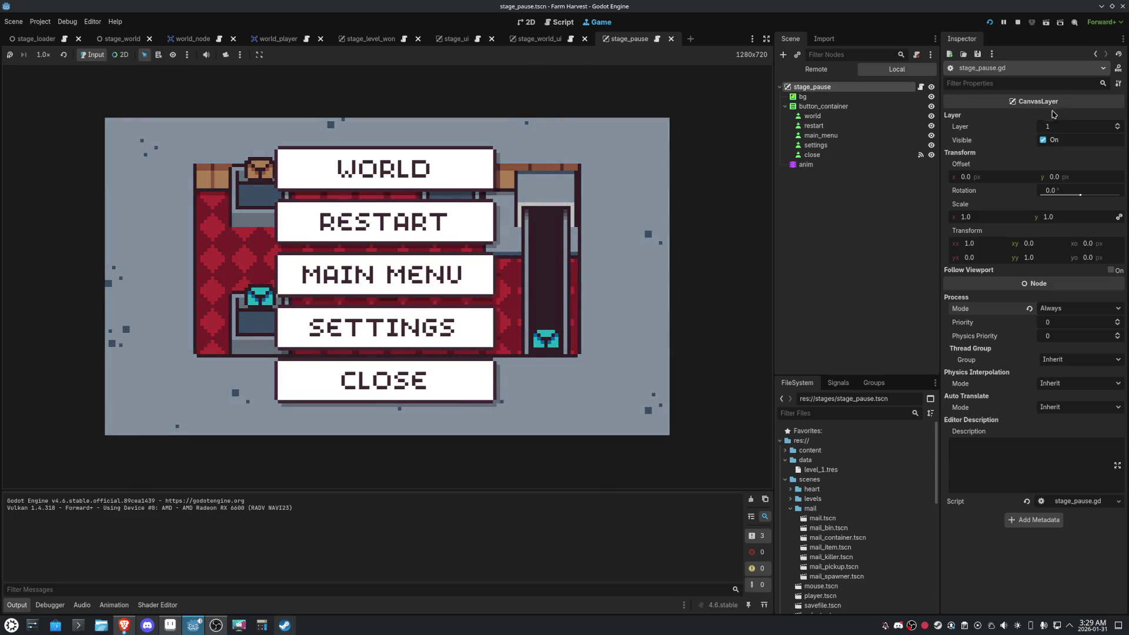
{"action": "left_click", "coordinate": [1018, 22]}
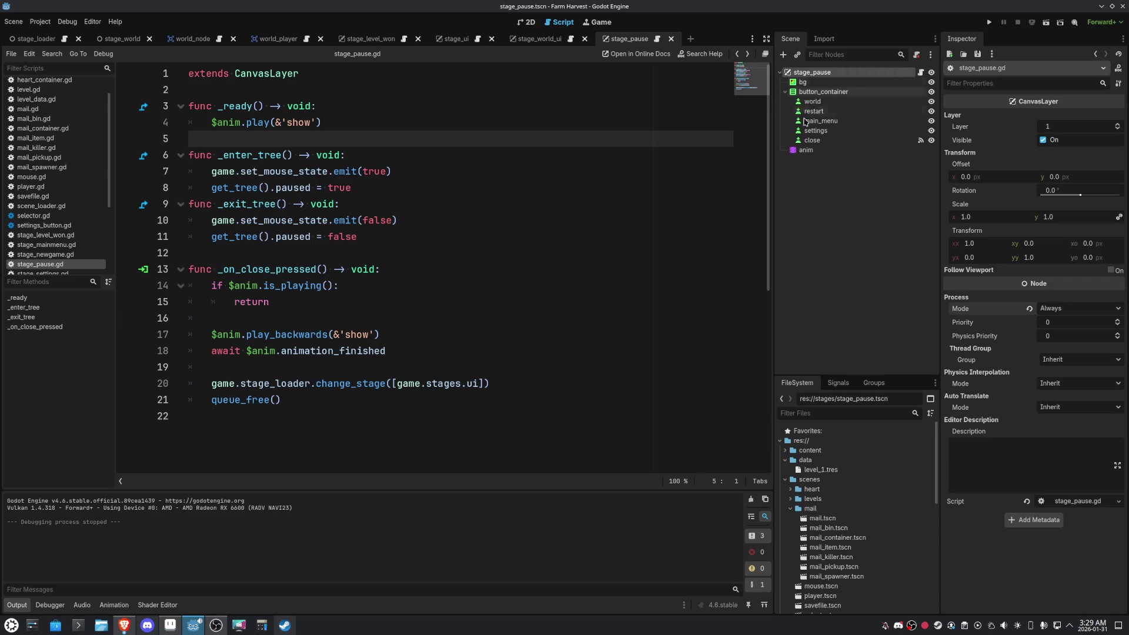
- Look over the current script, then switch to mouse.gd in the script list
{"action": "left_click", "coordinate": [501, 171]}
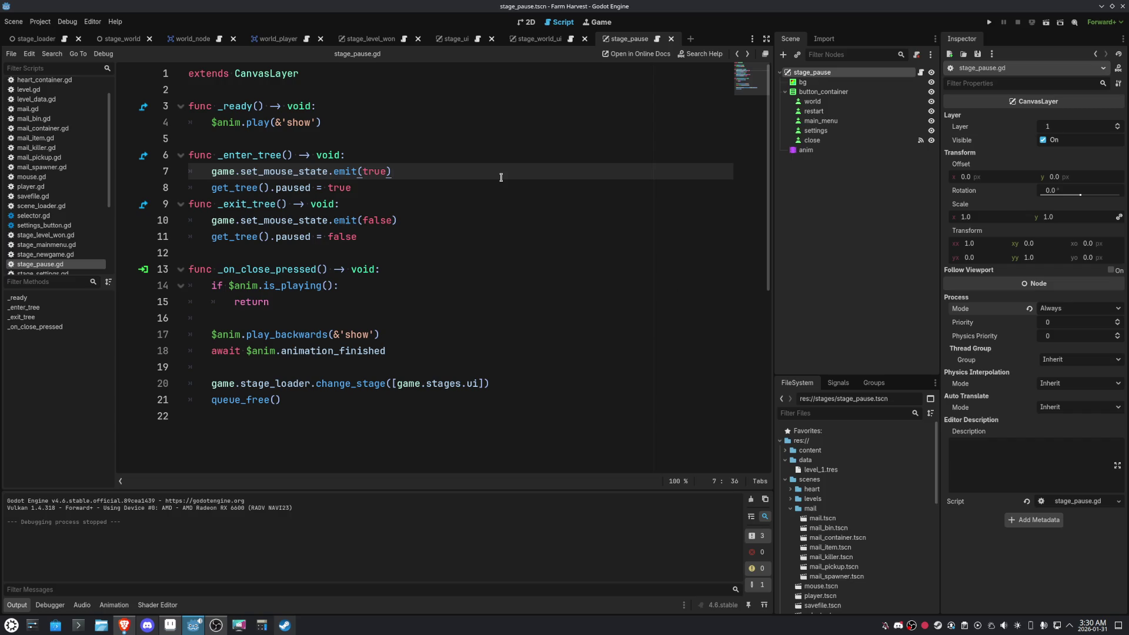
{"action": "scroll", "coordinate": [67, 166], "scroll_direction": "up", "scroll_amount": 2}
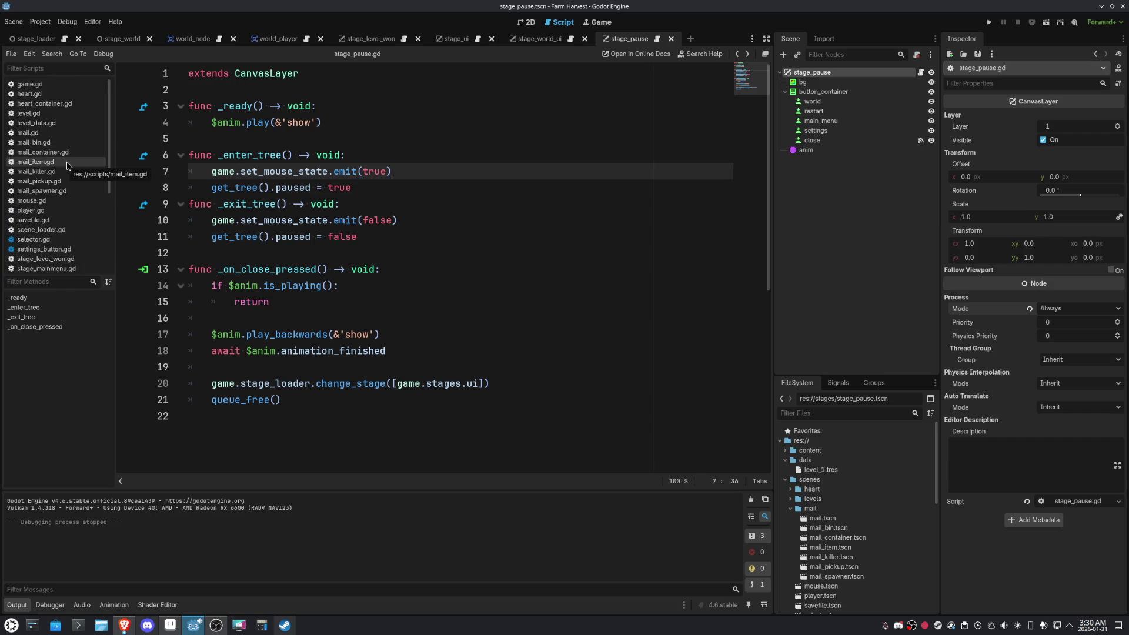
{"action": "scroll", "coordinate": [67, 166], "scroll_direction": "down", "scroll_amount": 3}
{"action": "scroll", "coordinate": [67, 166], "scroll_direction": "down", "scroll_amount": 3}
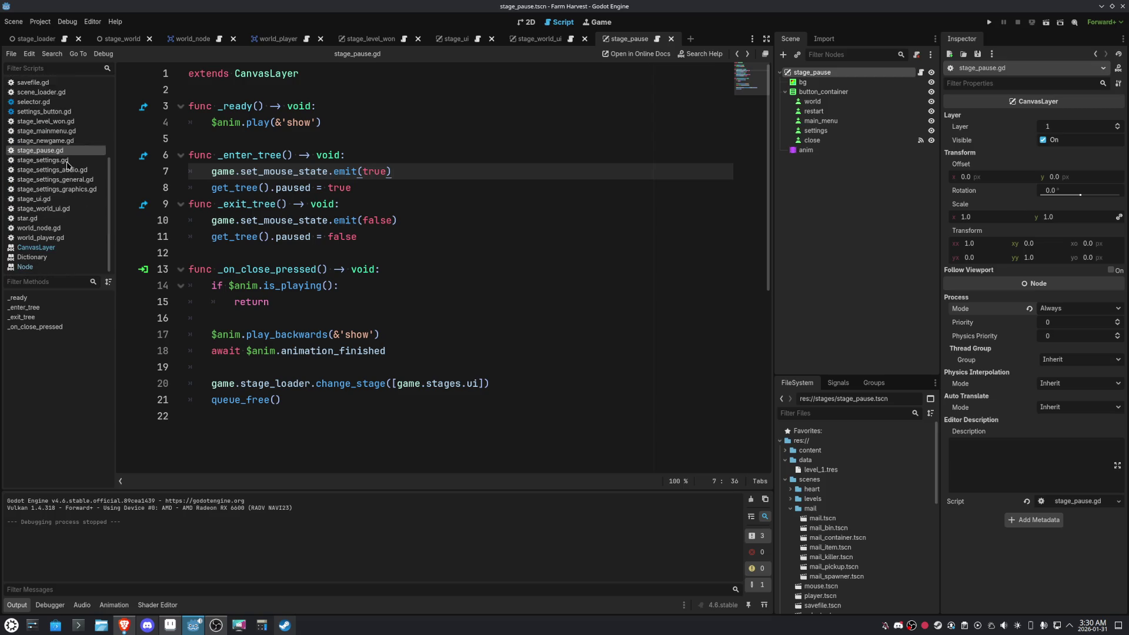
{"action": "scroll", "coordinate": [67, 166], "scroll_direction": "up", "scroll_amount": 3}
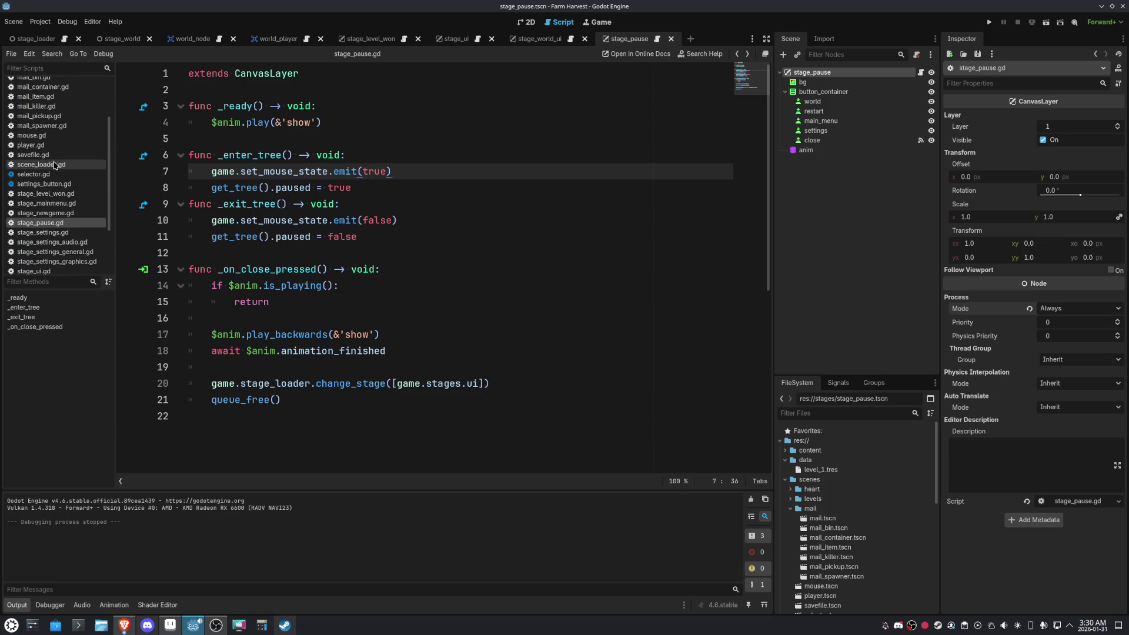
{"action": "left_click", "coordinate": [36, 136]}
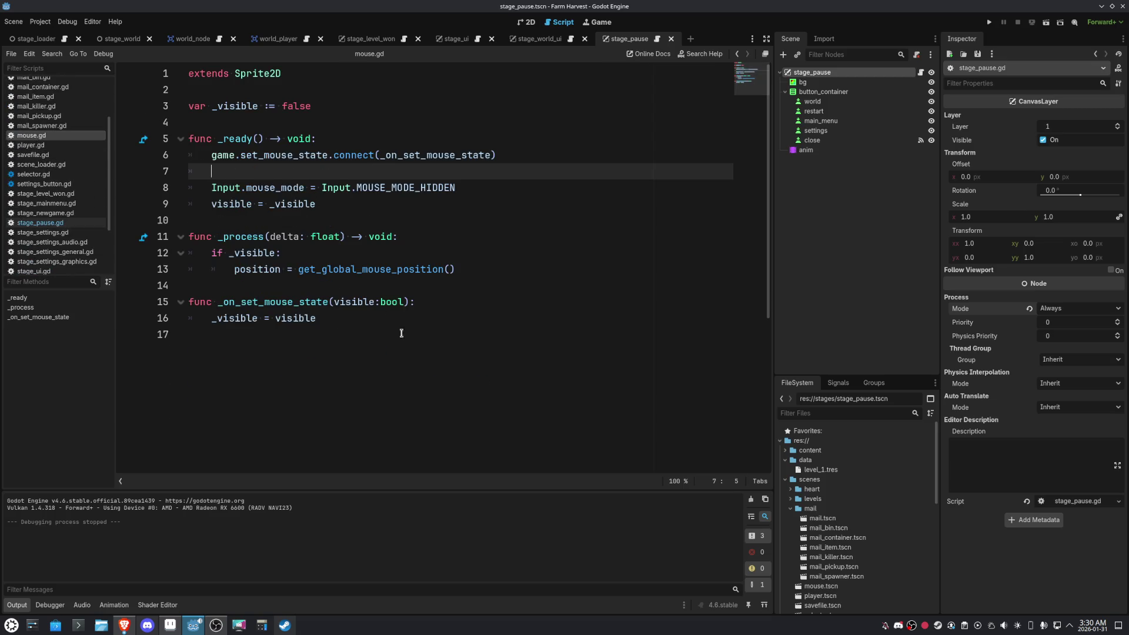
- Append 'self.visible = _visible' to _on_set_mouse_state and run the project to test
{"action": "left_click", "coordinate": [364, 321]}
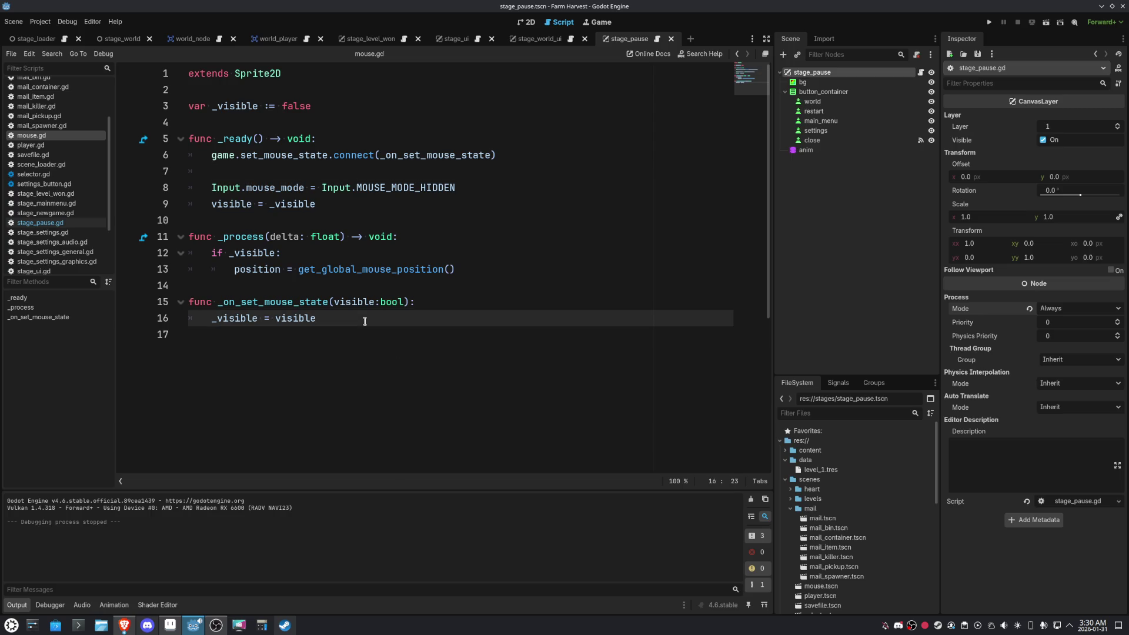
{"action": "left_click_drag", "start_coordinate": [315, 204], "coordinate": [210, 204]}
{"action": "left_click", "coordinate": [379, 317]}
{"action": "key", "text": "Return"}
{"action": "key", "text": "ctrl+v"}
{"action": "left_click", "coordinate": [215, 334]}
{"action": "type", "text": "self"}
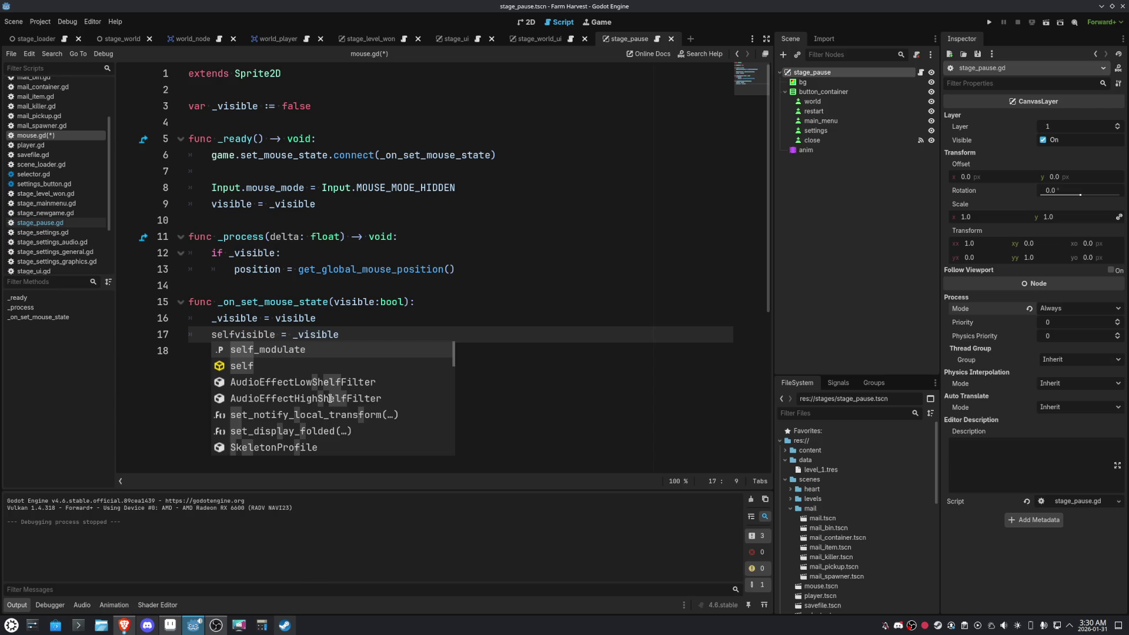
{"action": "type", "text": "."}
{"action": "left_click", "coordinate": [605, 269]}
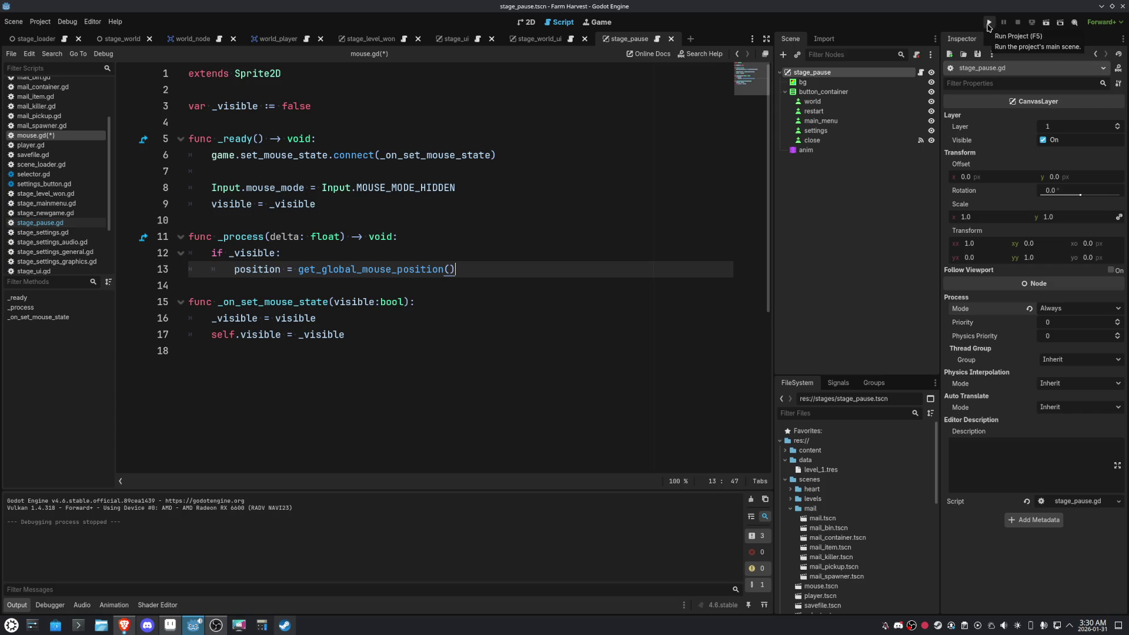
{"action": "left_click", "coordinate": [990, 24]}
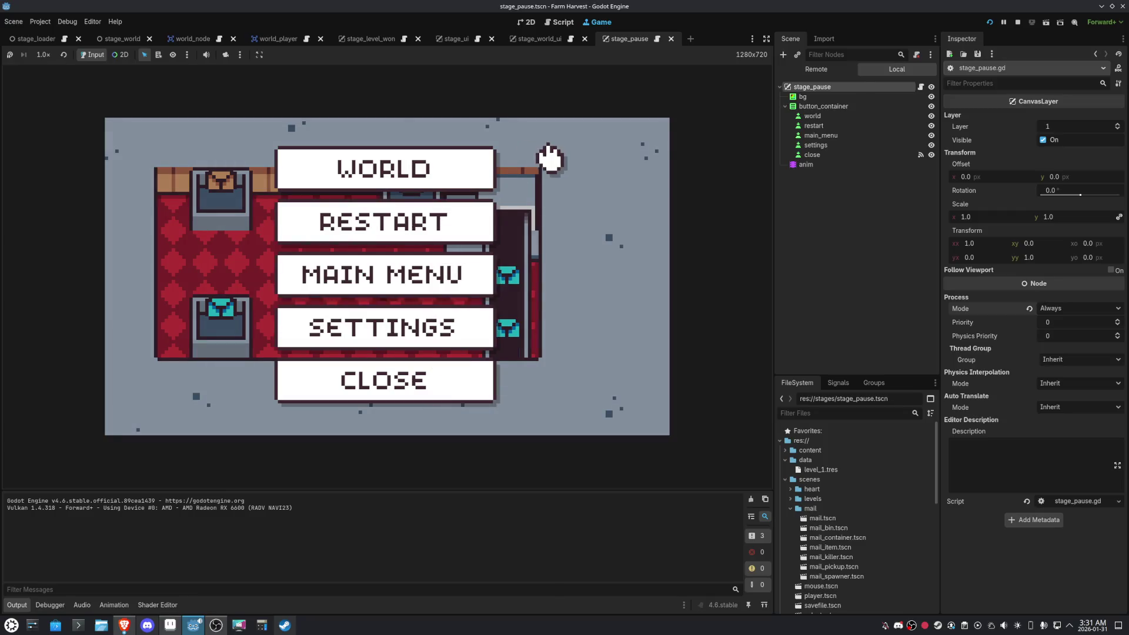
- Stop the running game and close the stage_pause scene tab
{"action": "left_click", "coordinate": [1018, 22]}
{"action": "left_click", "coordinate": [630, 299]}
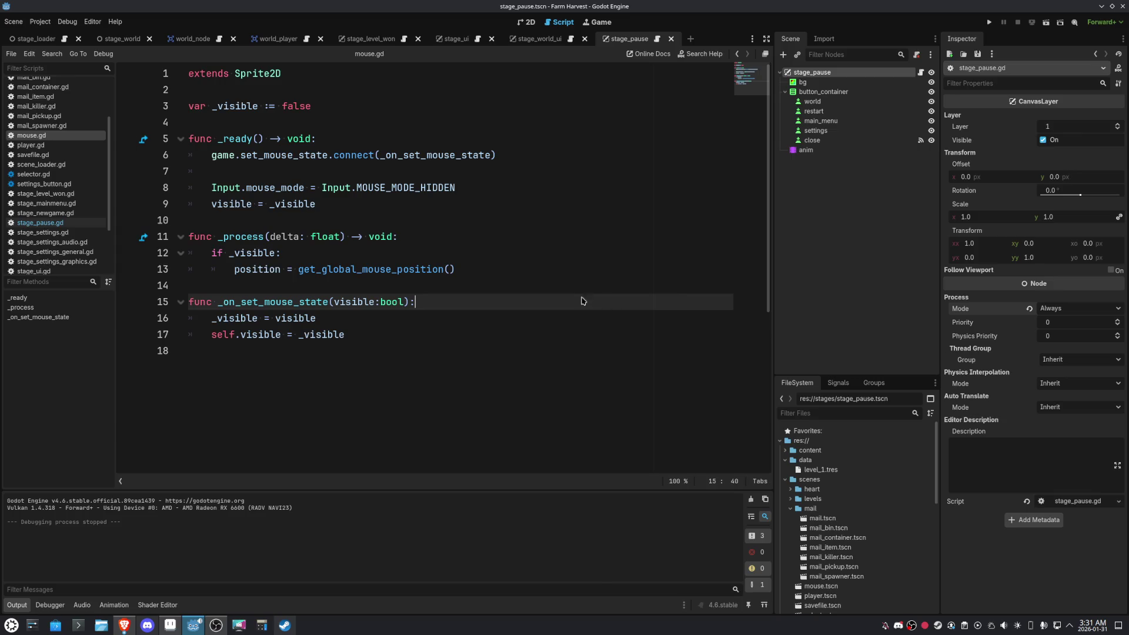
{"action": "left_click", "coordinate": [671, 38]}
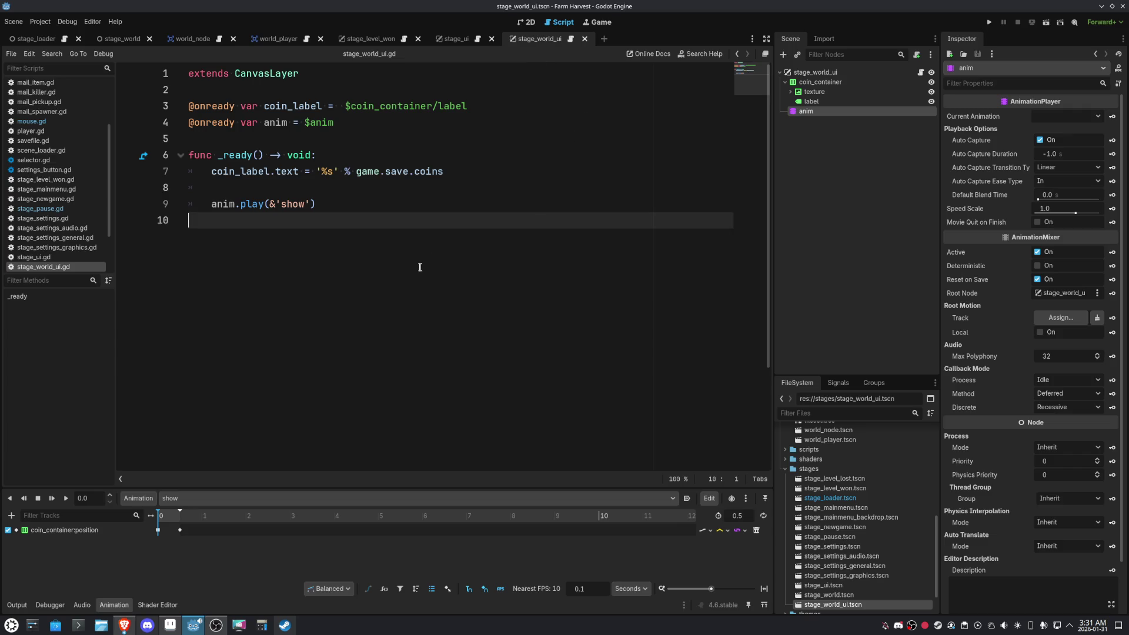
- Switch to stage_ui.gd, review its _input code, and bring up Project > Project Settings
{"action": "scroll", "coordinate": [53, 253], "scroll_direction": "down", "scroll_amount": 1}
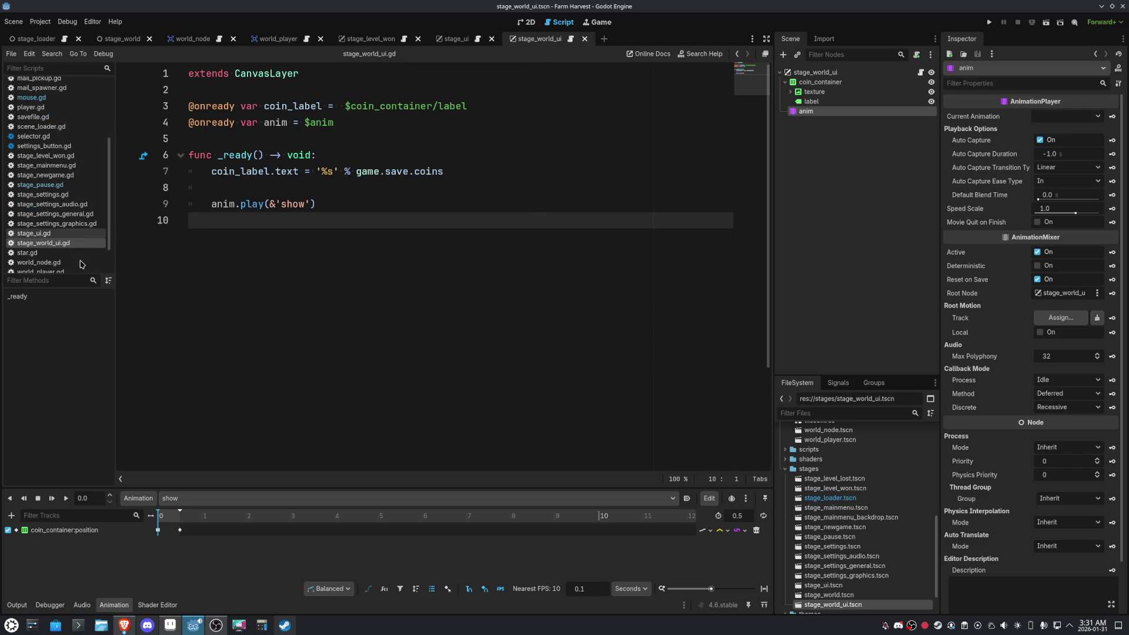
{"action": "left_click", "coordinate": [35, 233]}
{"action": "scroll", "coordinate": [429, 311], "scroll_direction": "down", "scroll_amount": 2}
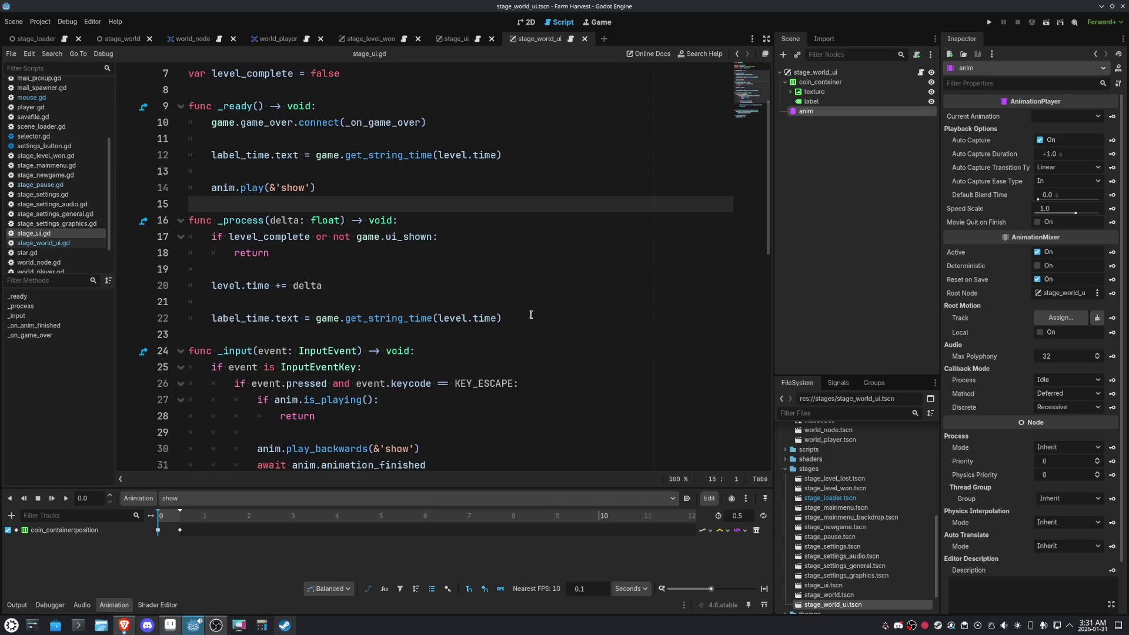
{"action": "mouse_move", "coordinate": [517, 318]}
{"action": "left_mouse_down"}
{"action": "mouse_move", "coordinate": [200, 281]}
{"action": "mouse_move", "coordinate": [156, 226]}
{"action": "left_mouse_up"}
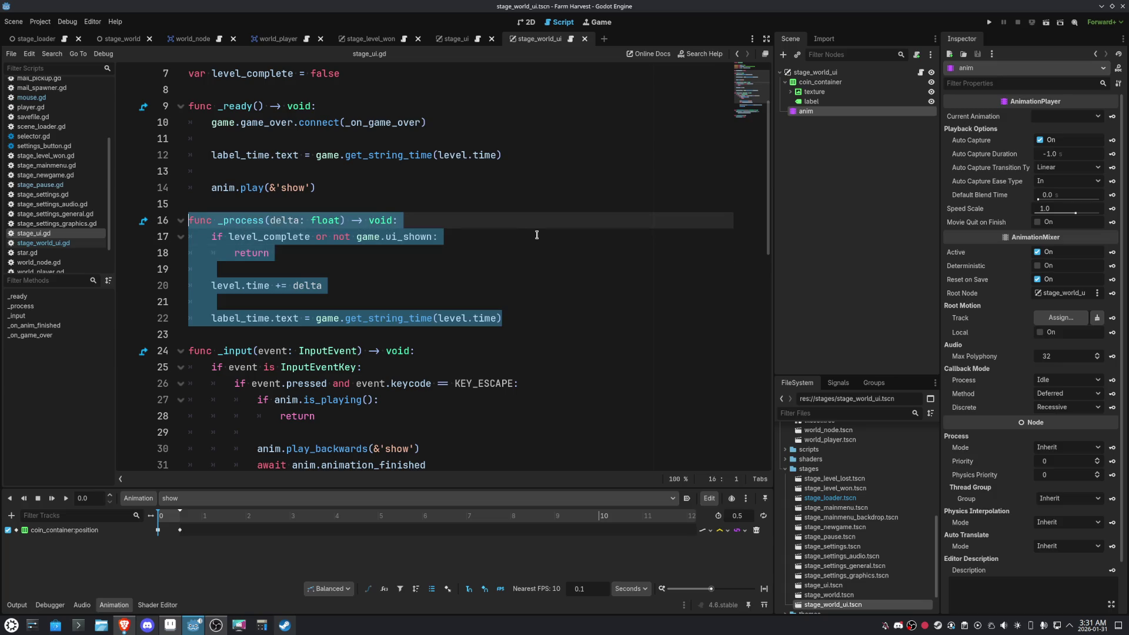
{"action": "scroll", "coordinate": [552, 228], "scroll_direction": "down", "scroll_amount": 3}
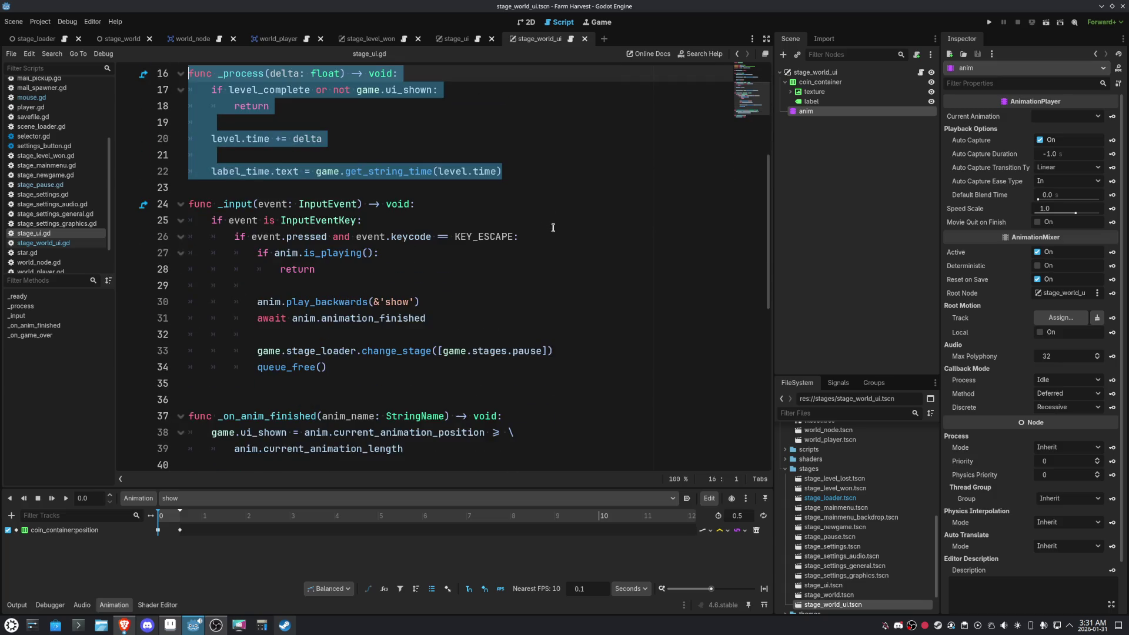
{"action": "mouse_move", "coordinate": [357, 365]}
{"action": "left_mouse_down"}
{"action": "mouse_move", "coordinate": [180, 252]}
{"action": "mouse_move", "coordinate": [176, 204]}
{"action": "left_mouse_up"}
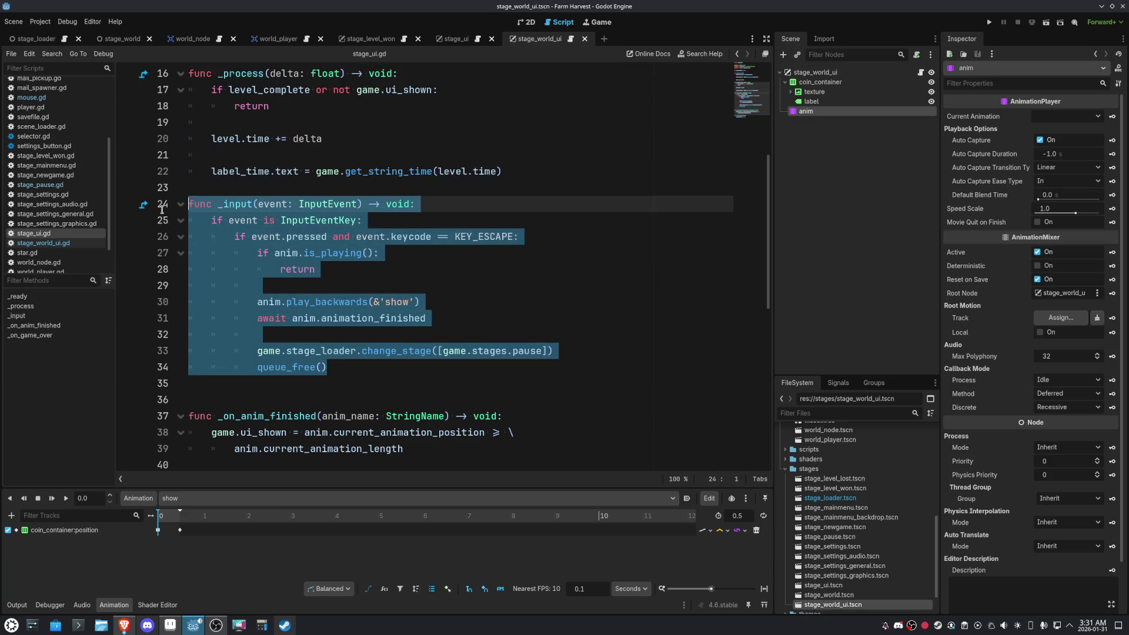
{"action": "left_click", "coordinate": [599, 259]}
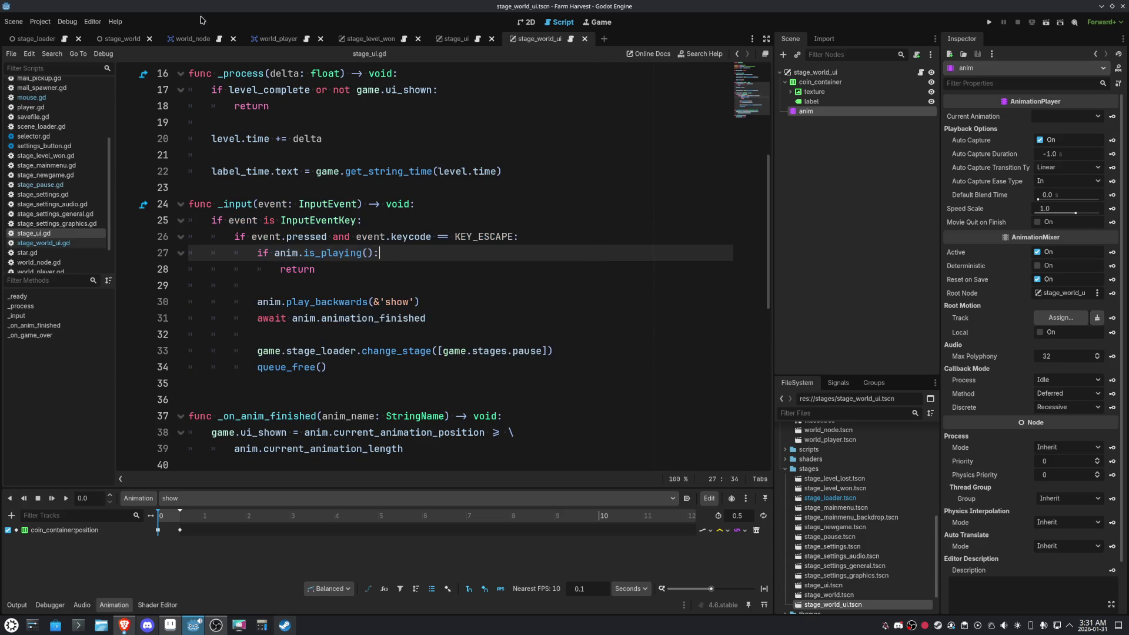
{"action": "left_click", "coordinate": [41, 25]}
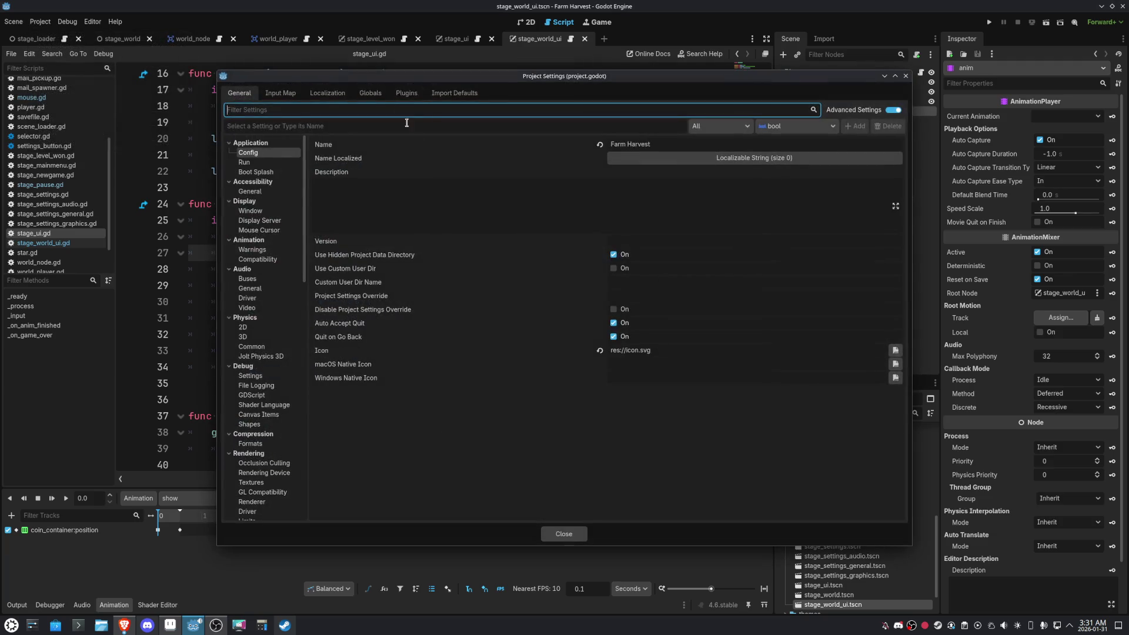
- Create a 'cancel' action in the Input Map bound to the Escape key, then close settings
{"action": "left_click", "coordinate": [281, 92]}
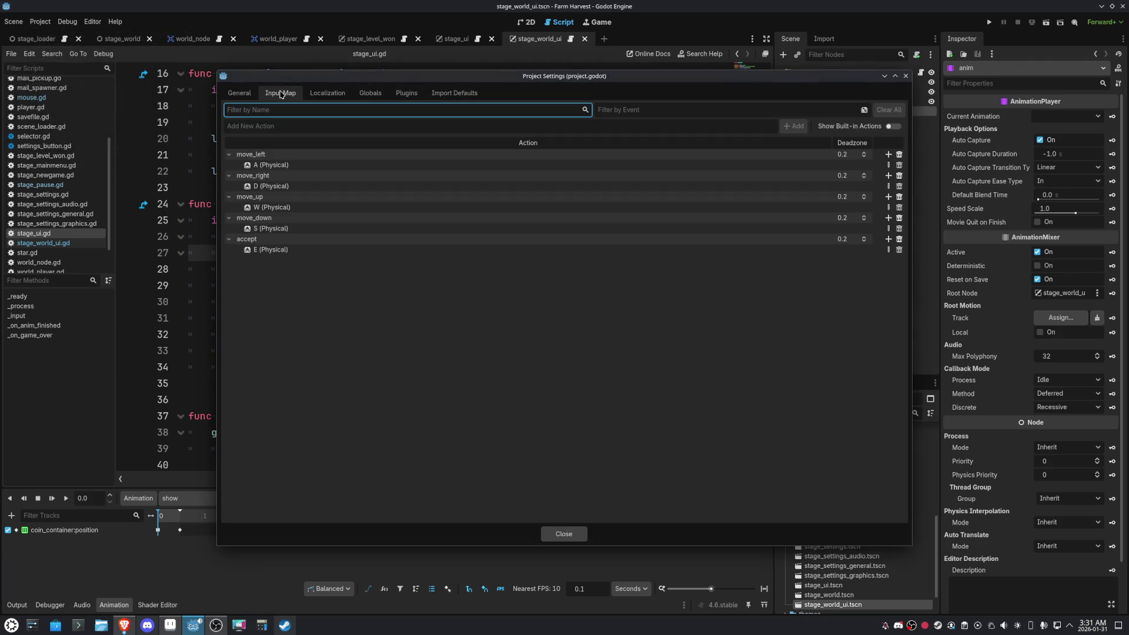
{"action": "left_click", "coordinate": [277, 126]}
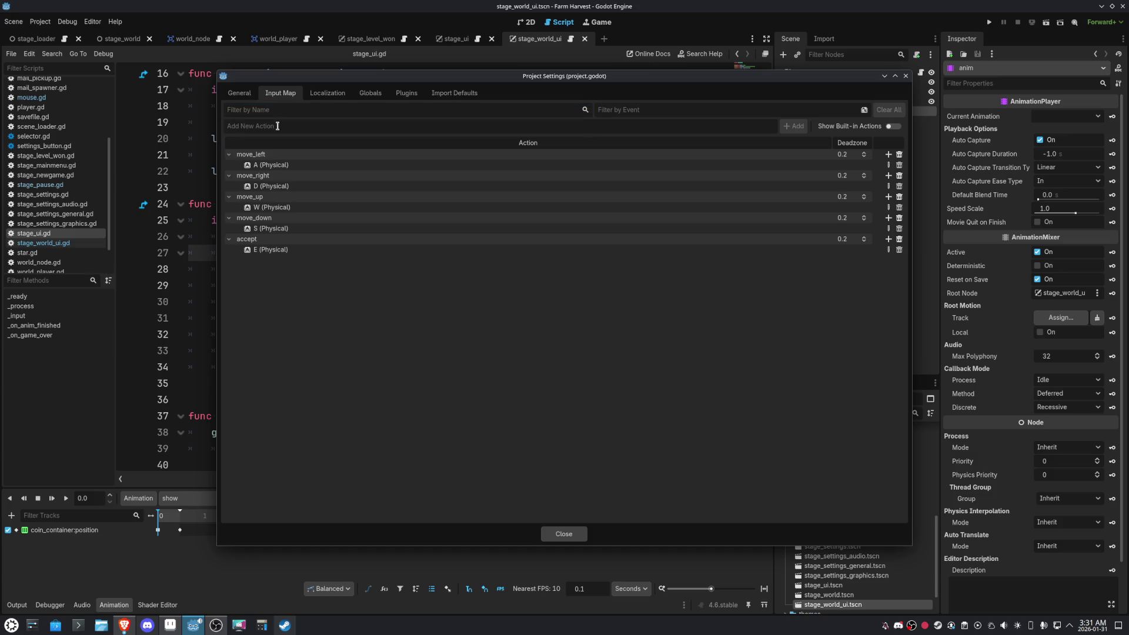
{"action": "type", "text": "cancel"}
{"action": "key", "text": "Return"}
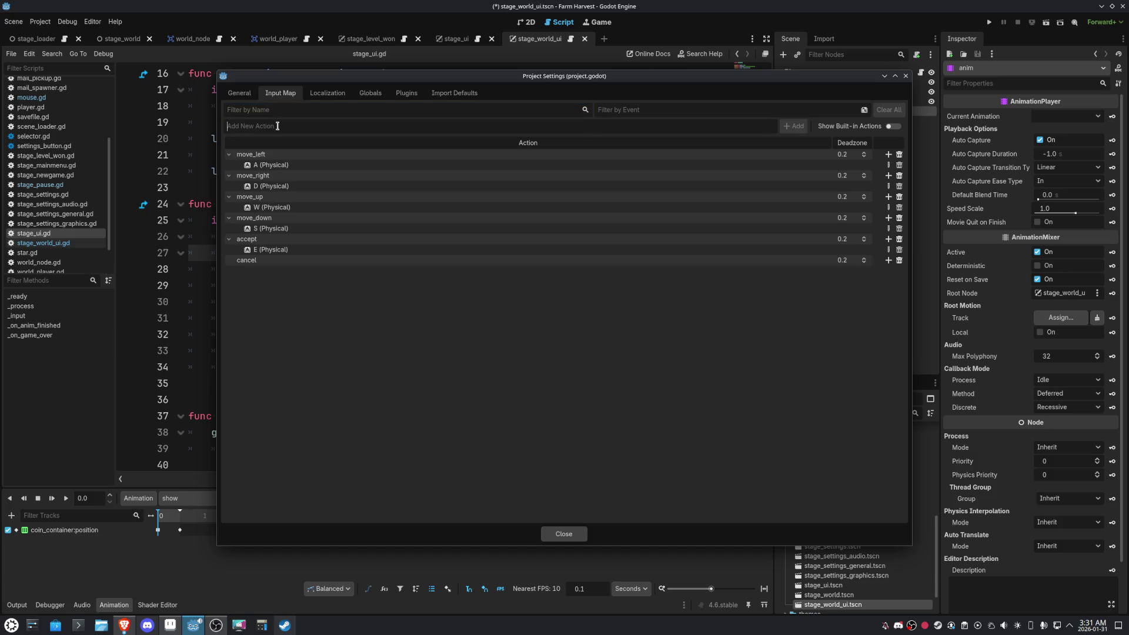
{"action": "left_click", "coordinate": [888, 262]}
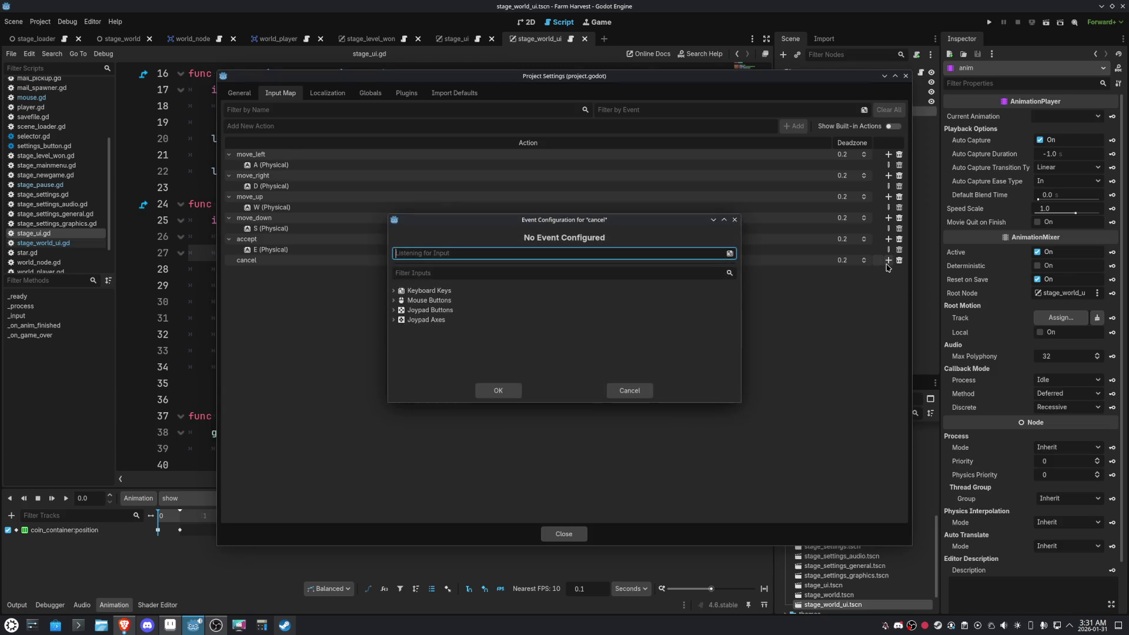
{"action": "key", "text": "Escape"}
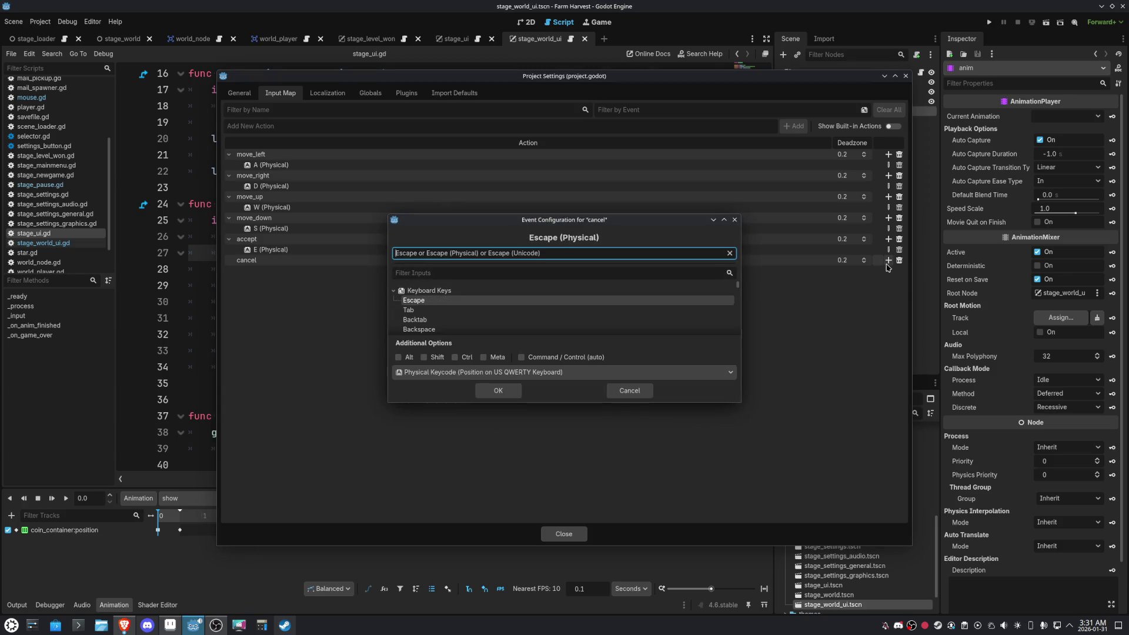
{"action": "left_click", "coordinate": [484, 391]}
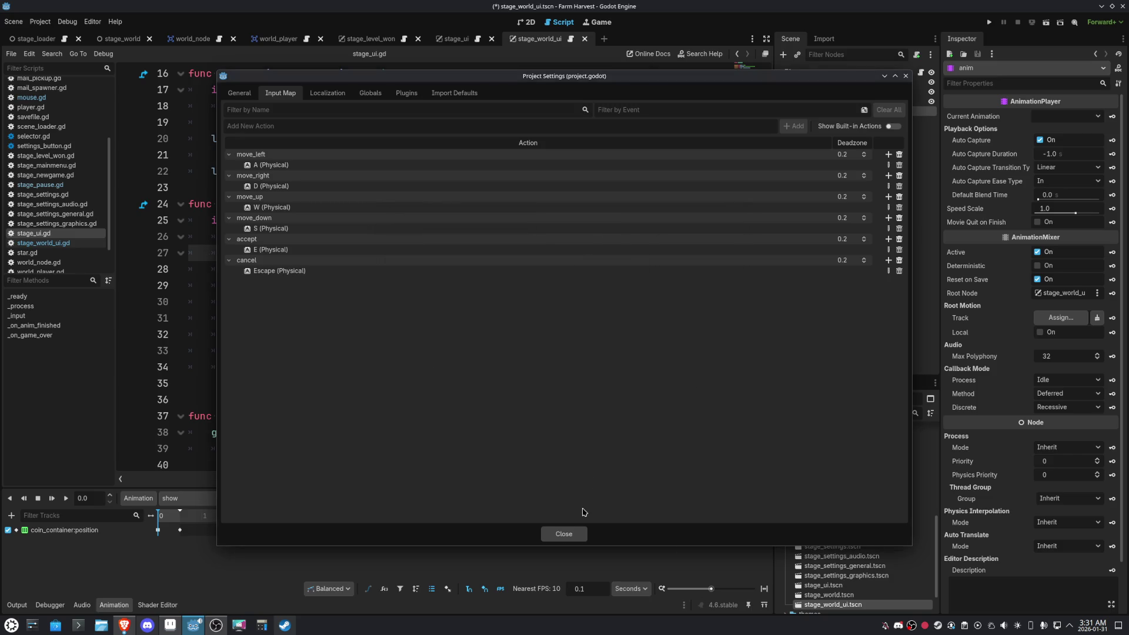
{"action": "left_click", "coordinate": [583, 532]}
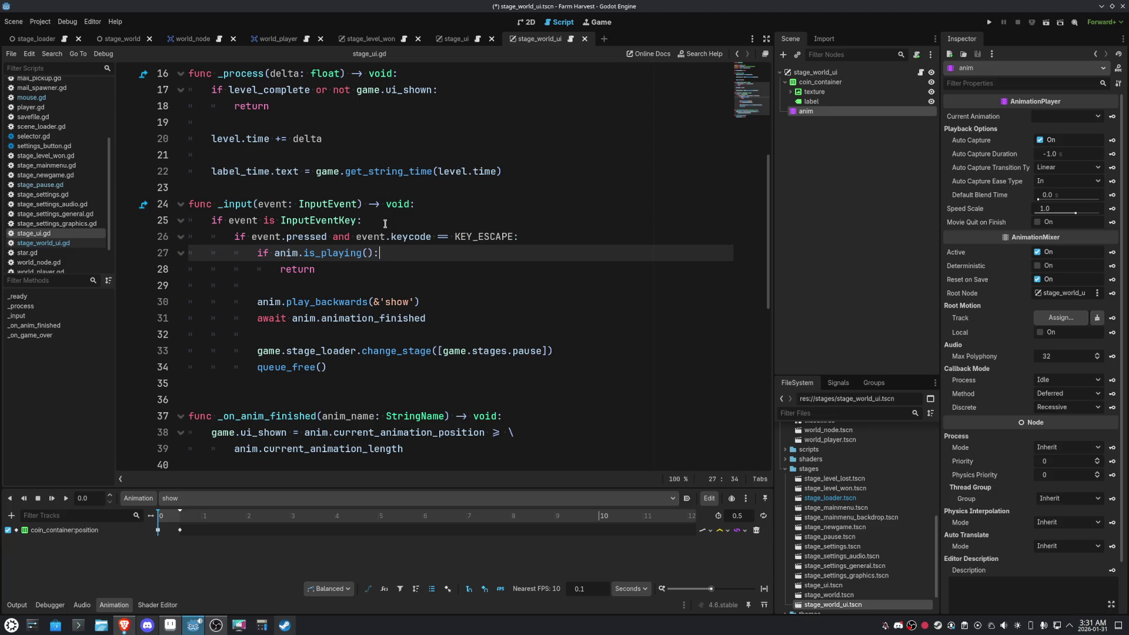
- Change the InputEventKey type check on line 25 to InputEventAction
{"action": "double_click", "coordinate": [343, 221]}
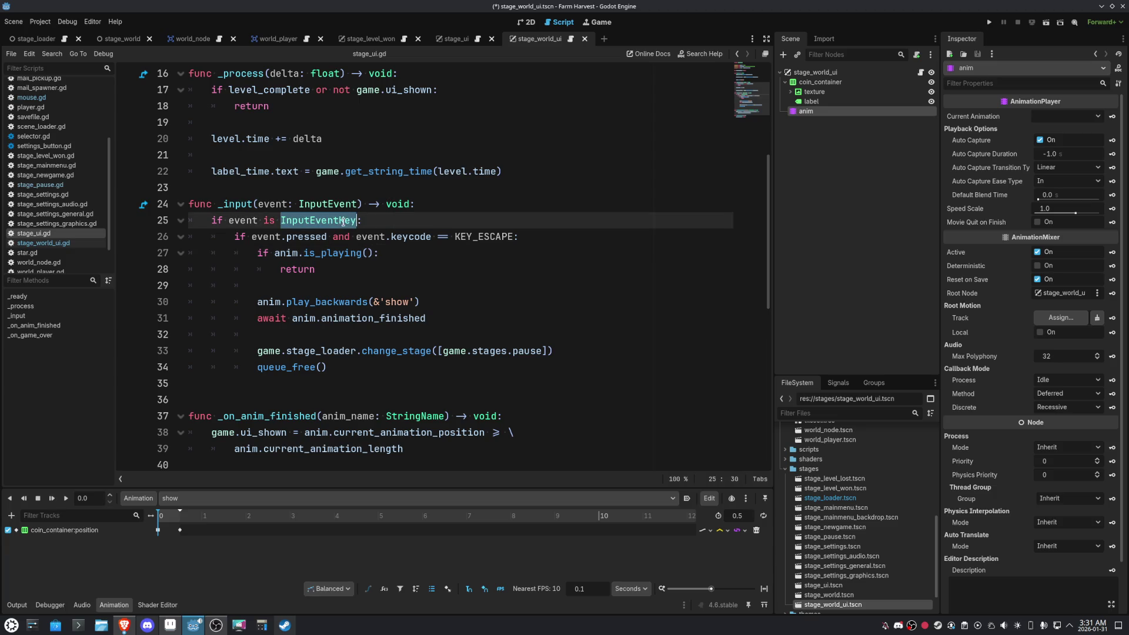
{"action": "type", "text": "Input"}
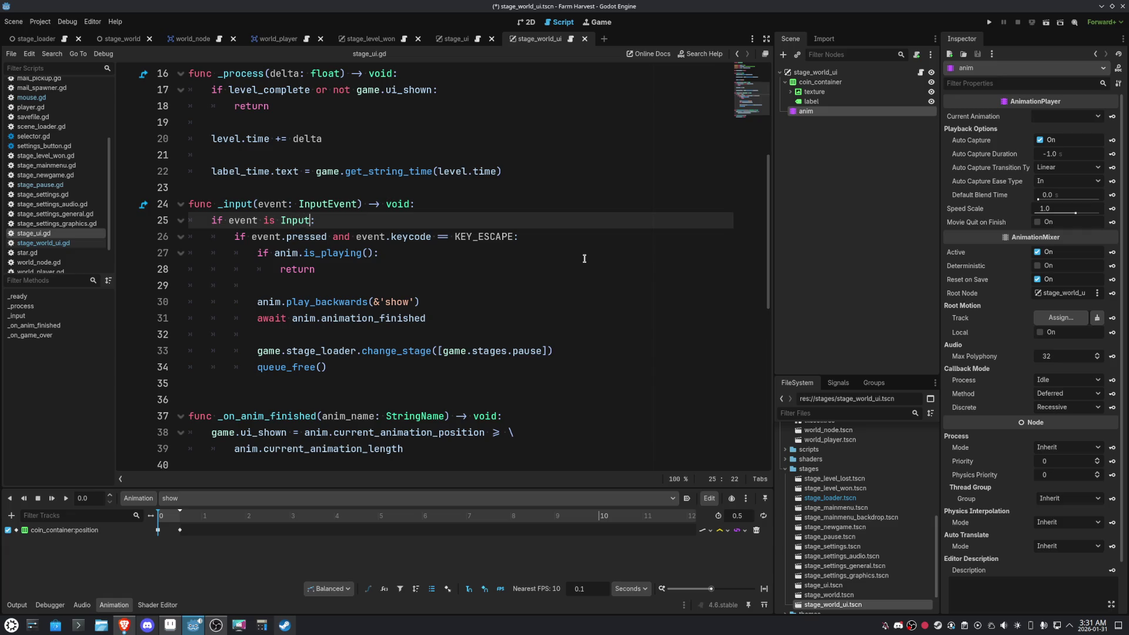
{"action": "key", "text": "Down"}
{"action": "key", "text": "Return"}
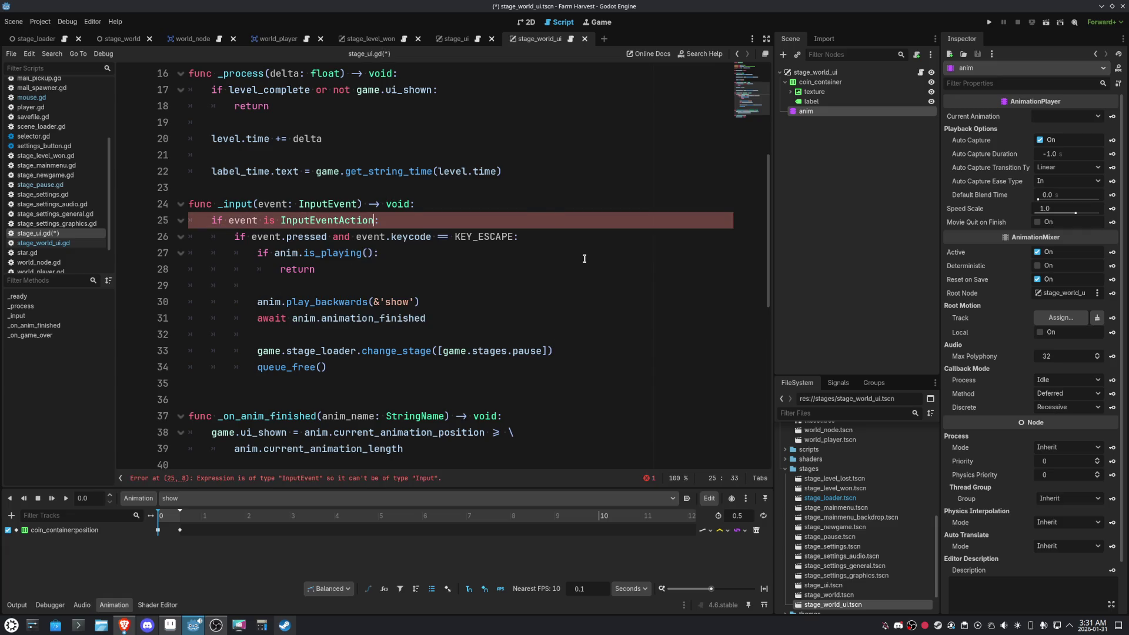
{"action": "left_click", "coordinate": [507, 268]}
{"action": "left_click_drag", "start_coordinate": [514, 236], "coordinate": [370, 235]}
{"action": "left_click", "coordinate": [328, 220], "text": "ctrl"}
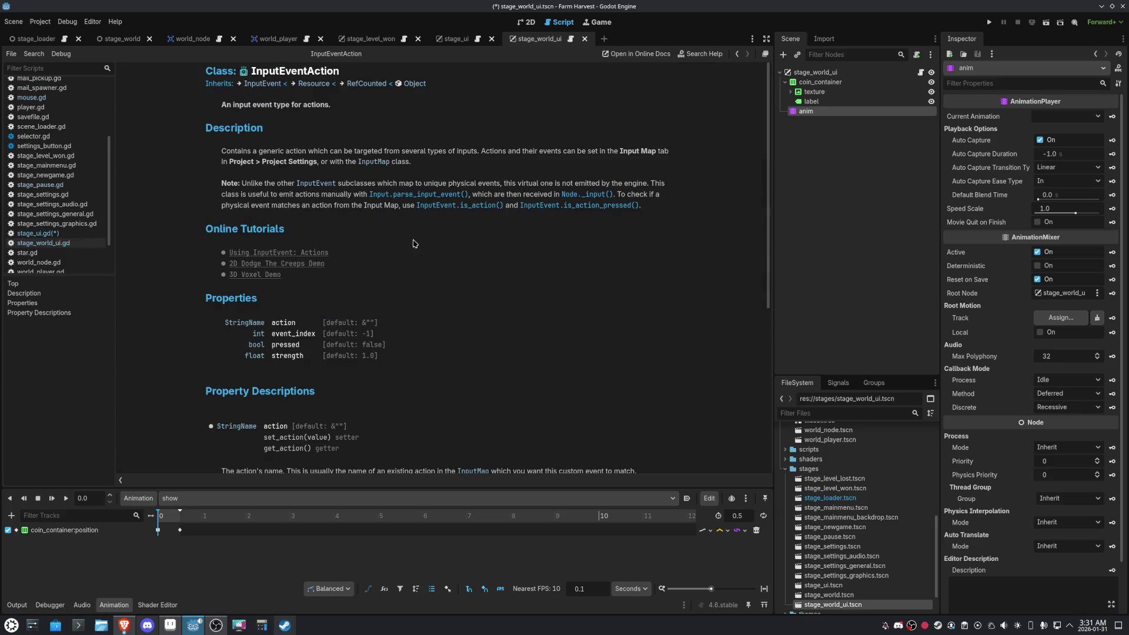
{"action": "scroll", "coordinate": [410, 257], "scroll_direction": "down", "scroll_amount": 1}
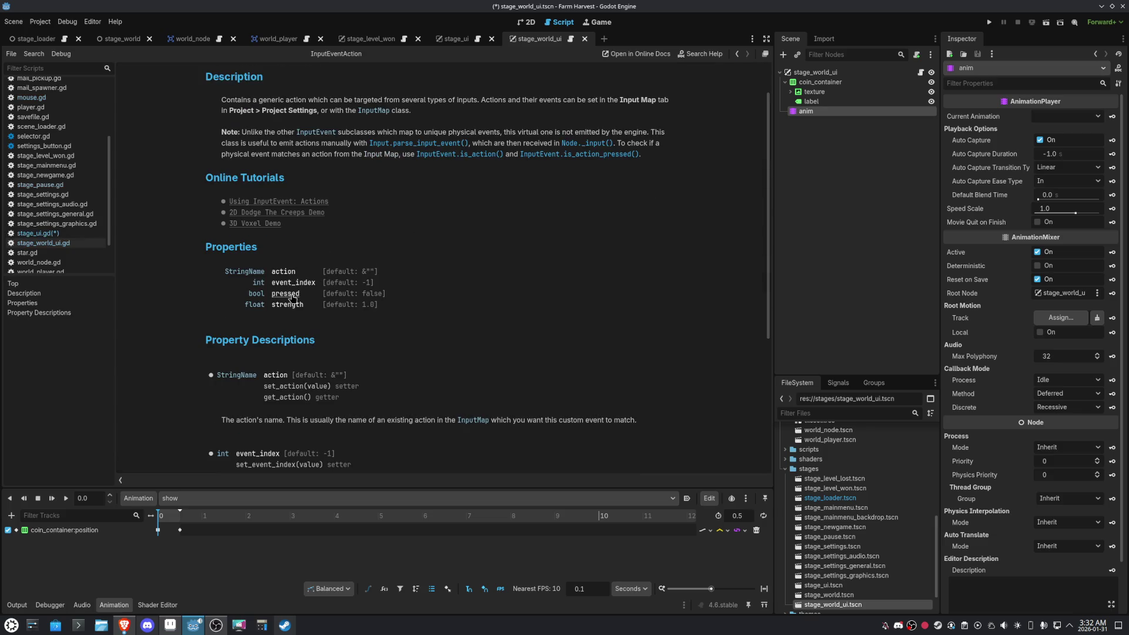
{"action": "left_click", "coordinate": [285, 273]}
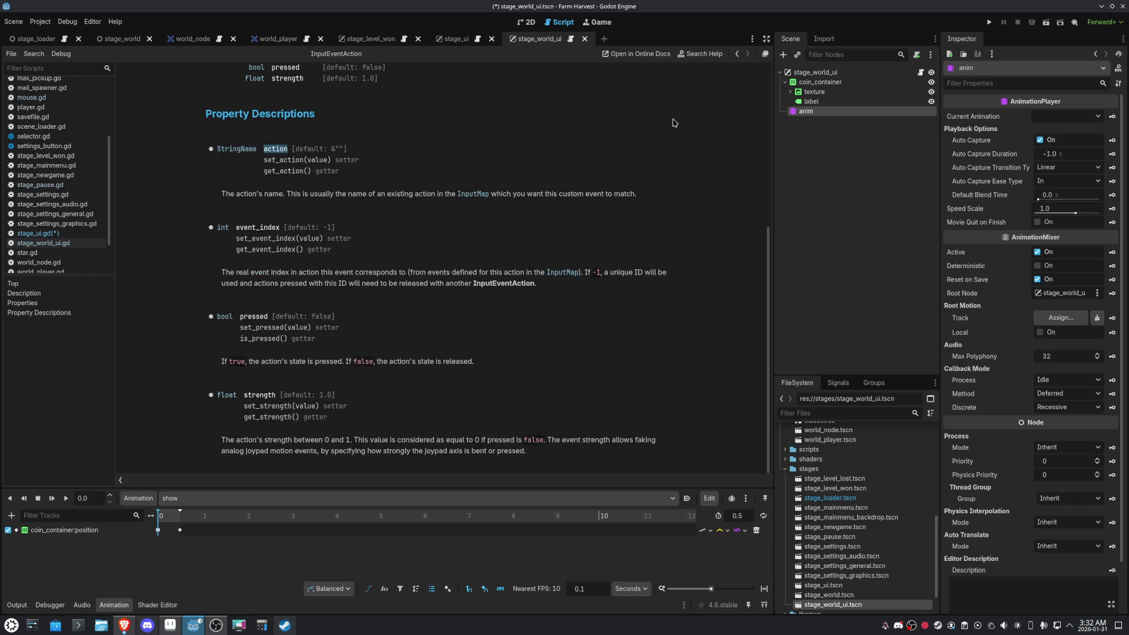
{"action": "left_click", "coordinate": [737, 54]}
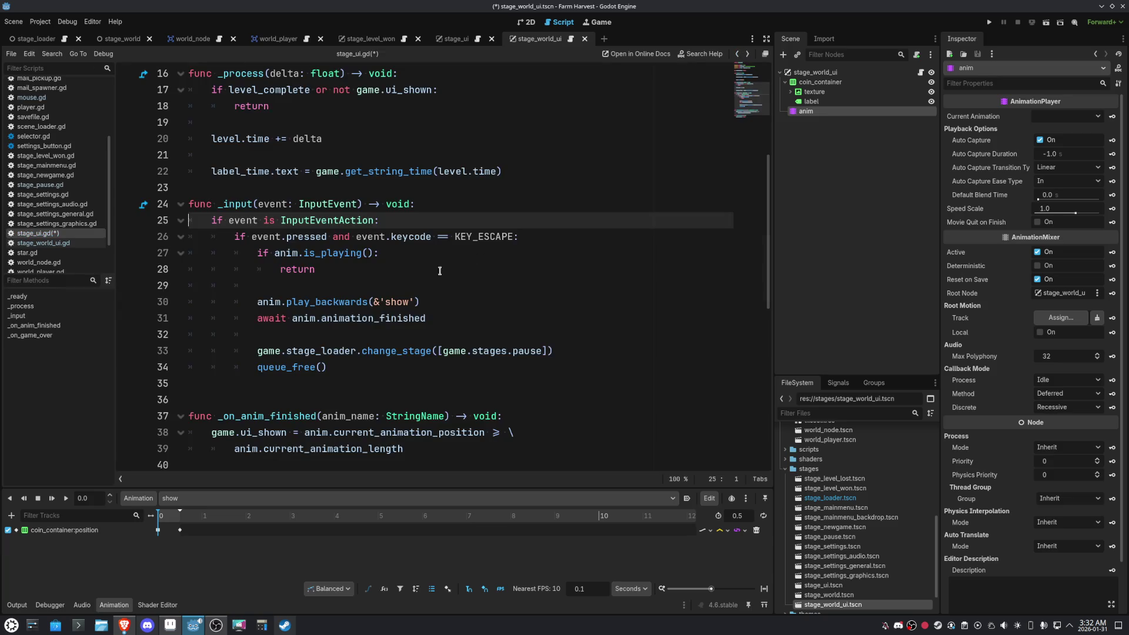
- Change line 26 to compare v against &'cancel' instead of keycode against KEY_ESCAPE
{"action": "double_click", "coordinate": [400, 237]}
{"action": "type", "text": "v"}
{"action": "double_click", "coordinate": [453, 237]}
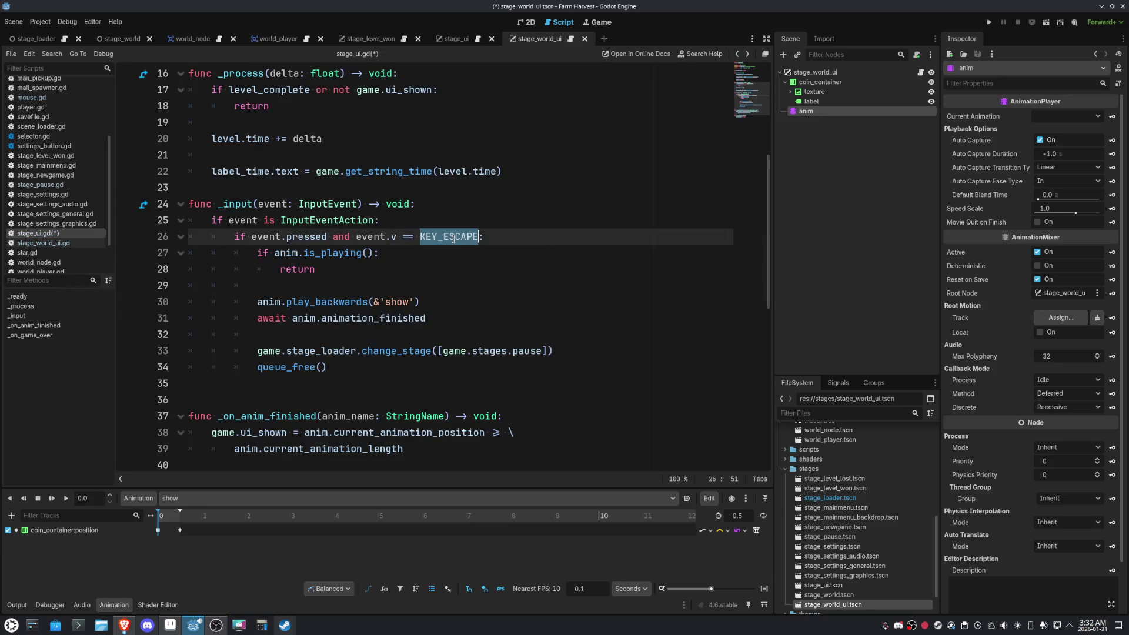
{"action": "type", "text": "'"}
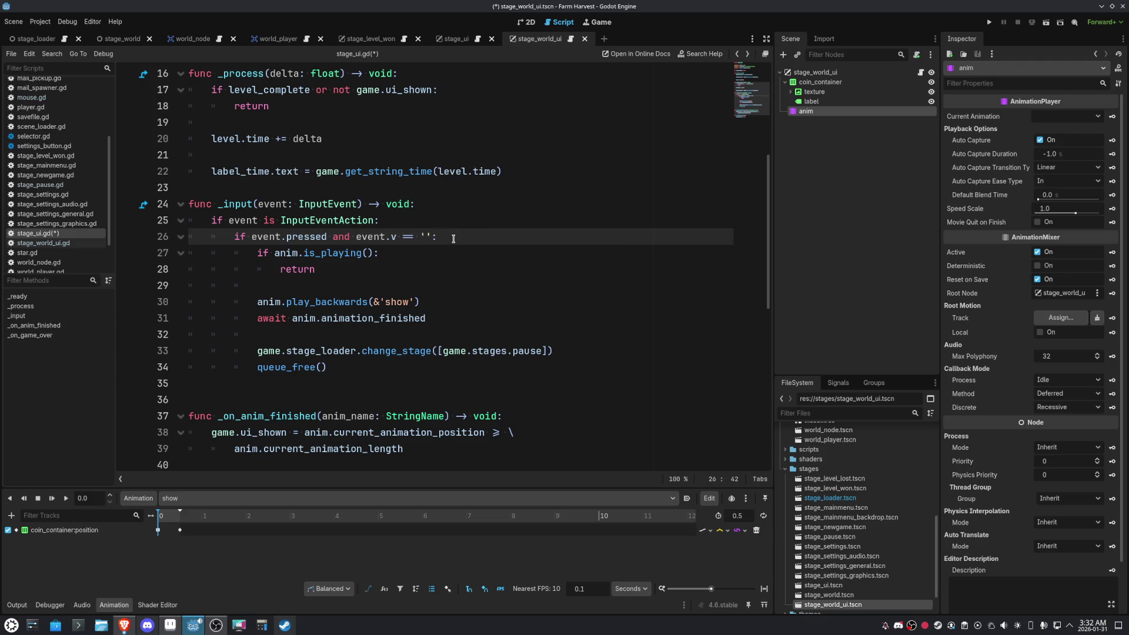
{"action": "key", "text": "BackSpace"}
{"action": "type", "text": "&'"}
{"action": "type", "text": "cancel"}
- Save, join the return onto line 27, and delete the extra blank line after queue_free()
{"action": "left_click", "coordinate": [456, 253]}
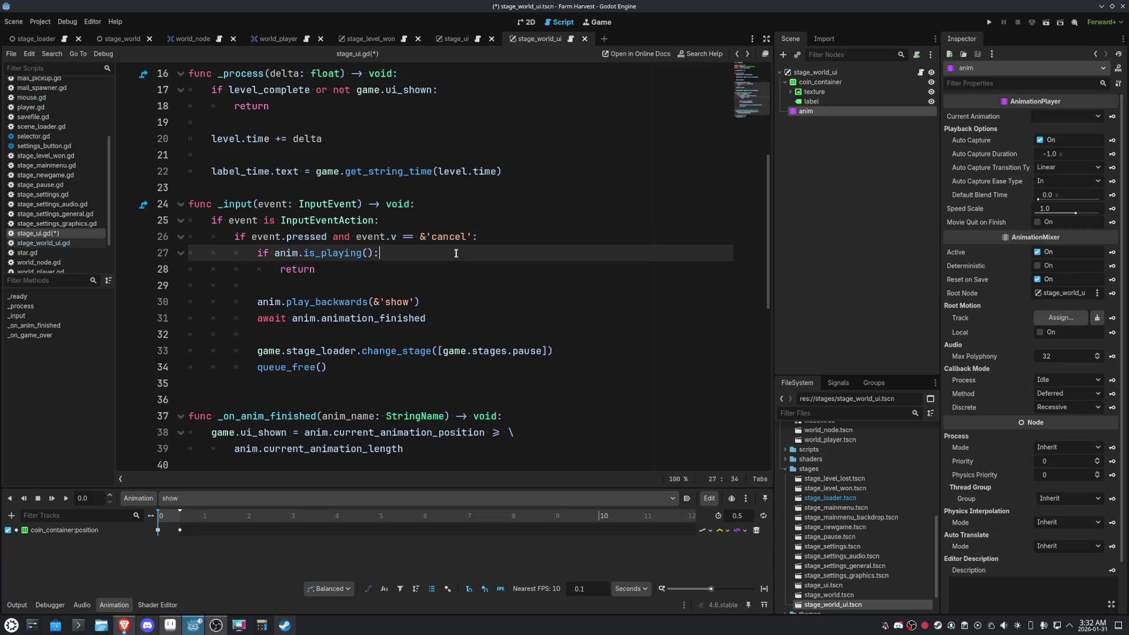
{"action": "key", "text": "ctrl+s"}
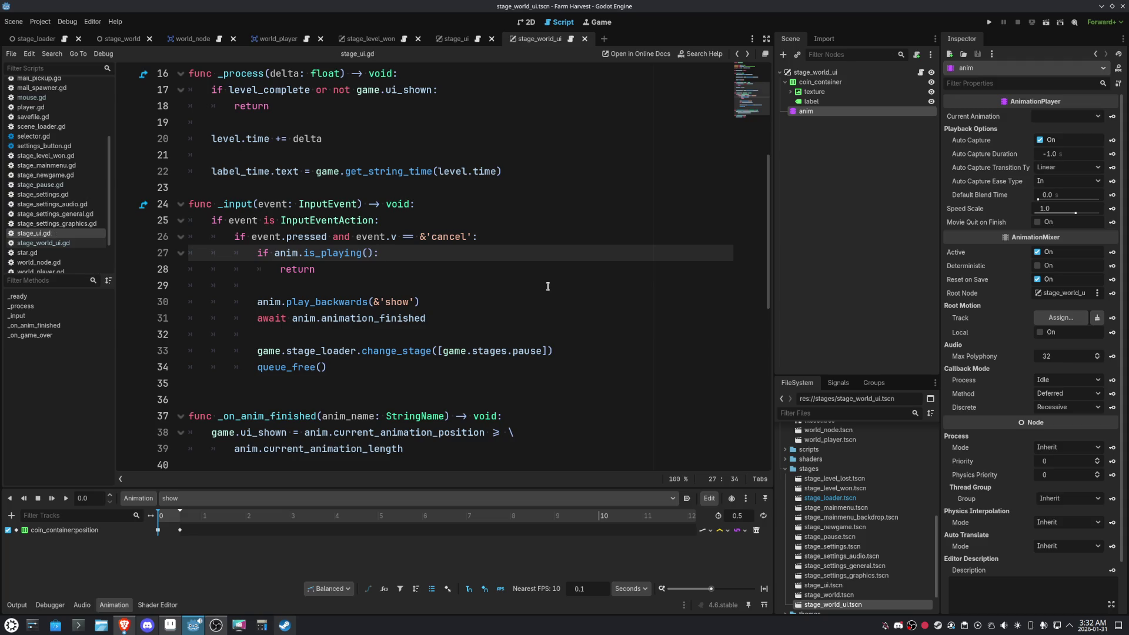
{"action": "key", "text": "Delete"}
{"action": "key", "text": "ctrl+shift+Right"}
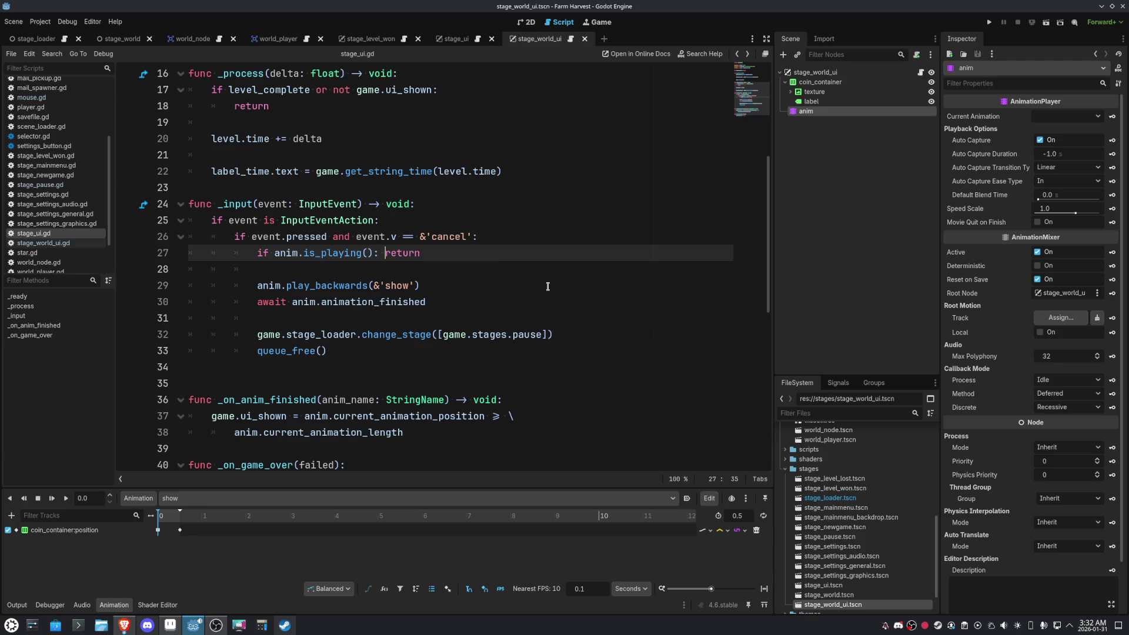
{"action": "left_click", "coordinate": [466, 369]}
{"action": "key", "text": "BackSpace"}
{"action": "left_click", "coordinate": [611, 275]}
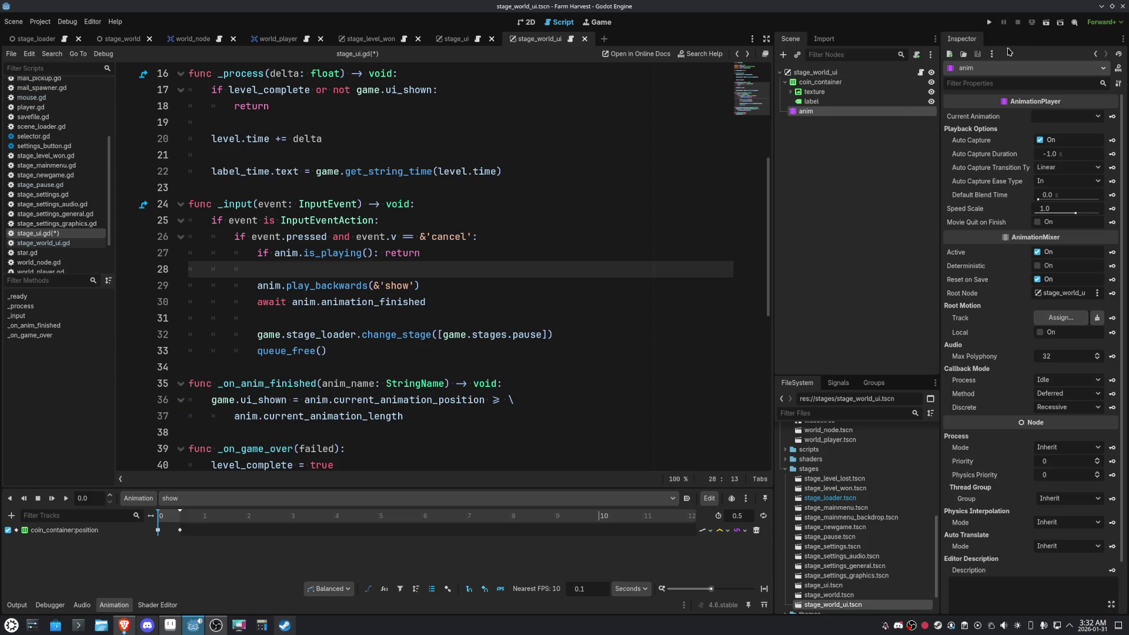
- Run the game, stop it with F8, and check the cancel action in the Input Map
{"action": "left_click", "coordinate": [991, 23]}
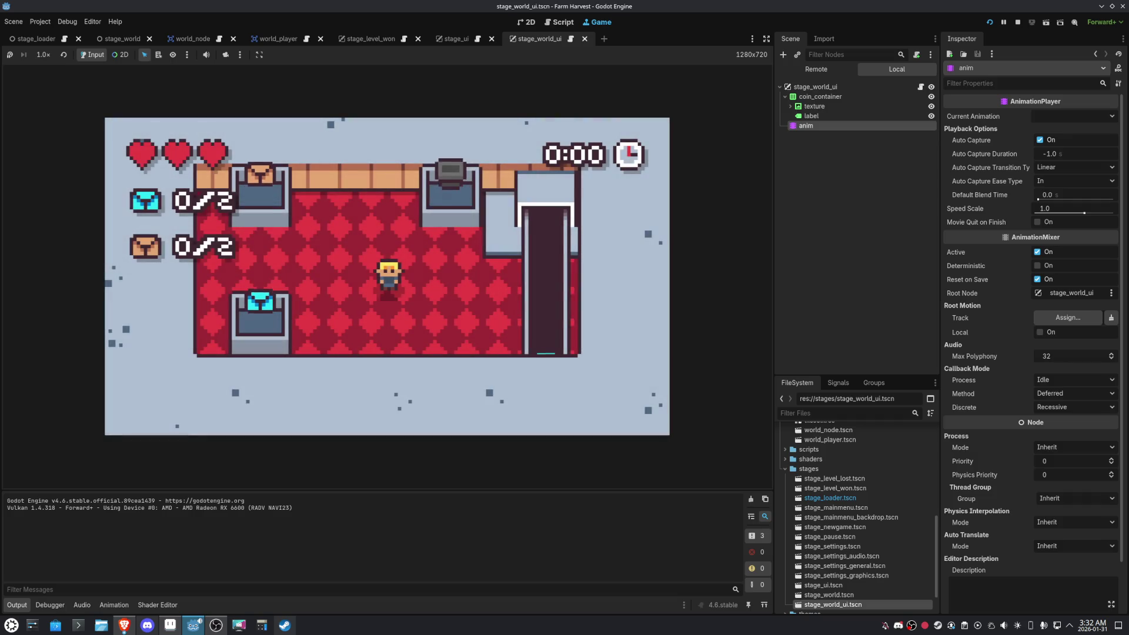
{"action": "key", "text": "F8"}
{"action": "left_click", "coordinate": [537, 236]}
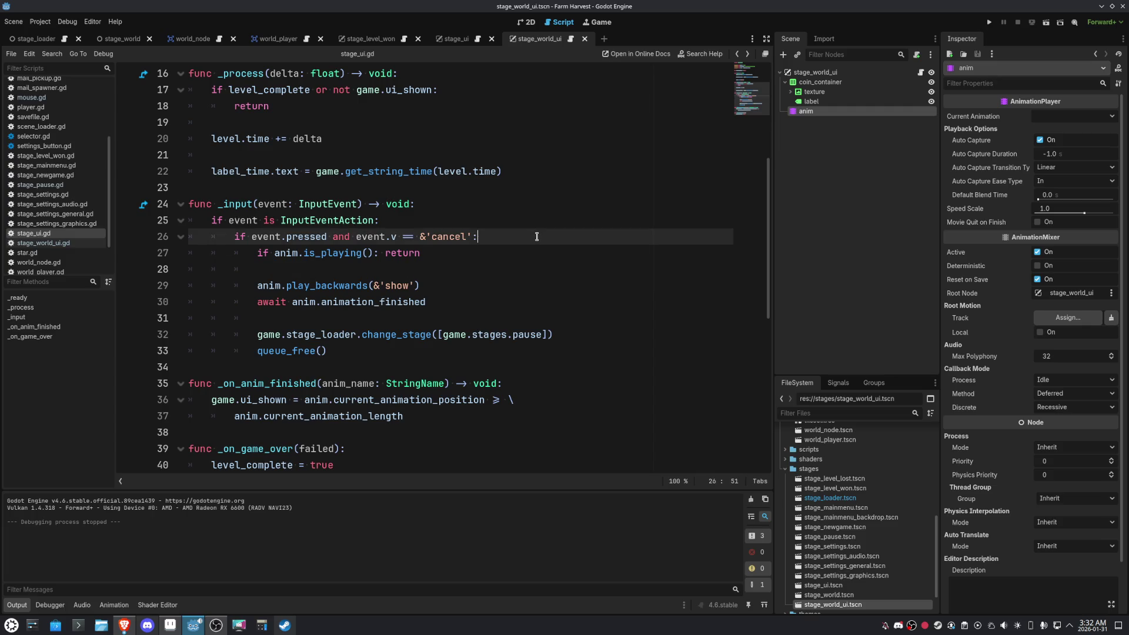
{"action": "left_click", "coordinate": [40, 22]}
{"action": "left_click", "coordinate": [53, 37]}
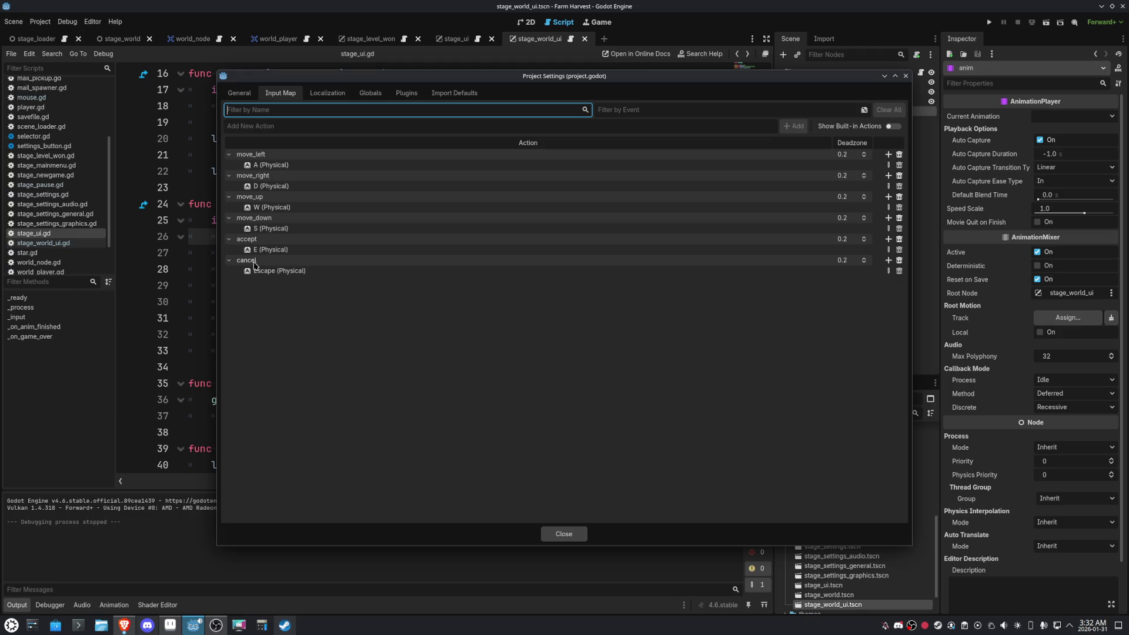
{"action": "left_click", "coordinate": [560, 534]}
- Rename v to action on line 26, rerun the game, and set a breakpoint on line 26
{"action": "left_click", "coordinate": [537, 285]}
{"action": "double_click", "coordinate": [394, 237]}
{"action": "type", "text": "action"}
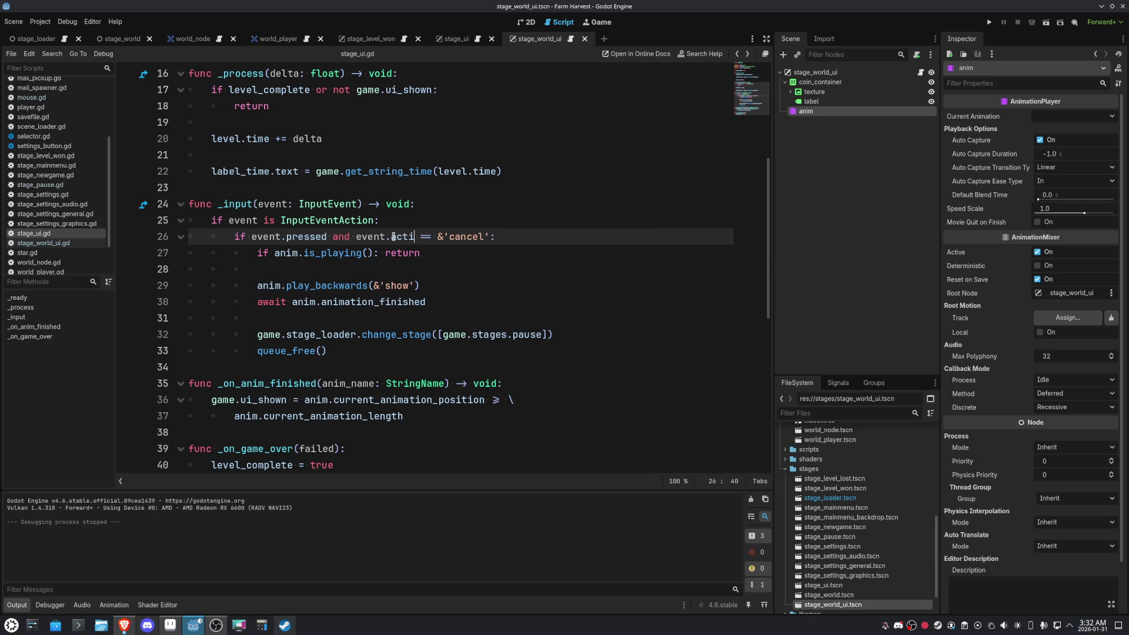
{"action": "left_click", "coordinate": [549, 210]}
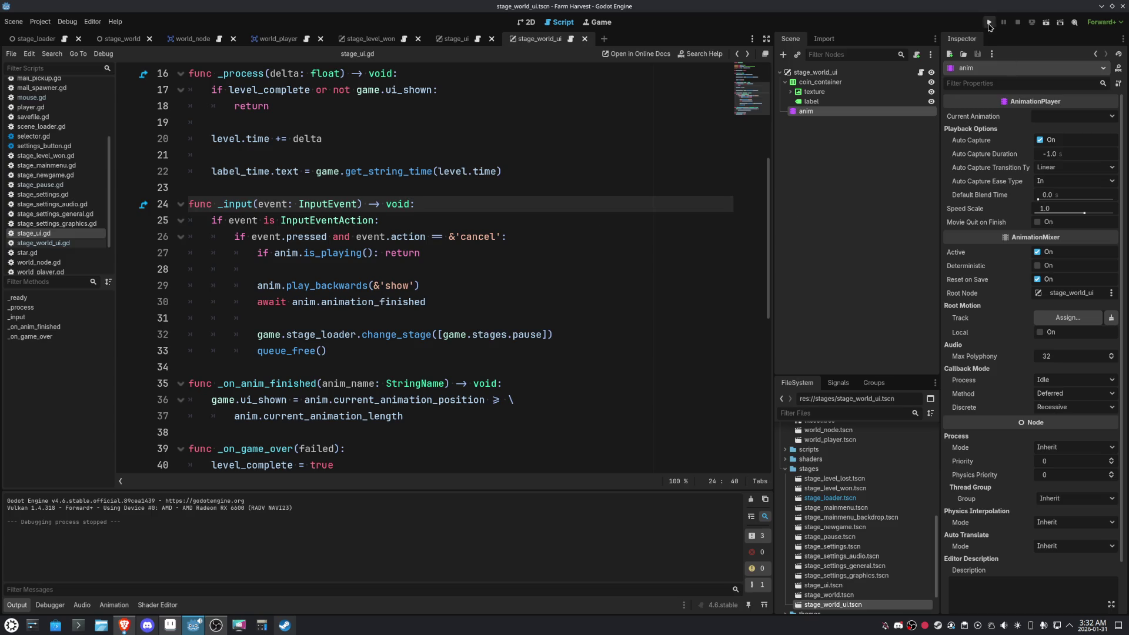
{"action": "left_click", "coordinate": [989, 21]}
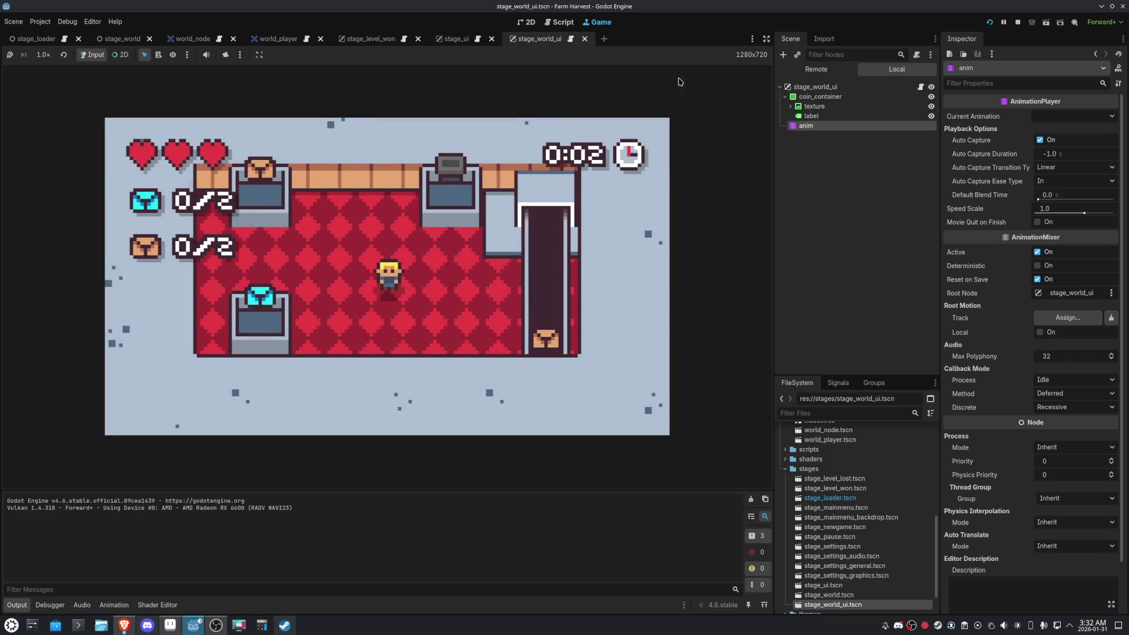
{"action": "left_click", "coordinate": [559, 21]}
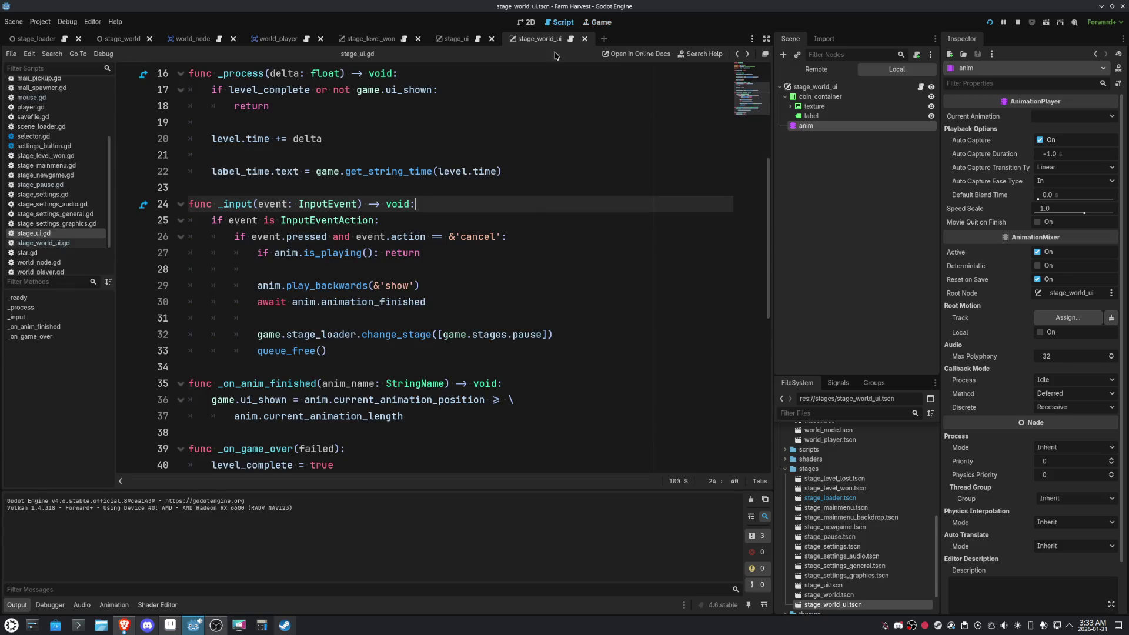
{"action": "left_click", "coordinate": [127, 237]}
{"action": "left_click", "coordinate": [66, 23]}
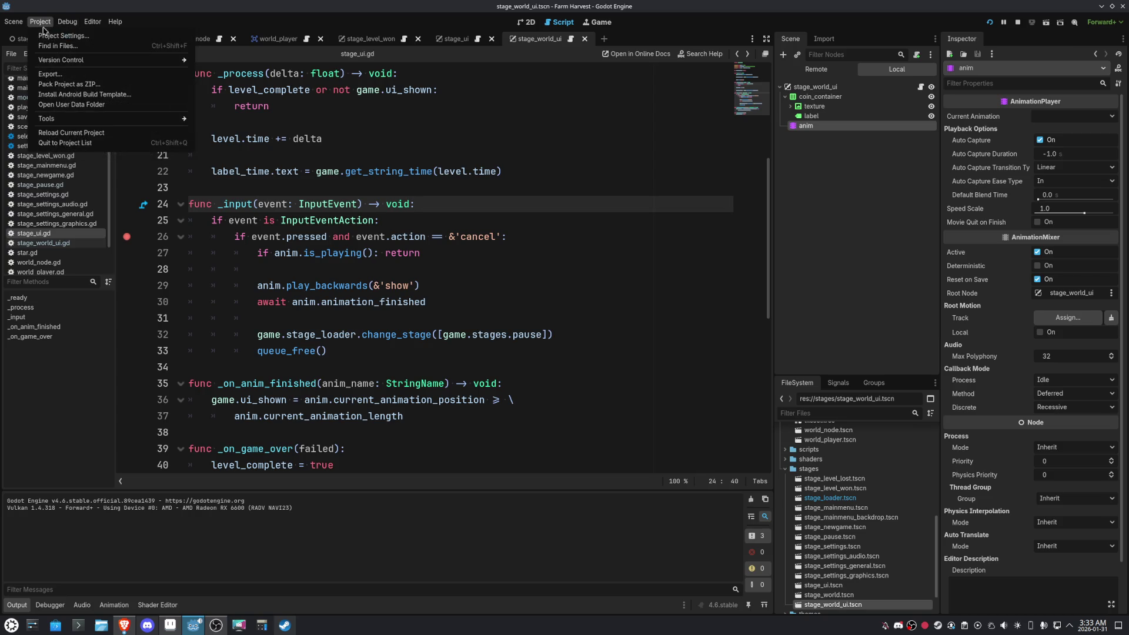
- Confirm in the Project Settings Input Map that the cancel action is bound to Escape
{"action": "left_click", "coordinate": [88, 36]}
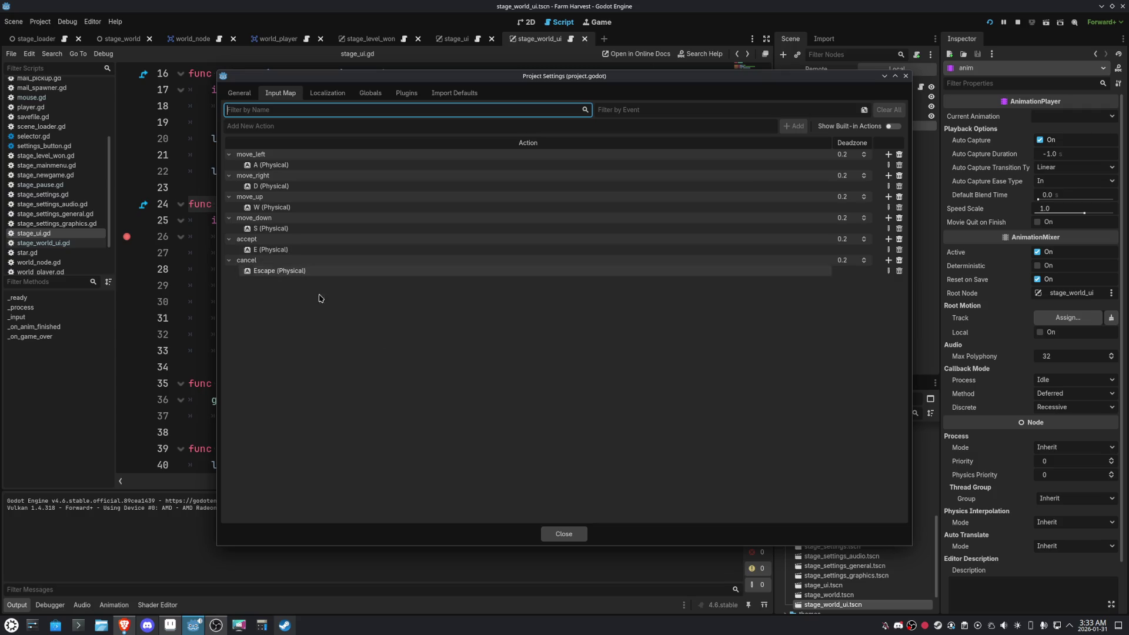
{"action": "left_click", "coordinate": [575, 538]}
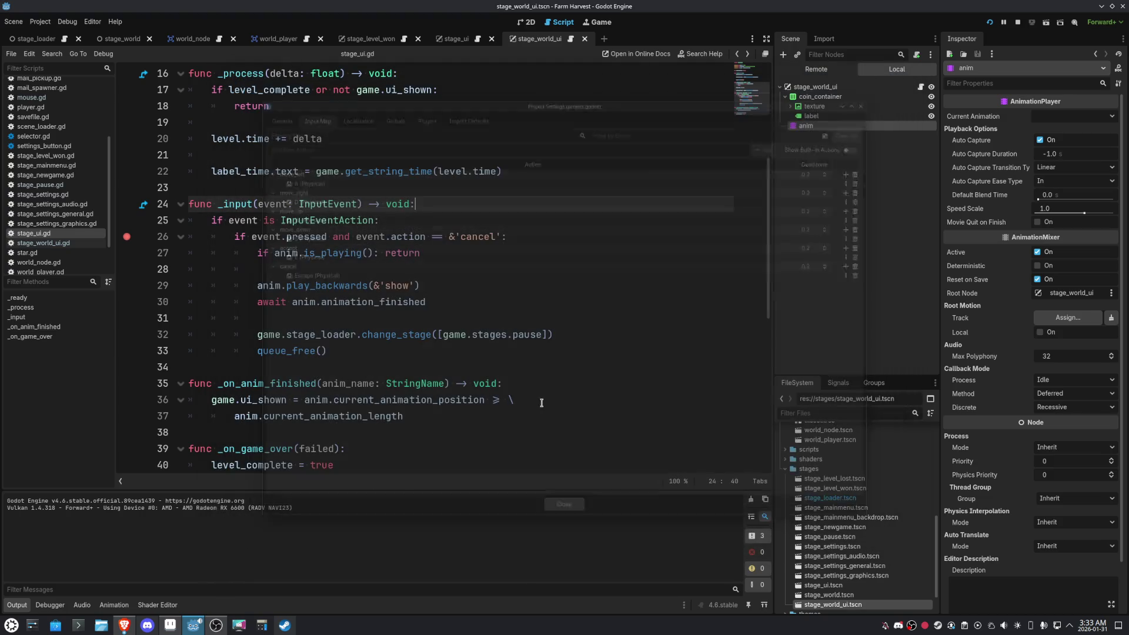
{"action": "left_click", "coordinate": [512, 276]}
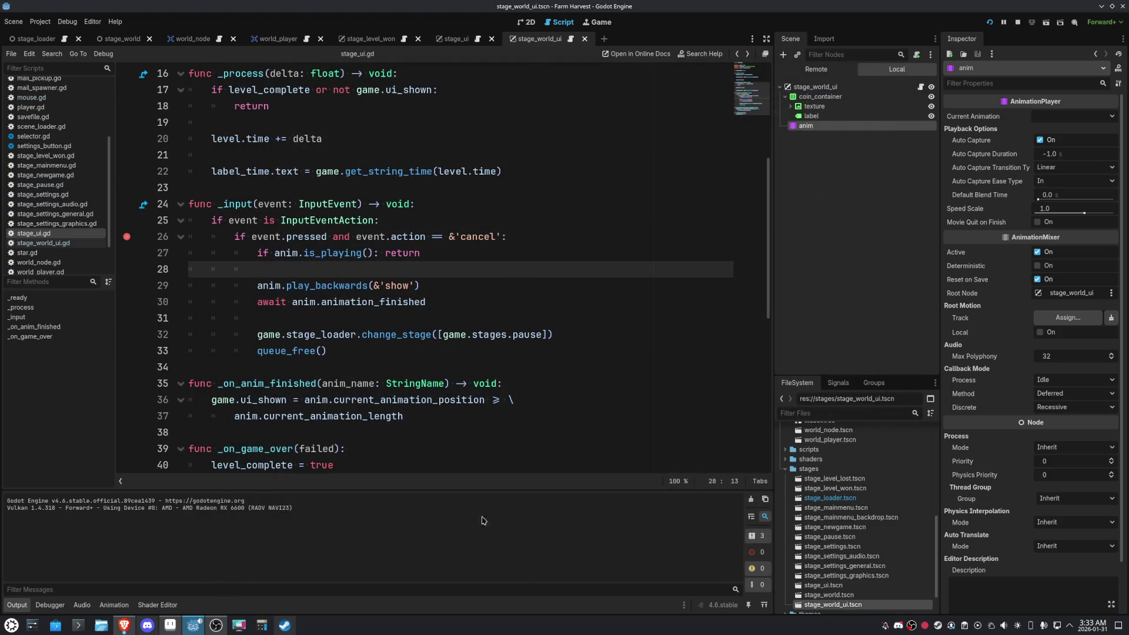
- Run the game briefly to test the pause input, stop it, and open InputEventAction's documentation
{"action": "key", "text": "F5"}
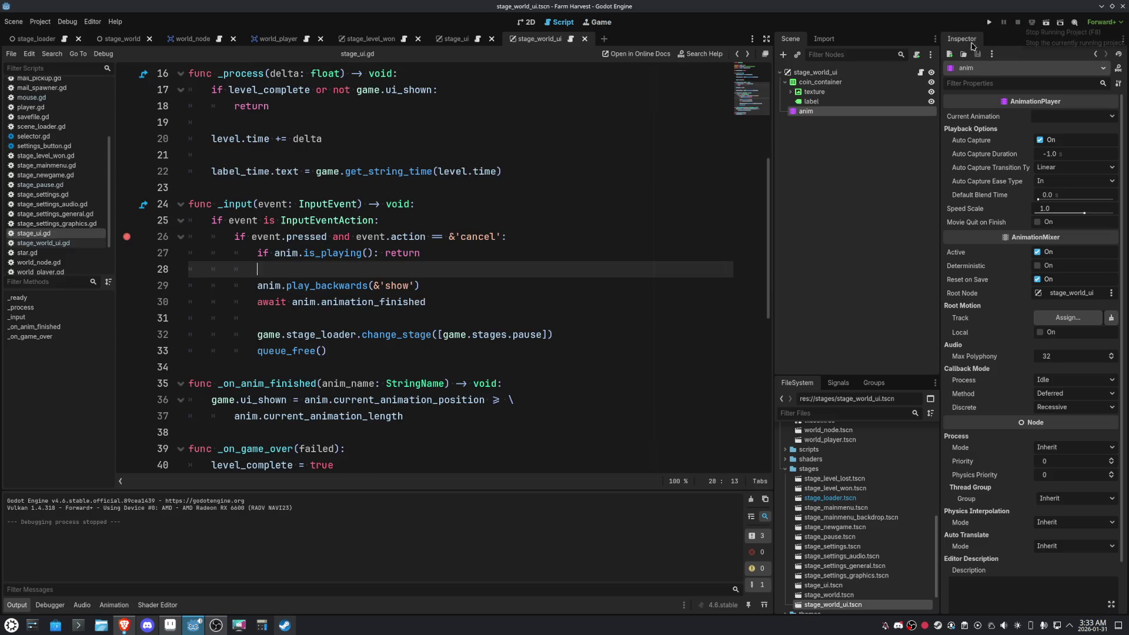
{"action": "key", "text": "F8"}
{"action": "left_click", "coordinate": [528, 350]}
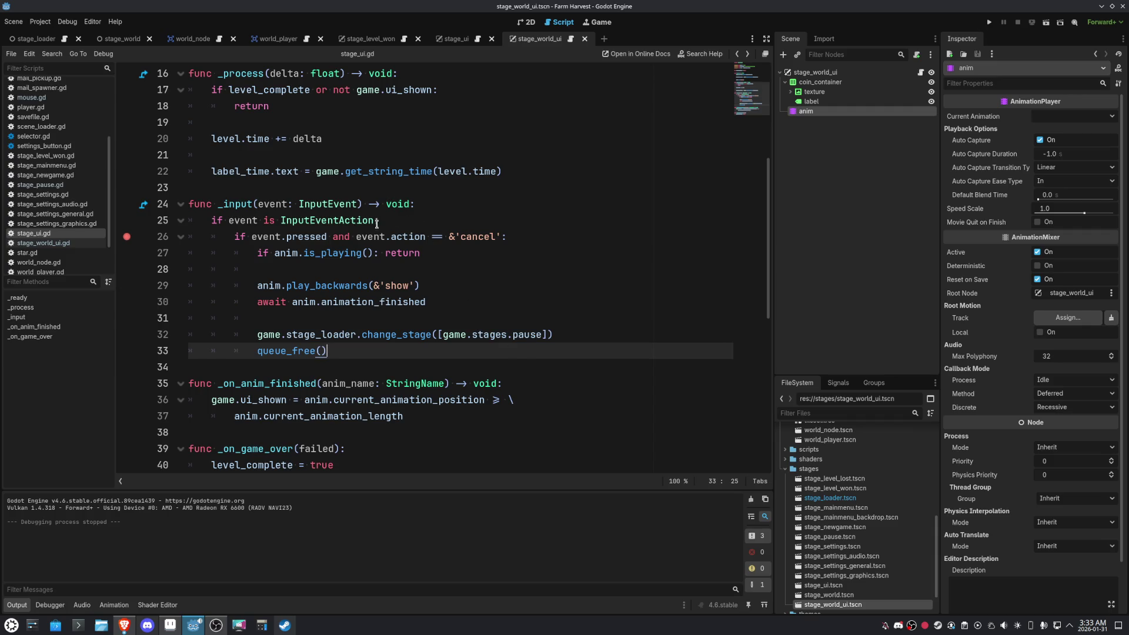
{"action": "left_click", "coordinate": [353, 222], "text": "ctrl"}
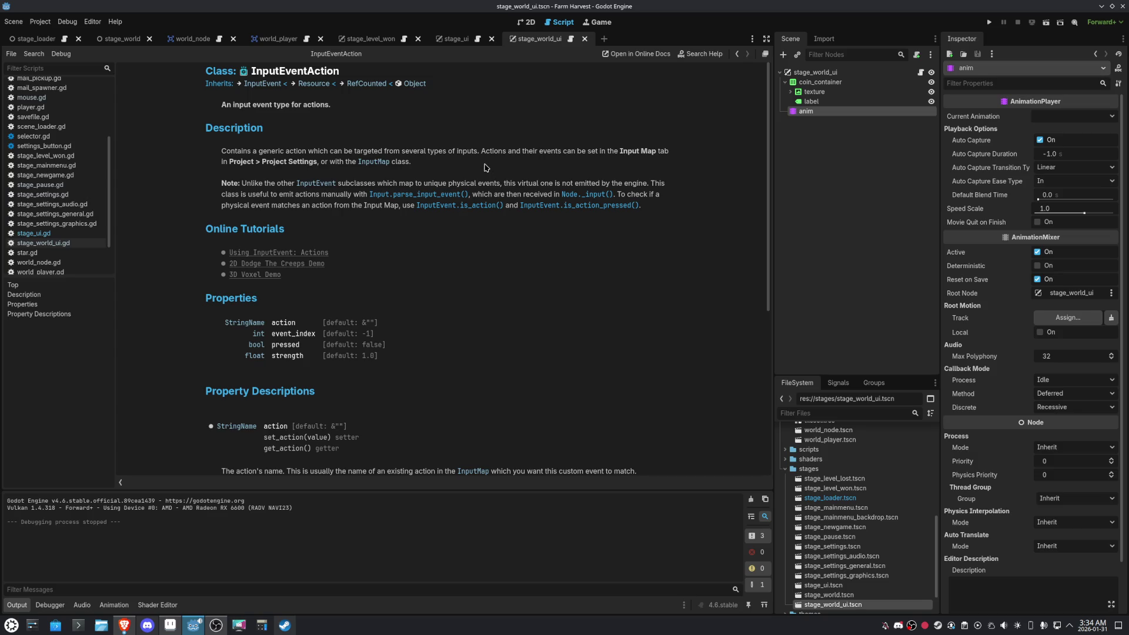
- Scroll the InputEventAction reference down to the action and pressed property descriptions, then return to the script
{"action": "scroll", "coordinate": [486, 167], "scroll_direction": "down", "scroll_amount": 5}
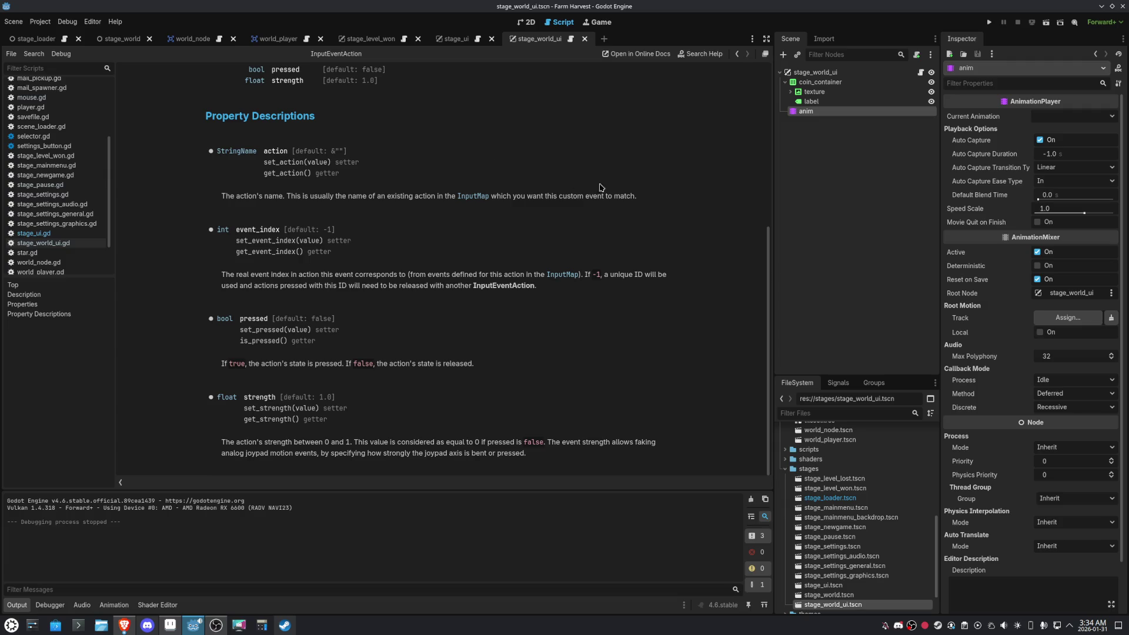
{"action": "left_click", "coordinate": [737, 53]}
- Remove the line 26 breakpoint and highlight the InputEventAction check on line 25
{"action": "left_click", "coordinate": [126, 236]}
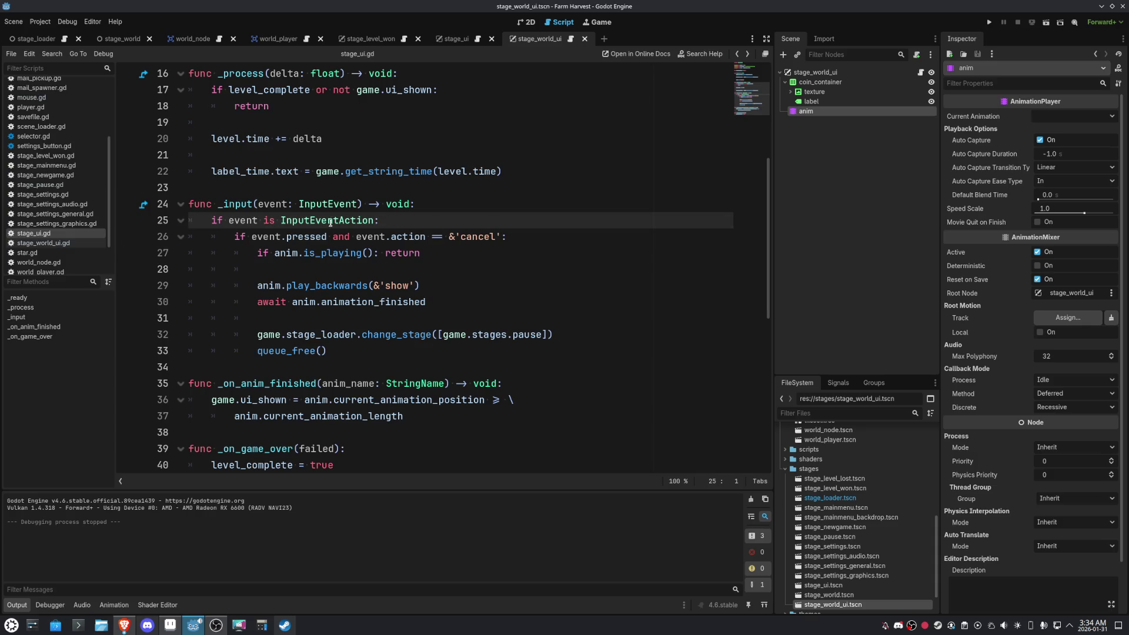
{"action": "left_click_drag", "start_coordinate": [212, 221], "coordinate": [398, 215]}
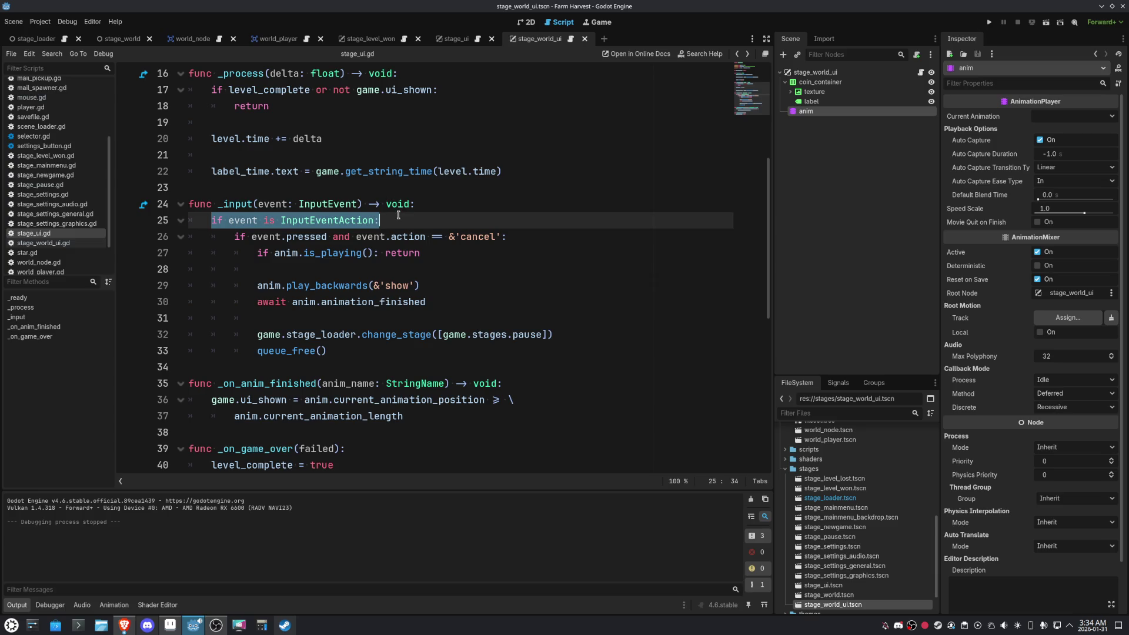
{"action": "key", "text": "alt+Tab"}
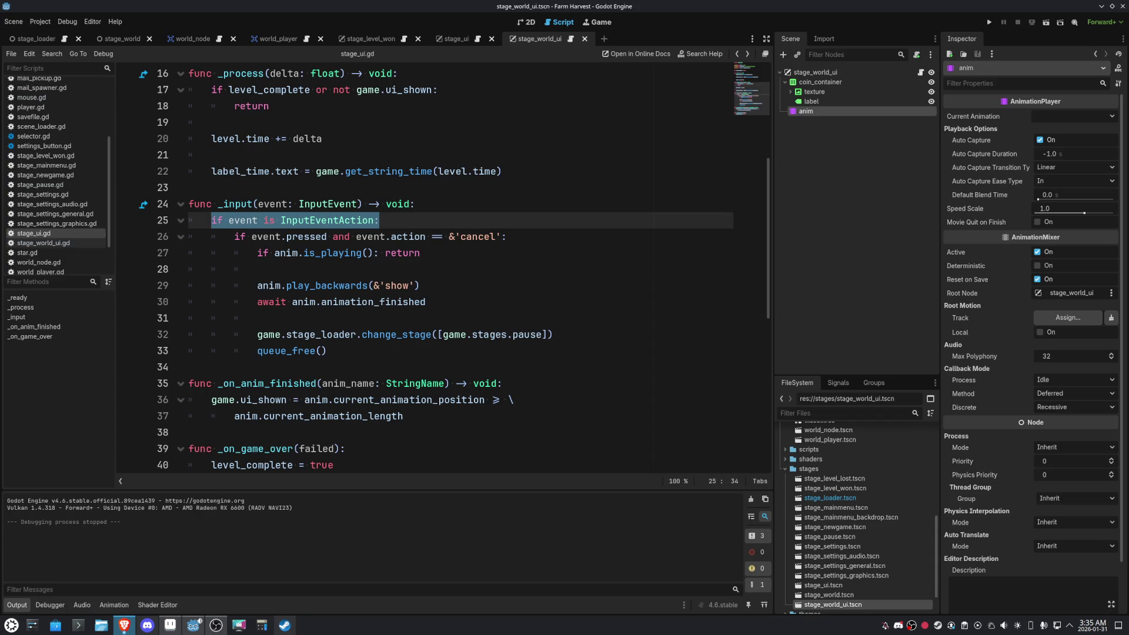
- Highlight the cancel-action condition on line 26, then bring up the Input Map in Project Settings
{"action": "mouse_move", "coordinate": [527, 240]}
{"action": "left_mouse_down"}
{"action": "mouse_move", "coordinate": [247, 254]}
{"action": "mouse_move", "coordinate": [329, 236]}
{"action": "mouse_move", "coordinate": [227, 235]}
{"action": "left_mouse_up"}
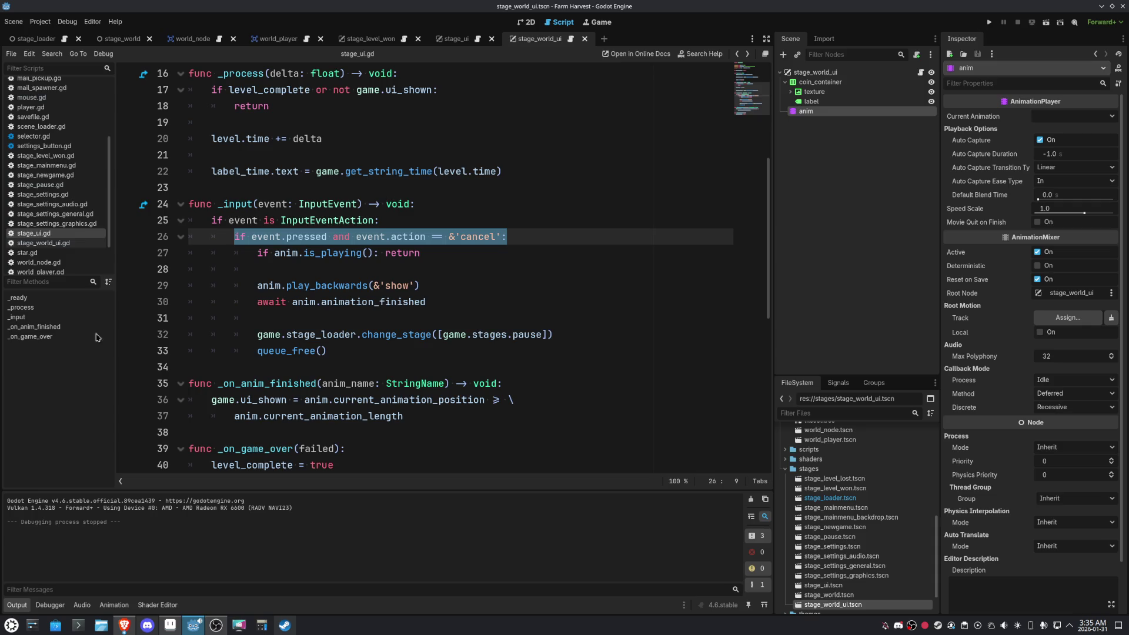
{"action": "key", "text": "alt+Tab"}
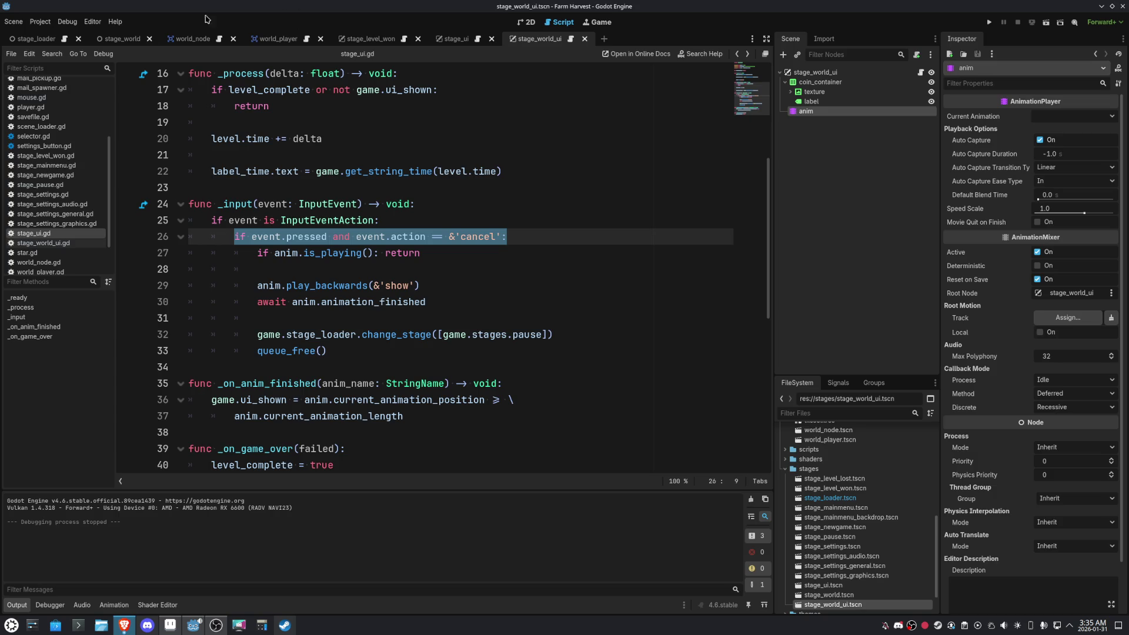
{"action": "left_click", "coordinate": [35, 22]}
{"action": "left_click", "coordinate": [47, 36]}
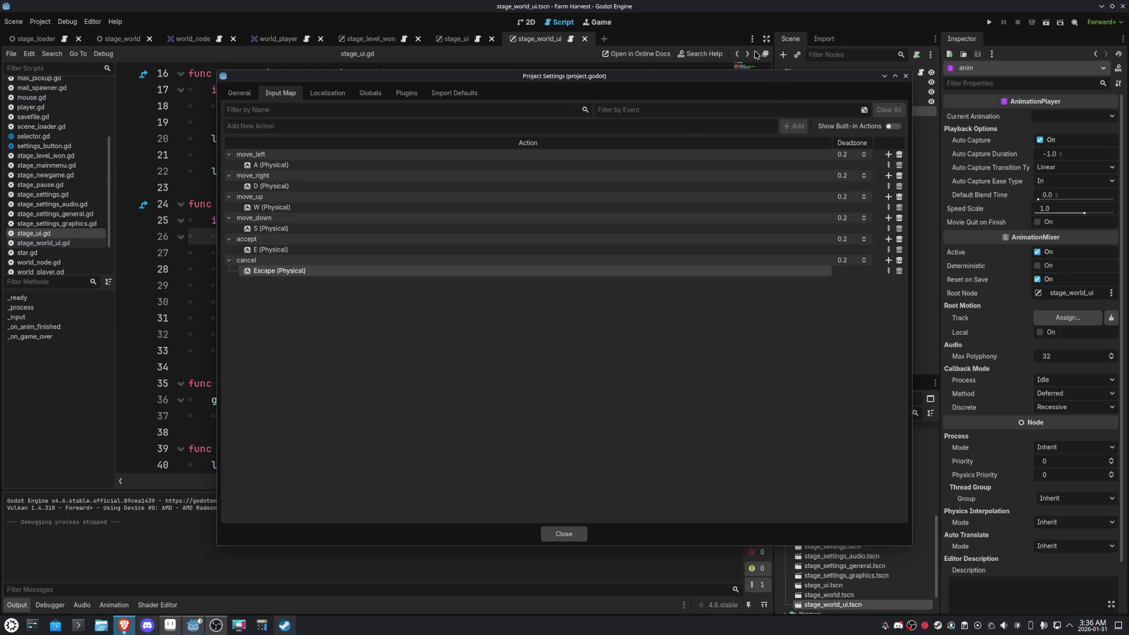
- Close Project Settings, highlight the whole _input function and look up the InputEvent type's docs
{"action": "left_click", "coordinate": [906, 76]}
{"action": "left_click", "coordinate": [484, 314]}
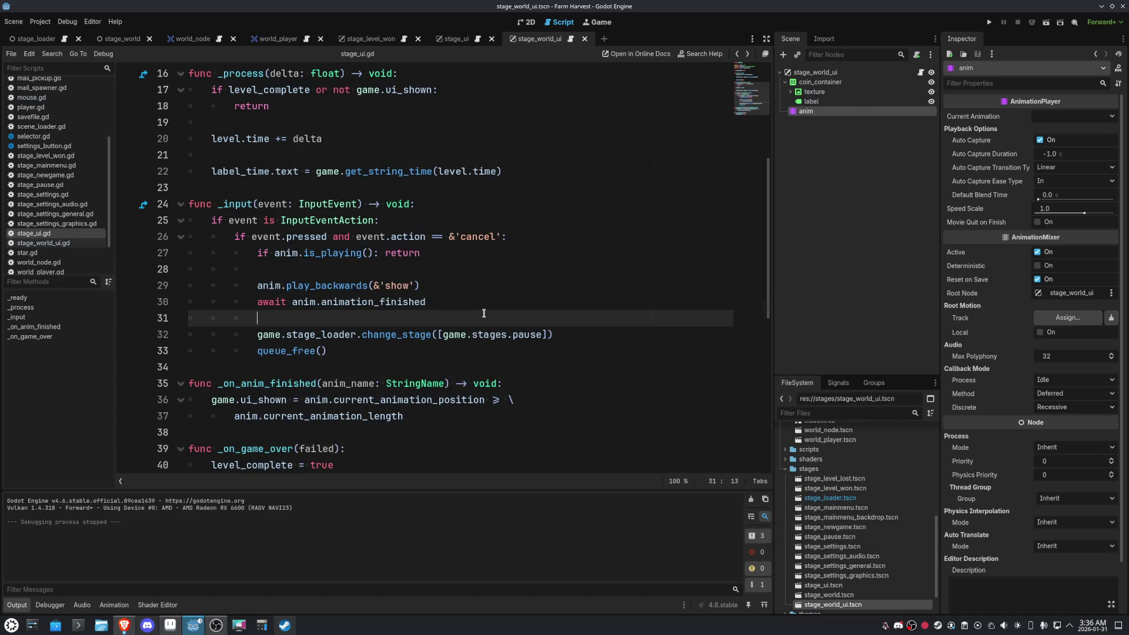
{"action": "left_click_drag", "start_coordinate": [361, 353], "coordinate": [189, 203]}
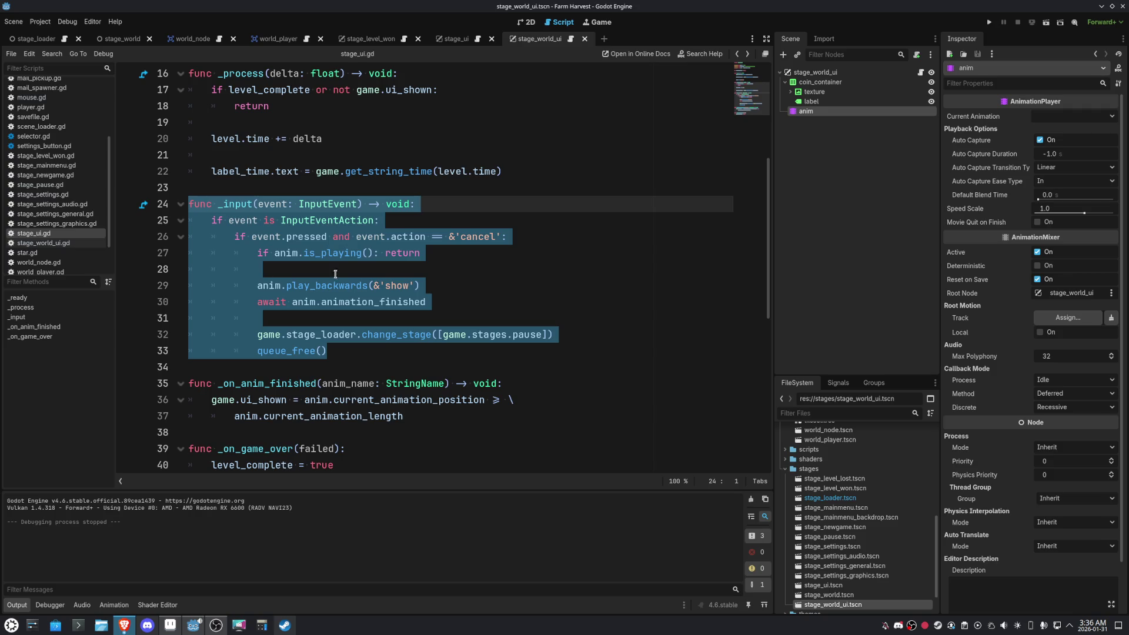
{"action": "left_click", "coordinate": [429, 245]}
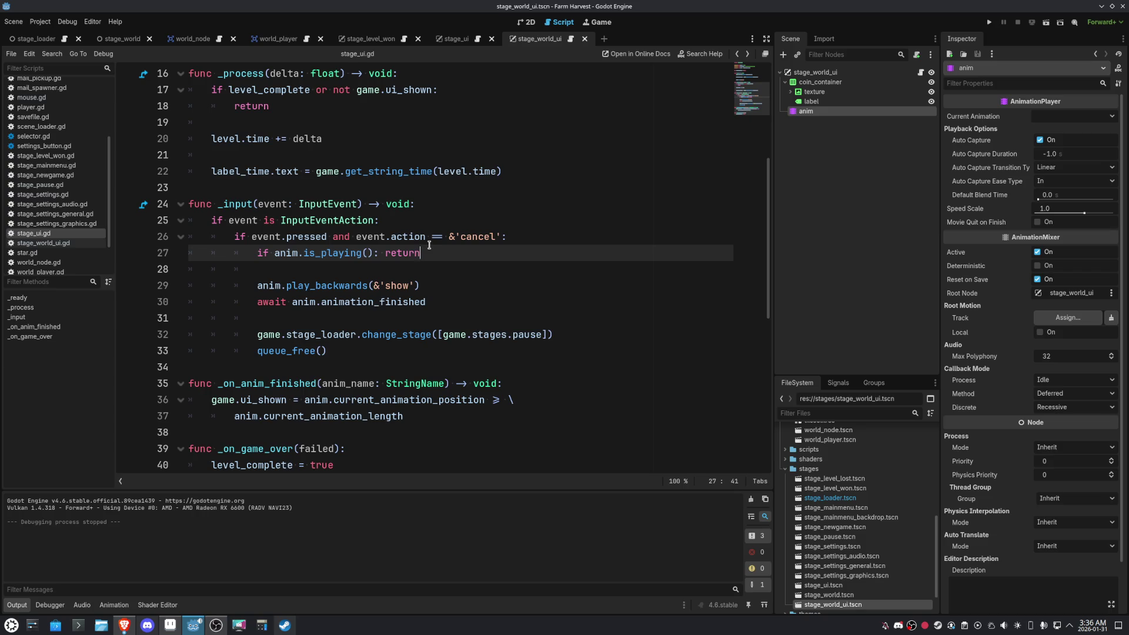
{"action": "double_click", "coordinate": [341, 203]}
{"action": "left_click", "coordinate": [441, 318]}
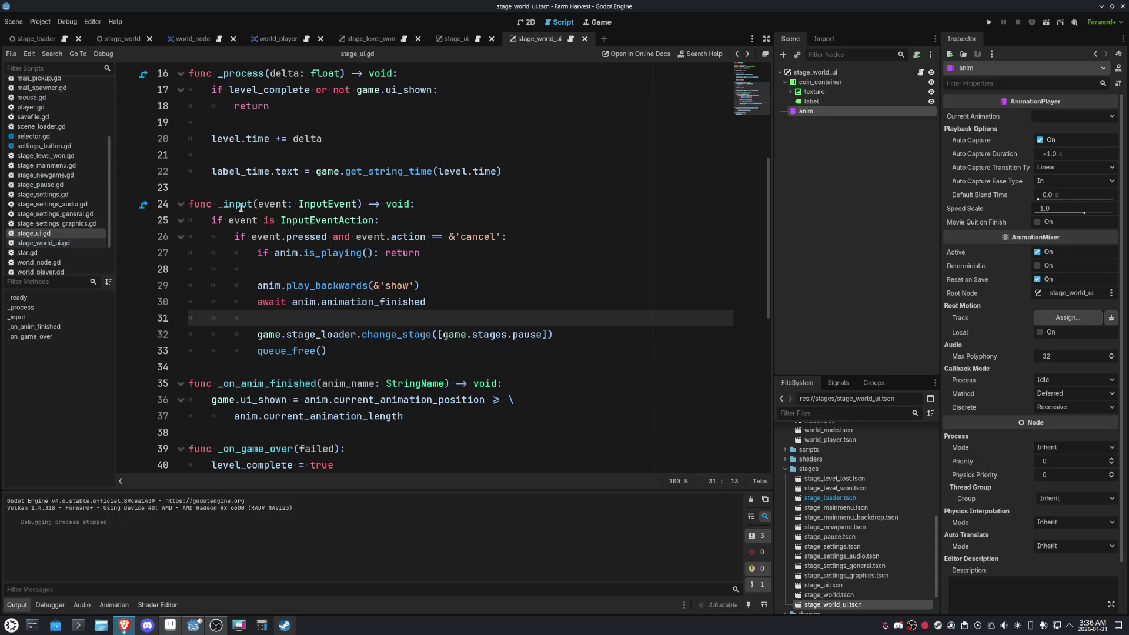
- Rename the _input function on line 24 to _unhandled_input and run the game
{"action": "double_click", "coordinate": [238, 204]}
{"action": "type", "text": "_unhandled_input"}
{"action": "left_click", "coordinate": [989, 21]}
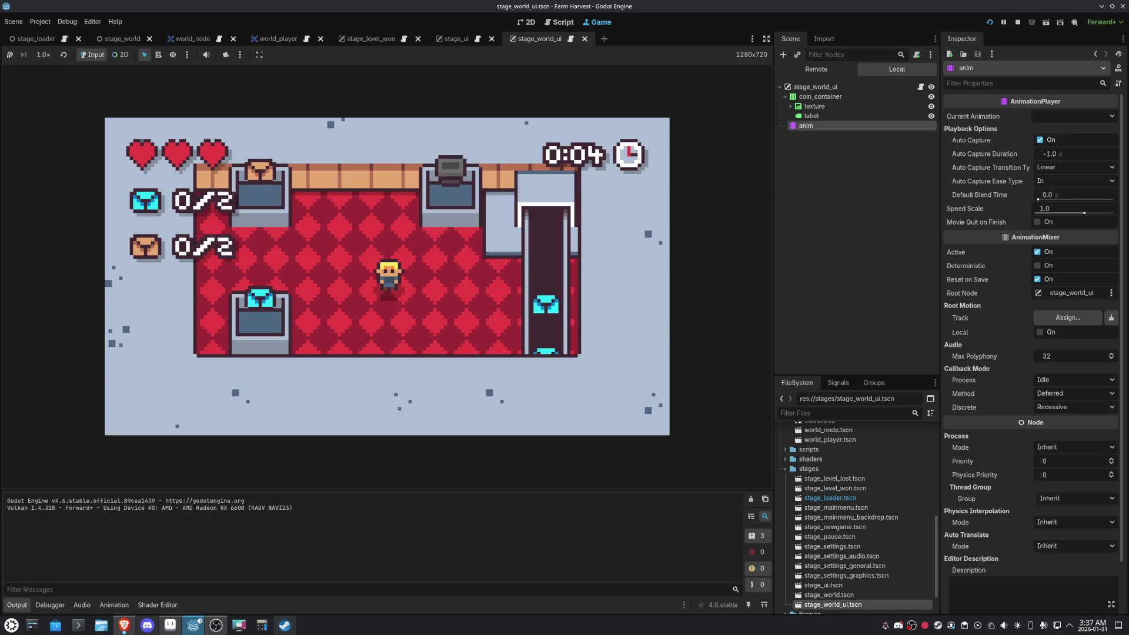
- Stop the game and delete the '_unhandled' prefix so the function is named _input again
{"action": "left_click", "coordinate": [1018, 22]}
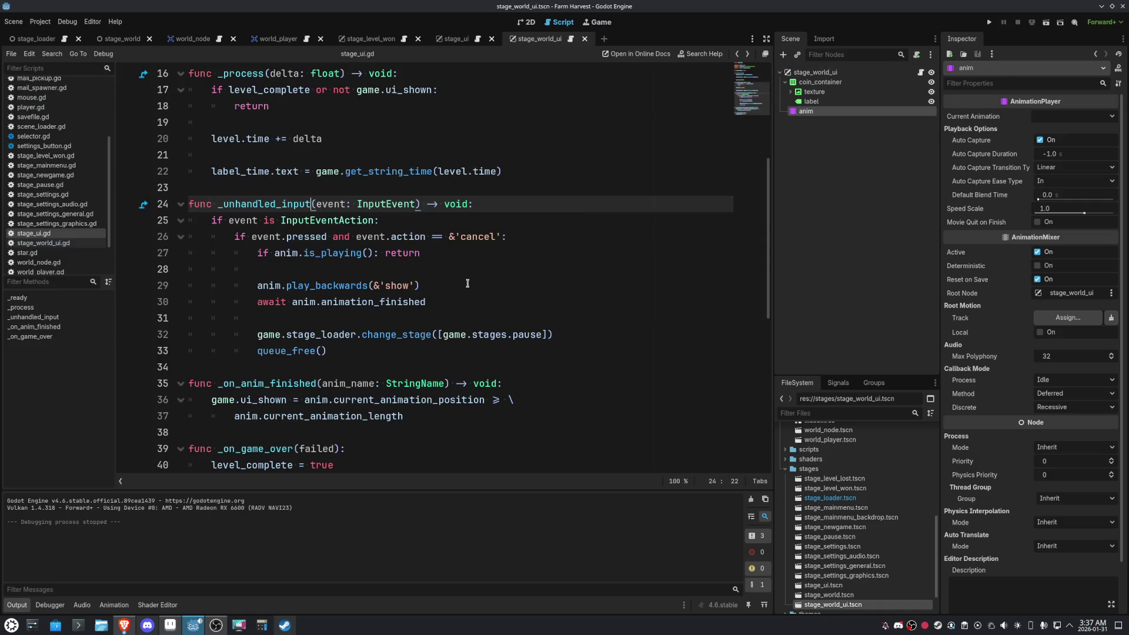
{"action": "left_click", "coordinate": [514, 265]}
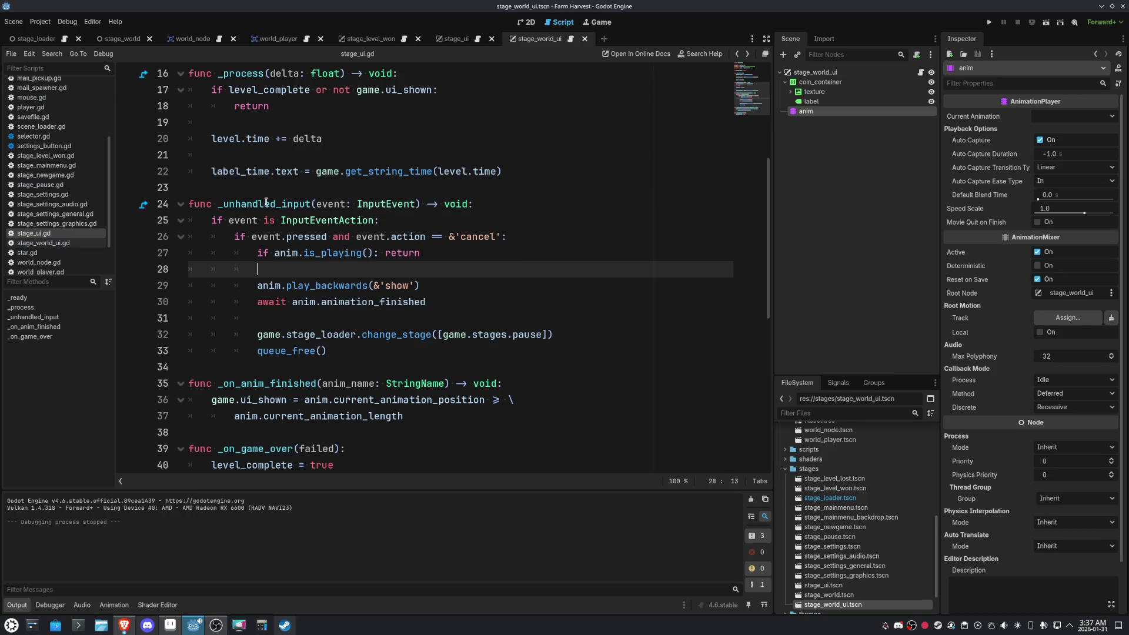
{"action": "left_click_drag", "start_coordinate": [276, 203], "coordinate": [218, 203]}
{"action": "key", "text": "BackSpace"}
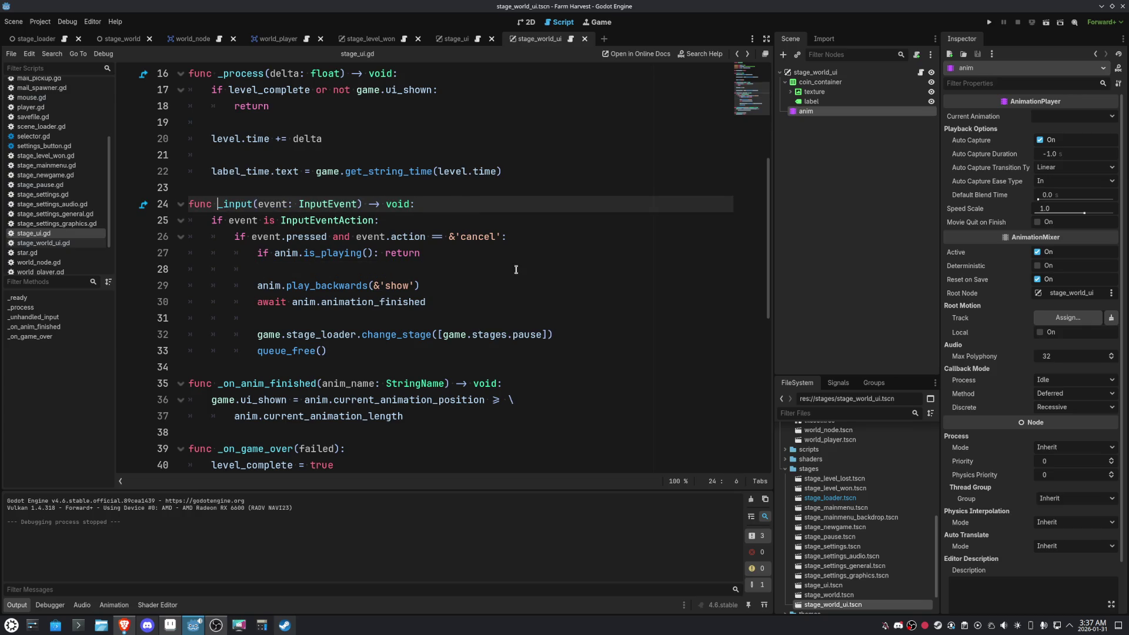
- Retest by entering a level room in game, stop it, and open the InputEventAction docs
{"action": "key", "text": "F5"}
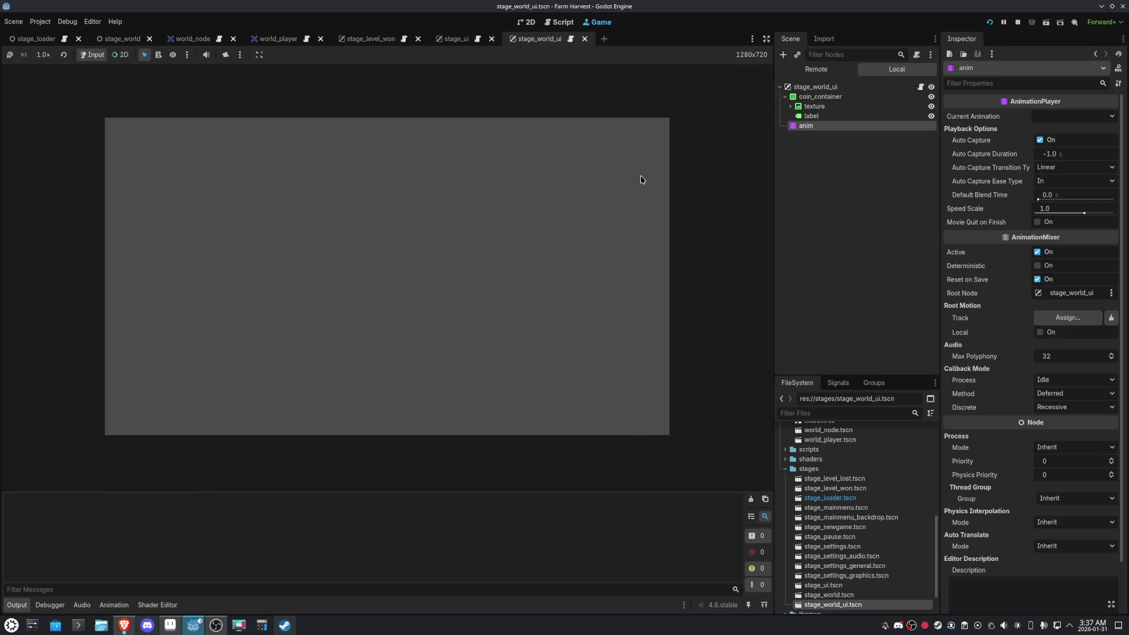
{"action": "key", "text": "Return"}
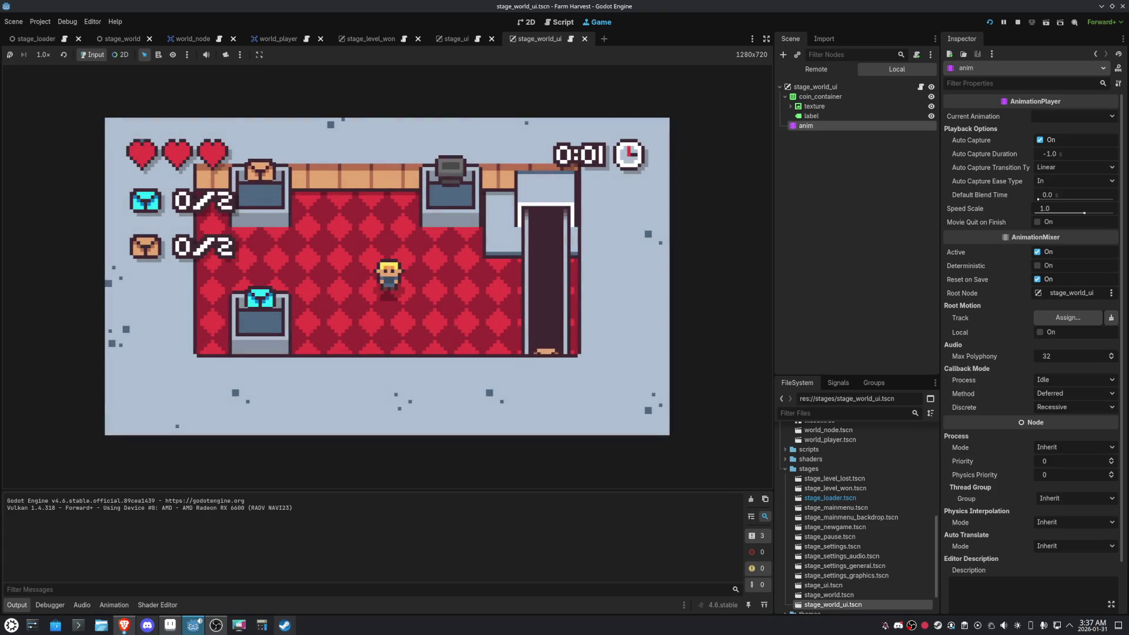
{"action": "key", "text": "F8"}
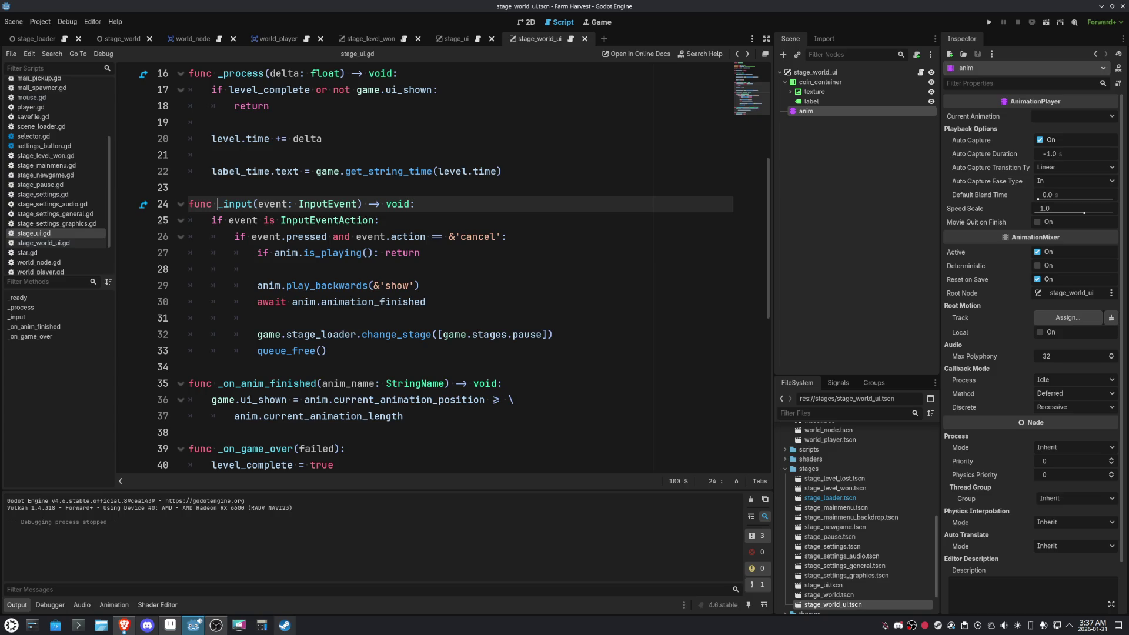
{"action": "left_click", "coordinate": [331, 222], "text": "ctrl"}
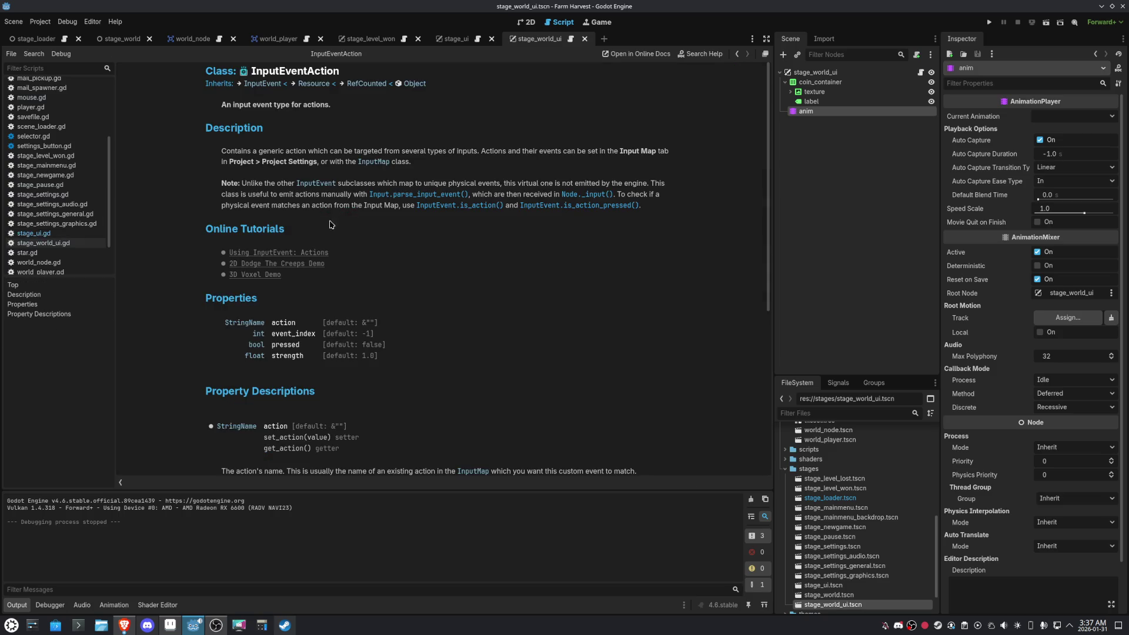
- Select the InputEventAction description and the note saying the engine never emits this event
{"action": "mouse_move", "coordinate": [641, 206]}
{"action": "left_mouse_down"}
{"action": "mouse_move", "coordinate": [221, 183]}
{"action": "mouse_move", "coordinate": [191, 129]}
{"action": "left_mouse_up"}
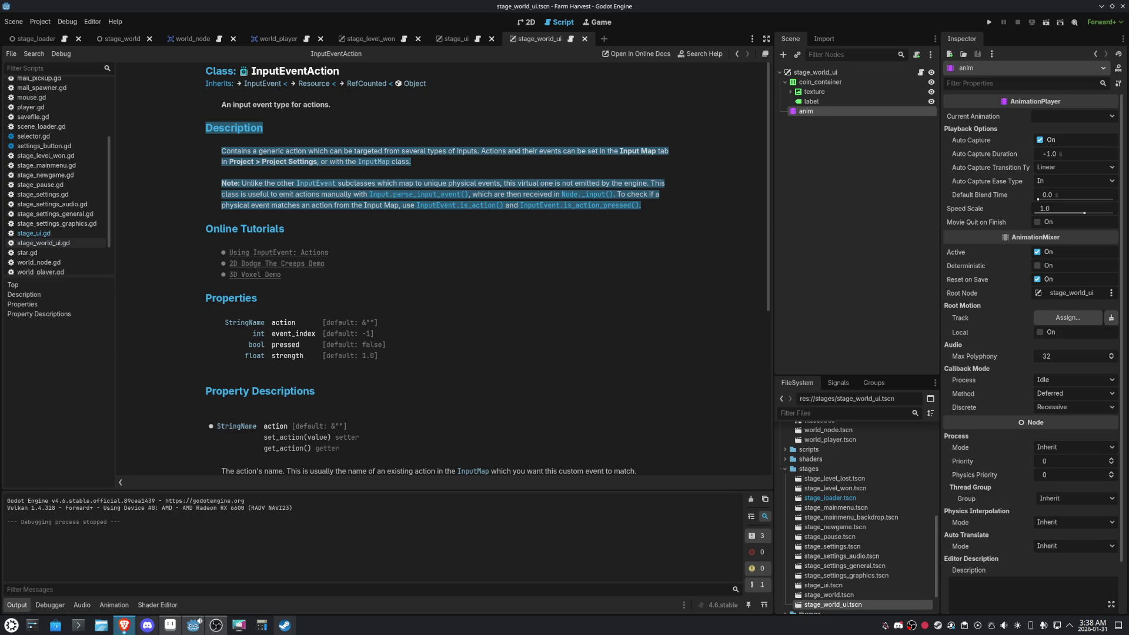
- Go back from the InputEventAction help page to stage_ui.gd with the cursor at the end of line 25
{"action": "left_click", "coordinate": [739, 55]}
{"action": "left_click", "coordinate": [585, 210]}
{"action": "left_click", "coordinate": [408, 221]}
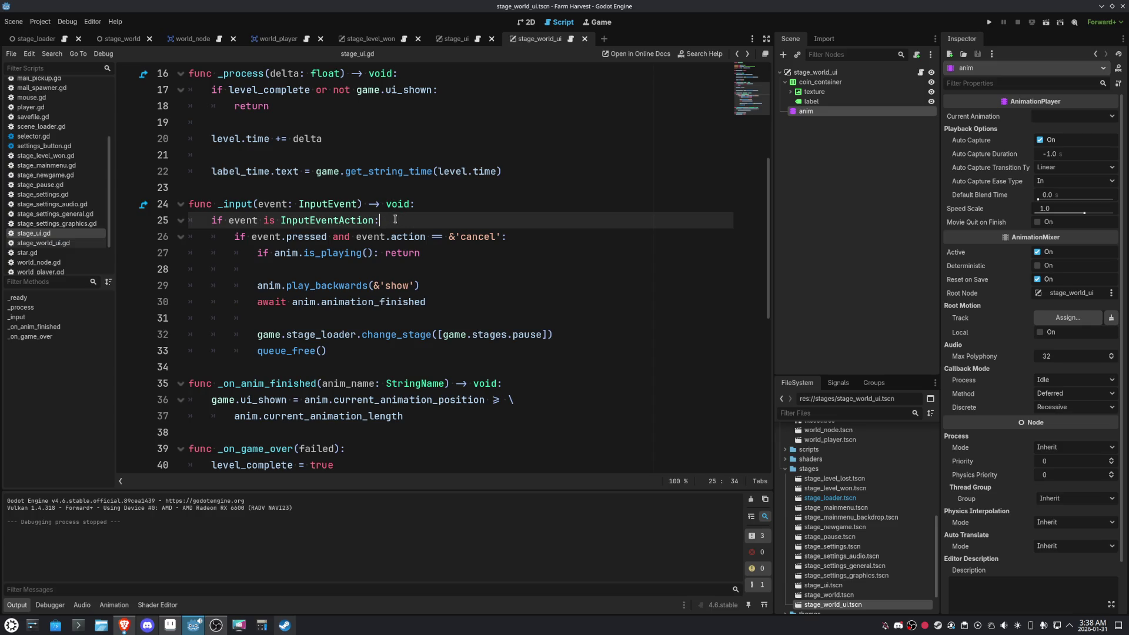
- Select and adjust the event checks on lines 24–26 of the _input handler
{"action": "mouse_move", "coordinate": [509, 237]}
{"action": "left_mouse_down"}
{"action": "mouse_move", "coordinate": [189, 221]}
{"action": "mouse_move", "coordinate": [209, 219]}
{"action": "left_mouse_up"}
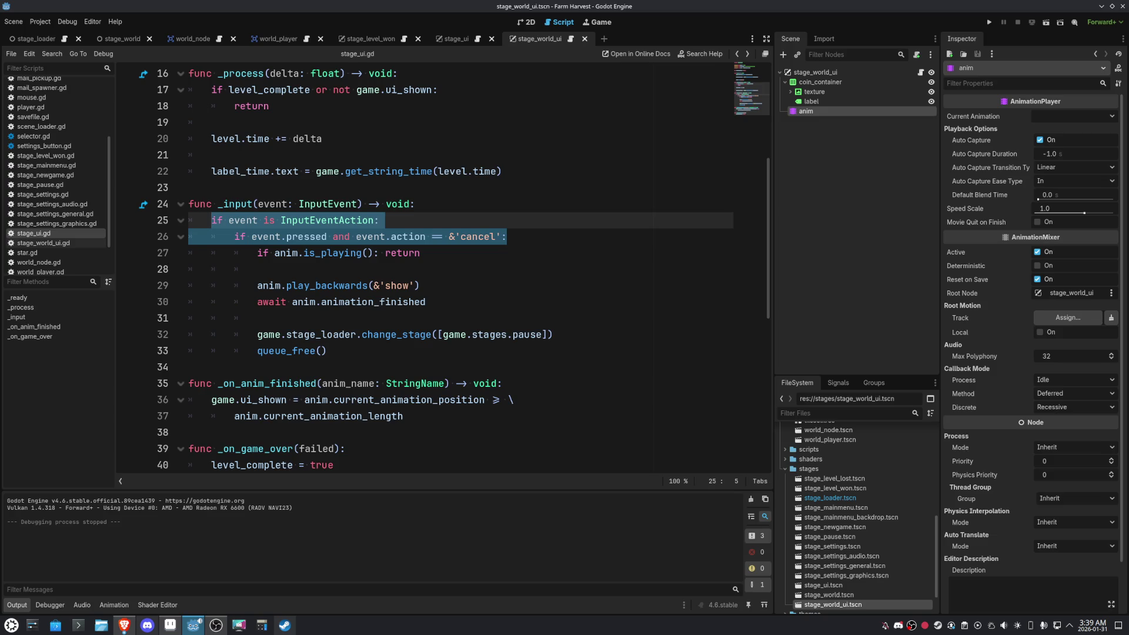
{"action": "left_click_drag", "start_coordinate": [381, 221], "coordinate": [410, 206]}
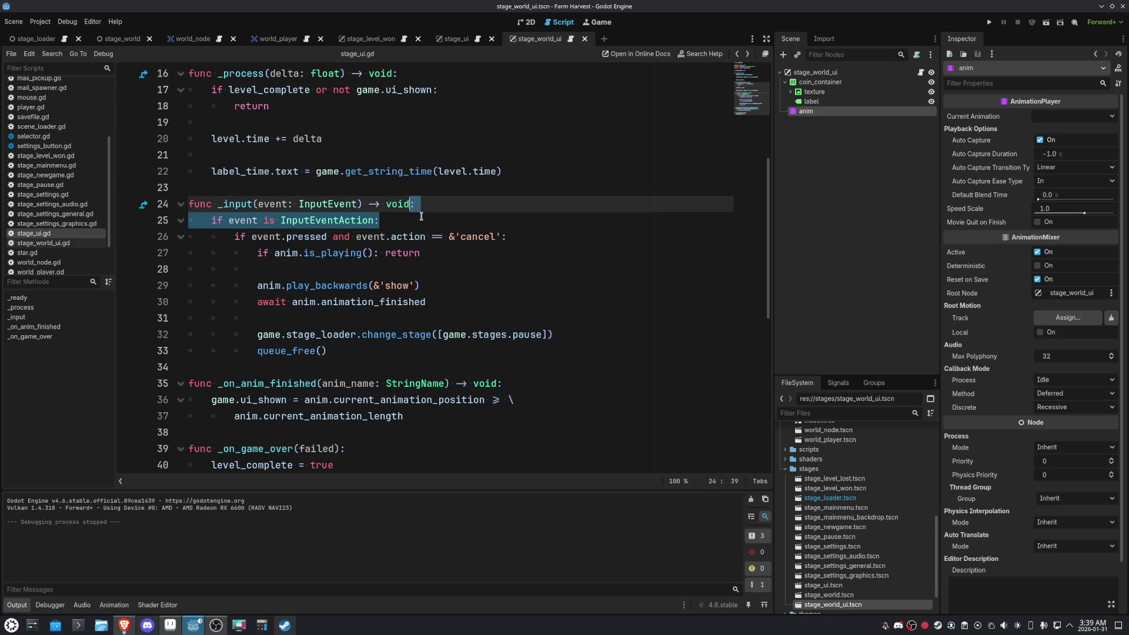
{"action": "left_click", "coordinate": [514, 262]}
{"action": "key", "text": "ctrl+z"}
{"action": "key", "text": "ctrl+z"}
{"action": "key", "text": "ctrl+z"}
{"action": "key", "text": "ctrl+z"}
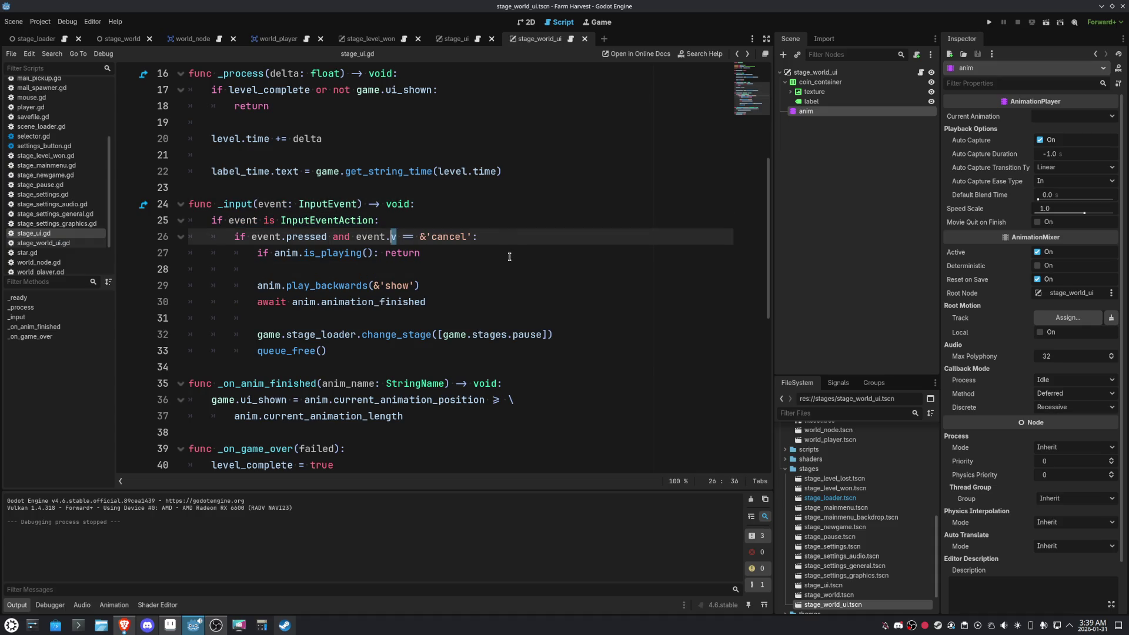
{"action": "left_click", "coordinate": [504, 254]}
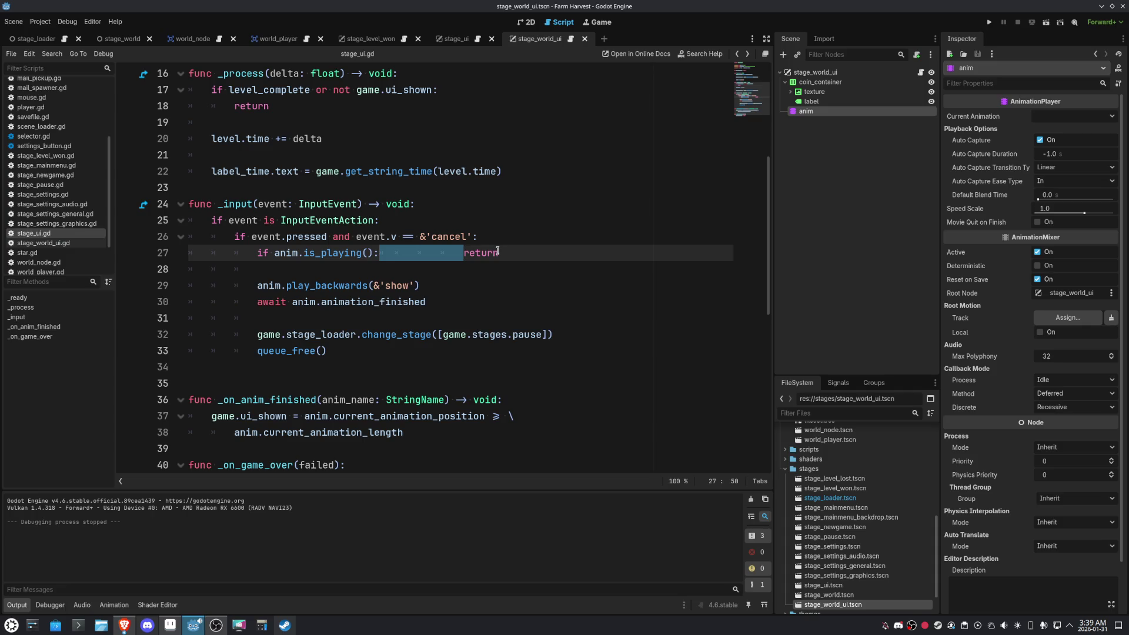
- Put return on its own line after the is_playing() check and open the stage_ui scene
{"action": "key", "text": "ctrl+z"}
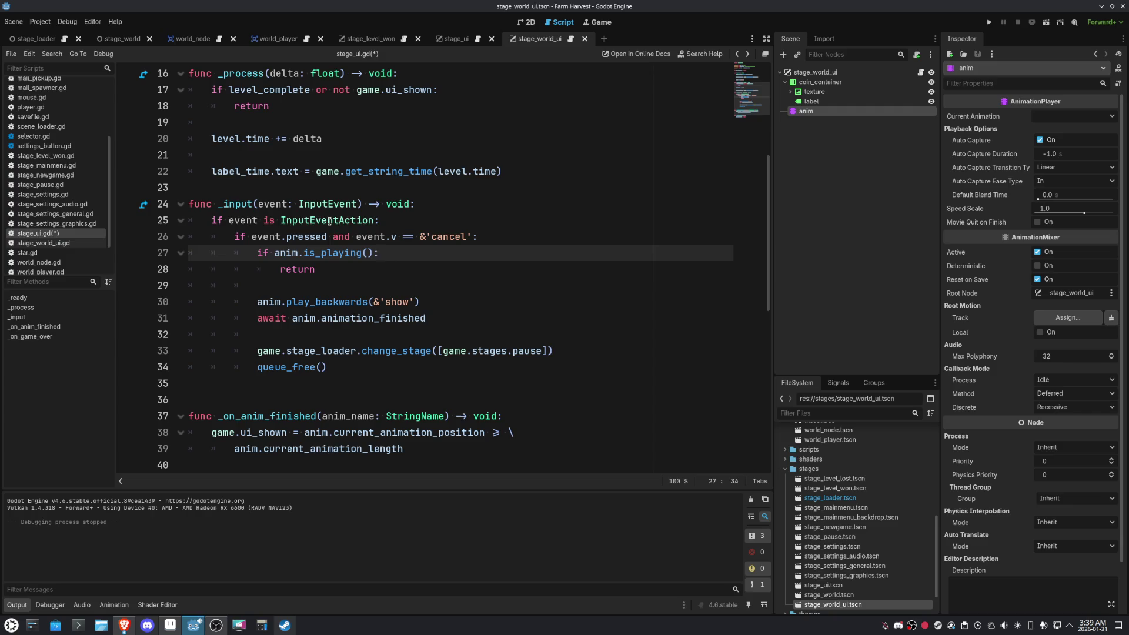
{"action": "key", "text": "ctrl+z"}
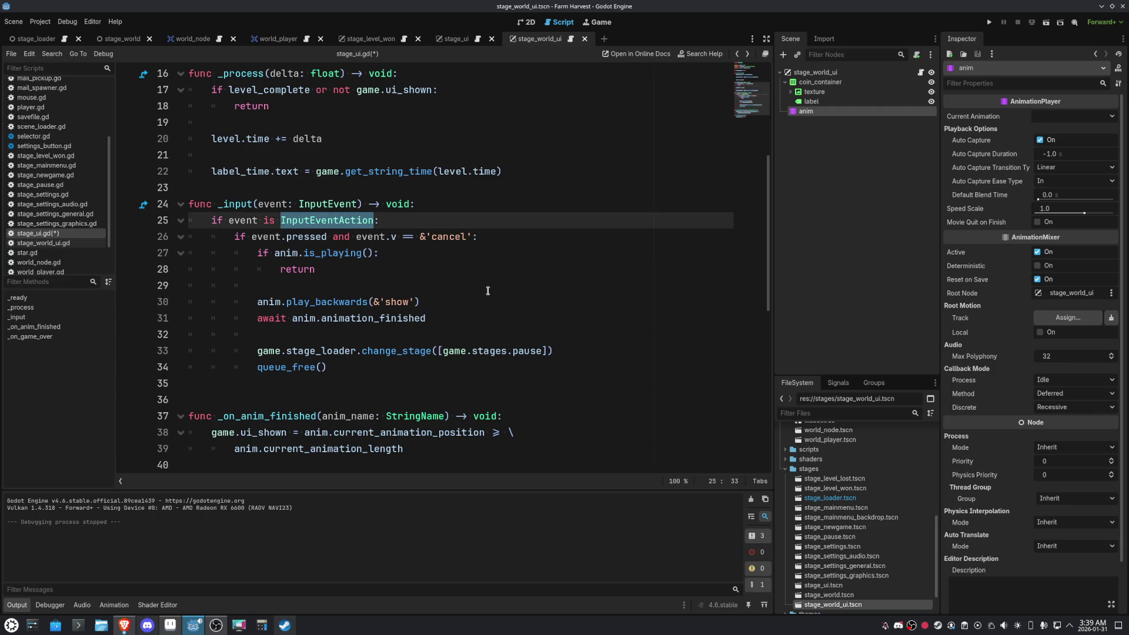
{"action": "left_click", "coordinate": [395, 215]}
{"action": "left_click", "coordinate": [465, 39]}
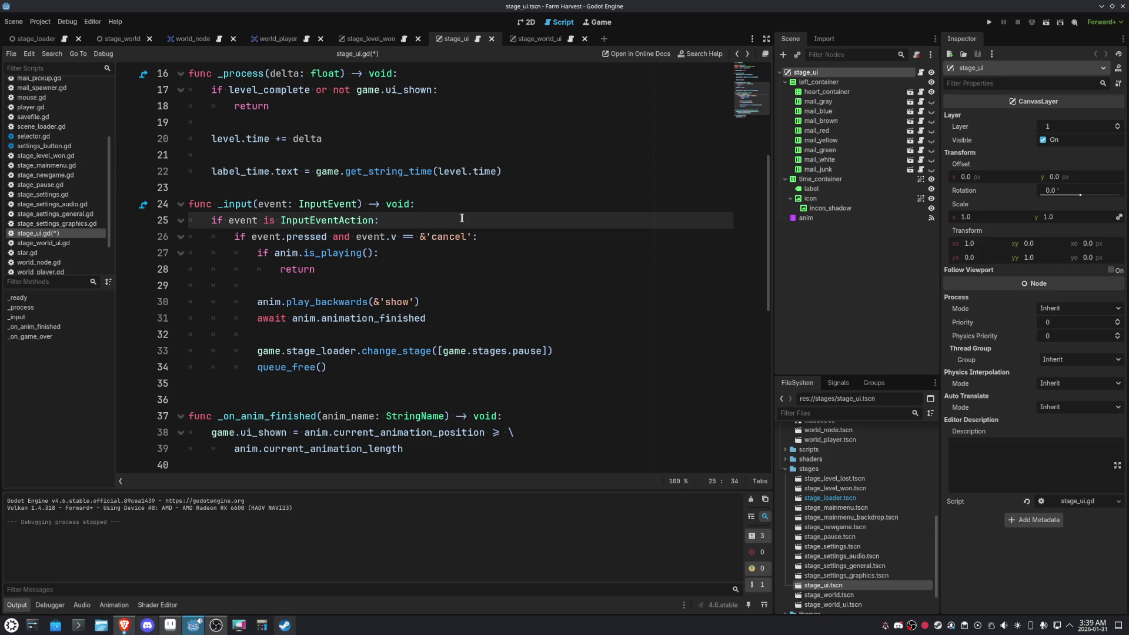
- Rewrite line 25's condition as event.is_action(&'cancel') and event.is_pressed()
{"action": "key", "text": "ctrl+shift+Left"}
{"action": "key", "text": "ctrl+shift+Left"}
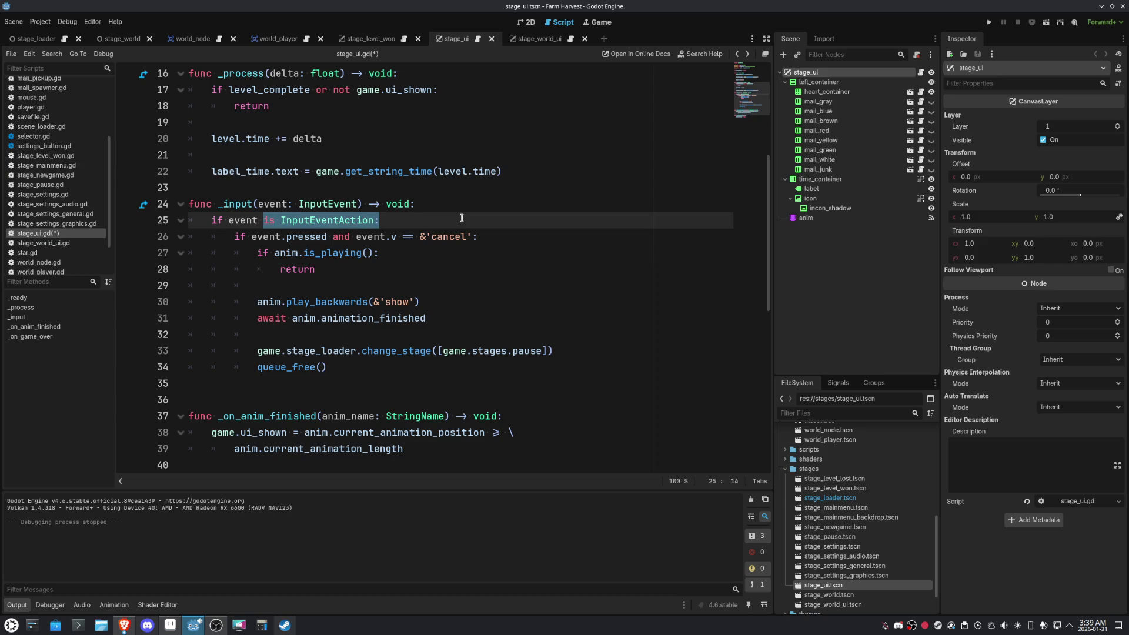
{"action": "key", "text": "BackSpace"}
{"action": "key", "text": "BackSpace"}
{"action": "type", "text": ".is_"}
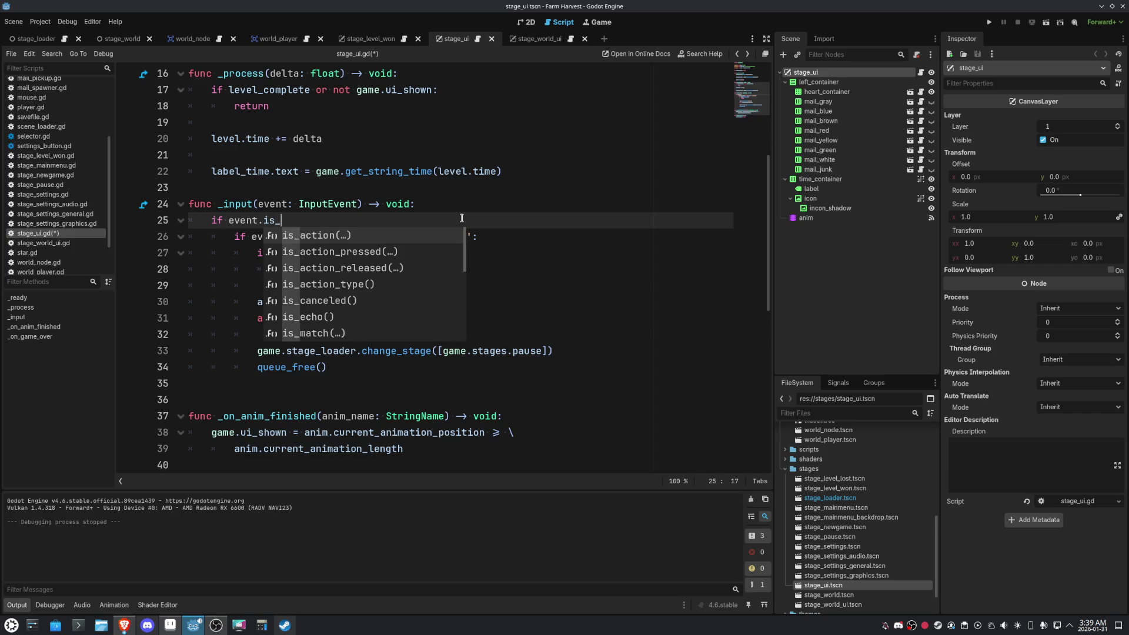
{"action": "key", "text": "Return"}
{"action": "key", "text": "Down"}
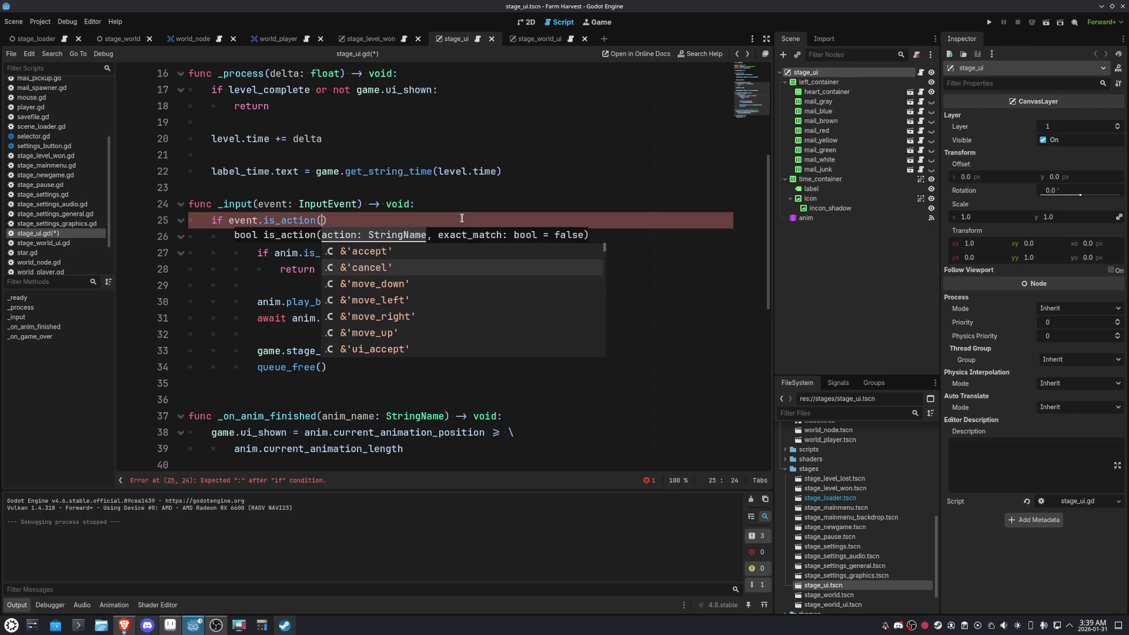
{"action": "key", "text": "Return"}
{"action": "type", "text": "abd"}
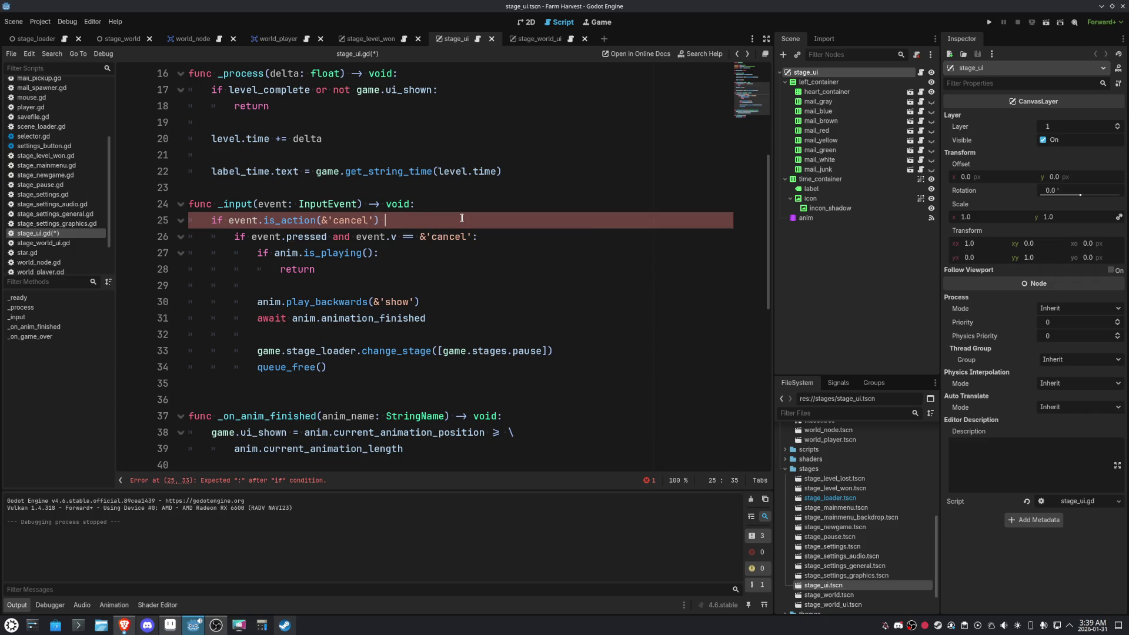
{"action": "key", "text": "BackSpace"}
{"action": "key", "text": "BackSpace"}
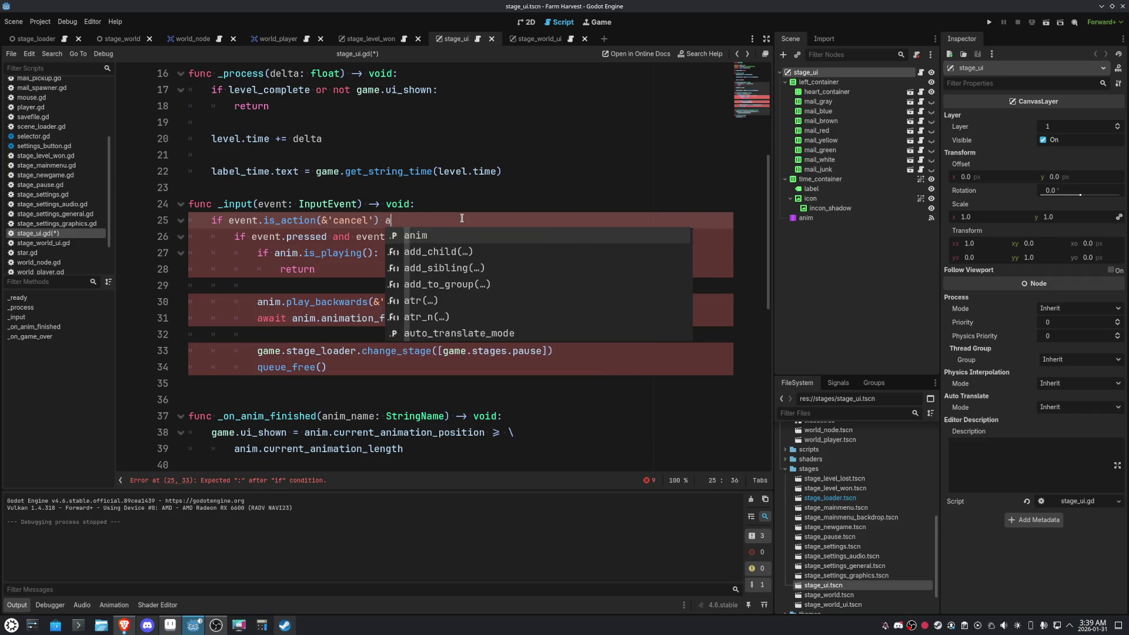
{"action": "type", "text": "nd eve"}
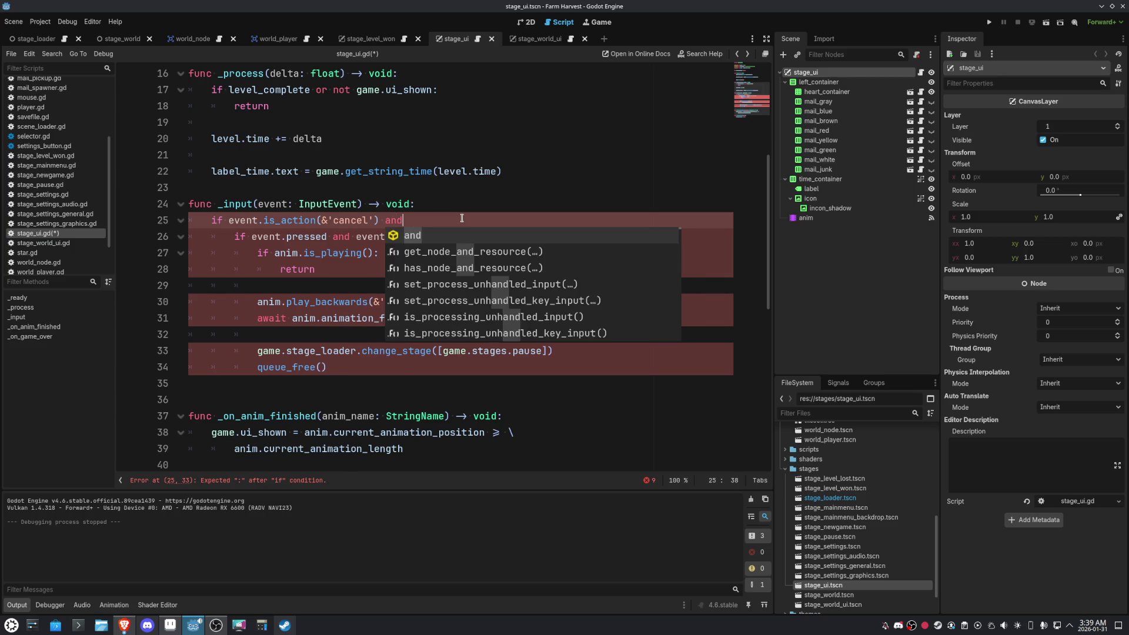
{"action": "type", "text": "nt.is_pr"}
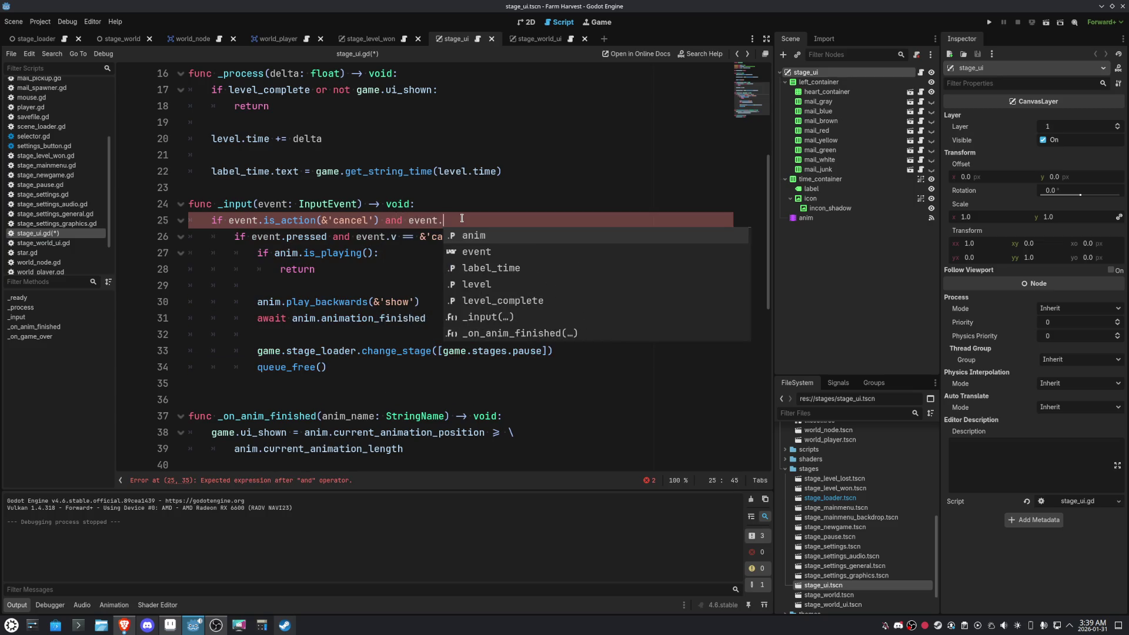
{"action": "key", "text": "Return"}
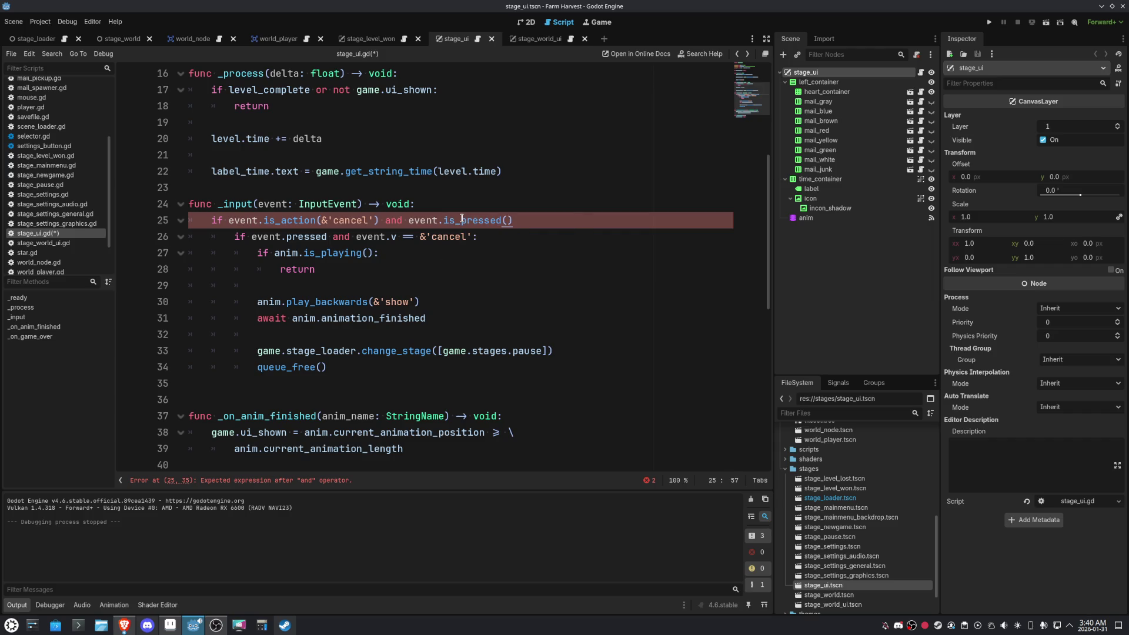
- Delete the old check on line 26, dedent the handler body one level, and run the game
{"action": "key", "text": "Down"}
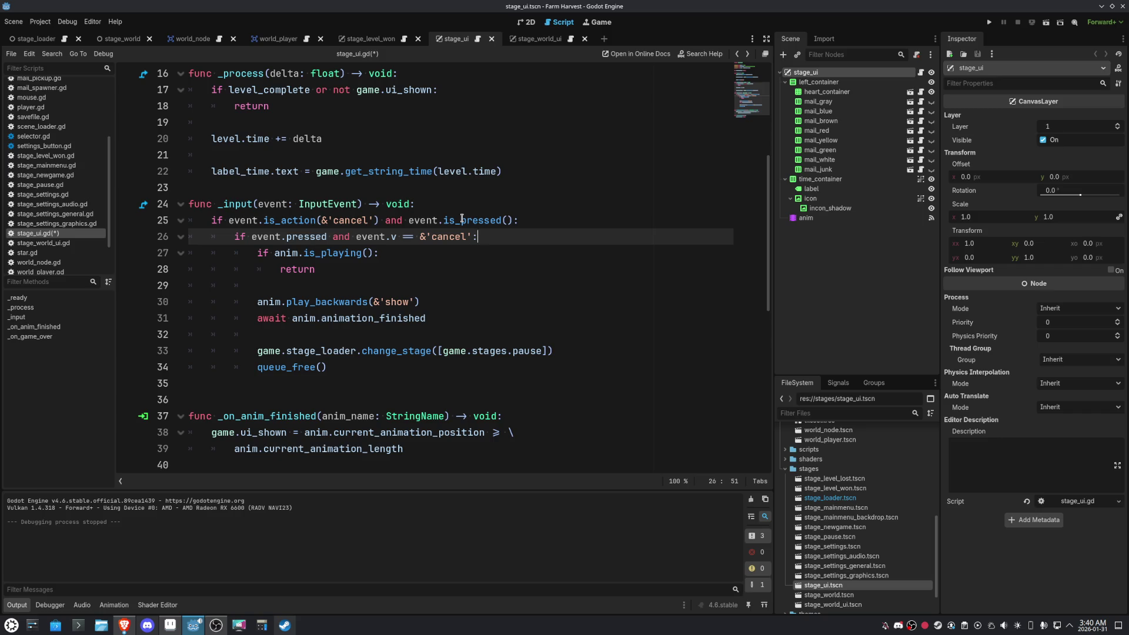
{"action": "key", "text": "ctrl+shift+k"}
{"action": "mouse_move", "coordinate": [355, 352]}
{"action": "left_mouse_down"}
{"action": "mouse_move", "coordinate": [258, 285]}
{"action": "mouse_move", "coordinate": [257, 236]}
{"action": "left_mouse_up"}
{"action": "key", "text": "shift+Tab"}
{"action": "left_click", "coordinate": [542, 250]}
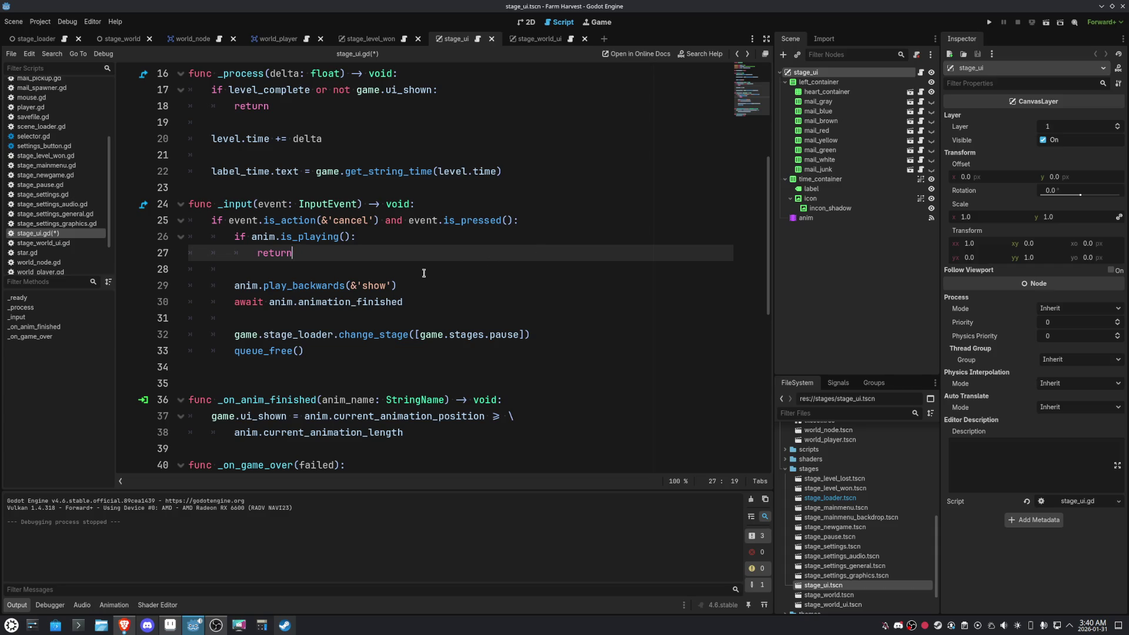
{"action": "left_click", "coordinate": [353, 351]}
{"action": "left_click", "coordinate": [208, 220], "text": "shift"}
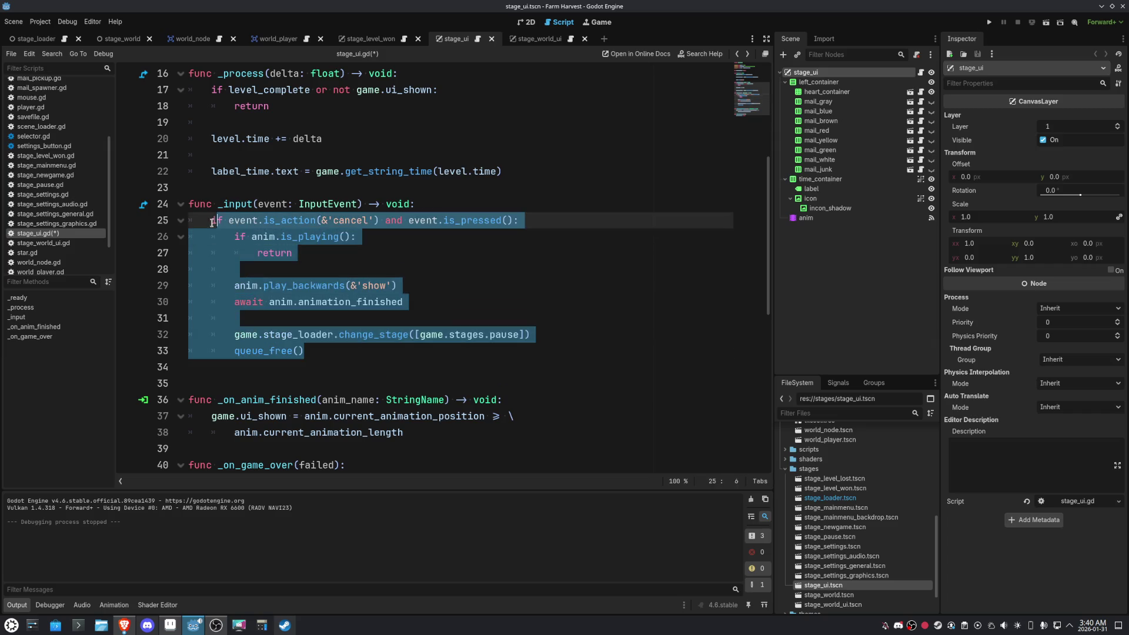
{"action": "key", "text": "F5"}
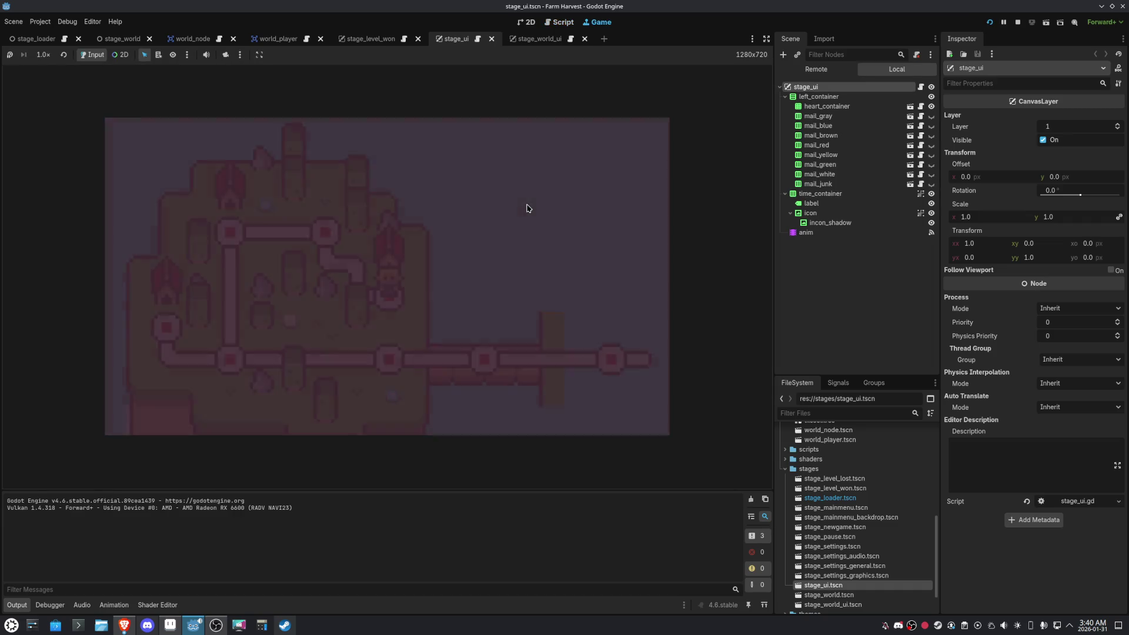
{"action": "key", "text": "Return"}
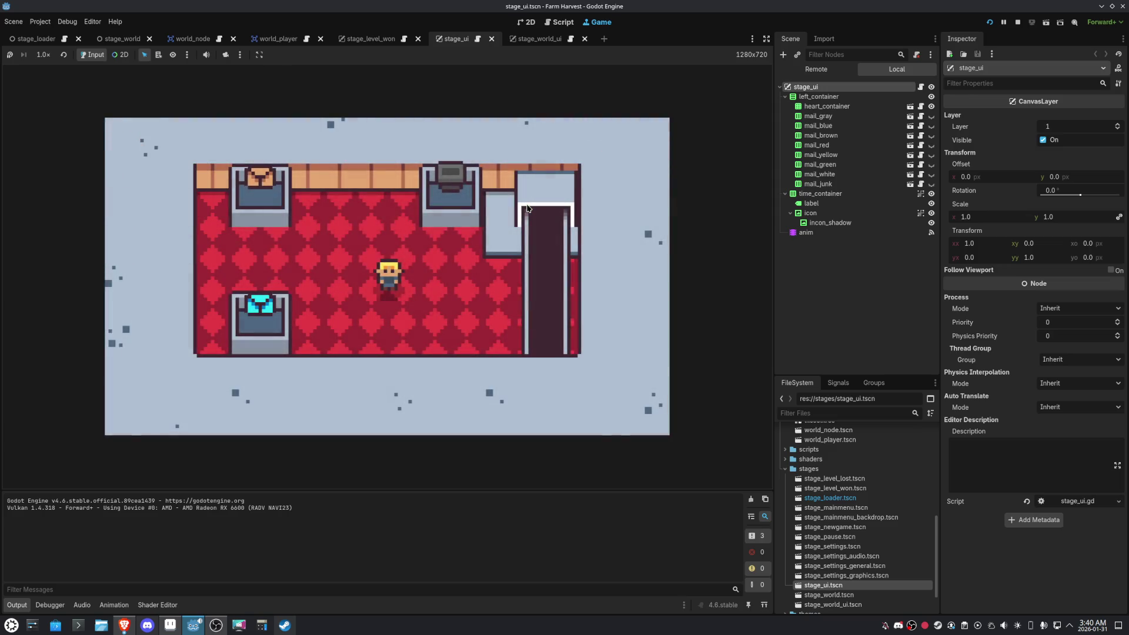
{"action": "key", "text": "Escape"}
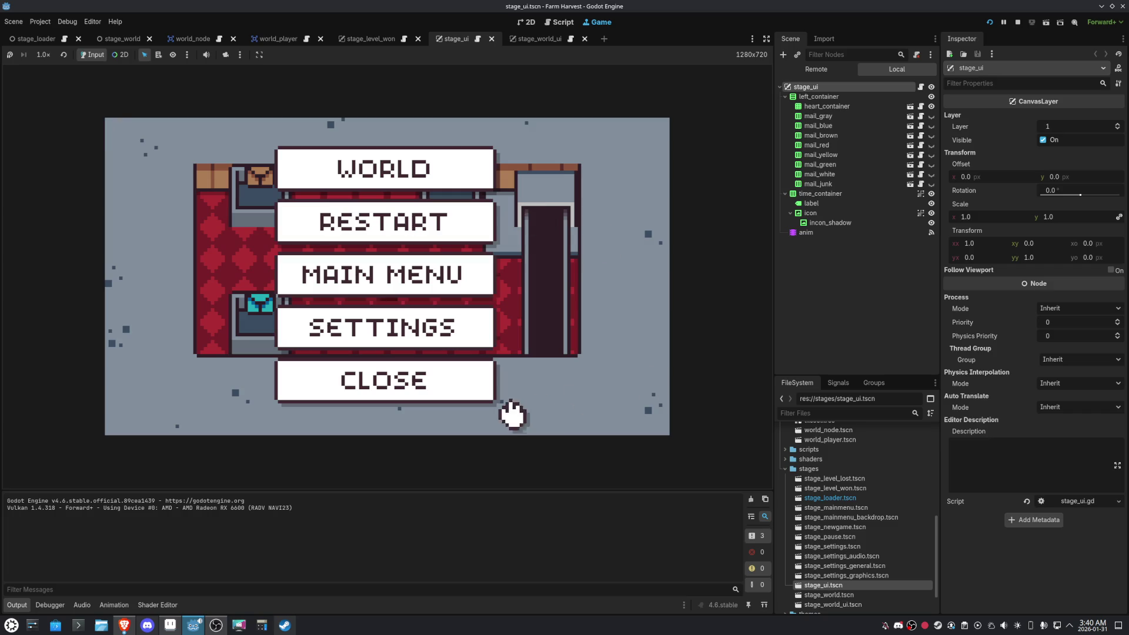
{"action": "left_click", "coordinate": [411, 394]}
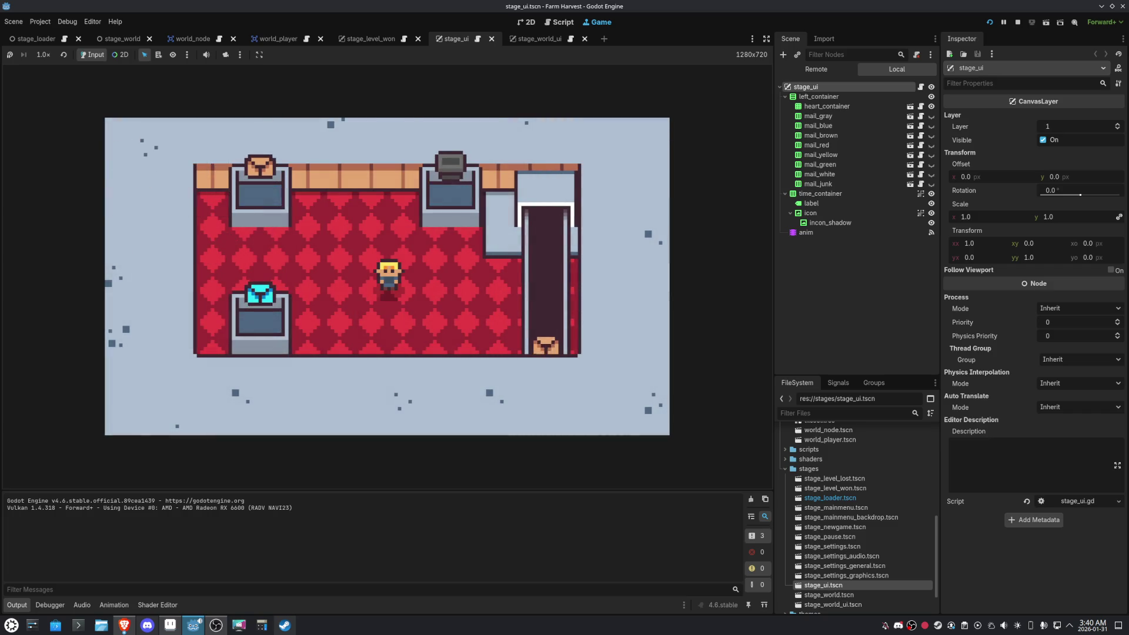
{"action": "key", "text": "Escape"}
{"action": "left_click", "coordinate": [411, 394]}
{"action": "key", "text": "Escape"}
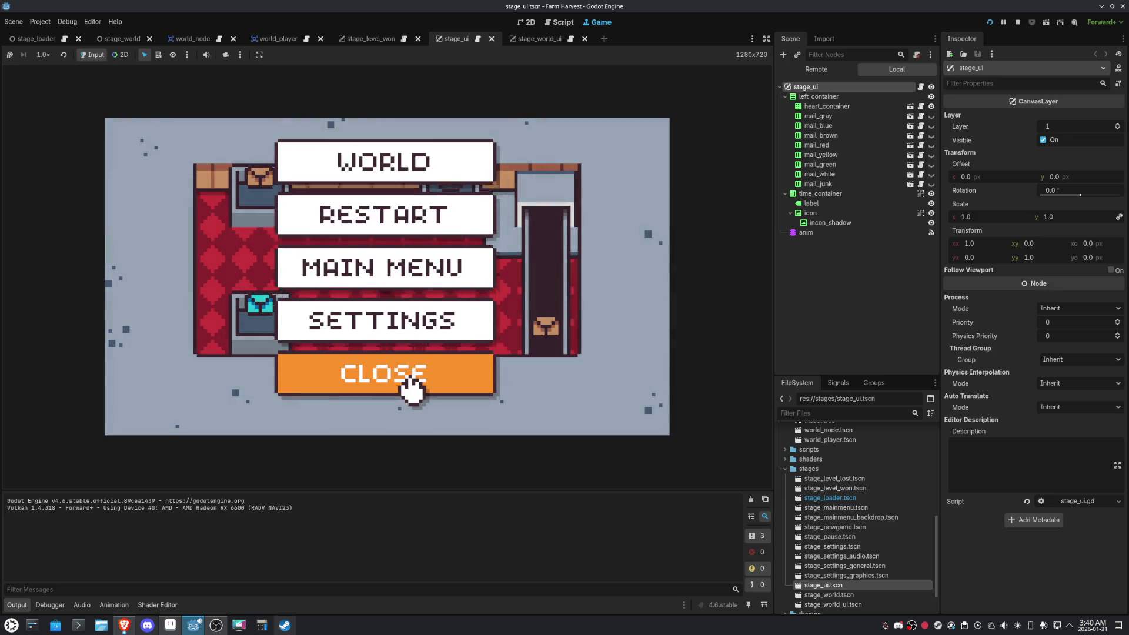
{"action": "left_click", "coordinate": [411, 392]}
{"action": "key", "text": "F8"}
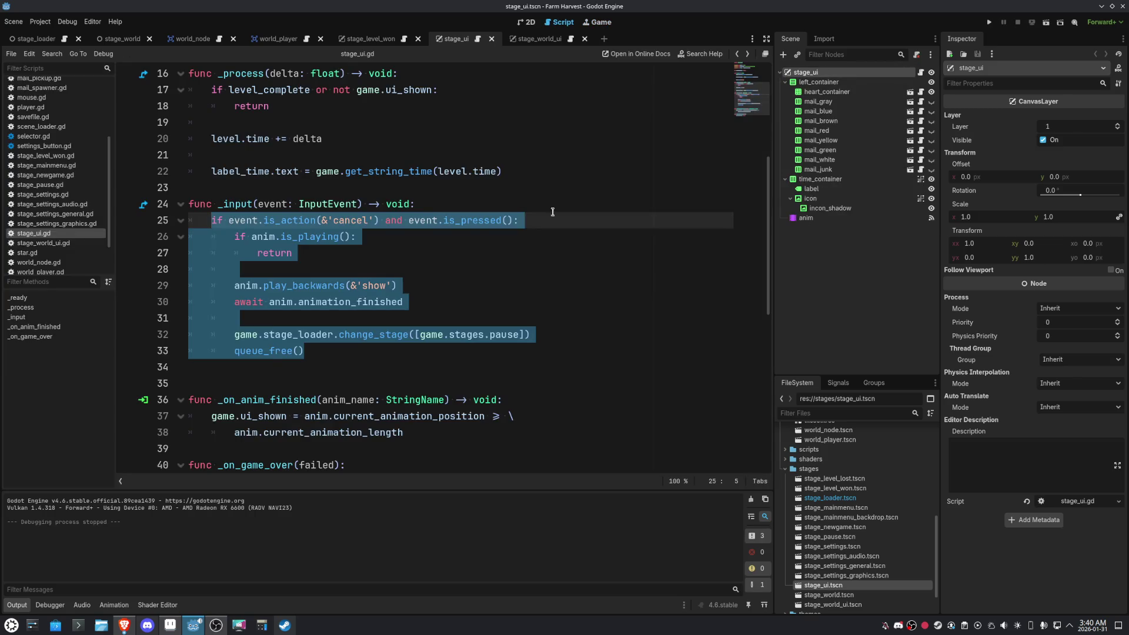
- Remove the empty line after queue_free() and select lines 25–33 of the input handler
{"action": "left_click", "coordinate": [297, 253]}
{"action": "left_click", "coordinate": [321, 366]}
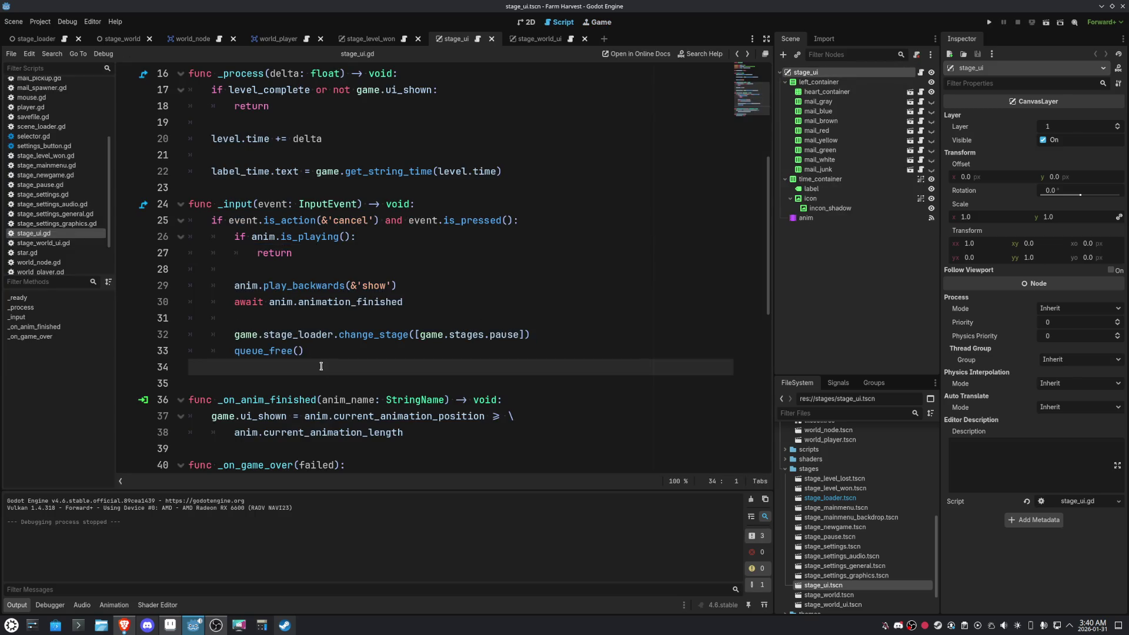
{"action": "key", "text": "BackSpace"}
{"action": "left_click_drag", "start_coordinate": [322, 351], "coordinate": [204, 218]}
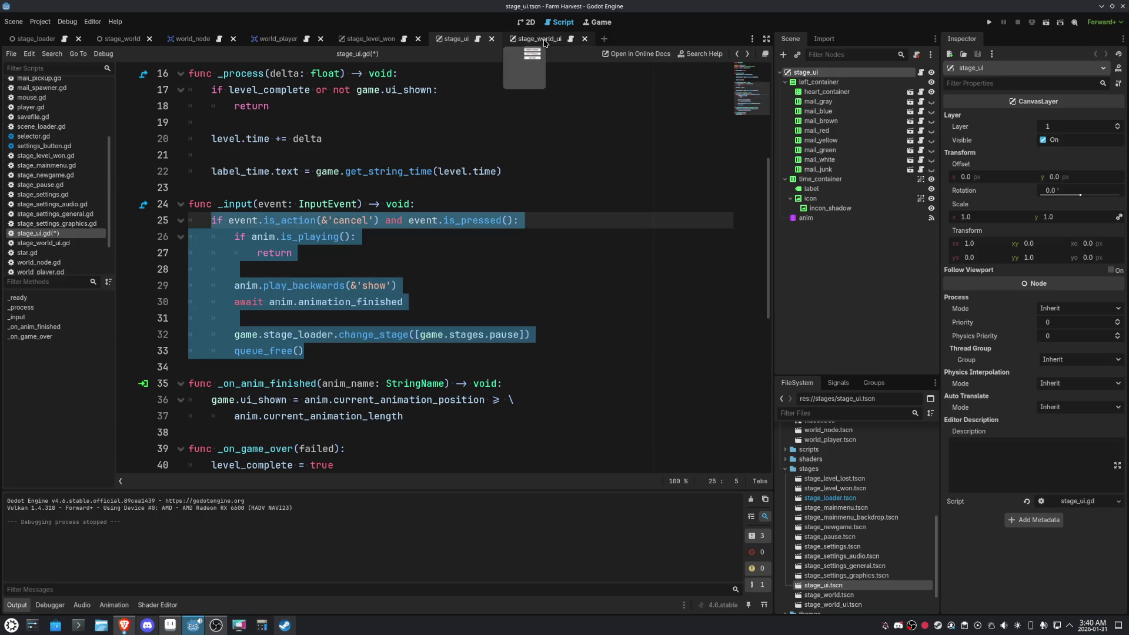
- Copy the whole _input function from stage_ui.gd into stage_world_ui.gd
{"action": "left_click", "coordinate": [541, 39]}
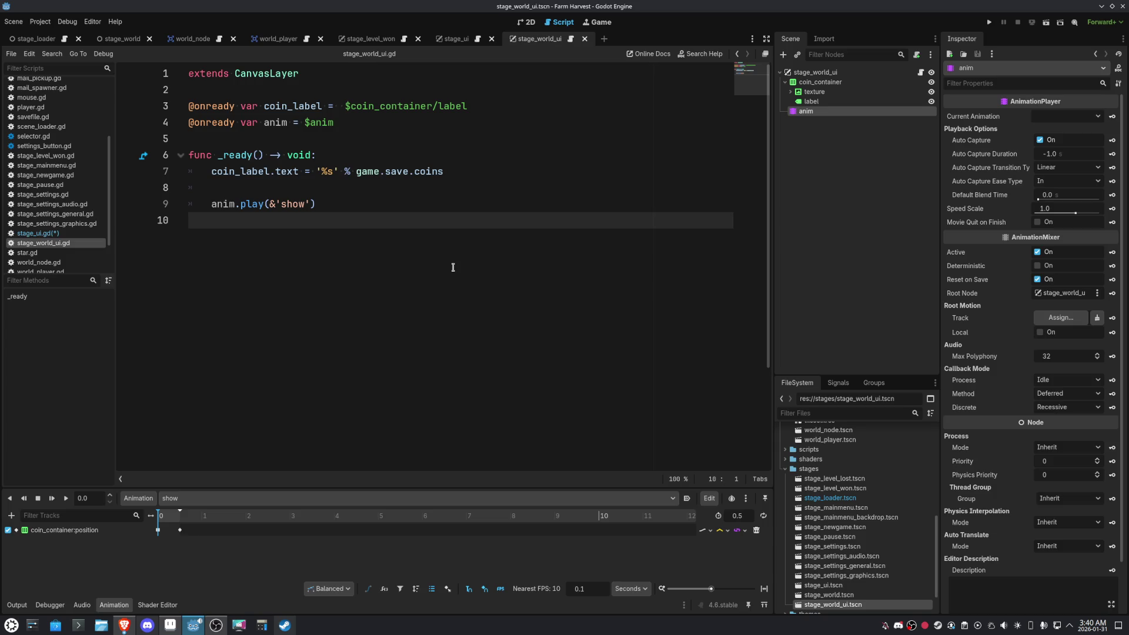
{"action": "left_click", "coordinate": [456, 39]}
{"action": "left_click", "coordinate": [313, 349]}
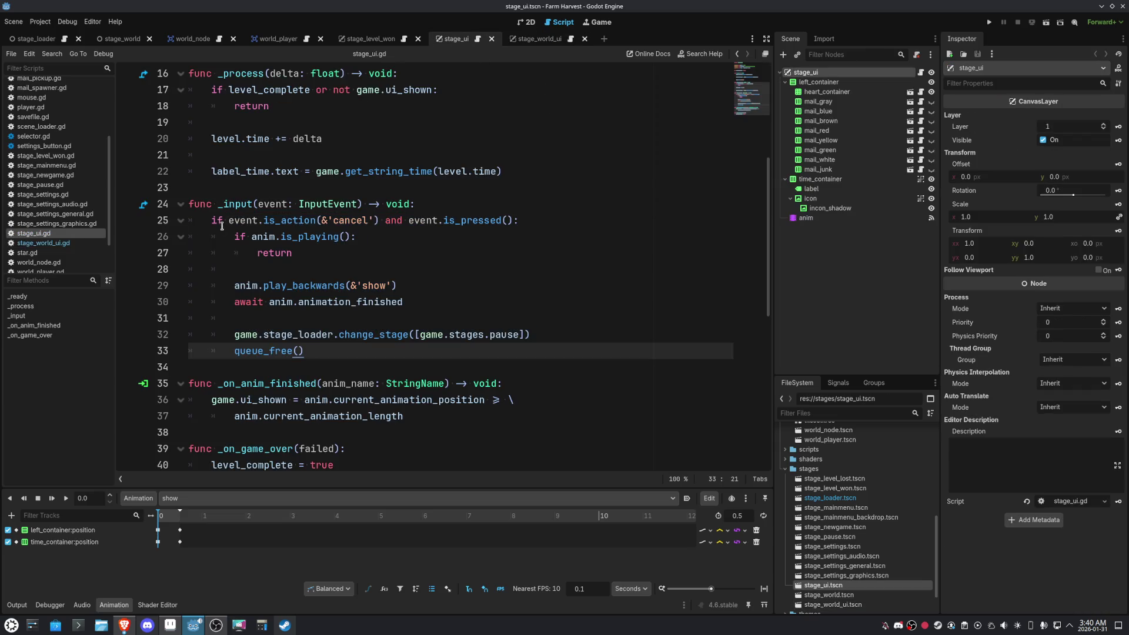
{"action": "left_click", "coordinate": [188, 203], "text": "shift"}
{"action": "left_click", "coordinate": [534, 39]}
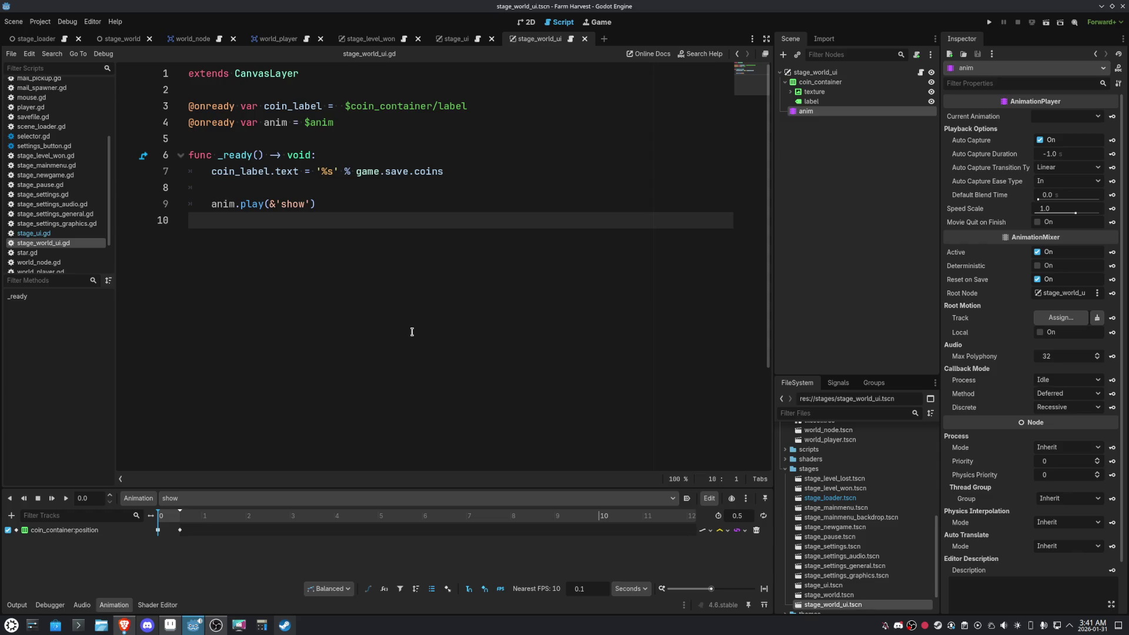
{"action": "type", "text": "func _input(event: InputEvent) -> void: \tif event.is_action(&'cancel') and event.is_pressed(): \t\tif anim.is_playing(): \t\t\treturn \t\t \t\tanim.play_backwards(&'show') \t\tawait anim.animation_finished \t\t \t\tgame.stage_loader.change_stage([game.stages.pause]) \t\tqueue_free()"}
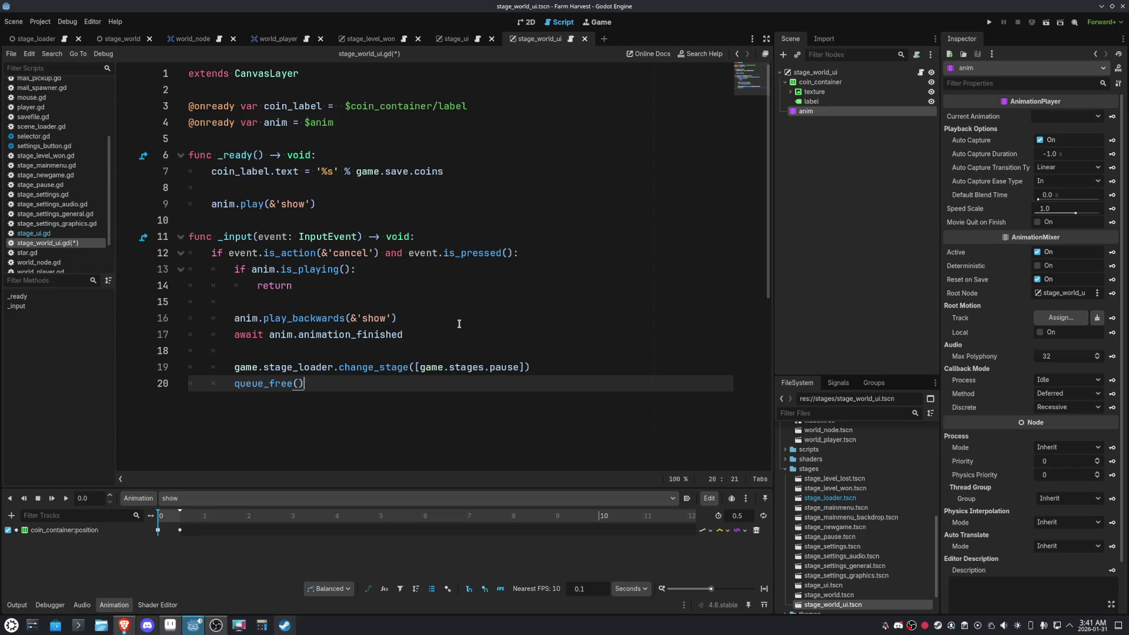
- Join return onto the 'if anim.is_playing():' line 13 and save stage_world_ui.gd
{"action": "left_click", "coordinate": [448, 276]}
{"action": "key", "text": "Delete"}
{"action": "key", "text": "ctrl+shift+Right"}
{"action": "key", "text": "ctrl+shift+Left"}
{"action": "key", "text": "BackSpace"}
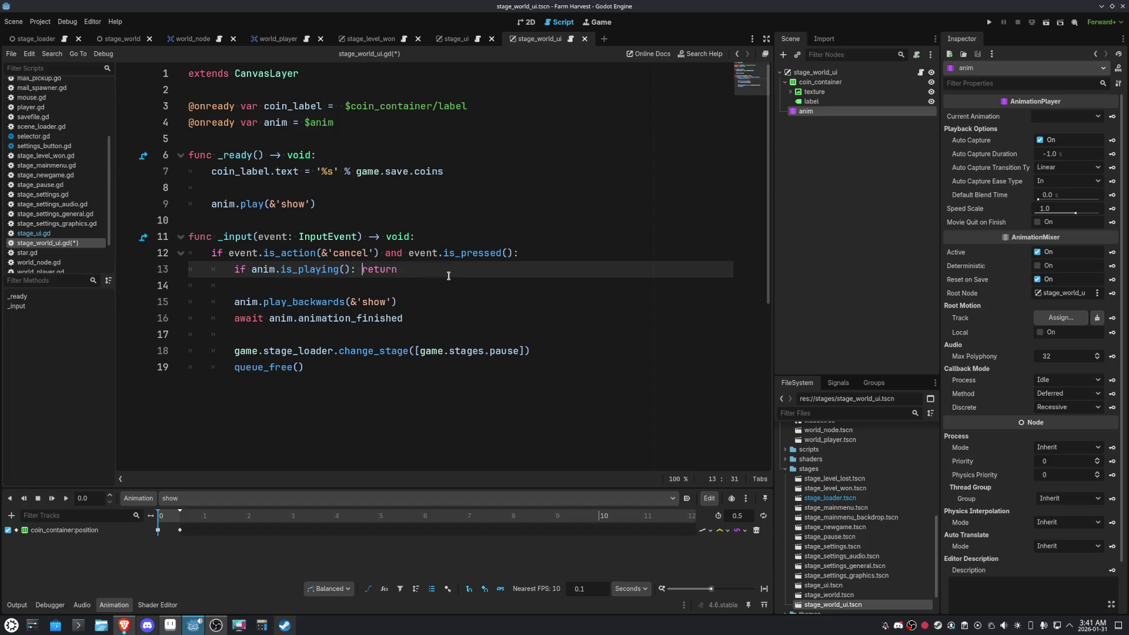
{"action": "key", "text": "ctrl+s"}
- Insert a blank line after line 4 in stage_ui.gd, then return to stage_world_ui.gd line 18
{"action": "left_click", "coordinate": [457, 39]}
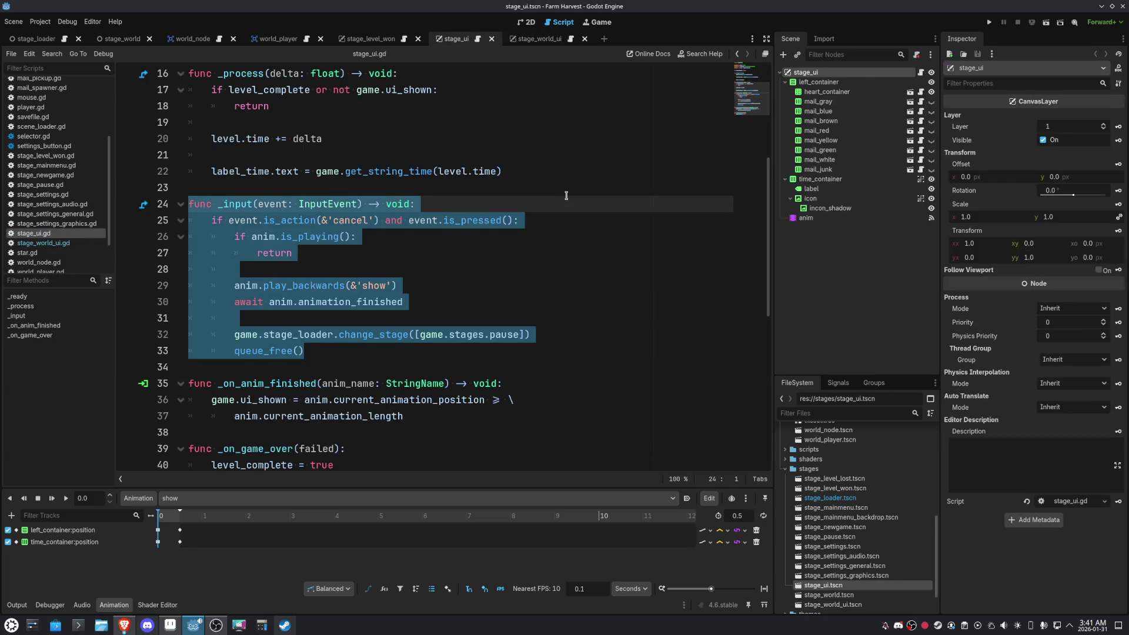
{"action": "left_click", "coordinate": [566, 196]}
{"action": "scroll", "coordinate": [566, 196], "scroll_direction": "up", "scroll_amount": 5}
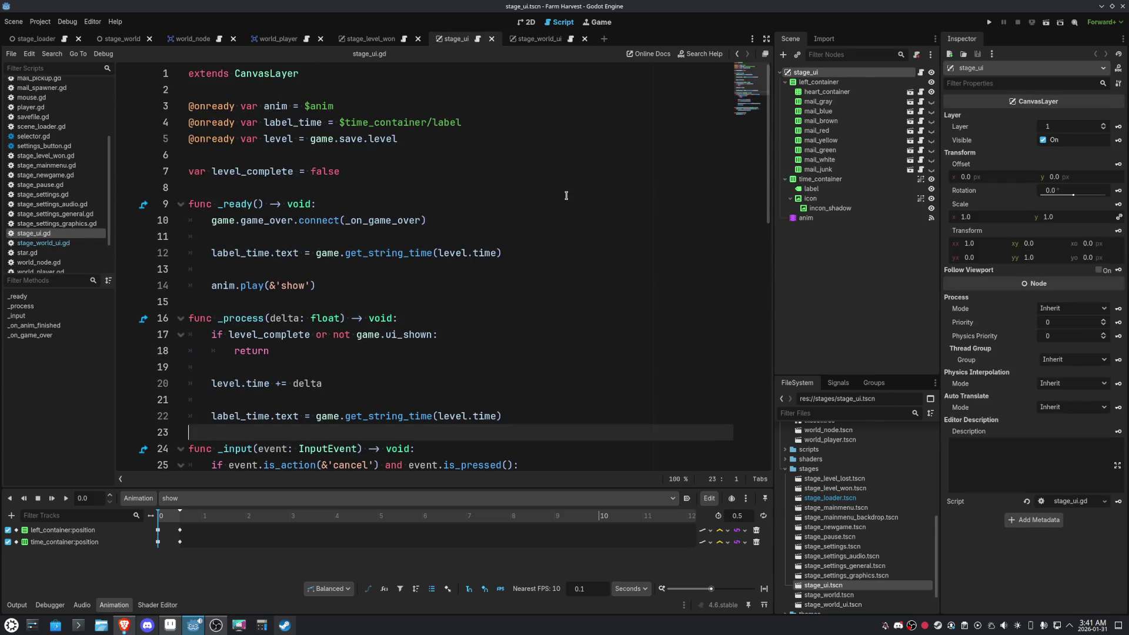
{"action": "left_click", "coordinate": [443, 138]}
{"action": "key", "text": "Up"}
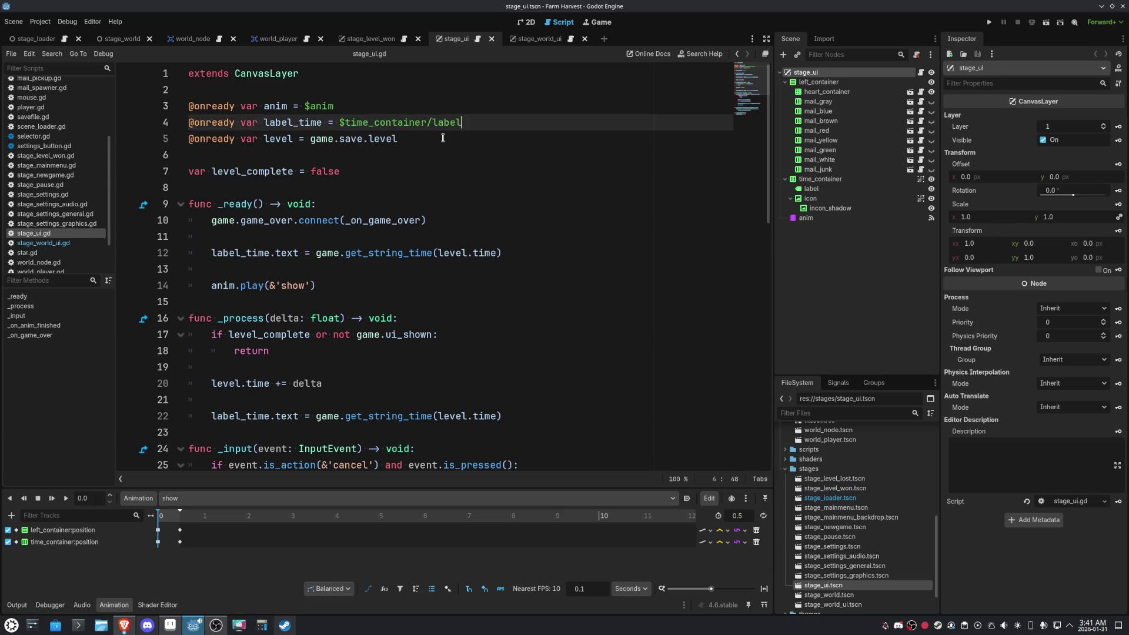
{"action": "key", "text": "Return"}
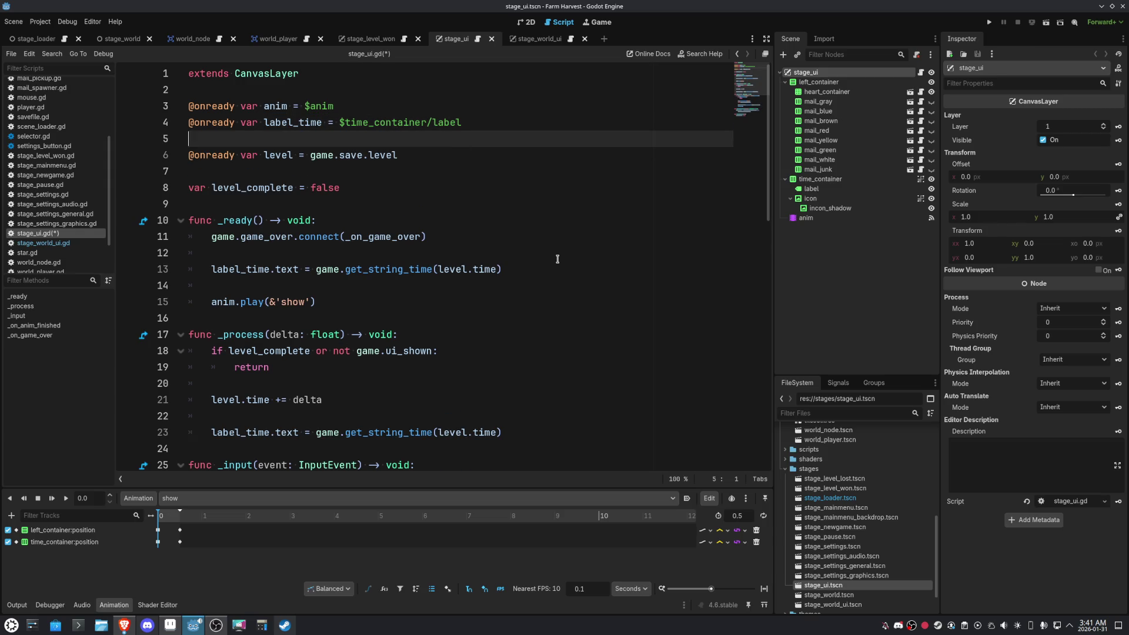
{"action": "scroll", "coordinate": [546, 242], "scroll_direction": "down", "scroll_amount": 6}
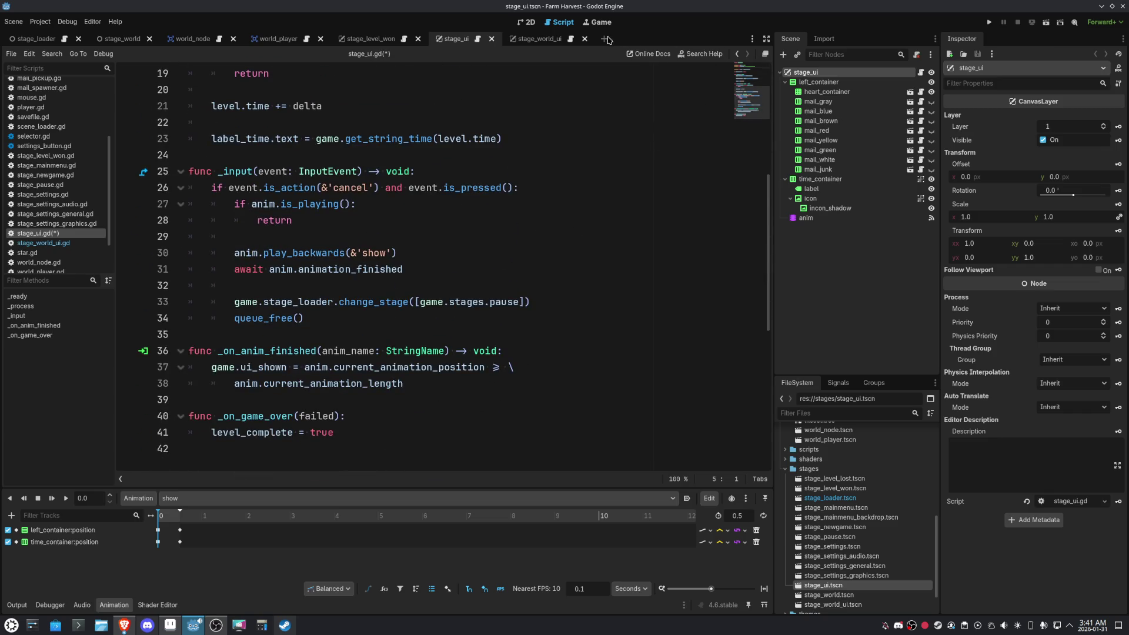
{"action": "left_click", "coordinate": [538, 39]}
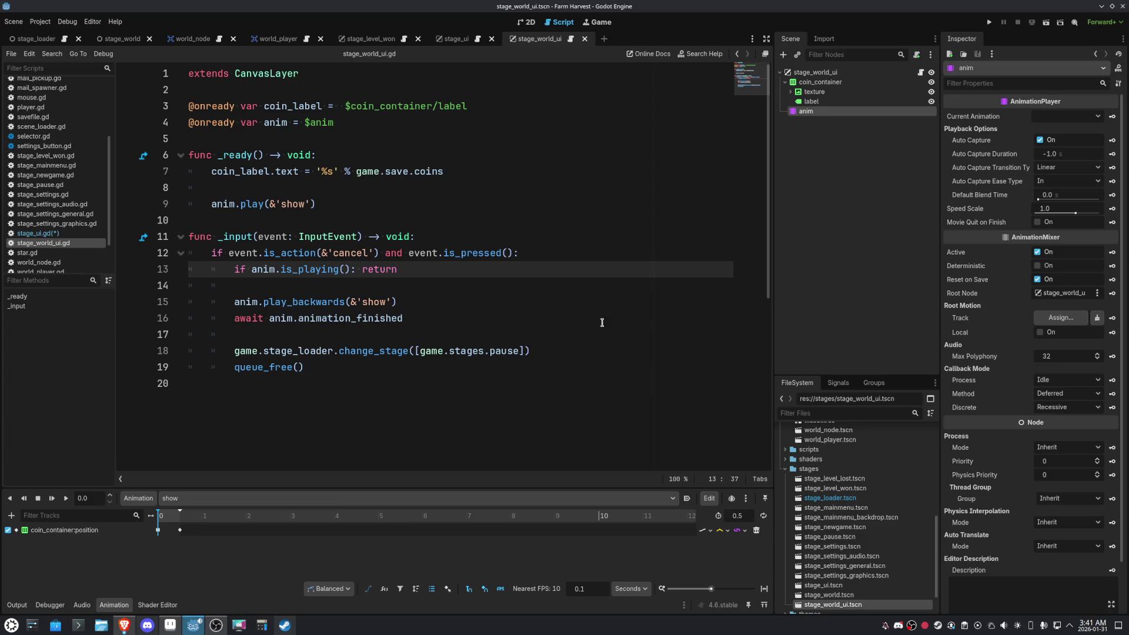
{"action": "left_click", "coordinate": [490, 351]}
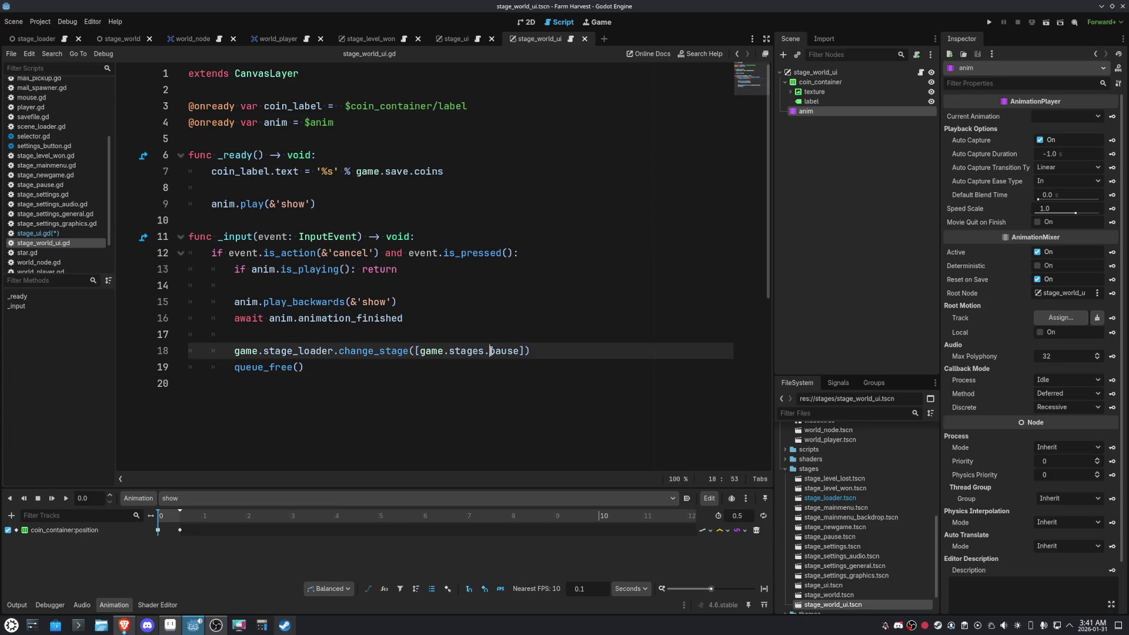
- Change game.stages.pause to world_pause on line 18 and copy the name into game.gd
{"action": "type", "text": "world_"}
{"action": "double_click", "coordinate": [522, 351]}
{"action": "key", "text": "ctrl+c"}
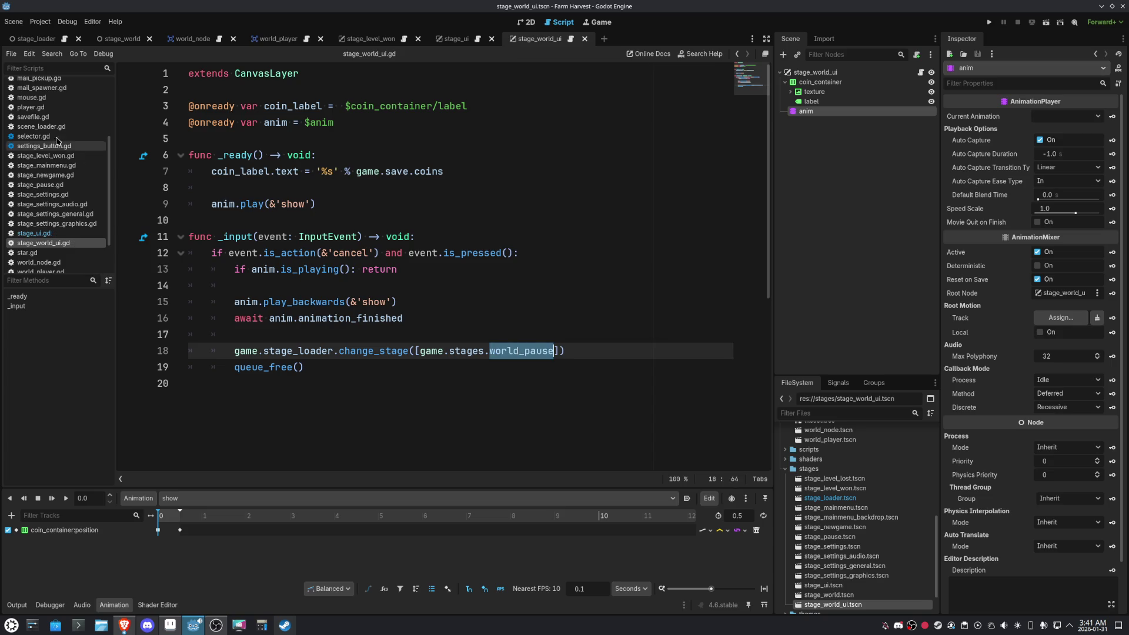
{"action": "scroll", "coordinate": [50, 145], "scroll_direction": "up", "scroll_amount": 5}
{"action": "left_click", "coordinate": [33, 84]}
{"action": "scroll", "coordinate": [542, 290], "scroll_direction": "up", "scroll_amount": 5}
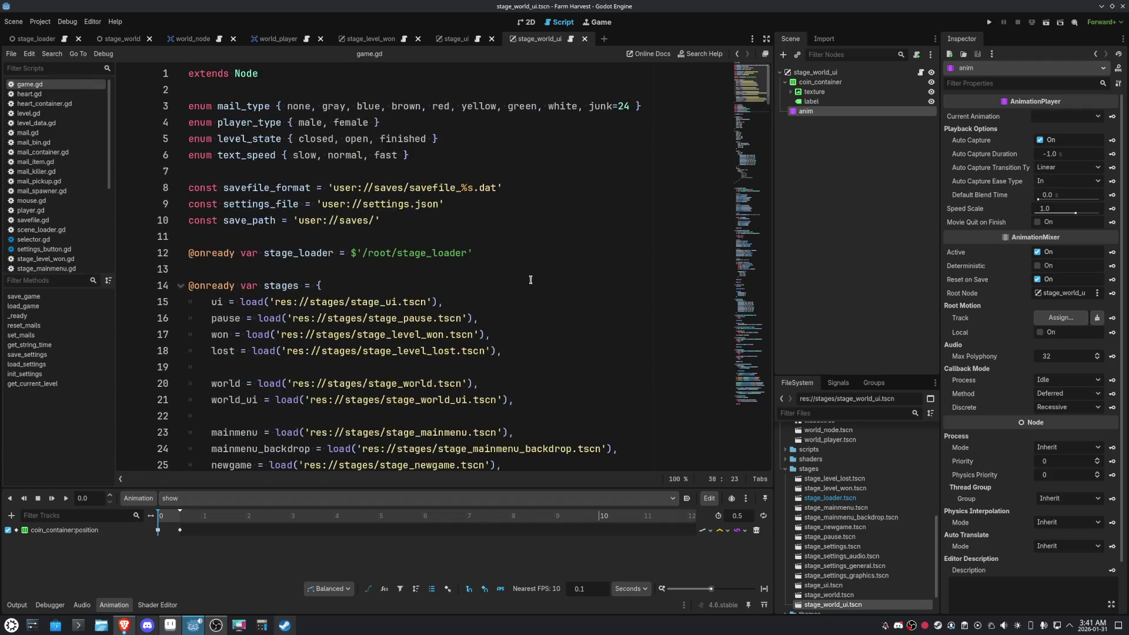
{"action": "scroll", "coordinate": [542, 289], "scroll_direction": "down", "scroll_amount": 2}
- Add a 'world_pause = null,' entry after world_ui in the stages dictionary
{"action": "left_click", "coordinate": [542, 300]}
{"action": "key", "text": "Return"}
{"action": "key", "text": "ctrl+v"}
{"action": "type", "text": "nu"}
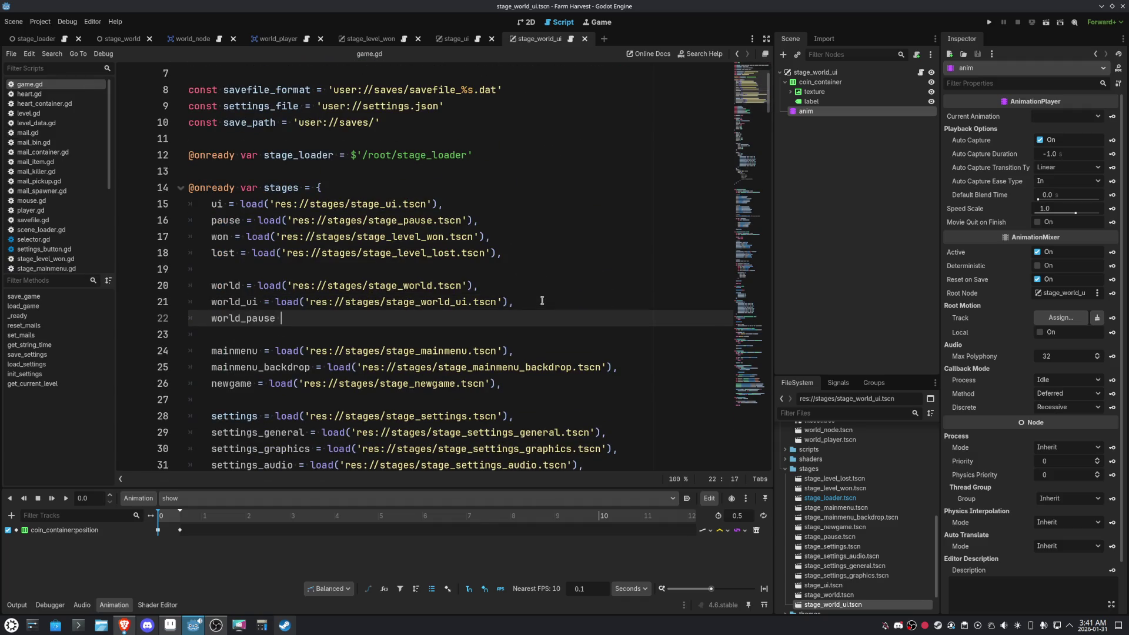
{"action": "type", "text": "ll,"}
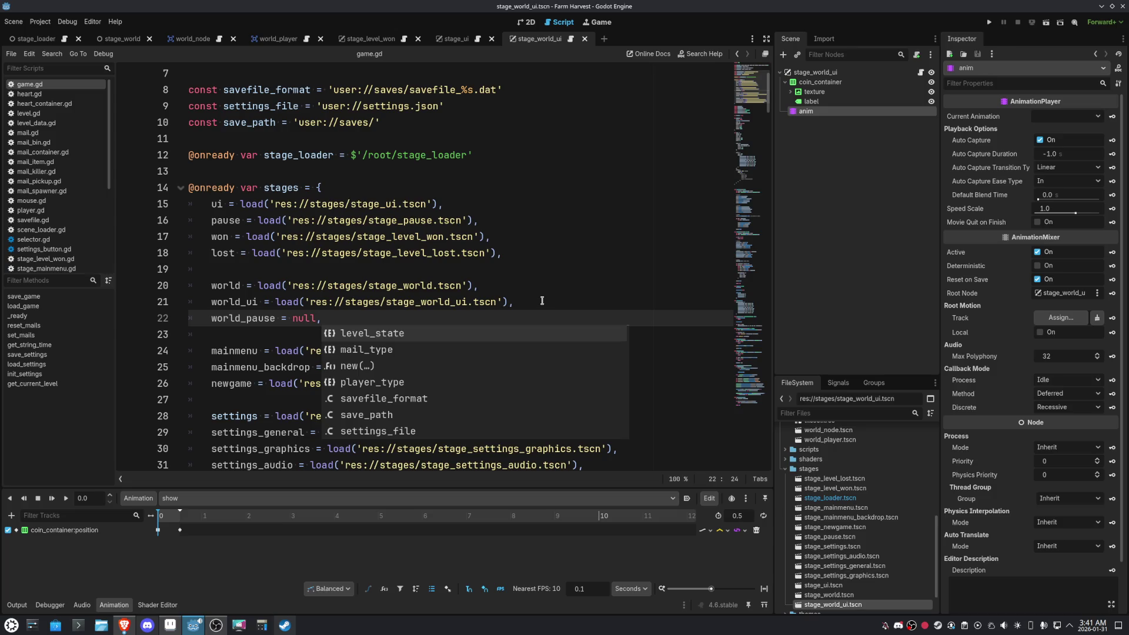
{"action": "left_click", "coordinate": [564, 236]}
- Filter FileSystem for 'pause' and open stage_pause.tscn in the 2D view
{"action": "type", "text": "pause"}
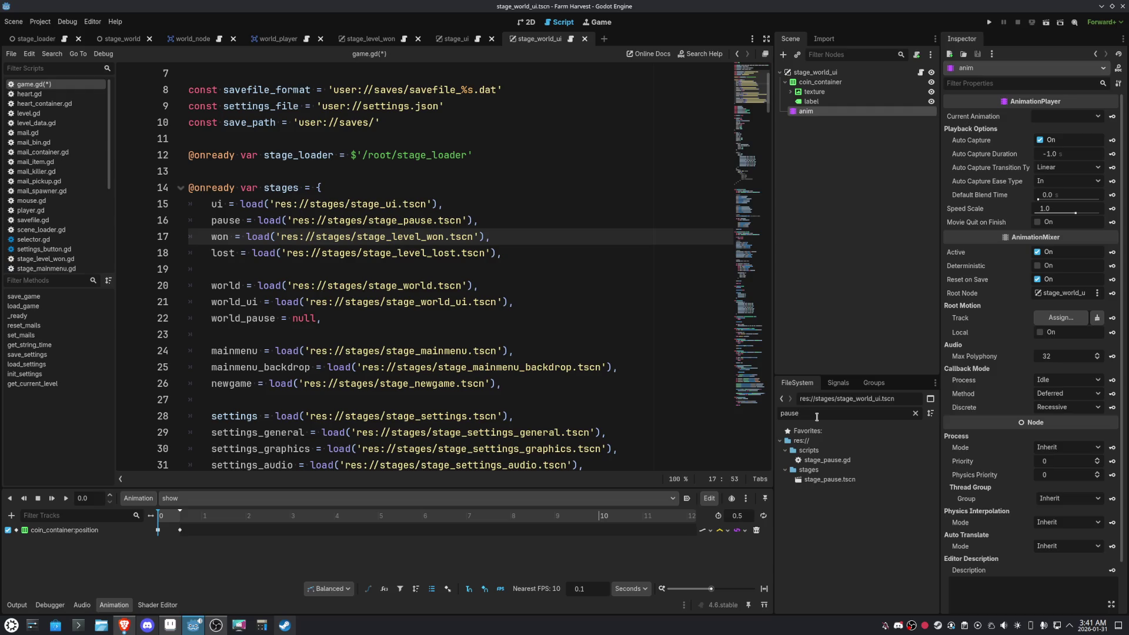
{"action": "double_click", "coordinate": [829, 479]}
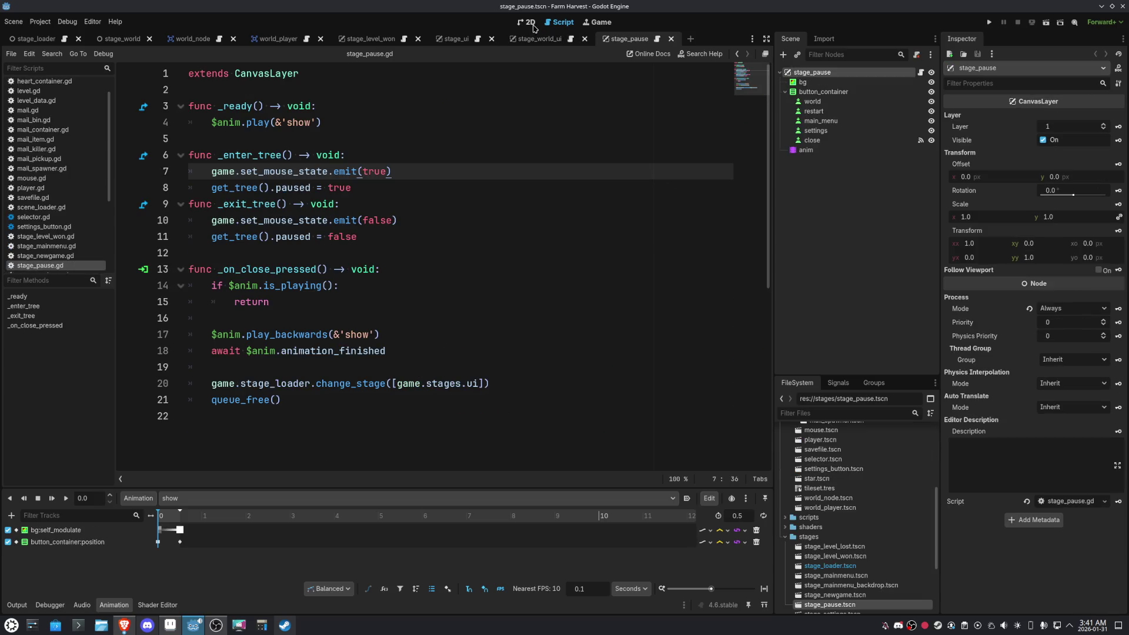
{"action": "left_click", "coordinate": [533, 24]}
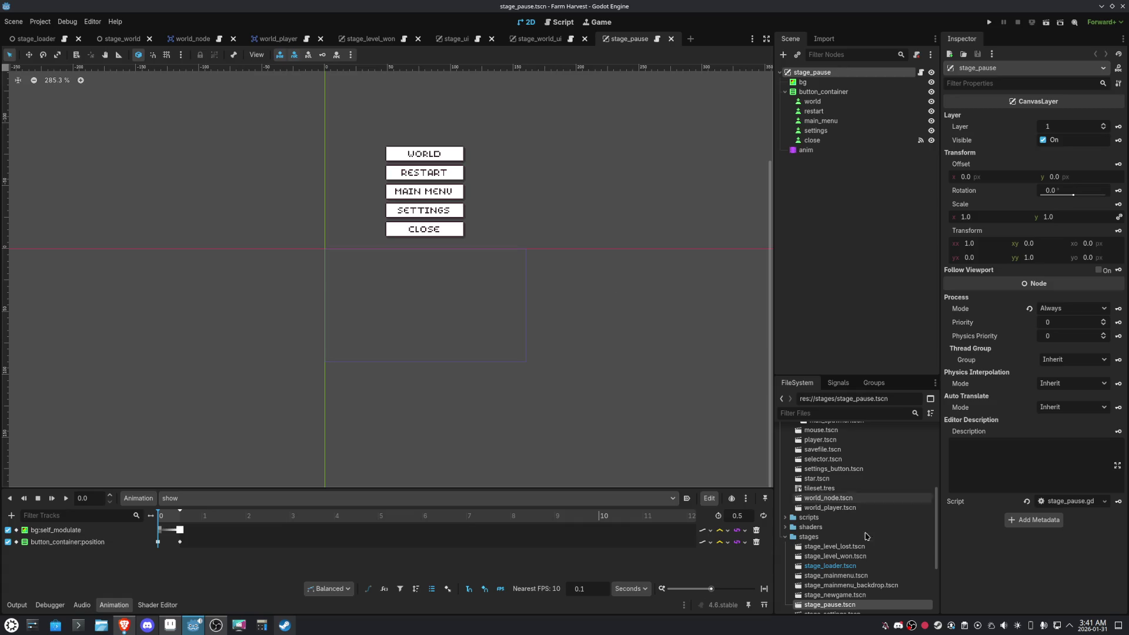
{"action": "scroll", "coordinate": [874, 587], "scroll_direction": "down", "scroll_amount": 1}
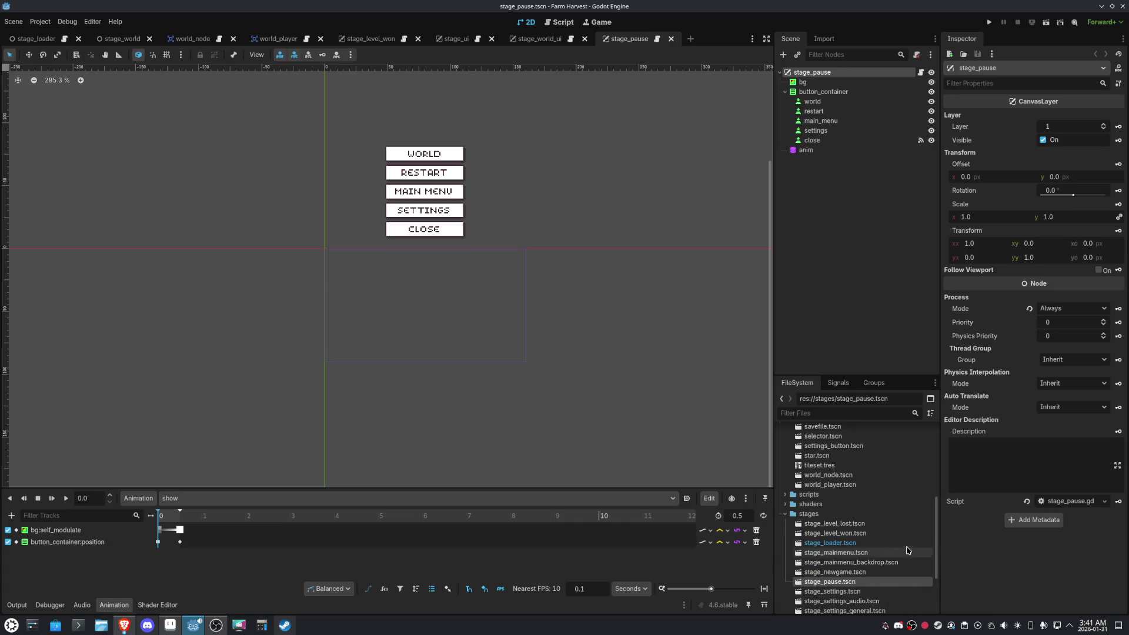
- Duplicate stage_pause.tscn from the FileSystem dock as stage_world_pause.tscn and open the copy
{"action": "right_click", "coordinate": [826, 581]}
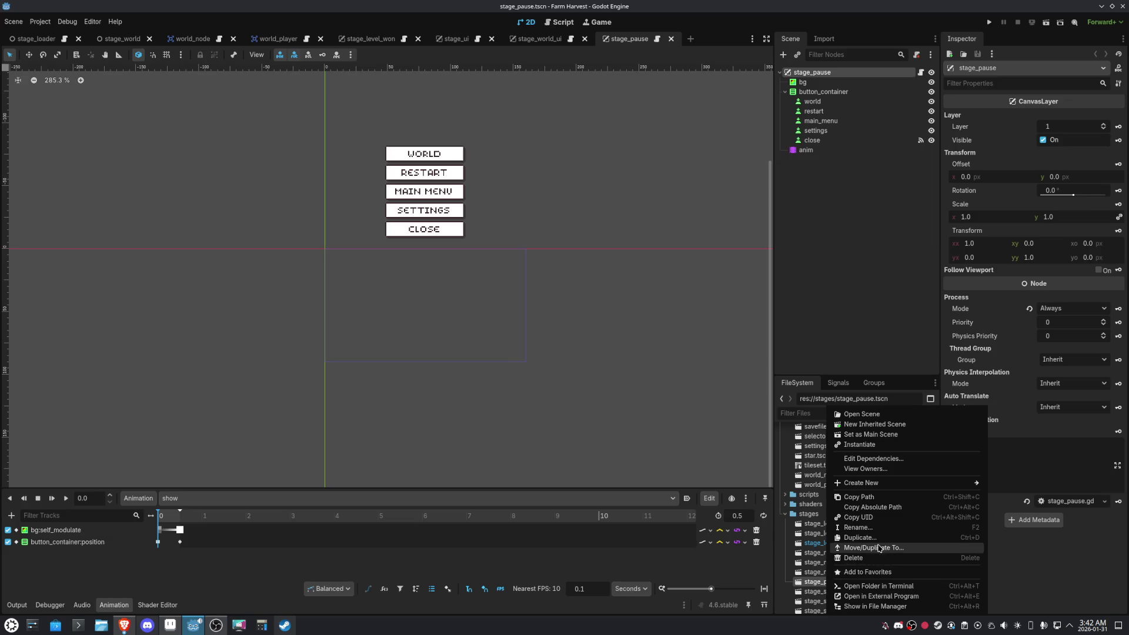
{"action": "left_click", "coordinate": [873, 538]}
{"action": "key", "text": "End"}
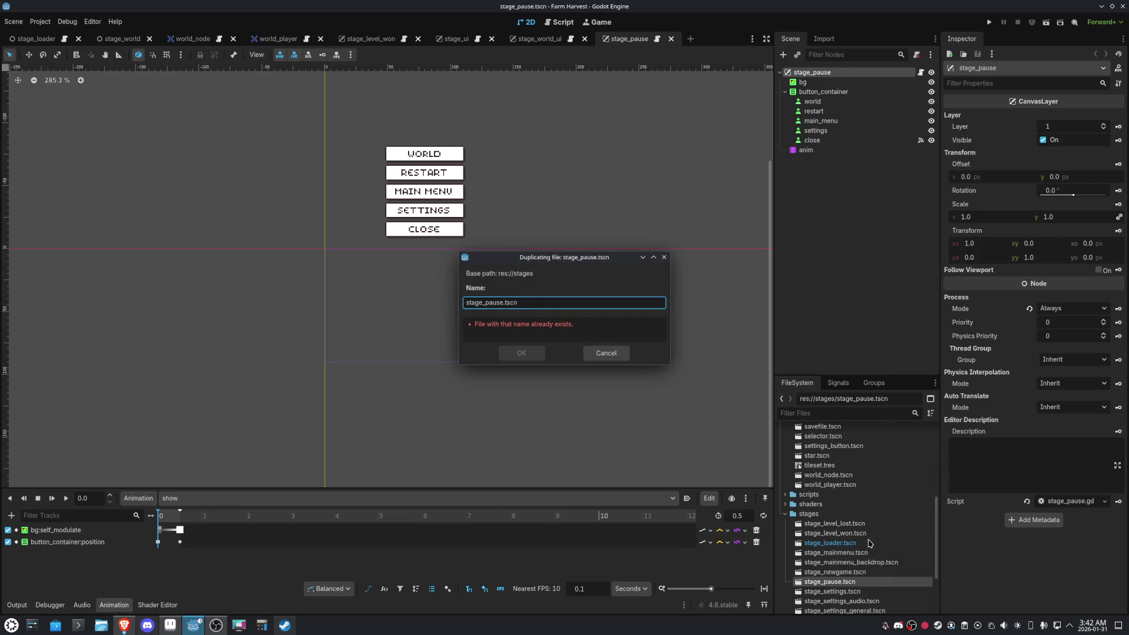
{"action": "type", "text": "_menu"}
{"action": "key", "text": "Return"}
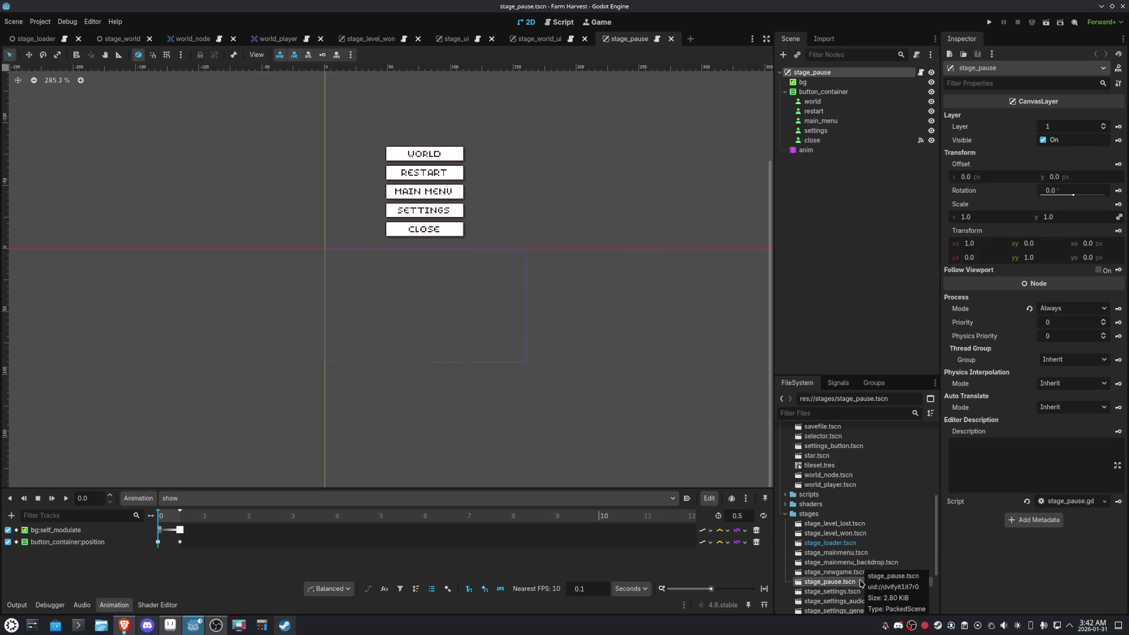
{"action": "scroll", "coordinate": [865, 579], "scroll_direction": "down", "scroll_amount": 3}
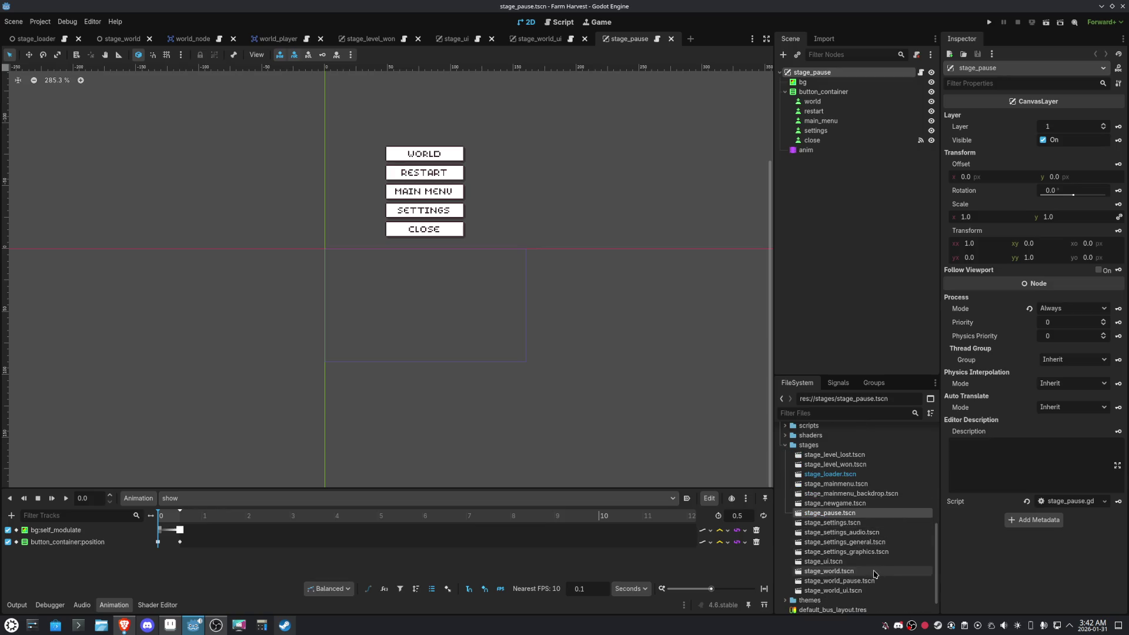
{"action": "double_click", "coordinate": [870, 581]}
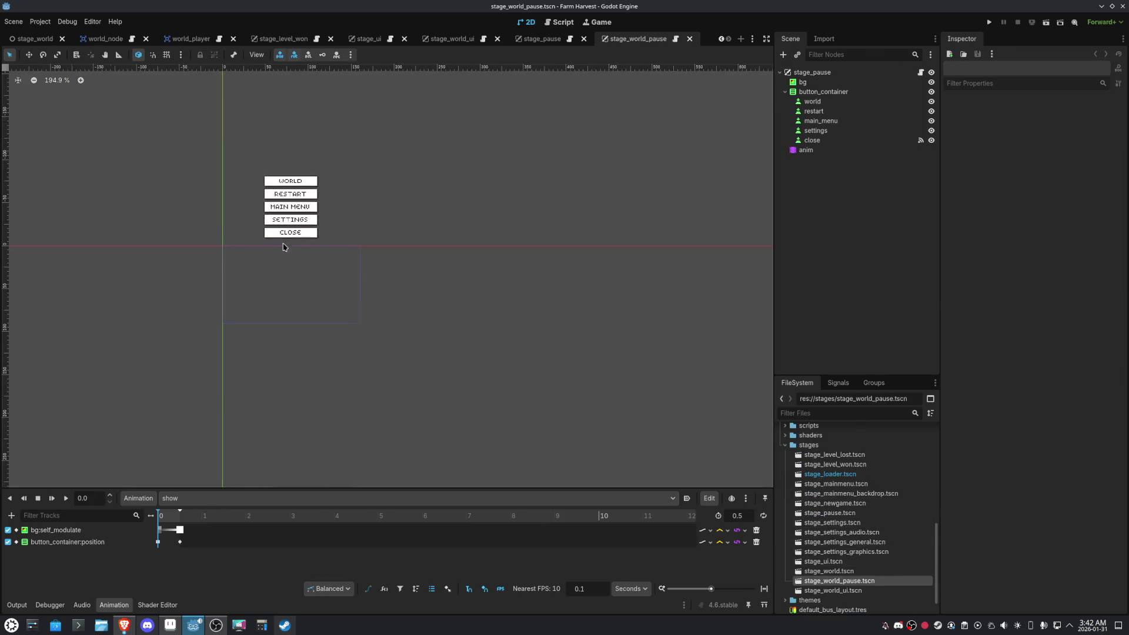
- Rename the root node to stage_world_pause and relabel the WORLD button 'save'
{"action": "scroll", "coordinate": [275, 225], "scroll_direction": "up", "scroll_amount": 4}
{"action": "left_click", "coordinate": [815, 73]}
{"action": "left_click", "coordinate": [815, 73]}
{"action": "type", "text": "world_"}
{"action": "key", "text": "Return"}
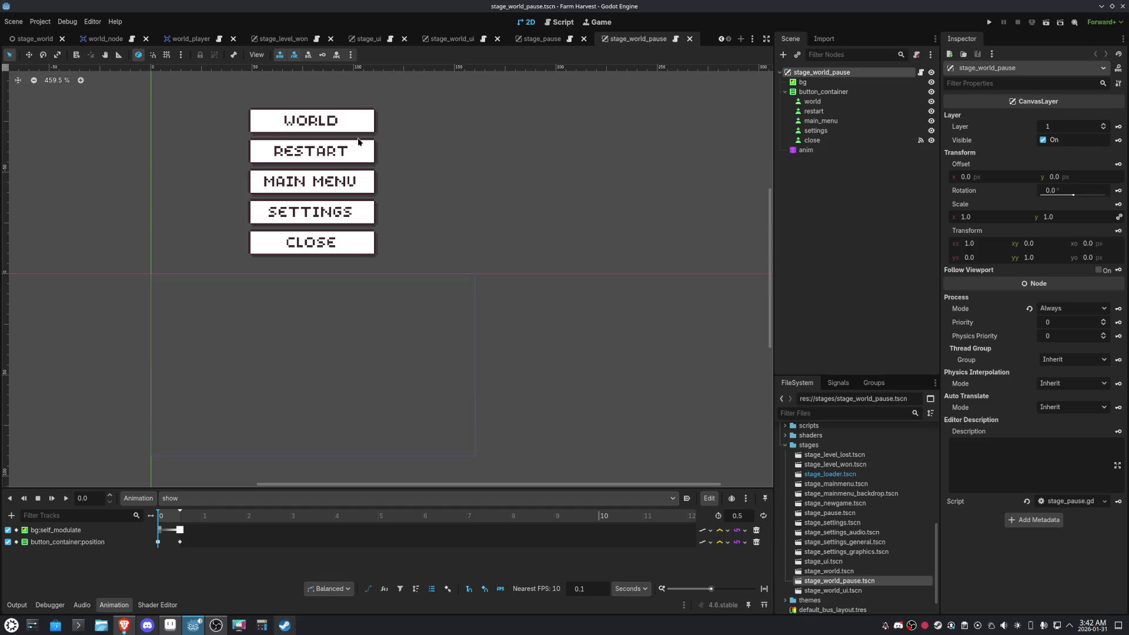
{"action": "left_click", "coordinate": [343, 124]}
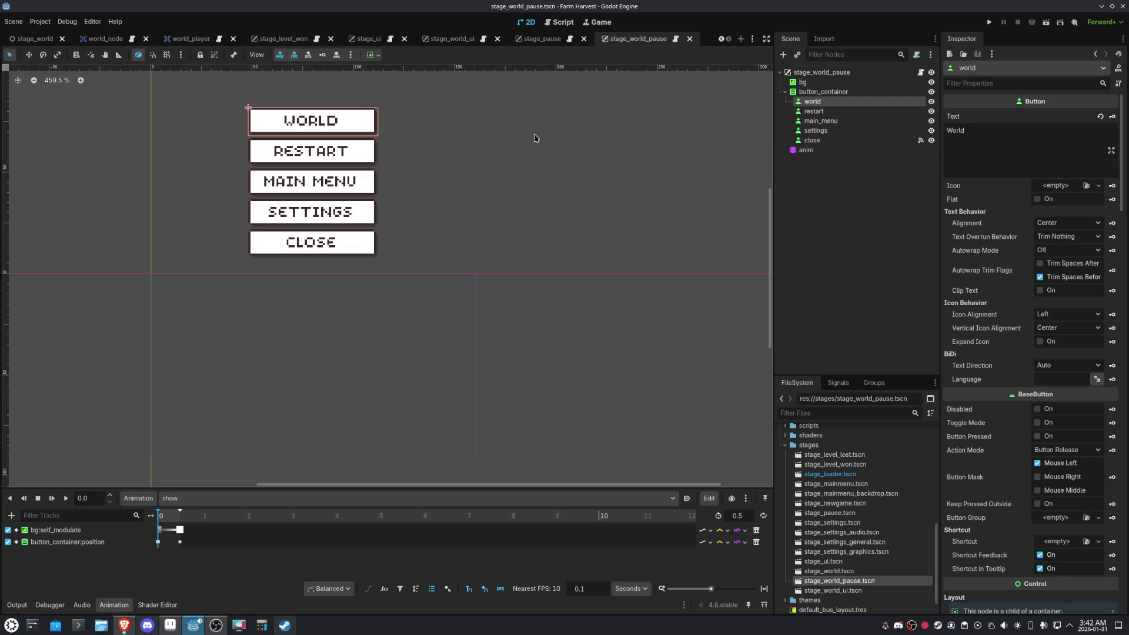
{"action": "key", "text": "ctrl+a"}
{"action": "type", "text": "save"}
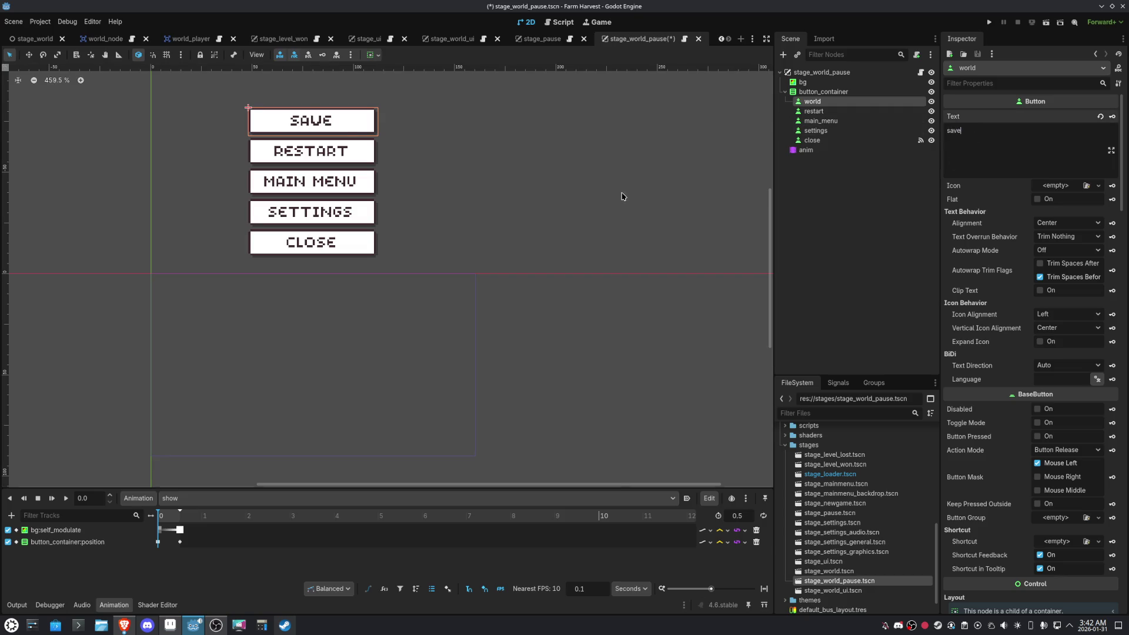
- Remove the button_container position track and the RESTART button, then save the scene
{"action": "left_click", "coordinate": [339, 161]}
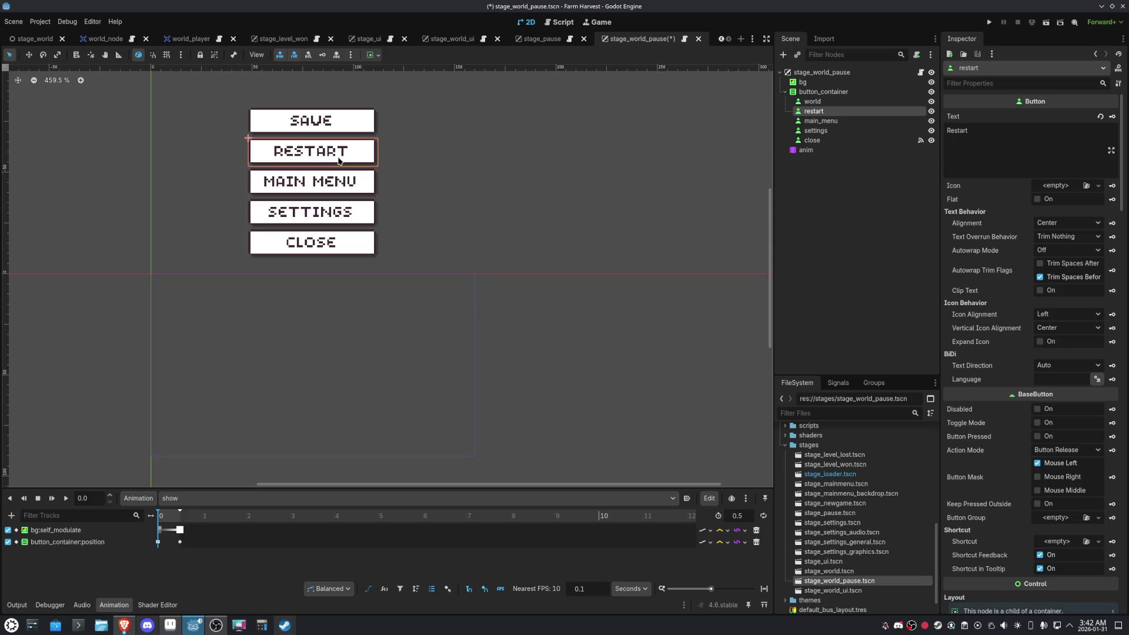
{"action": "left_click_drag", "start_coordinate": [164, 515], "coordinate": [191, 515]}
{"action": "left_click_drag", "start_coordinate": [524, 390], "coordinate": [640, 287]}
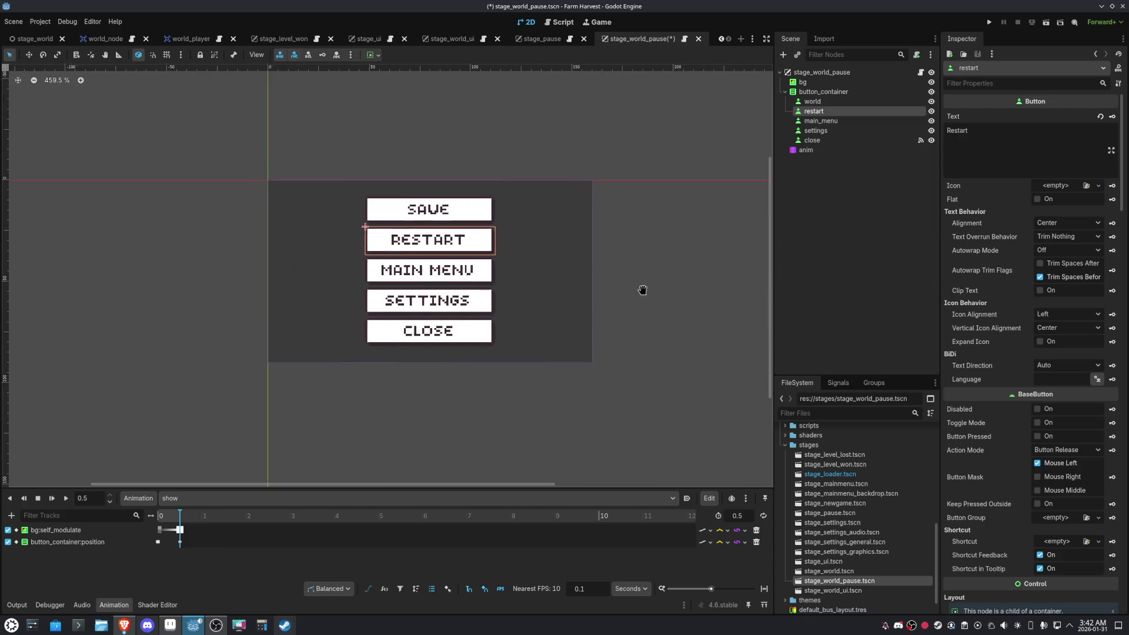
{"action": "scroll", "coordinate": [647, 288], "scroll_direction": "up", "scroll_amount": 2}
{"action": "left_click", "coordinate": [756, 542]}
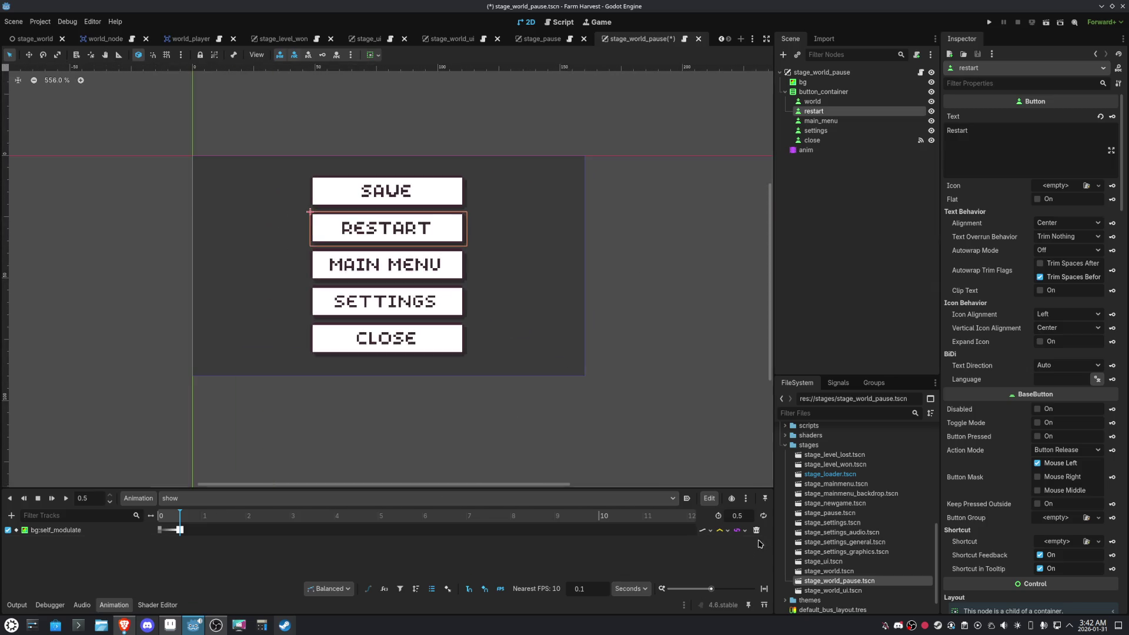
{"action": "key", "text": "Delete"}
{"action": "key", "text": "Return"}
{"action": "key", "text": "ctrl+s"}
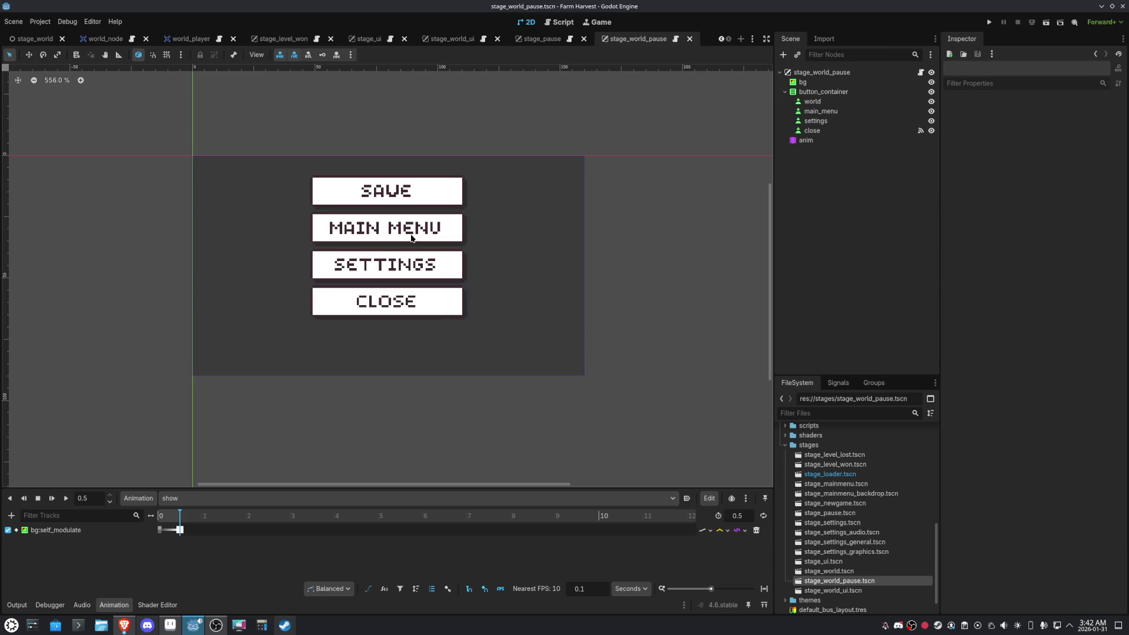
- Duplicate the CLOSE button and relabel the original 'Quit to Os'
{"action": "left_click", "coordinate": [417, 233]}
{"action": "left_click", "coordinate": [421, 271]}
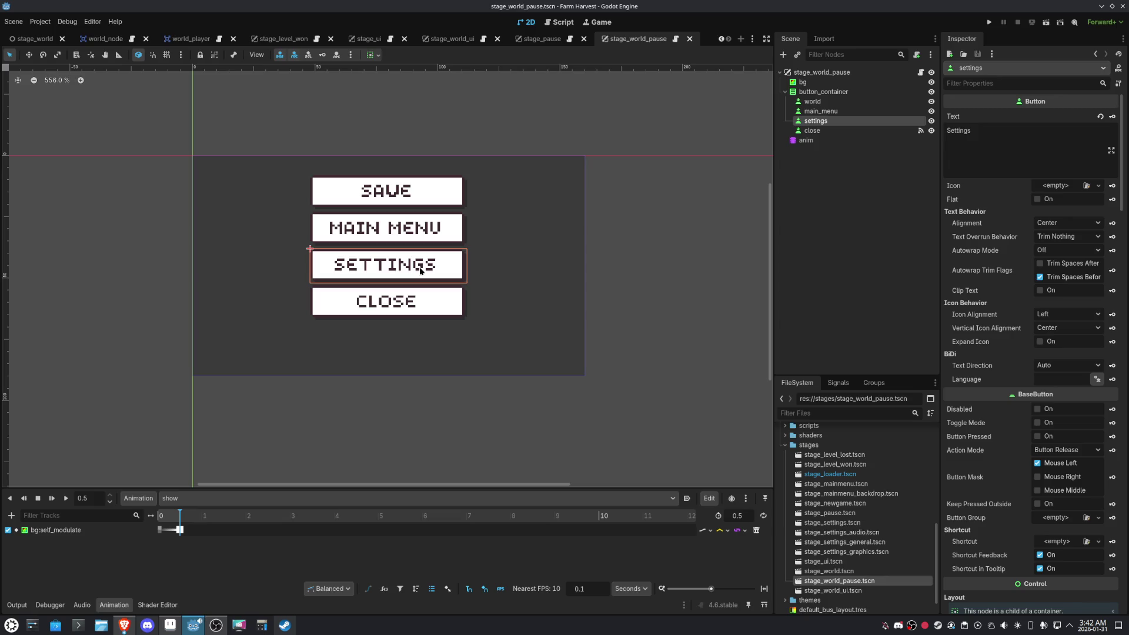
{"action": "left_click", "coordinate": [403, 306]}
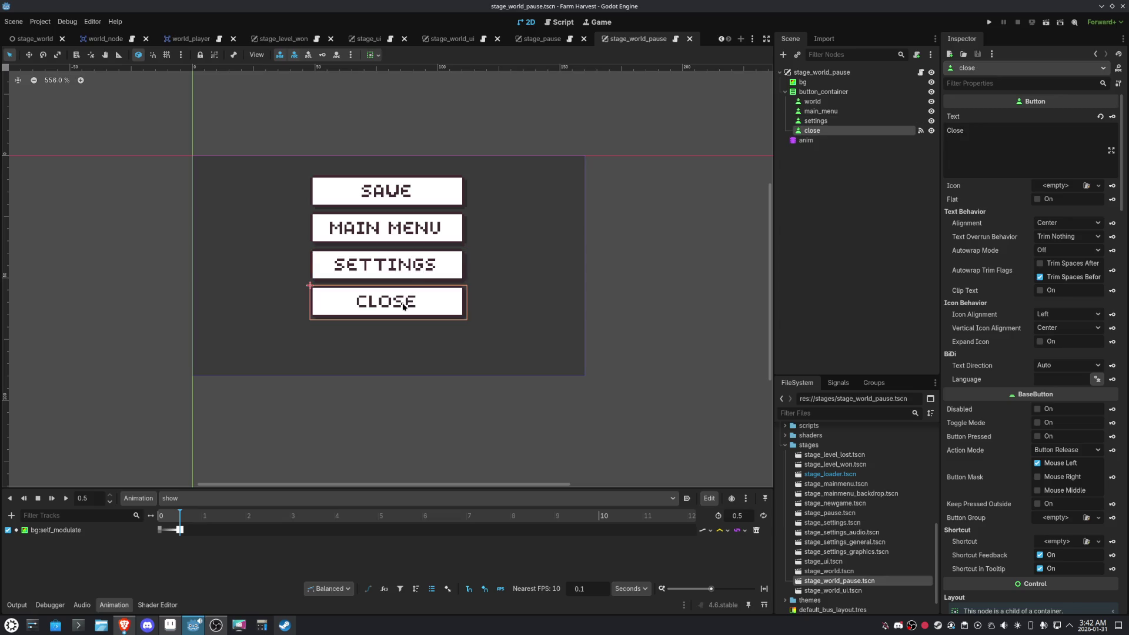
{"action": "key", "text": "ctrl+d"}
{"action": "left_click", "coordinate": [881, 132]}
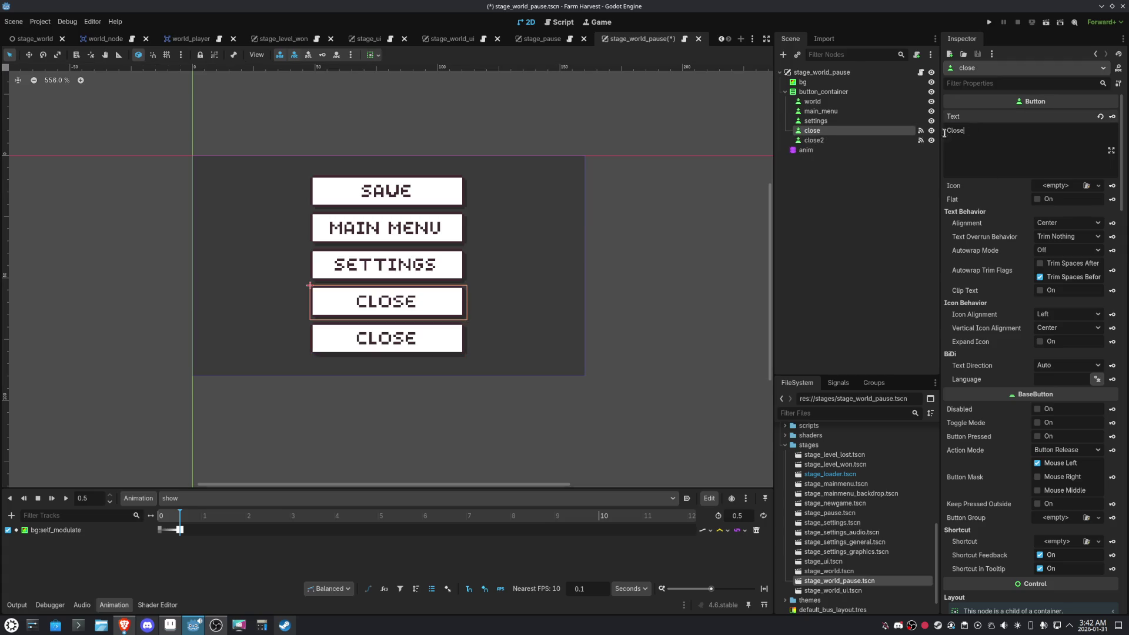
{"action": "type", "text": "Quit to Os"}
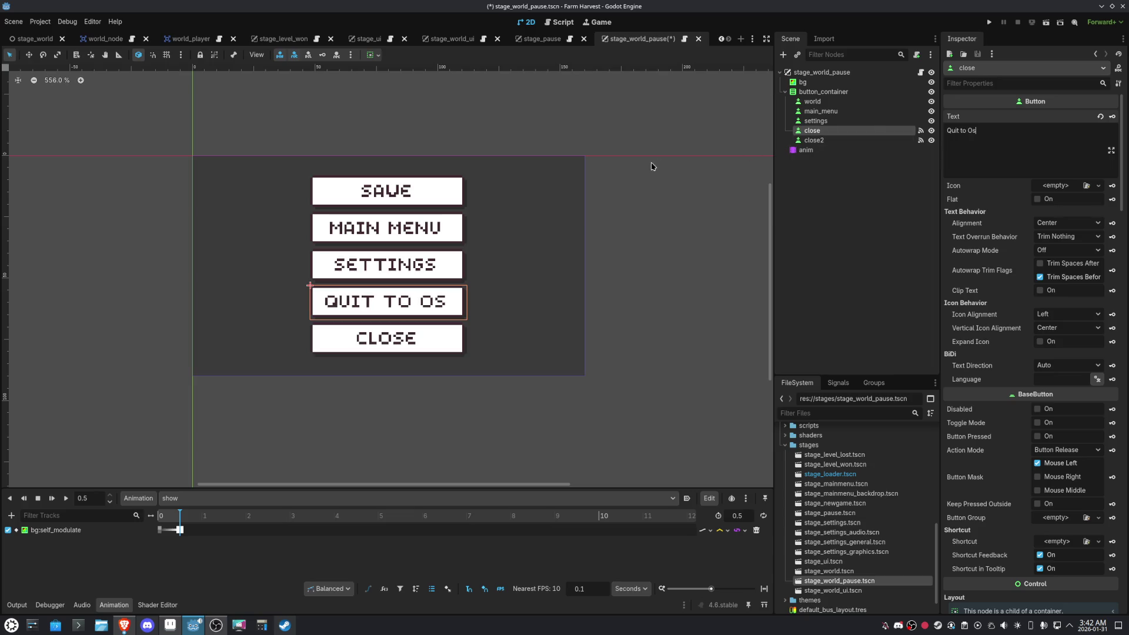
- Move Settings above Main Menu, save, and bring up the stage_pause scene
{"action": "left_click", "coordinate": [436, 262]}
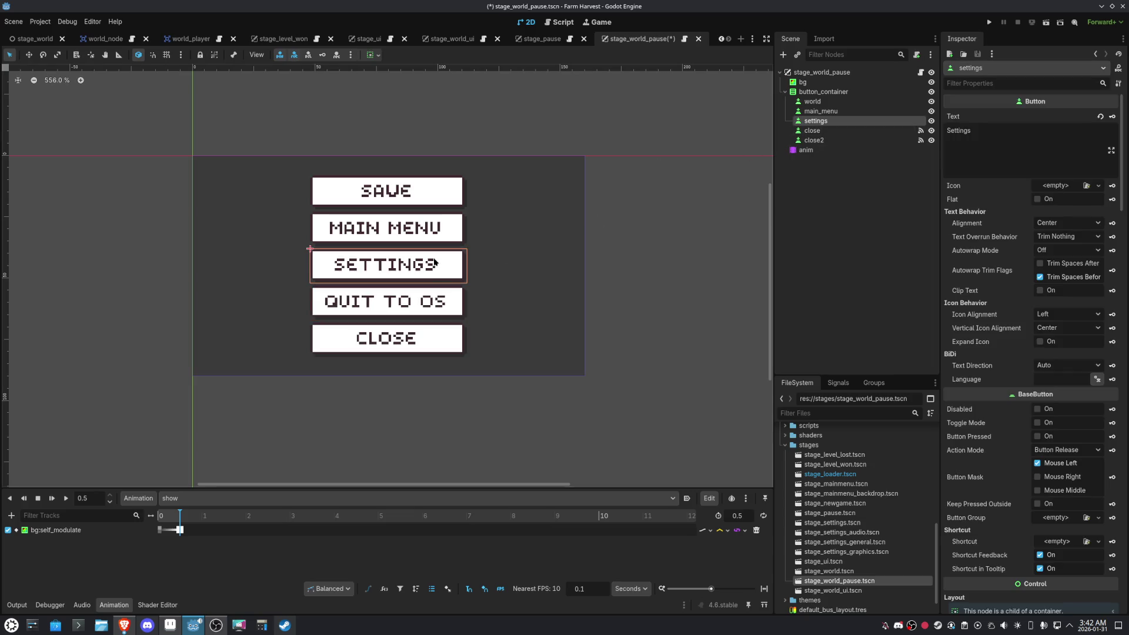
{"action": "left_click_drag", "start_coordinate": [821, 121], "coordinate": [822, 109]}
{"action": "left_click", "coordinate": [656, 247]}
{"action": "key", "text": "ctrl+s"}
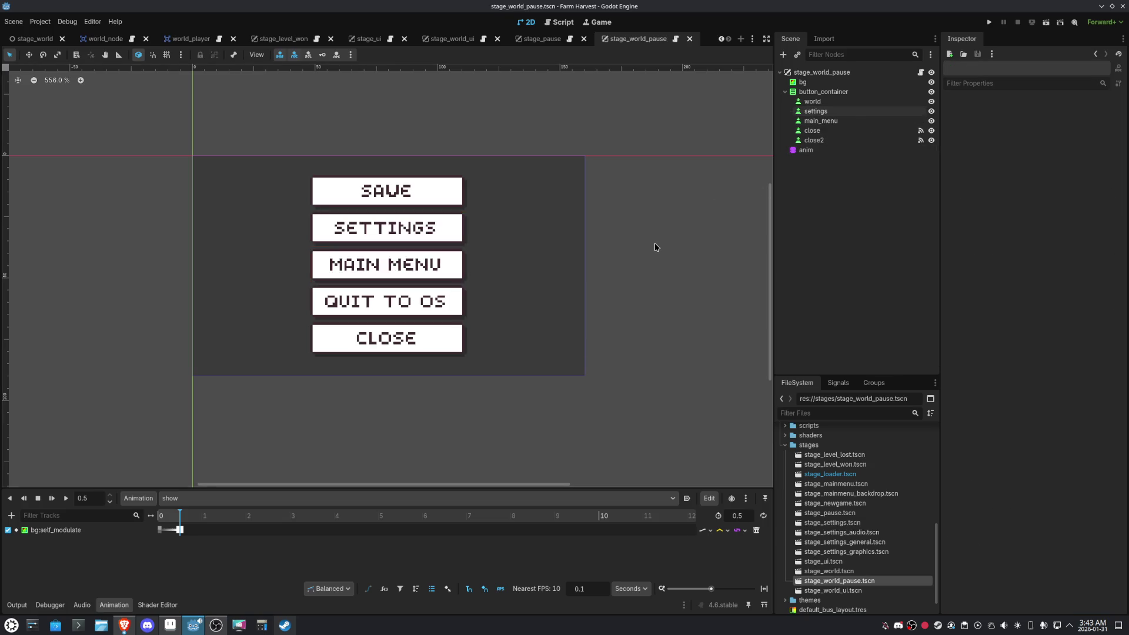
{"action": "left_click", "coordinate": [542, 39]}
{"action": "scroll", "coordinate": [440, 175], "scroll_direction": "up", "scroll_amount": 4}
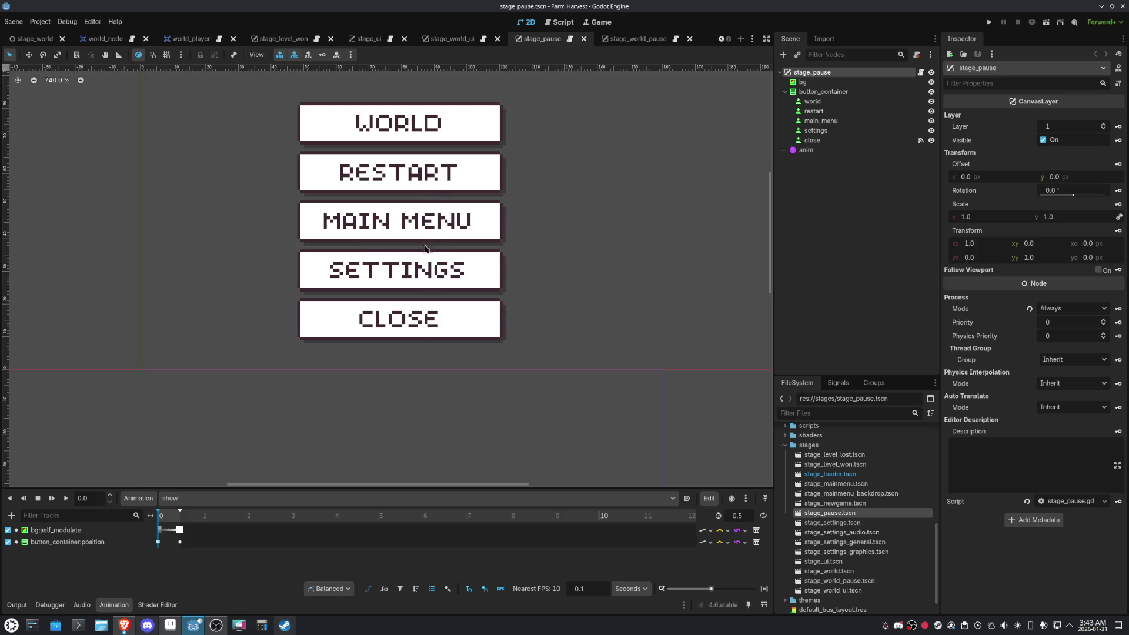
- Delete the Main Menu button from stage_pause
{"action": "mouse_move", "coordinate": [641, 43]}
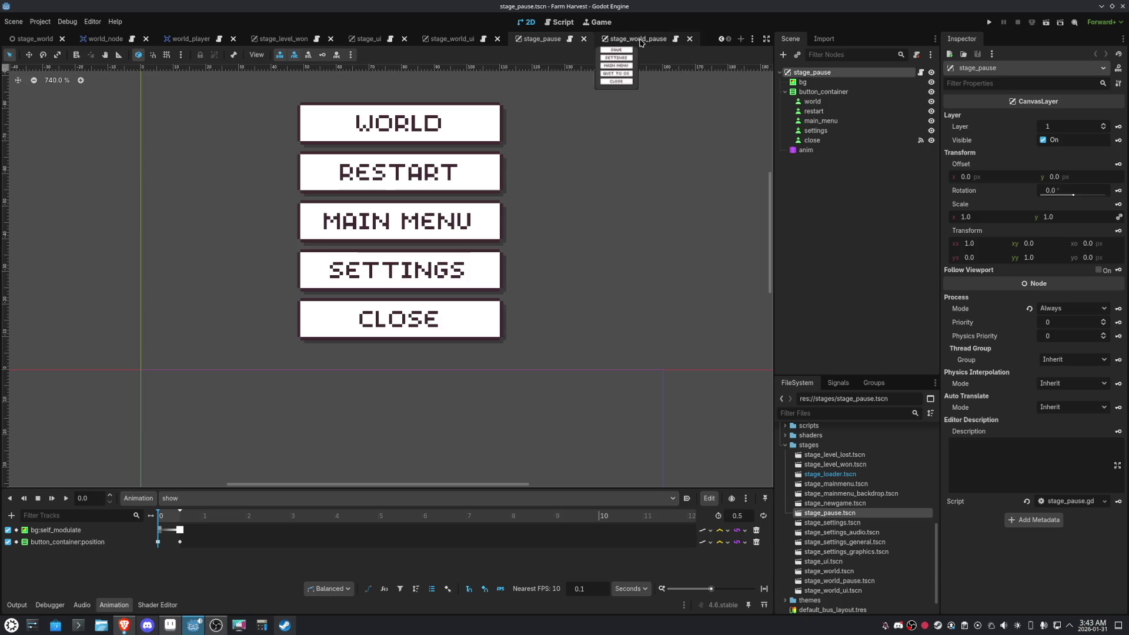
{"action": "left_click", "coordinate": [456, 213]}
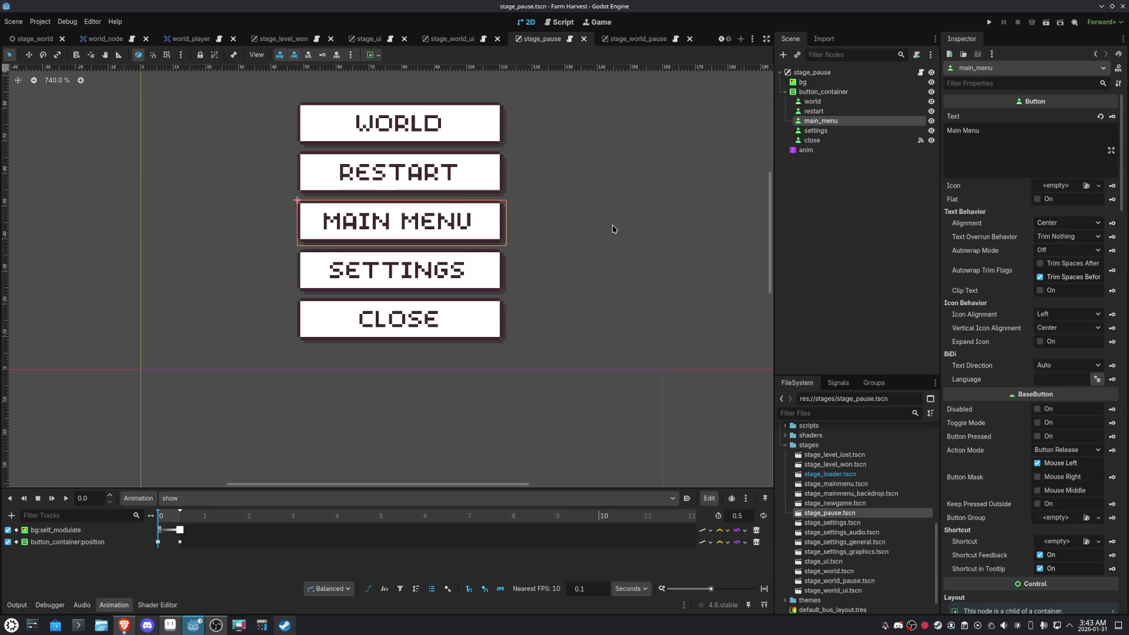
{"action": "key", "text": "Delete"}
{"action": "key", "text": "Return"}
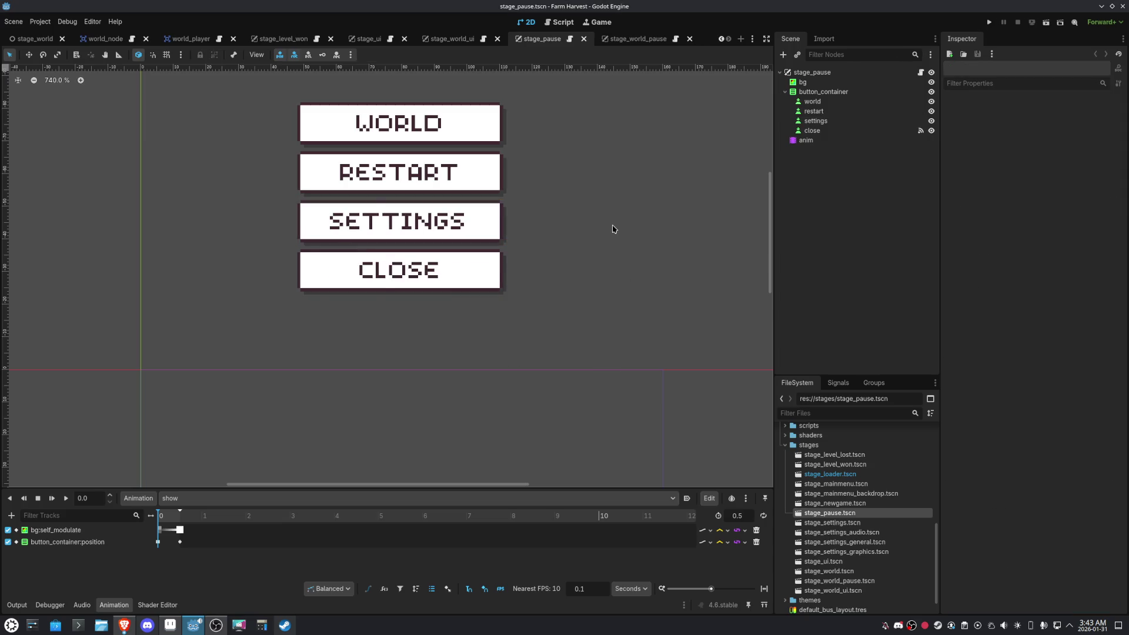
{"action": "scroll", "coordinate": [715, 187], "scroll_direction": "down", "scroll_amount": 6}
- Set button_container's Alignment to Center and save stage_pause
{"action": "left_click", "coordinate": [805, 140]}
{"action": "left_click", "coordinate": [178, 516]}
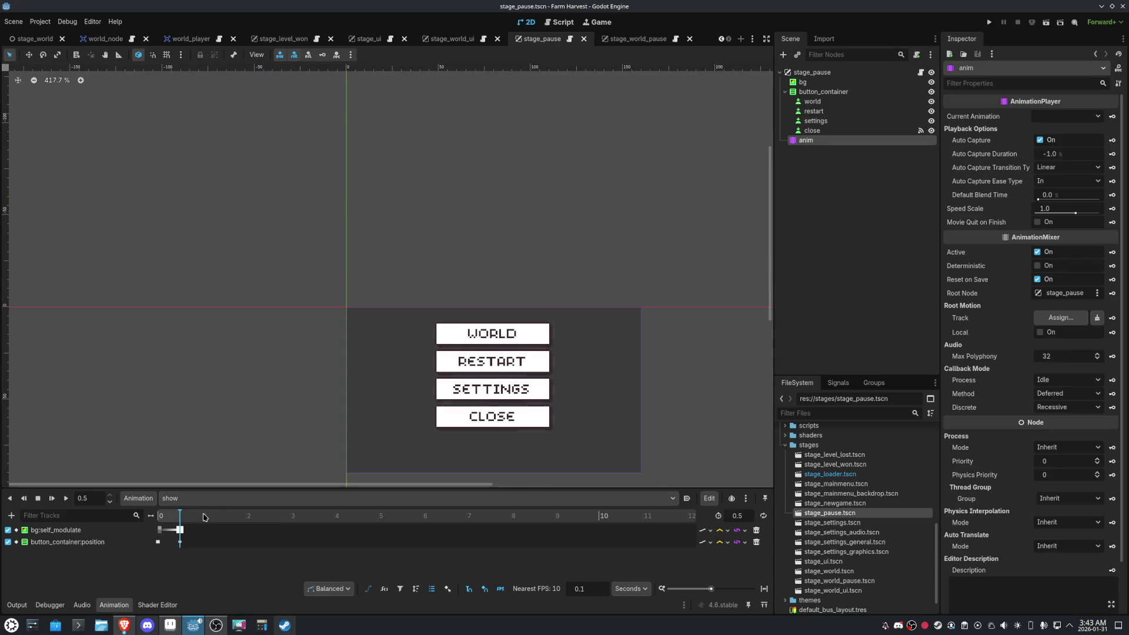
{"action": "left_click_drag", "start_coordinate": [535, 375], "coordinate": [433, 261]}
{"action": "scroll", "coordinate": [433, 262], "scroll_direction": "up", "scroll_amount": 2}
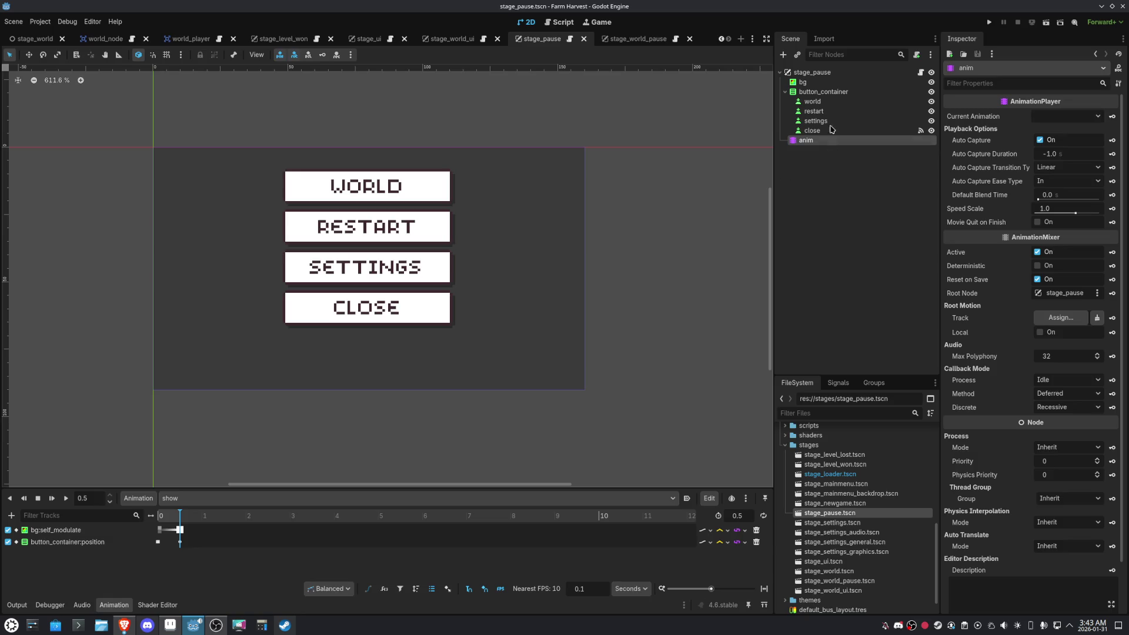
{"action": "left_click", "coordinate": [819, 93]}
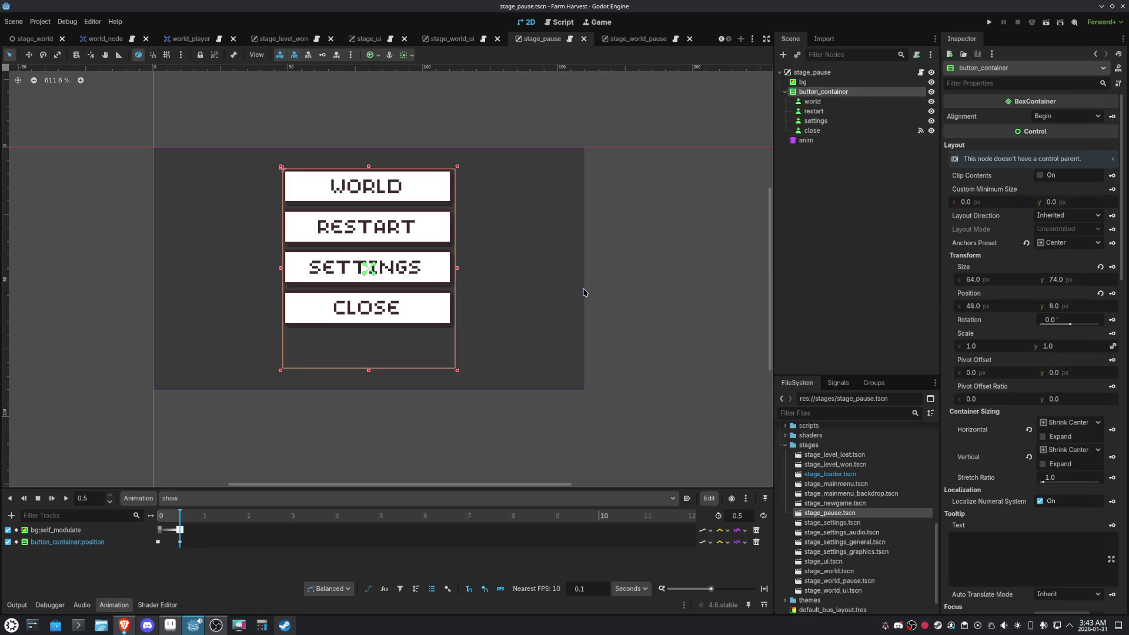
{"action": "left_click", "coordinate": [1061, 117]}
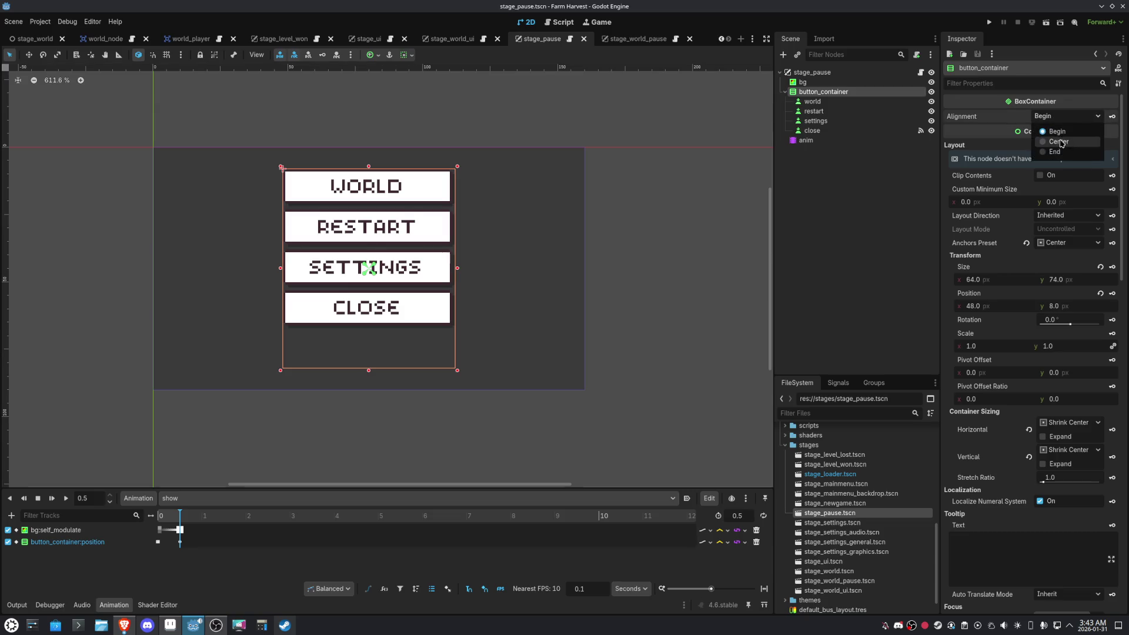
{"action": "left_click", "coordinate": [1059, 141]}
{"action": "key", "text": "ctrl+s"}
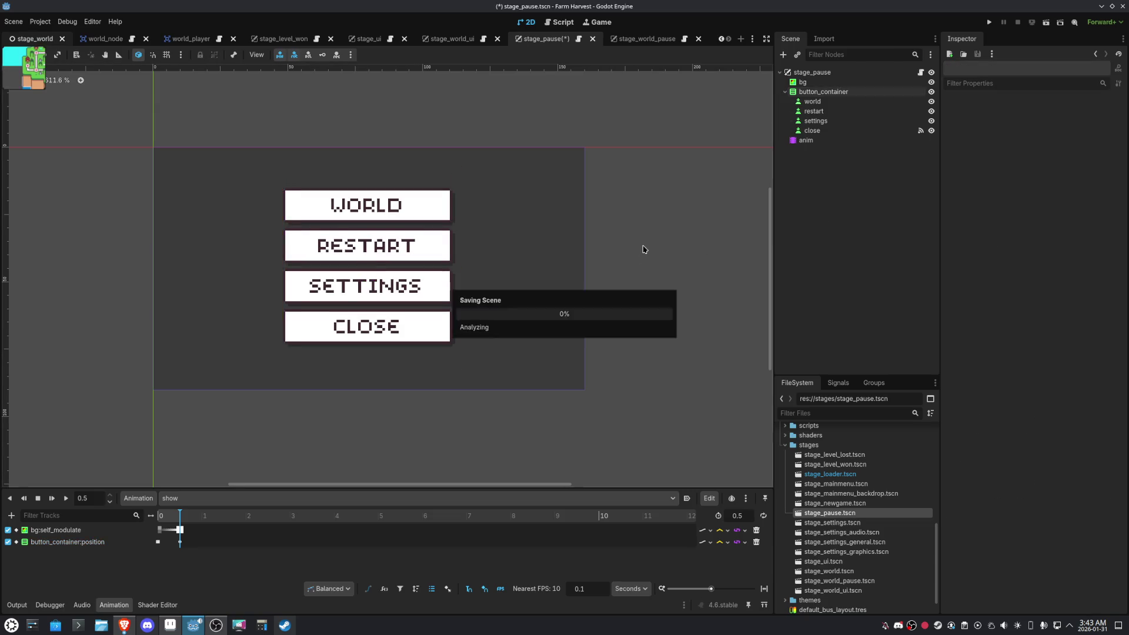
- Preview the show animation, check the script, and return to stage_world_pause
{"action": "left_click_drag", "start_coordinate": [148, 518], "coordinate": [212, 513]}
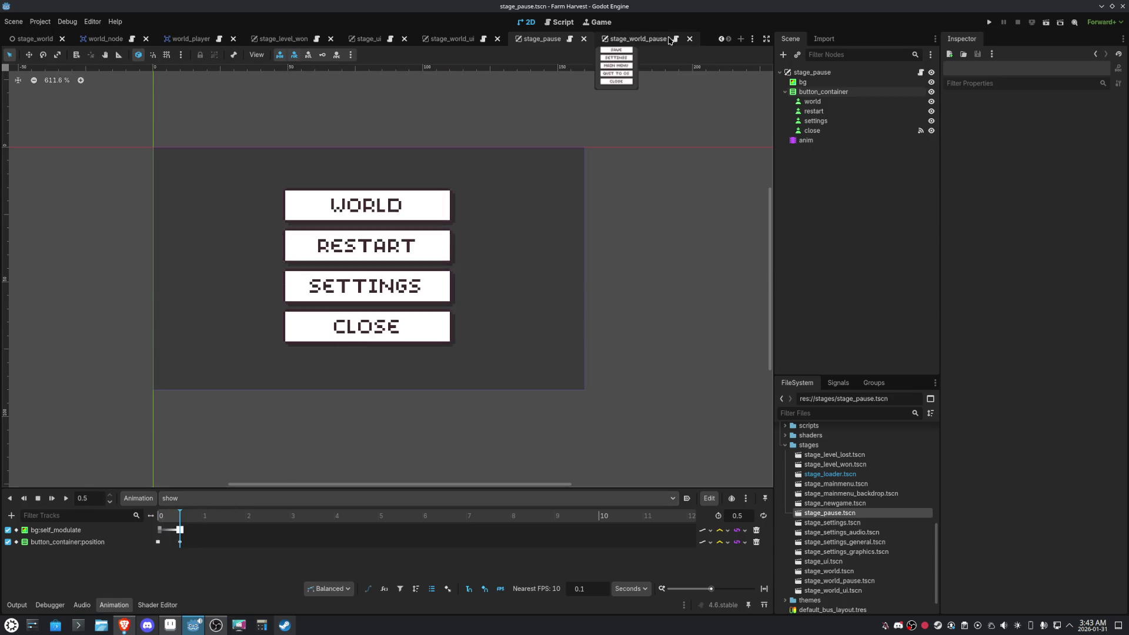
{"action": "key", "text": "ctrl+F3"}
{"action": "left_click", "coordinate": [529, 23]}
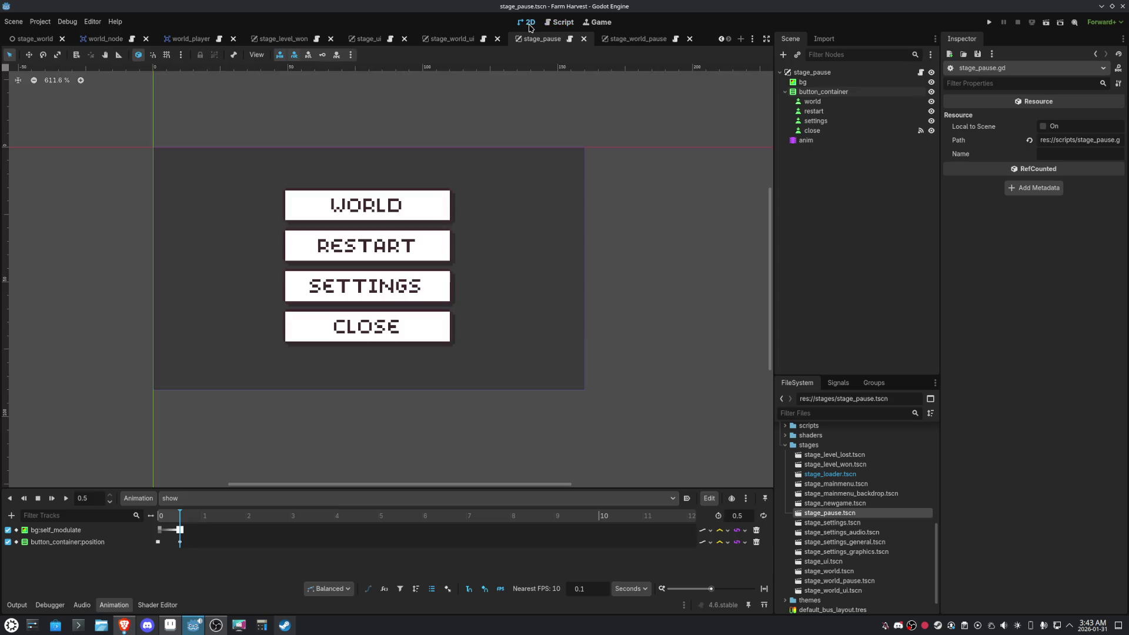
{"action": "left_click", "coordinate": [631, 40]}
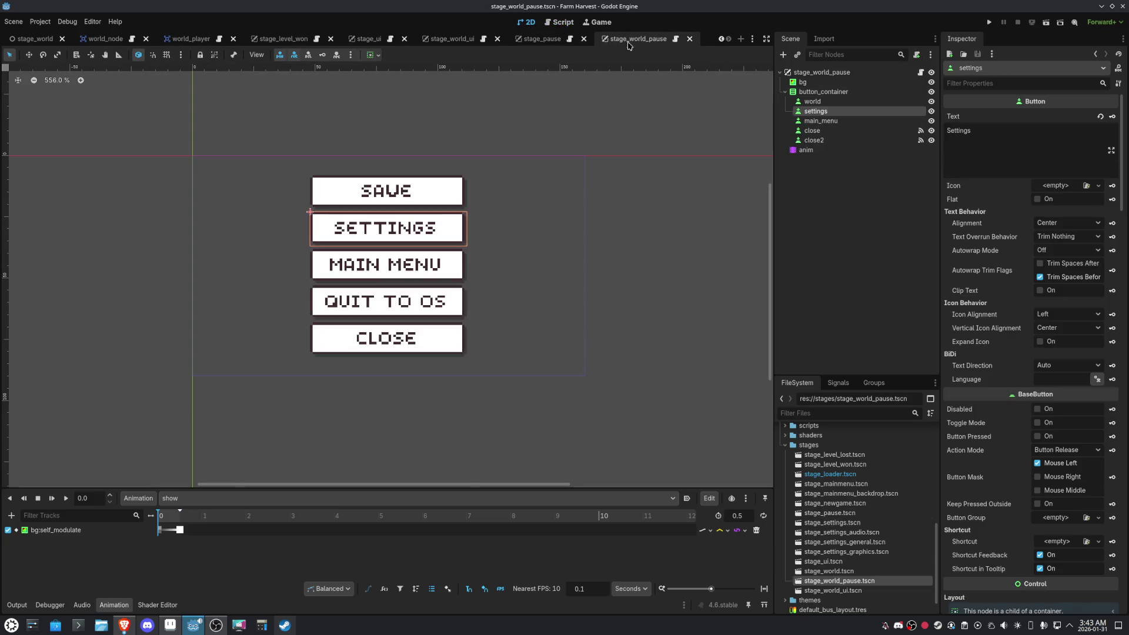
- Undo the last three pause-menu edits, restoring the restart button and position track
{"action": "left_click", "coordinate": [807, 151]}
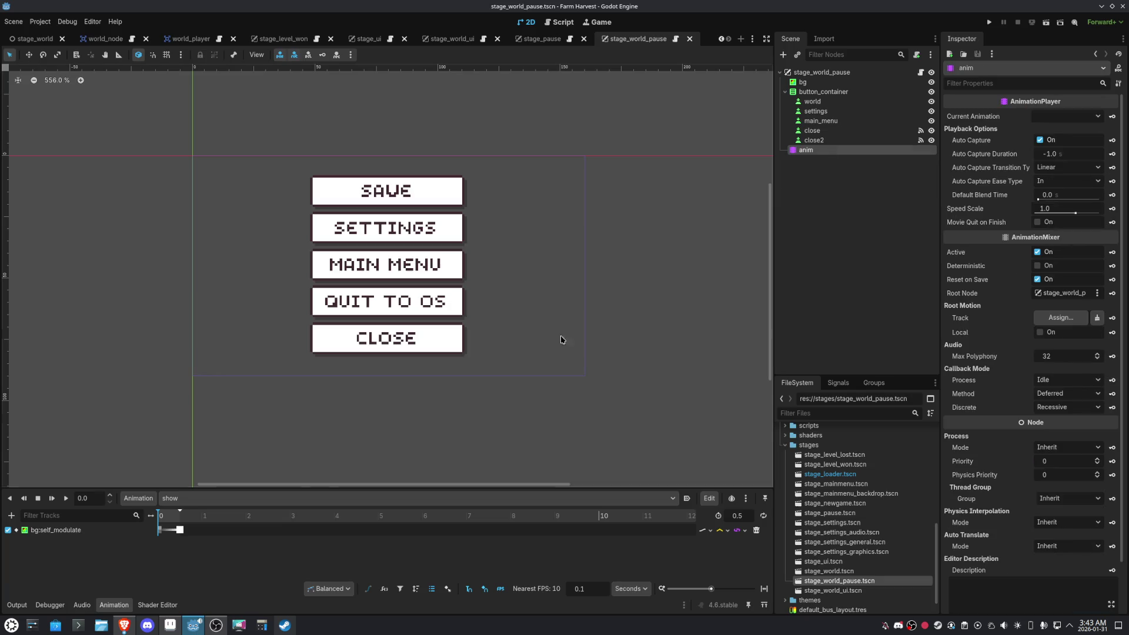
{"action": "key", "text": "ctrl+z"}
{"action": "key", "text": "ctrl+z"}
{"action": "key", "text": "ctrl+z"}
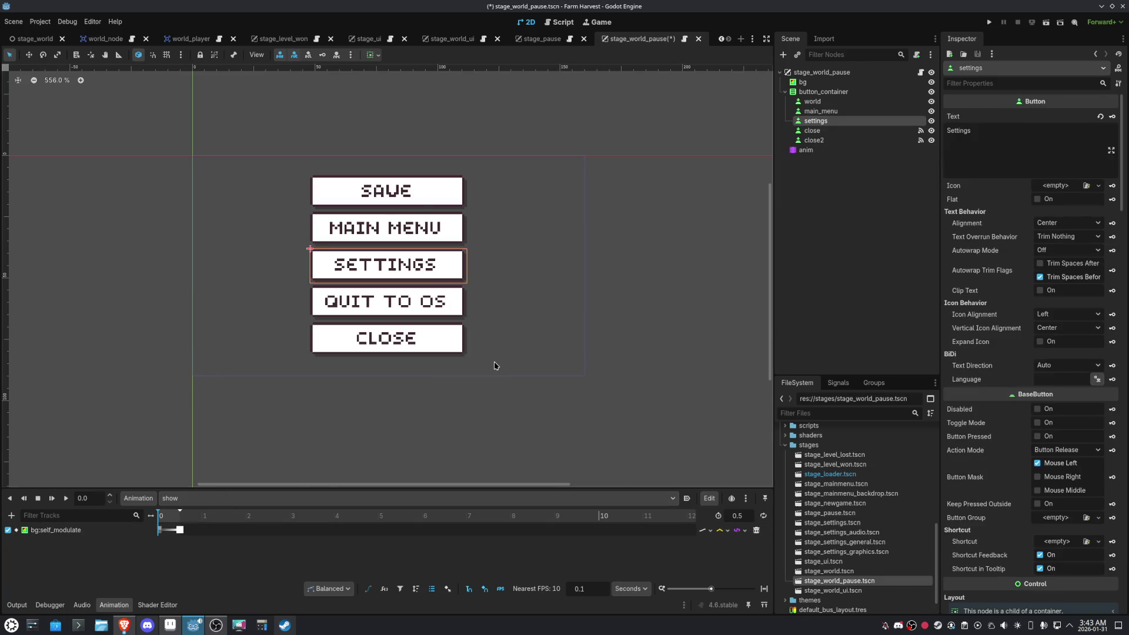
{"action": "key", "text": "ctrl+z"}
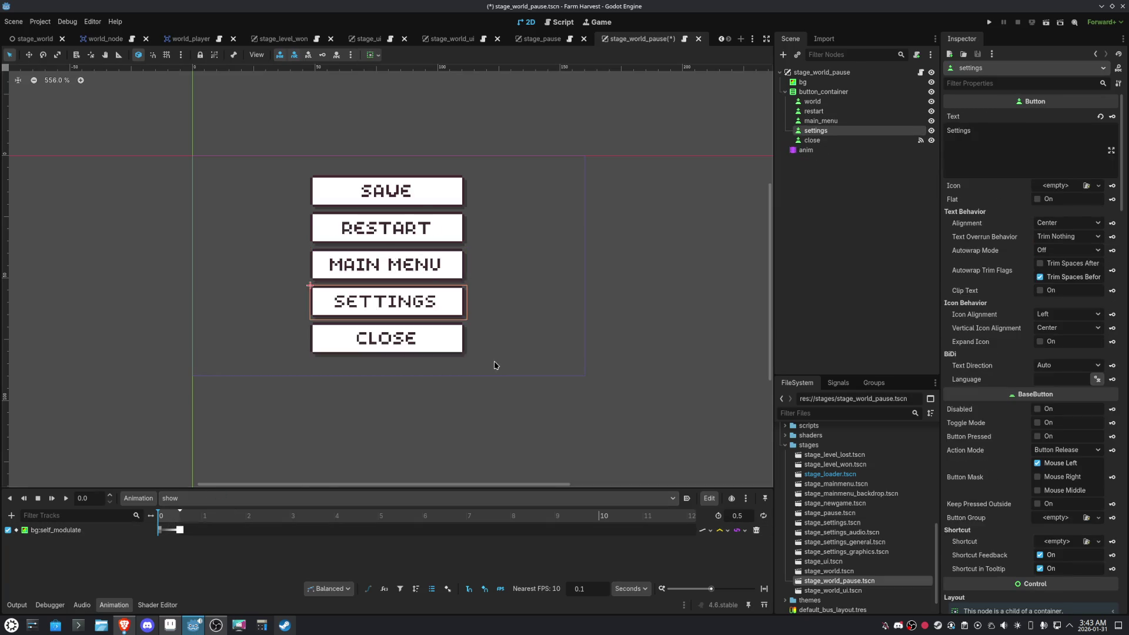
{"action": "key", "text": "ctrl+z"}
- Delete the Restart button and move Settings above Main Menu
{"action": "left_click", "coordinate": [423, 229]}
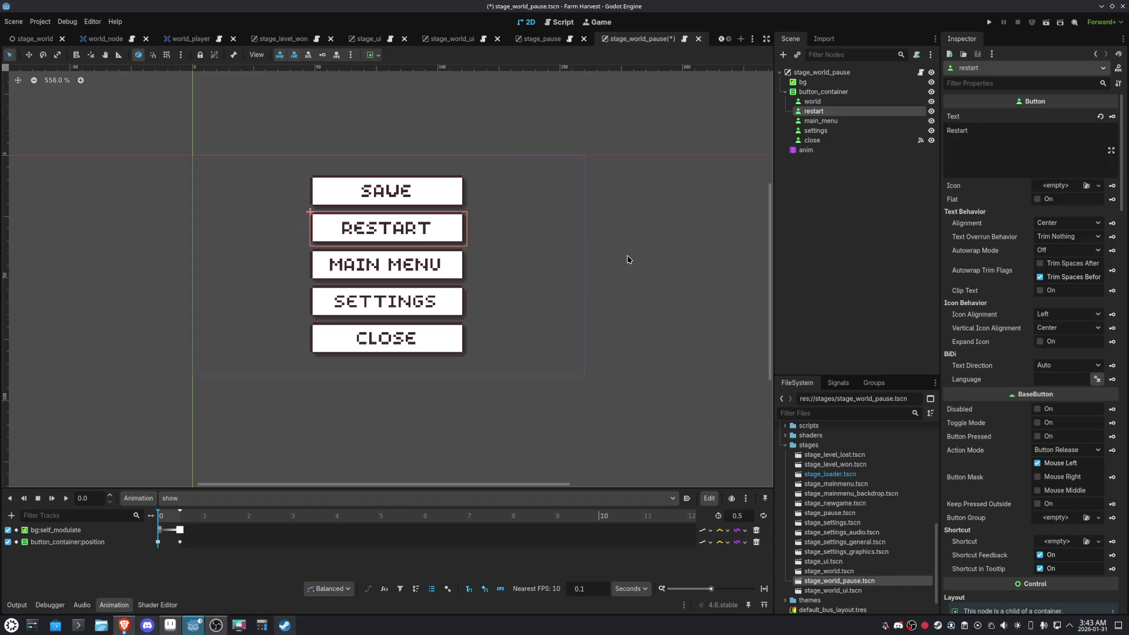
{"action": "key", "text": "Delete"}
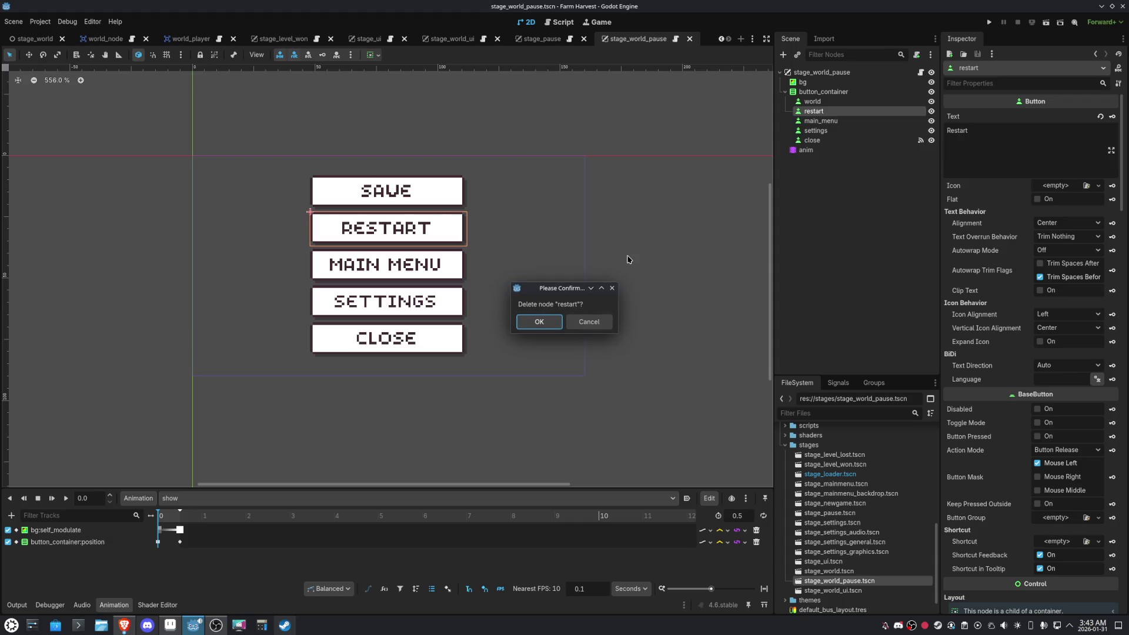
{"action": "key", "text": "Return"}
{"action": "left_click", "coordinate": [438, 268]}
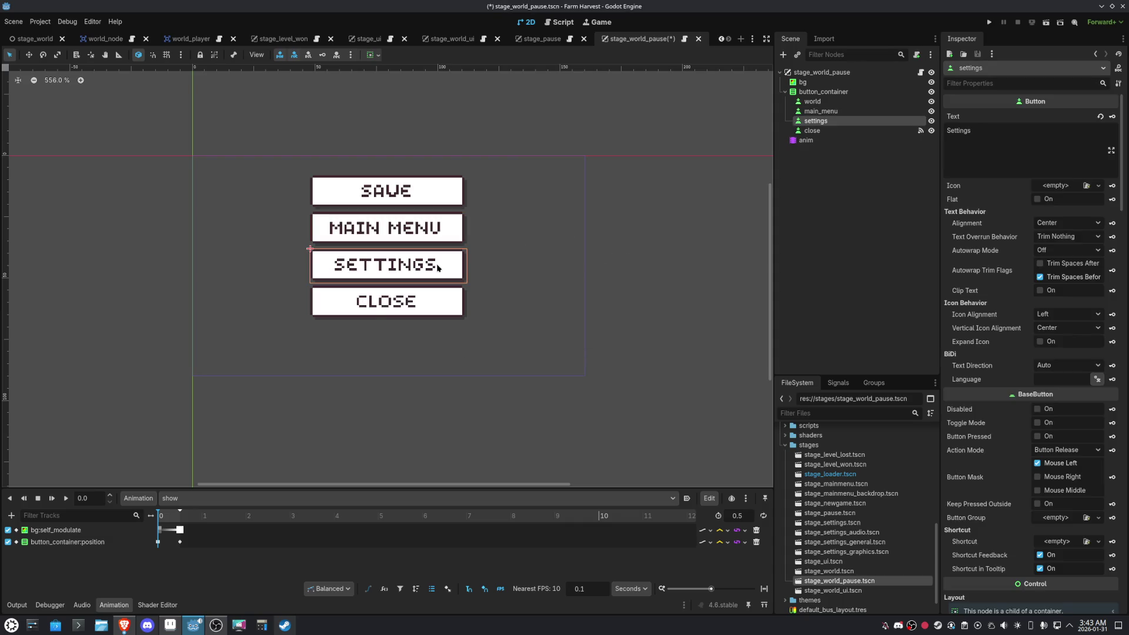
{"action": "left_click_drag", "start_coordinate": [816, 122], "coordinate": [818, 111]}
- Duplicate the Close button, relabel the first copy 'Quit To Os', save, and preview the show animation
{"action": "left_click", "coordinate": [815, 131]}
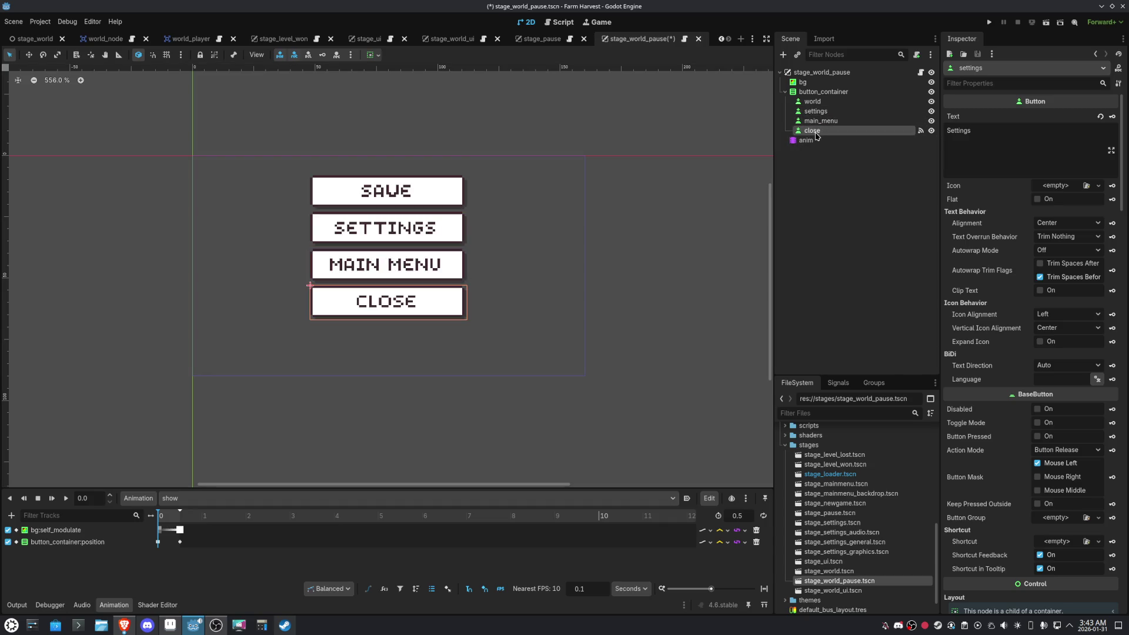
{"action": "key", "text": "ctrl+d"}
{"action": "left_click", "coordinate": [435, 310]}
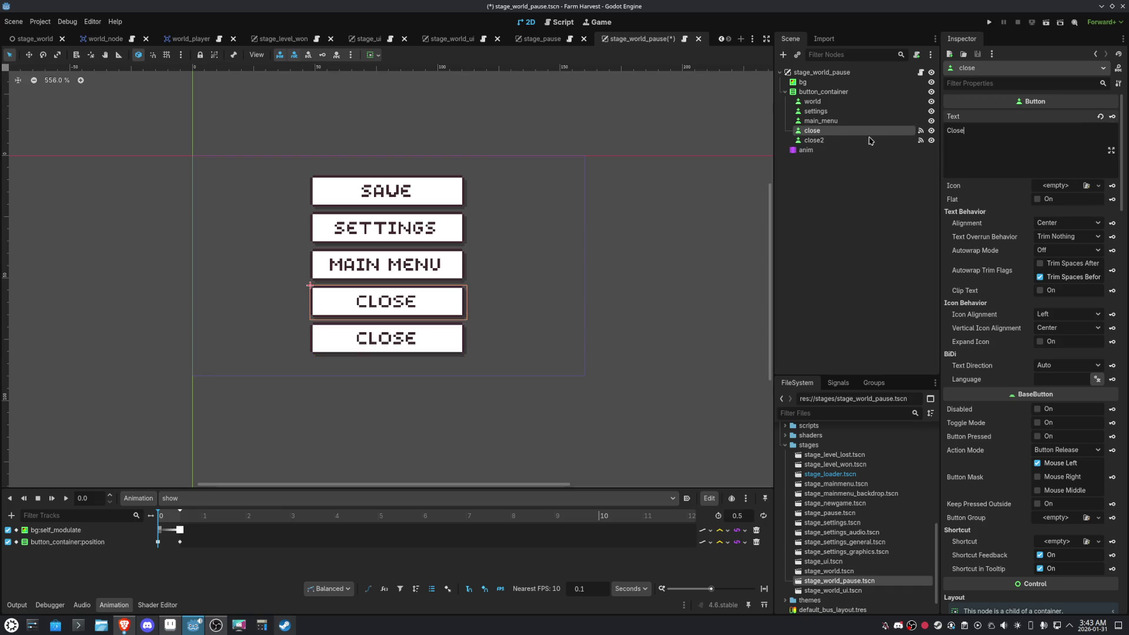
{"action": "key", "text": "ctrl+a"}
{"action": "type", "text": "Quit T"}
{"action": "type", "text": "o Os"}
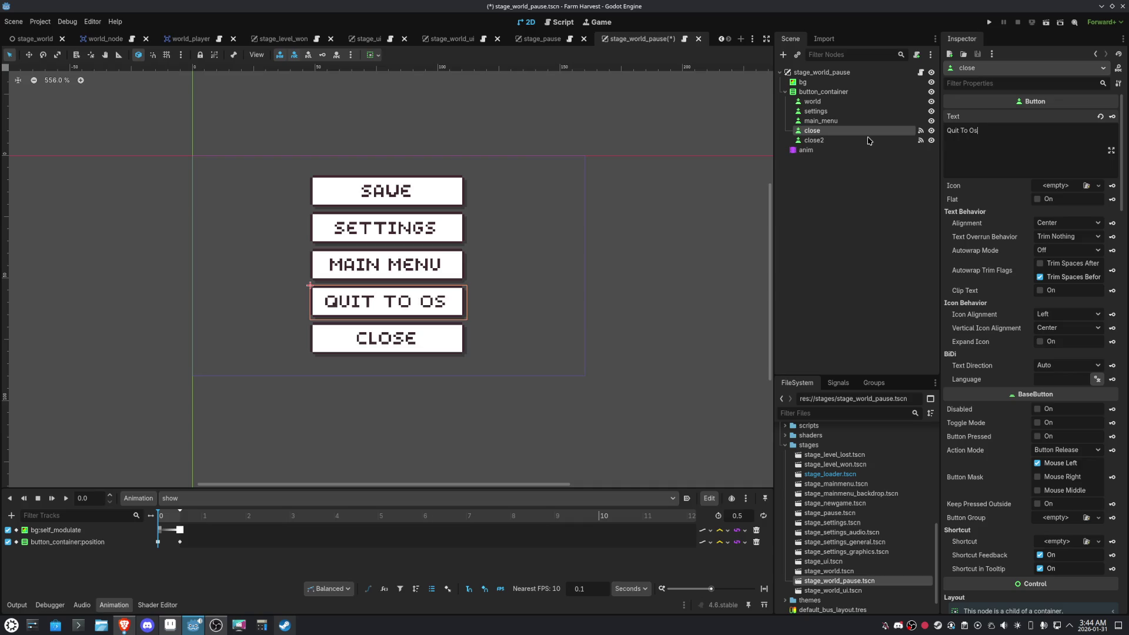
{"action": "key", "text": "ctrl+s"}
{"action": "left_click", "coordinate": [180, 516]}
{"action": "mouse_move", "coordinate": [200, 514]}
{"action": "left_mouse_down"}
{"action": "mouse_move", "coordinate": [109, 516]}
{"action": "mouse_move", "coordinate": [251, 510]}
{"action": "left_mouse_up"}
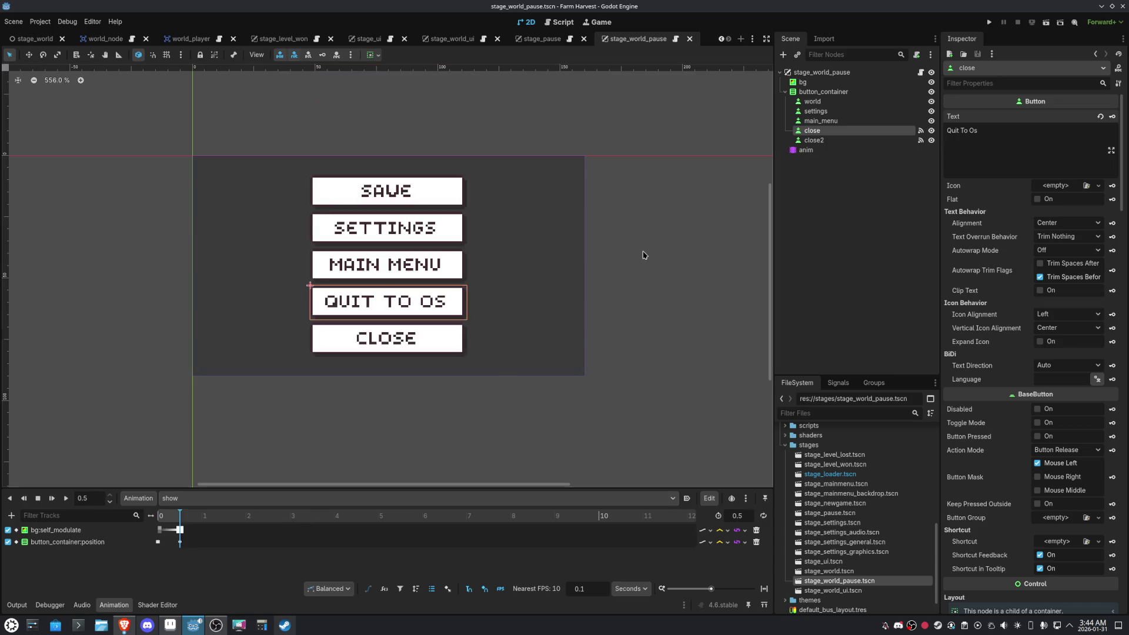
- Rename the world node to save and the first close node to quit_to_os, then save
{"action": "left_click", "coordinate": [828, 103]}
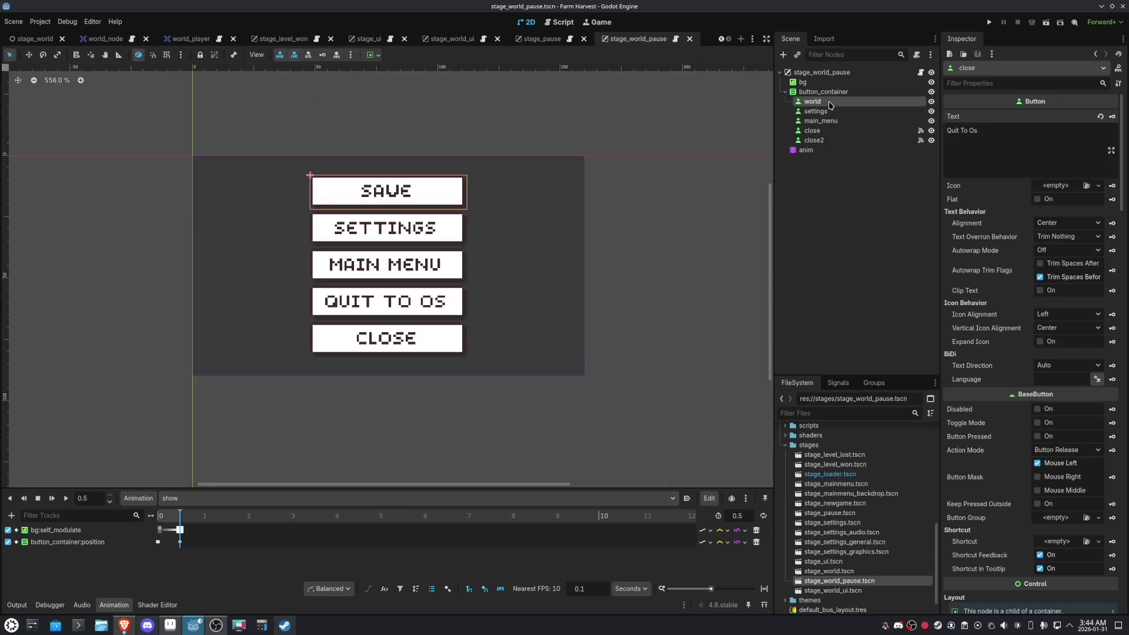
{"action": "double_click", "coordinate": [813, 101]}
{"action": "type", "text": "save"}
{"action": "key", "text": "Return"}
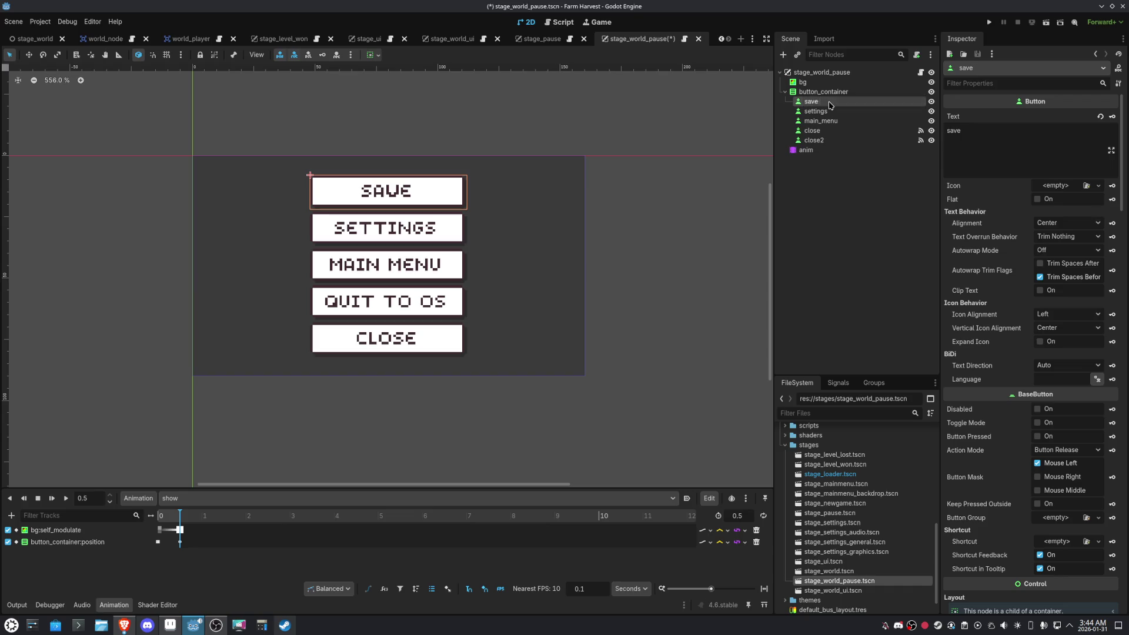
{"action": "left_click", "coordinate": [832, 111]}
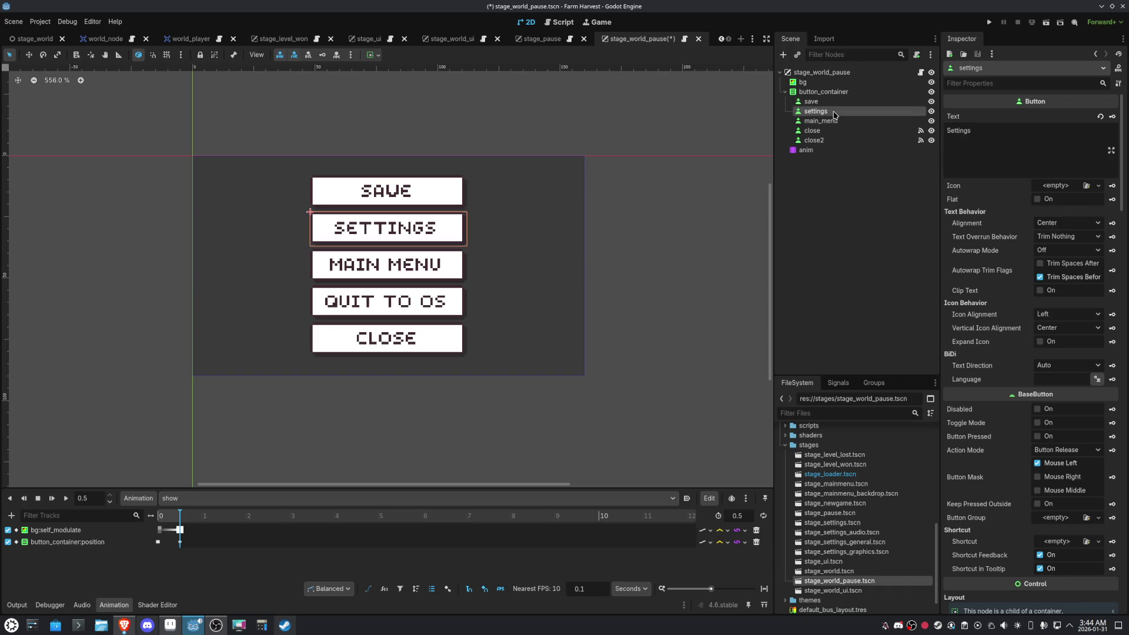
{"action": "left_click", "coordinate": [835, 121]}
{"action": "double_click", "coordinate": [830, 130]}
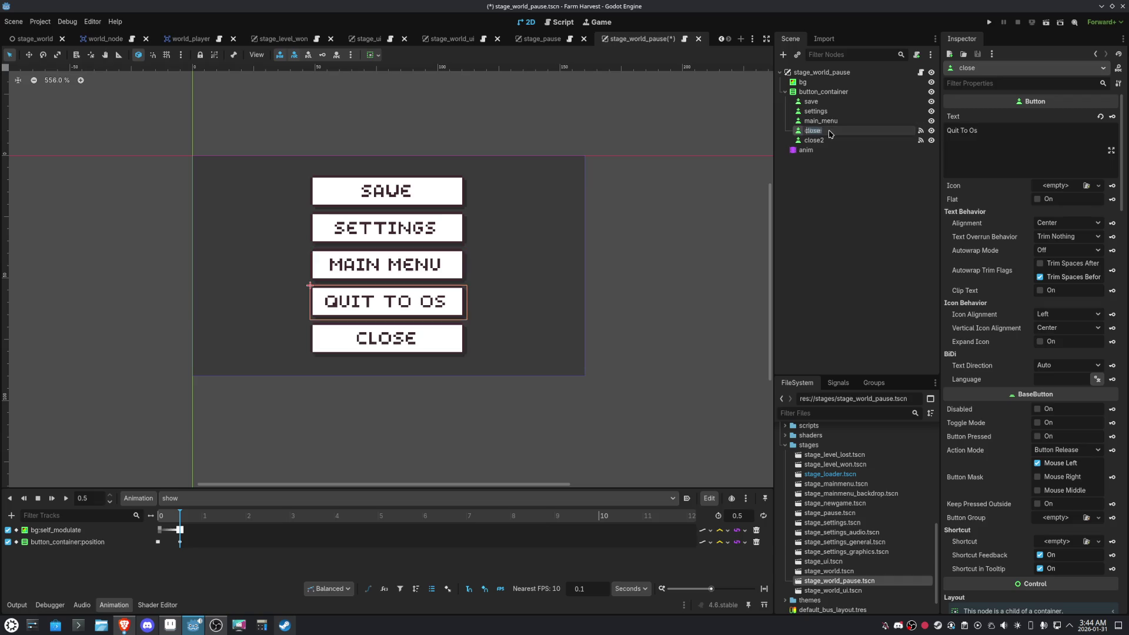
{"action": "type", "text": "quit_t"}
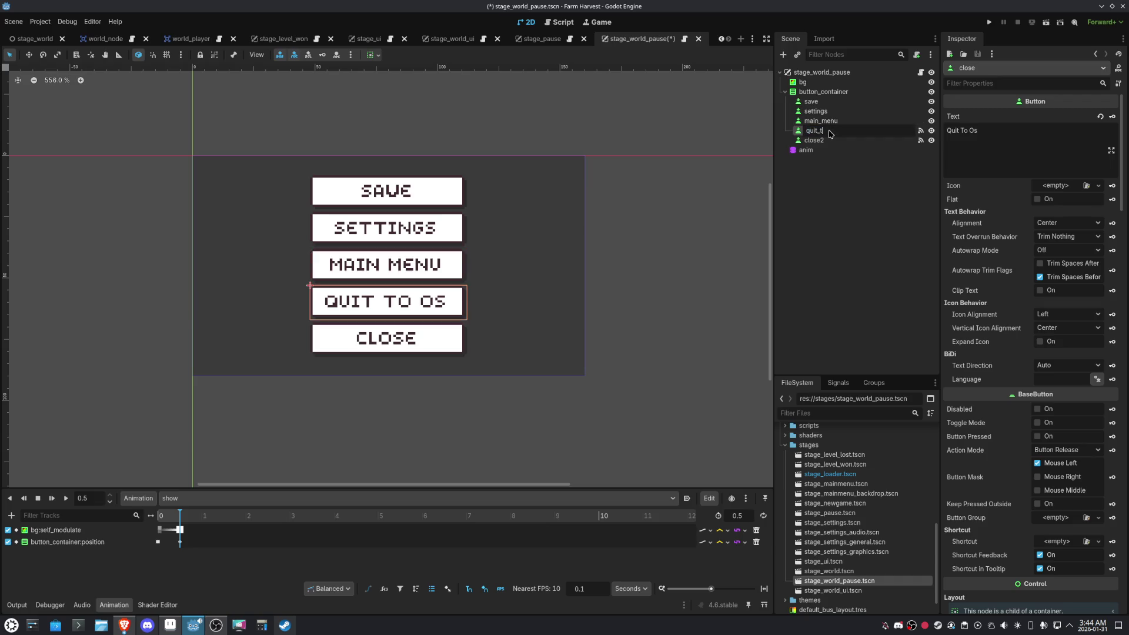
{"action": "type", "text": "os"}
{"action": "key", "text": "Return"}
{"action": "key", "text": "ctrl+s"}
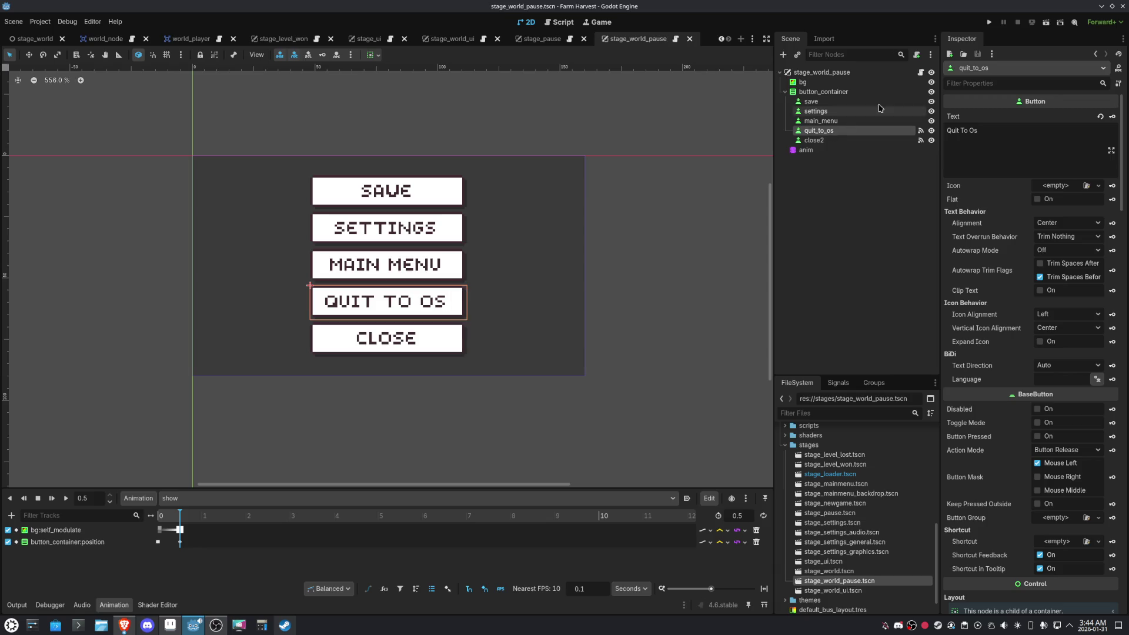
{"action": "left_click", "coordinate": [867, 72]}
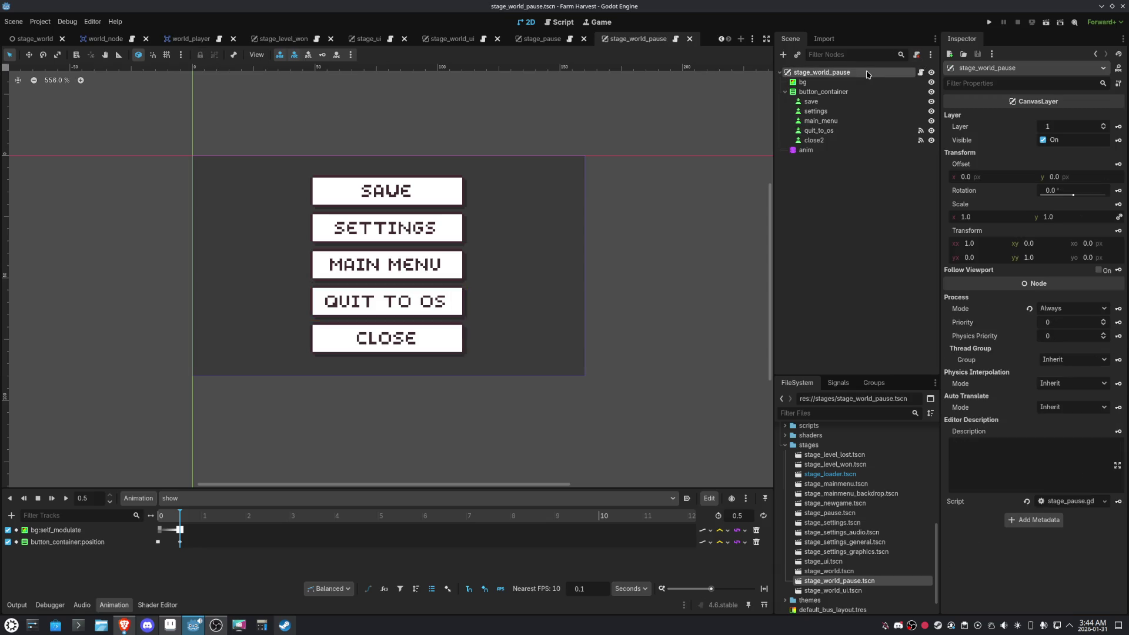
- Replace the root's stage_pause.gd with a new script created in res://scripts/
{"action": "left_click", "coordinate": [916, 55]}
{"action": "left_click", "coordinate": [916, 55]}
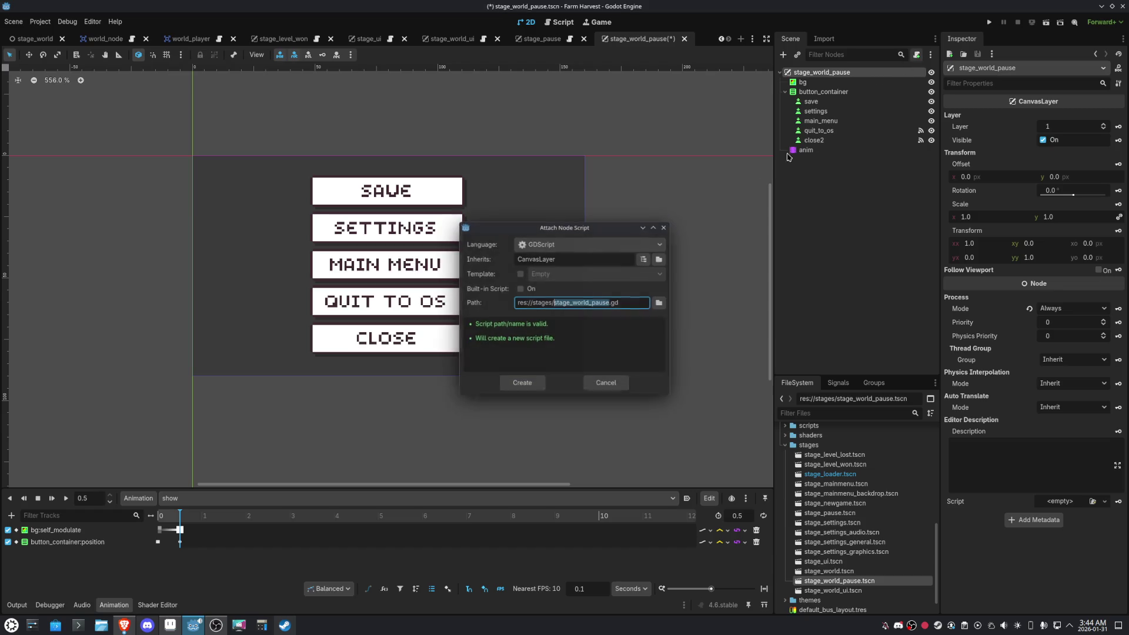
{"action": "left_click", "coordinate": [555, 303]}
{"action": "key", "text": "BackSpace"}
{"action": "key", "text": "BackSpace"}
{"action": "key", "text": "BackSpace"}
{"action": "type", "text": "script"}
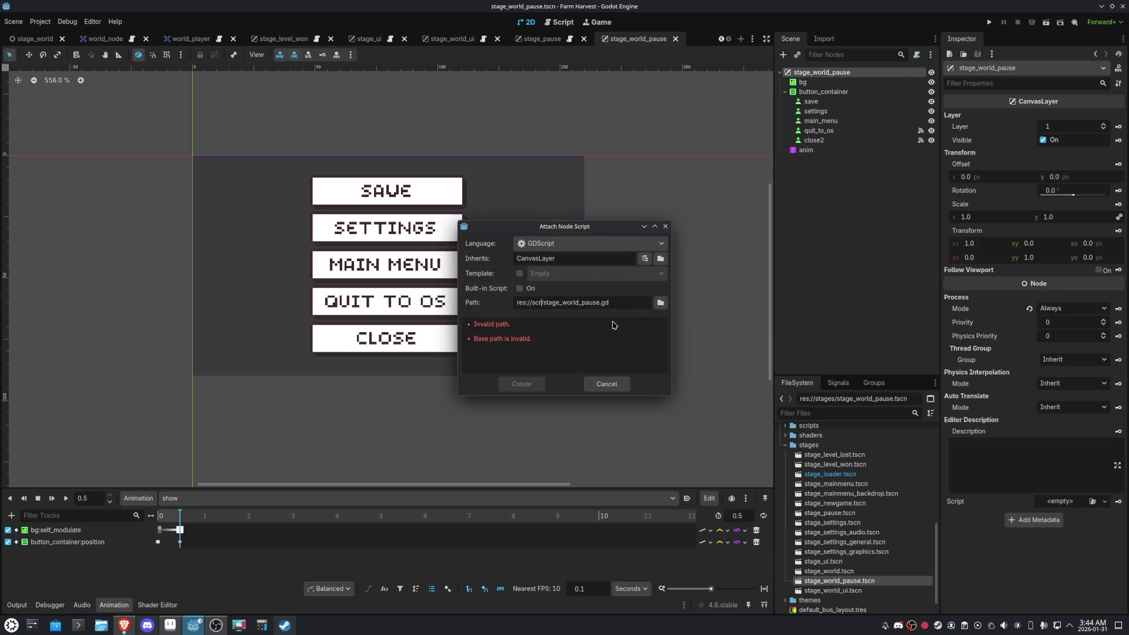
{"action": "type", "text": "s/"}
{"action": "left_click", "coordinate": [521, 384]}
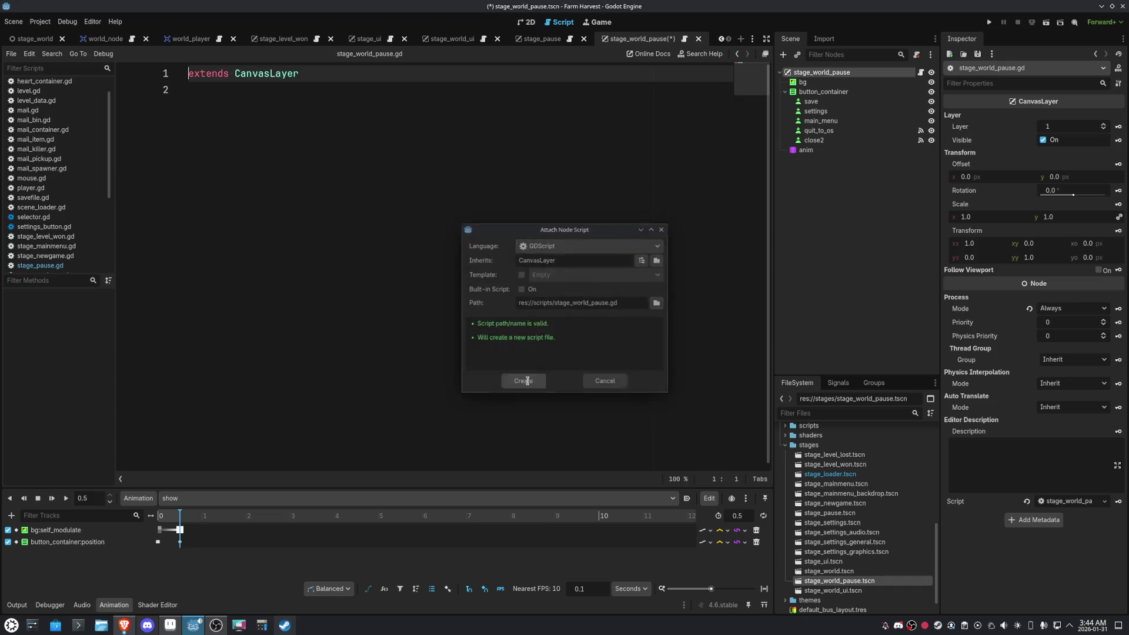
- Add a _ready function below the class declaration, leaving a blank line above it
{"action": "key", "text": "Return"}
{"action": "type", "text": "func "}
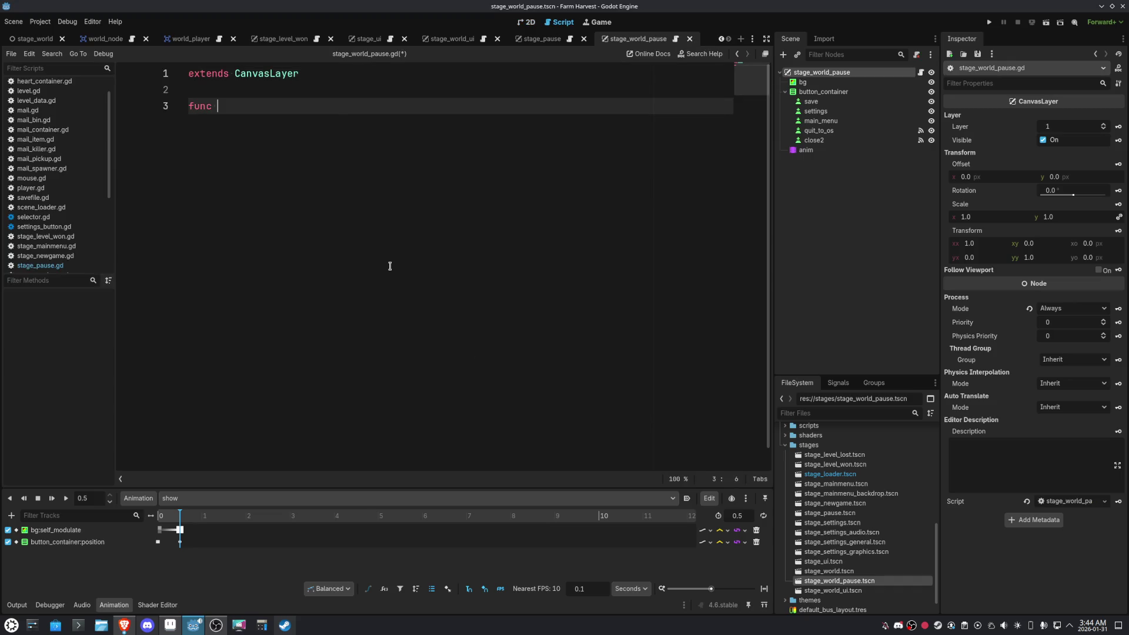
{"action": "type", "text": "_r"}
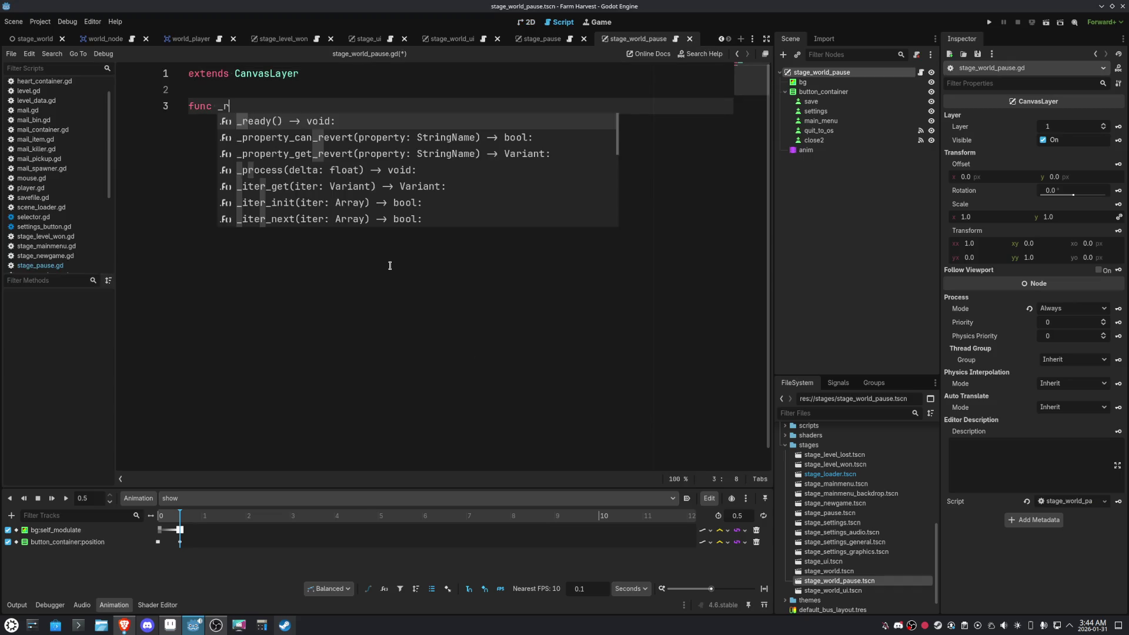
{"action": "key", "text": "Return"}
{"action": "key", "text": "Return"}
{"action": "key", "text": "BackSpace"}
{"action": "key", "text": "Up"}
{"action": "key", "text": "Return"}
{"action": "key", "text": "Return"}
{"action": "key", "text": "Up"}
{"action": "type", "text": "@onready vra"}
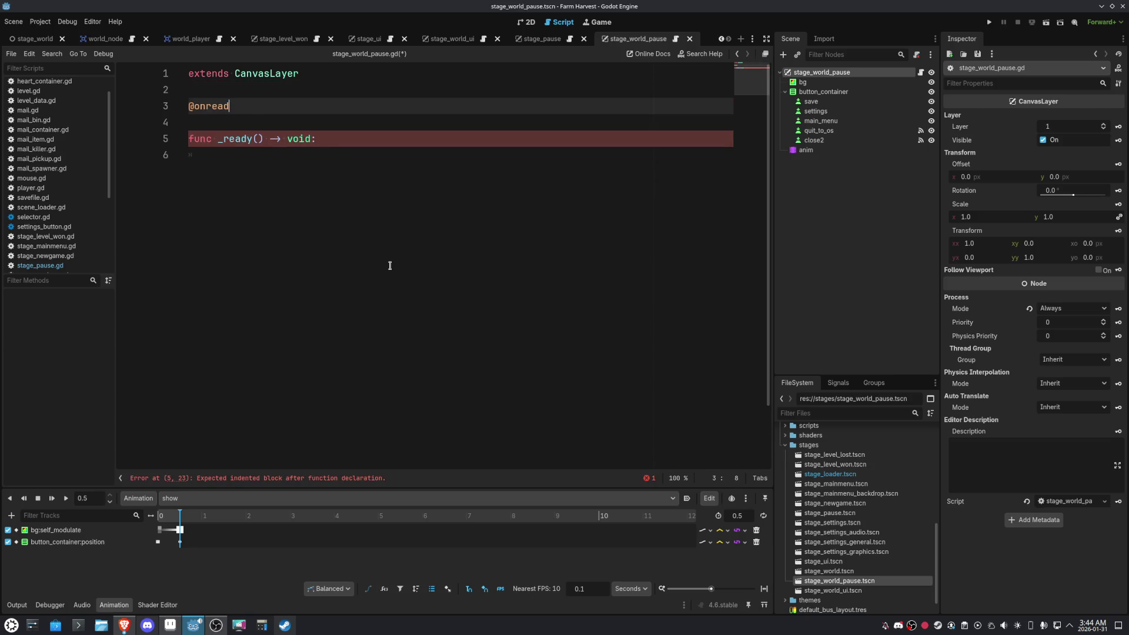
{"action": "key", "text": "BackSpace"}
{"action": "key", "text": "BackSpace"}
{"action": "type", "text": "ar anim = $"}
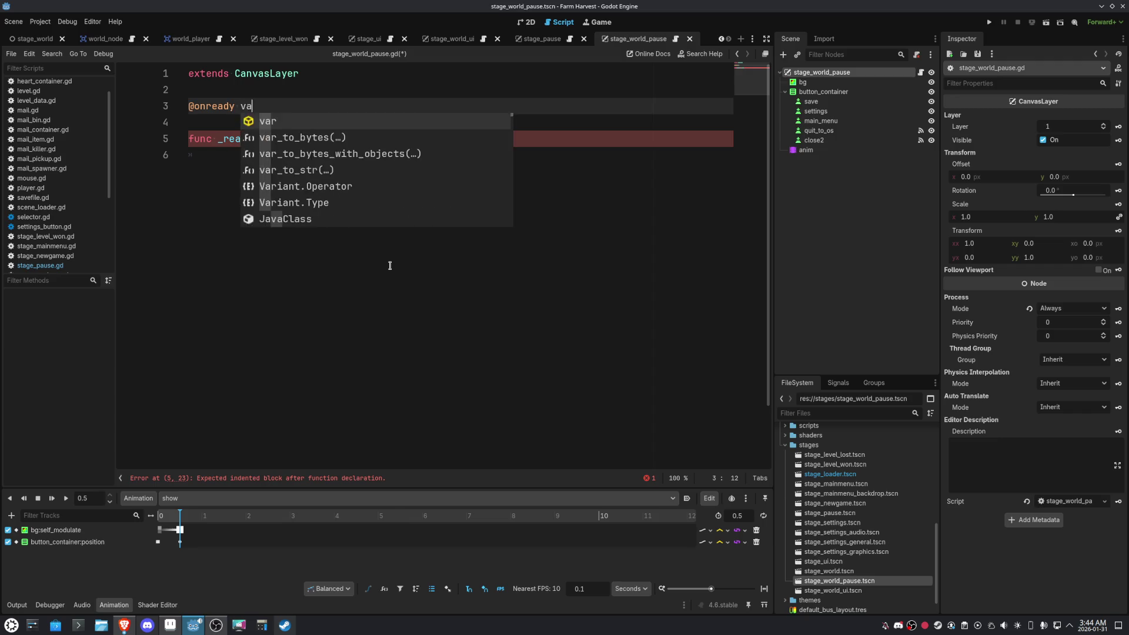
{"action": "type", "text": "an"}
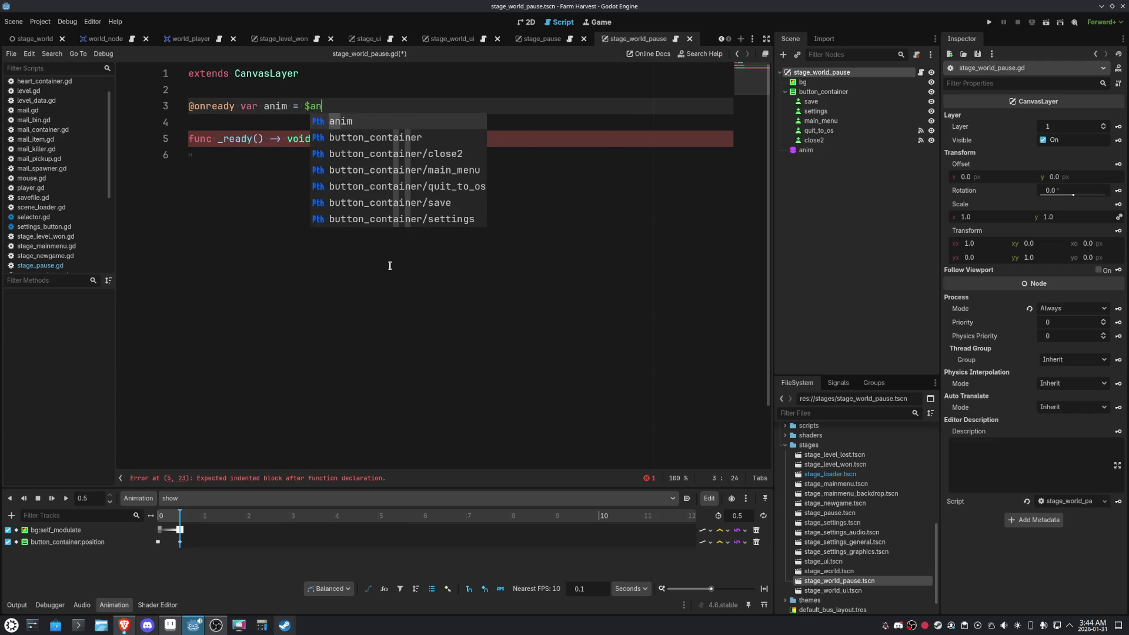
{"action": "key", "text": "Return"}
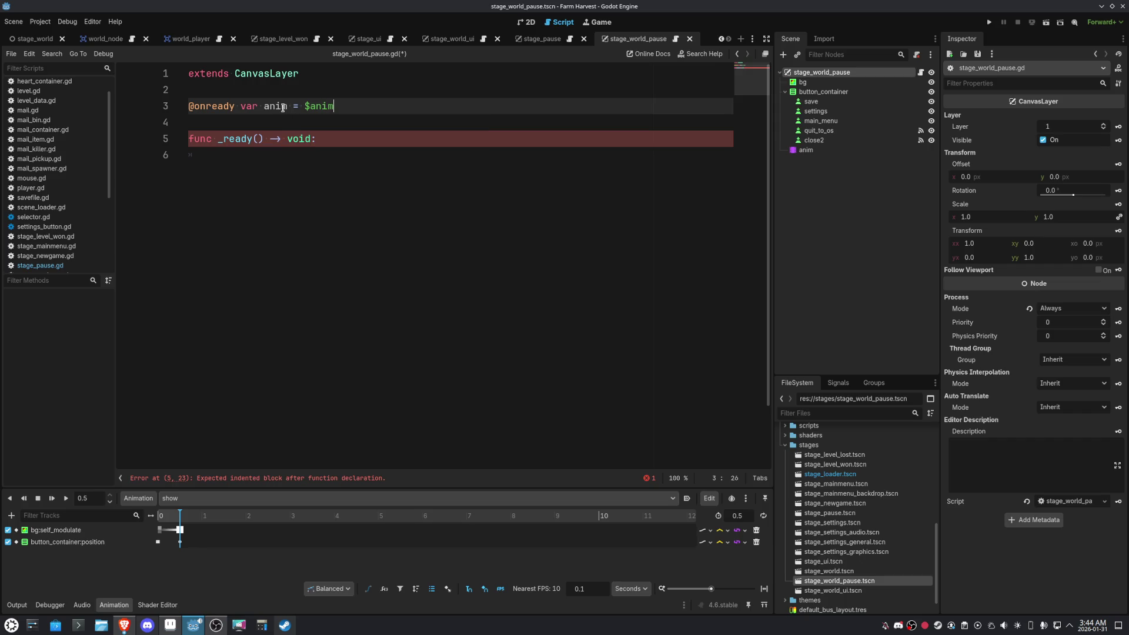
{"action": "left_click", "coordinate": [380, 156]}
{"action": "type", "text": "anim"}
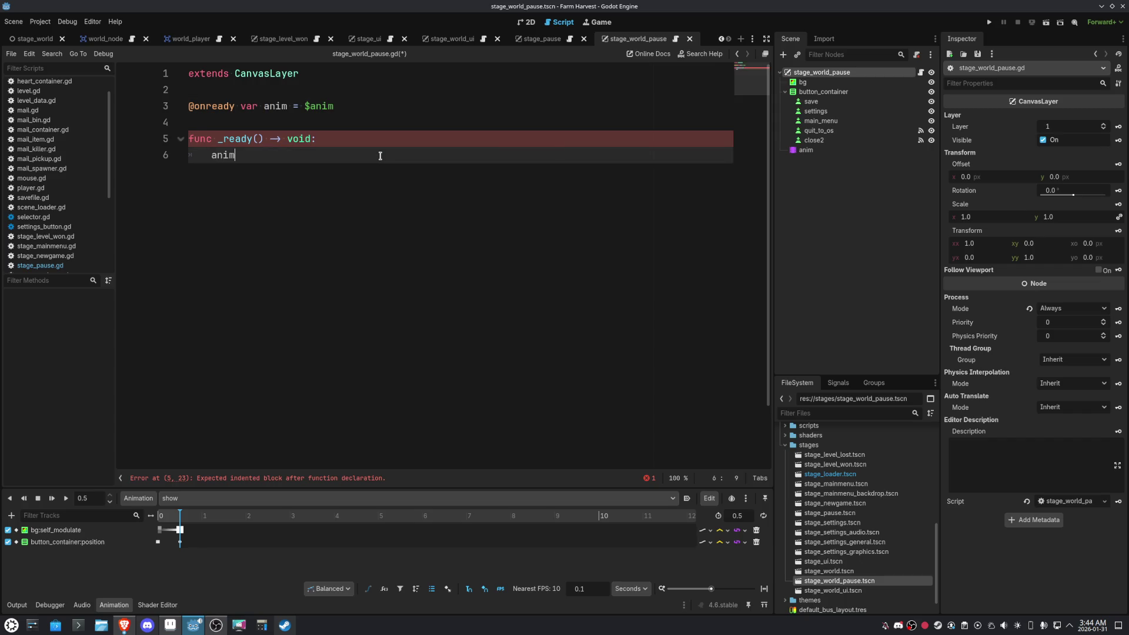
{"action": "type", "text": ".play("}
{"action": "key", "text": "Return"}
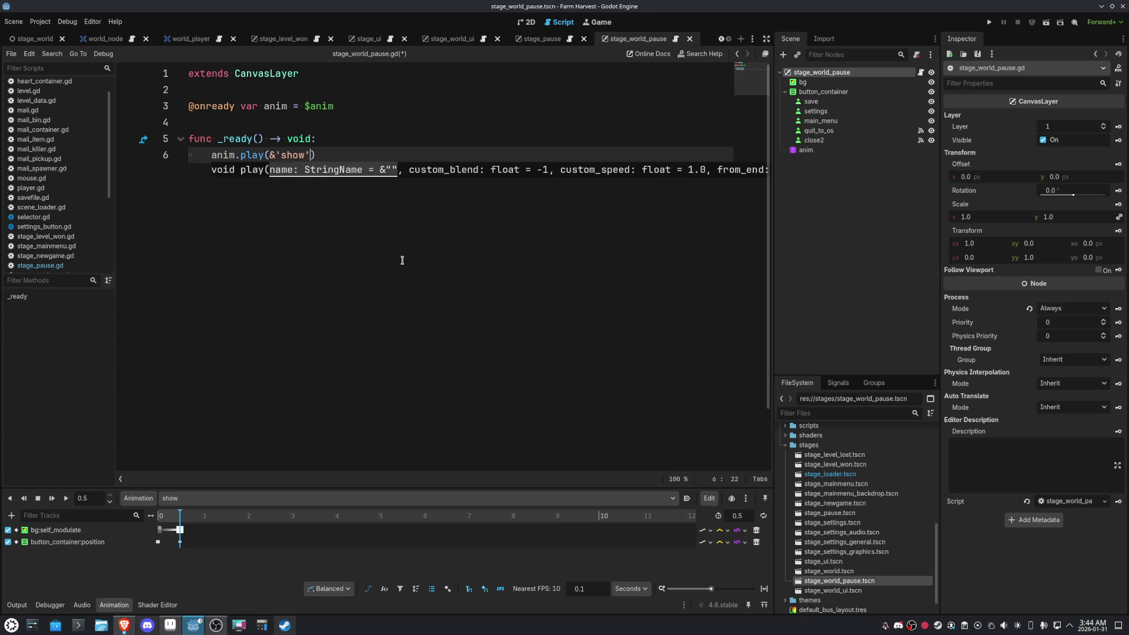
{"action": "key", "text": "End"}
{"action": "key", "text": "ctrl+s"}
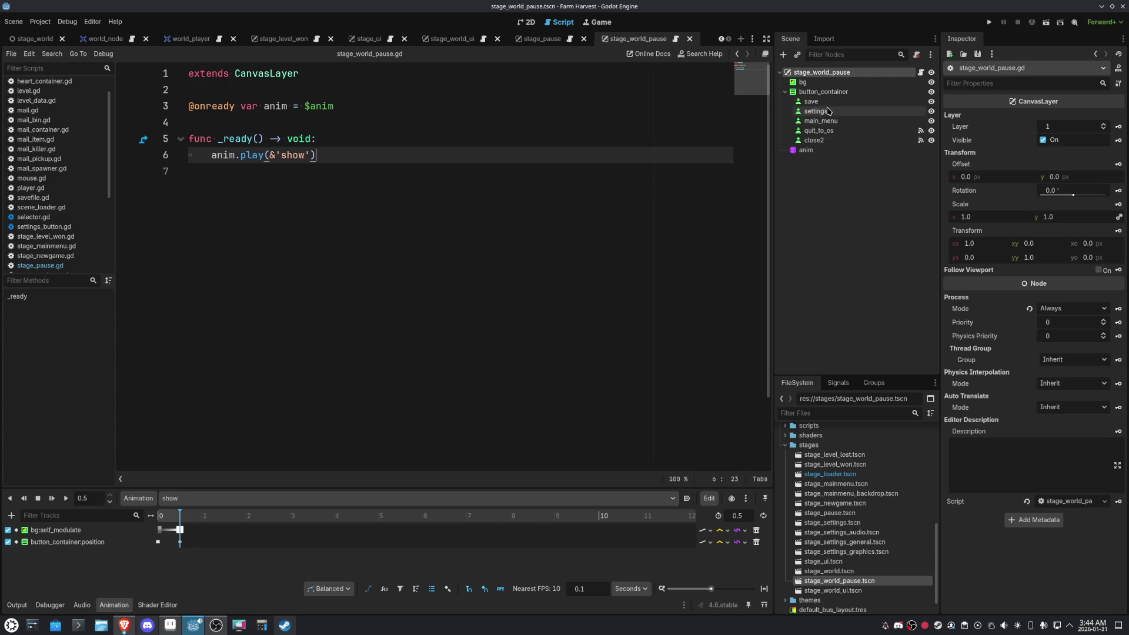
- Rename the close2 node to close and view all five pause buttons in 2D
{"action": "left_click", "coordinate": [826, 112]}
{"action": "double_click", "coordinate": [846, 140]}
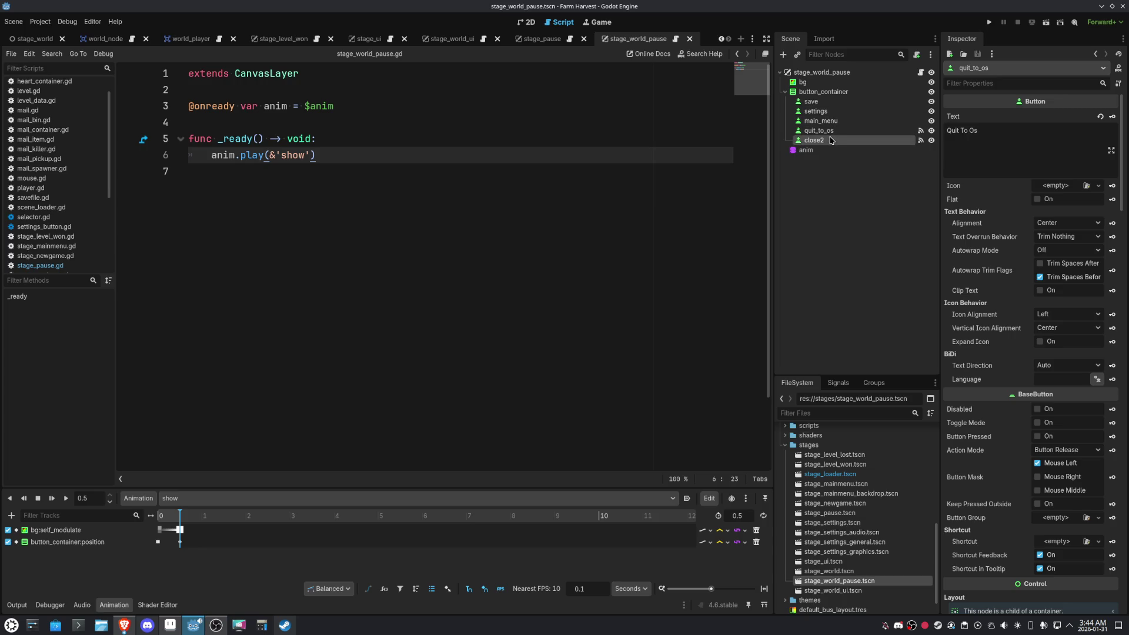
{"action": "key", "text": "Return"}
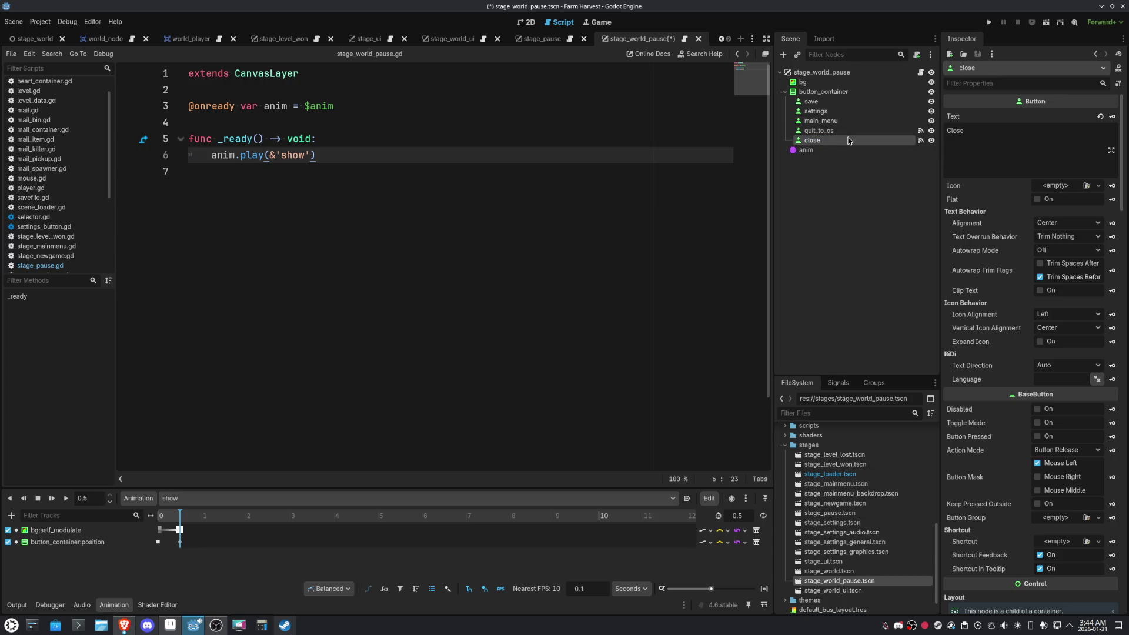
{"action": "left_click", "coordinate": [534, 25]}
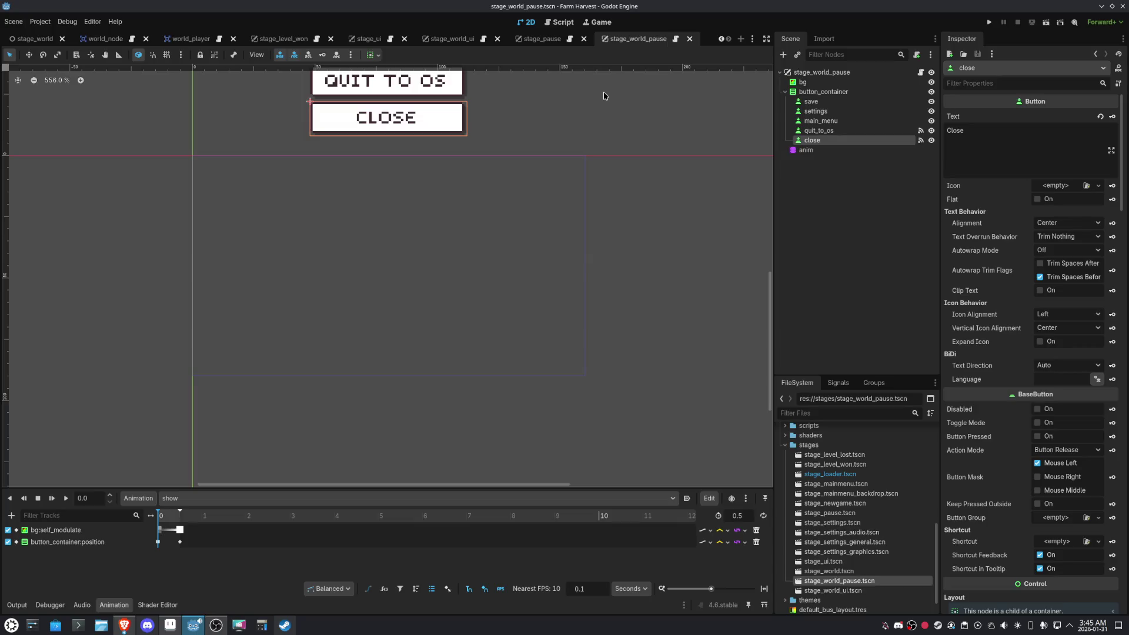
{"action": "mouse_move", "coordinate": [556, 97]}
{"action": "left_mouse_down"}
{"action": "mouse_move", "coordinate": [537, 269]}
{"action": "mouse_move", "coordinate": [595, 261]}
{"action": "left_mouse_up"}
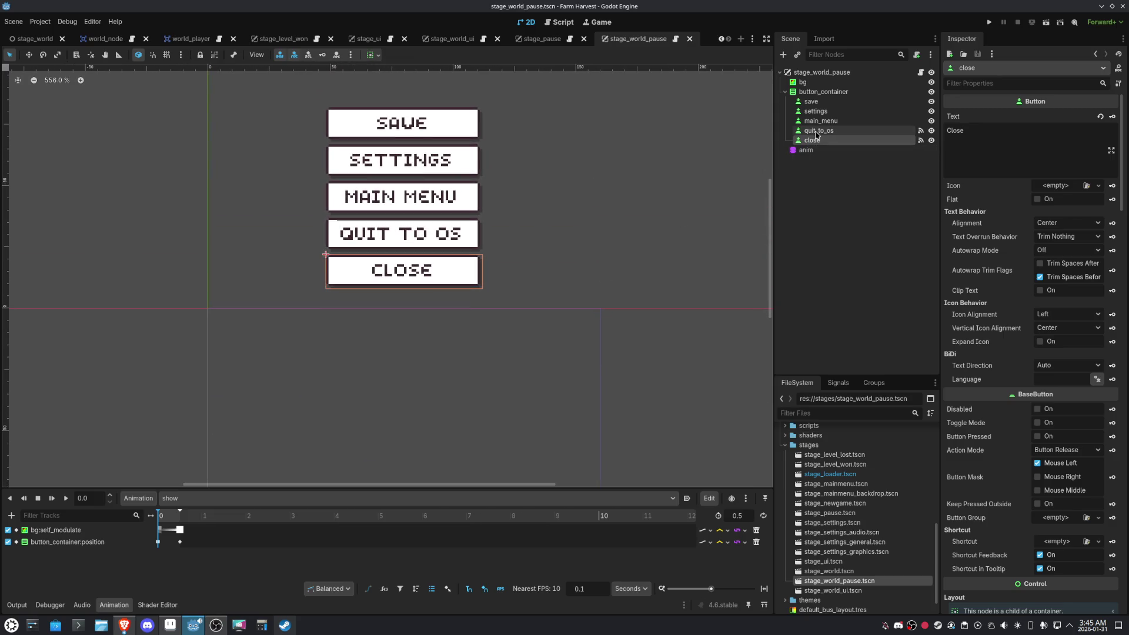
- Disconnect the old pressed connections from the close and quit_to_os buttons, then save
{"action": "left_click", "coordinate": [839, 383]}
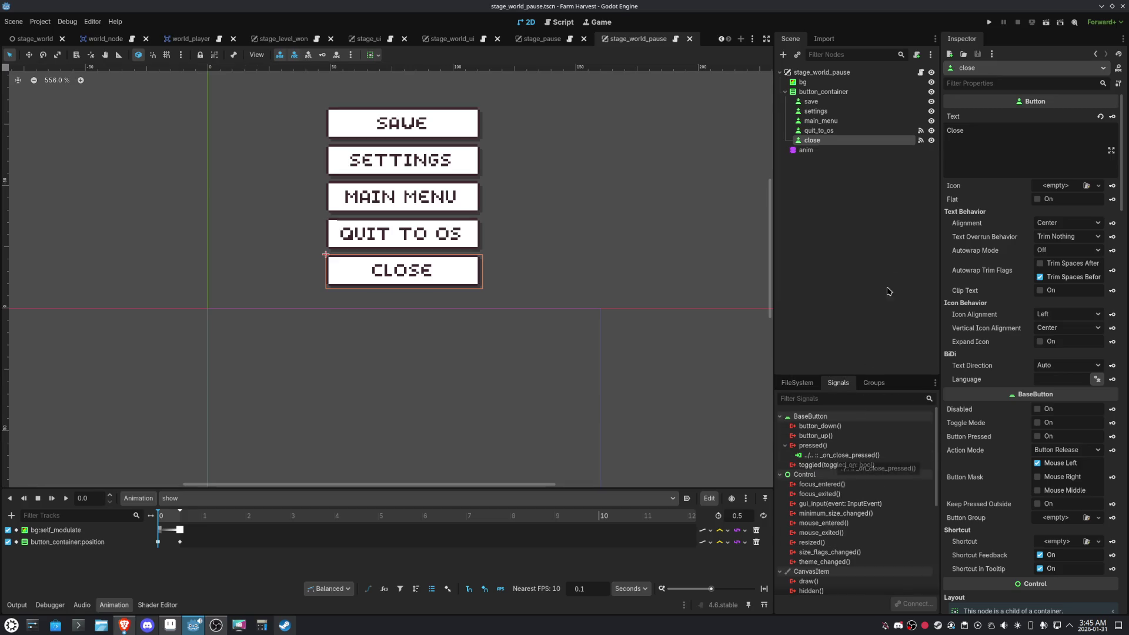
{"action": "right_click", "coordinate": [823, 455]}
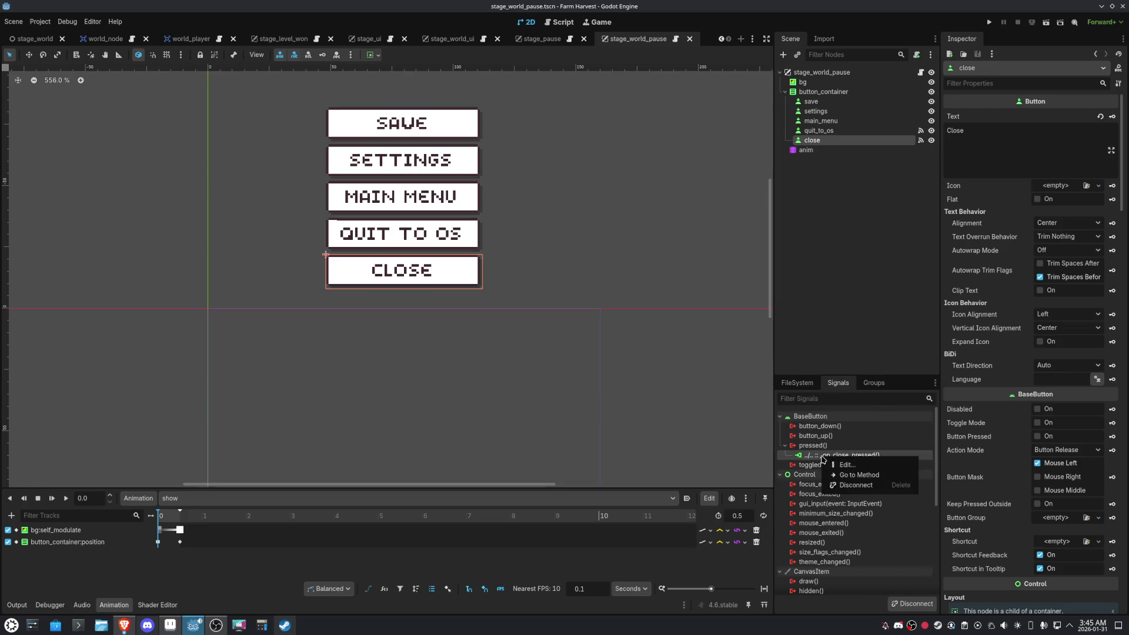
{"action": "left_click", "coordinate": [856, 485]}
{"action": "left_click", "coordinate": [822, 130]}
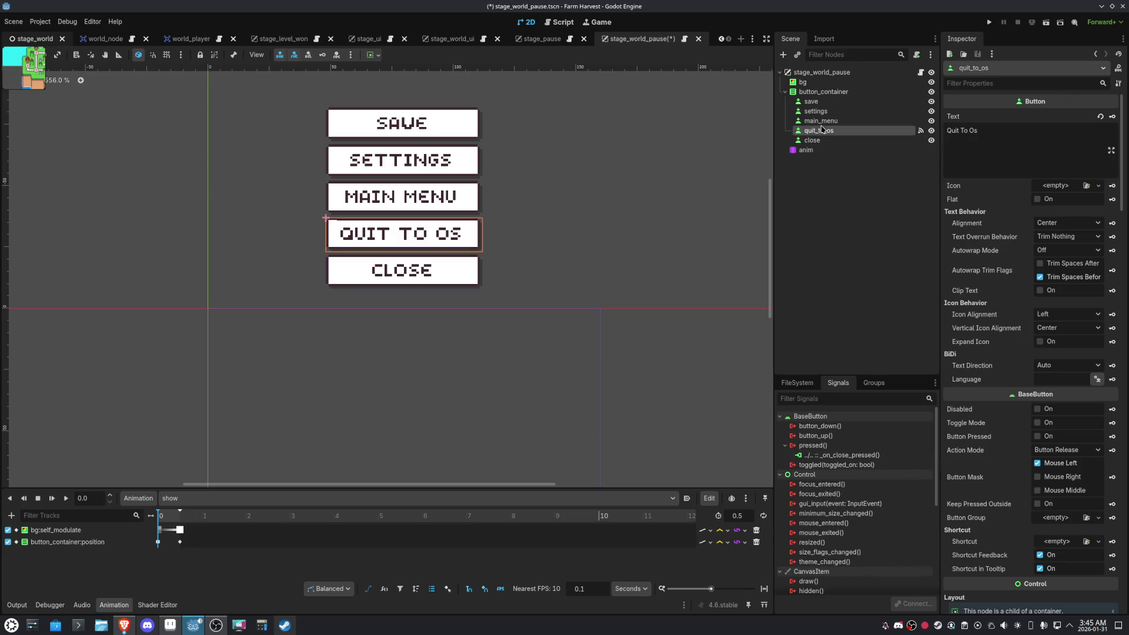
{"action": "right_click", "coordinate": [838, 457]}
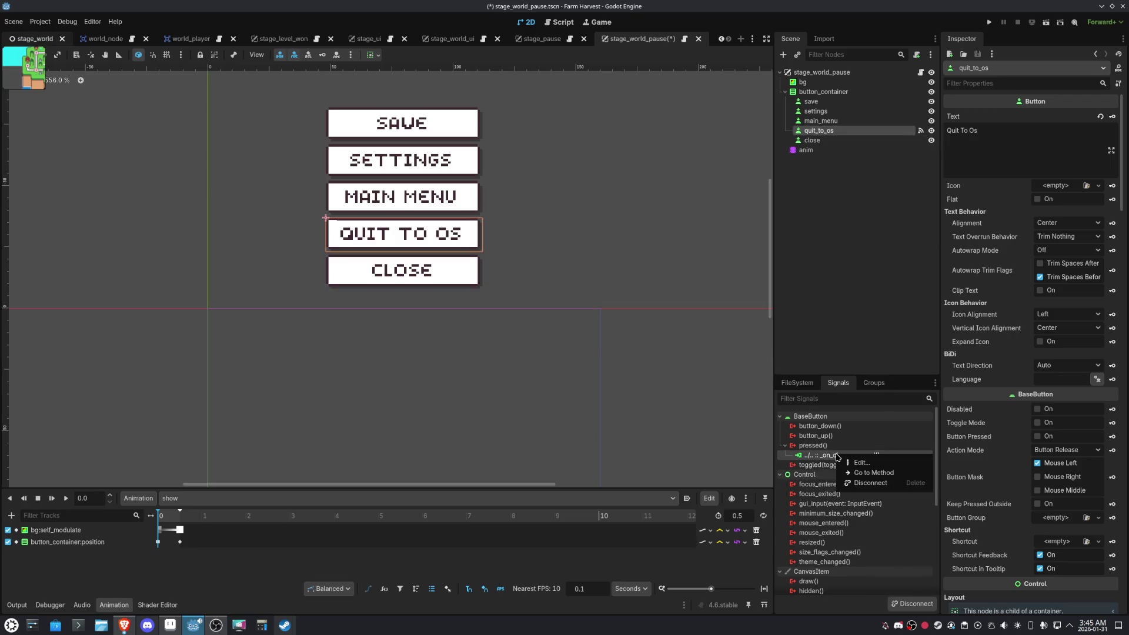
{"action": "left_click", "coordinate": [879, 486]}
{"action": "key", "text": "ctrl+s"}
- Check the save, settings, main_menu, quit_to_os and close nodes in turn
{"action": "left_click", "coordinate": [830, 102]}
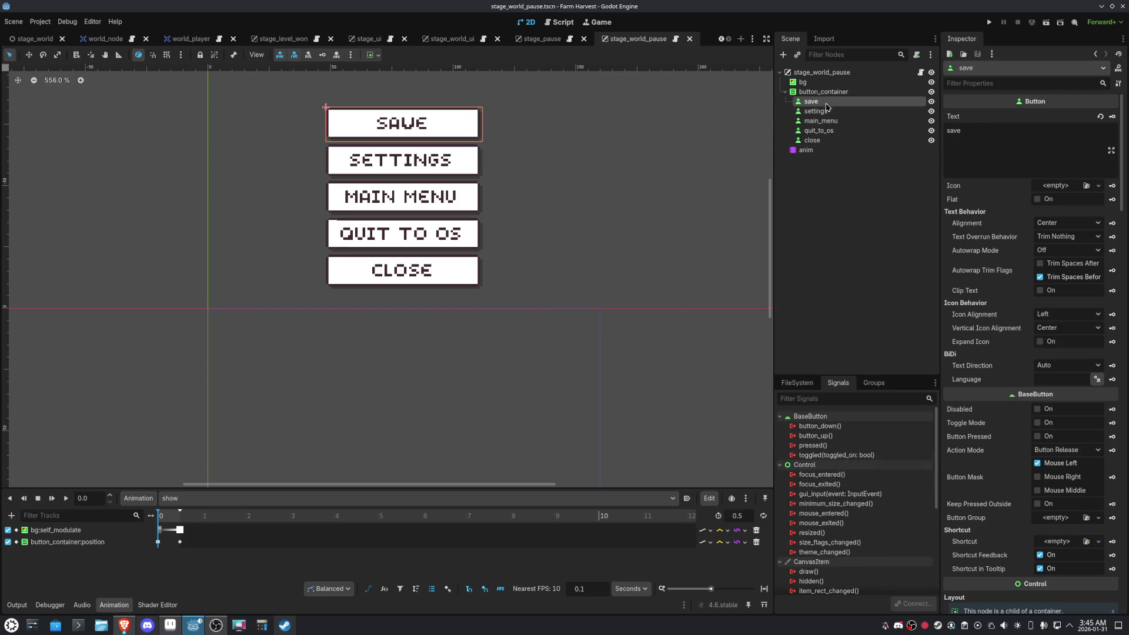
{"action": "left_click", "coordinate": [831, 111]}
{"action": "left_click", "coordinate": [834, 122]}
{"action": "left_click", "coordinate": [825, 130]}
{"action": "left_click", "coordinate": [821, 140]}
- Compare with stage_pause's close node signal connections, then return to stage_world_pause
{"action": "left_click", "coordinate": [542, 38]}
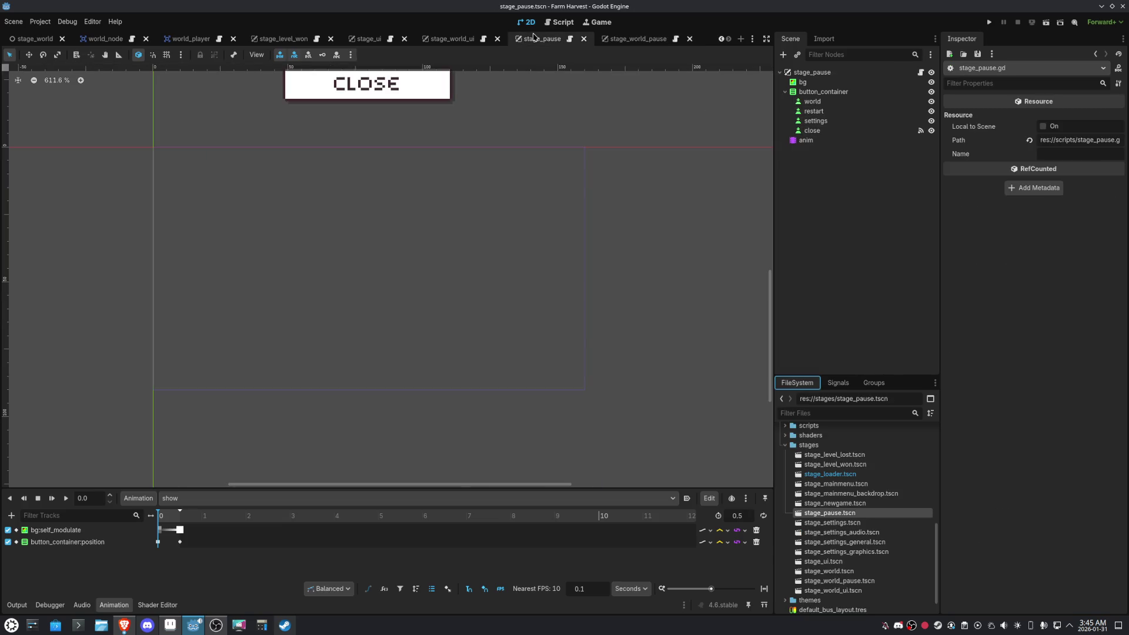
{"action": "left_click", "coordinate": [823, 130]}
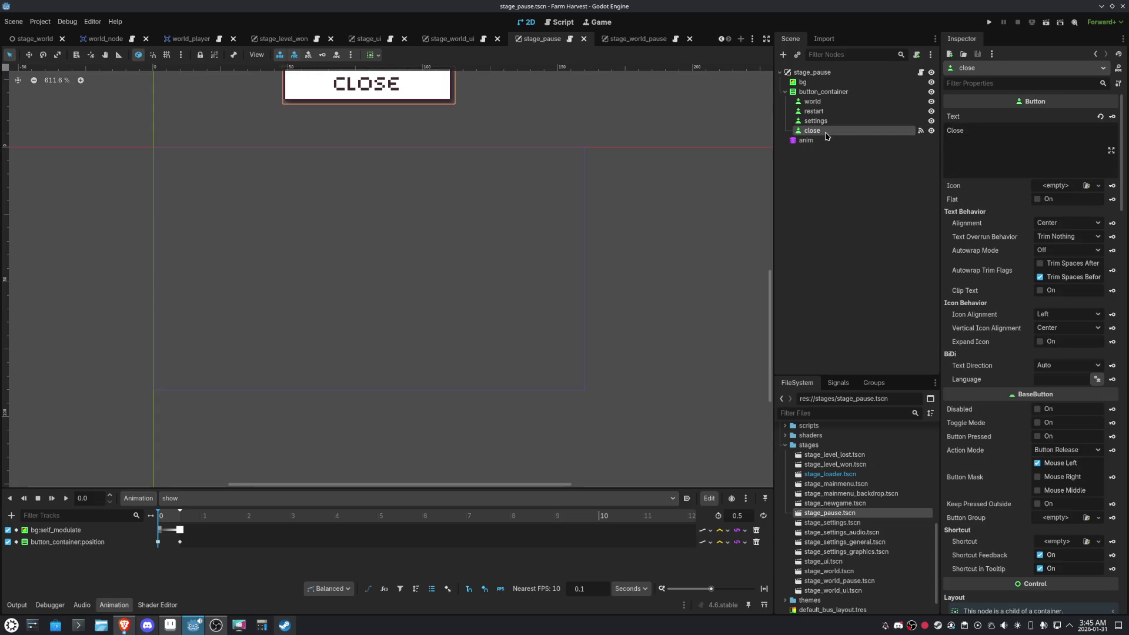
{"action": "left_click", "coordinate": [838, 383]}
{"action": "scroll", "coordinate": [443, 245], "scroll_direction": "up", "scroll_amount": 1}
{"action": "scroll", "coordinate": [444, 244], "scroll_direction": "down", "scroll_amount": 2}
{"action": "left_click_drag", "start_coordinate": [472, 182], "coordinate": [474, 358]}
{"action": "scroll", "coordinate": [478, 356], "scroll_direction": "up", "scroll_amount": 1}
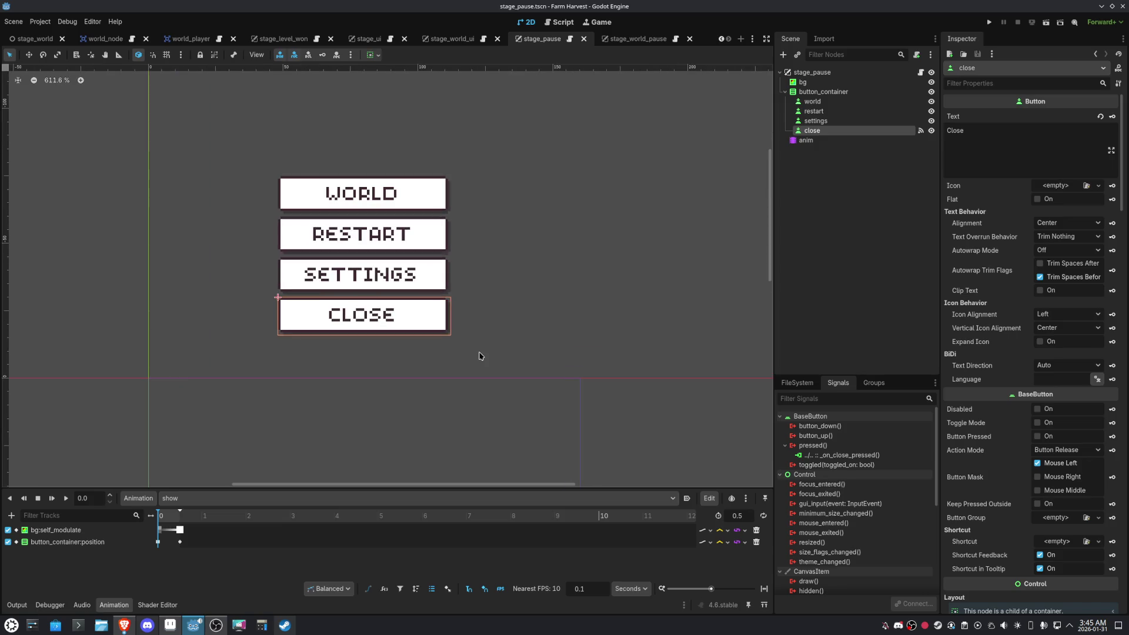
{"action": "left_click", "coordinate": [630, 44]}
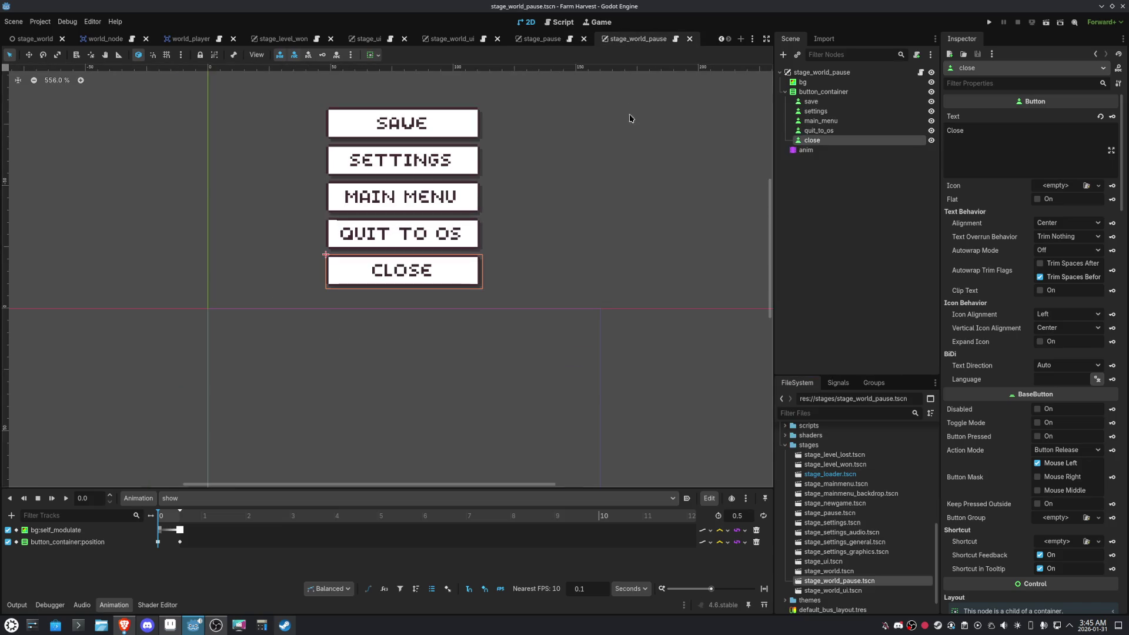
{"action": "left_click", "coordinate": [821, 102]}
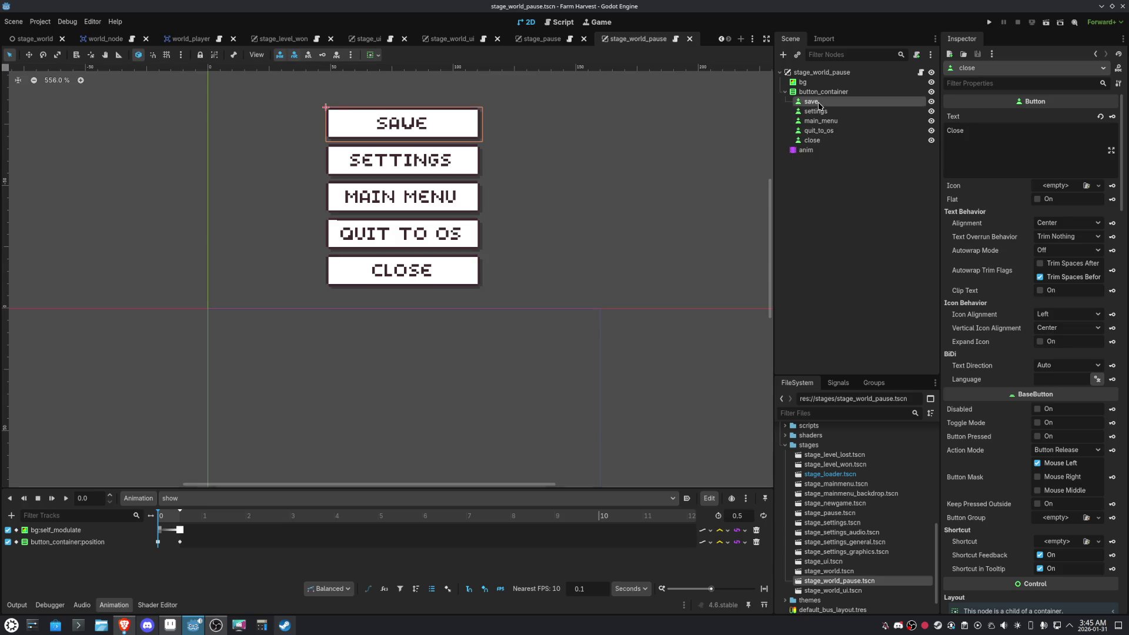
- Connect the save and settings buttons' pressed signals to _on_save_pressed and _on_settings_pressed
{"action": "left_click", "coordinate": [839, 384]}
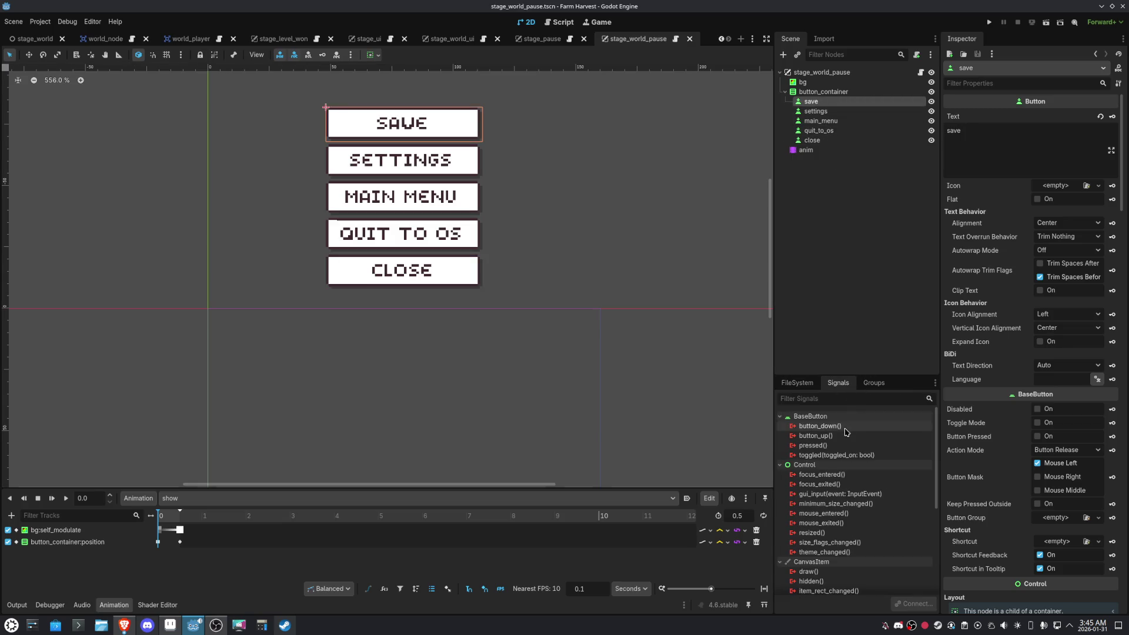
{"action": "double_click", "coordinate": [821, 446]}
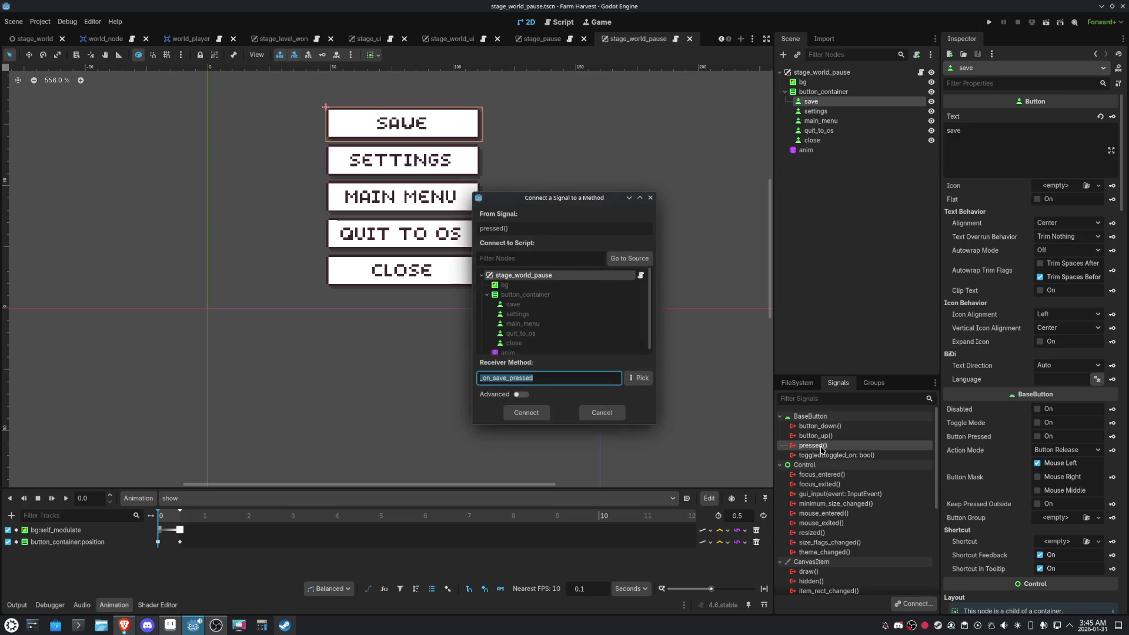
{"action": "key", "text": "Return"}
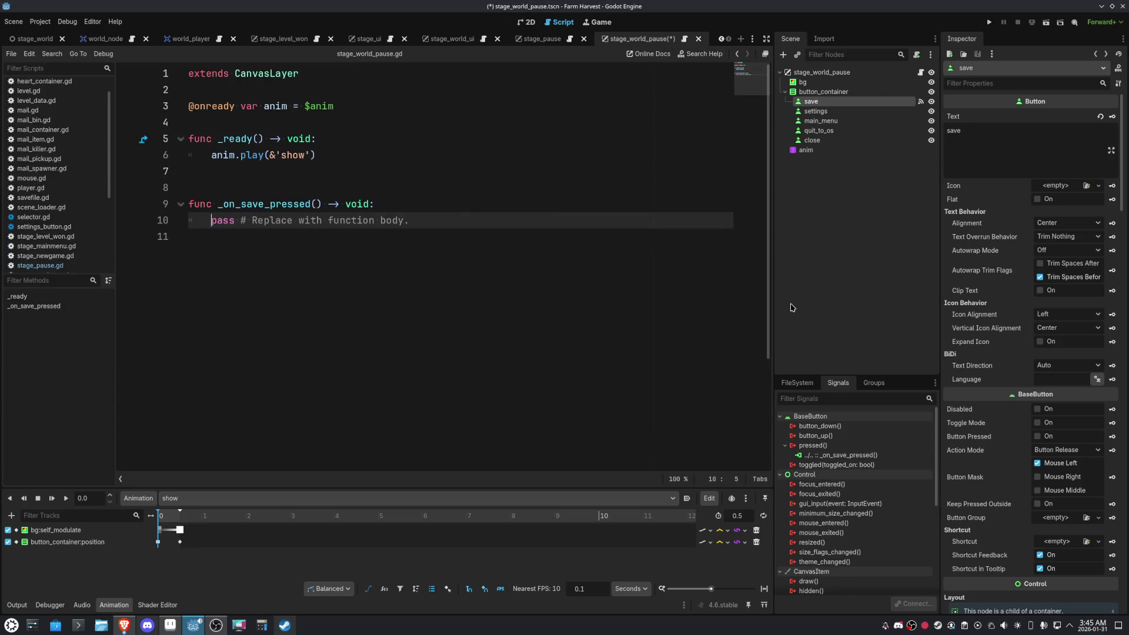
{"action": "left_click", "coordinate": [352, 194]}
{"action": "key", "text": "BackSpace"}
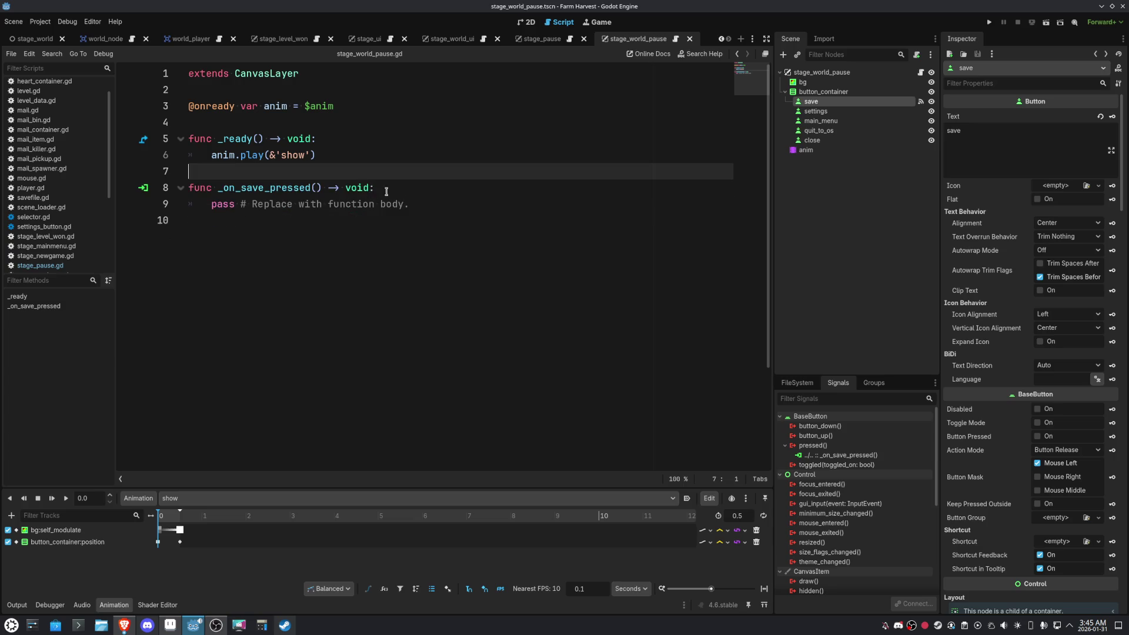
{"action": "left_click", "coordinate": [841, 111]}
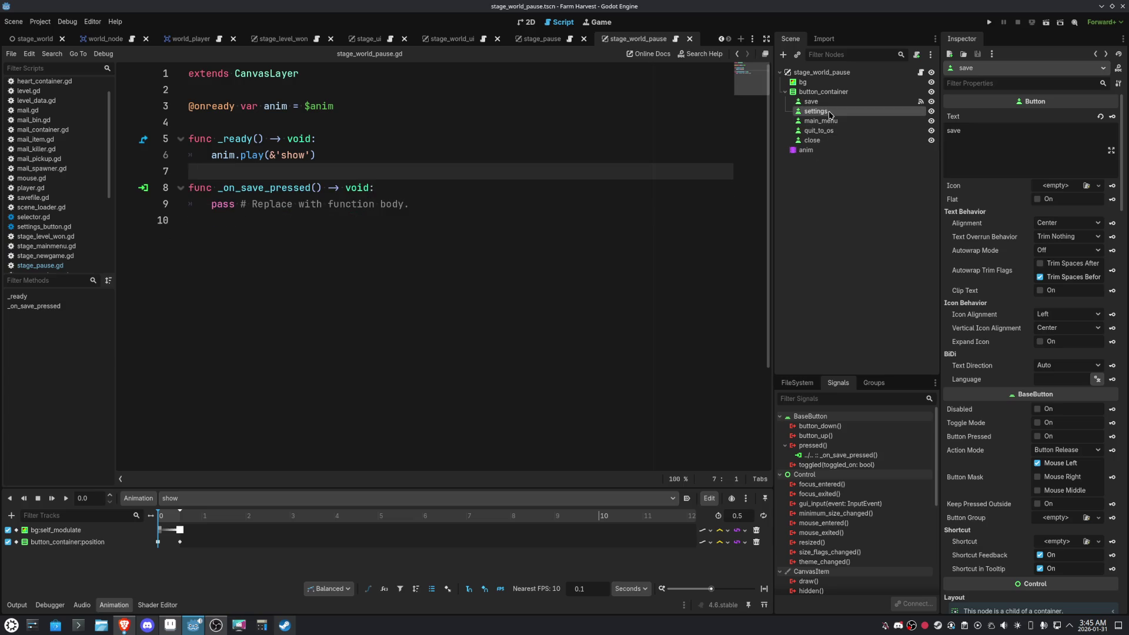
{"action": "double_click", "coordinate": [816, 446]}
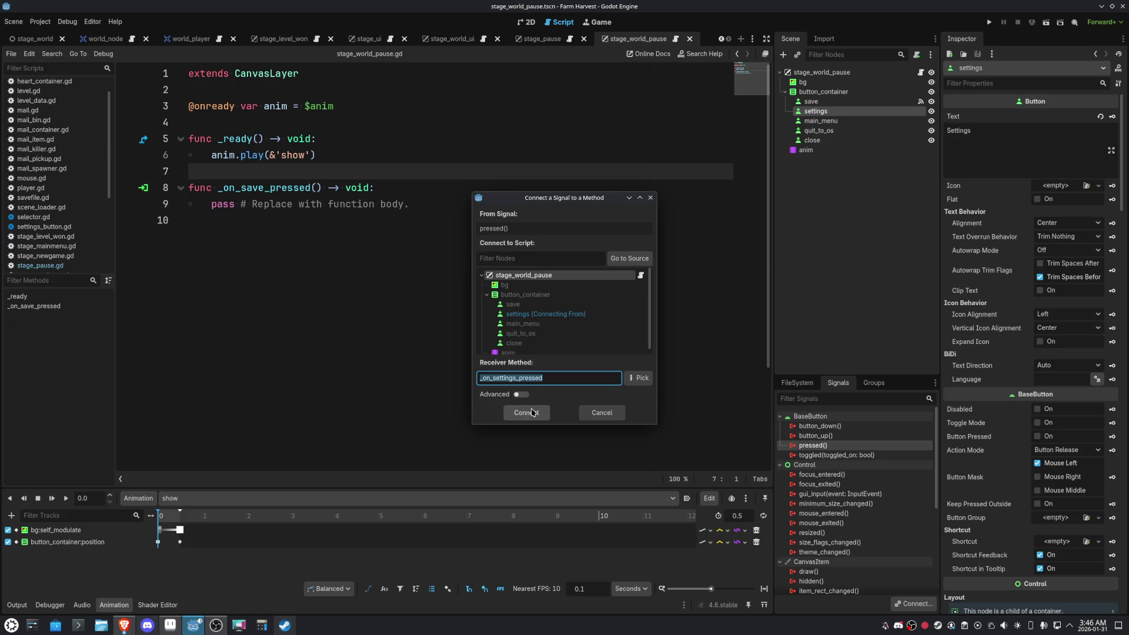
{"action": "left_click", "coordinate": [526, 412]}
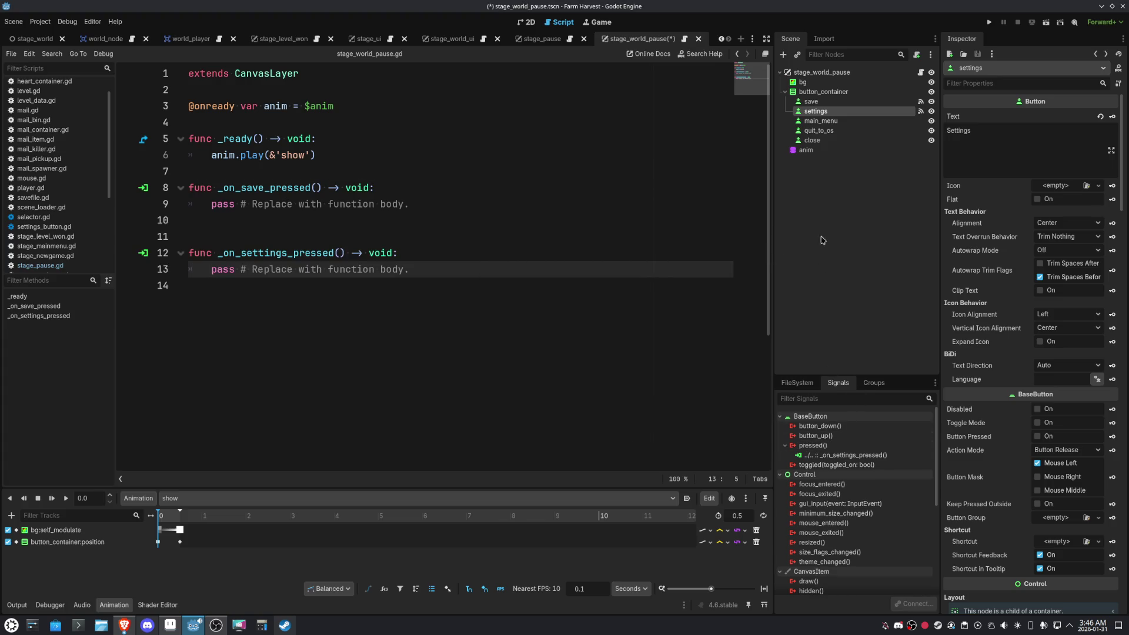
- Connect the main_menu, quit_to_os and close pressed signals to new handler functions
{"action": "left_click", "coordinate": [823, 121]}
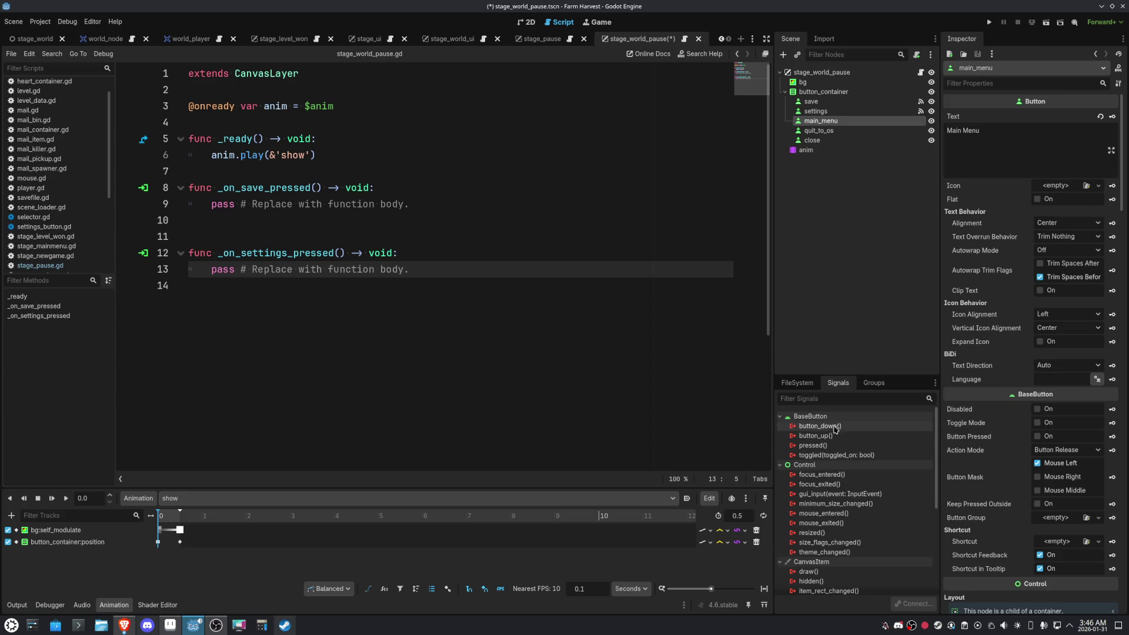
{"action": "double_click", "coordinate": [816, 445]}
{"action": "left_click", "coordinate": [526, 412]}
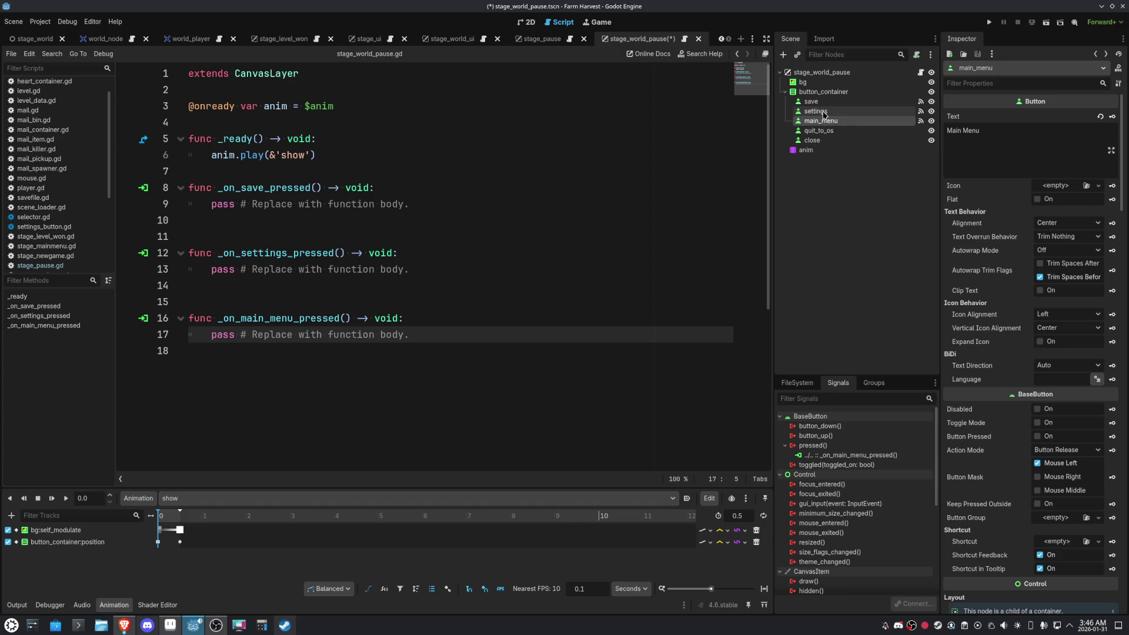
{"action": "left_click", "coordinate": [820, 130]}
{"action": "double_click", "coordinate": [816, 445]}
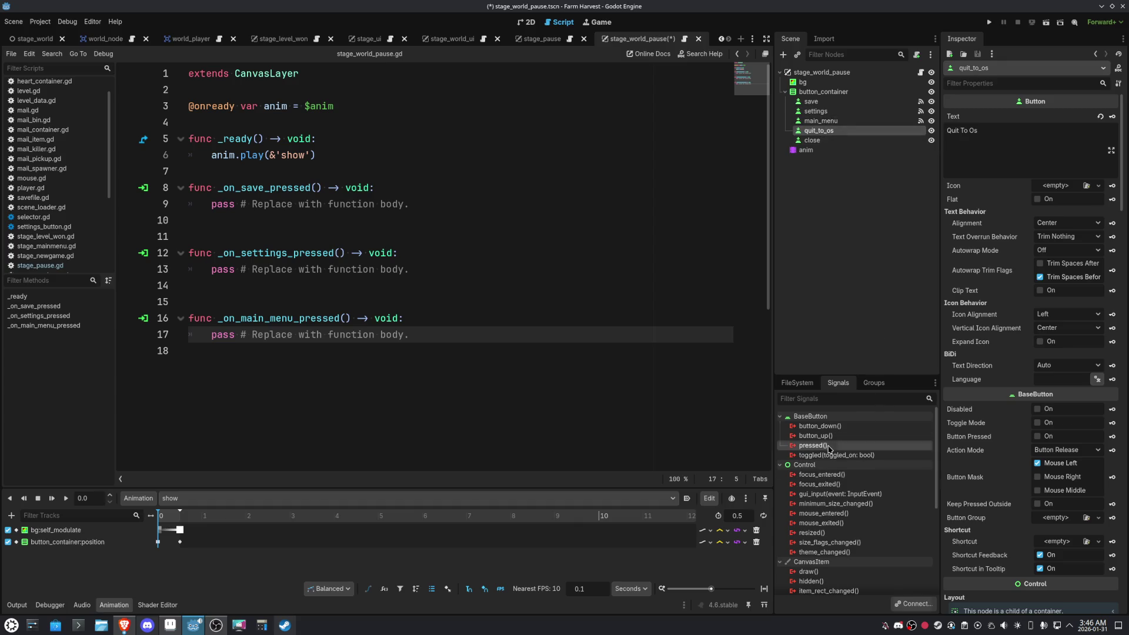
{"action": "left_click", "coordinate": [535, 414]}
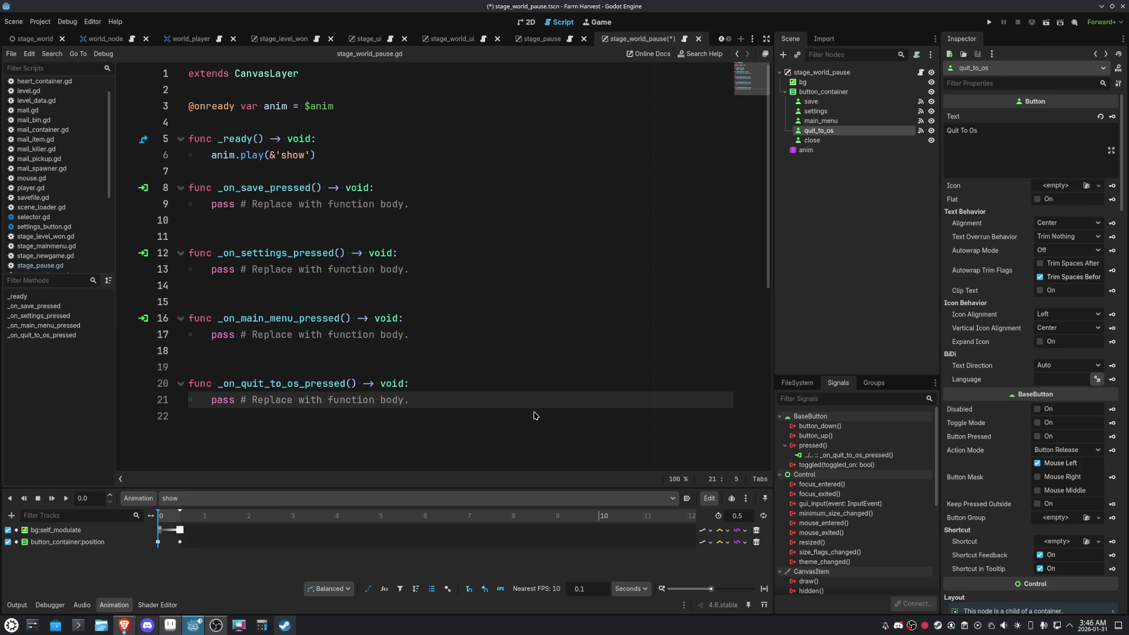
{"action": "key", "text": "ctrl+s"}
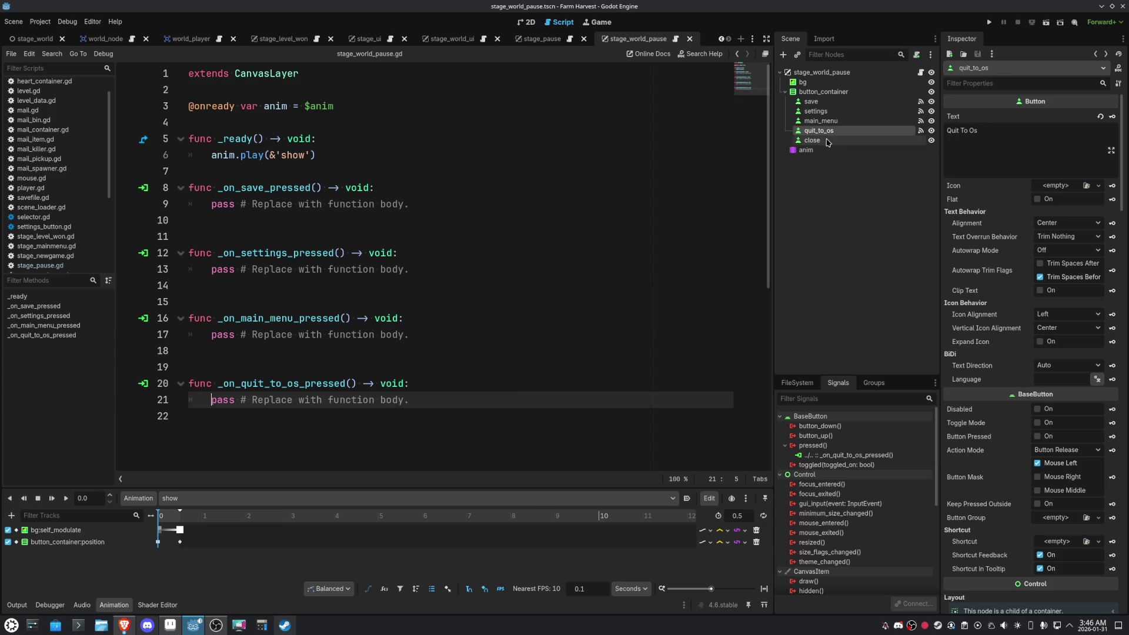
{"action": "left_click", "coordinate": [819, 140]}
{"action": "double_click", "coordinate": [816, 445]}
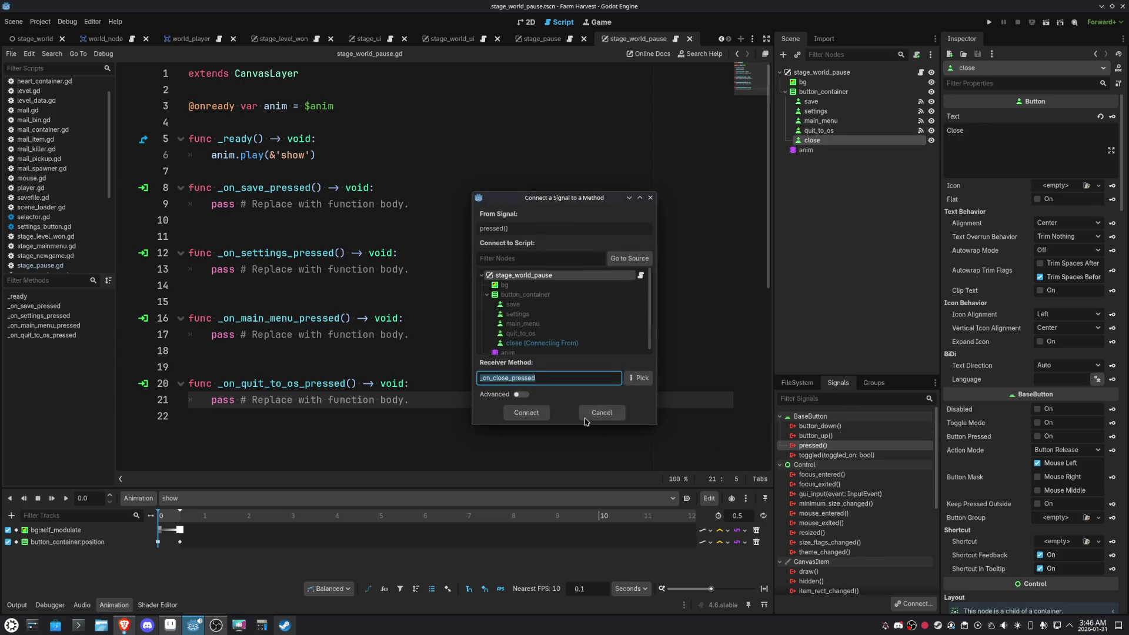
{"action": "left_click", "coordinate": [528, 411]}
- Delete the extra blank lines between the handler functions and save
{"action": "left_click", "coordinate": [304, 427]}
{"action": "key", "text": "BackSpace"}
{"action": "left_click", "coordinate": [285, 362]}
{"action": "key", "text": "BackSpace"}
{"action": "left_click", "coordinate": [275, 297]}
{"action": "key", "text": "BackSpace"}
{"action": "left_click", "coordinate": [257, 228]}
{"action": "key", "text": "BackSpace"}
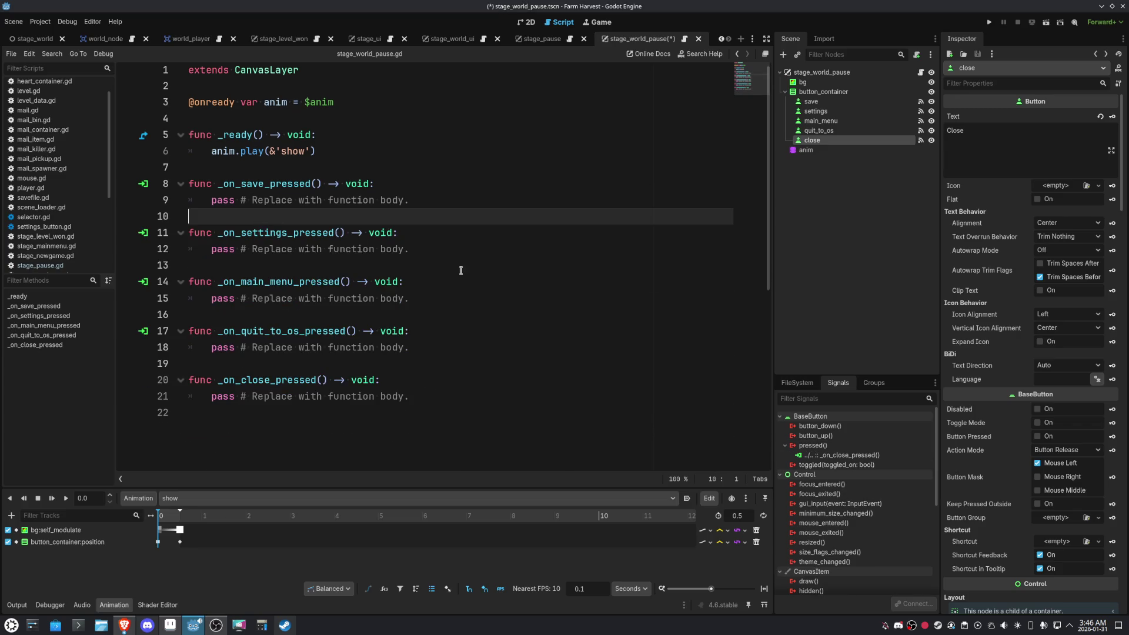
{"action": "key", "text": "ctrl+s"}
{"action": "left_click", "coordinate": [430, 347]}
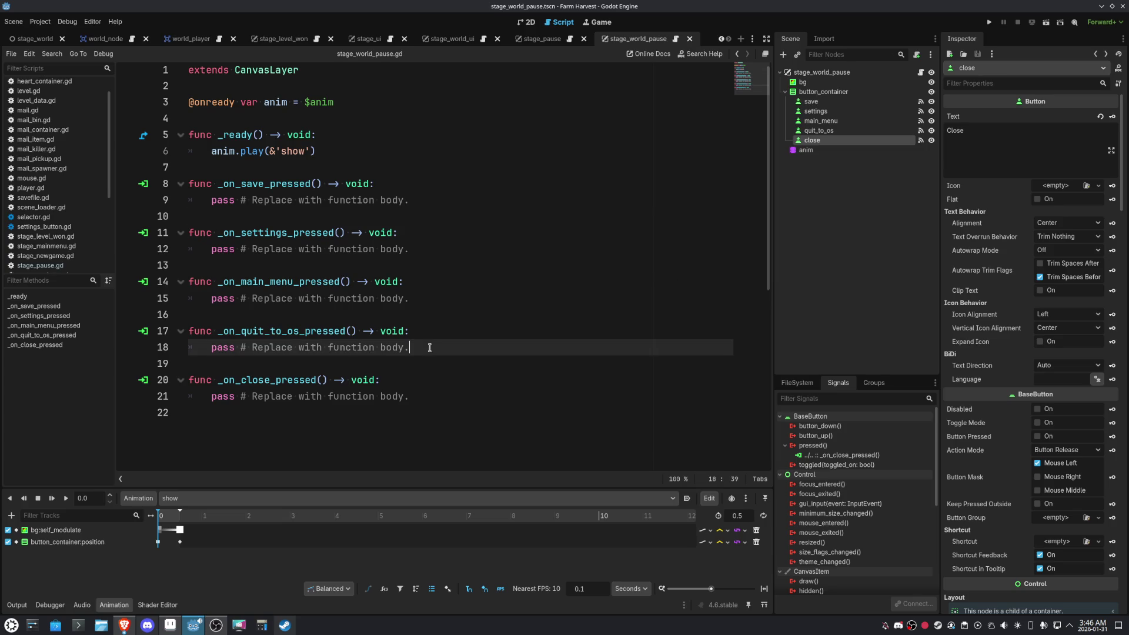
- In stage_pause.gd, join the return onto the if line in the close handler and save
{"action": "left_click", "coordinate": [538, 40]}
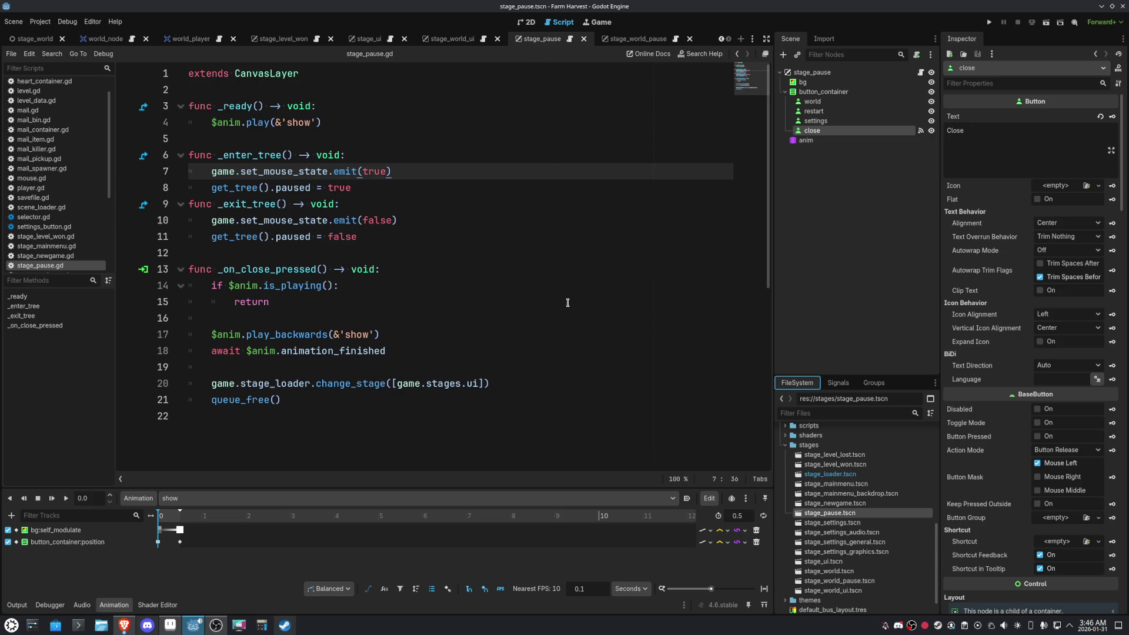
{"action": "left_click_drag", "start_coordinate": [282, 400], "coordinate": [212, 287]}
{"action": "left_click", "coordinate": [423, 286]}
{"action": "key", "text": "Delete"}
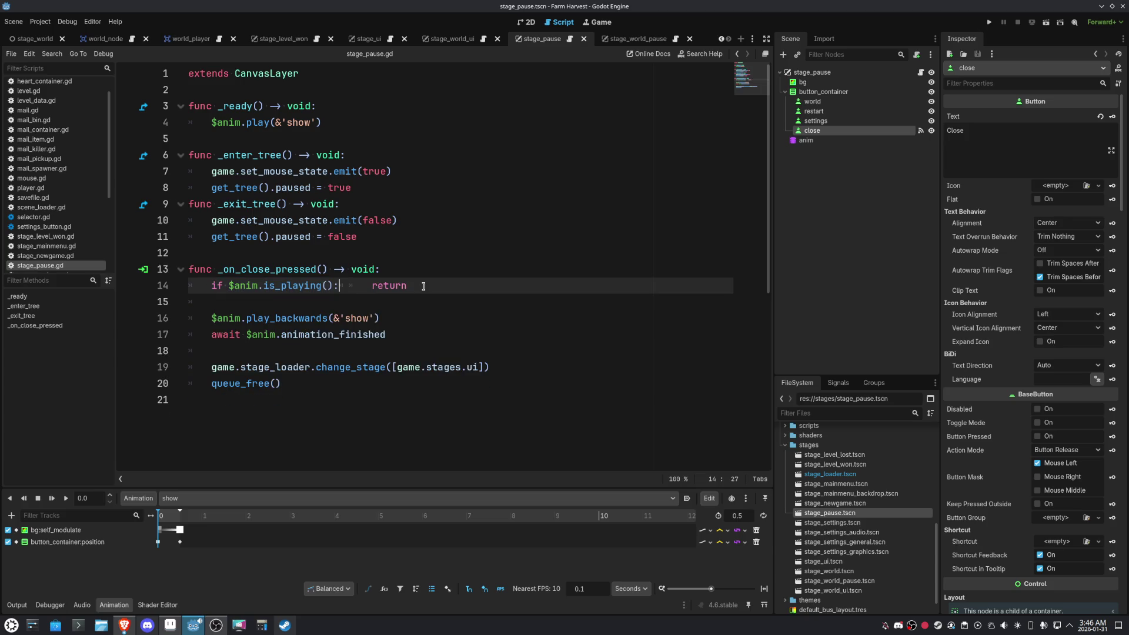
{"action": "key", "text": "Delete"}
{"action": "key", "text": "Delete"}
{"action": "key", "text": "ctrl+s"}
- Paste stage_pause's close handler body over the pass line in stage_world_pause's _on_close_pressed
{"action": "left_click_drag", "start_coordinate": [301, 380], "coordinate": [206, 288]}
{"action": "key", "text": "ctrl+c"}
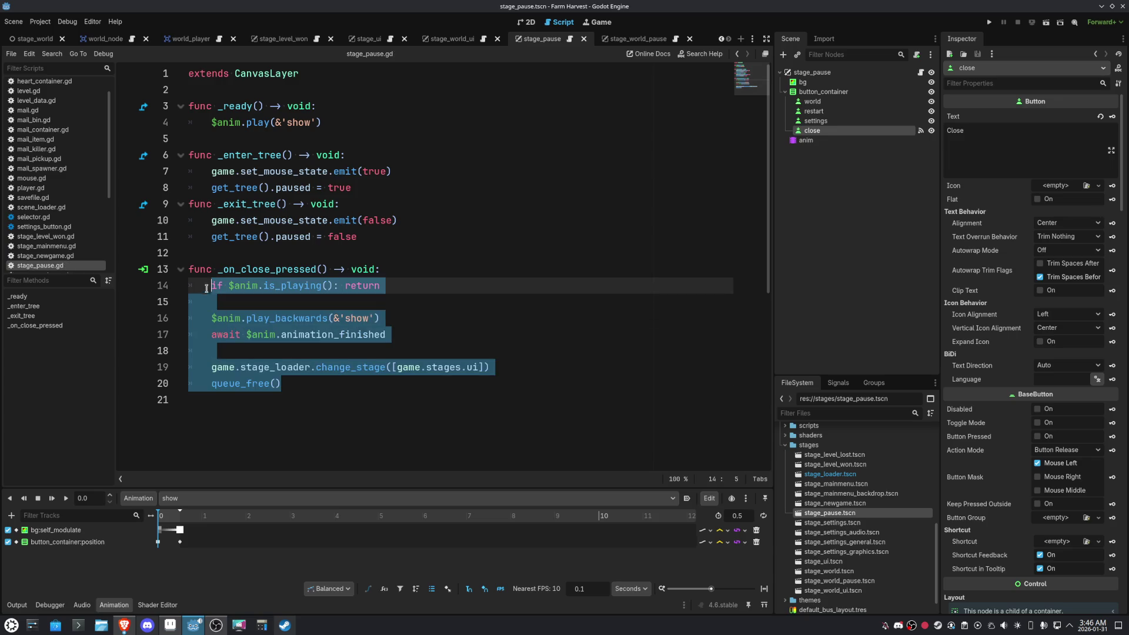
{"action": "left_click", "coordinate": [638, 38]}
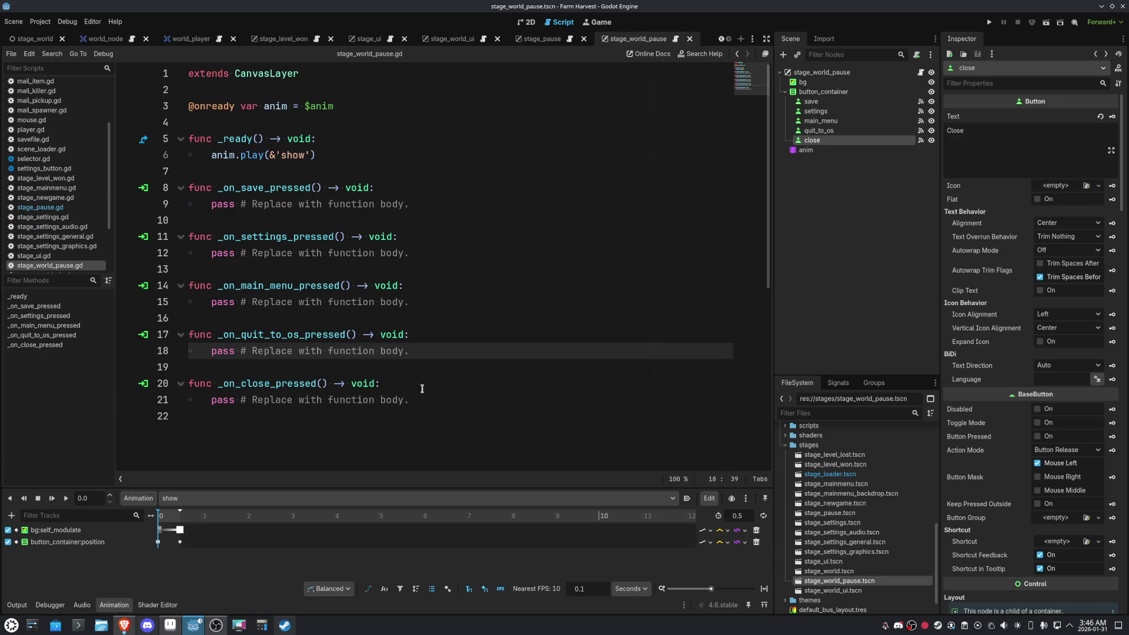
{"action": "left_click", "coordinate": [426, 399]}
{"action": "key", "text": "shift+Home"}
{"action": "key", "text": "shift+Home"}
{"action": "key", "text": "shift+Home"}
{"action": "key", "text": "ctrl+v"}
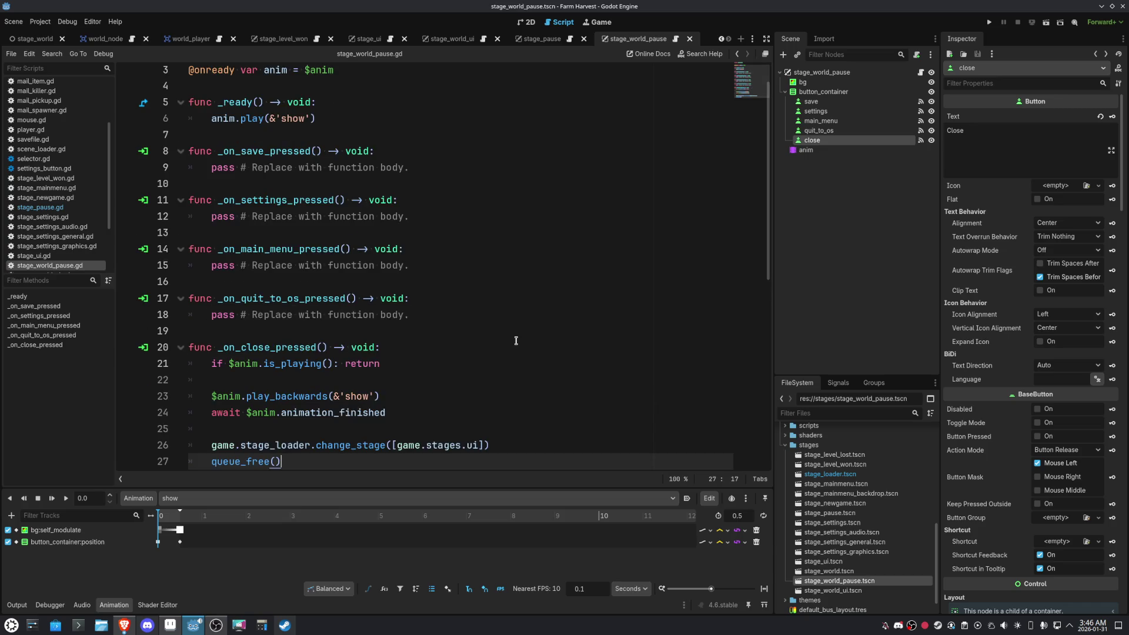
- Change stages.ui to stages.world_ui in the pasted code and save
{"action": "double_click", "coordinate": [475, 396]}
{"action": "type", "text": "world"}
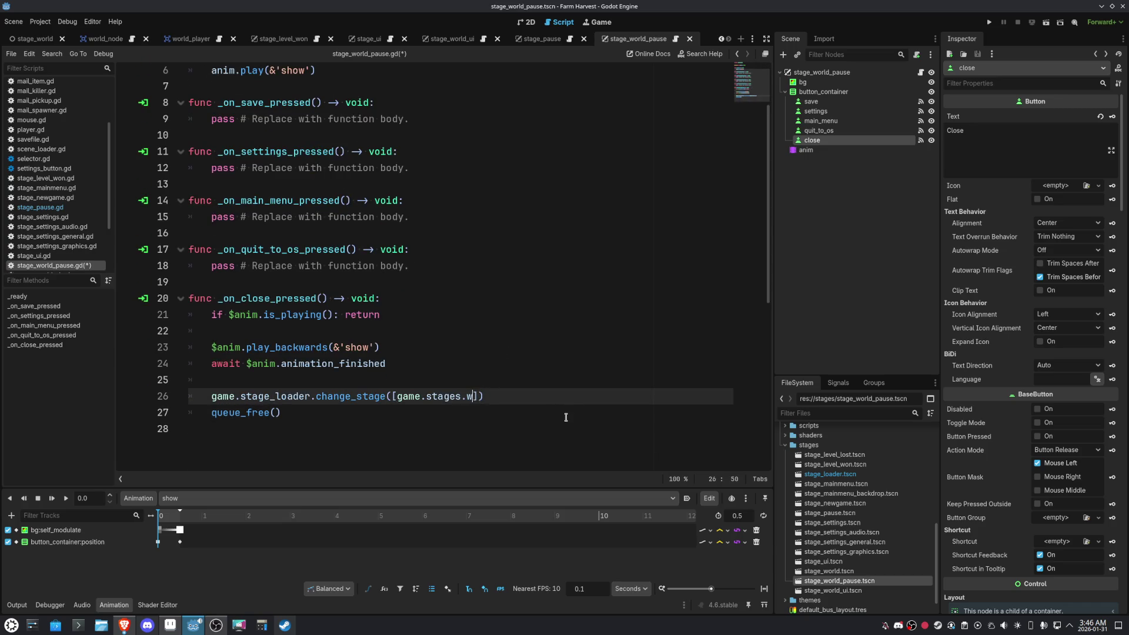
{"action": "key", "text": "BackSpace"}
{"action": "type", "text": "ui"}
{"action": "left_click", "coordinate": [556, 308]}
{"action": "key", "text": "ctrl+s"}
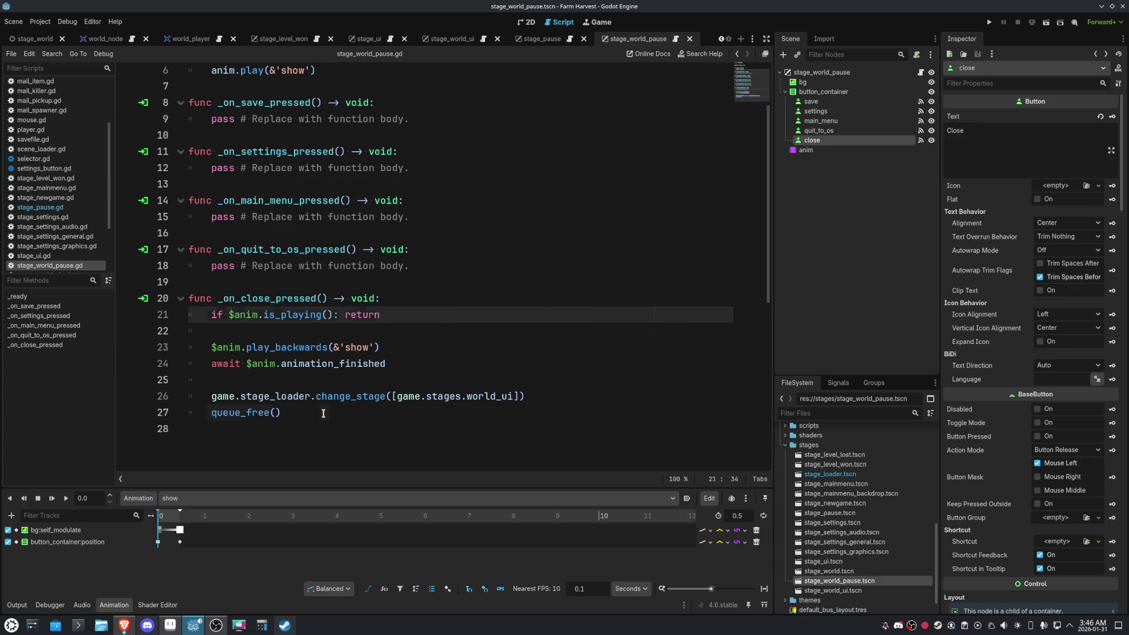
- Copy the close handler's body for reuse in the quit_to_os handler
{"action": "left_click", "coordinate": [323, 413]}
{"action": "mouse_move", "coordinate": [311, 413]}
{"action": "left_mouse_down"}
{"action": "mouse_move", "coordinate": [209, 397]}
{"action": "mouse_move", "coordinate": [207, 317]}
{"action": "left_mouse_up"}
{"action": "key", "text": "ctrl+c"}
{"action": "left_click", "coordinate": [421, 265]}
- Paste the close body into _on_quit_to_os_pressed, replacing the stage change and queue_free with get_tree().quit()
{"action": "key", "text": "shift+Home"}
{"action": "key", "text": "ctrl+v"}
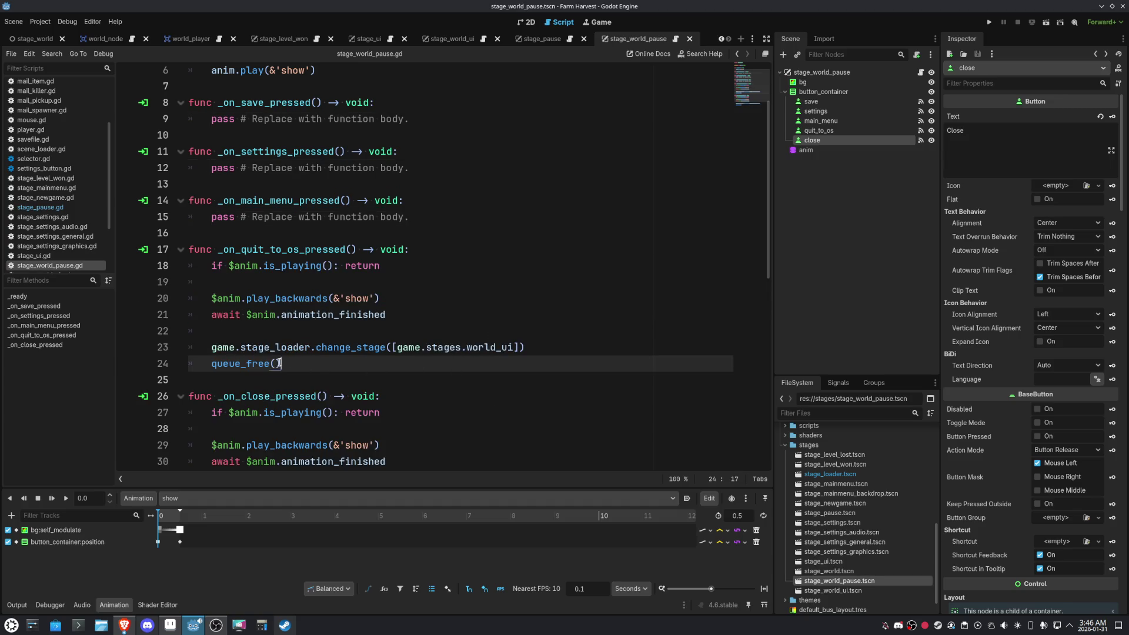
{"action": "left_click_drag", "start_coordinate": [280, 364], "coordinate": [208, 350]}
{"action": "type", "text": "get_tree"}
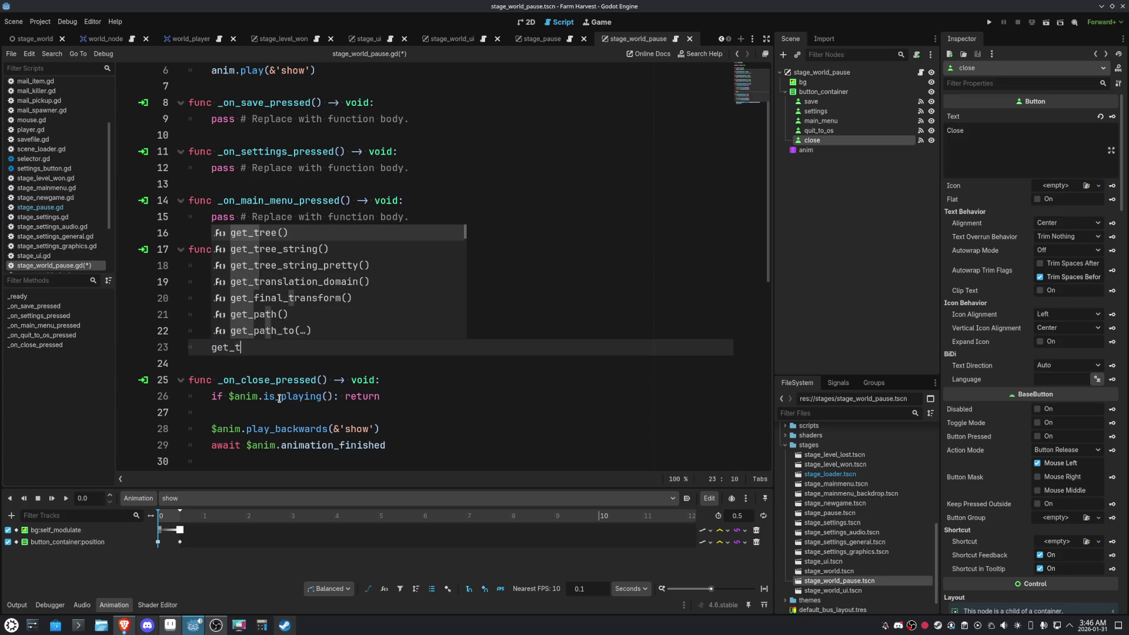
{"action": "type", "text": "."}
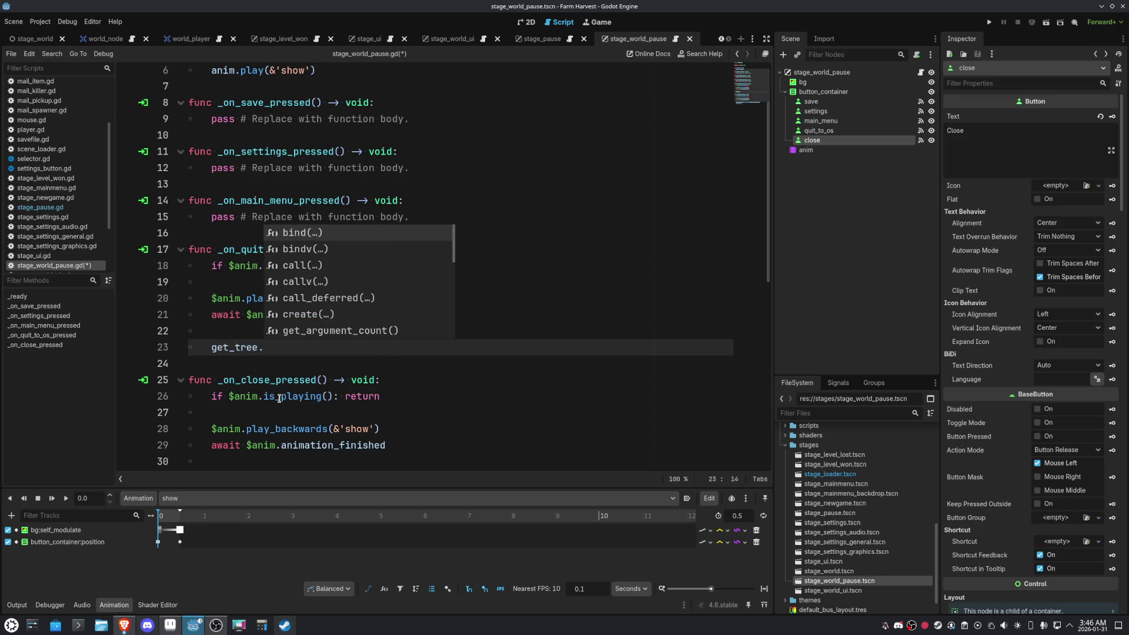
{"action": "key", "text": "BackSpace"}
{"action": "key", "text": "ctrl+space"}
{"action": "key", "text": "Return"}
{"action": "type", "text": "q"}
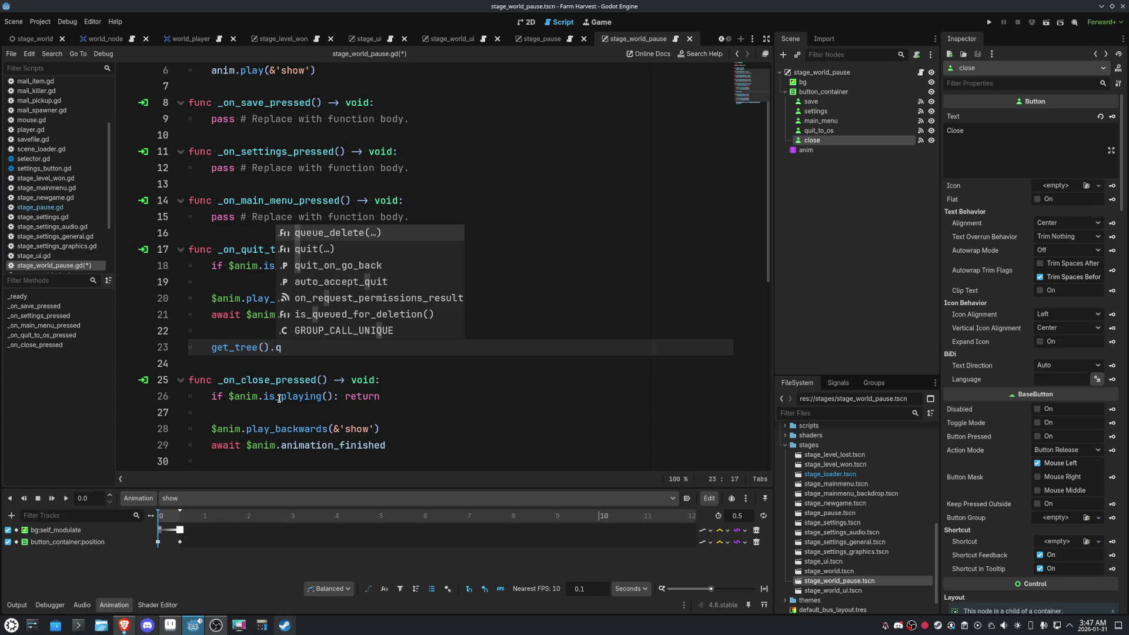
{"action": "key", "text": "Down"}
{"action": "key", "text": "Return"}
- Select the close handler's animation lines and the main menu handler's pass line
{"action": "left_click", "coordinate": [539, 310]}
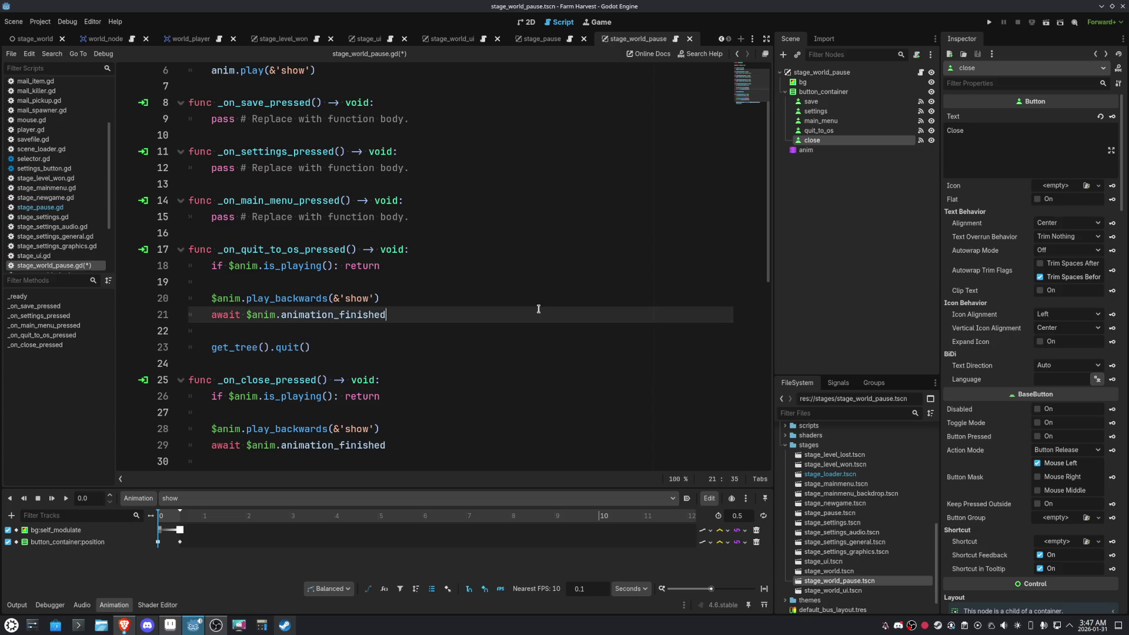
{"action": "left_click_drag", "start_coordinate": [399, 440], "coordinate": [212, 396]}
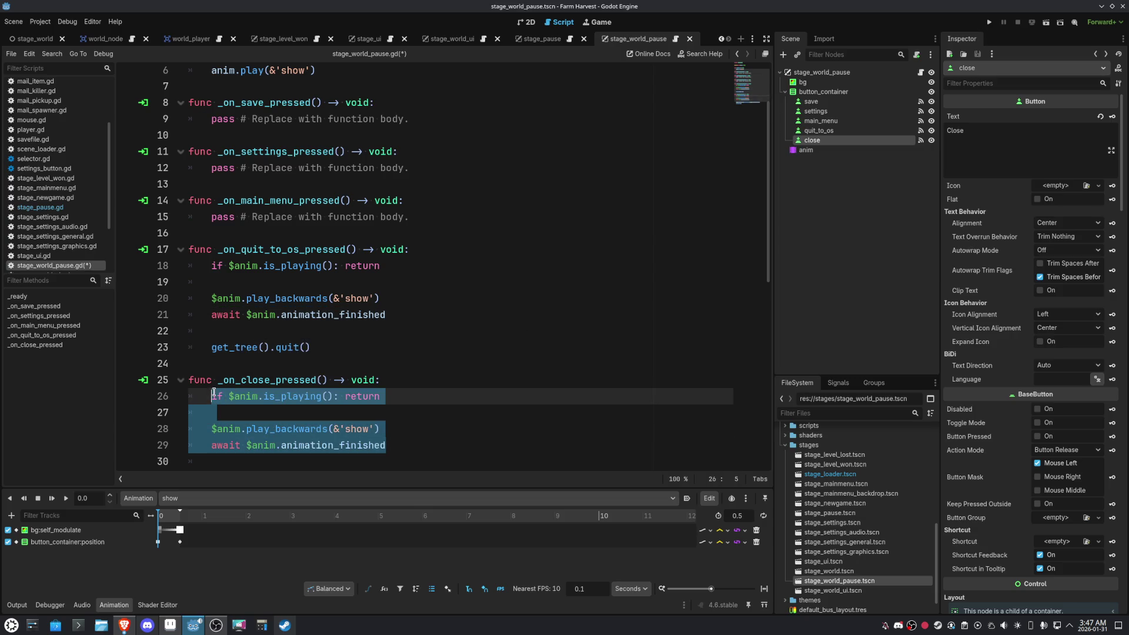
{"action": "left_click_drag", "start_coordinate": [422, 222], "coordinate": [213, 216]}
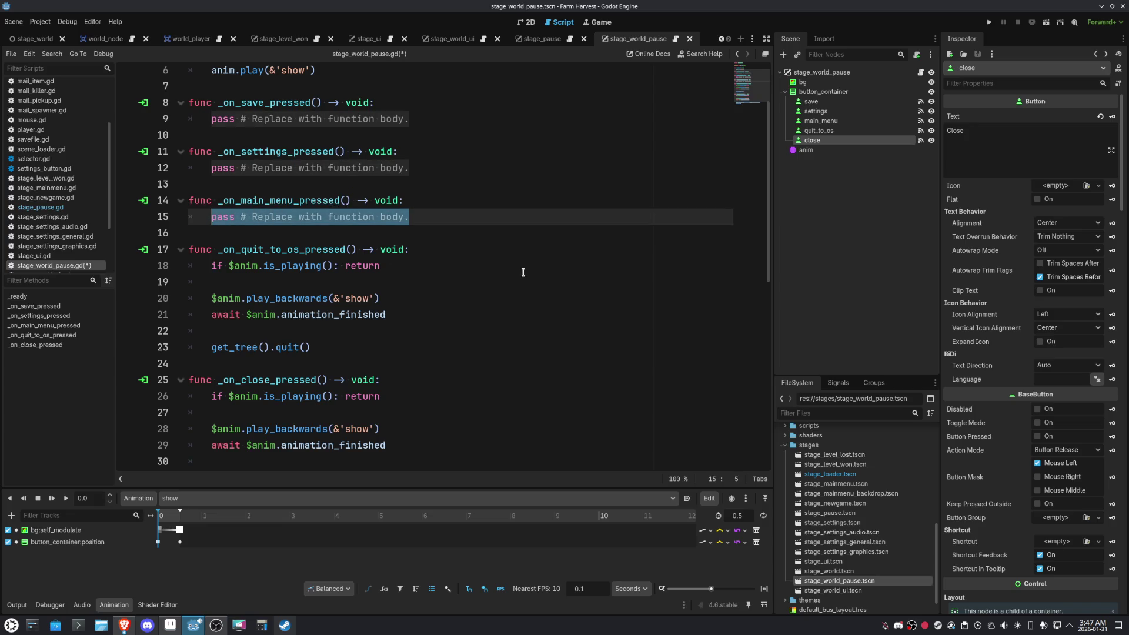
- Paste the reversed 'show' animation and await into _on_main_menu_pressed, then begin a game.stage_loader call
{"action": "key", "text": "ctrl+v"}
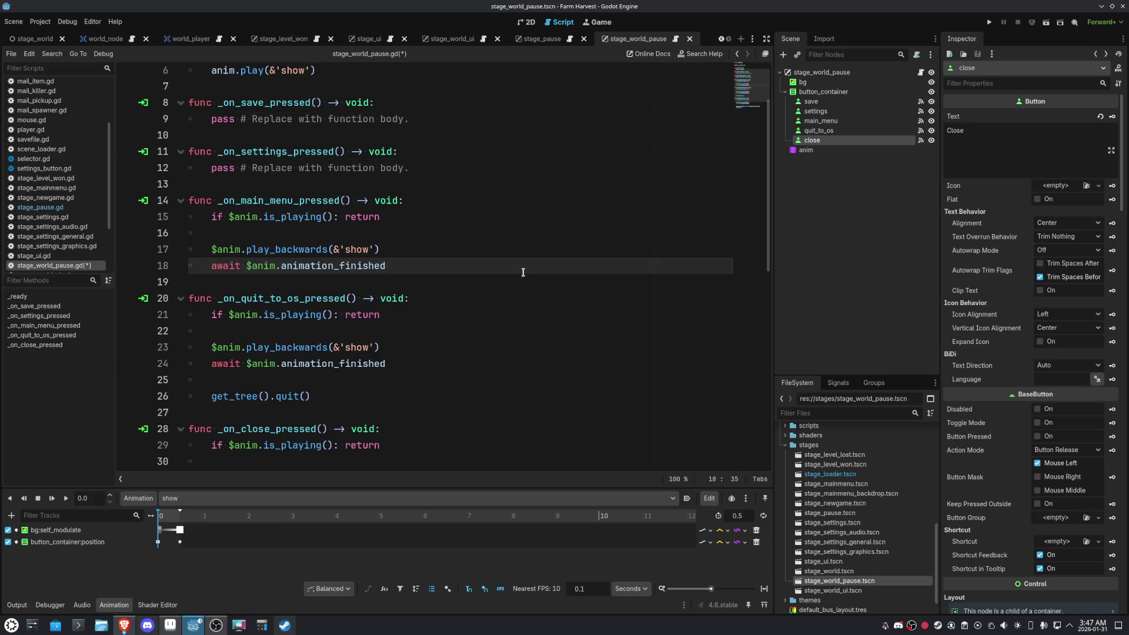
{"action": "key", "text": "Return"}
{"action": "key", "text": "Return"}
{"action": "type", "text": "ame.st"}
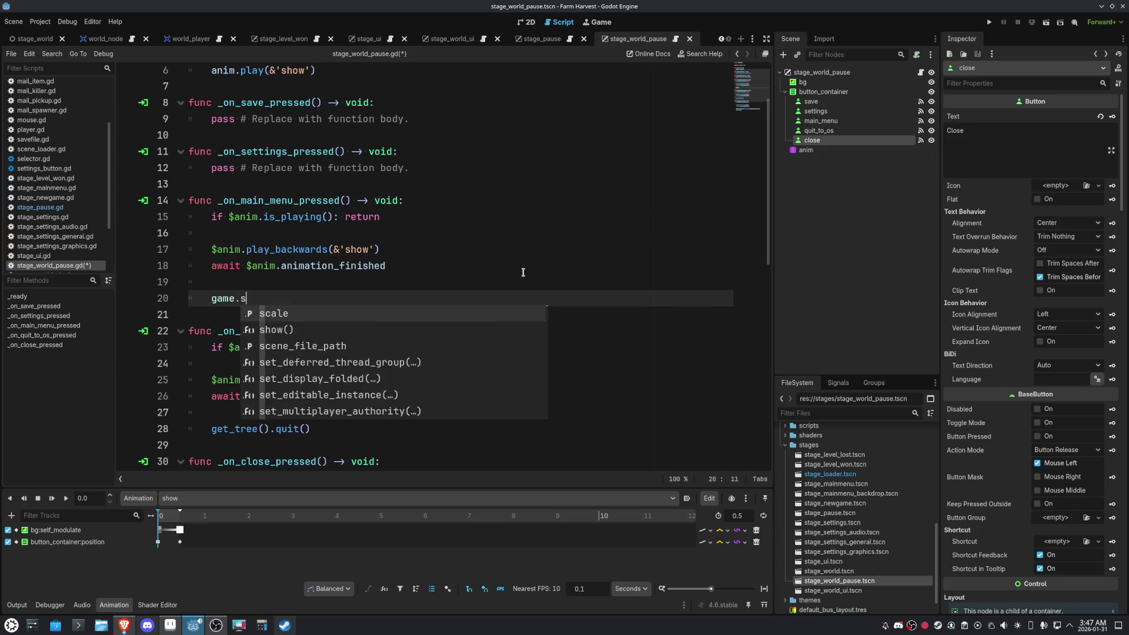
{"action": "key", "text": "Down"}
{"action": "key", "text": "Return"}
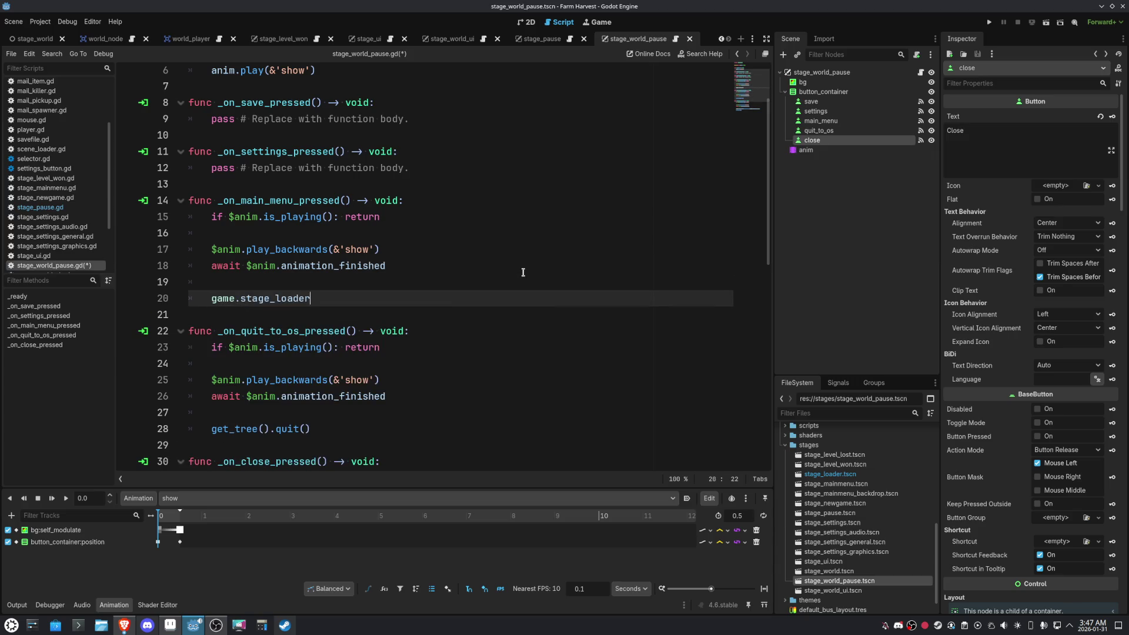
- Finish the call as change_stage([game.stages.mainmenu, game.stages.mainmenu_backdrop], true, true)
{"action": "type", "text": "ange_st"}
{"action": "type", "text": "age([game.stag"}
{"action": "type", "text": "es.mainme"}
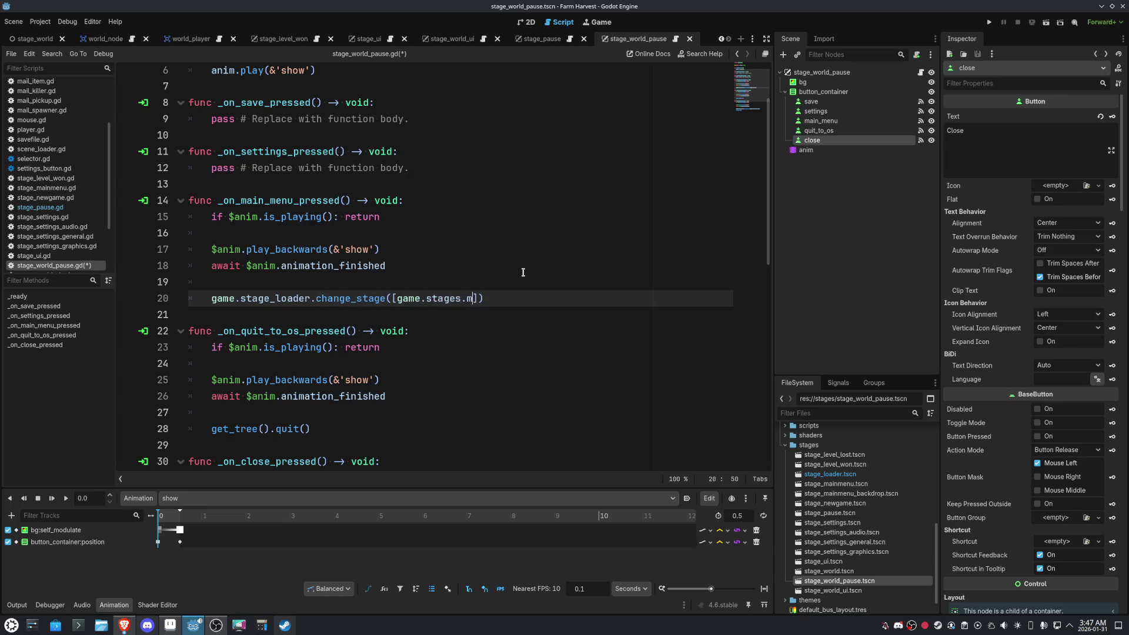
{"action": "type", "text": "nu, gam"}
{"action": "type", "text": "e.stages.main"}
{"action": "type", "text": "menu_bck"}
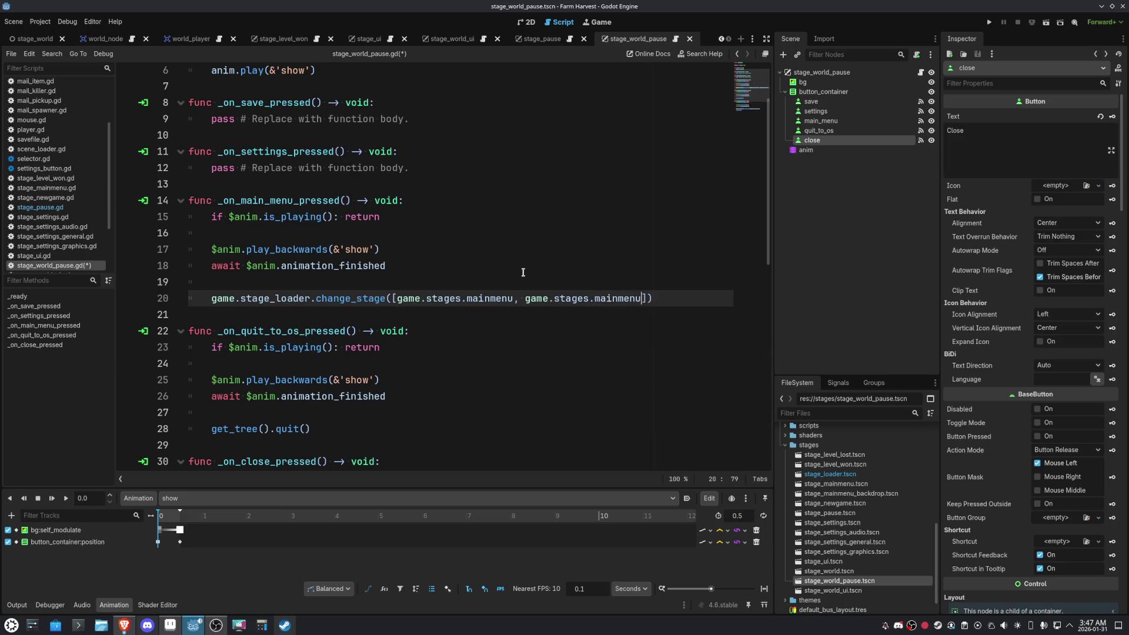
{"action": "key", "text": "BackSpace"}
{"action": "key", "text": "BackSpace"}
{"action": "type", "text": "ackdrop]"}
{"action": "type", "text": ", \\"}
{"action": "key", "text": "Return"}
{"action": "type", "text": "trye,"}
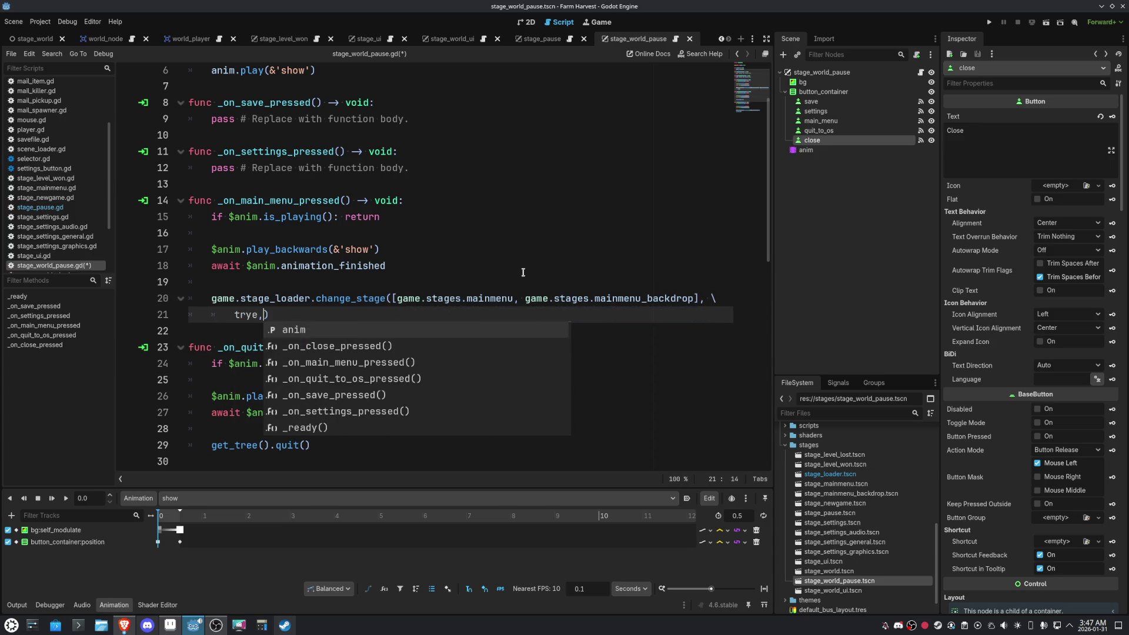
{"action": "key", "text": "BackSpace"}
{"action": "key", "text": "BackSpace"}
{"action": "type", "text": "ue, true"}
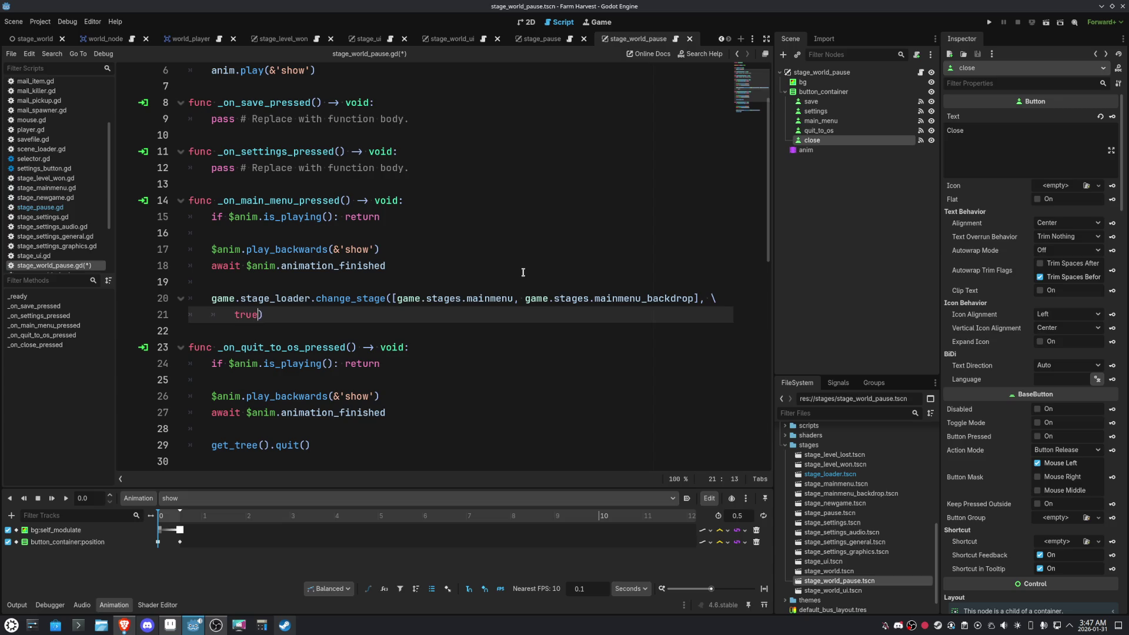
- Save the script and check the mainmenu_backdrop entry in game.gd's stages
{"action": "left_click", "coordinate": [613, 214]}
{"action": "key", "text": "ctrl+s"}
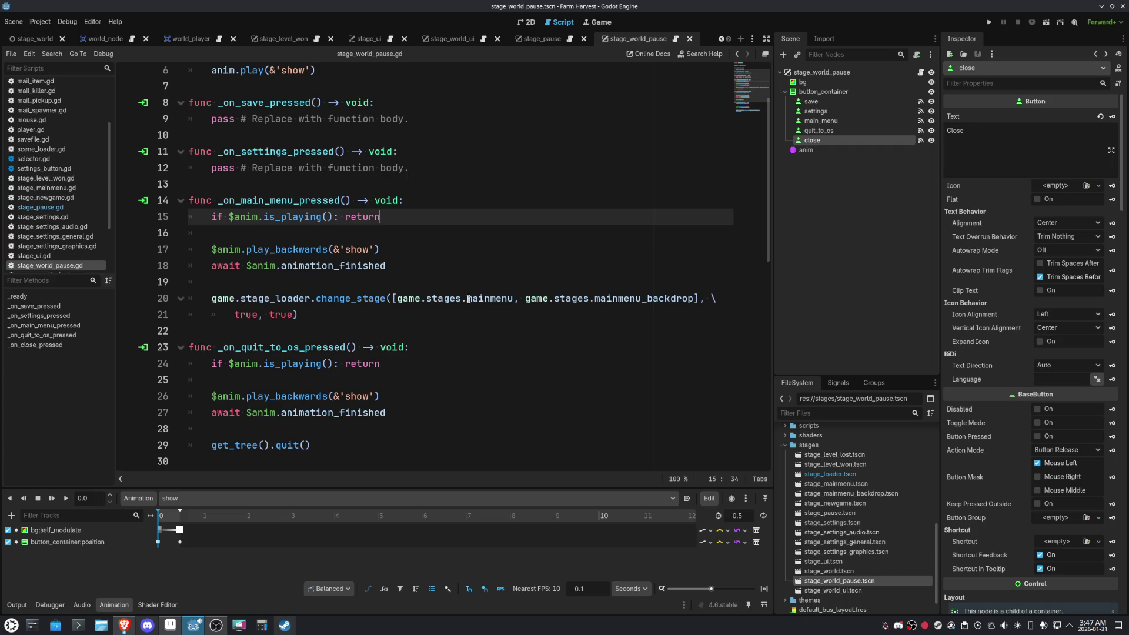
{"action": "left_click", "coordinate": [450, 300], "text": "ctrl"}
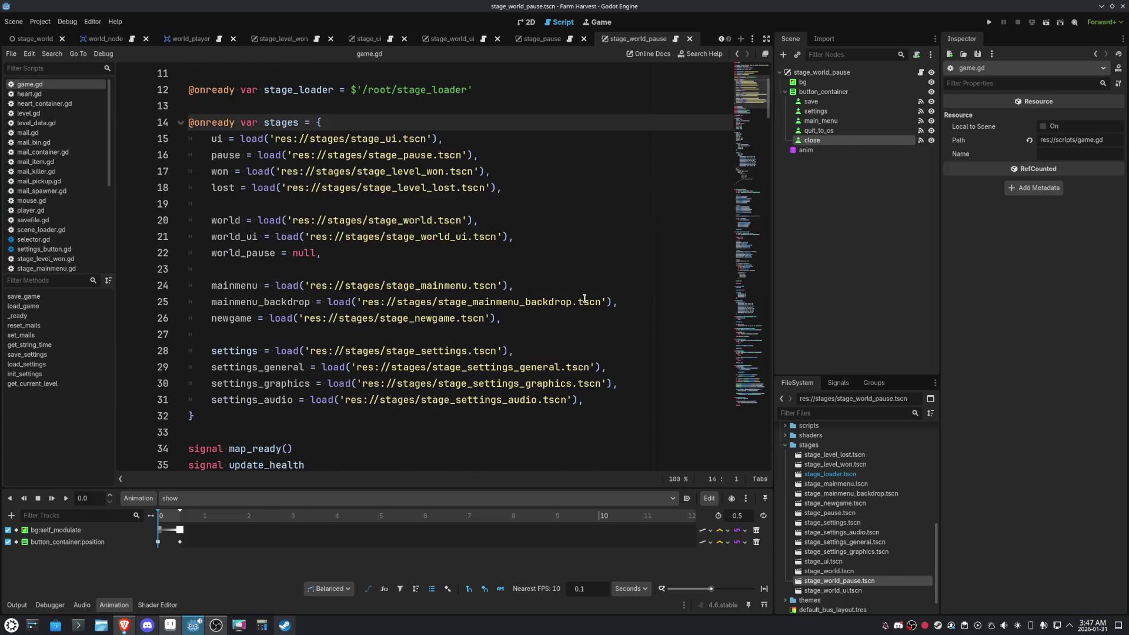
{"action": "double_click", "coordinate": [241, 303]}
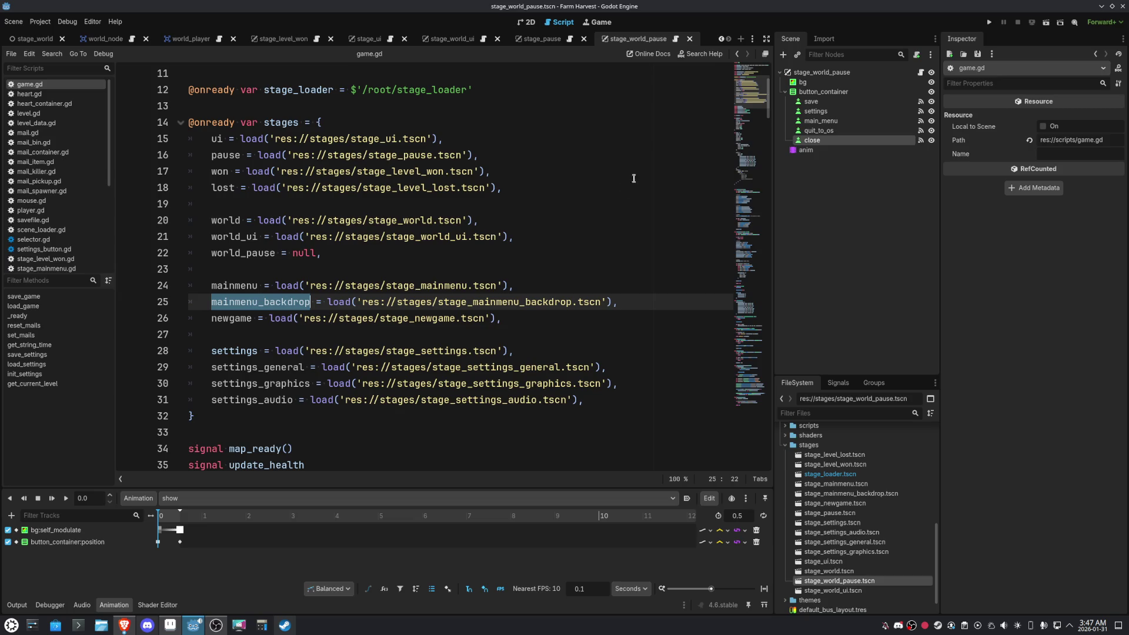
{"action": "left_click", "coordinate": [736, 55]}
{"action": "left_click", "coordinate": [735, 54]}
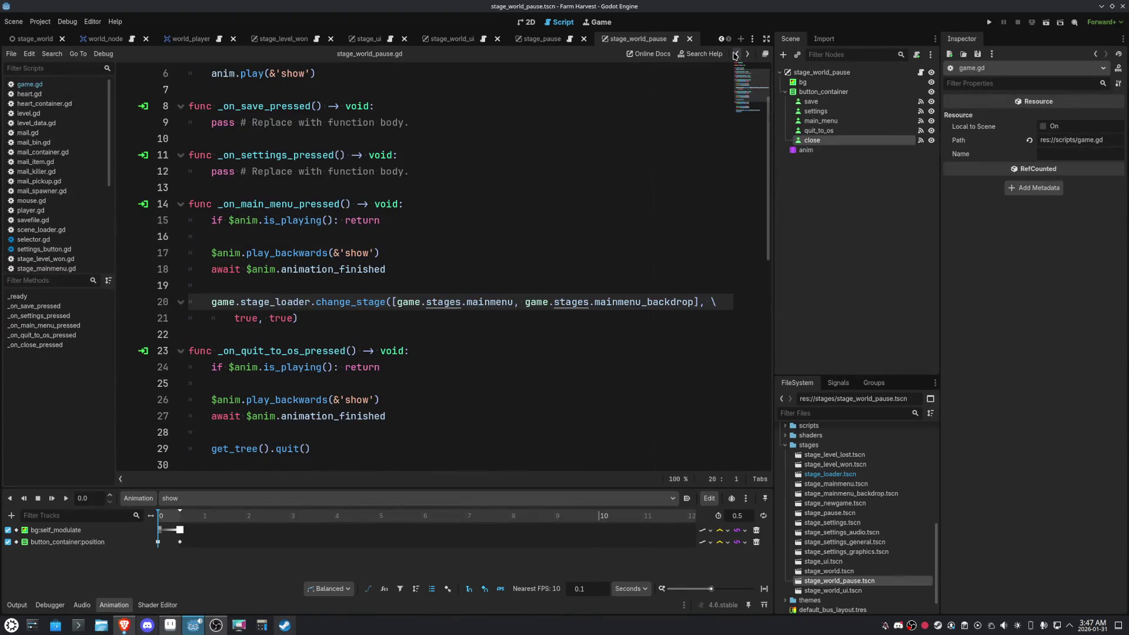
{"action": "left_click", "coordinate": [607, 357]}
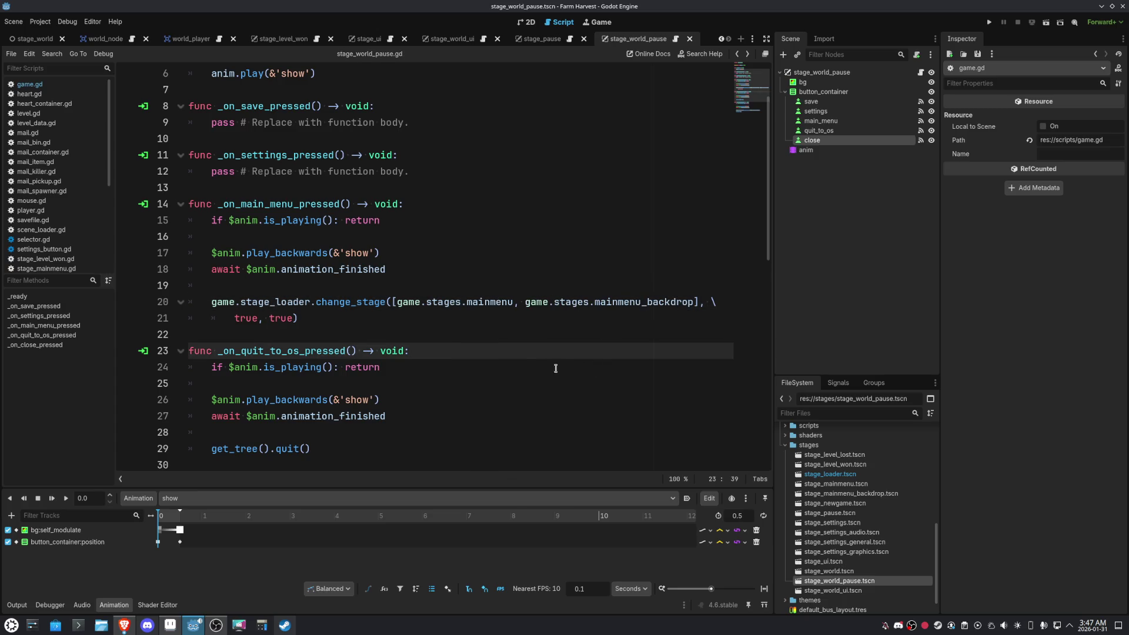
- Copy the main-menu handler's body over the pass line in _on_settings_pressed
{"action": "scroll", "coordinate": [556, 369], "scroll_direction": "down", "scroll_amount": 2}
{"action": "scroll", "coordinate": [544, 367], "scroll_direction": "up", "scroll_amount": 3}
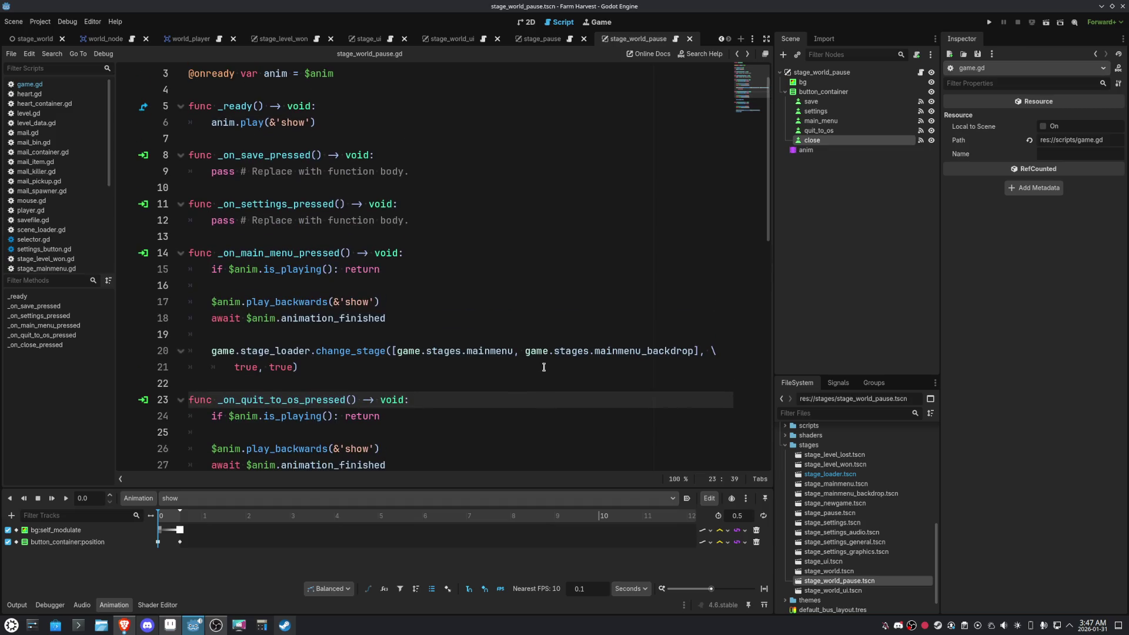
{"action": "mouse_move", "coordinate": [328, 363]}
{"action": "left_mouse_down"}
{"action": "mouse_move", "coordinate": [235, 366]}
{"action": "mouse_move", "coordinate": [211, 270]}
{"action": "left_mouse_up"}
{"action": "key", "text": "ctrl+c"}
{"action": "left_click_drag", "start_coordinate": [412, 221], "coordinate": [212, 222]}
{"action": "key", "text": "ctrl+v"}
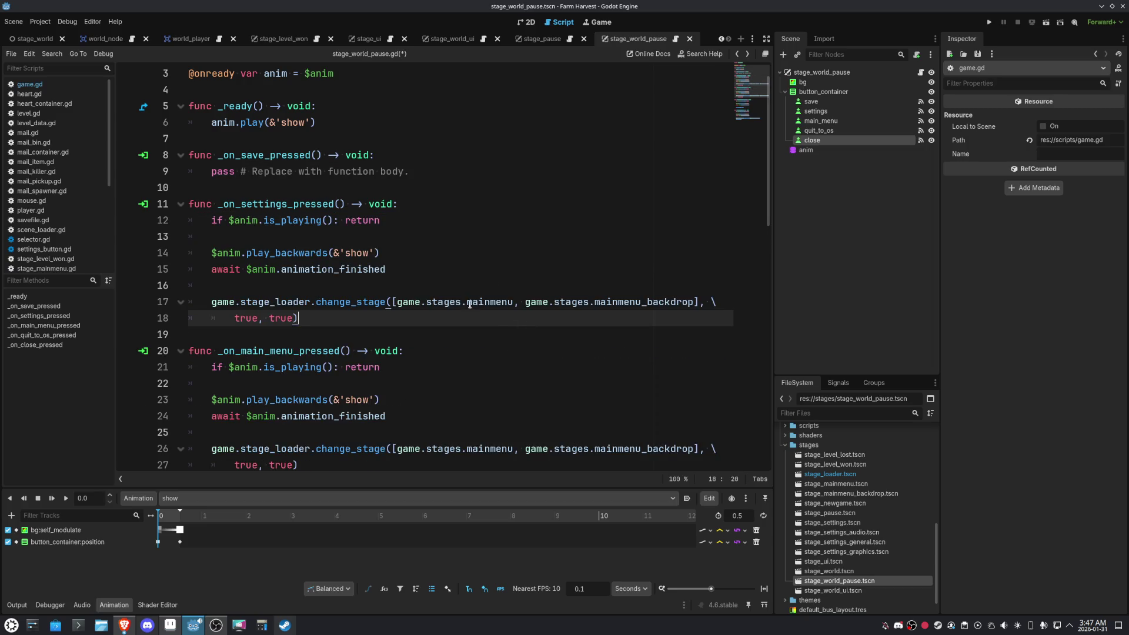
- Make the pasted call change_stage([game.stages.settings]) without the extra arguments, and save
{"action": "mouse_move", "coordinate": [466, 302]}
{"action": "left_mouse_down"}
{"action": "mouse_move", "coordinate": [709, 307]}
{"action": "mouse_move", "coordinate": [682, 302]}
{"action": "mouse_move", "coordinate": [696, 303]}
{"action": "left_mouse_up"}
{"action": "type", "text": "settings"}
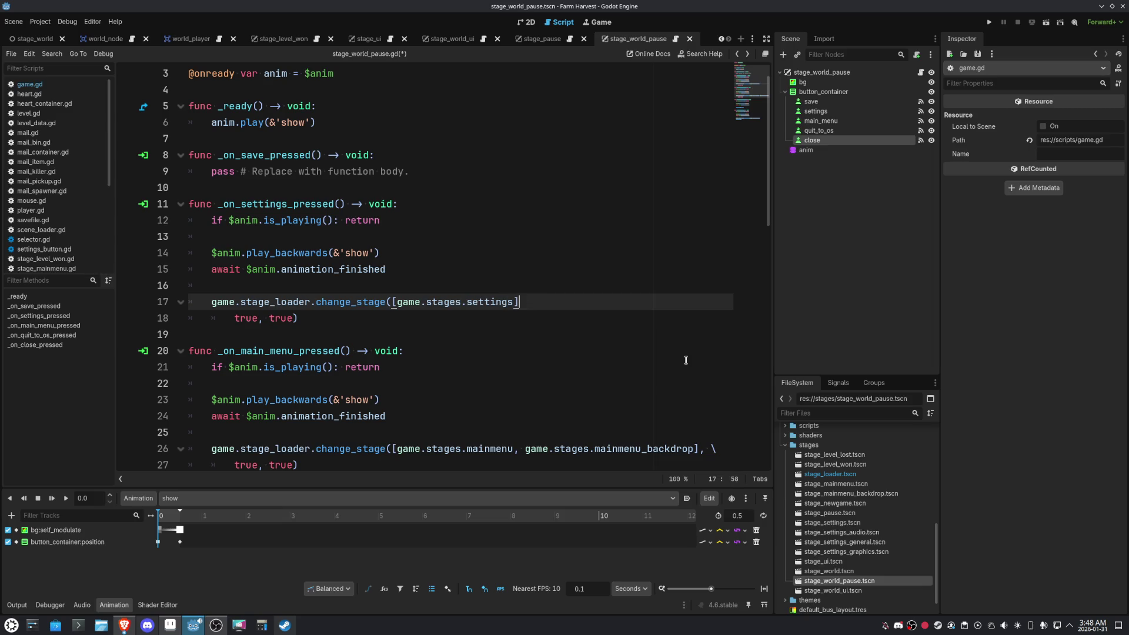
{"action": "key", "text": "Down"}
{"action": "key", "text": "shift+Home"}
{"action": "key", "text": "BackSpace"}
{"action": "key", "text": "BackSpace"}
{"action": "key", "text": "BackSpace"}
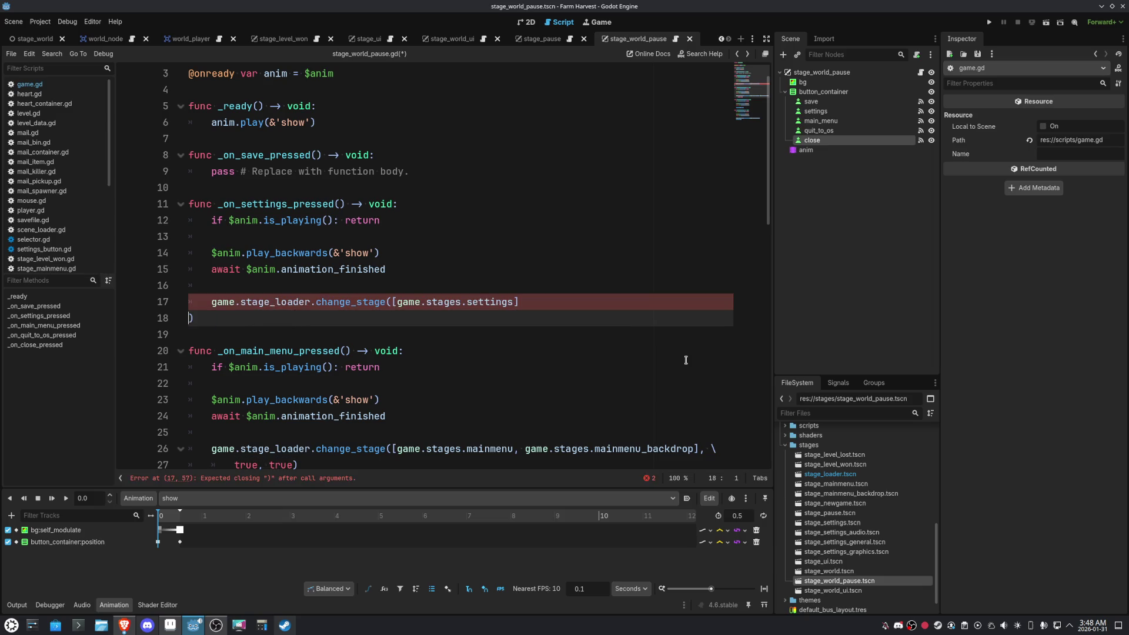
{"action": "left_click", "coordinate": [567, 353]}
{"action": "key", "text": "ctrl+s"}
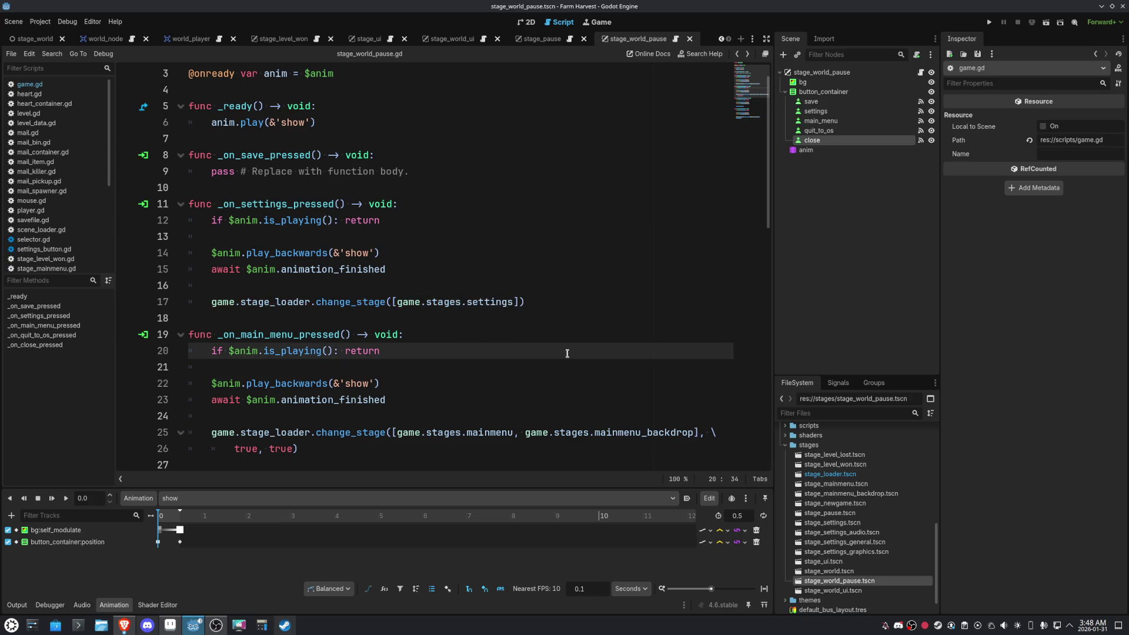
{"action": "left_click", "coordinate": [421, 171]}
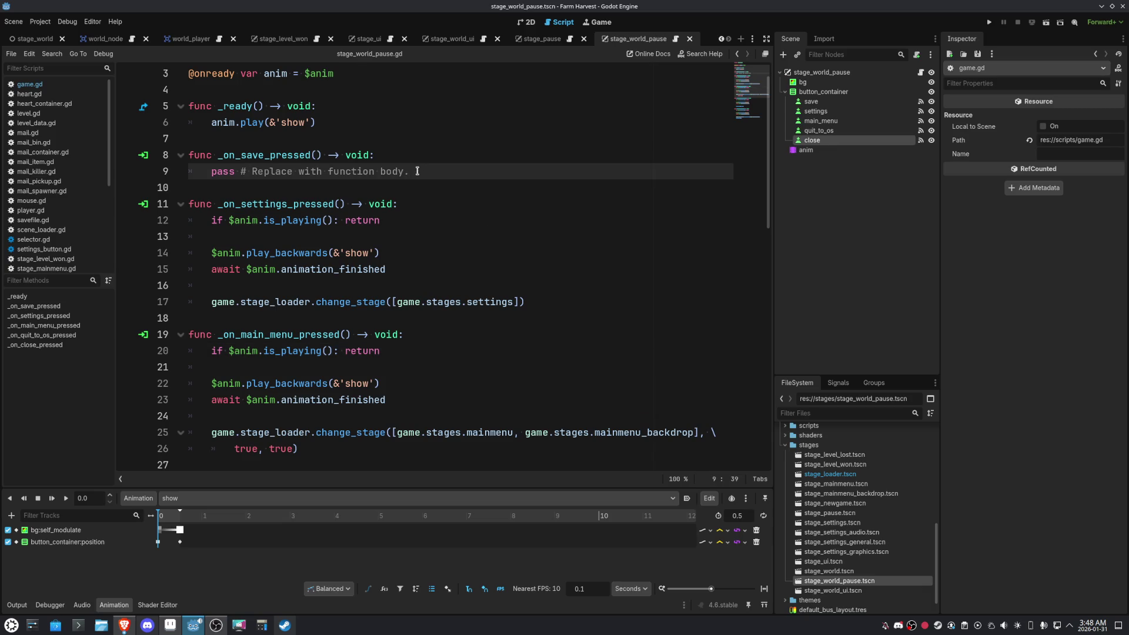
- Break the main-menu change_stage call after game.stages.mainmenu, joining true, true onto the second line
{"action": "scroll", "coordinate": [512, 334], "scroll_direction": "down", "scroll_amount": 7}
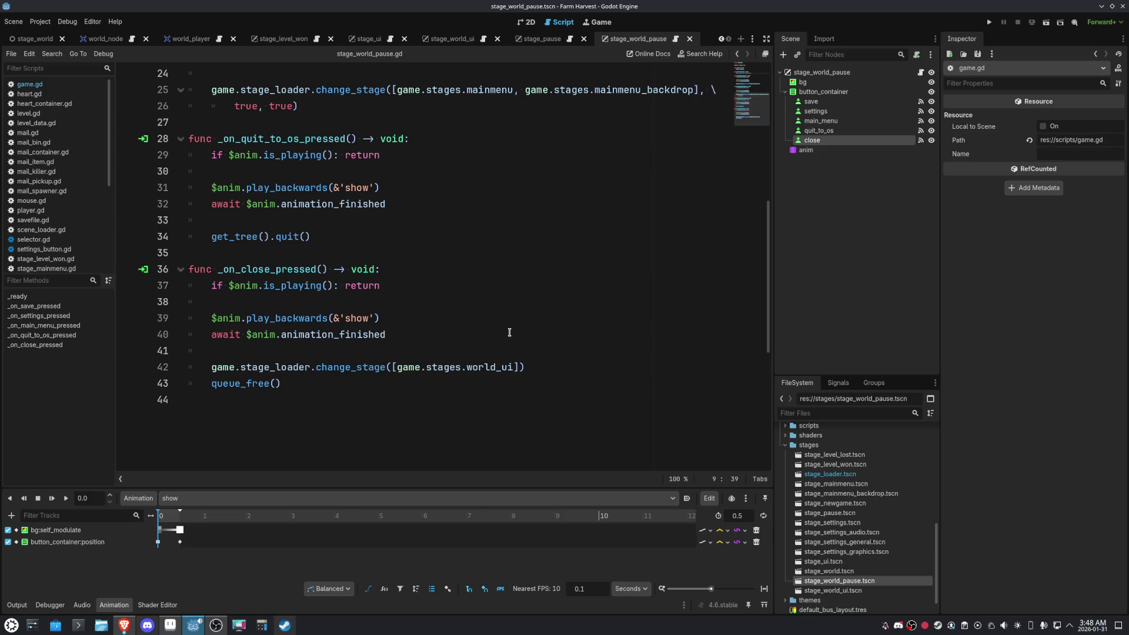
{"action": "scroll", "coordinate": [506, 323], "scroll_direction": "up", "scroll_amount": 1}
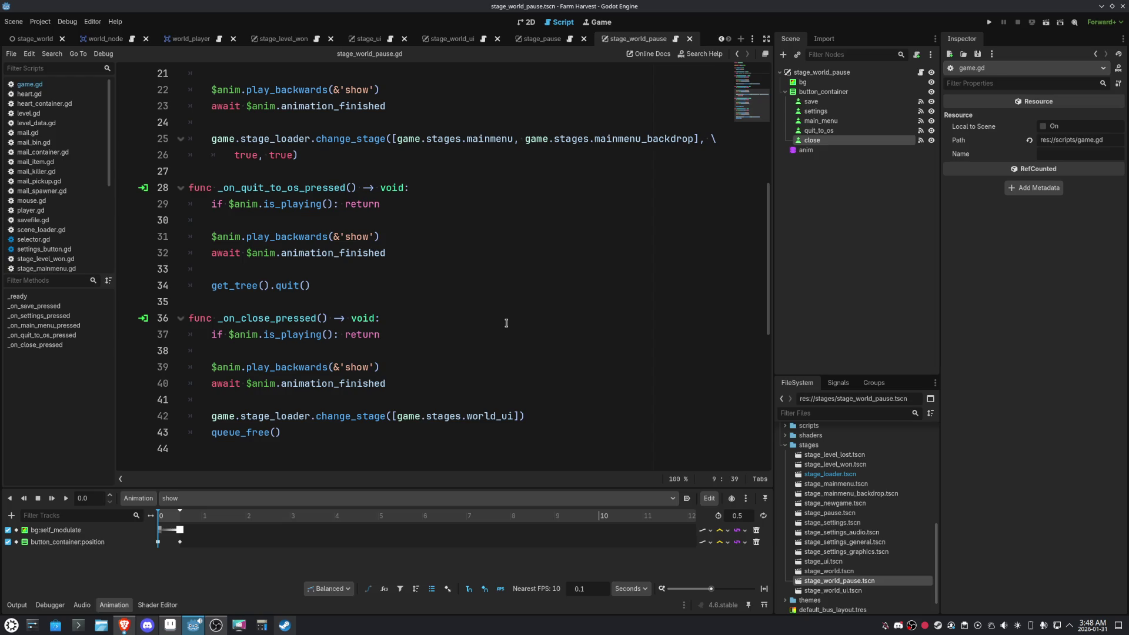
{"action": "scroll", "coordinate": [506, 322], "scroll_direction": "up", "scroll_amount": 3}
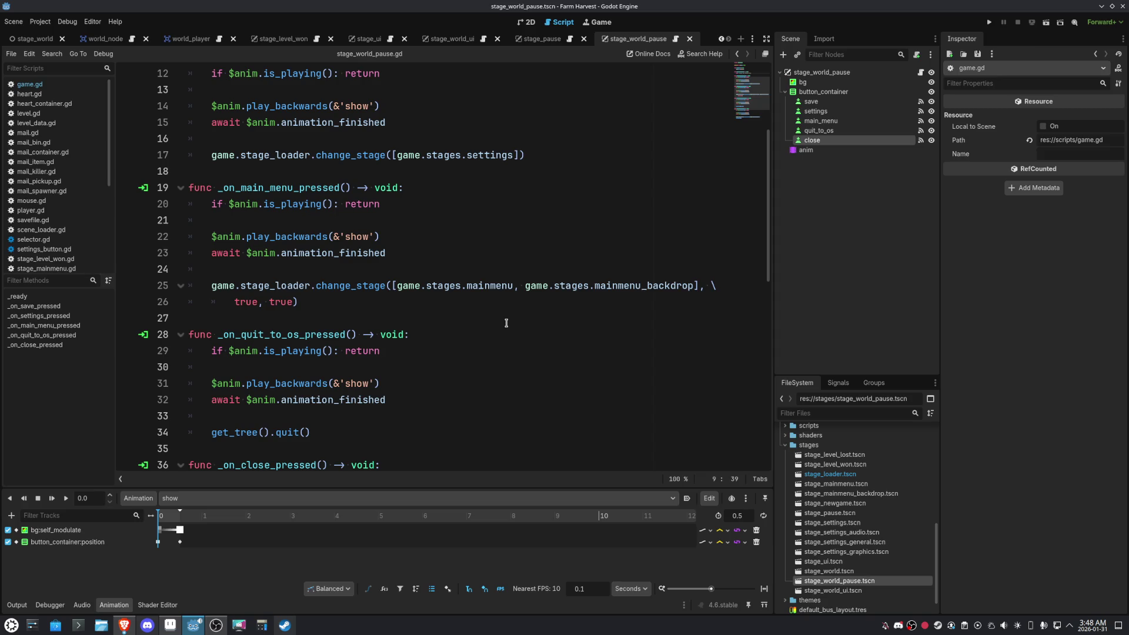
{"action": "left_click", "coordinate": [525, 286]}
{"action": "type", "text": "\\"}
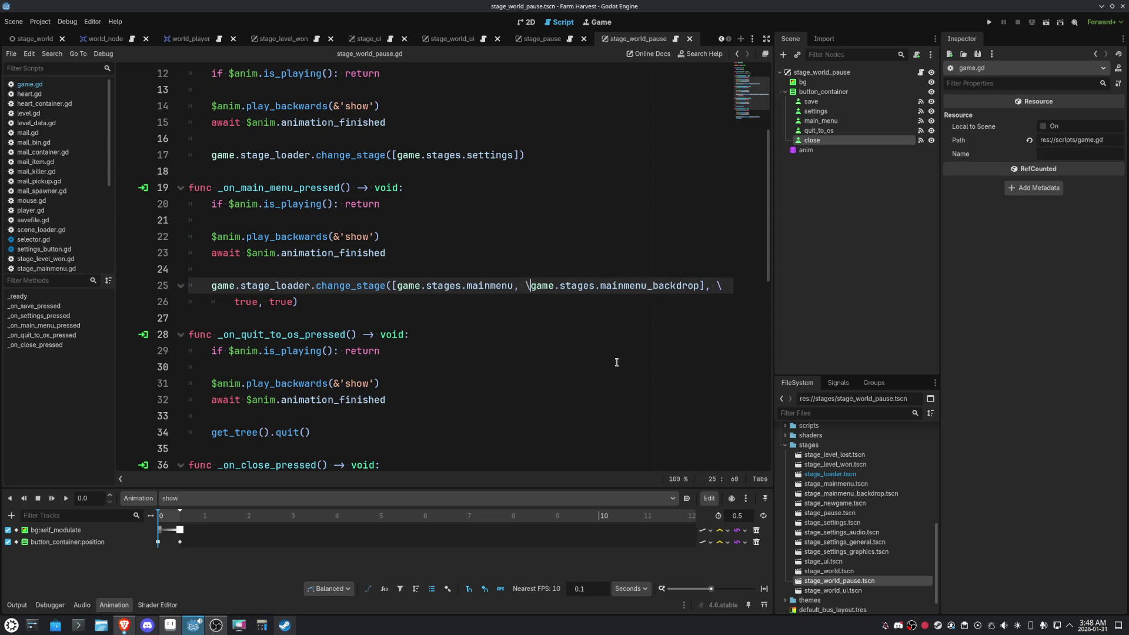
{"action": "key", "text": "Return"}
{"action": "key", "text": "Delete"}
{"action": "key", "text": "BackSpace"}
{"action": "key", "text": "Delete"}
{"action": "key", "text": "Delete"}
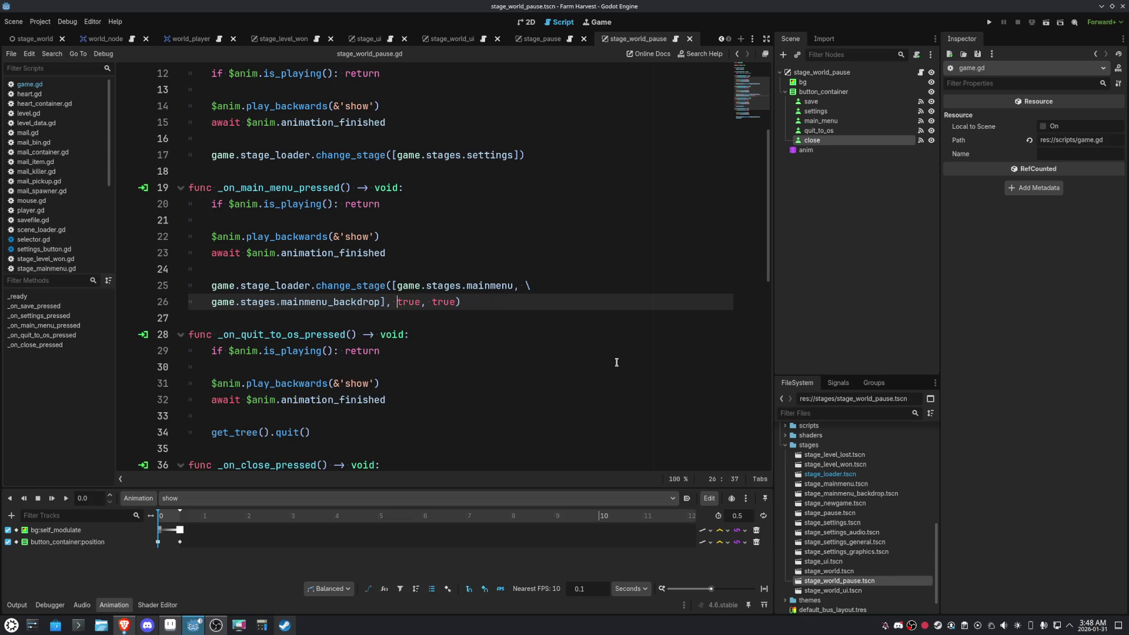
- Indent the wrapped mainmenu_backdrop, true, true line one more level and save the script
{"action": "left_click", "coordinate": [616, 362]}
{"action": "left_click", "coordinate": [213, 302]}
{"action": "key", "text": "Tab"}
{"action": "left_click", "coordinate": [590, 314]}
{"action": "key", "text": "ctrl+s"}
{"action": "scroll", "coordinate": [589, 313], "scroll_direction": "up", "scroll_amount": 2}
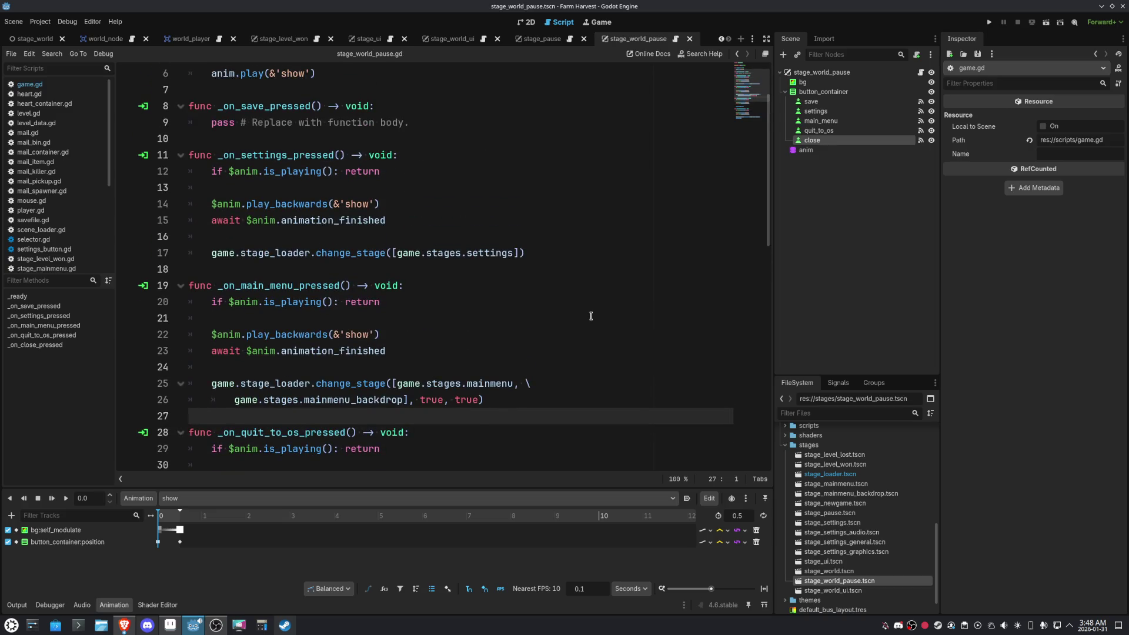
{"action": "scroll", "coordinate": [591, 316], "scroll_direction": "up", "scroll_amount": 2}
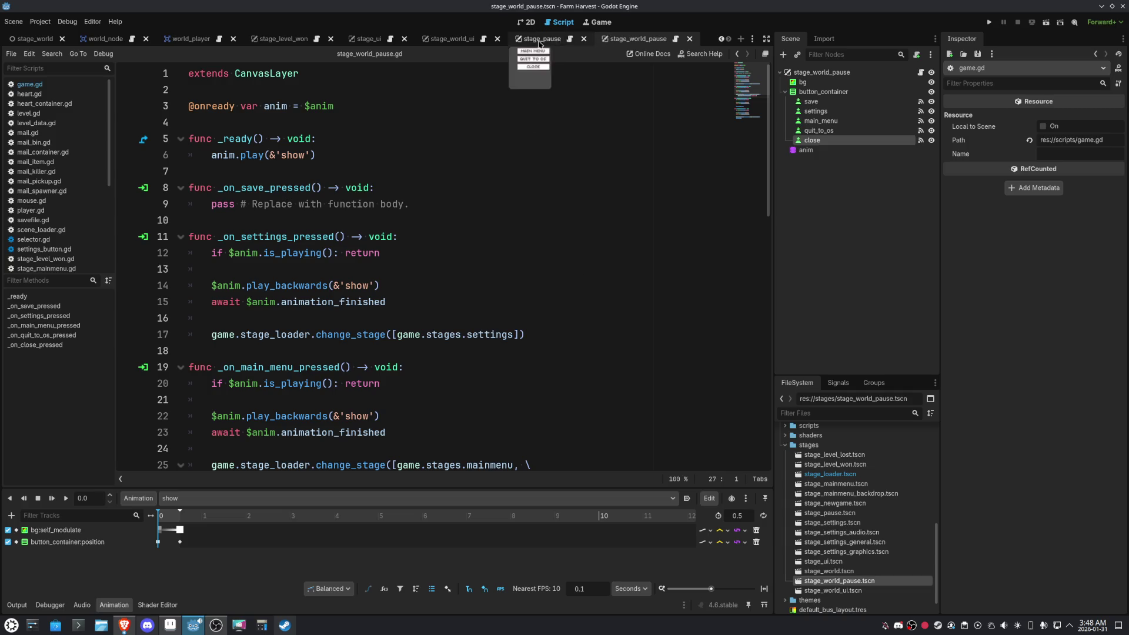
- Run the game from the stage_world_ui scene, stop it, then switch to the stage_ui scene
{"action": "left_click", "coordinate": [450, 38]}
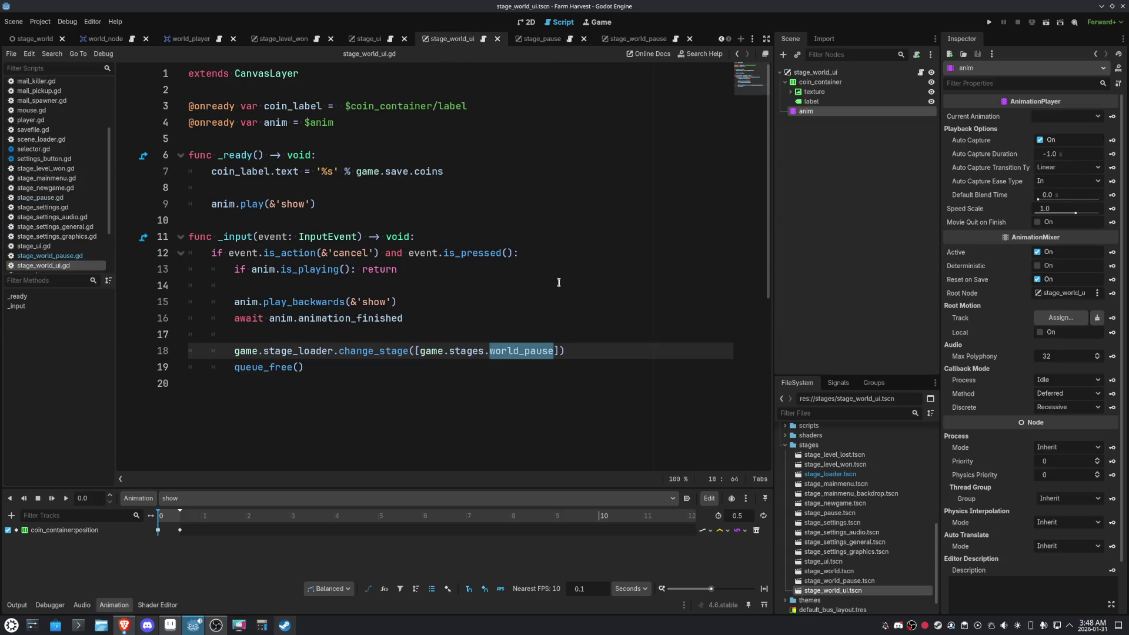
{"action": "left_click", "coordinate": [560, 303]}
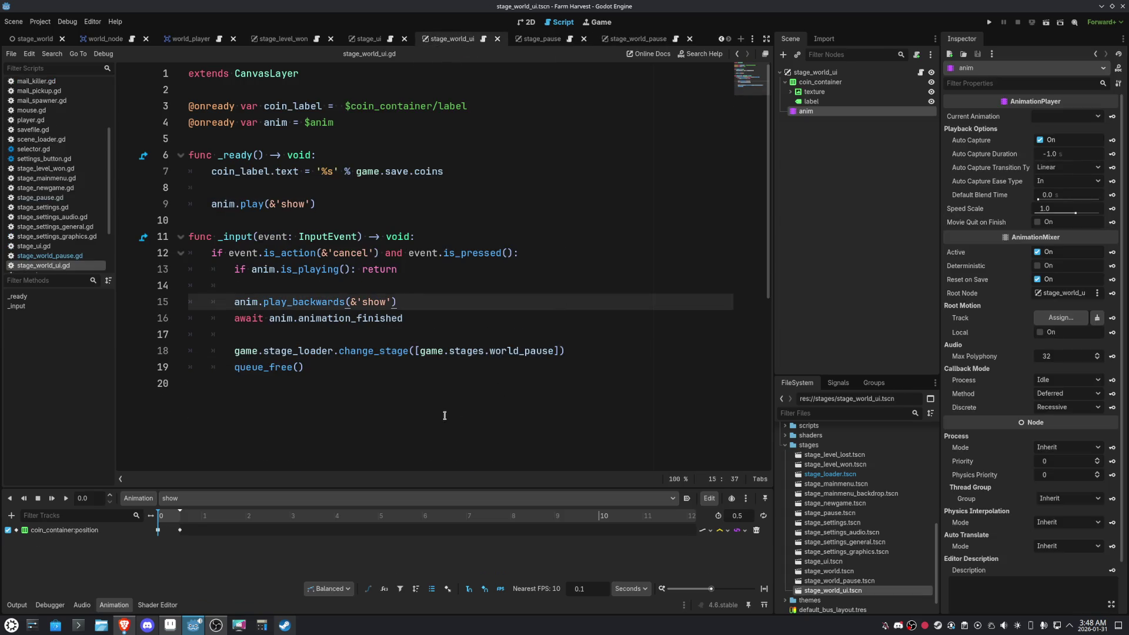
{"action": "left_click", "coordinate": [411, 399]}
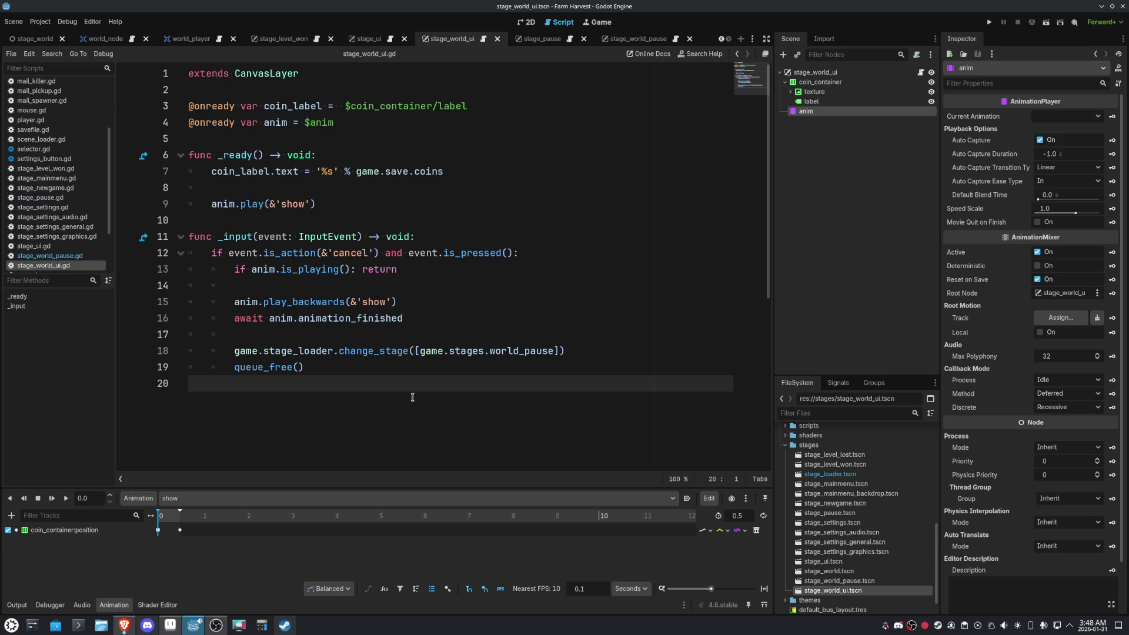
{"action": "left_click", "coordinate": [989, 22]}
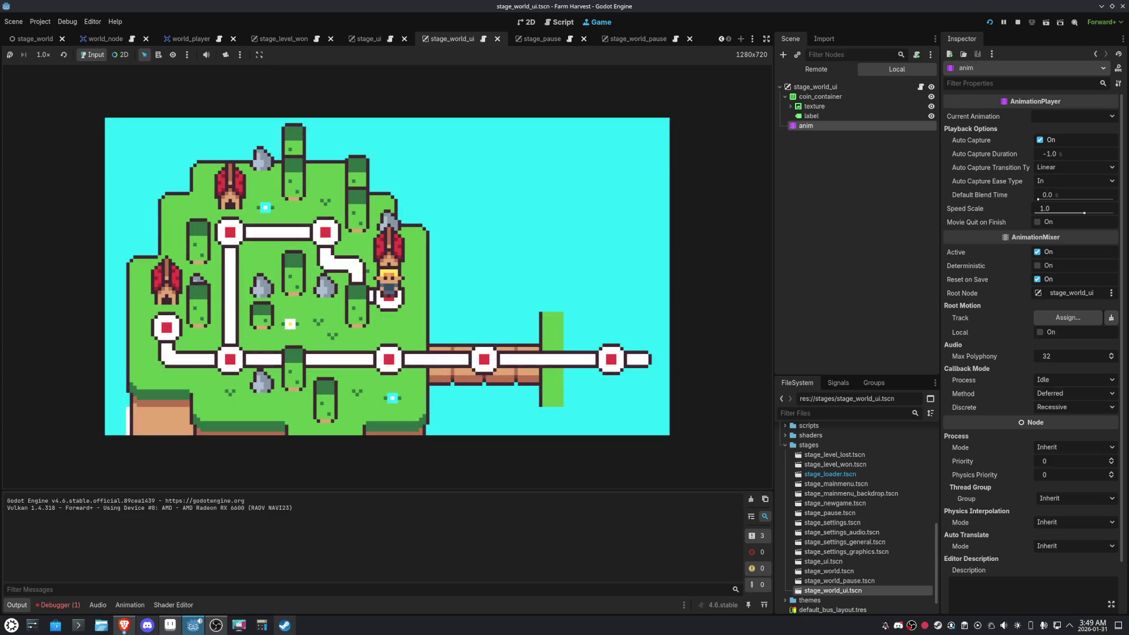
{"action": "left_click", "coordinate": [1018, 22]}
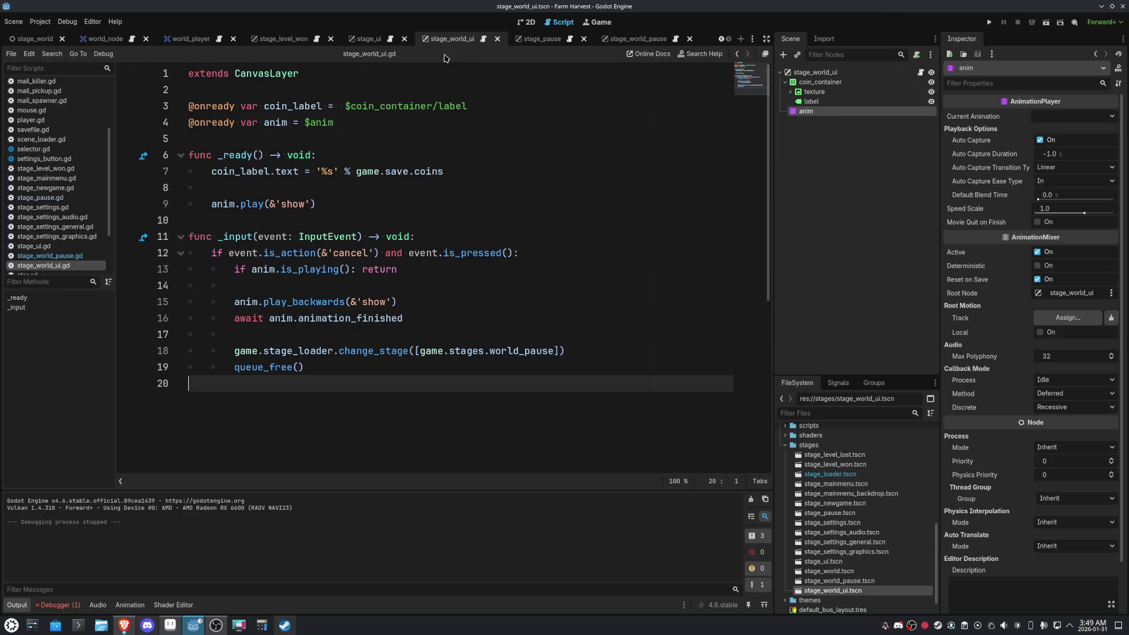
{"action": "left_click", "coordinate": [370, 42]}
{"action": "scroll", "coordinate": [483, 234], "scroll_direction": "up", "scroll_amount": 6}
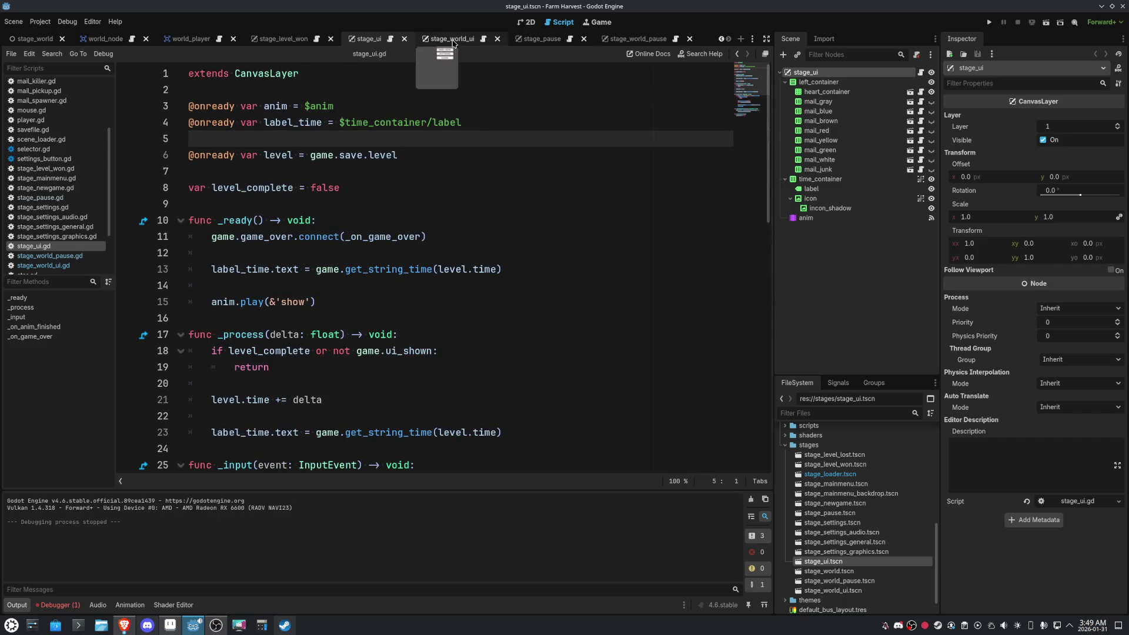
- Add an _enter_tree function to stage_ui.gd emitting game.set_mouse_state.emit(true)
{"action": "left_click", "coordinate": [370, 185]}
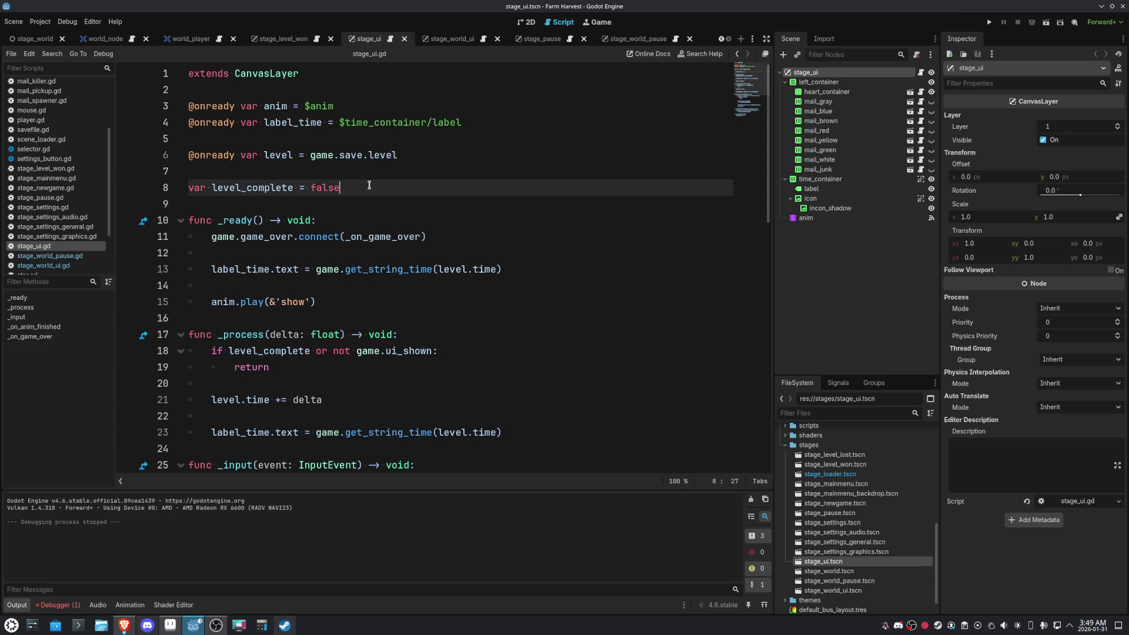
{"action": "key", "text": "Down"}
{"action": "key", "text": "Down"}
{"action": "key", "text": "Down"}
{"action": "key", "text": "Up"}
{"action": "key", "text": "Up"}
{"action": "key", "text": "Up"}
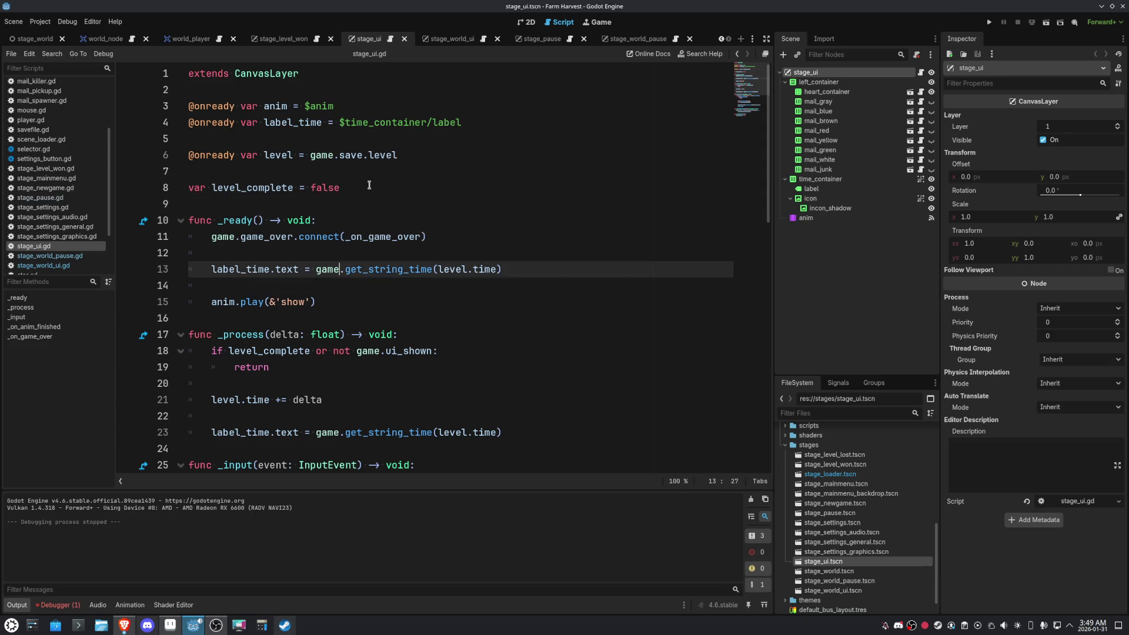
{"action": "key", "text": "Return"}
{"action": "key", "text": "Return"}
{"action": "key", "text": "Up"}
{"action": "type", "text": "func _"}
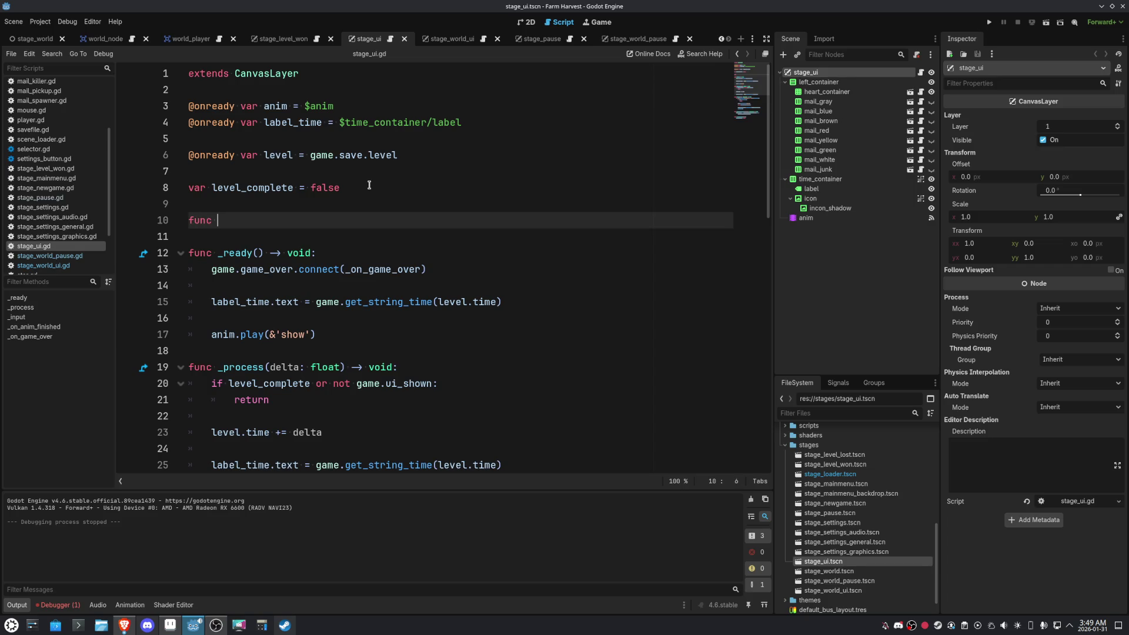
{"action": "key", "text": "Return"}
{"action": "key", "text": "Return"}
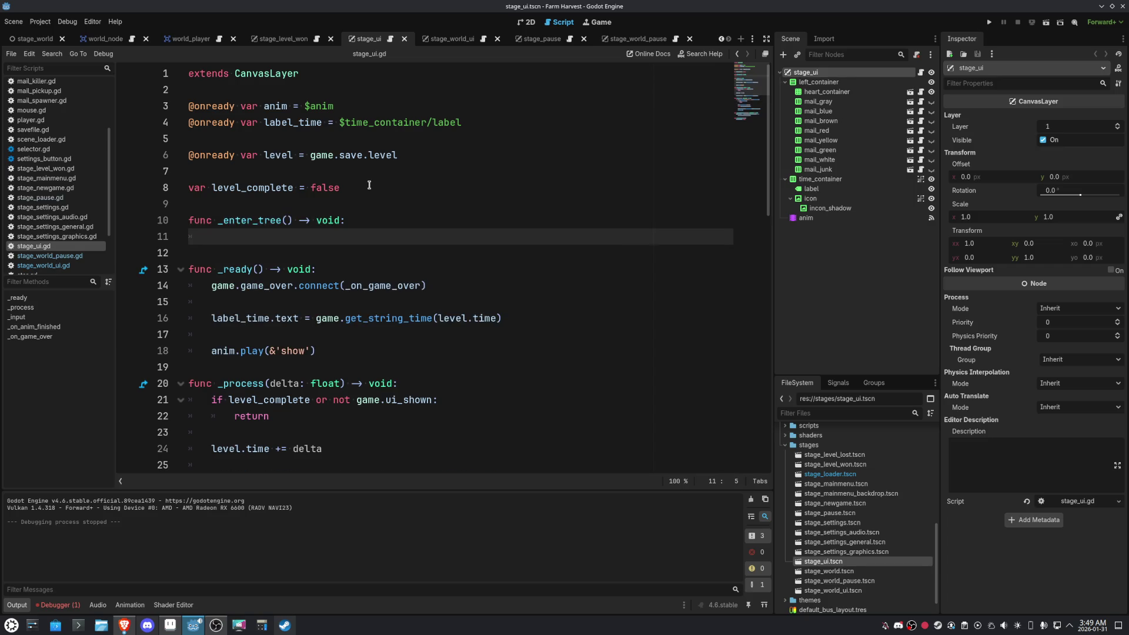
{"action": "type", "text": "game.e"}
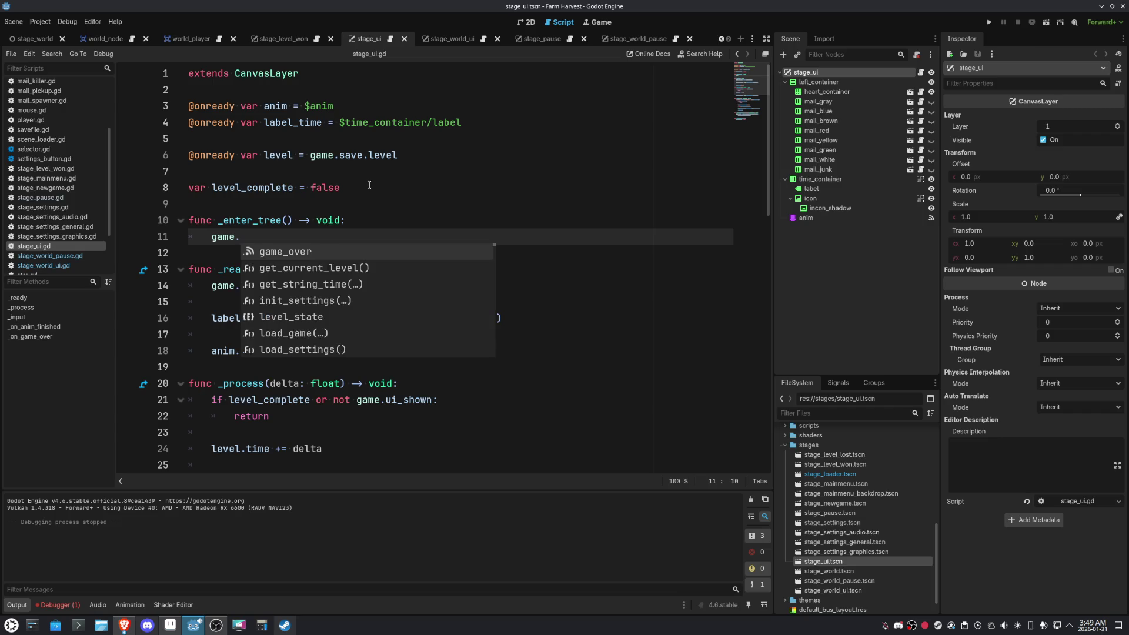
{"action": "key", "text": "BackSpace"}
{"action": "type", "text": "seT_mou"}
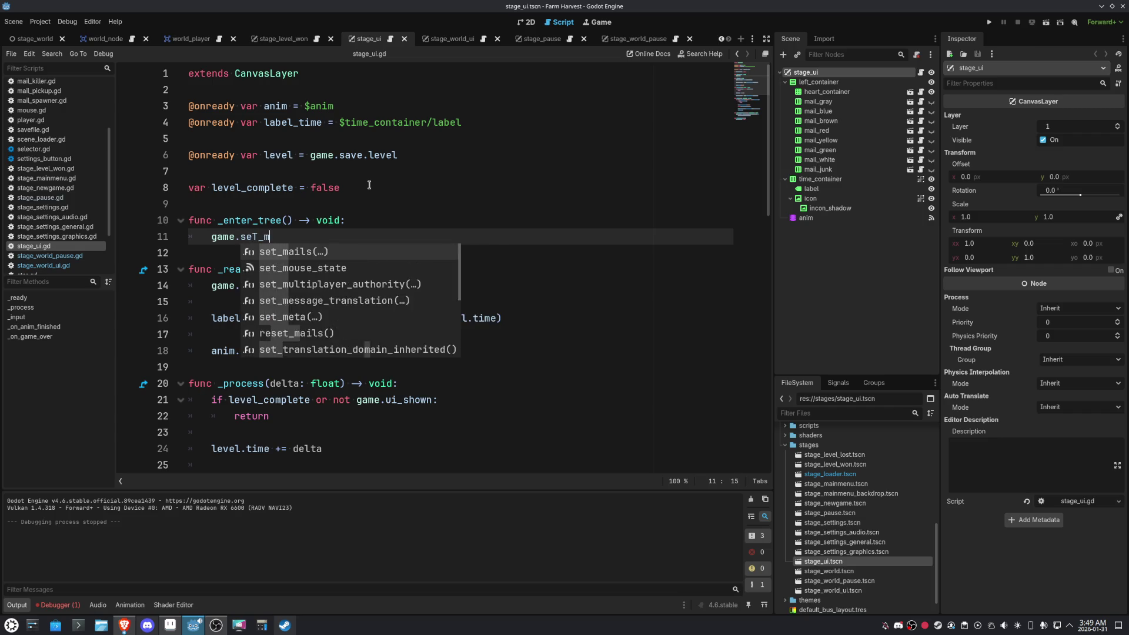
{"action": "key", "text": "Return"}
{"action": "type", "text": "emit(true)"}
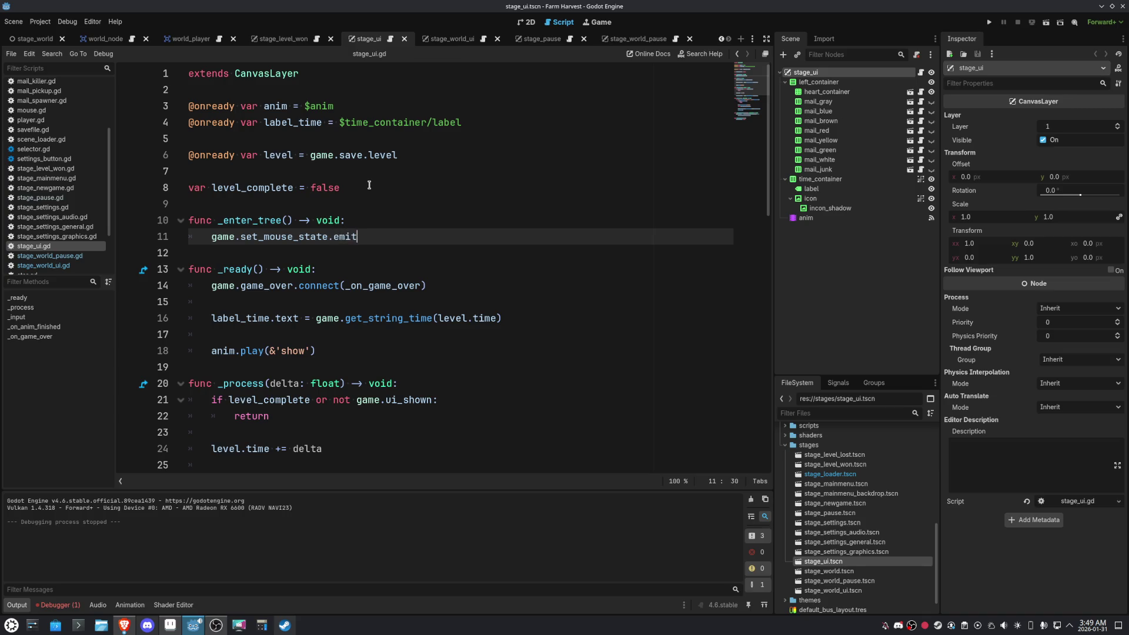
- Add _exit_tree emitting game.set_mouse_state.emit(false), then select both new functions on lines 10–13
{"action": "key", "text": "Return"}
{"action": "key", "text": "BackSpace"}
{"action": "type", "text": "func _exi"}
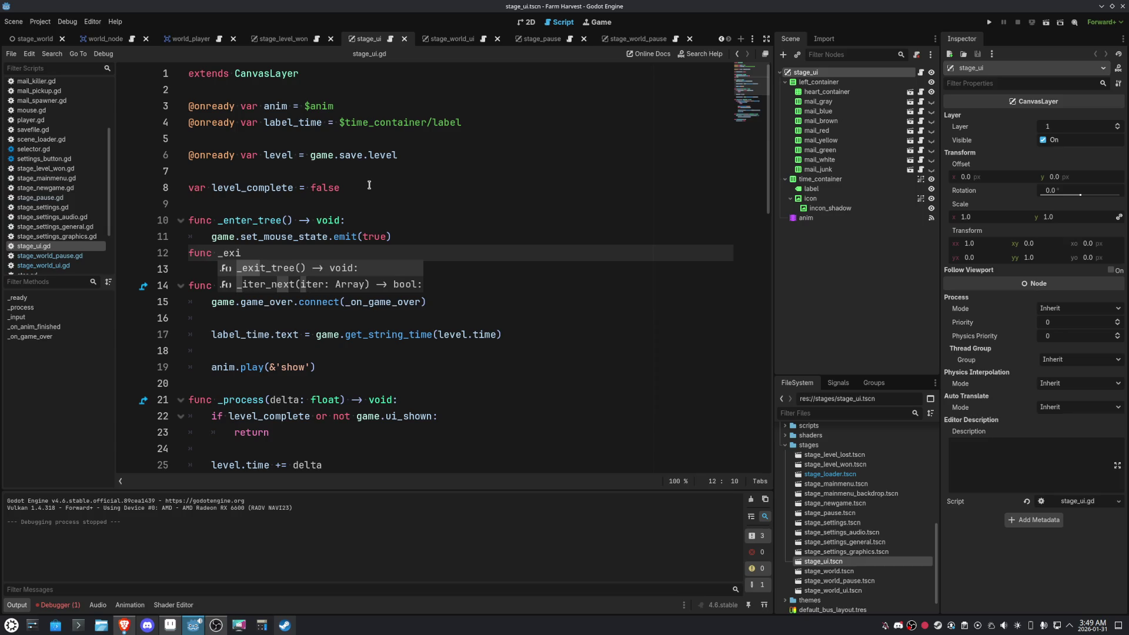
{"action": "key", "text": "Return"}
{"action": "key", "text": "Return"}
{"action": "type", "text": "game.seT_m"}
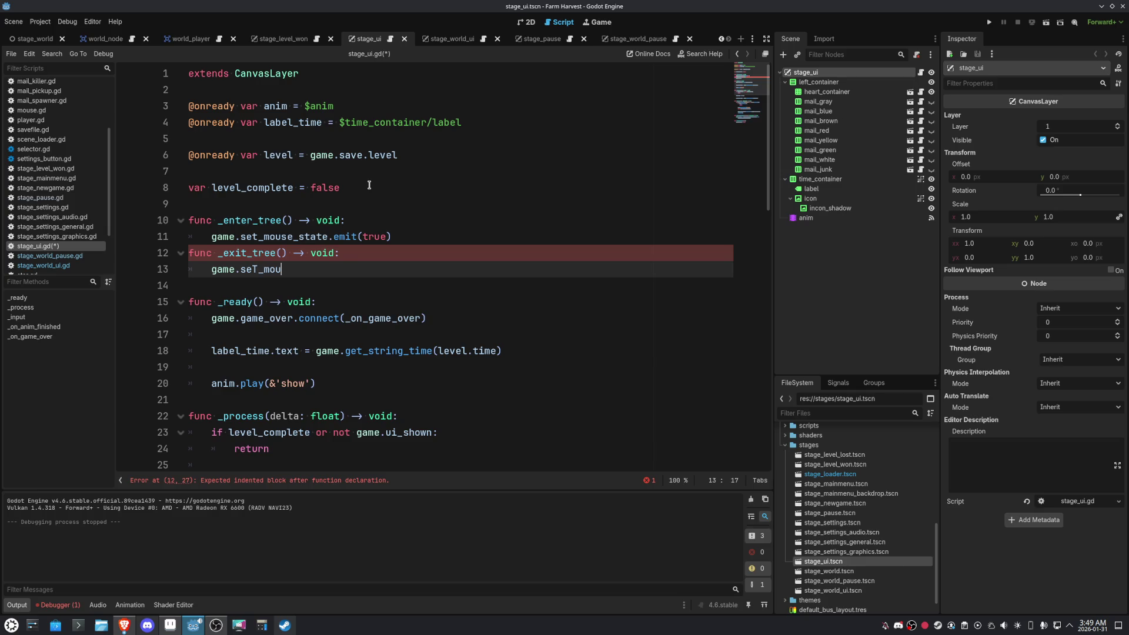
{"action": "key", "text": "Down"}
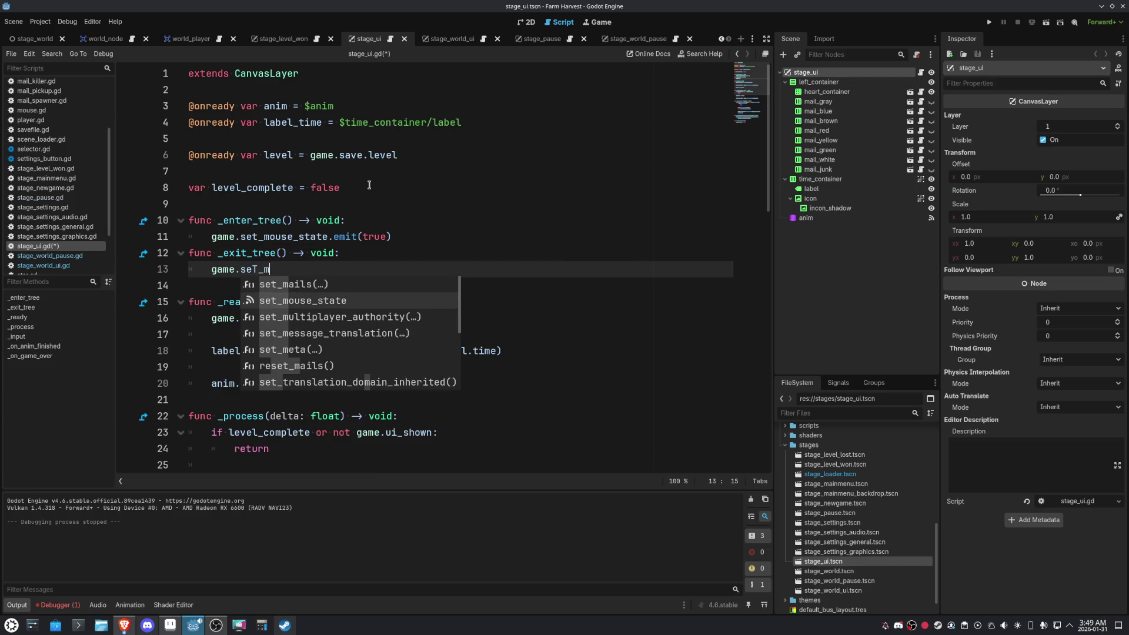
{"action": "key", "text": "Return"}
{"action": "type", "text": ".emit("}
{"action": "type", "text": "false"}
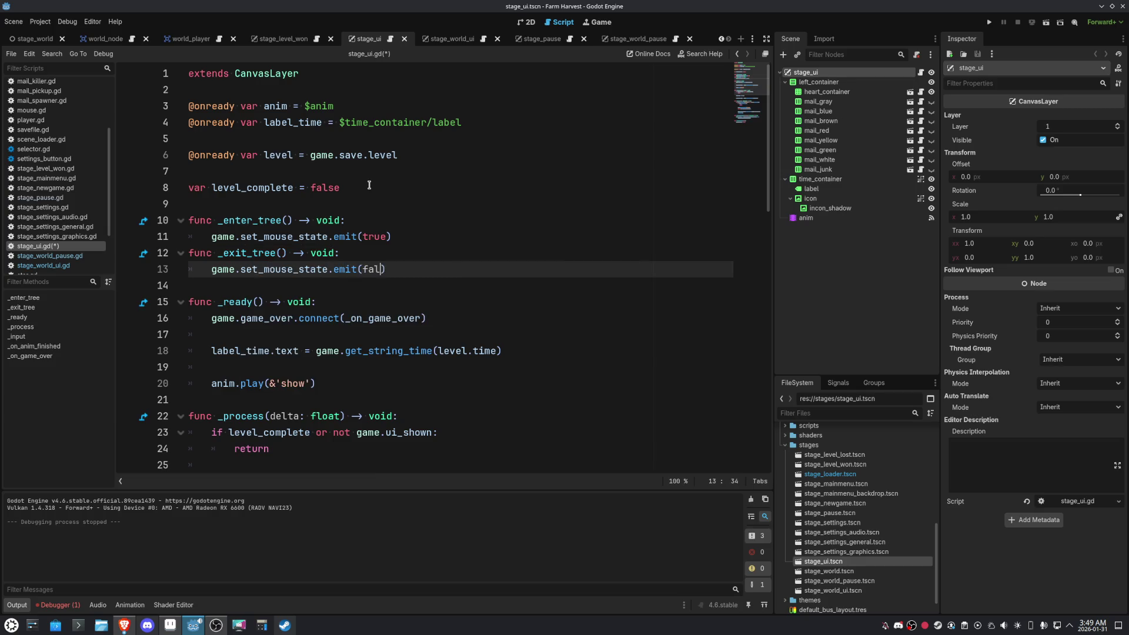
{"action": "left_click", "coordinate": [485, 220]}
{"action": "left_click_drag", "start_coordinate": [421, 269], "coordinate": [188, 220]}
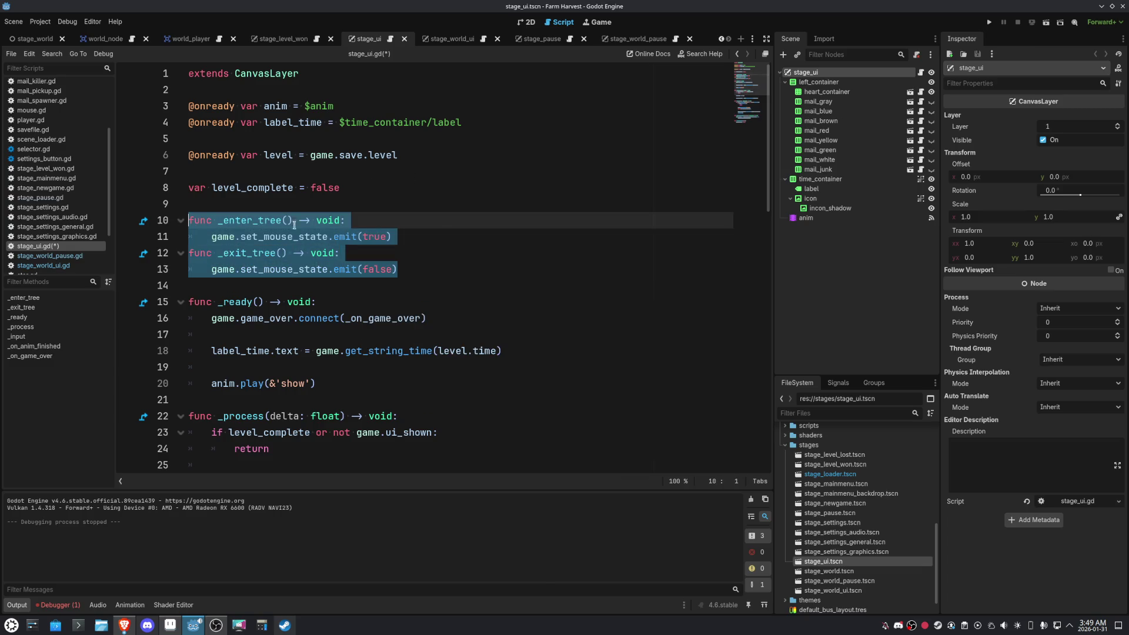
{"action": "left_click", "coordinate": [449, 39]}
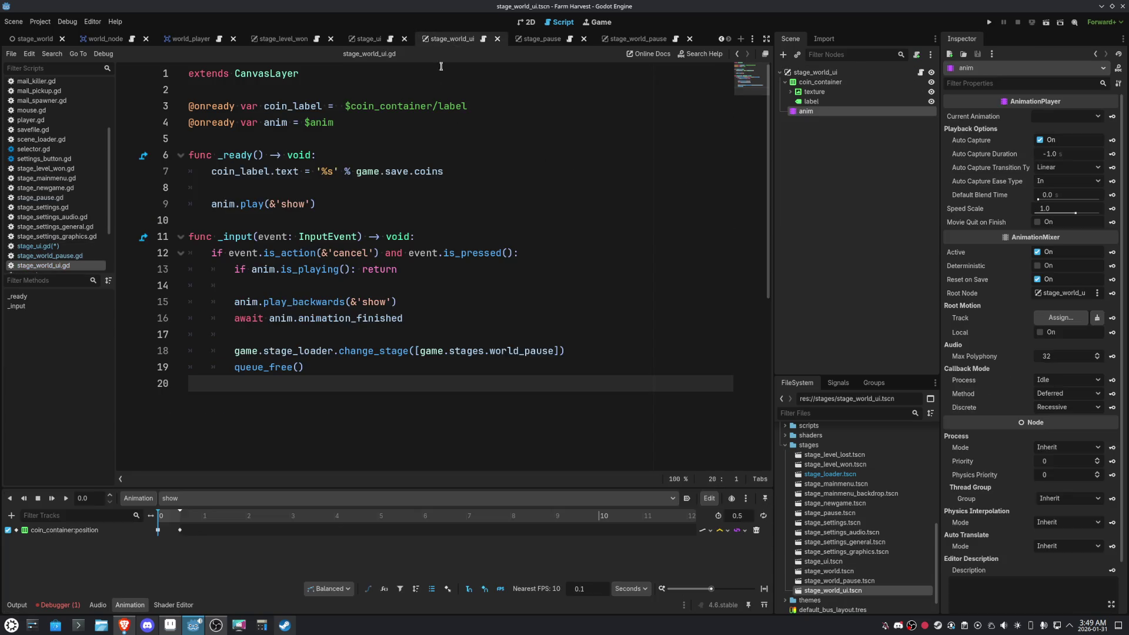
- Cut the mouse-state enter/exit tree functions on lines 10–13 out of stage_ui.gd
{"action": "left_click", "coordinate": [354, 124]}
{"action": "left_click", "coordinate": [350, 137]}
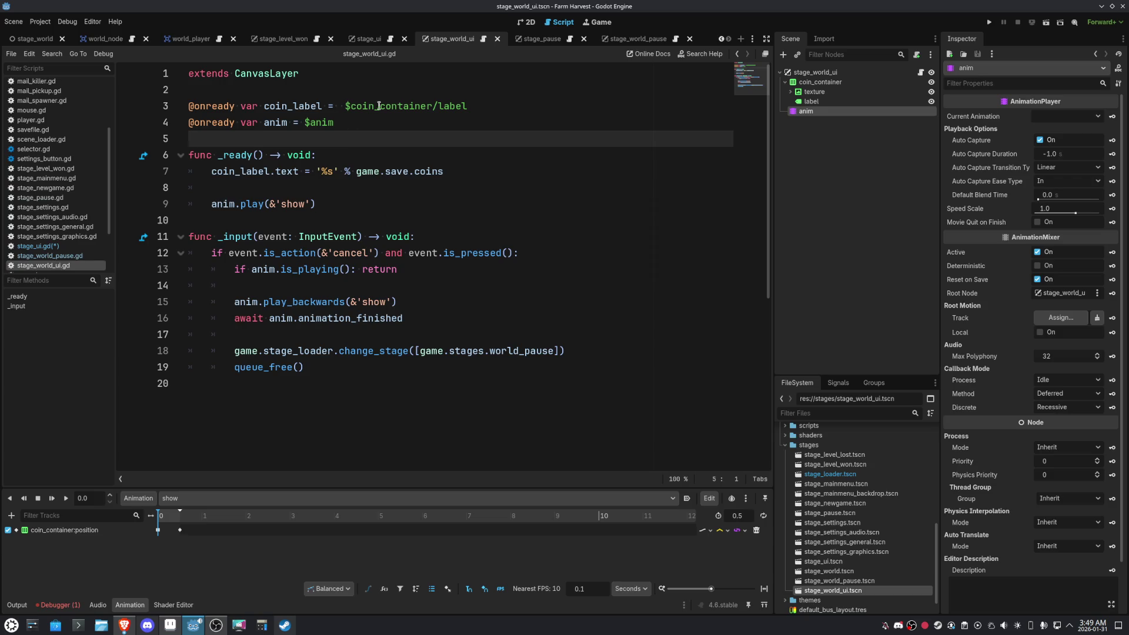
{"action": "left_click", "coordinate": [369, 39]}
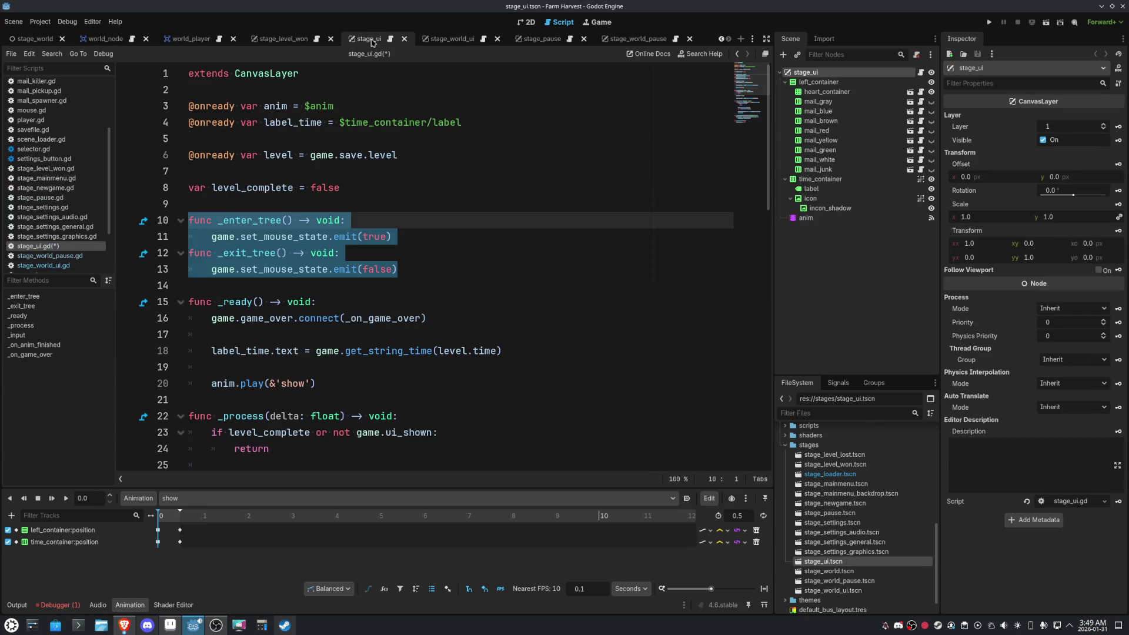
{"action": "left_click", "coordinate": [404, 264]}
{"action": "left_click_drag", "start_coordinate": [404, 263], "coordinate": [188, 221]}
{"action": "key", "text": "ctrl+c"}
{"action": "key", "text": "BackSpace"}
{"action": "key", "text": "BackSpace"}
{"action": "key", "text": "BackSpace"}
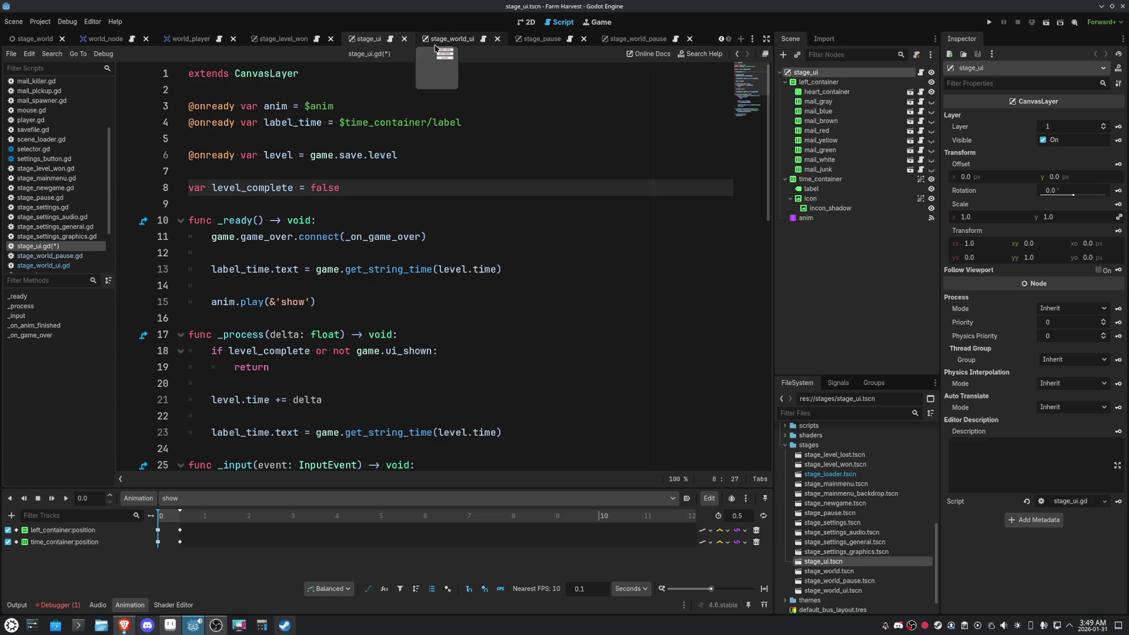
- Paste the _enter_tree and _exit_tree functions below the anim variable in stage_world_pause.gd
{"action": "left_click", "coordinate": [538, 38]}
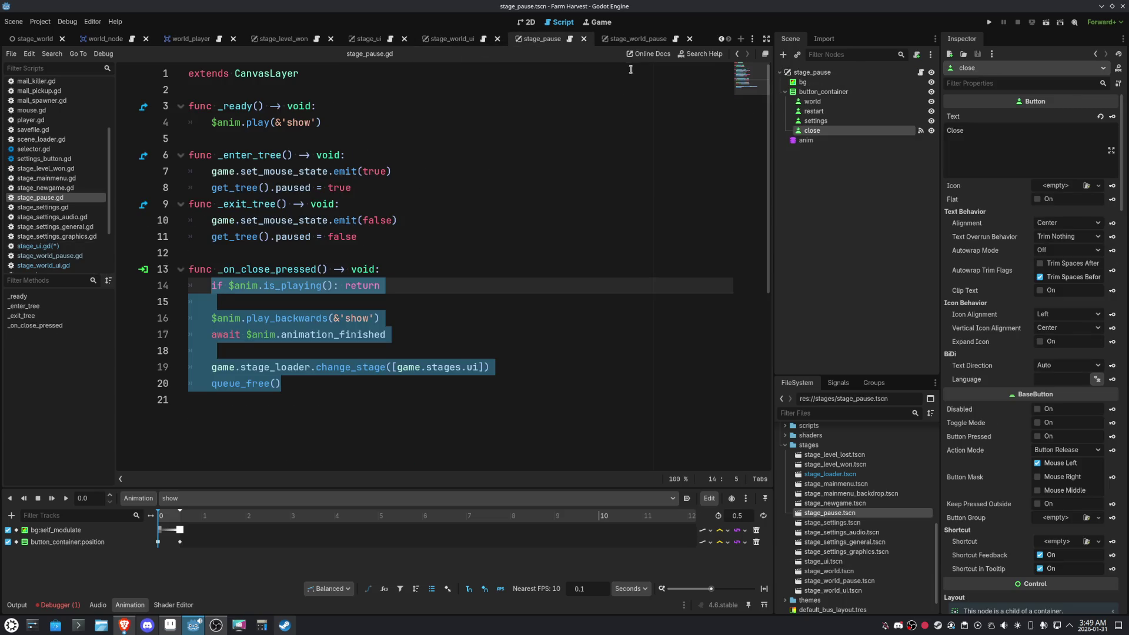
{"action": "left_click", "coordinate": [619, 40]}
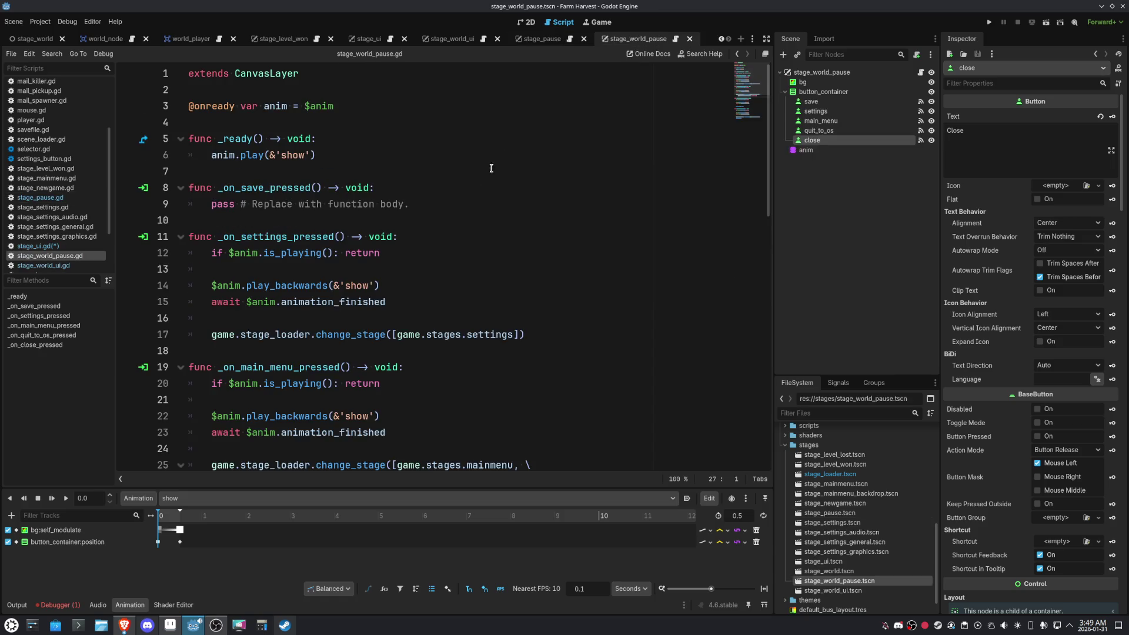
{"action": "left_click", "coordinate": [394, 171]}
{"action": "left_click", "coordinate": [407, 118]}
{"action": "key", "text": "Return"}
{"action": "key", "text": "Return"}
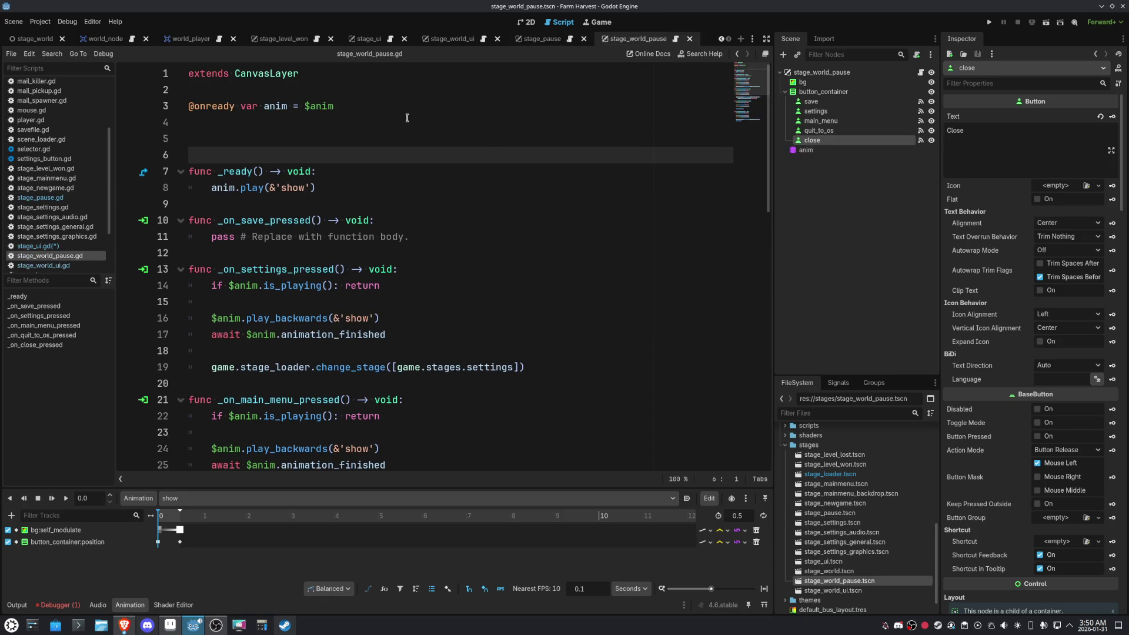
{"action": "key", "text": "ctrl+v"}
- Compare against stage_pause.gd, then close the stage_pause scene
{"action": "left_click", "coordinate": [527, 41]}
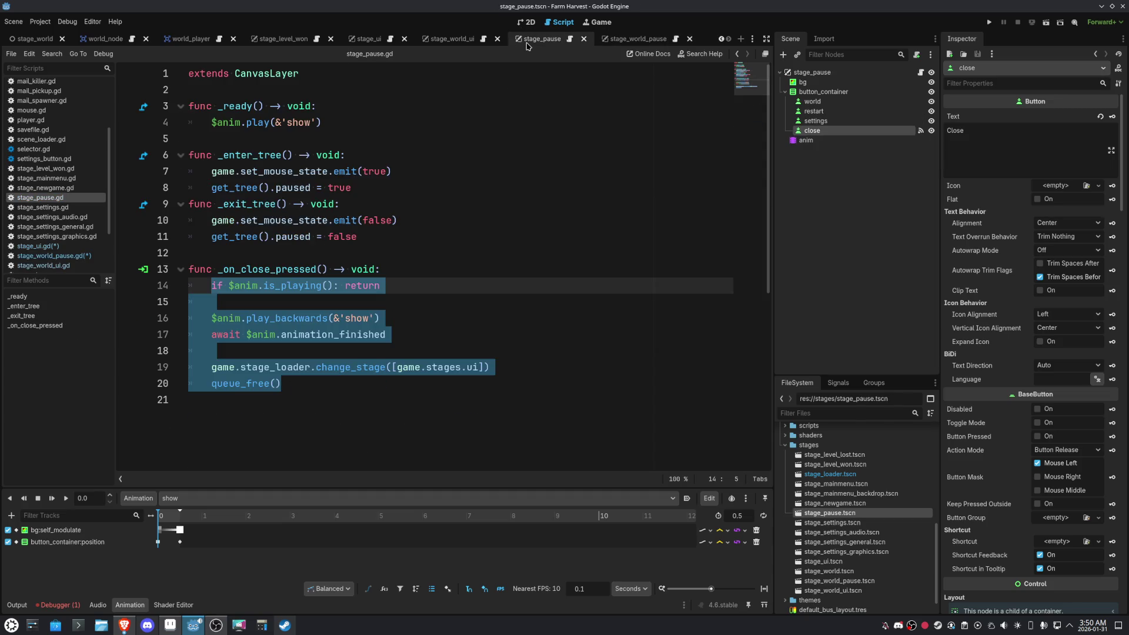
{"action": "left_click", "coordinate": [595, 44]}
{"action": "left_click", "coordinate": [436, 158]}
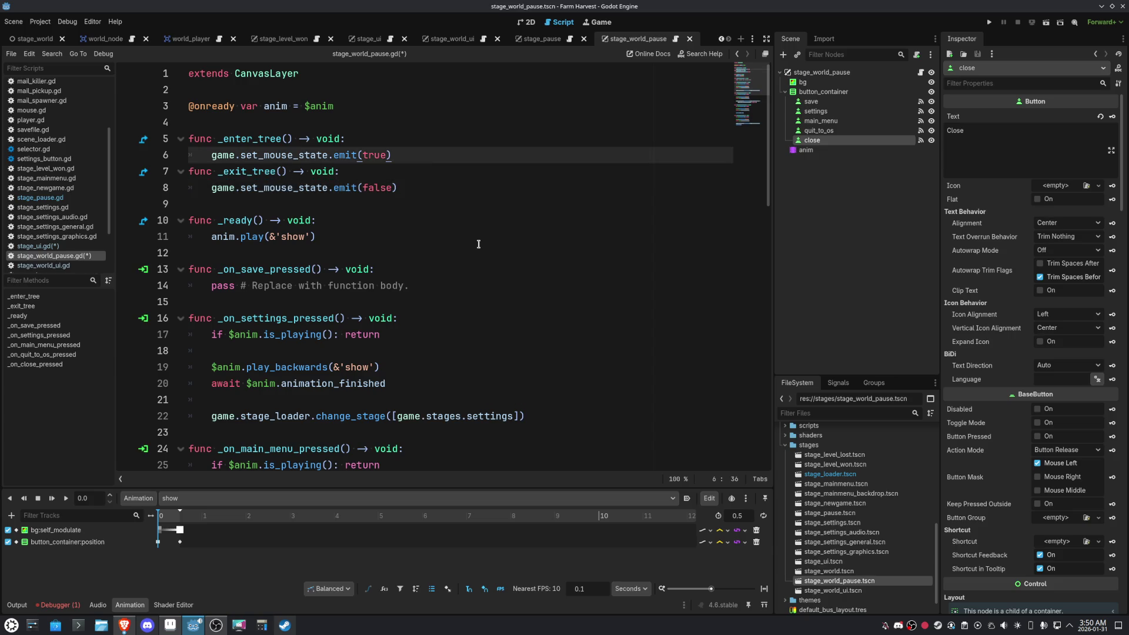
{"action": "left_click", "coordinate": [543, 41]}
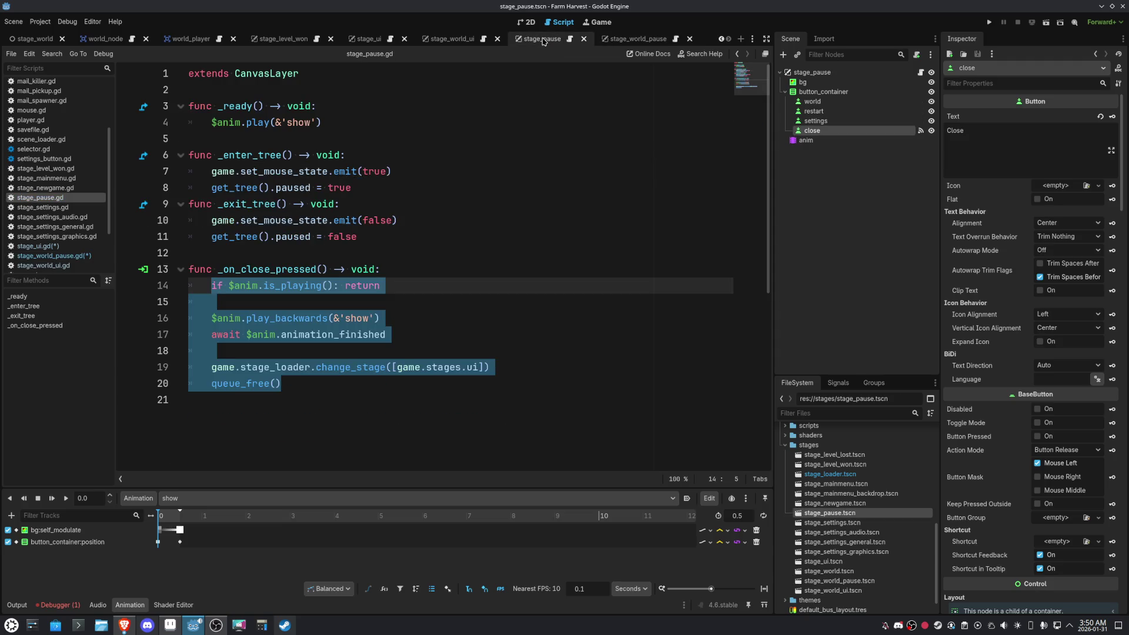
{"action": "left_click", "coordinate": [547, 222]}
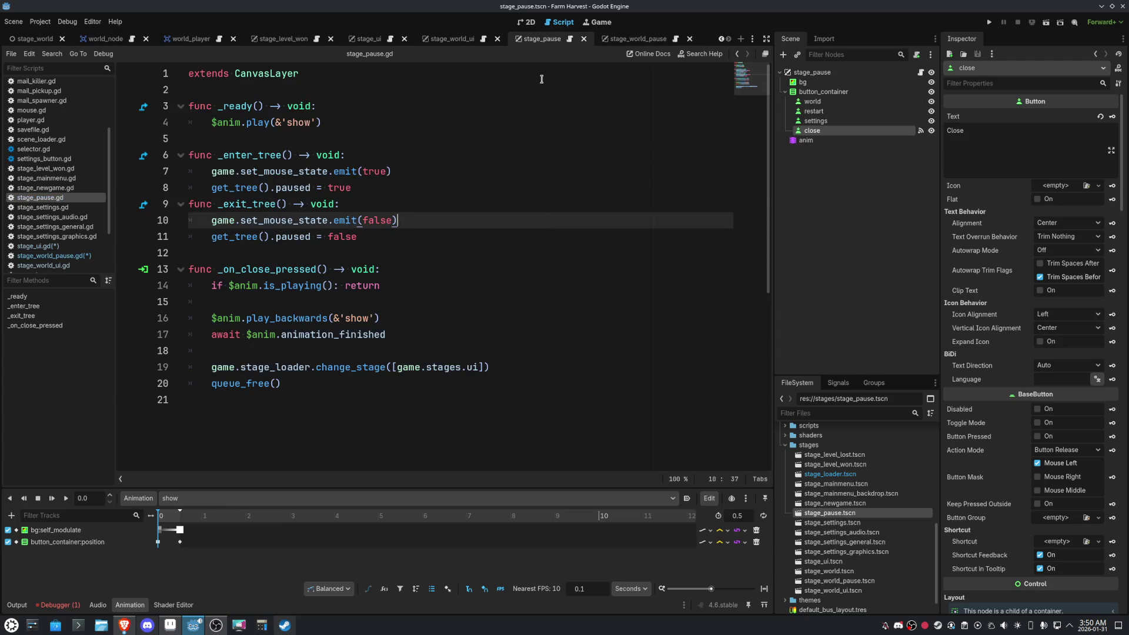
{"action": "left_click", "coordinate": [584, 39]}
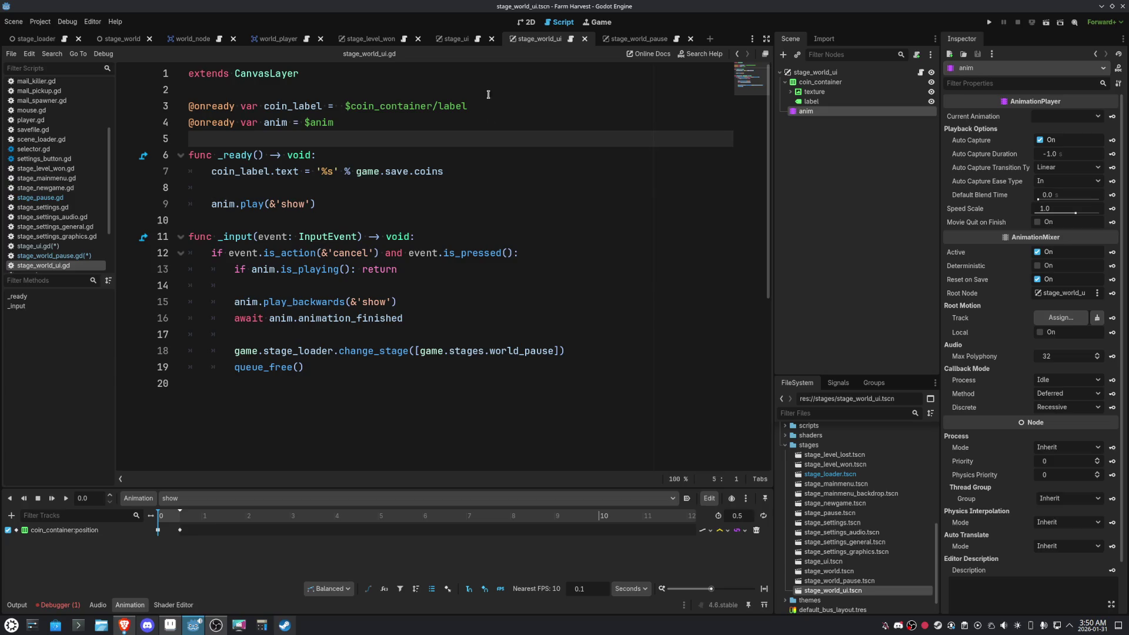
{"action": "left_click", "coordinate": [611, 39]}
{"action": "left_click", "coordinate": [586, 330]}
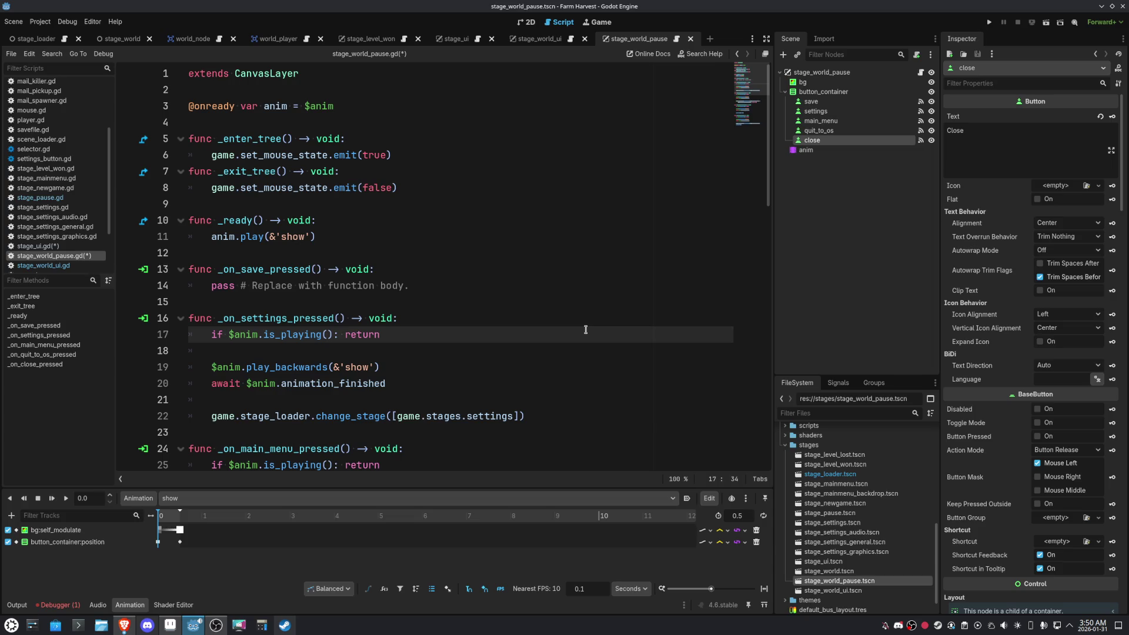
{"action": "left_click", "coordinate": [541, 40]}
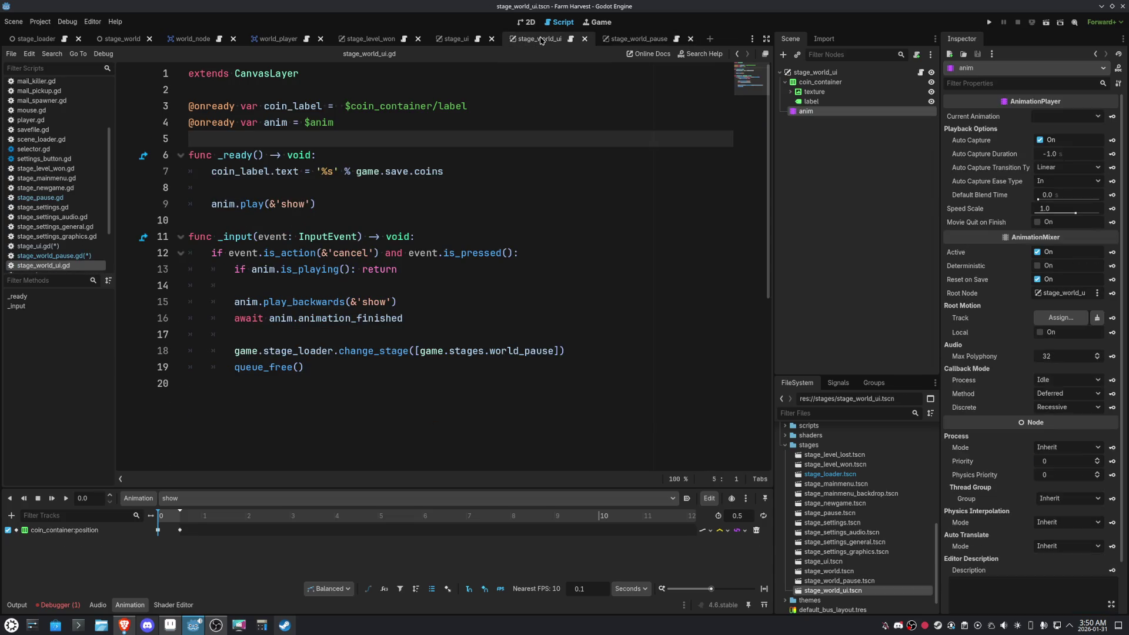
- In game.gd, set world_pause to load('res://stages/stage_world_pause.tscn') and run the project with F5
{"action": "double_click", "coordinate": [519, 352]}
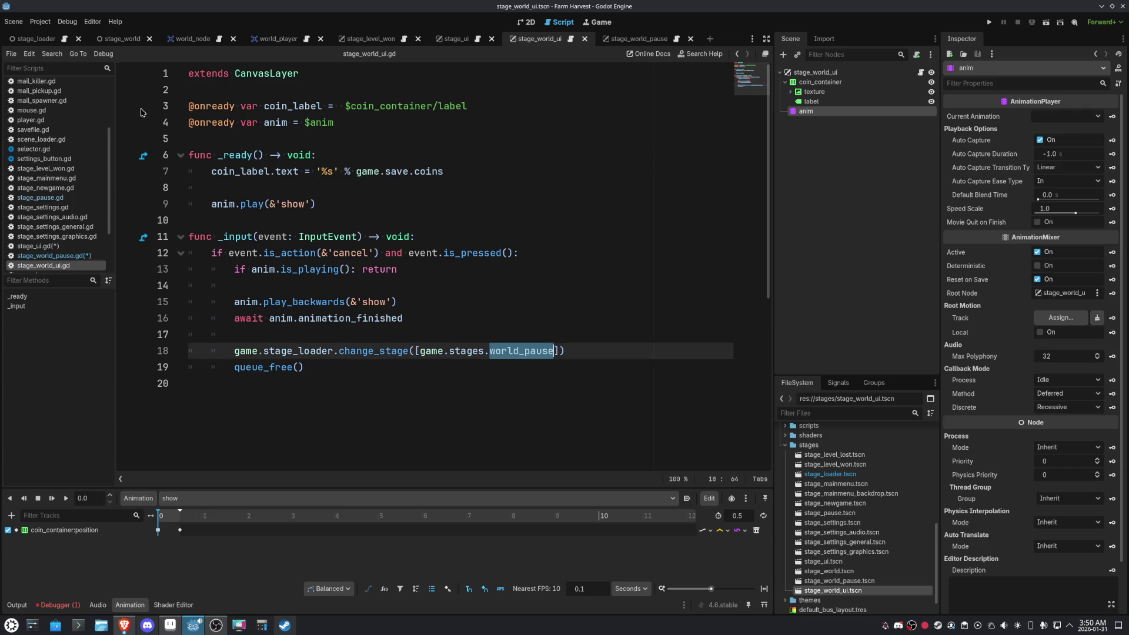
{"action": "scroll", "coordinate": [53, 92], "scroll_direction": "up", "scroll_amount": 3}
{"action": "left_click", "coordinate": [53, 87]}
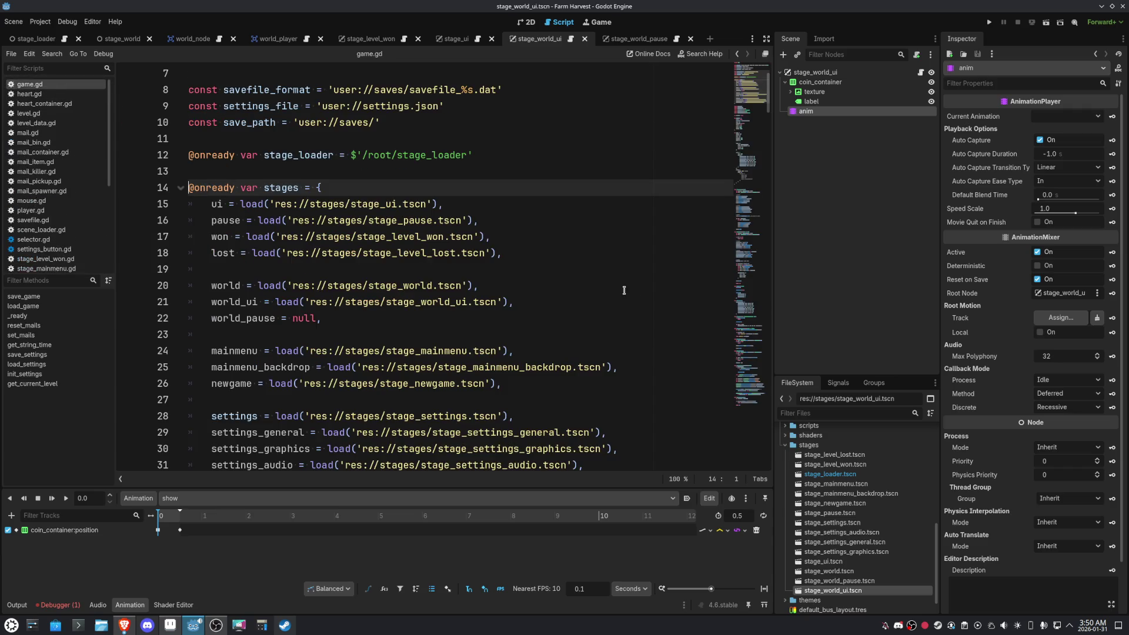
{"action": "scroll", "coordinate": [624, 290], "scroll_direction": "down", "scroll_amount": 3}
{"action": "scroll", "coordinate": [621, 288], "scroll_direction": "up", "scroll_amount": 1}
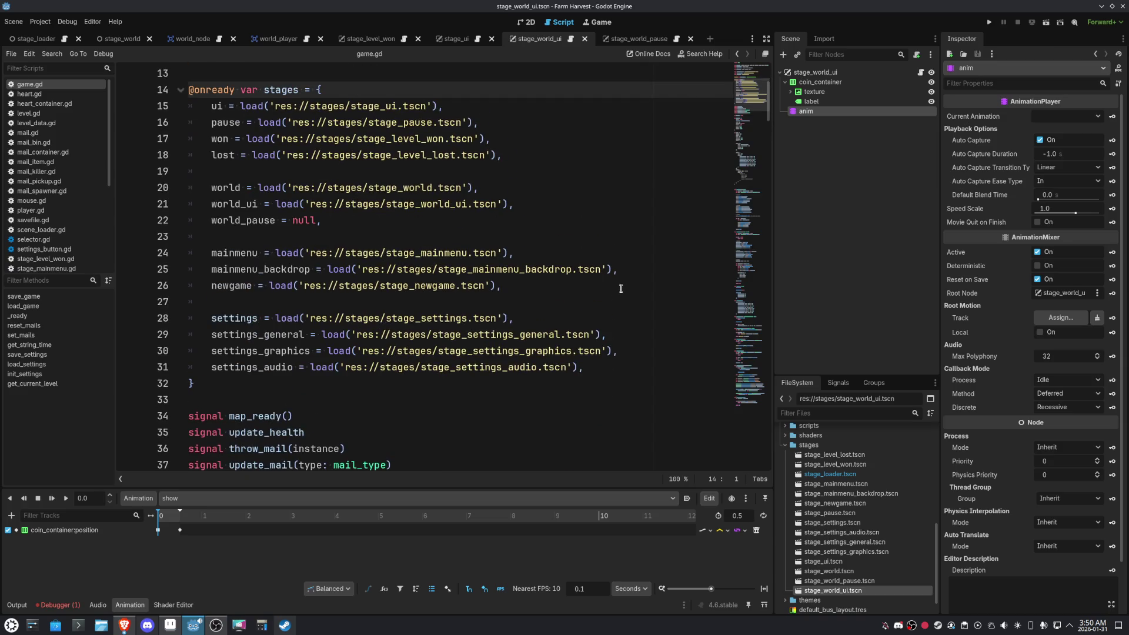
{"action": "double_click", "coordinate": [307, 220]}
{"action": "type", "text": "load("}
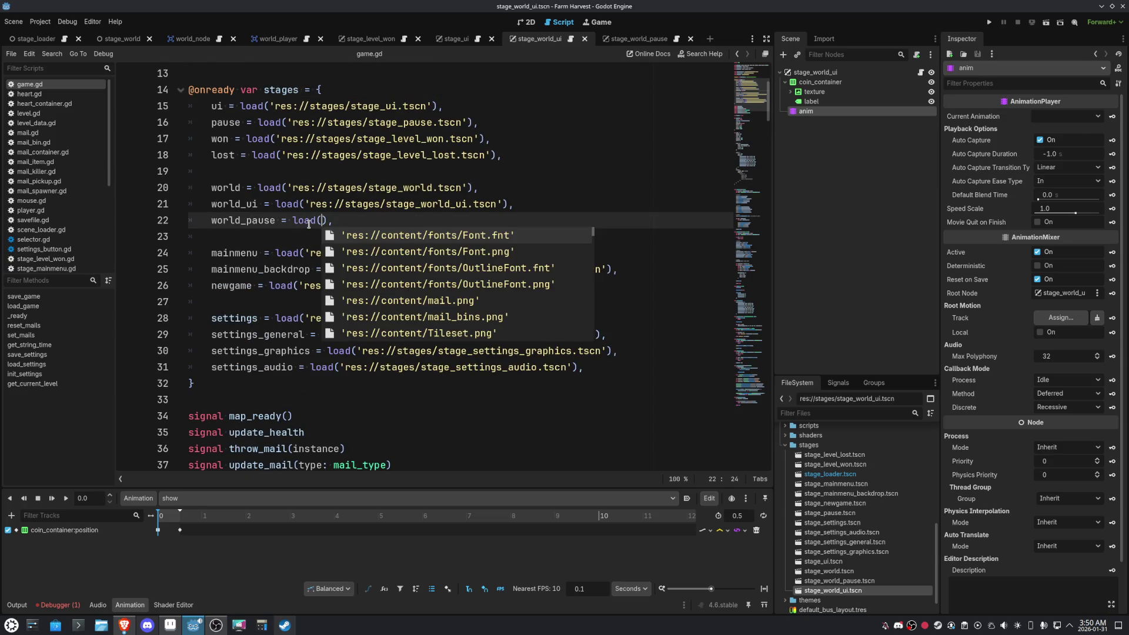
{"action": "type", "text": "world_"}
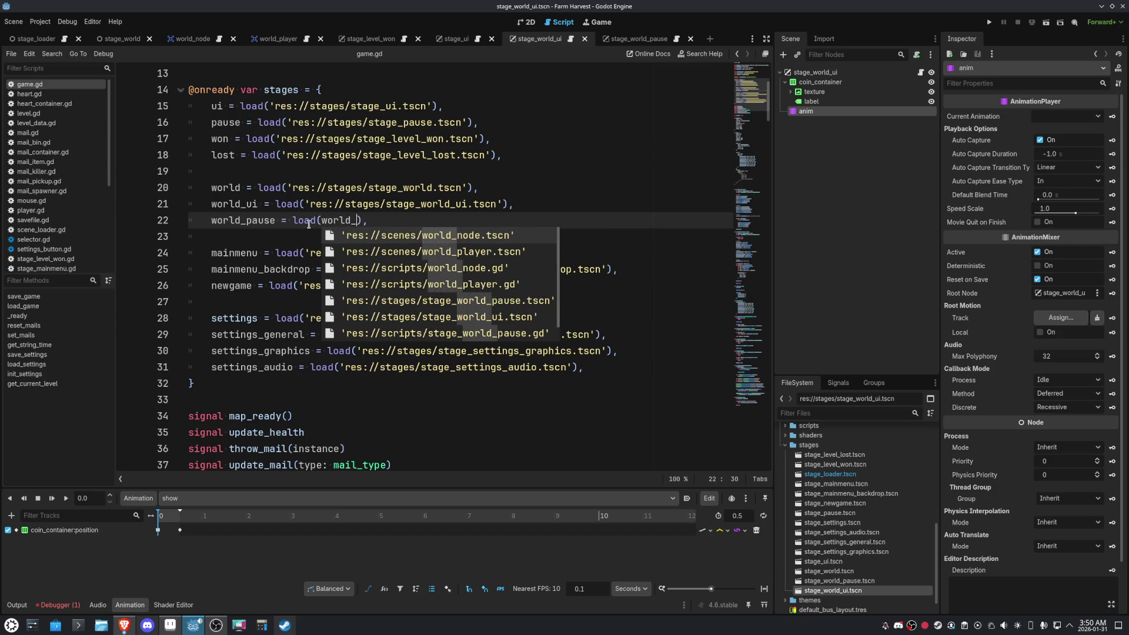
{"action": "key", "text": "Down"}
{"action": "key", "text": "Down"}
{"action": "key", "text": "Down"}
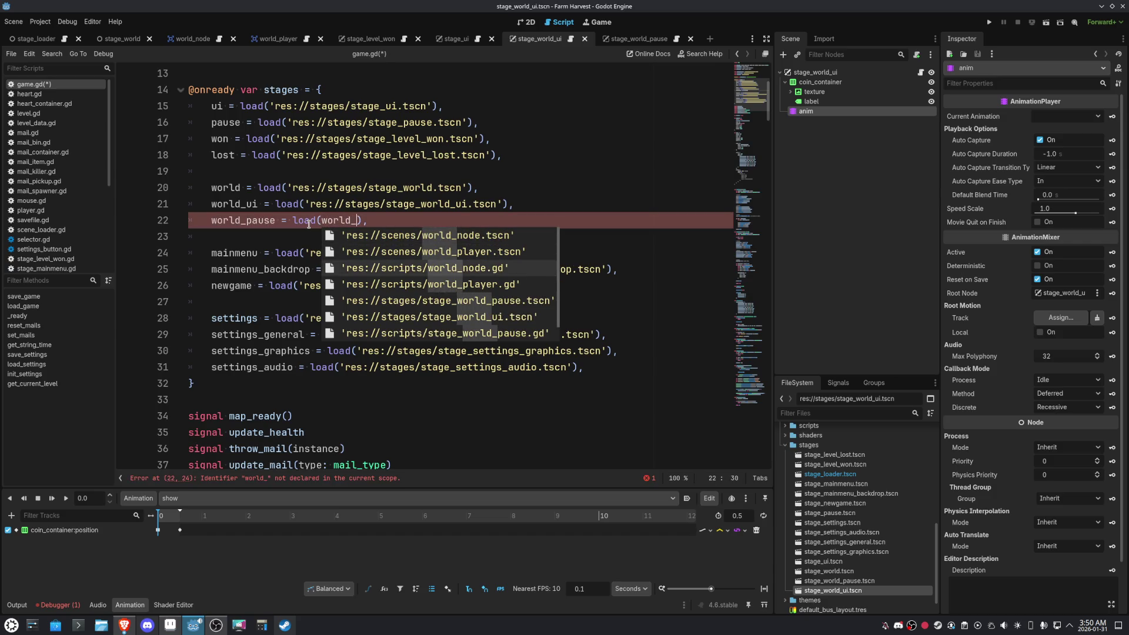
{"action": "key", "text": "Down"}
{"action": "key", "text": "Up"}
{"action": "key", "text": "Return"}
{"action": "key", "text": "F5"}
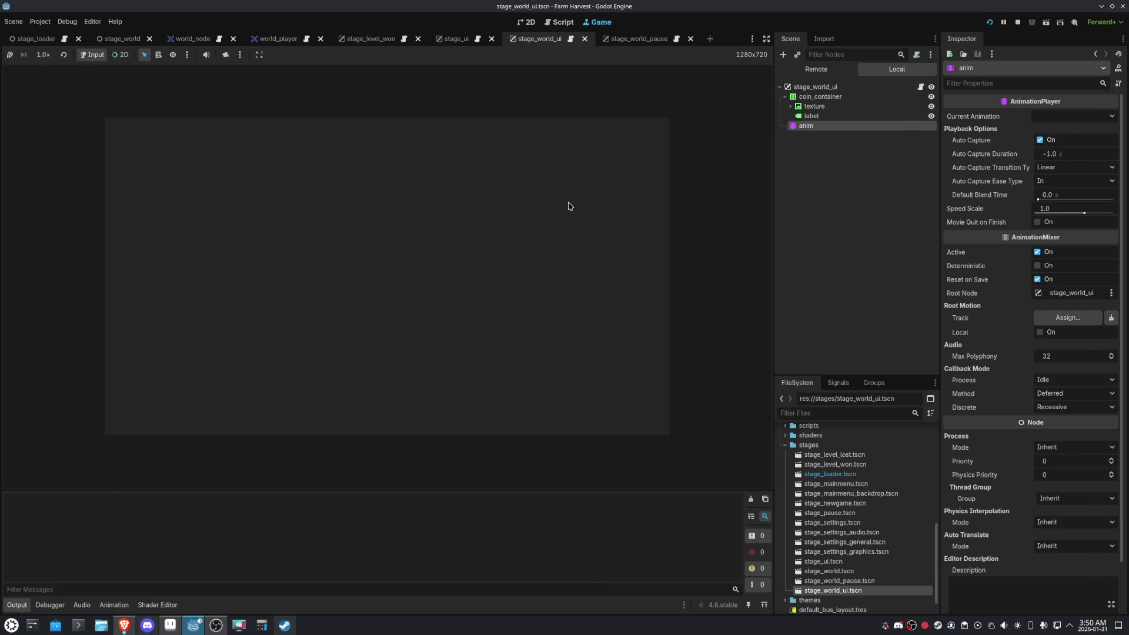
{"action": "key", "text": "Escape"}
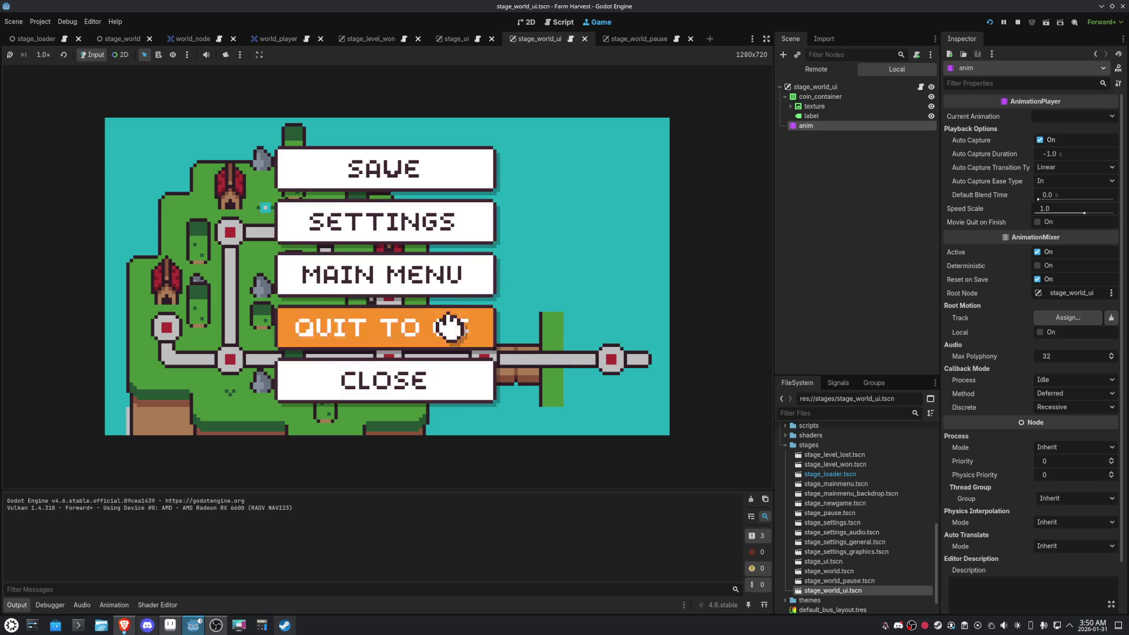
{"action": "left_click", "coordinate": [448, 396]}
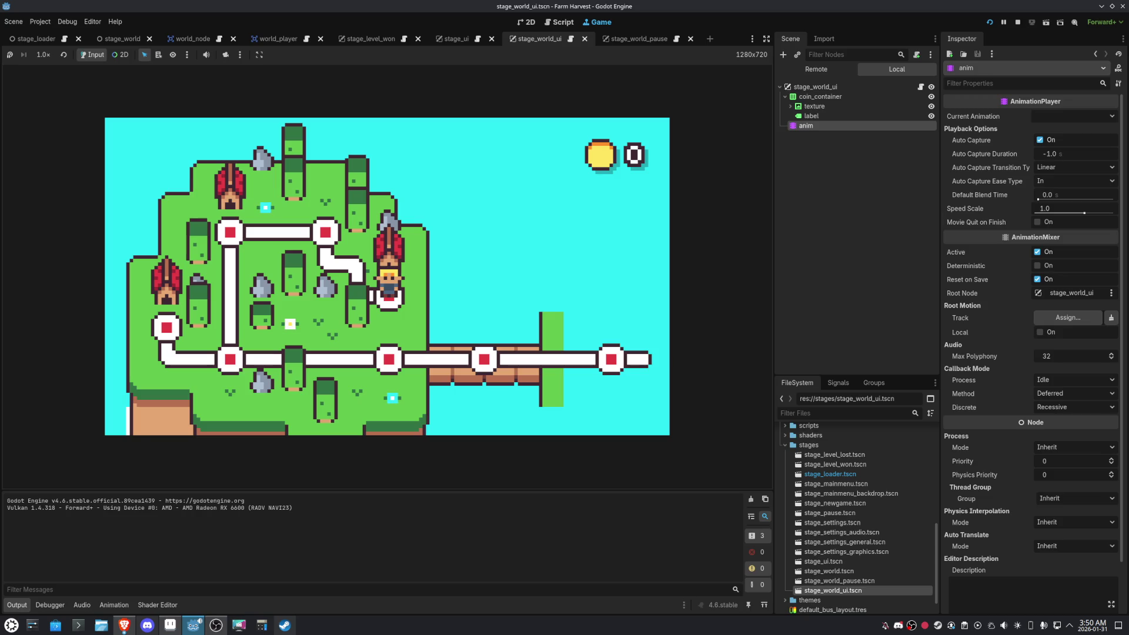
{"action": "key", "text": "Escape"}
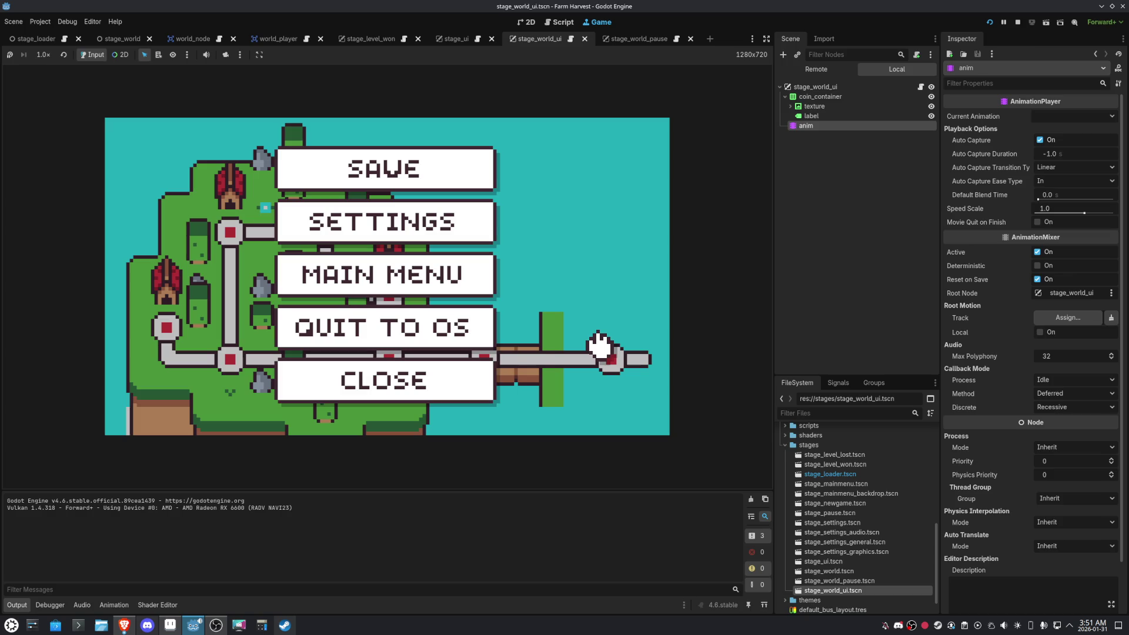
{"action": "left_click", "coordinate": [477, 335]}
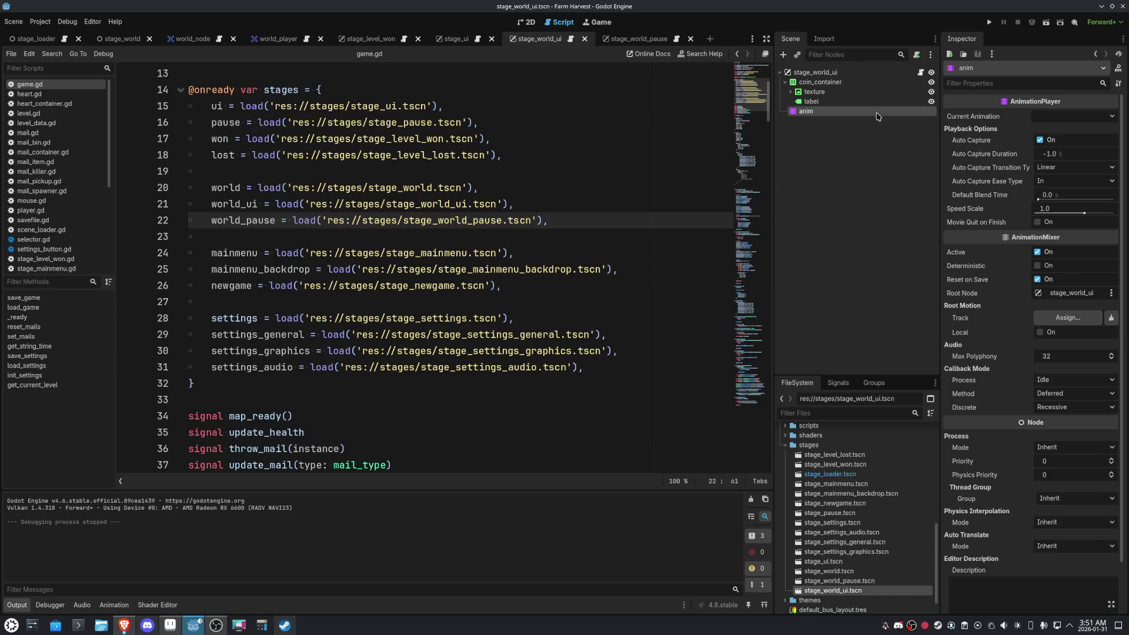
{"action": "left_click", "coordinate": [990, 22]}
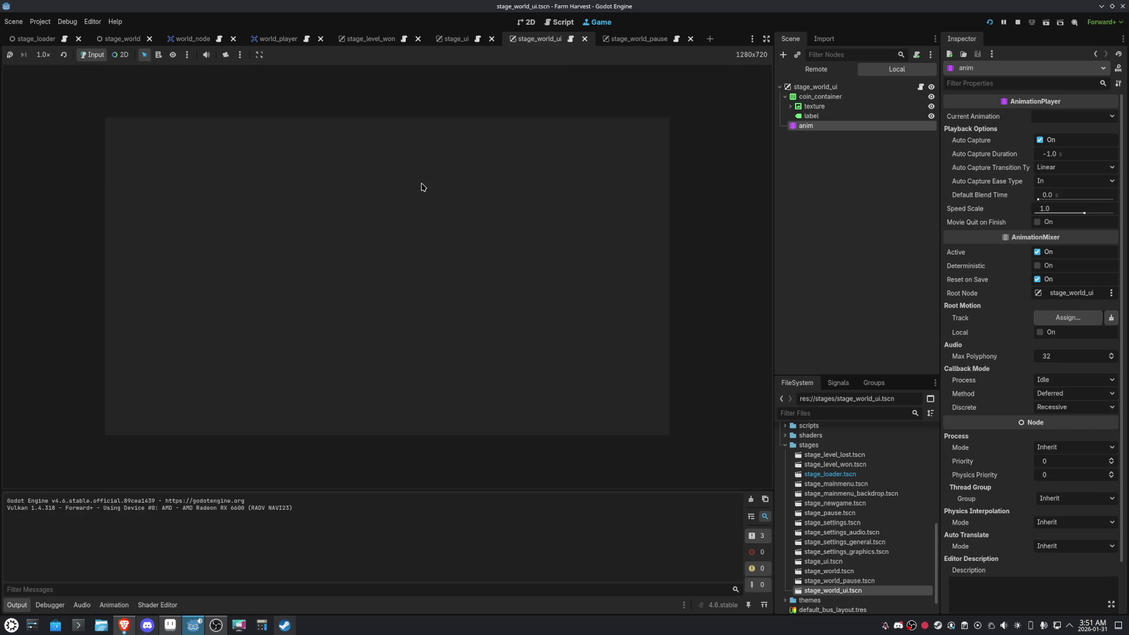
{"action": "key", "text": "Escape"}
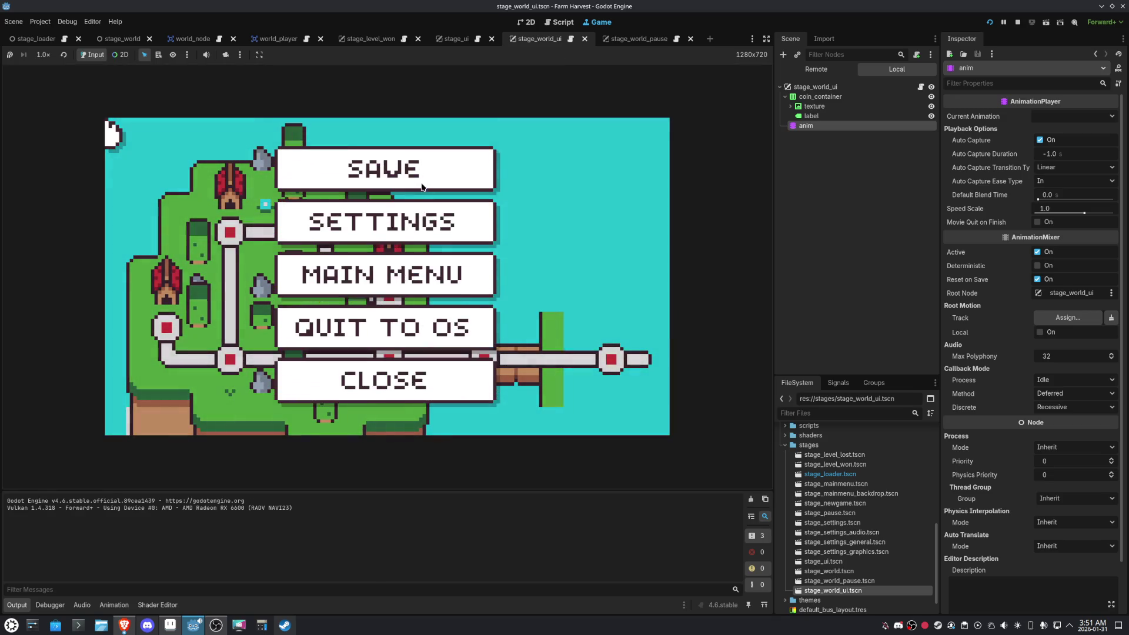
{"action": "left_click", "coordinate": [494, 296]}
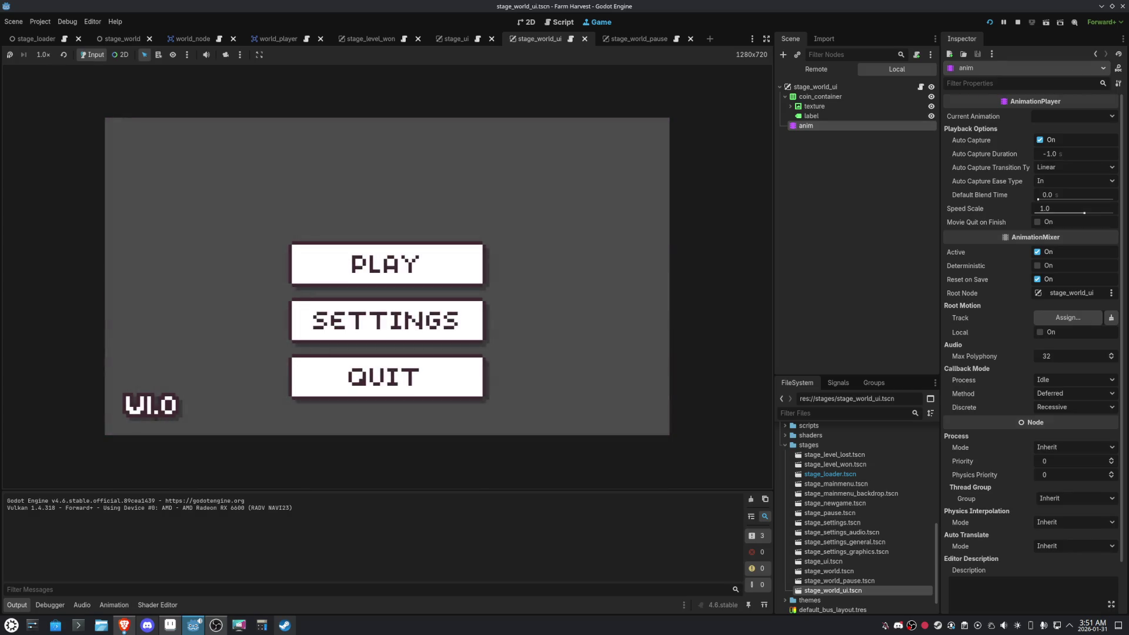
{"action": "left_click", "coordinate": [1019, 26]}
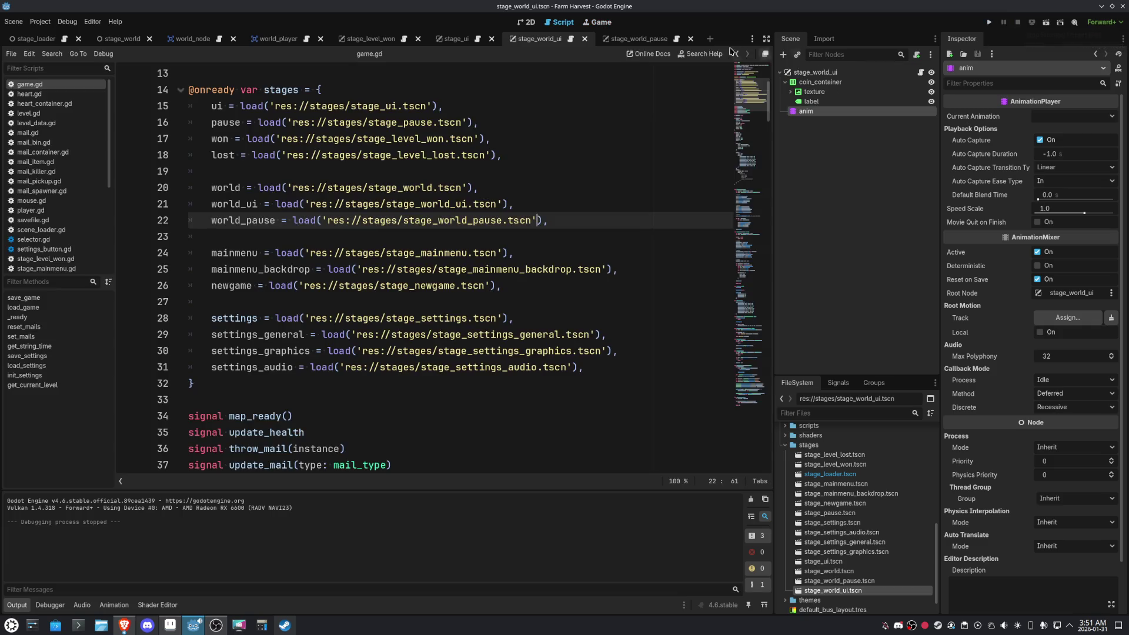
- Filter FileSystem by 'main' and open the stage_mainmenu and stage_mainmenu_backdrop scenes
{"action": "left_click", "coordinate": [828, 414]}
{"action": "type", "text": "main"}
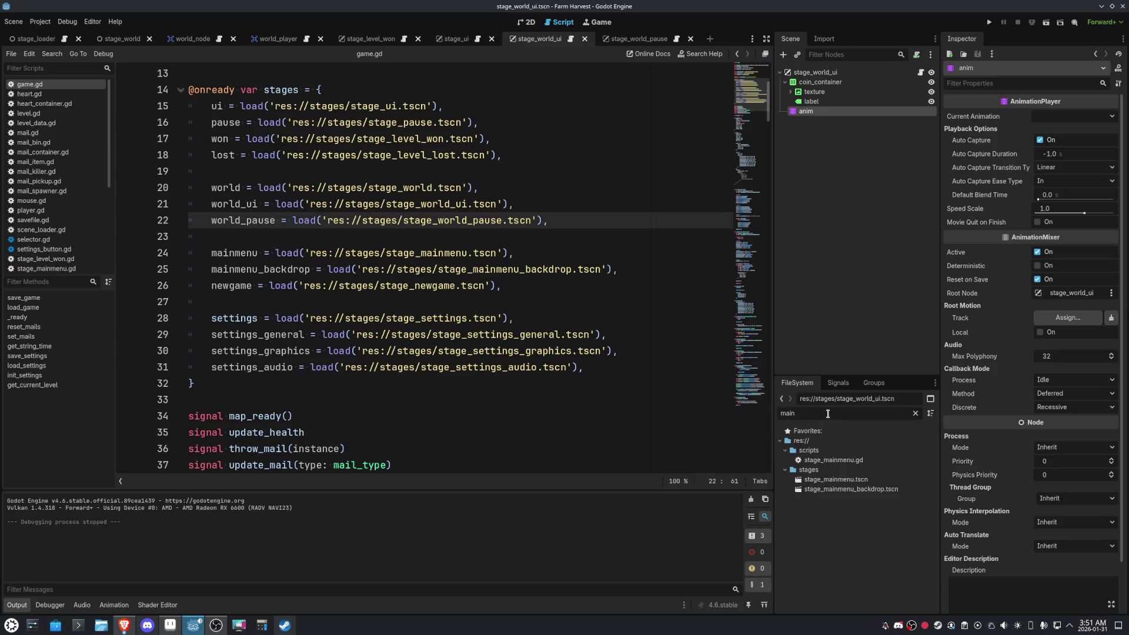
{"action": "double_click", "coordinate": [823, 480]}
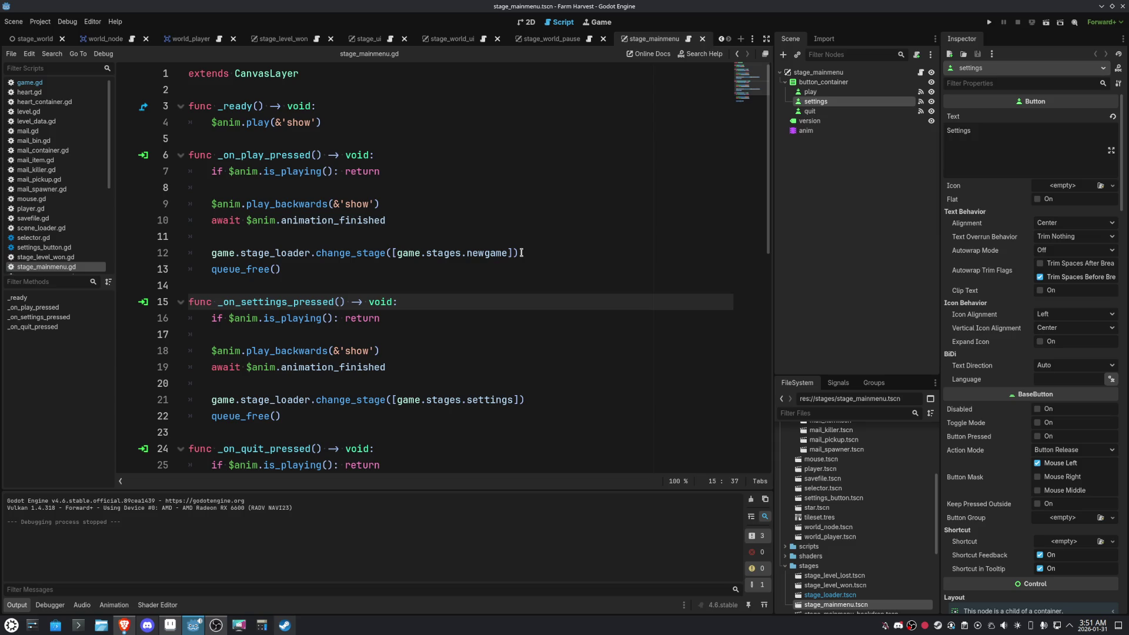
{"action": "scroll", "coordinate": [858, 508], "scroll_direction": "down", "scroll_amount": 1}
{"action": "left_click", "coordinate": [883, 592]}
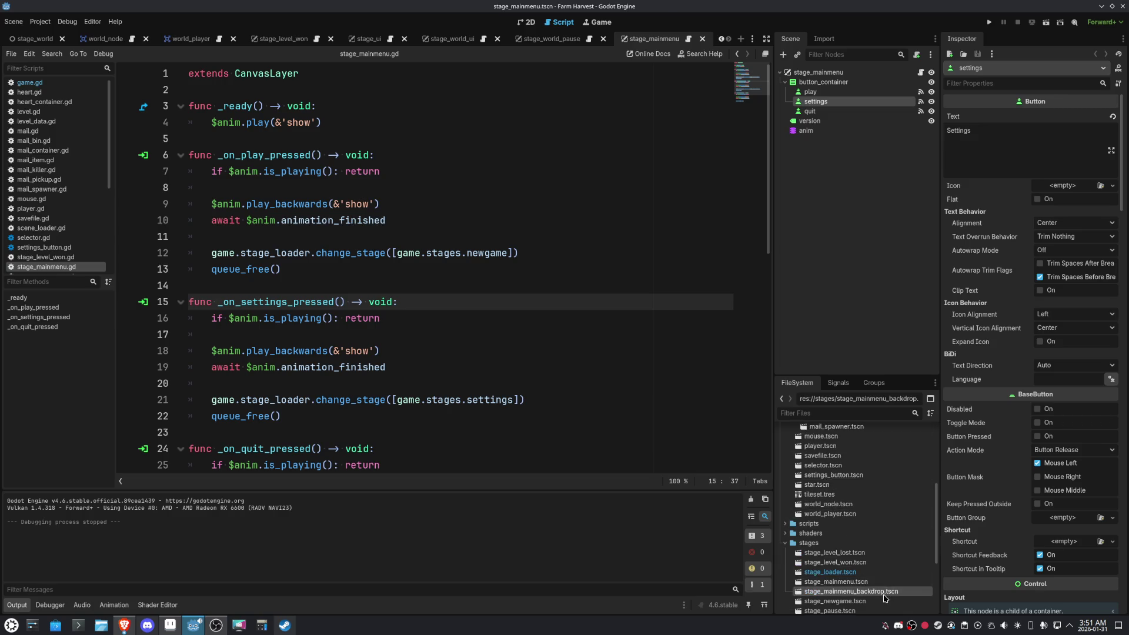
{"action": "double_click", "coordinate": [884, 594]}
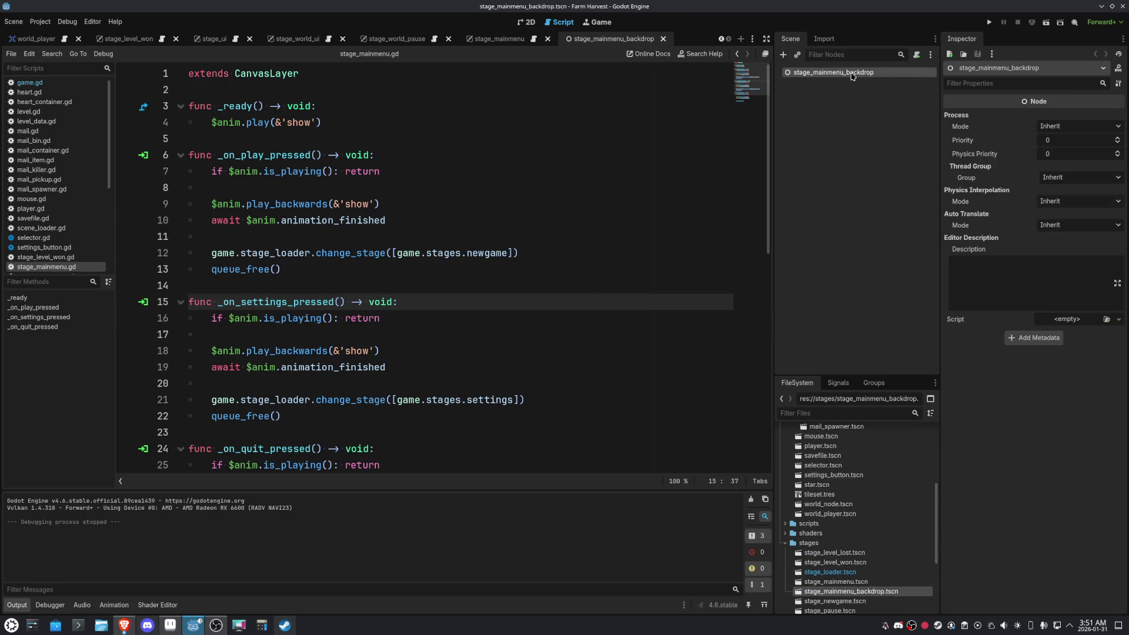
{"action": "double_click", "coordinate": [836, 582]}
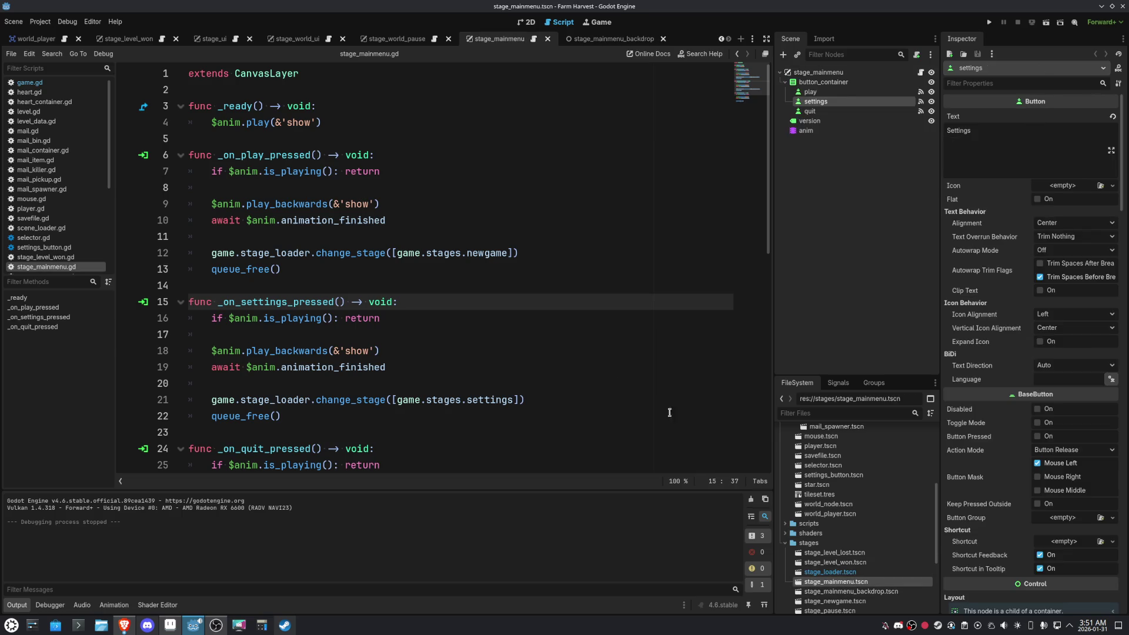
{"action": "left_click", "coordinate": [406, 40]}
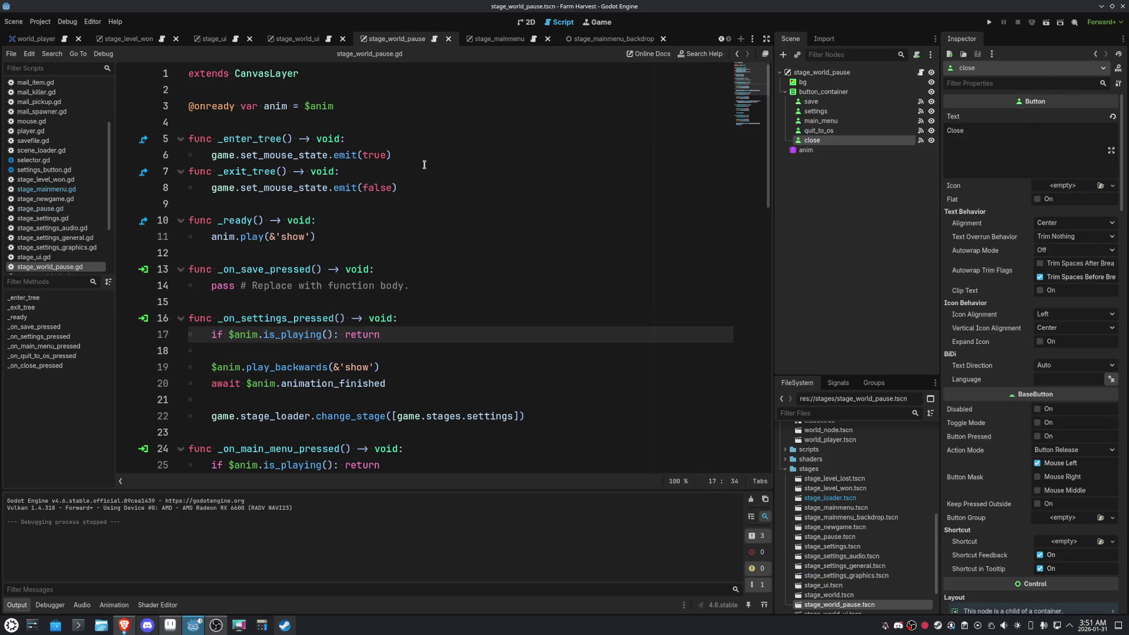
- Copy _enter_tree from stage_world_pause.gd into stage_mainmenu.gd below the class declaration
{"action": "mouse_move", "coordinate": [427, 191]}
{"action": "left_mouse_down"}
{"action": "mouse_move", "coordinate": [194, 179]}
{"action": "mouse_move", "coordinate": [175, 141]}
{"action": "left_mouse_up"}
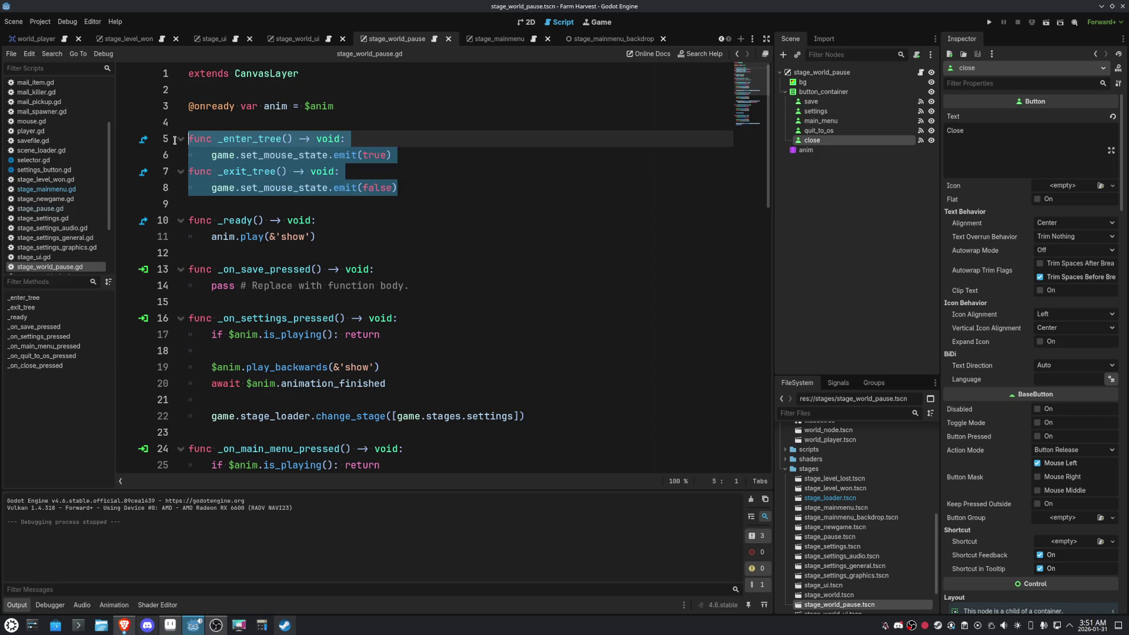
{"action": "left_click_drag", "start_coordinate": [394, 155], "coordinate": [125, 144]}
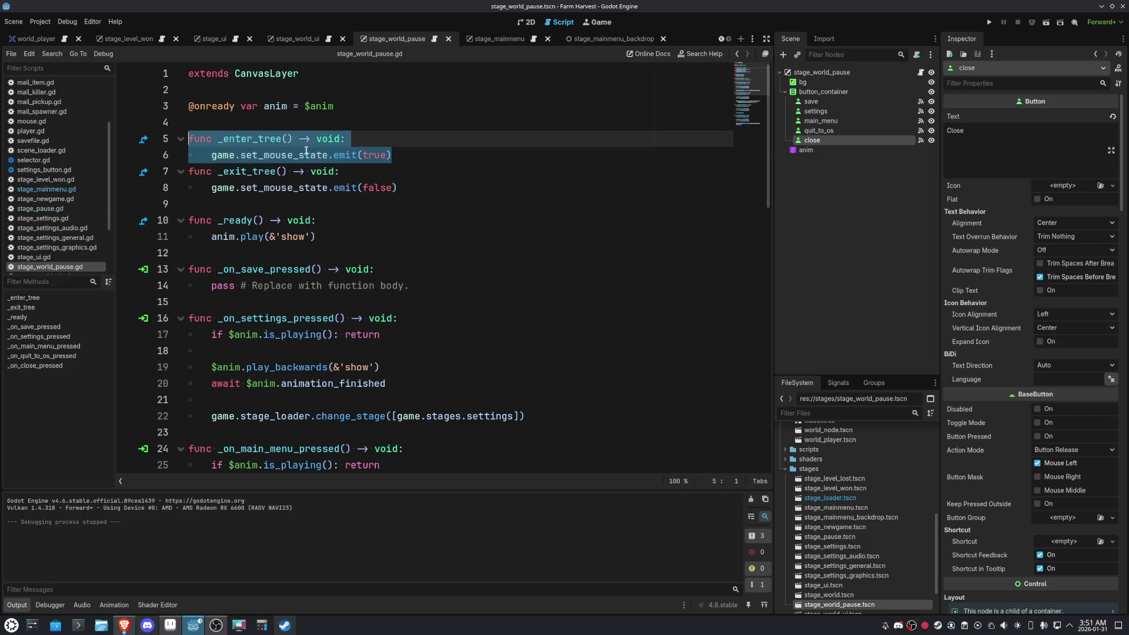
{"action": "left_click", "coordinate": [500, 40]}
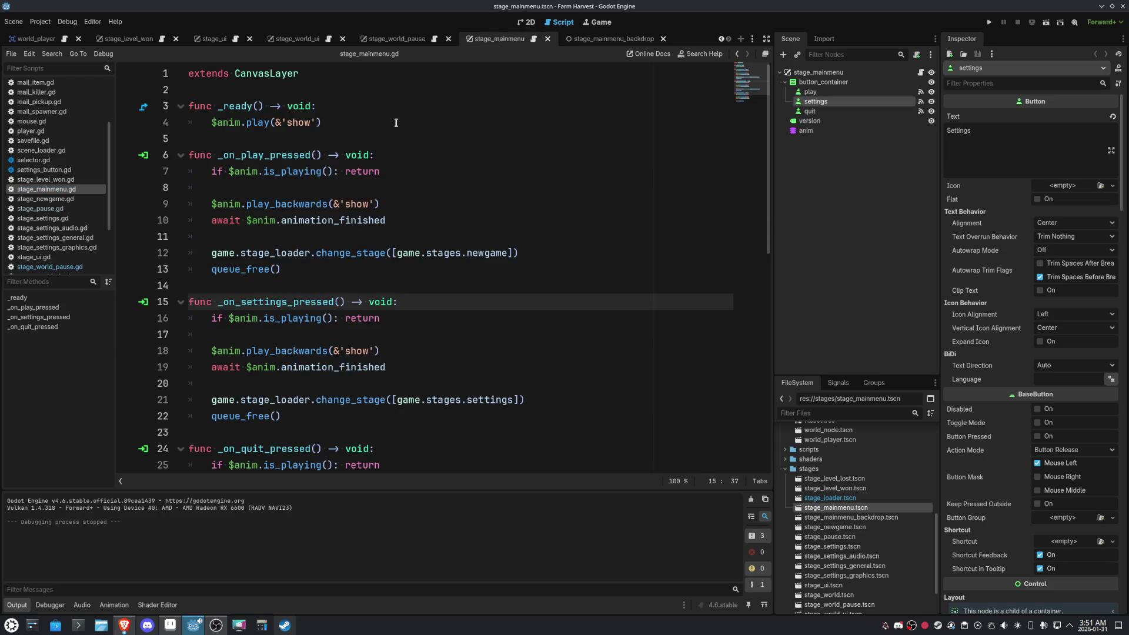
{"action": "left_click", "coordinate": [341, 95]}
{"action": "key", "text": "Return"}
{"action": "key", "text": "Return"}
{"action": "key", "text": "Up"}
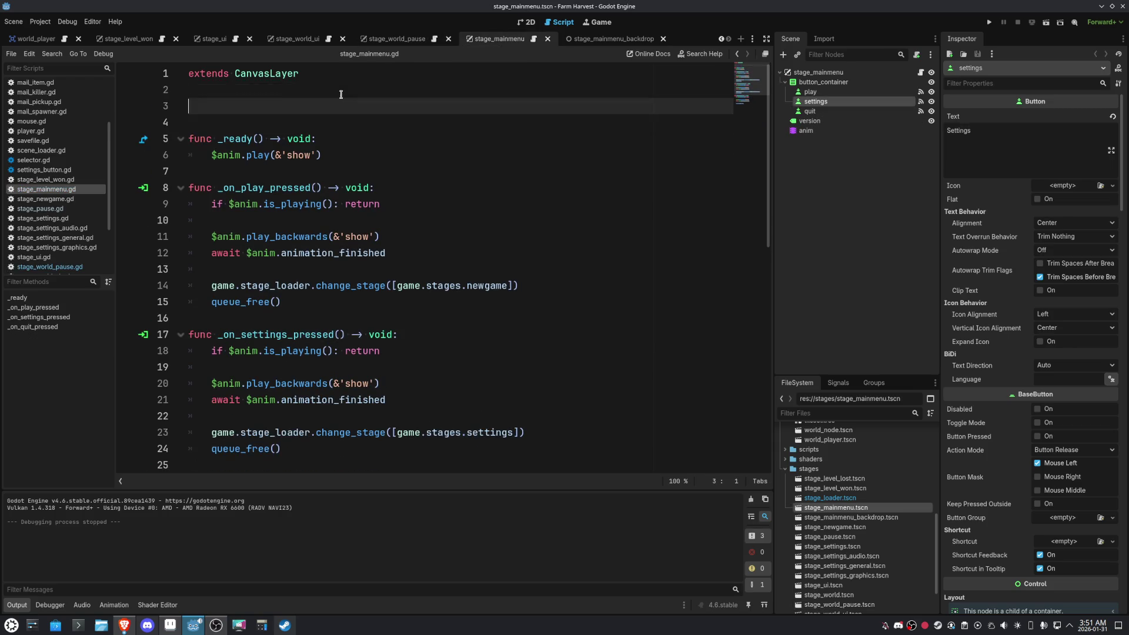
{"action": "type", "text": "func _enter_tree() -> void: \tgame.set_mouse_state.emit(true)"}
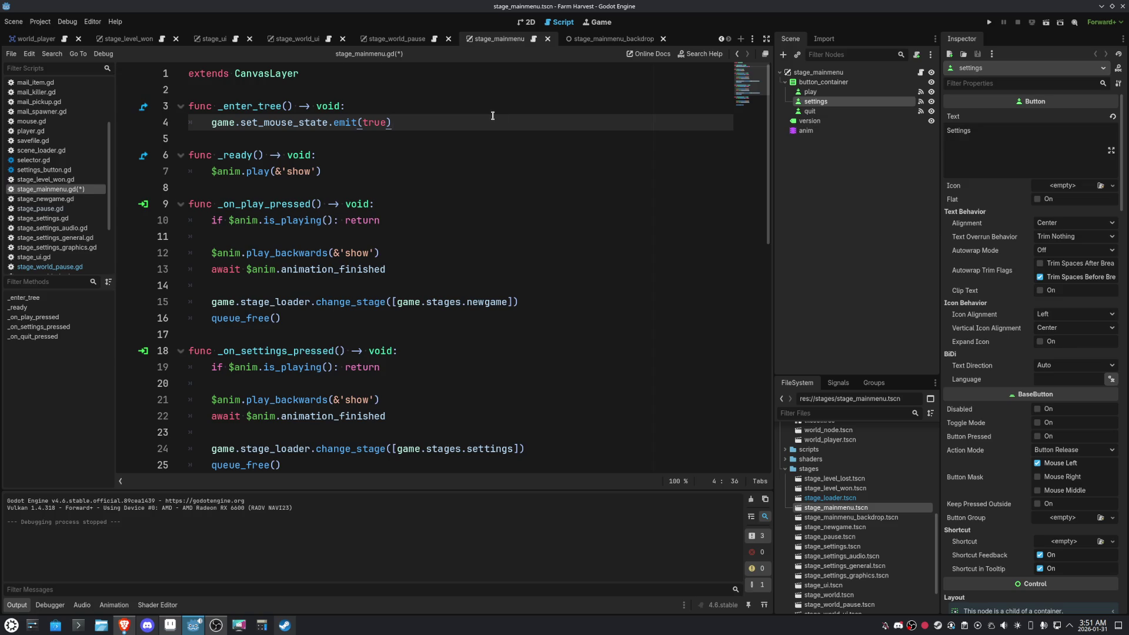
- Close the stage_mainmenu_backdrop scene tab
{"action": "left_click", "coordinate": [609, 38]}
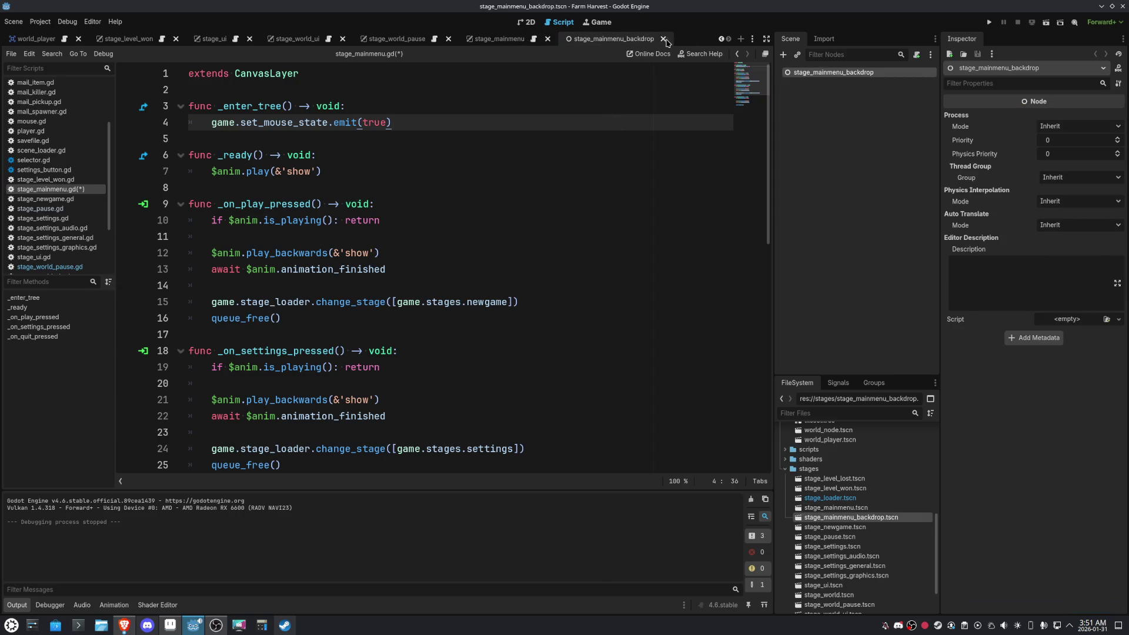
{"action": "left_click", "coordinate": [664, 38]}
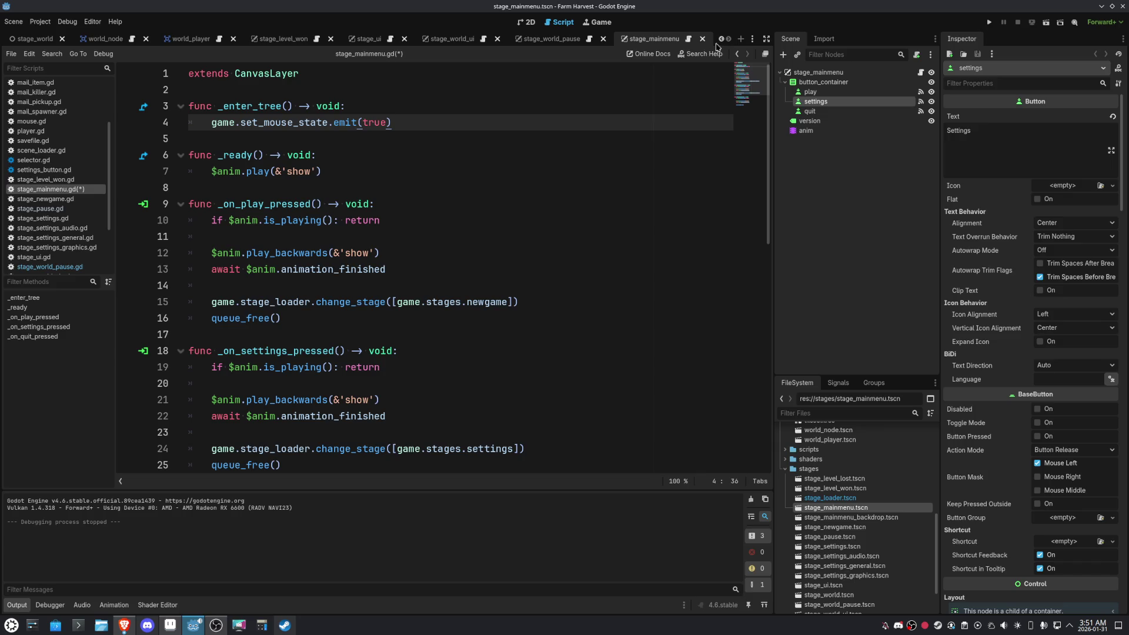
{"action": "left_click", "coordinate": [532, 44]}
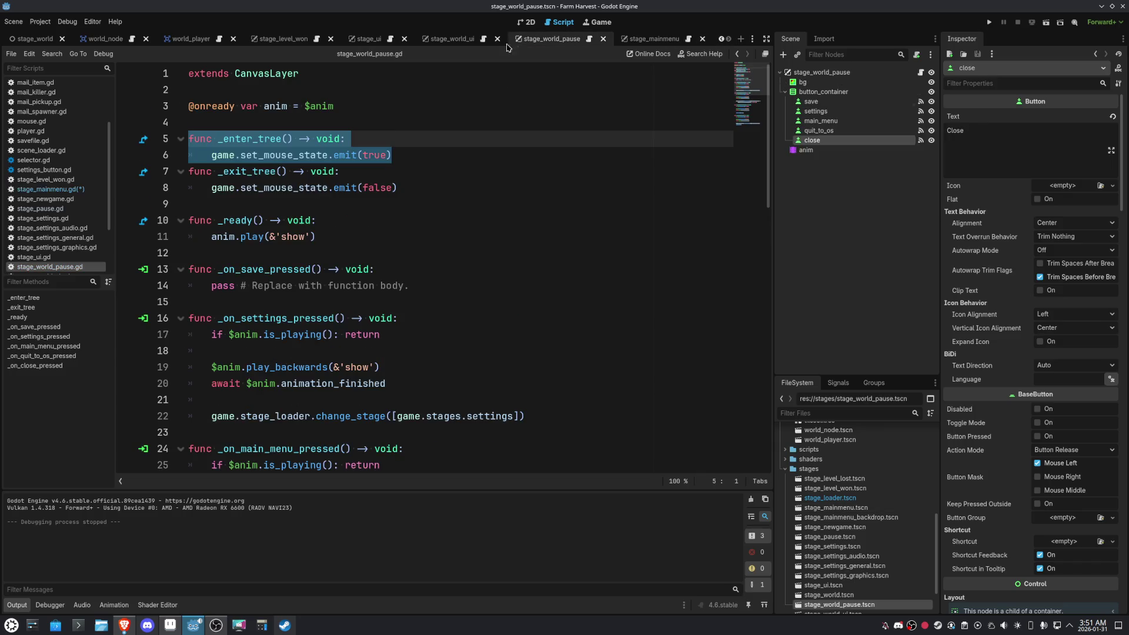
- Close the stage_level_won, world_player and world_node scene tabs
{"action": "left_click", "coordinate": [454, 43]}
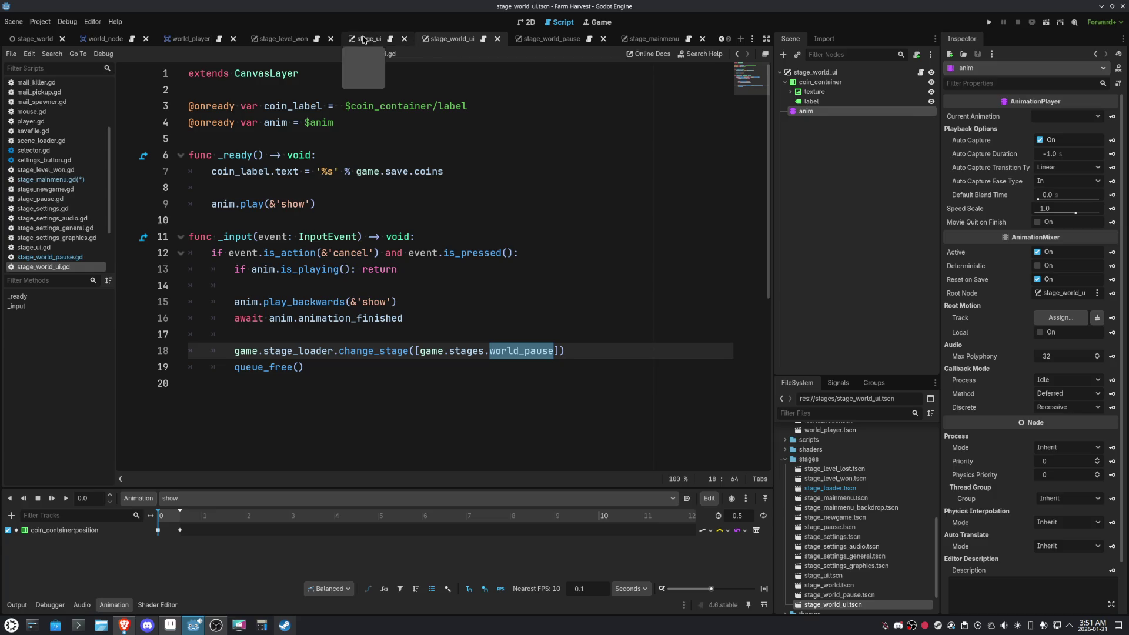
{"action": "left_click", "coordinate": [377, 40]}
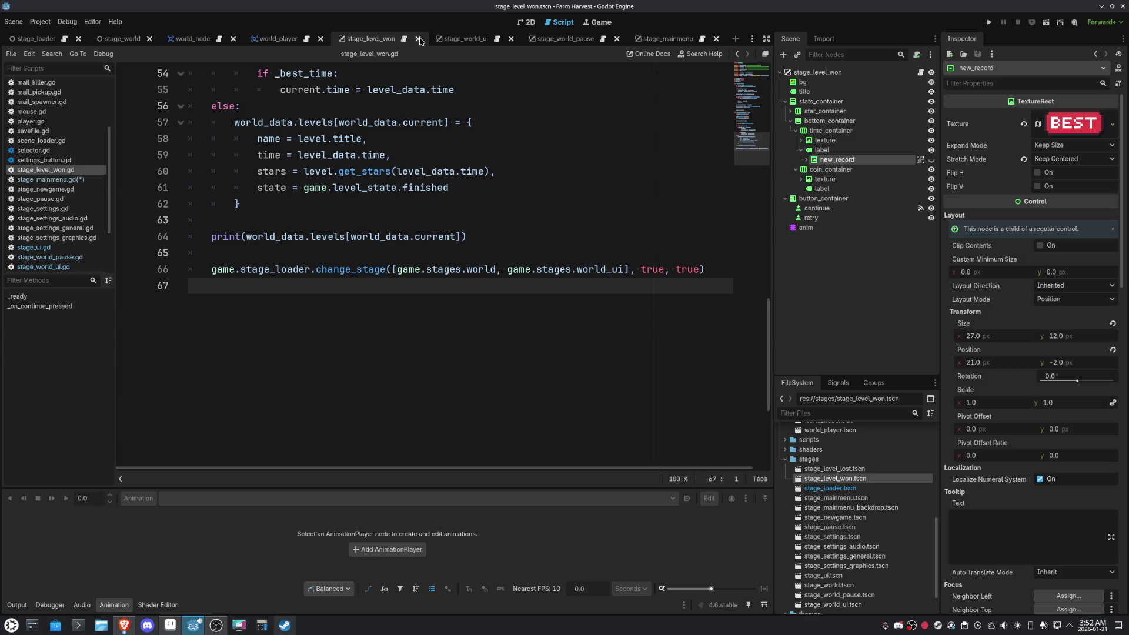
{"action": "left_click", "coordinate": [419, 40]}
{"action": "left_click", "coordinate": [383, 41]}
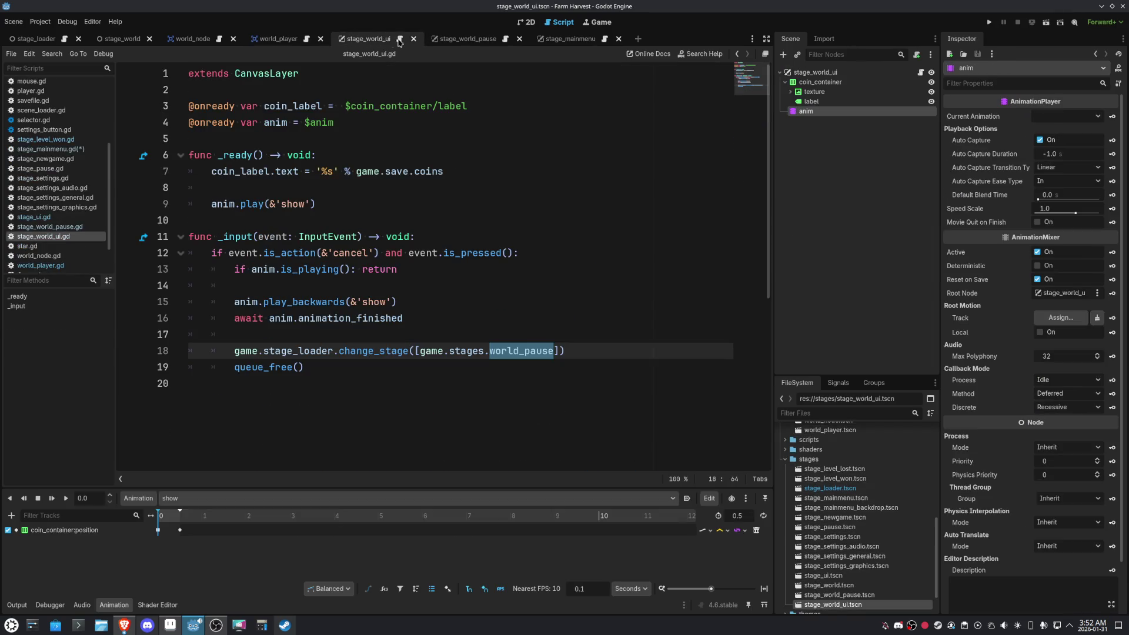
{"action": "left_click", "coordinate": [287, 41]}
{"action": "left_click", "coordinate": [321, 39]}
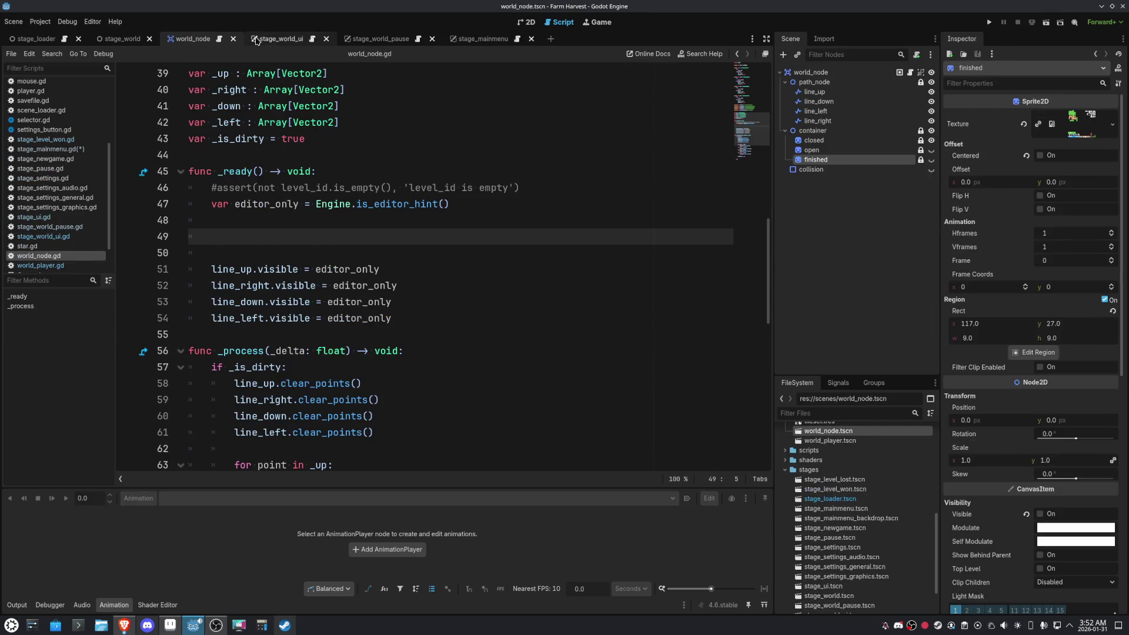
{"action": "left_click", "coordinate": [235, 38]}
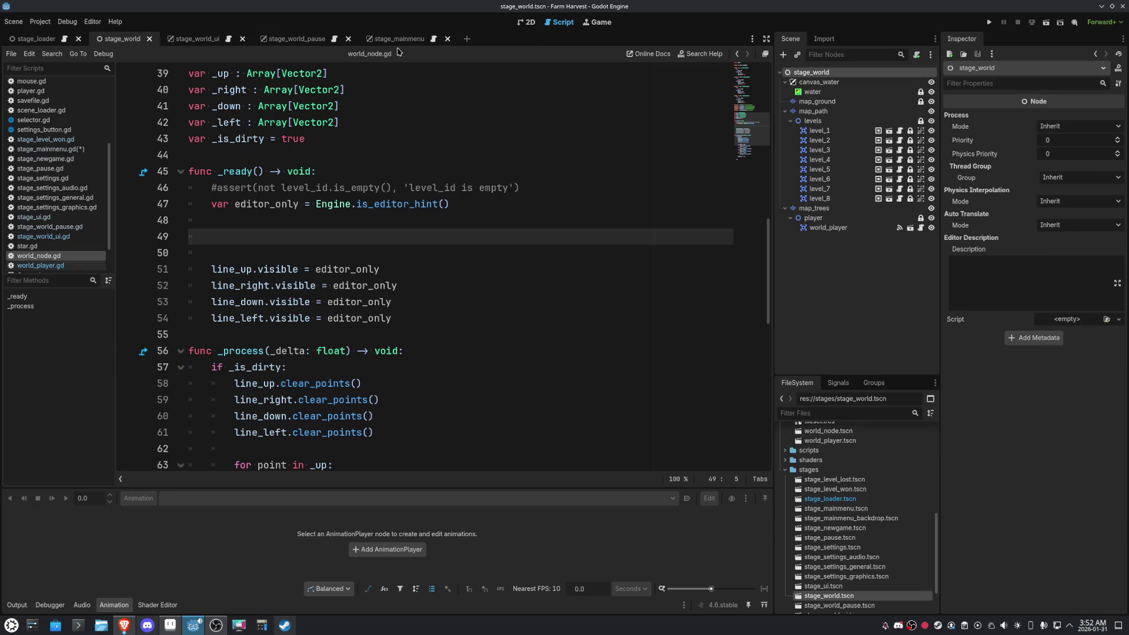
- Start a new scene with a CanvasLayer as its root node
{"action": "left_click", "coordinate": [467, 40]}
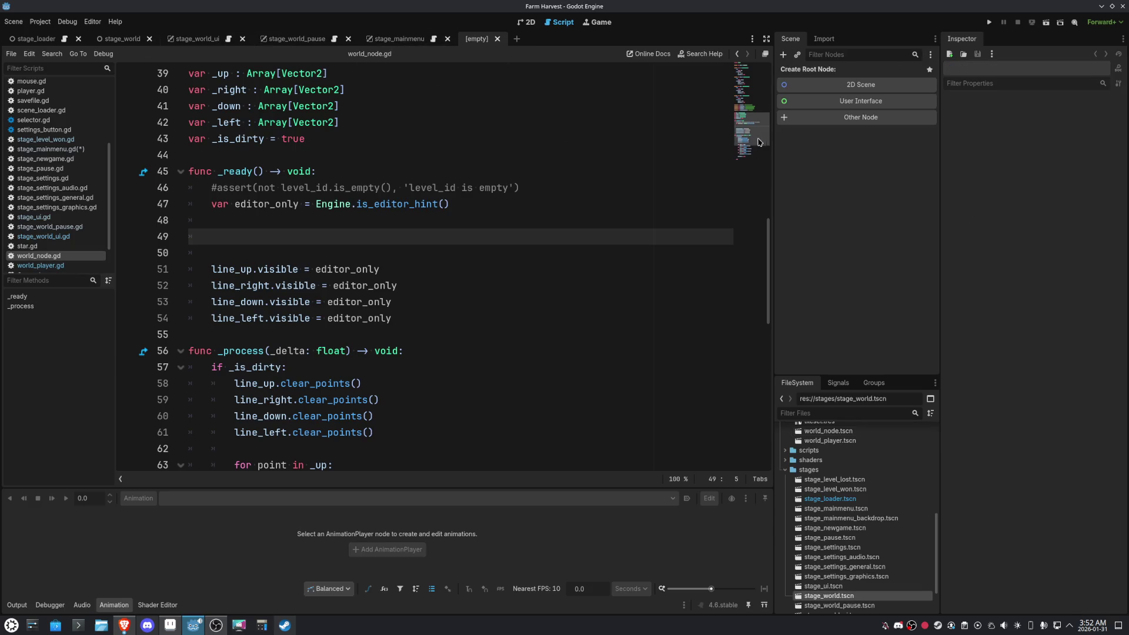
{"action": "left_click", "coordinate": [785, 118]}
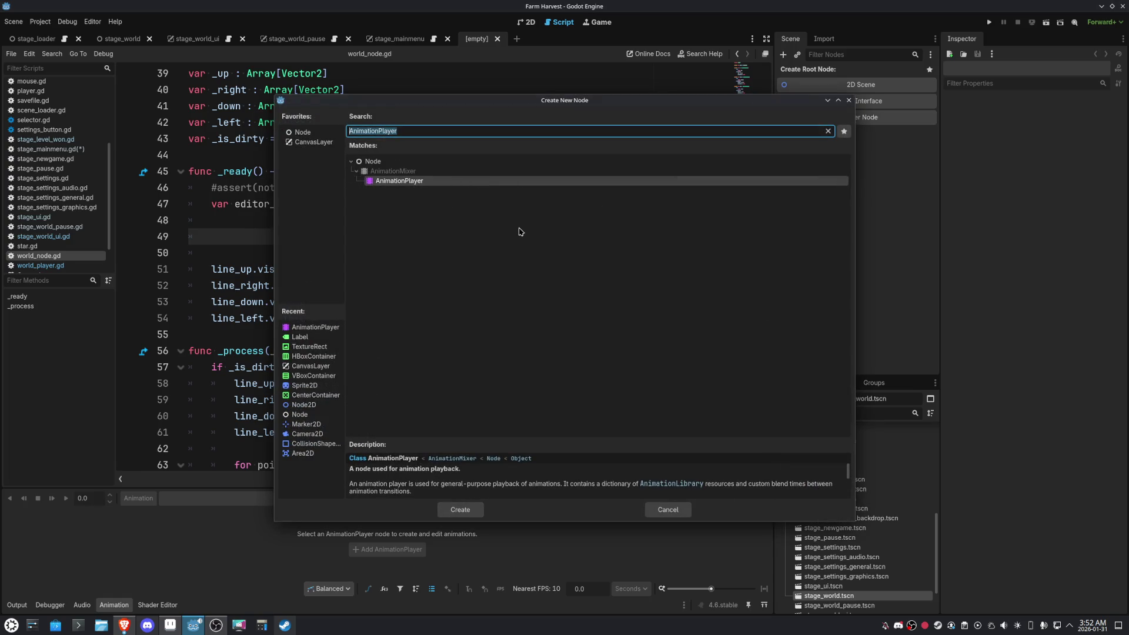
{"action": "left_click", "coordinate": [317, 143]}
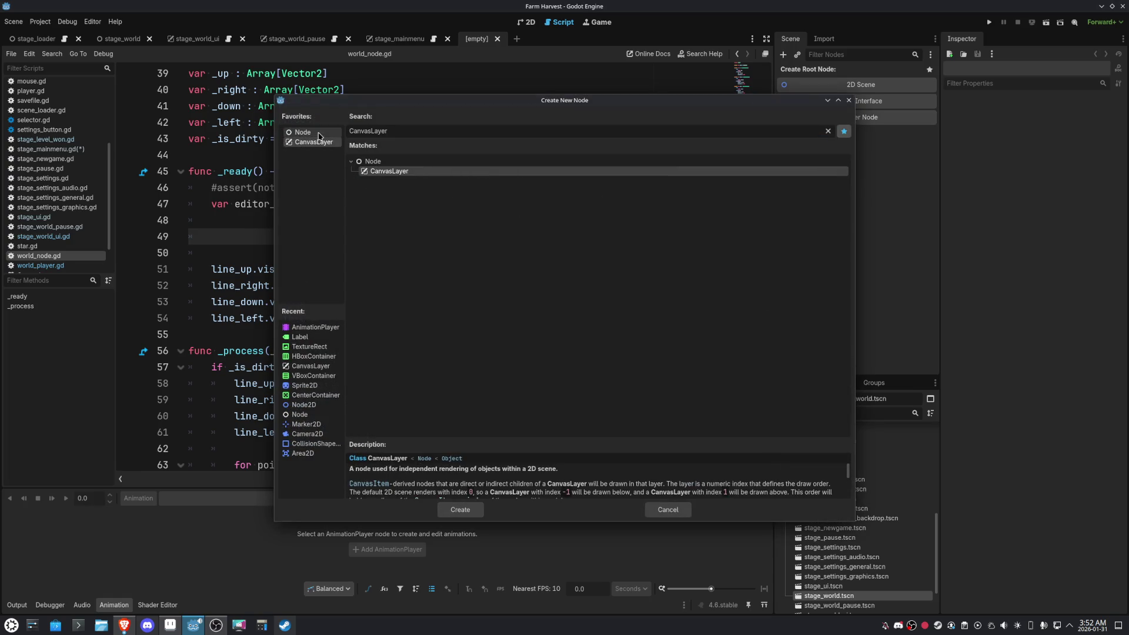
{"action": "double_click", "coordinate": [317, 141]}
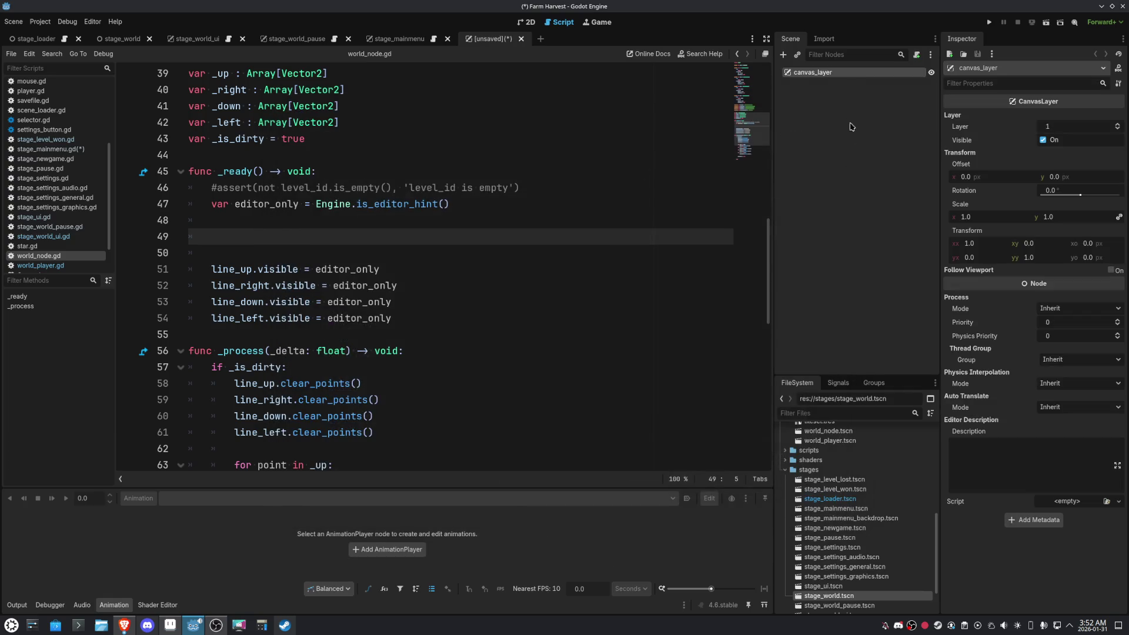
- Rename the root to stage_mainmenu_splash and save it as stage_mainmenu_splash.tscn
{"action": "double_click", "coordinate": [826, 74]}
{"action": "type", "text": "stage_mainmenu_s"}
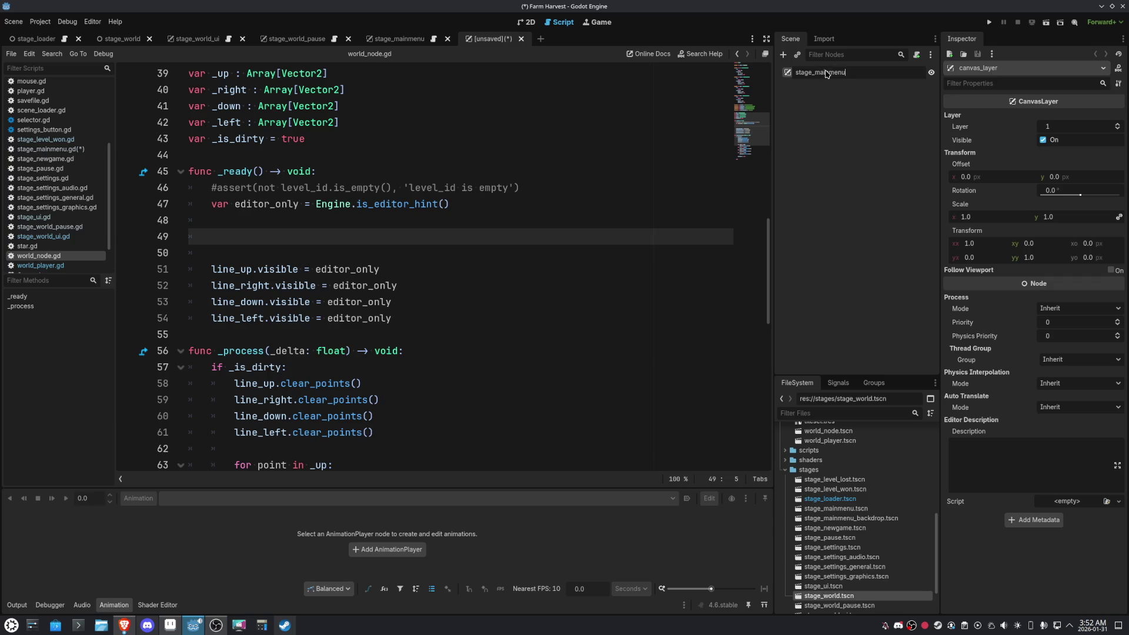
{"action": "type", "text": "plash"}
{"action": "key", "text": "Return"}
{"action": "key", "text": "ctrl+s"}
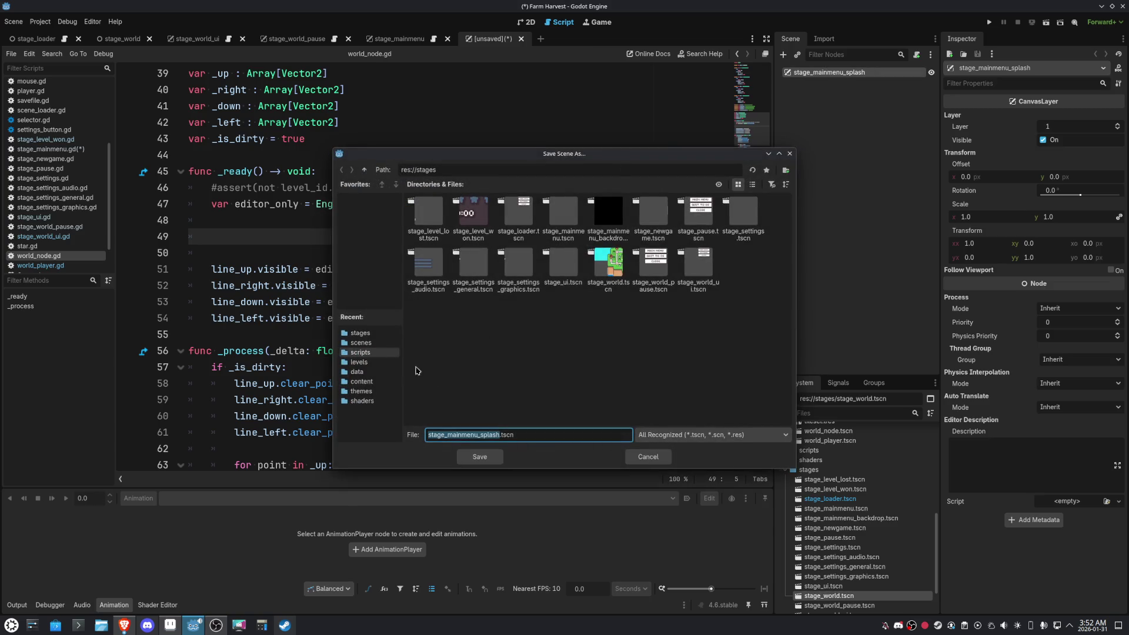
{"action": "left_click", "coordinate": [477, 457]}
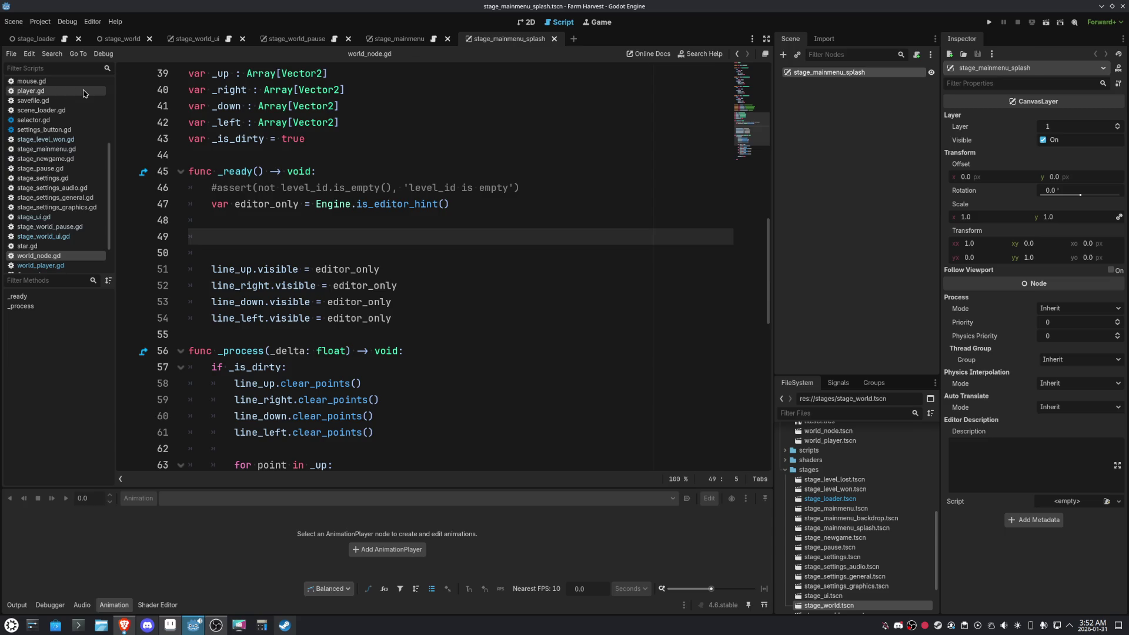
- Open game.gd and move to the mainmenu entries in the stages dictionary
{"action": "scroll", "coordinate": [51, 94], "scroll_direction": "up", "scroll_amount": 5}
{"action": "left_click", "coordinate": [30, 85]}
{"action": "scroll", "coordinate": [506, 254], "scroll_direction": "up", "scroll_amount": 3}
{"action": "scroll", "coordinate": [505, 254], "scroll_direction": "down", "scroll_amount": 3}
{"action": "left_click", "coordinate": [560, 282]}
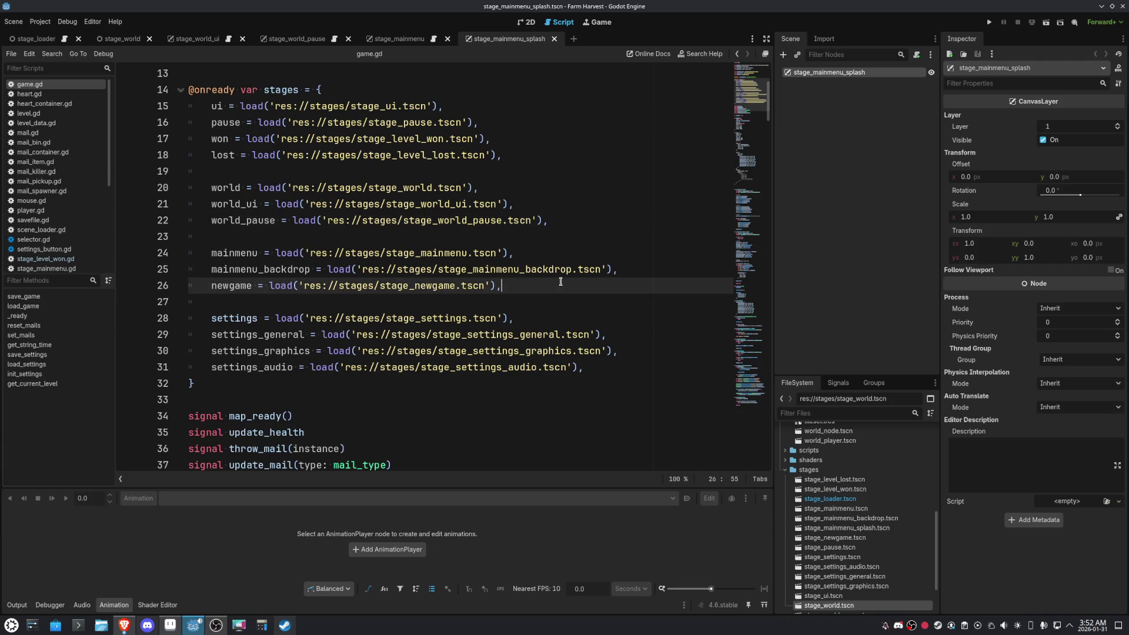
{"action": "key", "text": "Return"}
{"action": "key", "text": "ctrl+z"}
{"action": "key", "text": "Up"}
- Add mainmenu_splash = load('res://stages/stage_mainmenu_splash.tscn') under mainmenu and save game.gd
{"action": "key", "text": "Return"}
{"action": "type", "text": "mainmenu_splash = load(splas"}
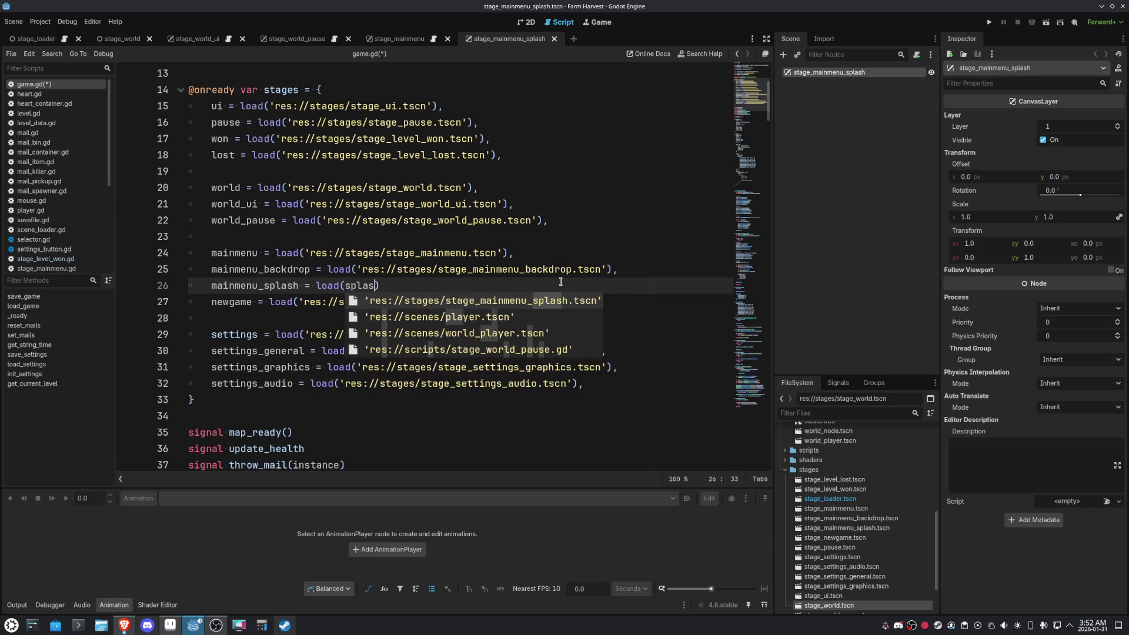
{"action": "key", "text": "Return"}
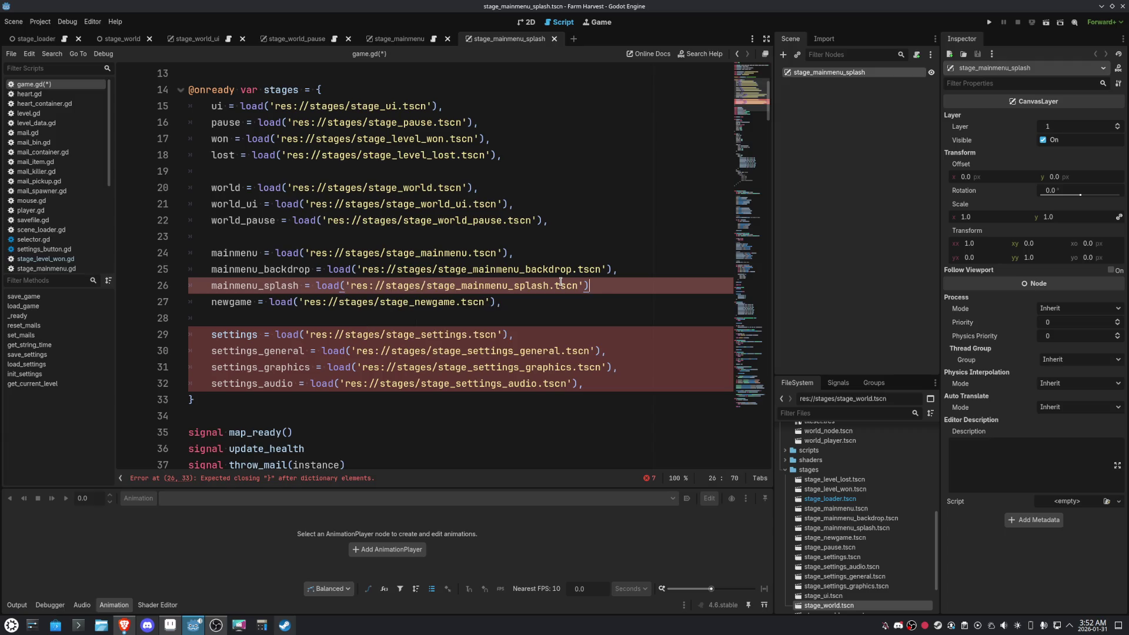
{"action": "key", "text": "alt+Up"}
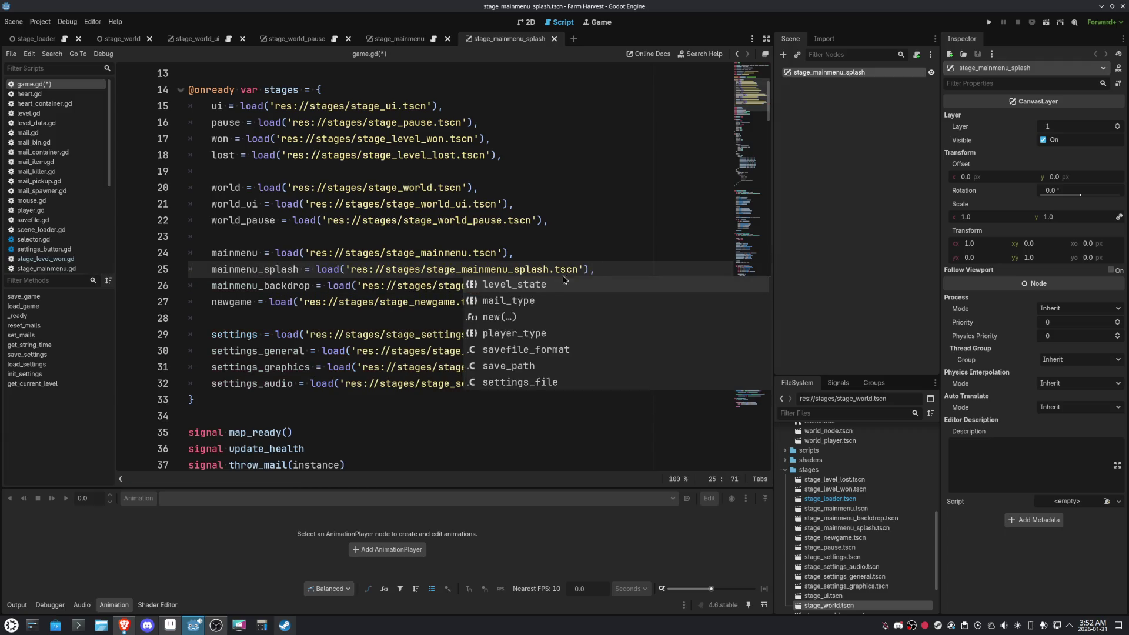
{"action": "left_click", "coordinate": [641, 187]}
{"action": "key", "text": "ctrl+s"}
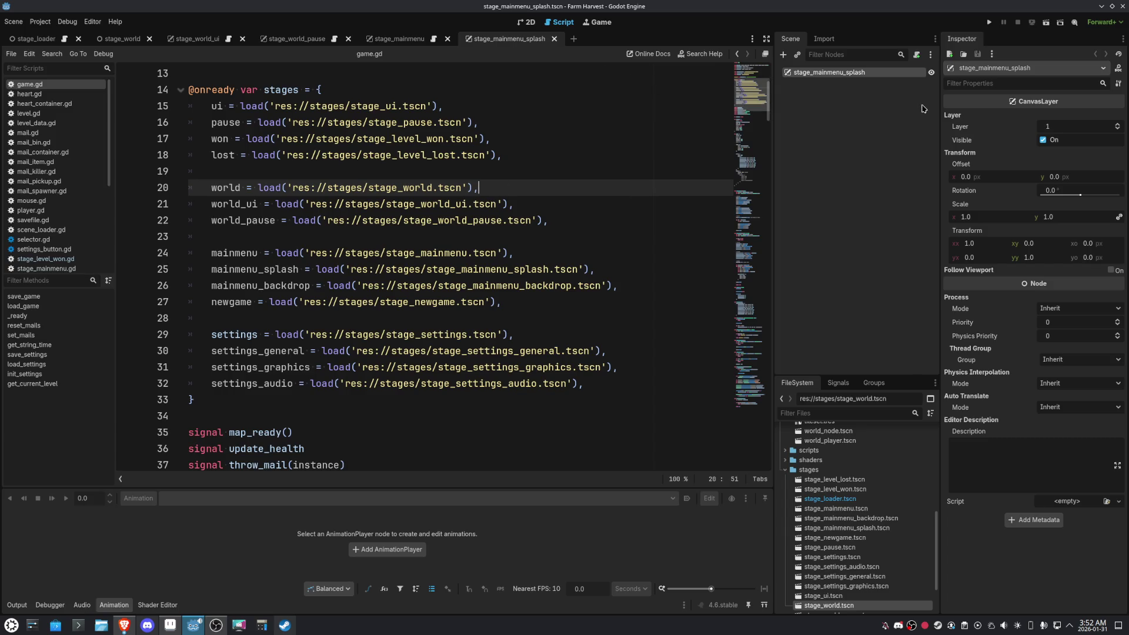
{"action": "left_click", "coordinate": [917, 55]}
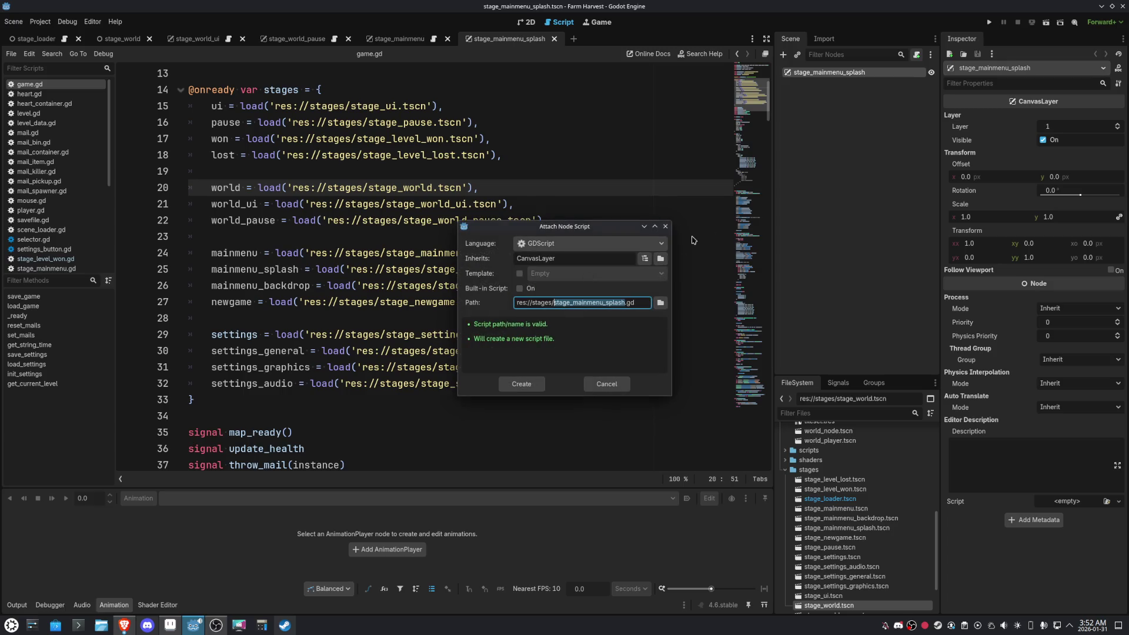
- Attach a new CanvasLayer script to the splash root, stored in the scripts folder
{"action": "double_click", "coordinate": [542, 302]}
{"action": "type", "text": "scri"}
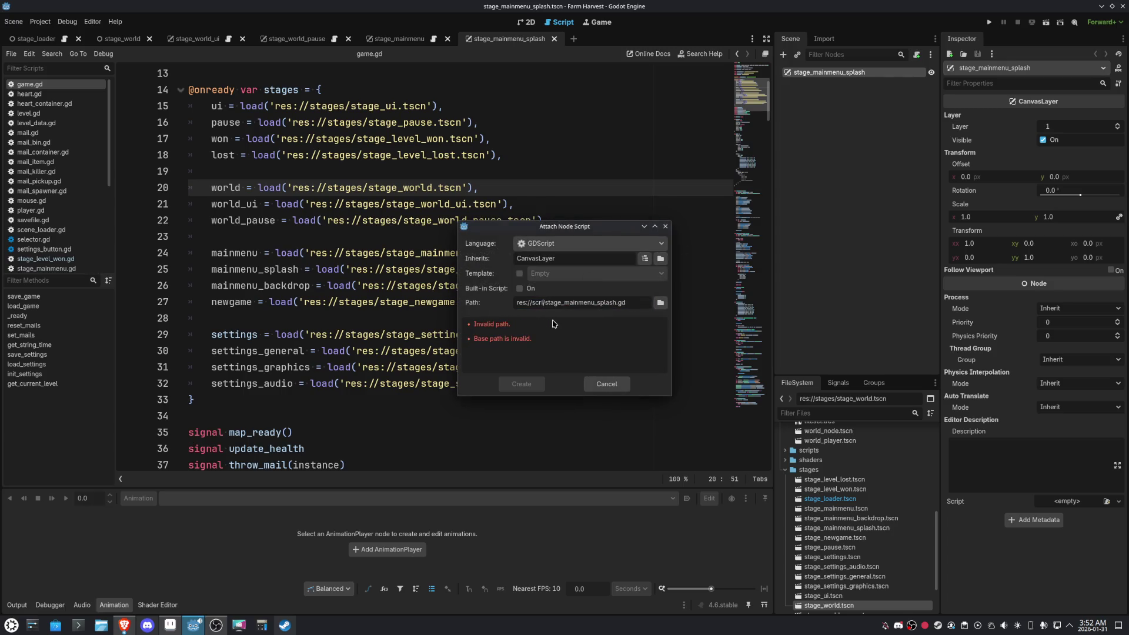
{"action": "type", "text": "pts"}
{"action": "type", "text": "i"}
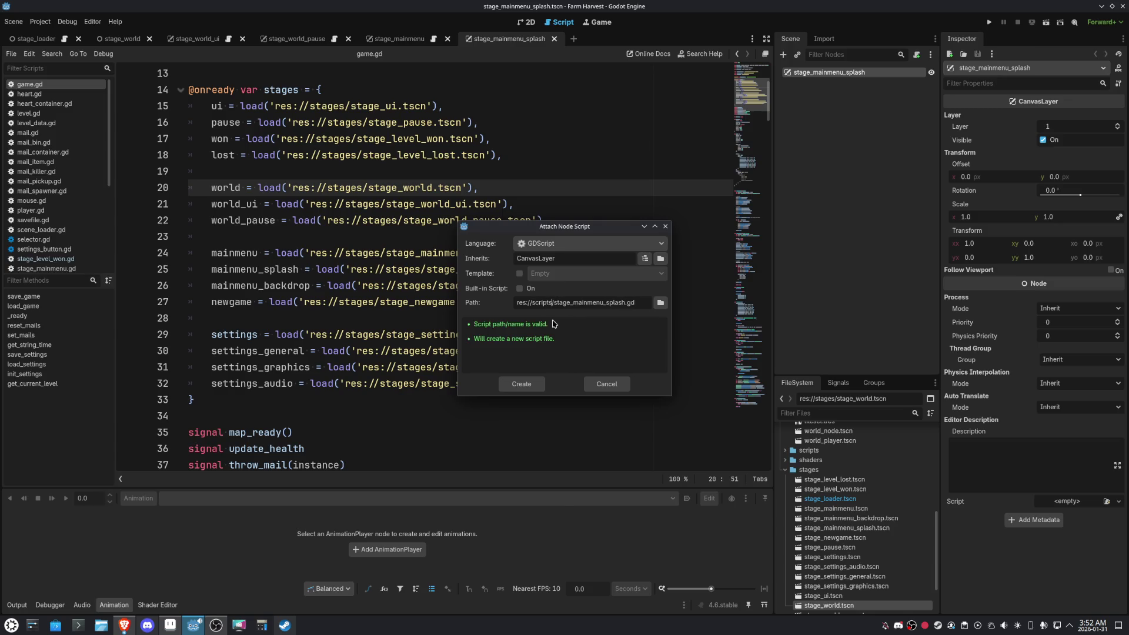
{"action": "left_click", "coordinate": [523, 385]}
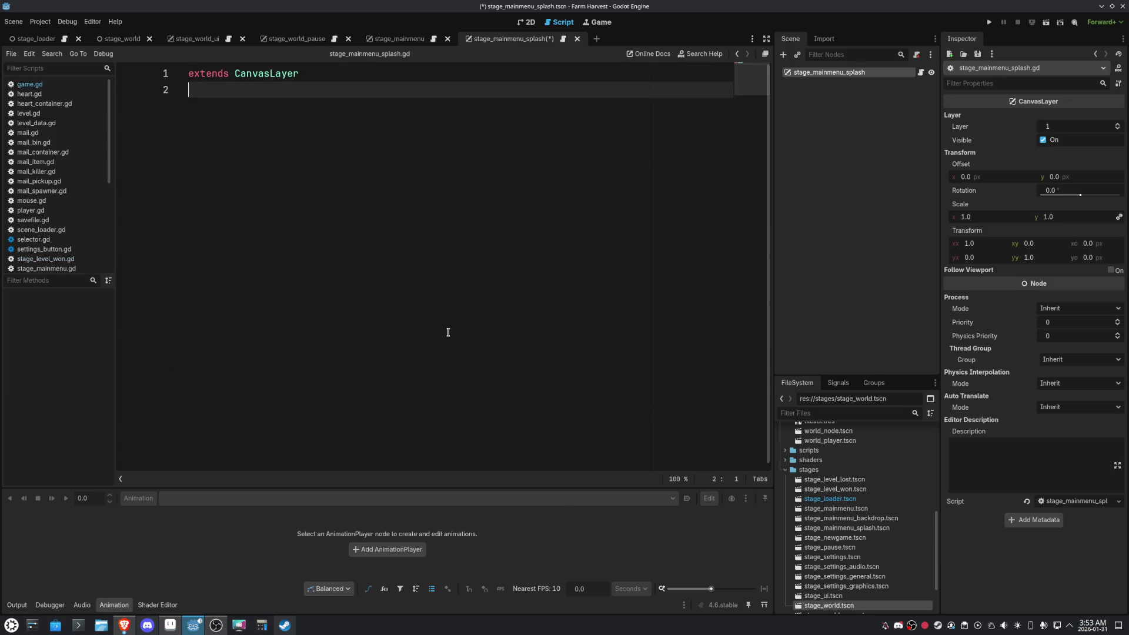
- Add a _ready() function containing pass and save the script
{"action": "key", "text": "Return"}
{"action": "type", "text": "func )"}
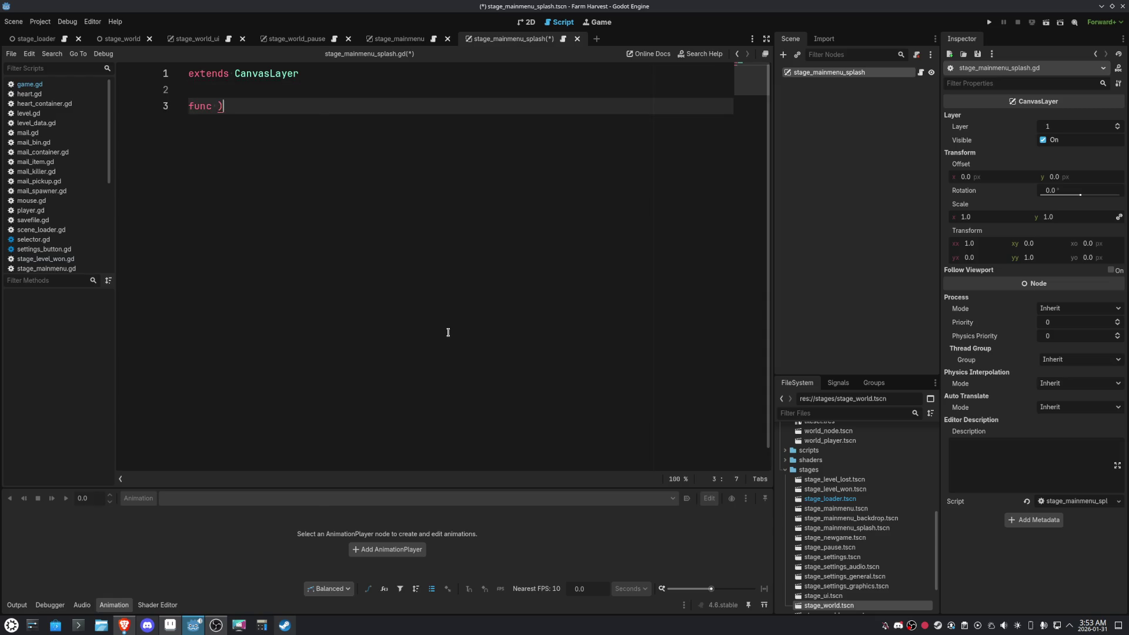
{"action": "type", "text": "_"}
{"action": "key", "text": "Return"}
{"action": "key", "text": "Return"}
{"action": "type", "text": "pass"}
{"action": "key", "text": "ctrl+s"}
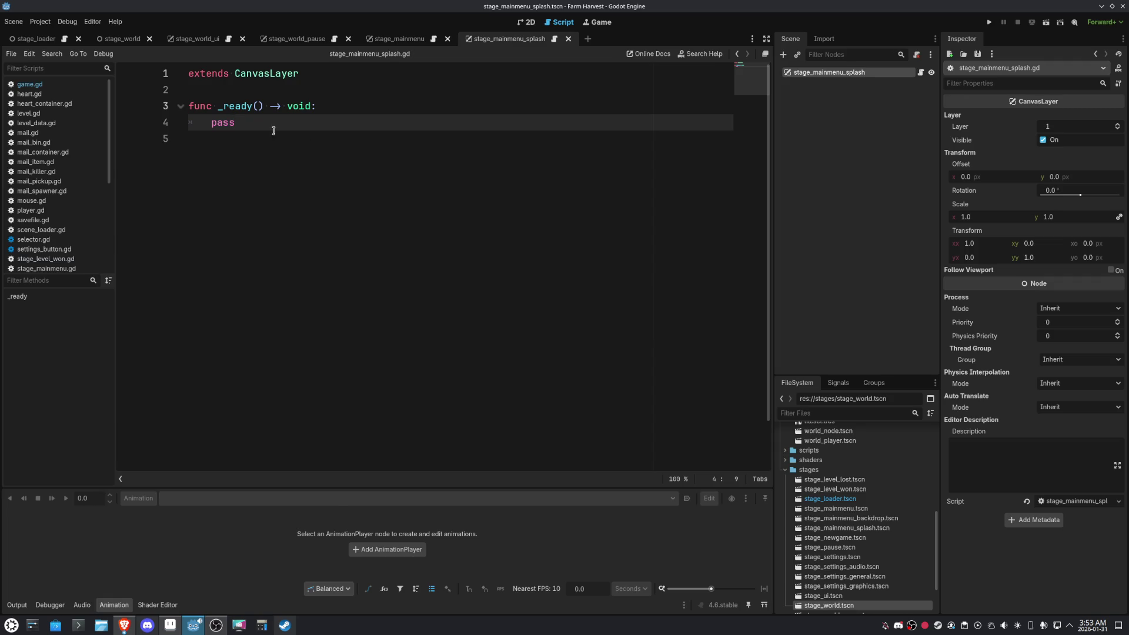
- Insert an _enter_tree() function above _ready()
{"action": "left_click", "coordinate": [310, 92]}
{"action": "key", "text": "Return"}
{"action": "key", "text": "Return"}
{"action": "key", "text": "Up"}
{"action": "type", "text": "func"}
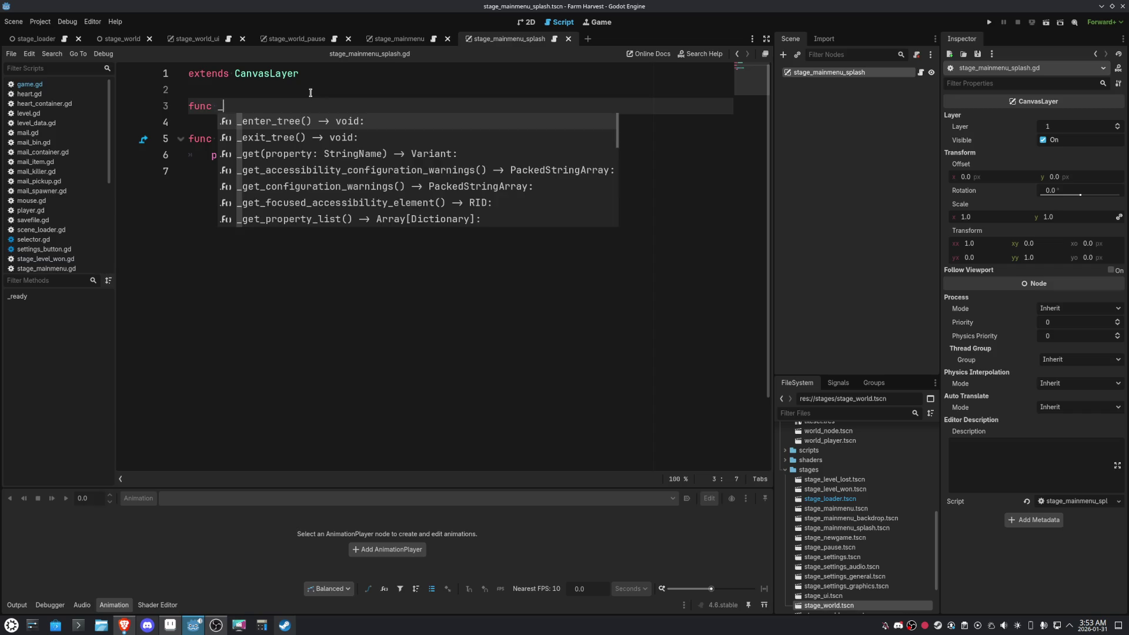
{"action": "key", "text": "Return"}
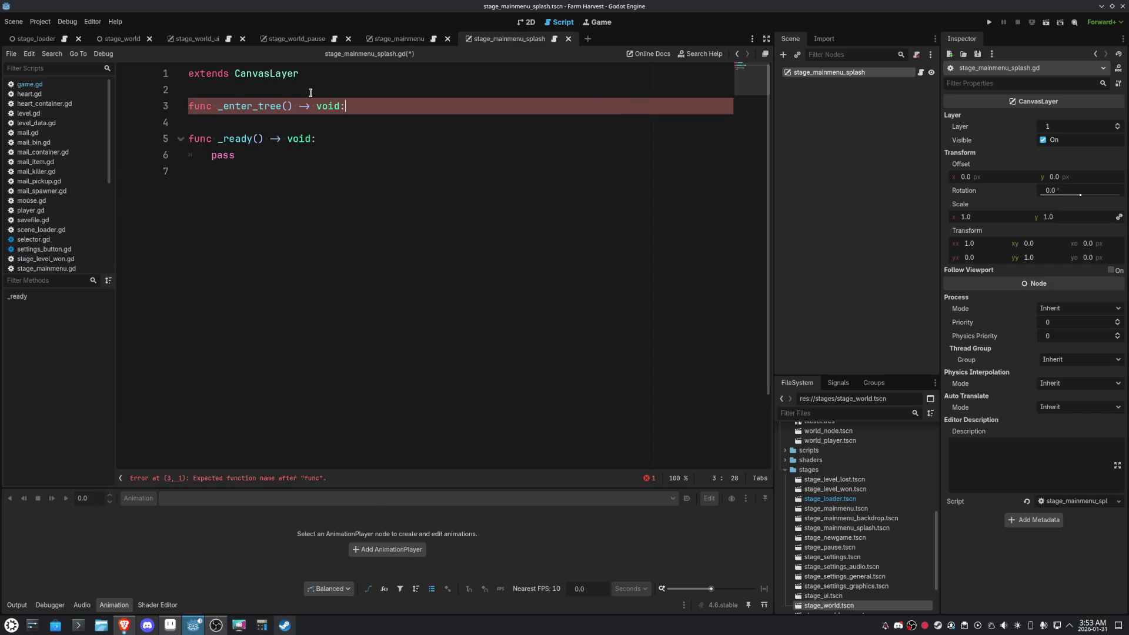
{"action": "key", "text": "Return"}
- Make _enter_tree() call game.set_mouse_state.emit(true) and save the script
{"action": "type", "text": "gmae."}
{"action": "key", "text": "BackSpace"}
{"action": "key", "text": "BackSpace"}
{"action": "key", "text": "BackSpace"}
{"action": "type", "text": "ame.set"}
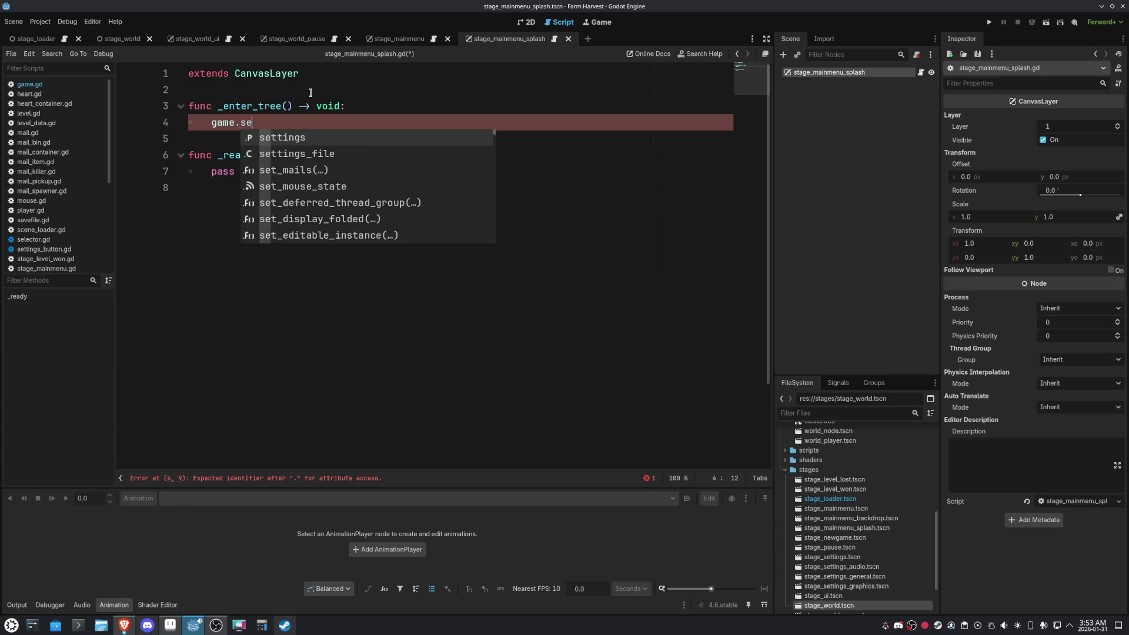
{"action": "key", "text": "Down"}
{"action": "key", "text": "Down"}
{"action": "key", "text": "Down"}
{"action": "key", "text": "Return"}
{"action": "type", "text": ".emit(true"}
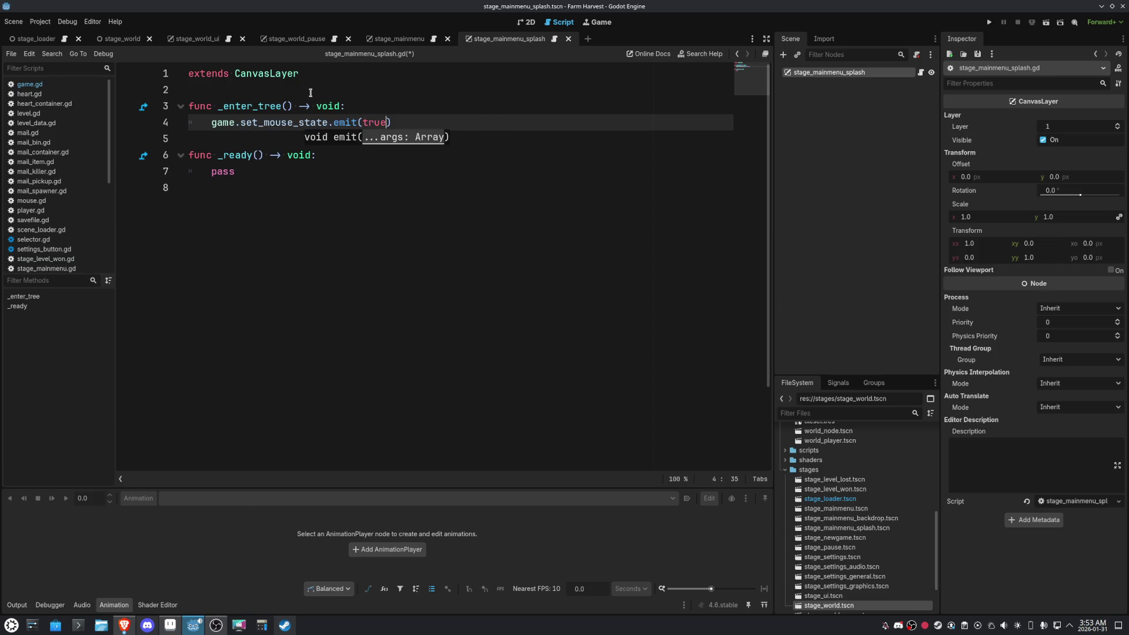
{"action": "left_click", "coordinate": [305, 239]}
{"action": "key", "text": "ctrl+s"}
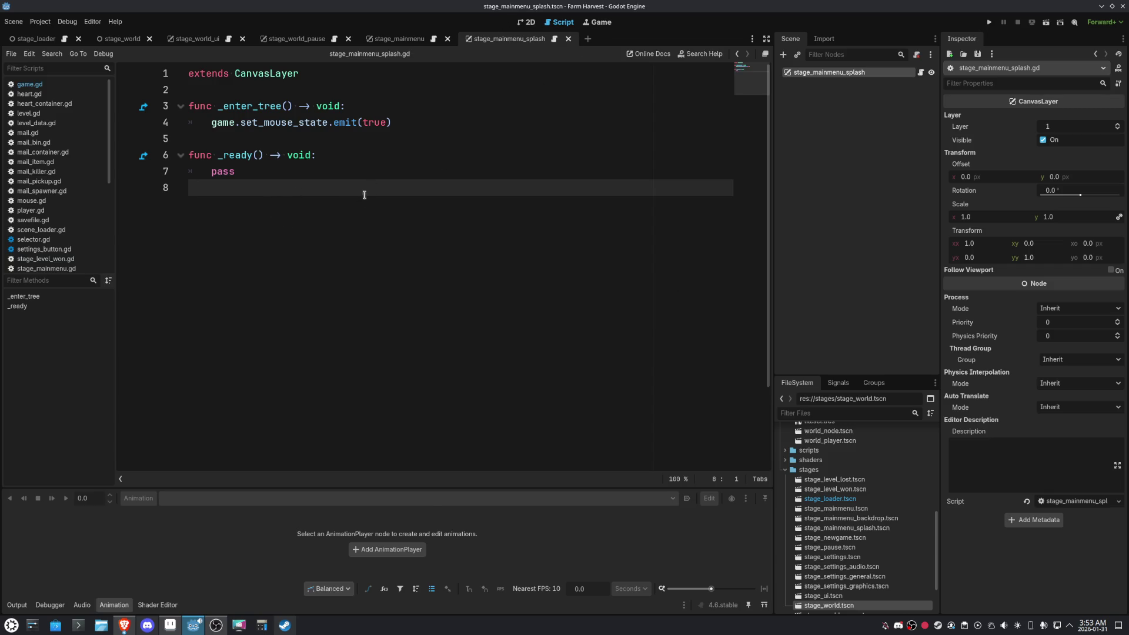
{"action": "left_click", "coordinate": [783, 54]}
- Add a TextureButton under stage_mainmenu_splash using the Full Rect anchor preset
{"action": "type", "text": "texture"}
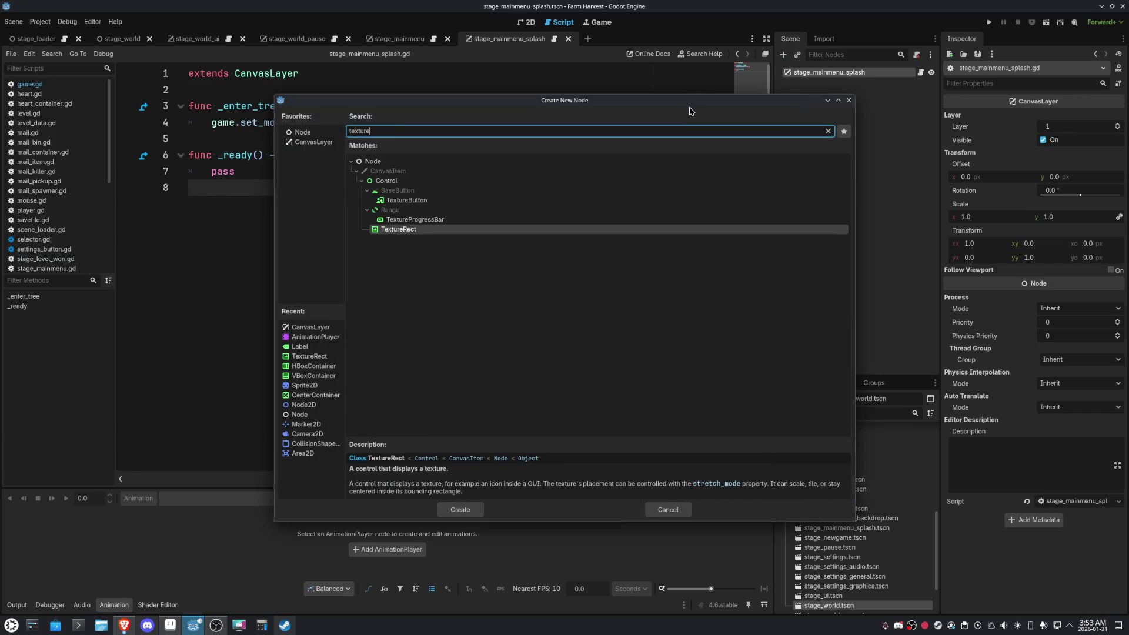
{"action": "double_click", "coordinate": [416, 201]}
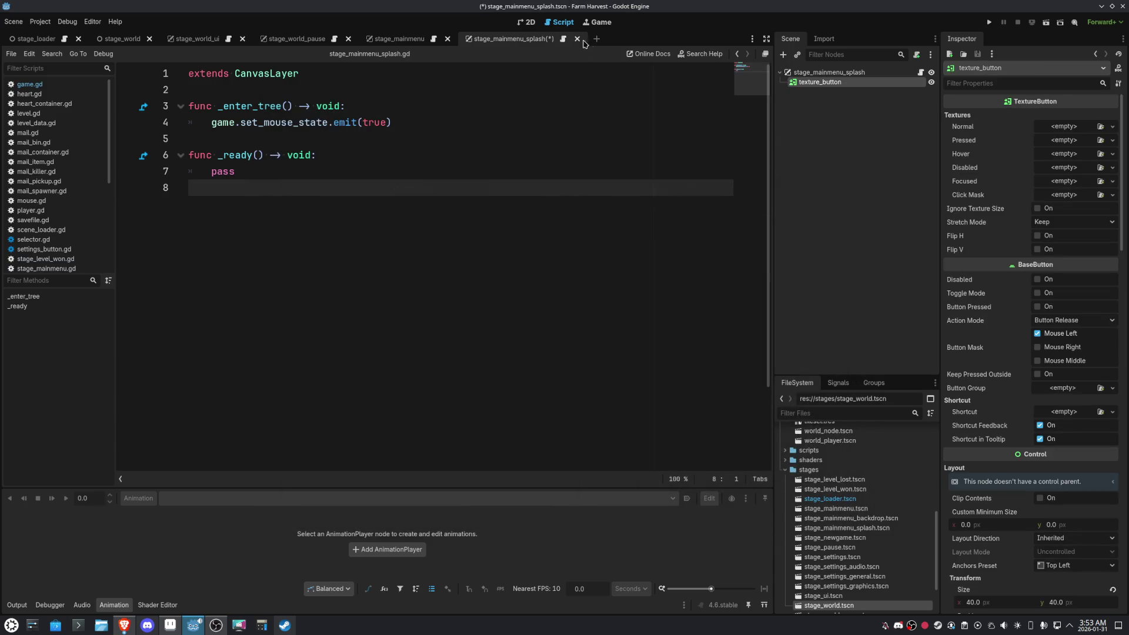
{"action": "left_click", "coordinate": [520, 25]}
{"action": "scroll", "coordinate": [471, 177], "scroll_direction": "up", "scroll_amount": 3}
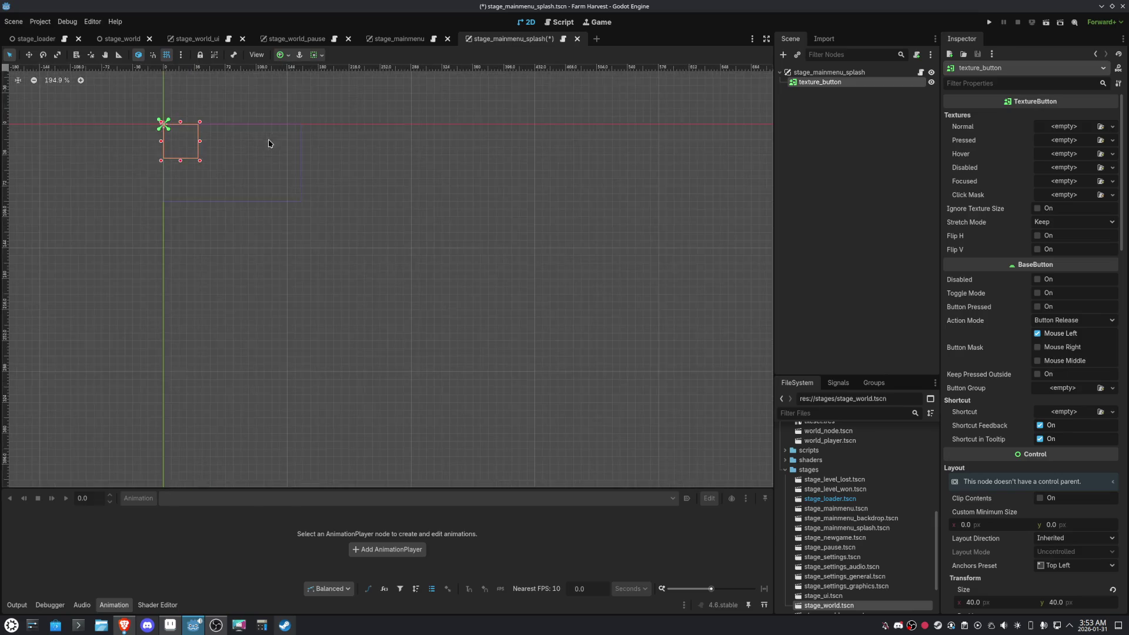
{"action": "scroll", "coordinate": [296, 223], "scroll_direction": "up", "scroll_amount": 2}
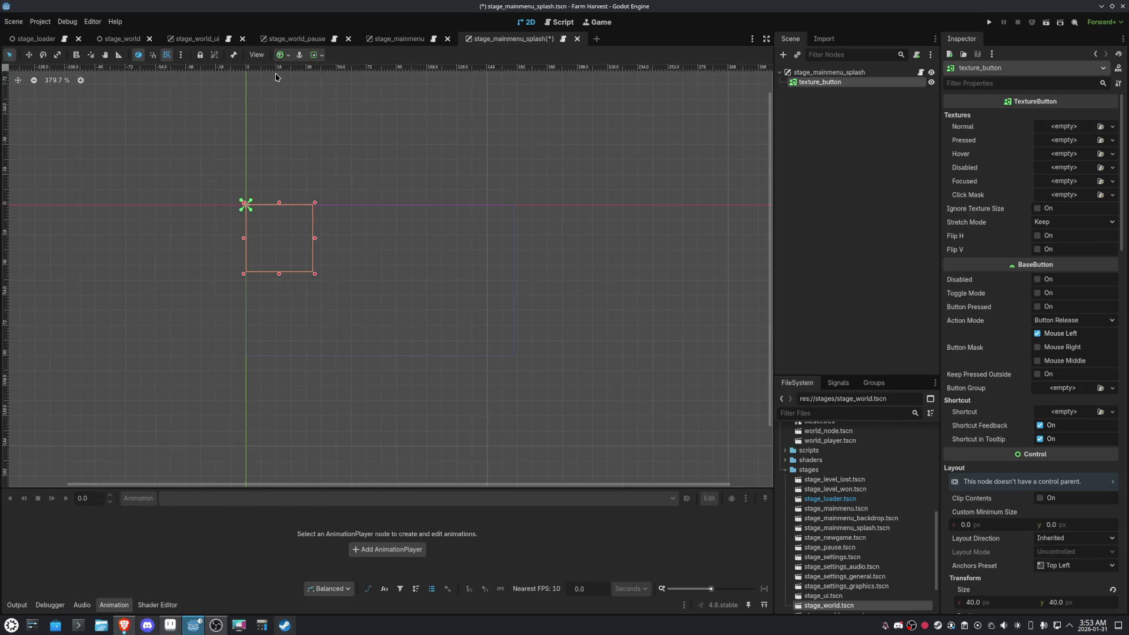
{"action": "left_click", "coordinate": [288, 56]}
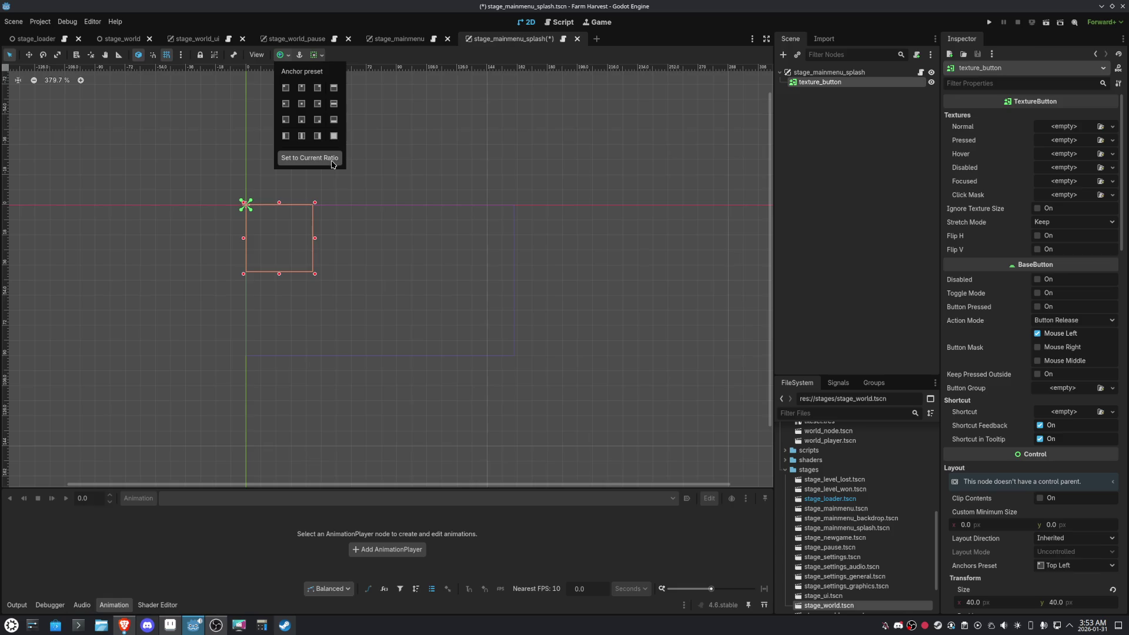
{"action": "left_click", "coordinate": [333, 136]}
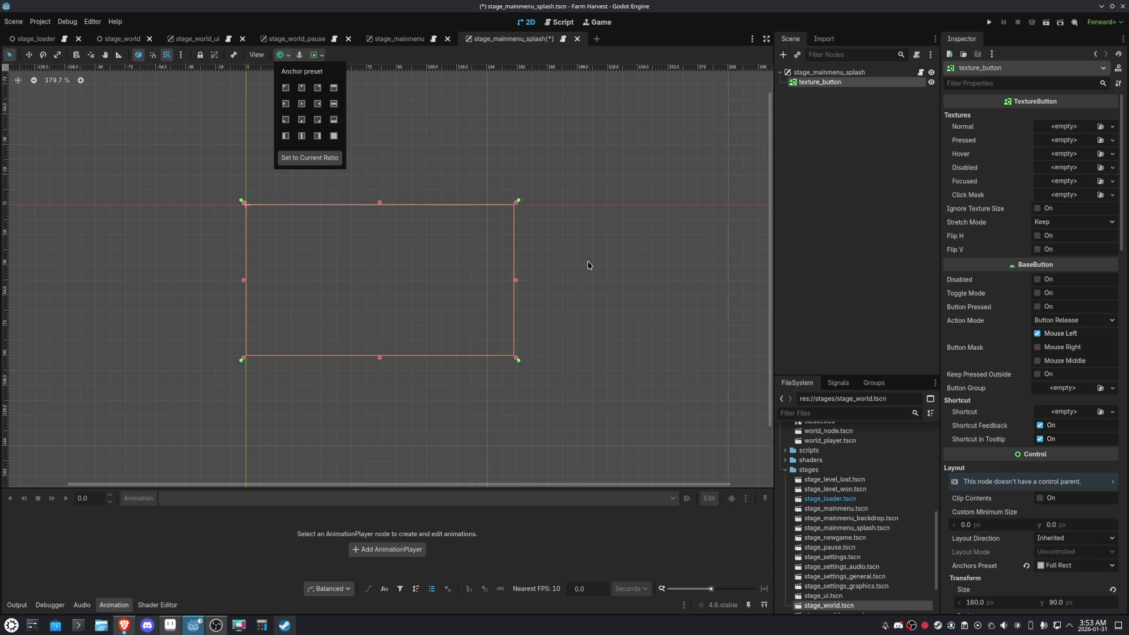
{"action": "left_click", "coordinate": [801, 84]}
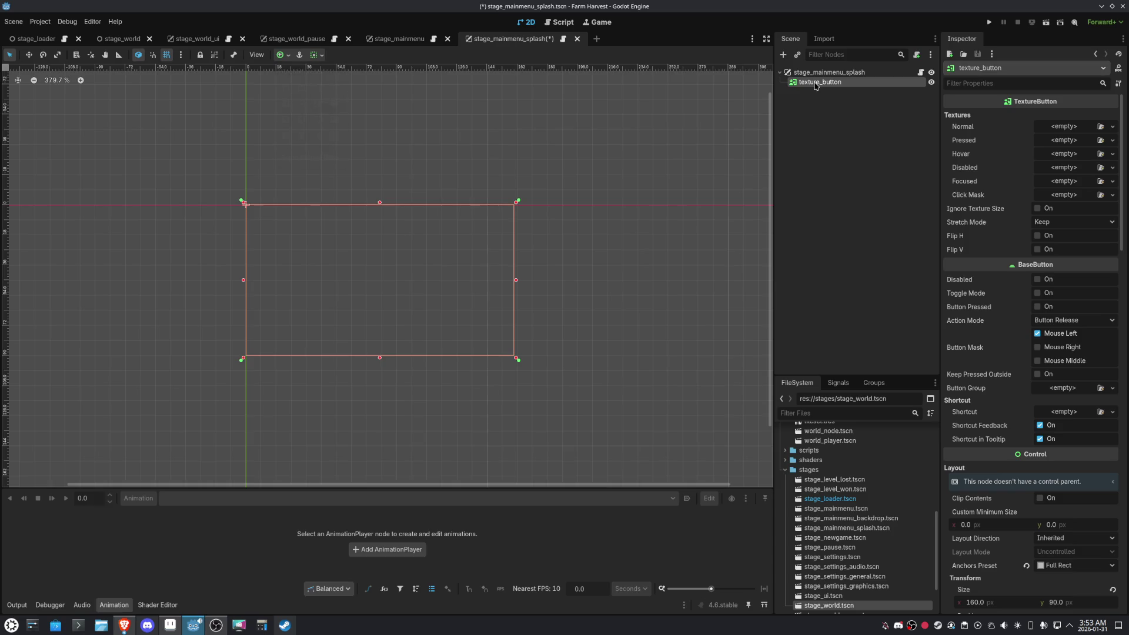
- Rename the TextureButton to button and save the scene
{"action": "double_click", "coordinate": [821, 83]}
{"action": "type", "text": "butto"}
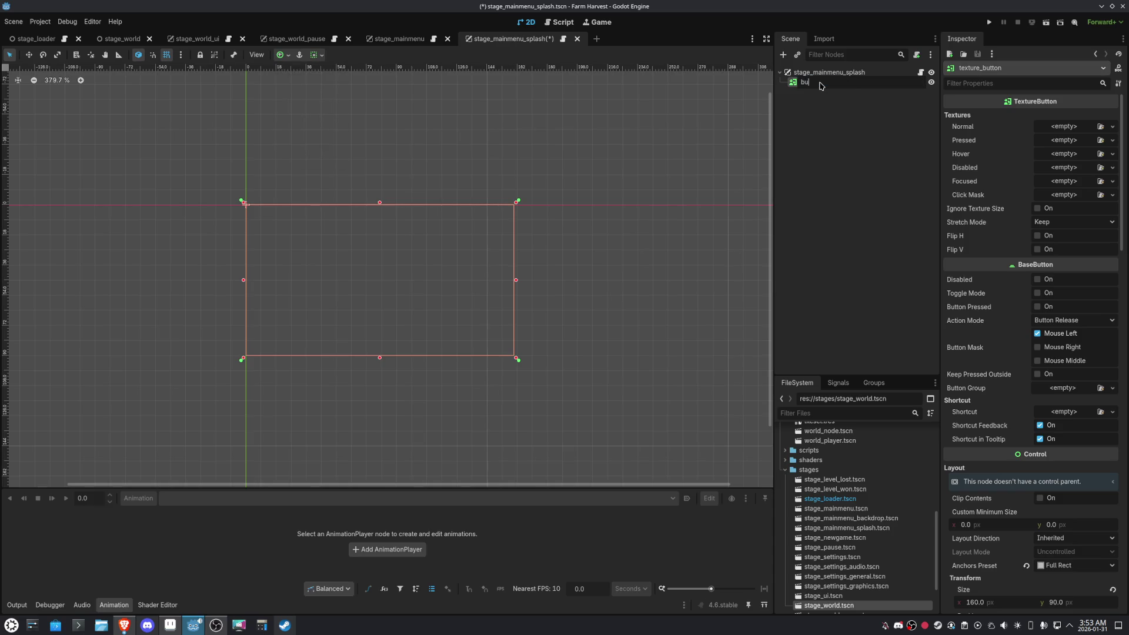
{"action": "type", "text": "n"}
{"action": "key", "text": "Return"}
{"action": "key", "text": "ctrl+s"}
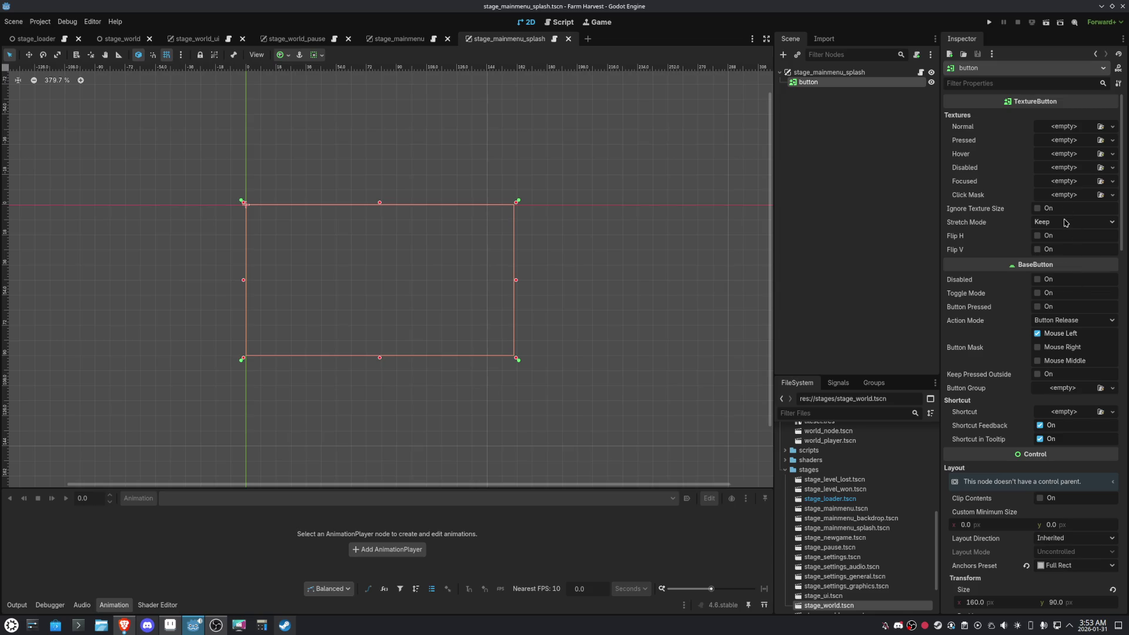
{"action": "scroll", "coordinate": [1066, 222], "scroll_direction": "down", "scroll_amount": 15}
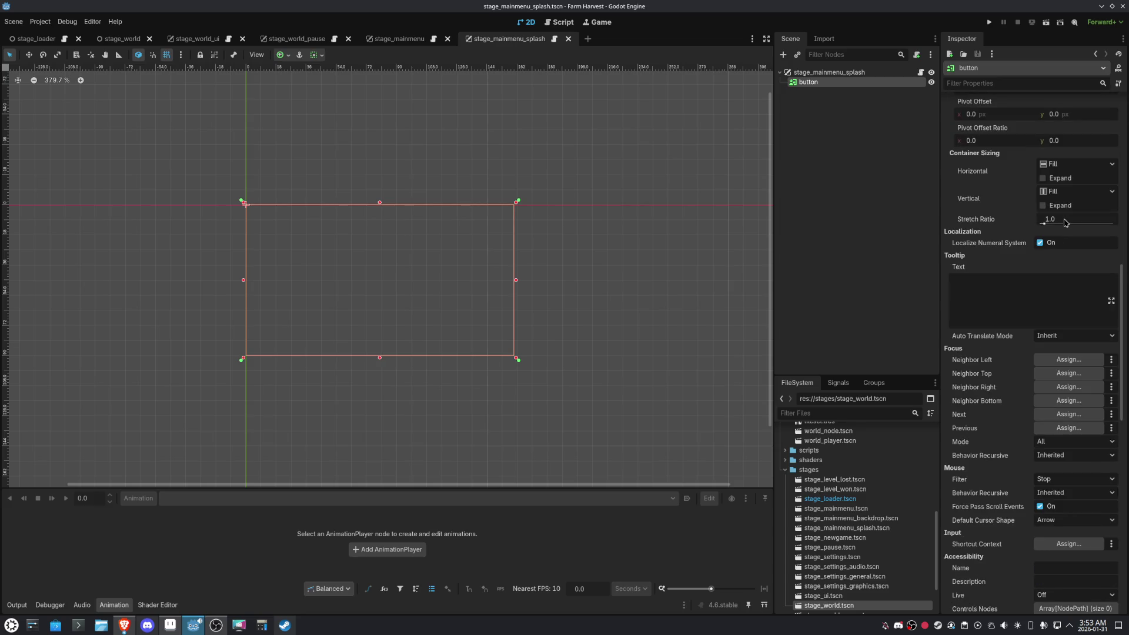
{"action": "left_click", "coordinate": [1059, 446]}
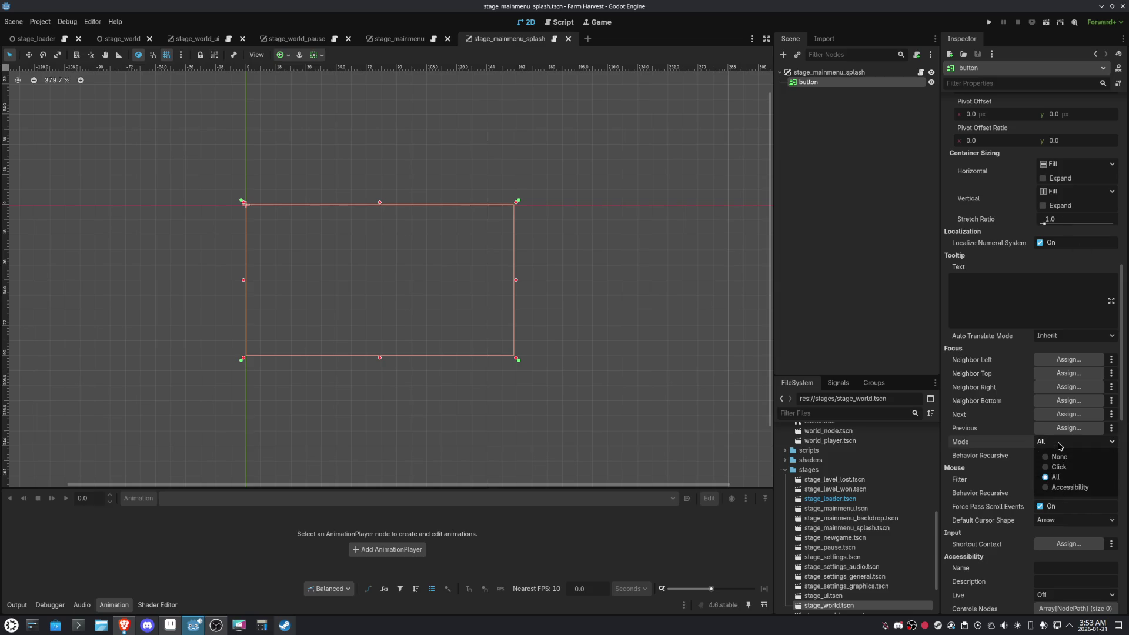
{"action": "left_click", "coordinate": [1059, 445]}
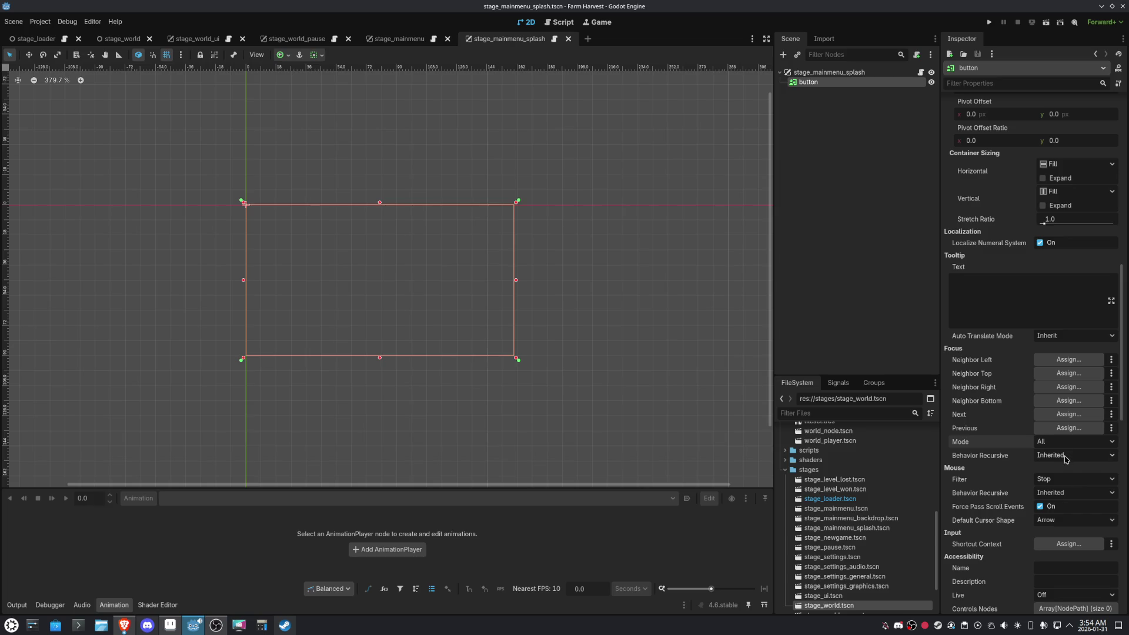
{"action": "left_click", "coordinate": [1065, 456]}
{"action": "left_click", "coordinate": [1065, 457]}
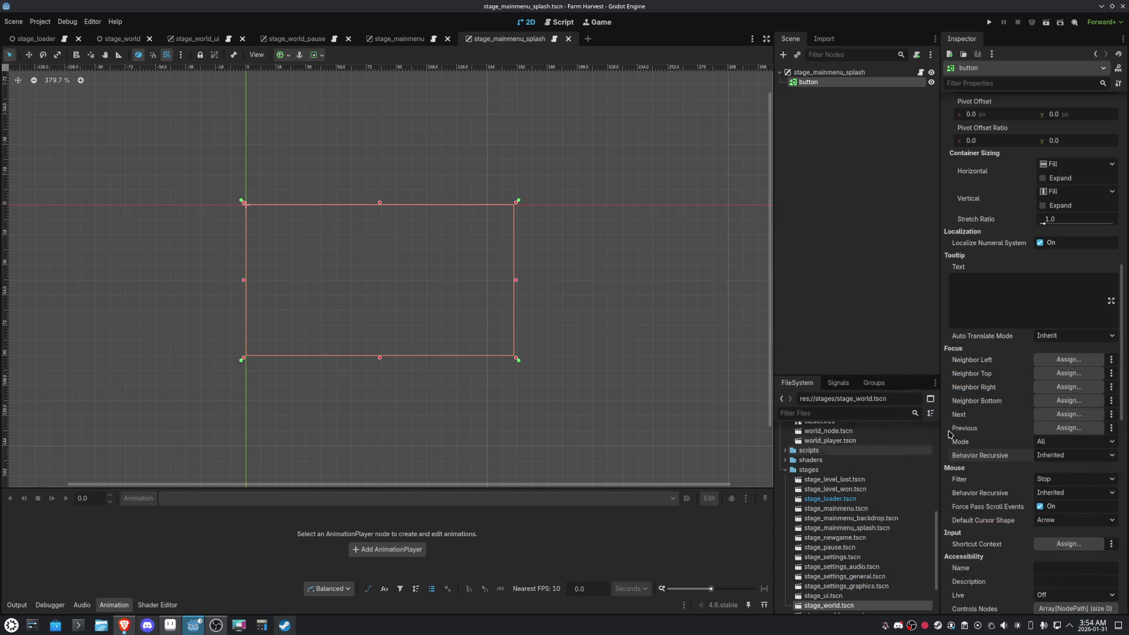
{"action": "scroll", "coordinate": [999, 276], "scroll_direction": "down", "scroll_amount": 2}
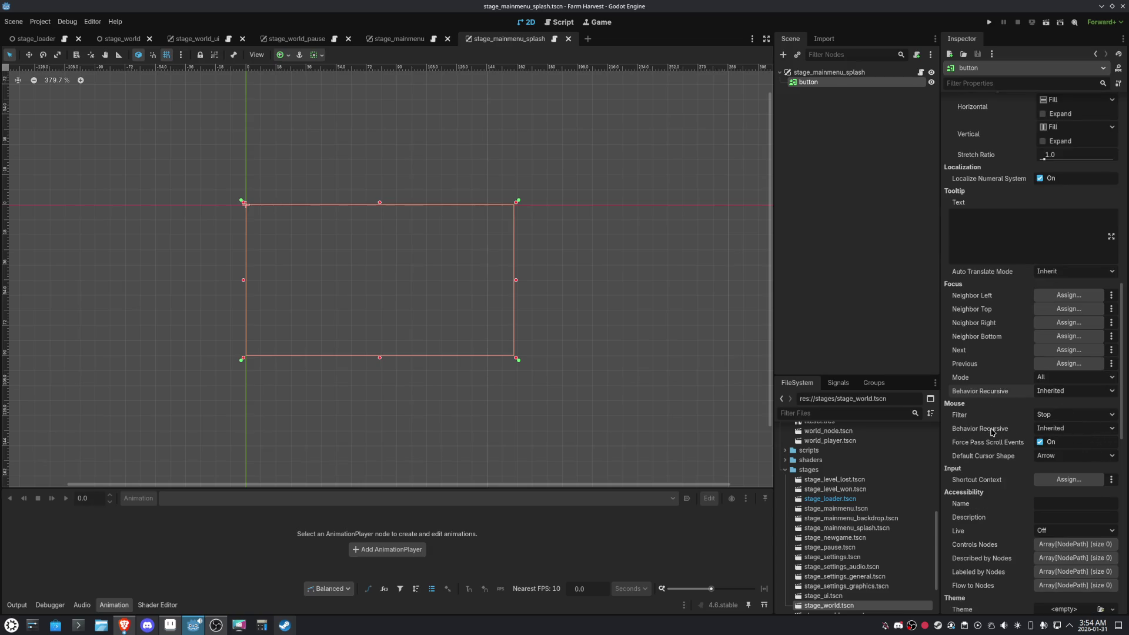
{"action": "mouse_move", "coordinate": [990, 433]}
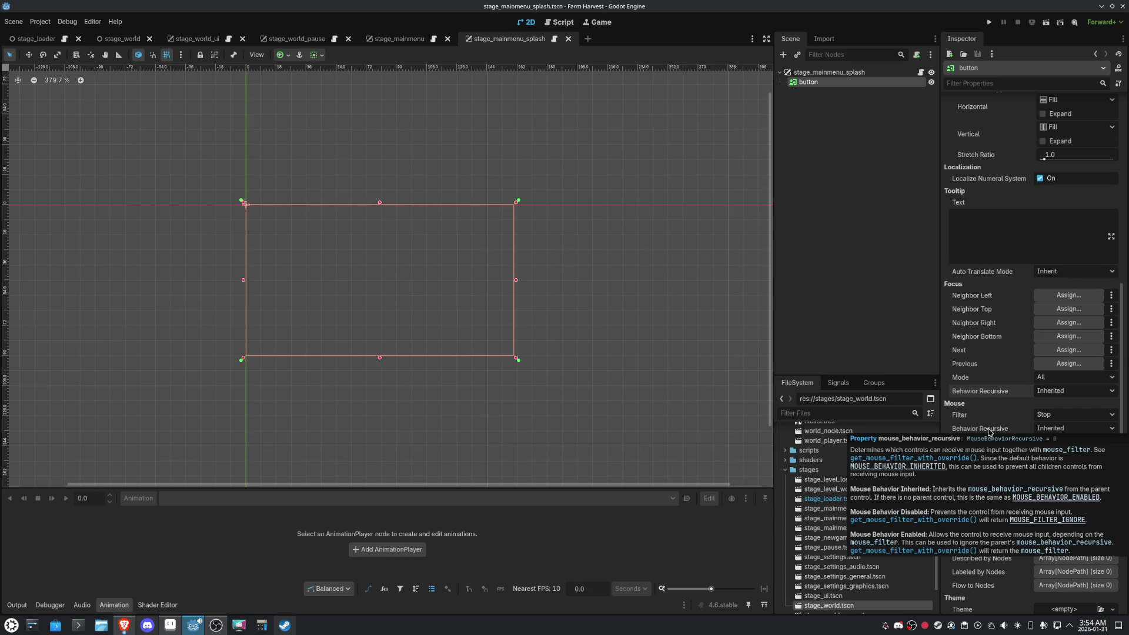
{"action": "mouse_move", "coordinate": [969, 379]}
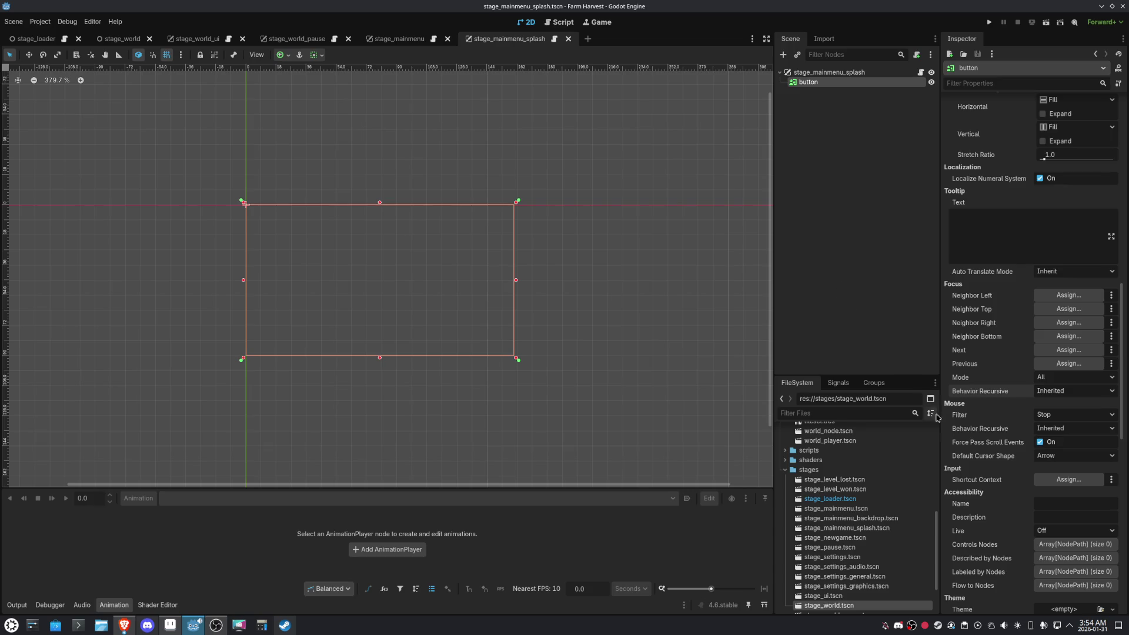
{"action": "mouse_move", "coordinate": [965, 448]}
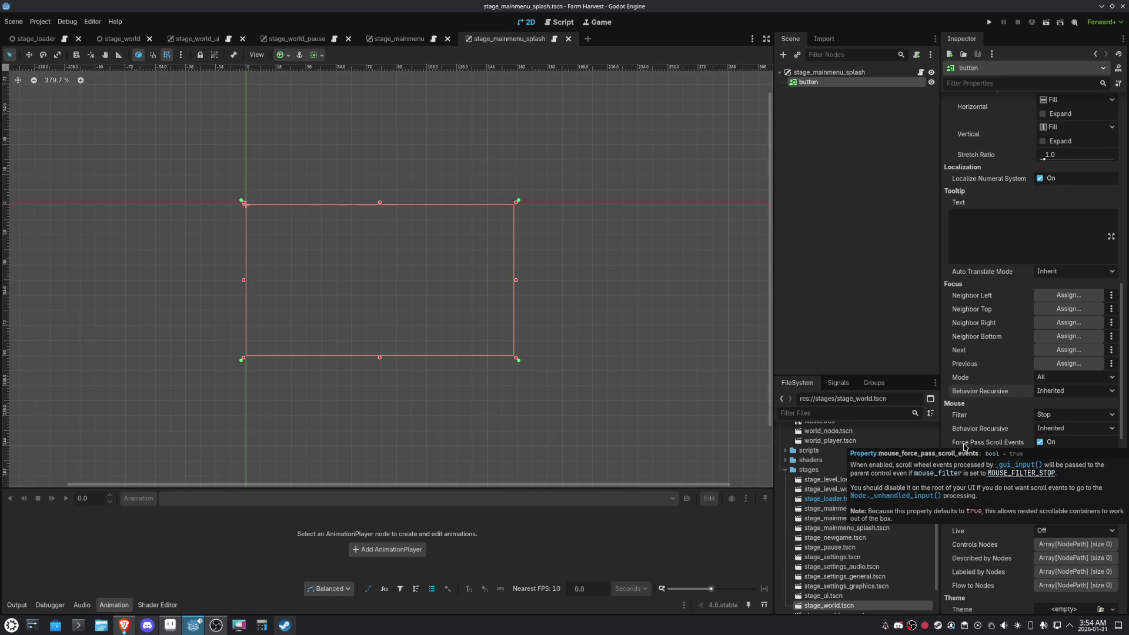
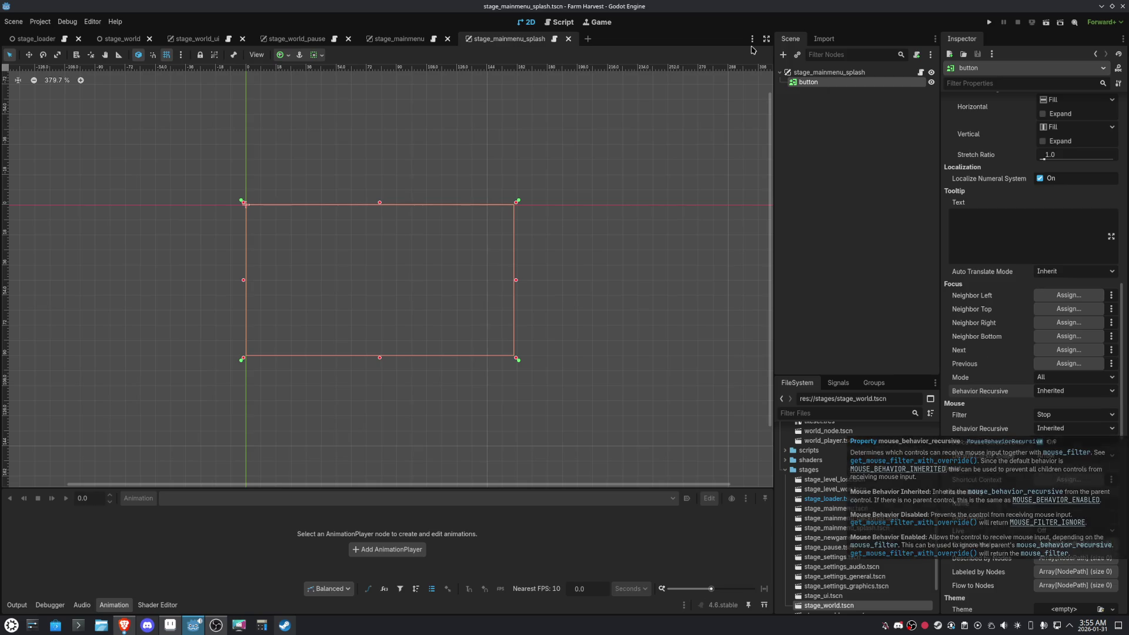
- Delete the button node from the splash scene, select the root node and save
{"action": "key", "text": "Delete"}
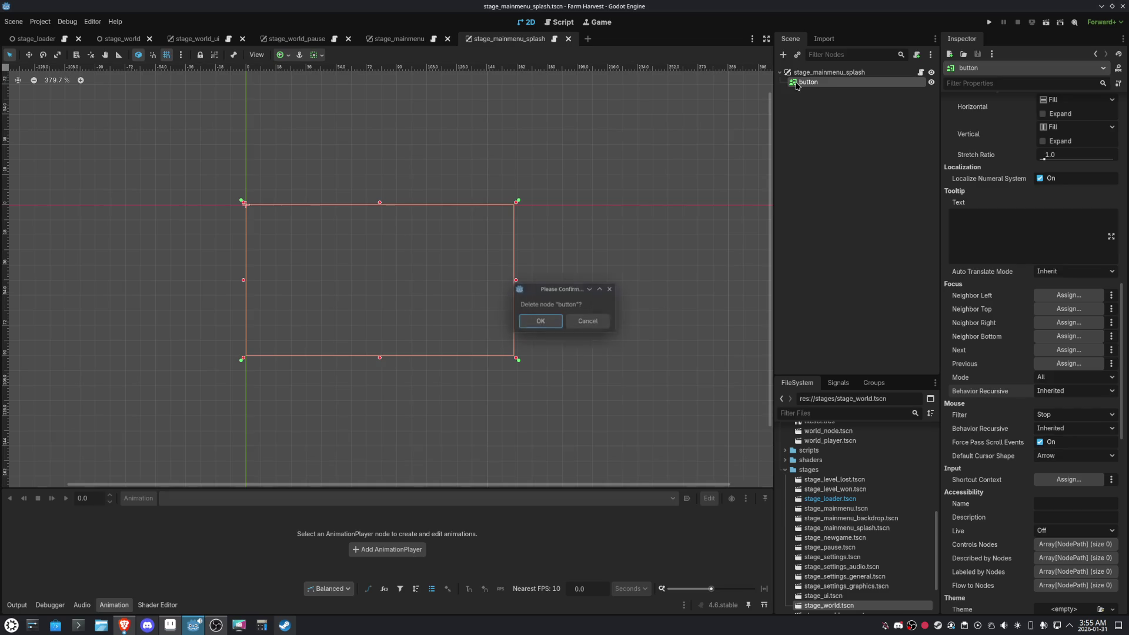
{"action": "key", "text": "Return"}
{"action": "left_click", "coordinate": [798, 72]}
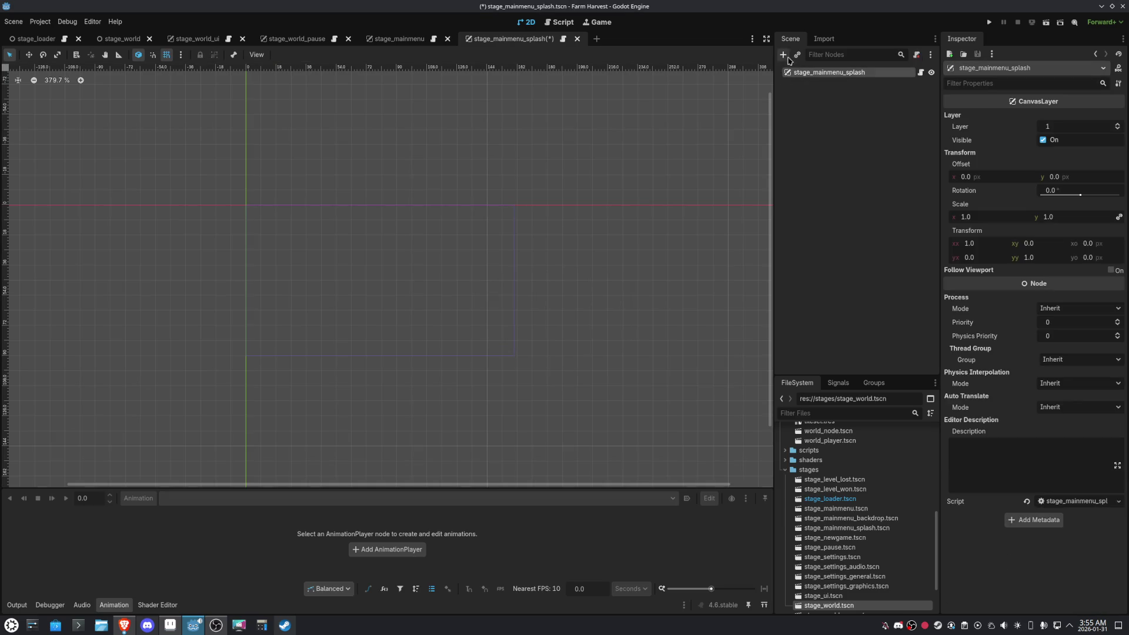
{"action": "key", "text": "ctrl+s"}
- Add a new Label node under the splash scene's root
{"action": "left_click", "coordinate": [784, 58]}
{"action": "type", "text": "labe"}
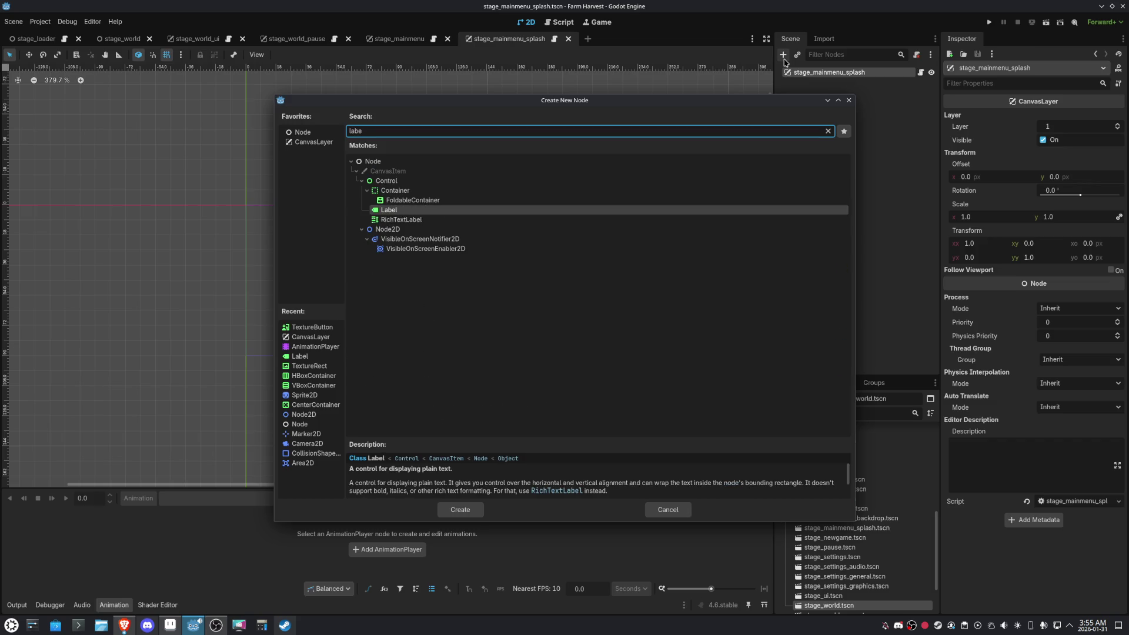
{"action": "key", "text": "Return"}
{"action": "left_click", "coordinate": [1033, 149]}
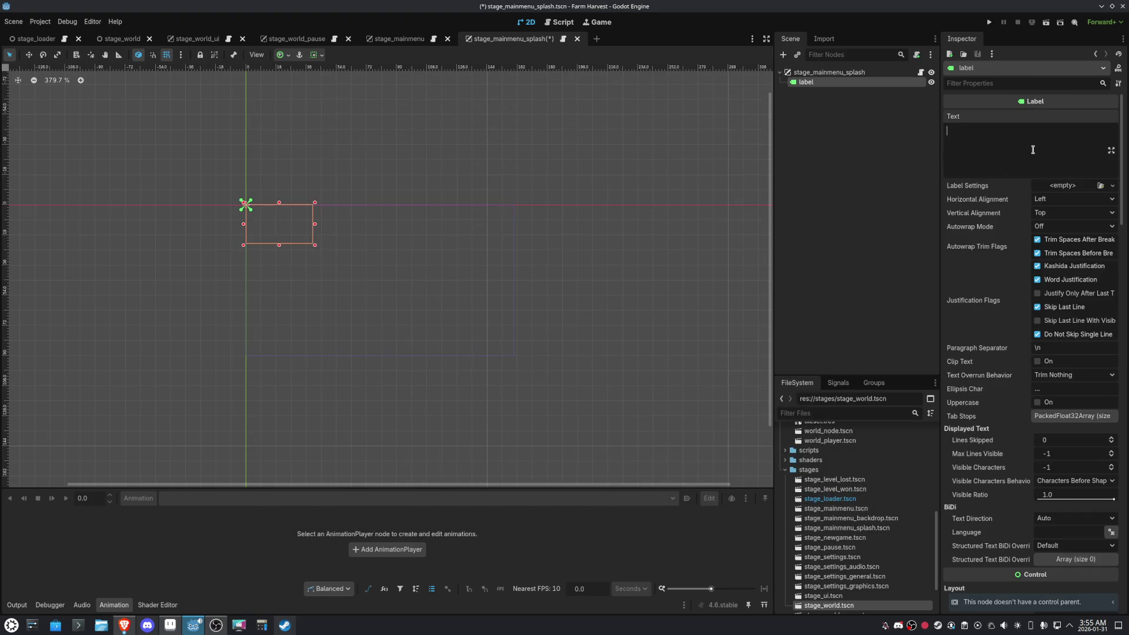
- Set the label text to 'press any key to continue' and give it the pixel font override font.tres
{"action": "type", "text": "press any key to continue"}
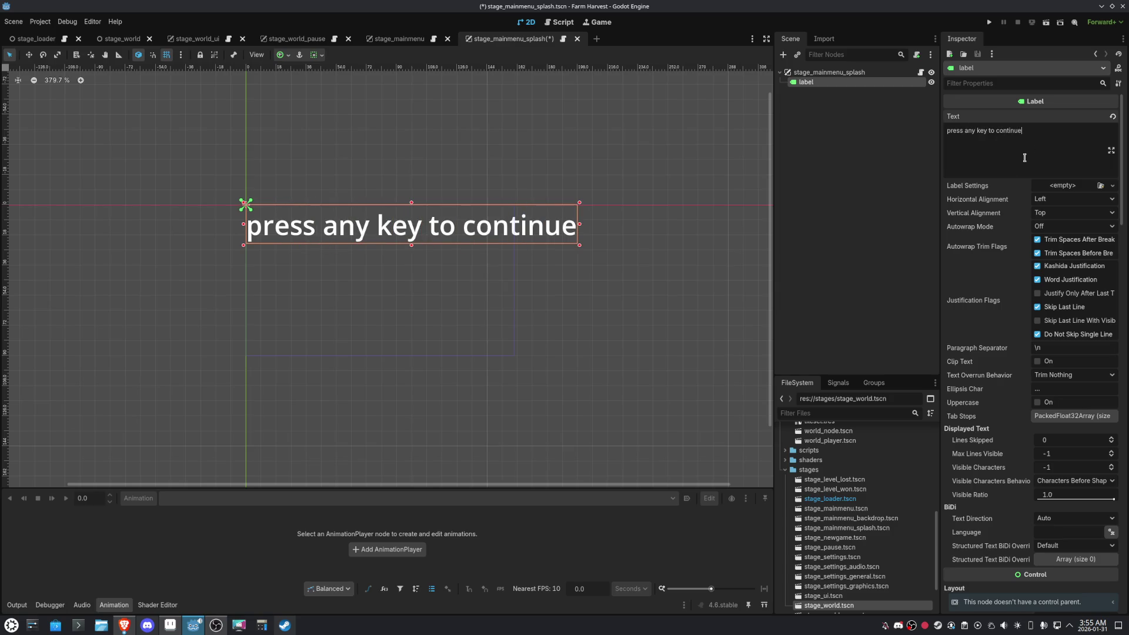
{"action": "scroll", "coordinate": [1041, 265], "scroll_direction": "down", "scroll_amount": 15}
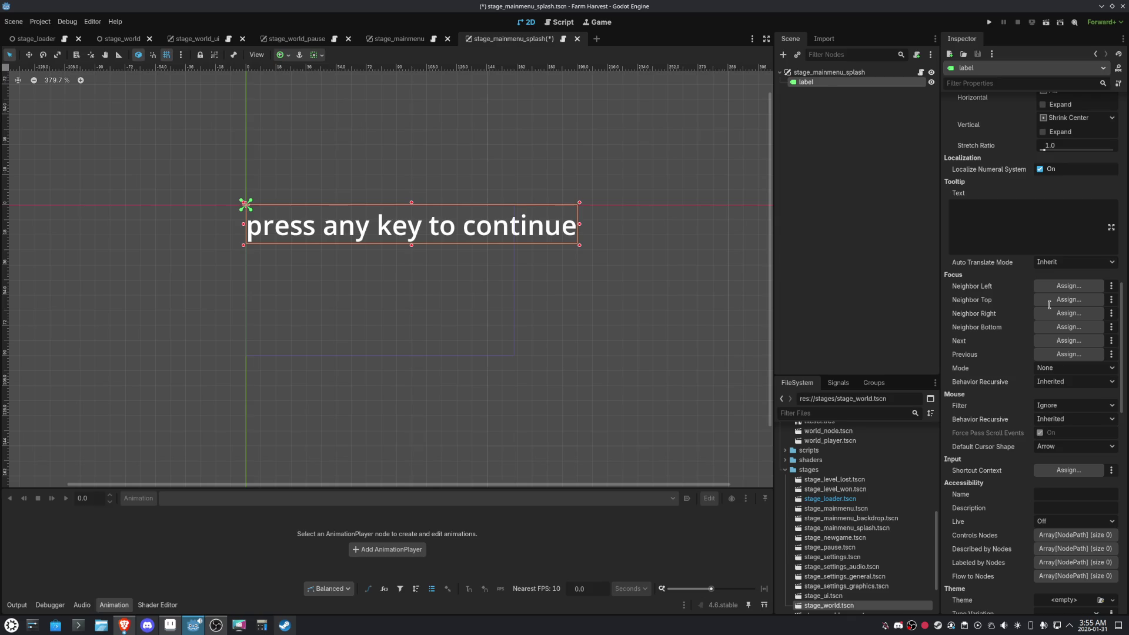
{"action": "scroll", "coordinate": [1049, 306], "scroll_direction": "down", "scroll_amount": 5}
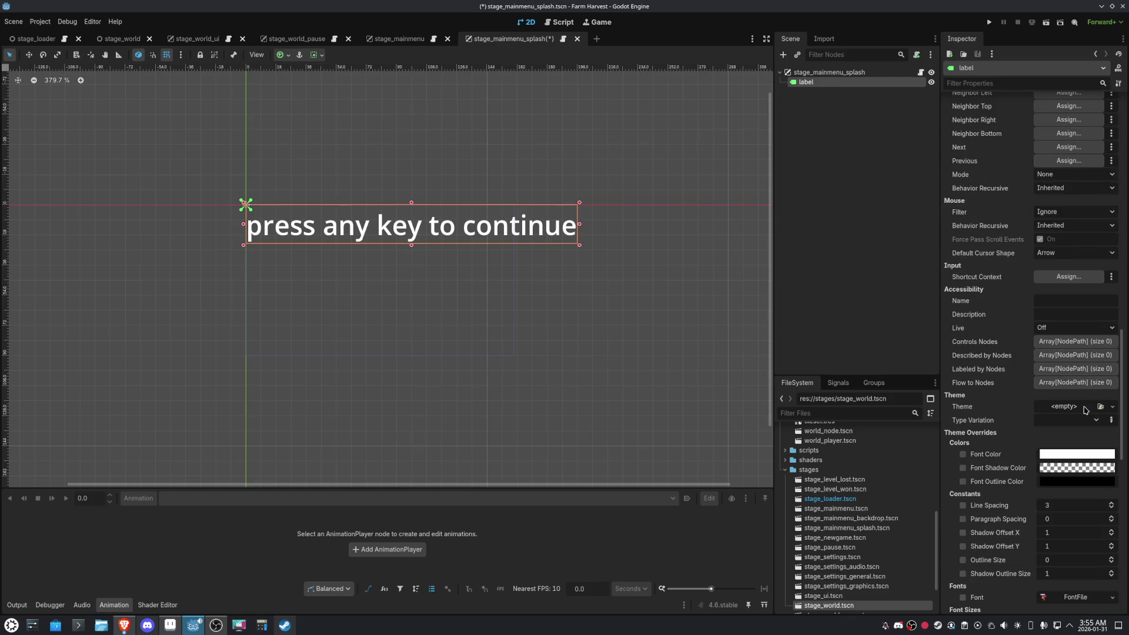
{"action": "scroll", "coordinate": [1082, 410], "scroll_direction": "down", "scroll_amount": 5}
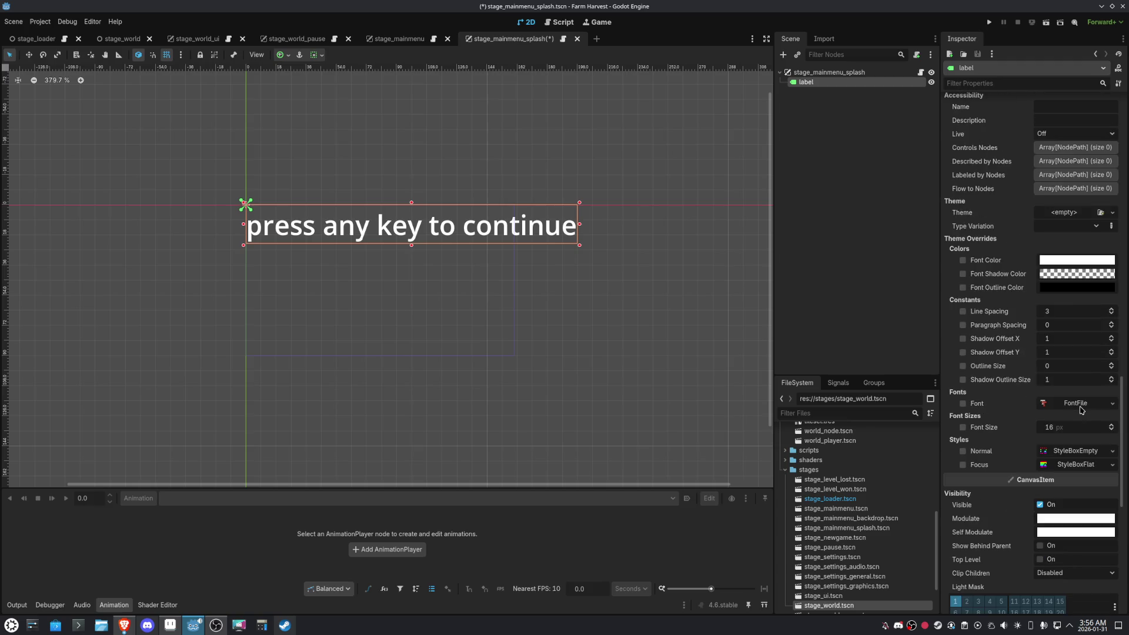
{"action": "left_click", "coordinate": [1112, 403]}
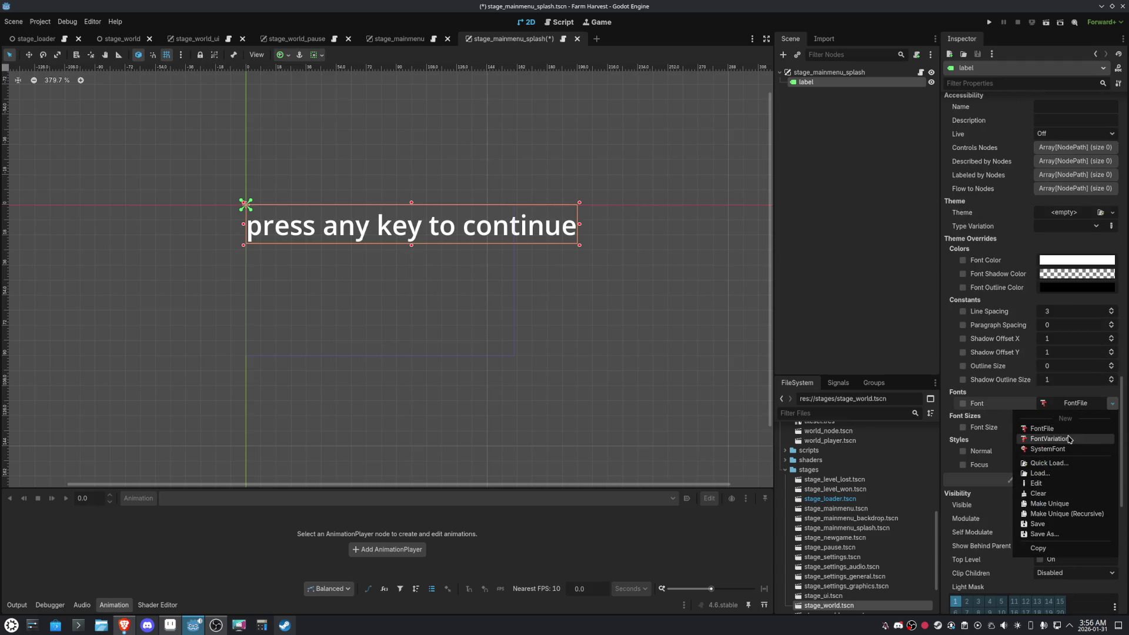
{"action": "left_click", "coordinate": [1052, 463]}
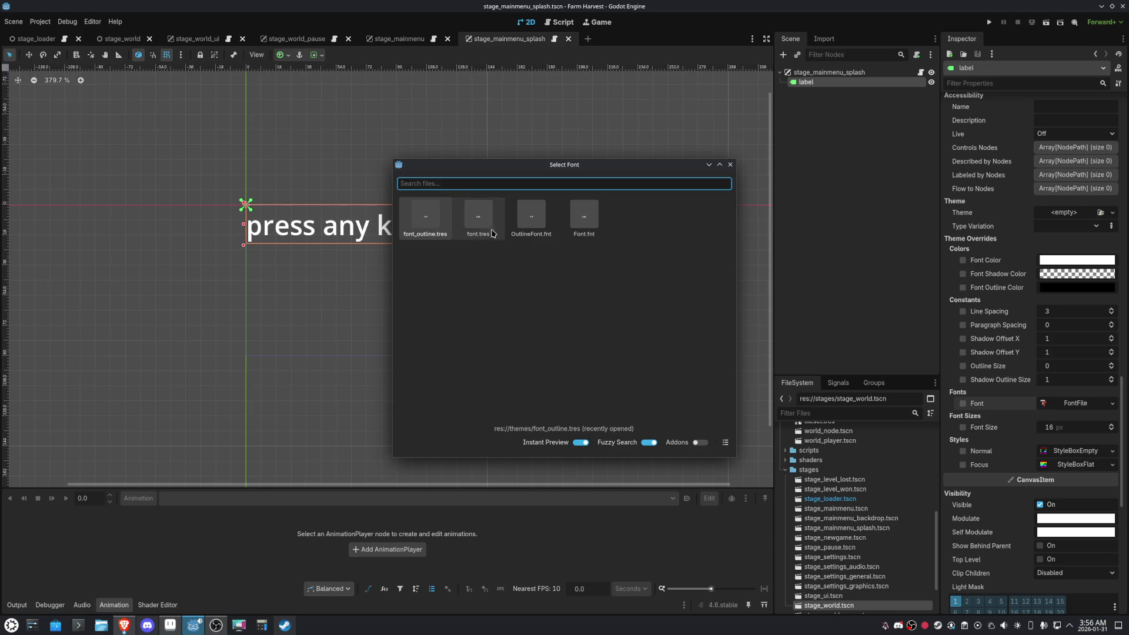
{"action": "double_click", "coordinate": [438, 216]}
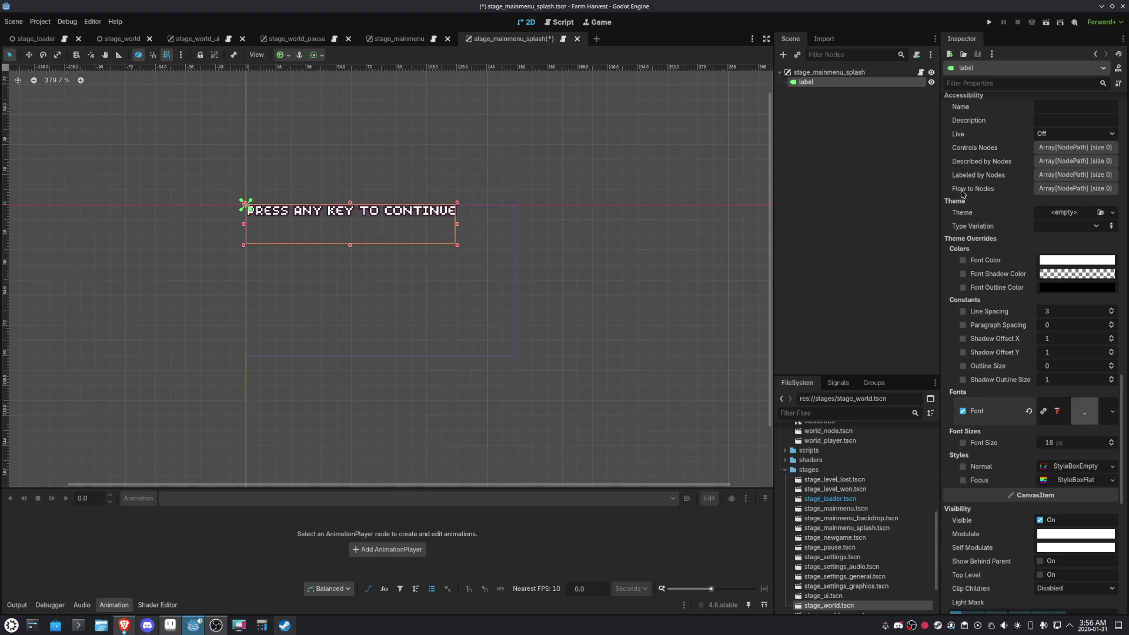
- Trim the label text down to 'press any key'
{"action": "scroll", "coordinate": [1013, 147], "scroll_direction": "up", "scroll_amount": 15}
{"action": "left_click_drag", "start_coordinate": [993, 130], "coordinate": [1027, 128]}
{"action": "key", "text": "BackSpace"}
{"action": "key", "text": "BackSpace"}
{"action": "key", "text": "BackSpace"}
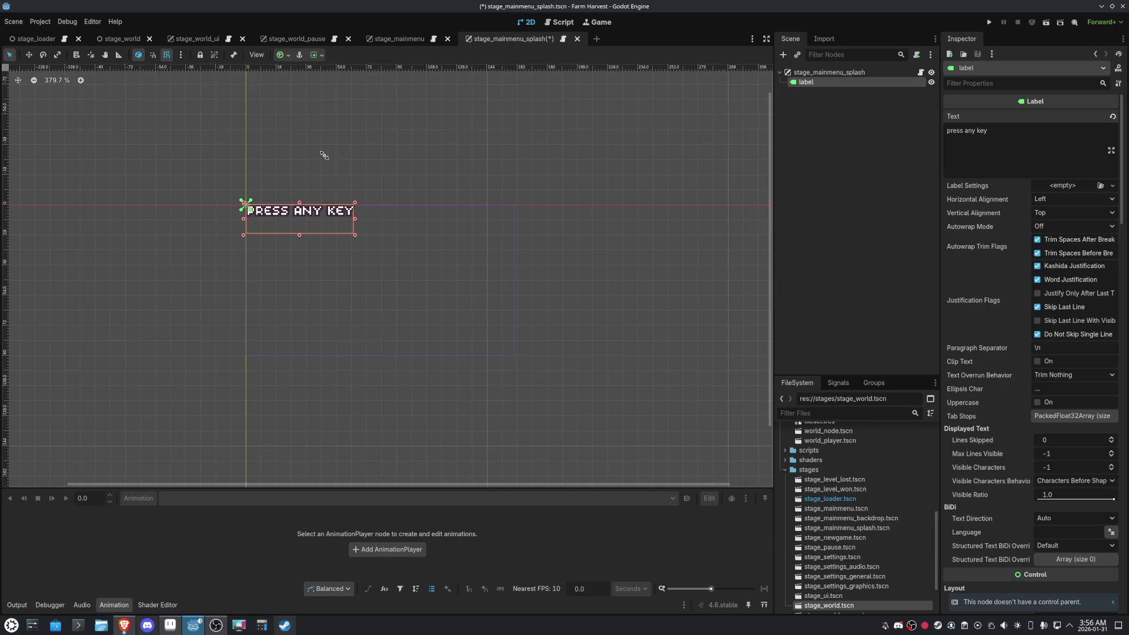
- Resize the label's box around the PRESS ANY KEY text, then bring up Dolphin
{"action": "left_click_drag", "start_coordinate": [355, 245], "coordinate": [459, 282]}
{"action": "mouse_move", "coordinate": [414, 247]}
{"action": "left_mouse_down"}
{"action": "mouse_move", "coordinate": [259, 147]}
{"action": "mouse_move", "coordinate": [297, 297]}
{"action": "mouse_move", "coordinate": [307, 153]}
{"action": "left_mouse_up"}
{"action": "scroll", "coordinate": [306, 183], "scroll_direction": "up", "scroll_amount": 5}
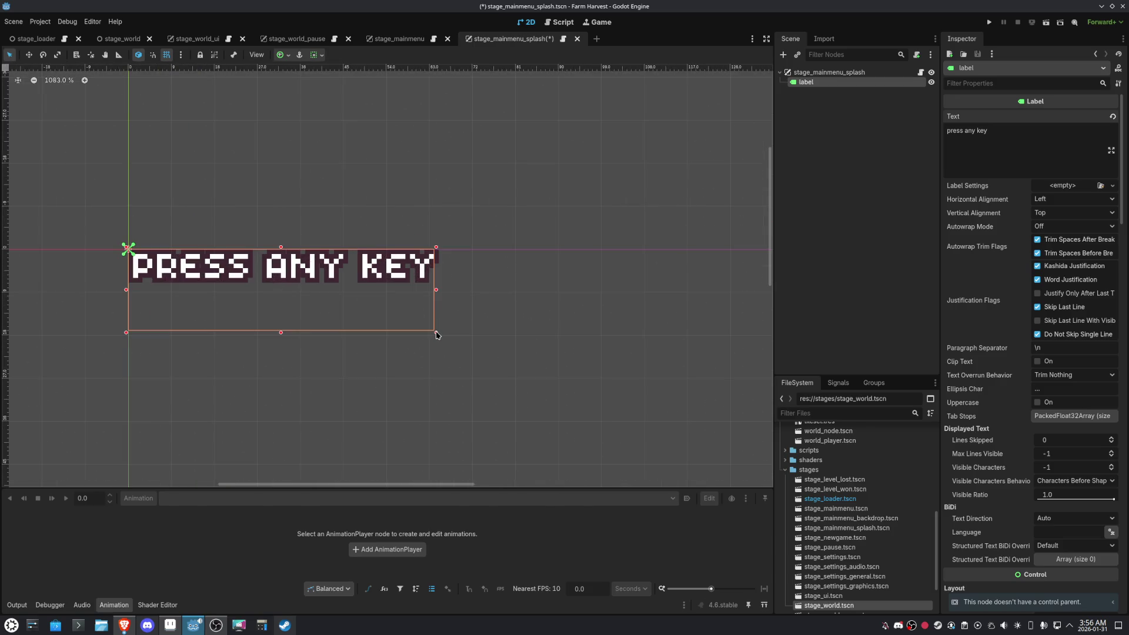
{"action": "mouse_move", "coordinate": [282, 333]}
{"action": "left_mouse_down"}
{"action": "mouse_move", "coordinate": [284, 377]}
{"action": "mouse_move", "coordinate": [323, 410]}
{"action": "mouse_move", "coordinate": [357, 203]}
{"action": "mouse_move", "coordinate": [436, 101]}
{"action": "left_mouse_up"}
{"action": "left_click", "coordinate": [442, 340]}
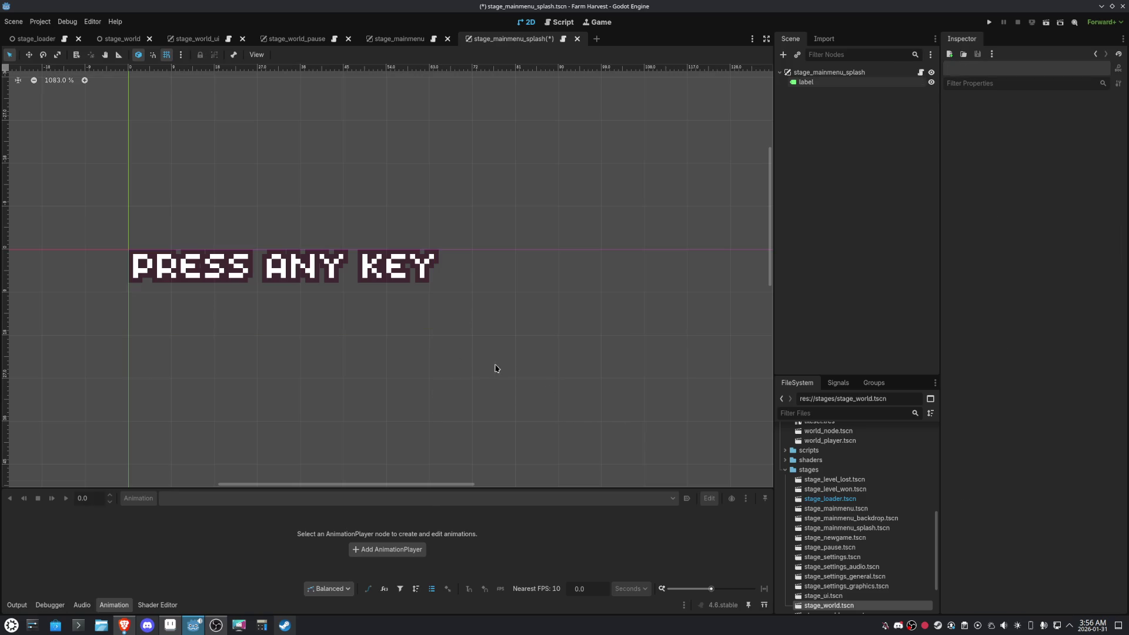
{"action": "left_click", "coordinate": [449, 351]}
{"action": "left_click_drag", "start_coordinate": [440, 339], "coordinate": [590, 405]}
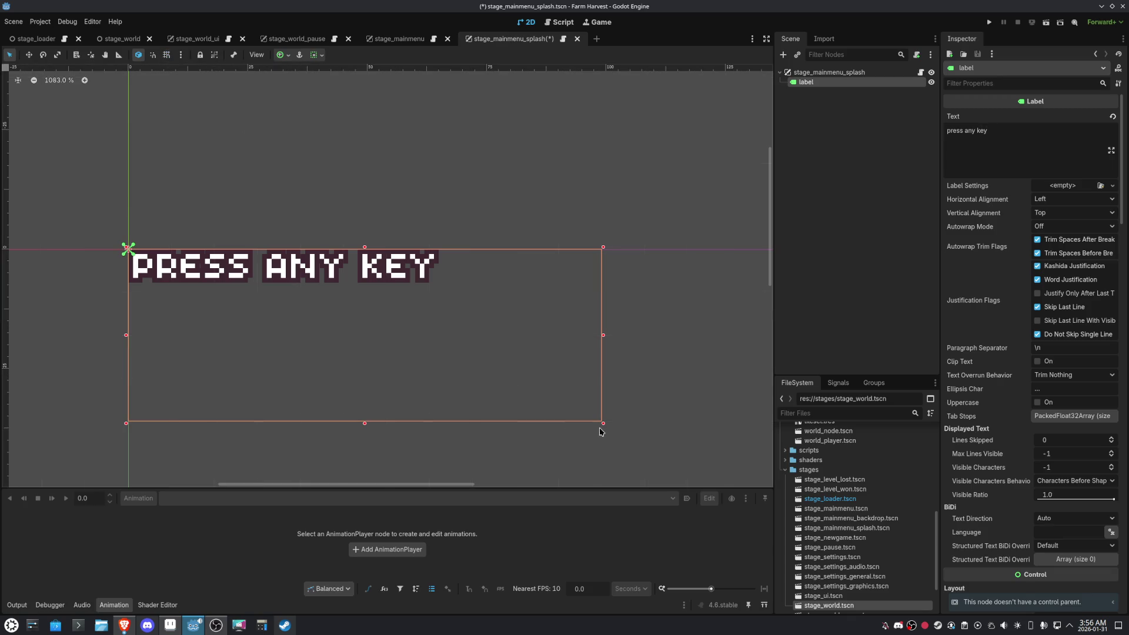
{"action": "mouse_move", "coordinate": [602, 424]}
{"action": "left_mouse_down"}
{"action": "mouse_move", "coordinate": [337, 173]}
{"action": "mouse_move", "coordinate": [642, 408]}
{"action": "mouse_move", "coordinate": [242, 90]}
{"action": "mouse_move", "coordinate": [438, 209]}
{"action": "mouse_move", "coordinate": [314, 105]}
{"action": "mouse_move", "coordinate": [441, 96]}
{"action": "mouse_move", "coordinate": [245, 90]}
{"action": "mouse_move", "coordinate": [313, 109]}
{"action": "mouse_move", "coordinate": [498, 120]}
{"action": "left_mouse_up"}
{"action": "left_click", "coordinate": [101, 625]}
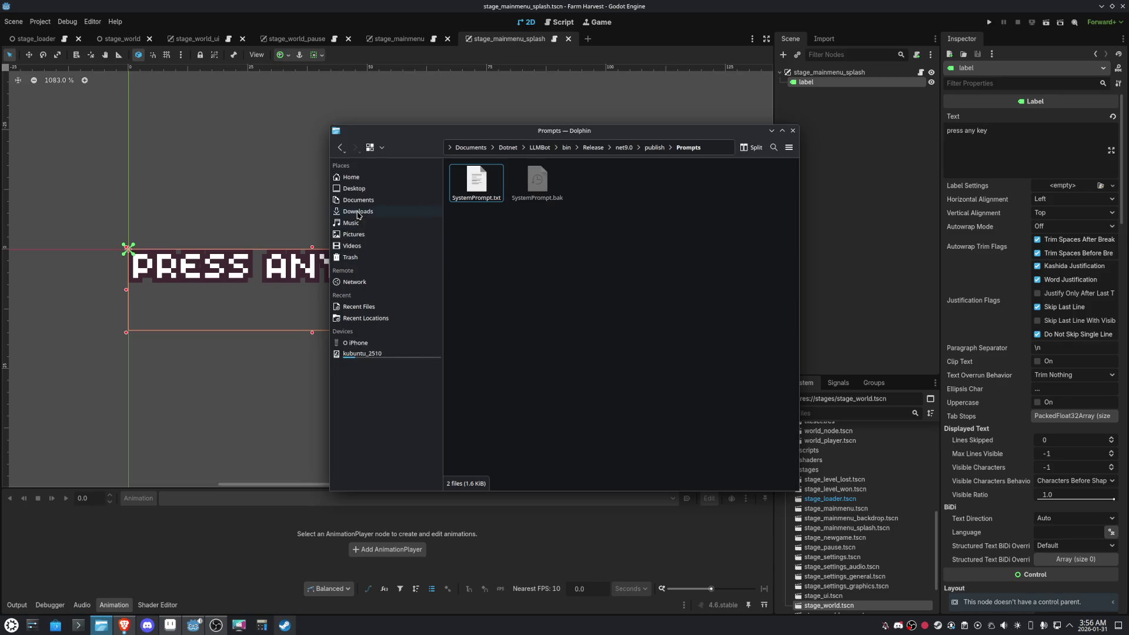
- Browse to Documents/Godot/farm_harvest/content/fonts and open OutlineFont.fnt in Kate
{"action": "left_click", "coordinate": [357, 212]}
{"action": "left_click", "coordinate": [358, 201]}
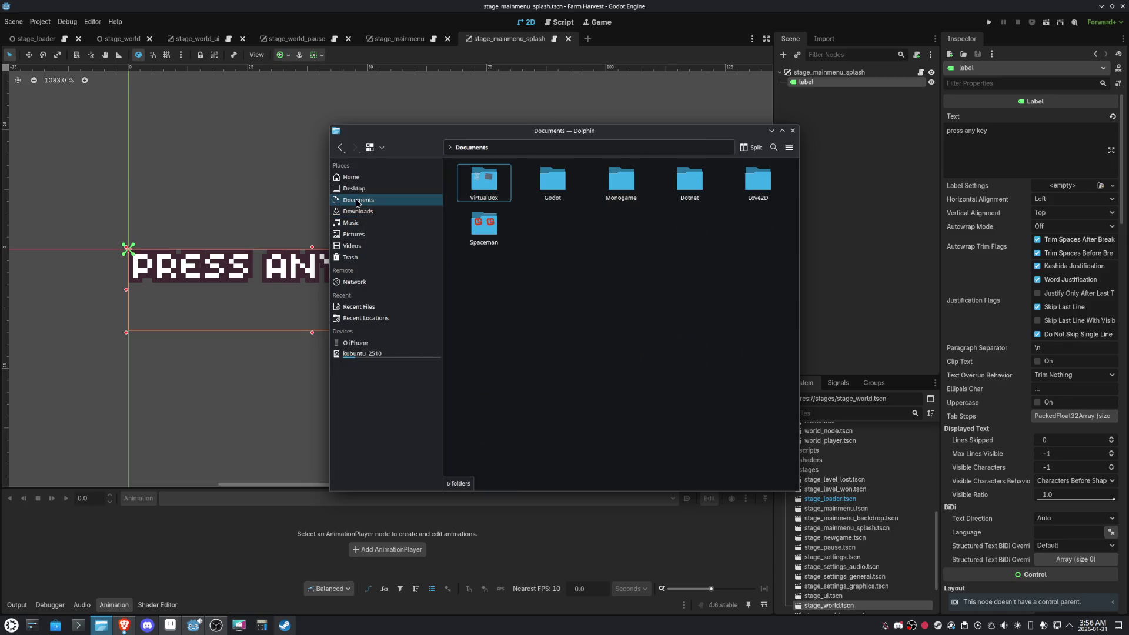
{"action": "double_click", "coordinate": [553, 180]}
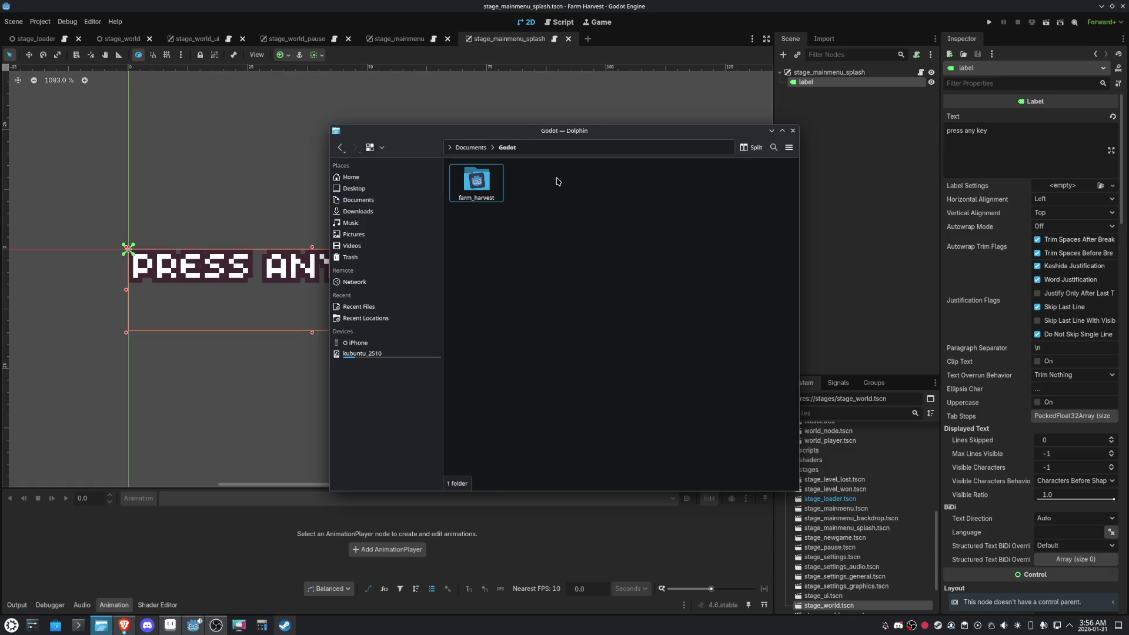
{"action": "double_click", "coordinate": [486, 176]}
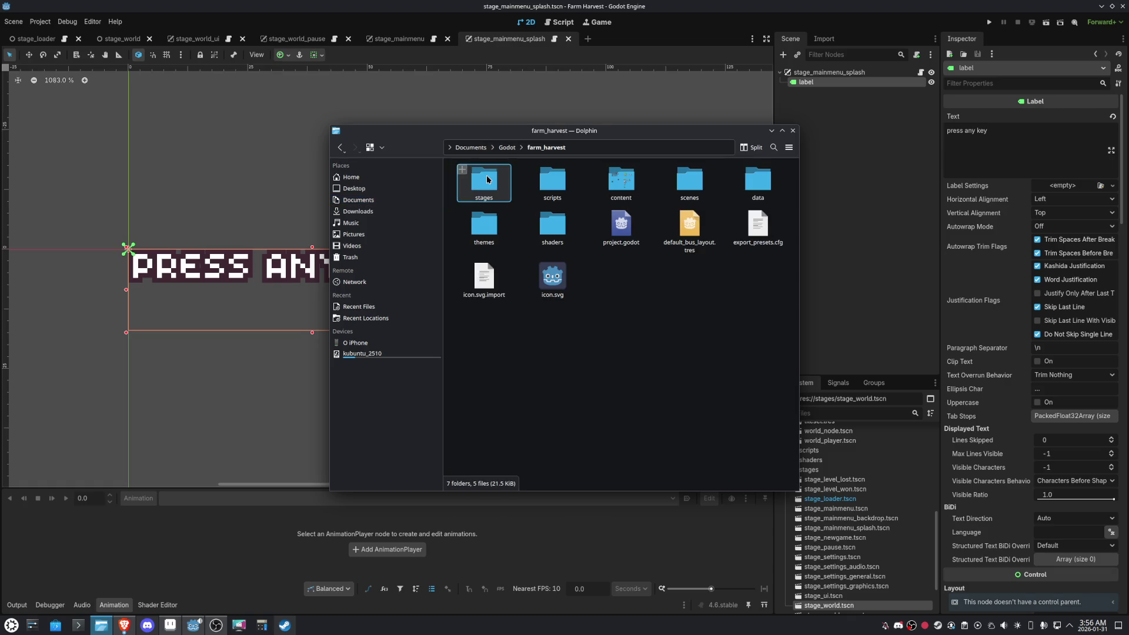
{"action": "double_click", "coordinate": [611, 189]}
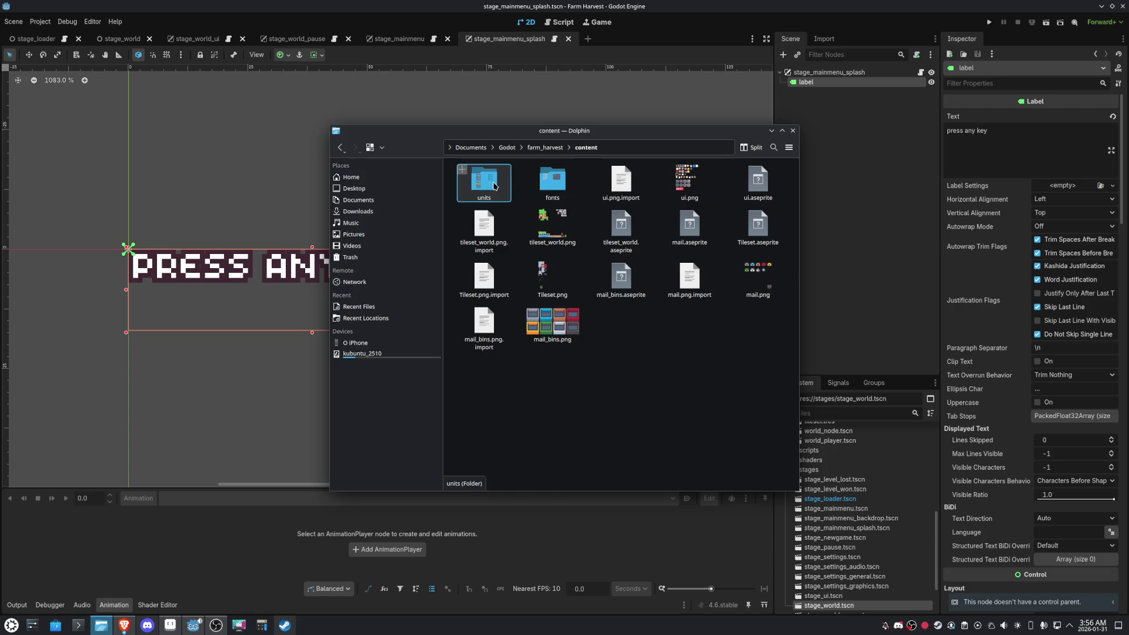
{"action": "double_click", "coordinate": [553, 182]}
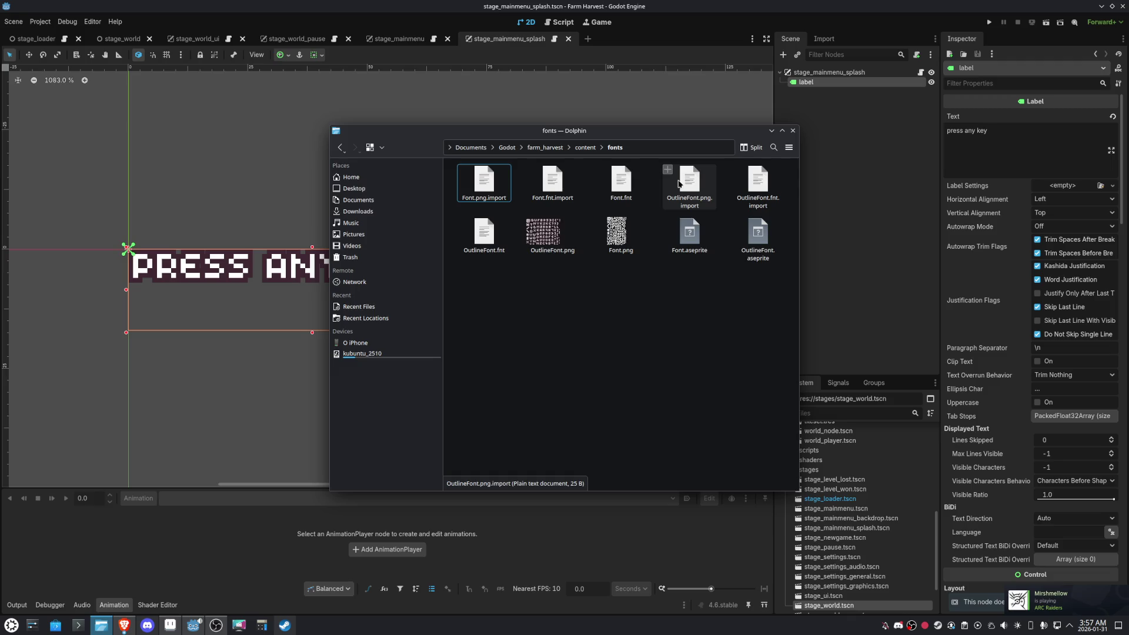
{"action": "double_click", "coordinate": [478, 231]}
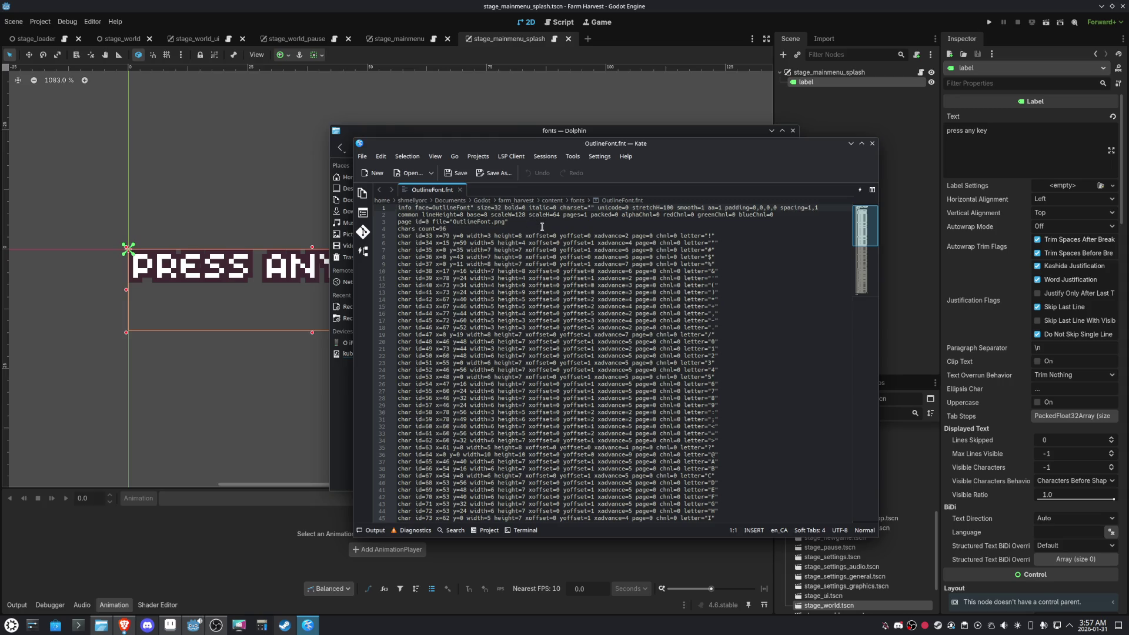
- Select the size value on line 1 of OutlineFont.fnt, then return to Godot
{"action": "left_click", "coordinate": [498, 208]}
{"action": "double_click", "coordinate": [498, 208]}
{"action": "left_click", "coordinate": [267, 321]}
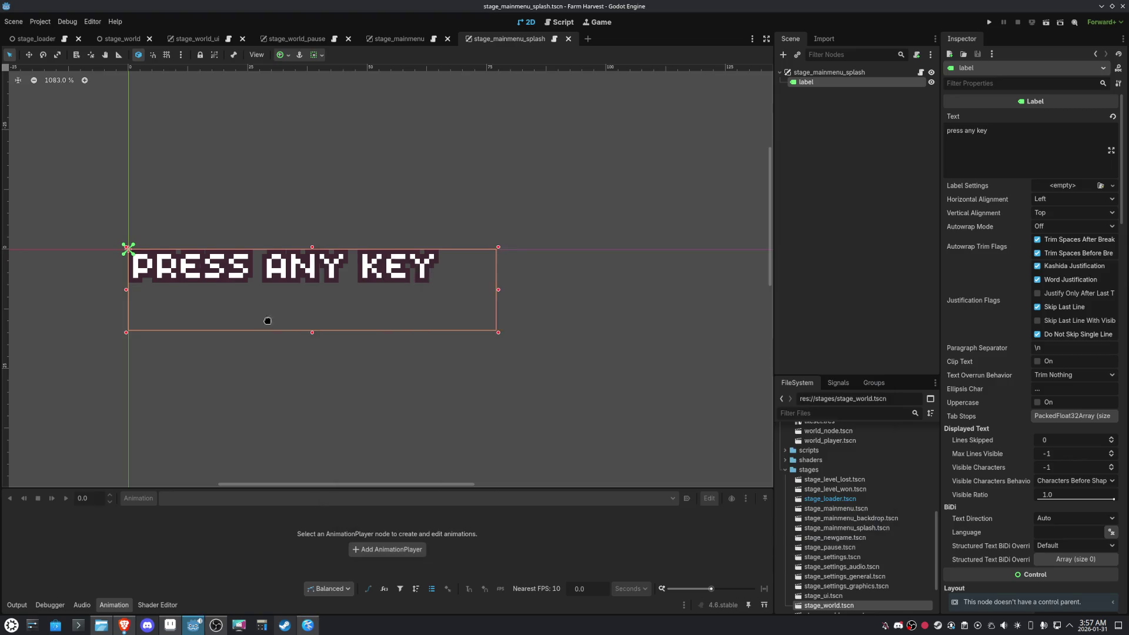
- Nudge the PRESS ANY KEY label right and down, save, and narrow its box
{"action": "left_click_drag", "start_coordinate": [268, 320], "coordinate": [306, 330]}
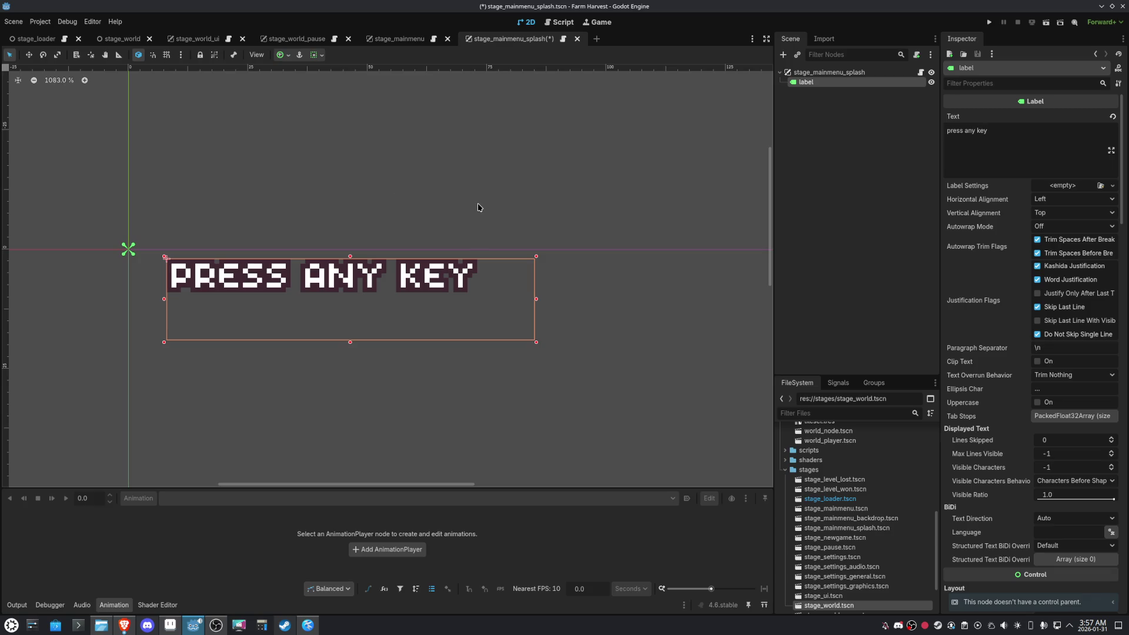
{"action": "key", "text": "ctrl+s"}
{"action": "left_click_drag", "start_coordinate": [537, 341], "coordinate": [433, 219]}
{"action": "left_click", "coordinate": [405, 38]}
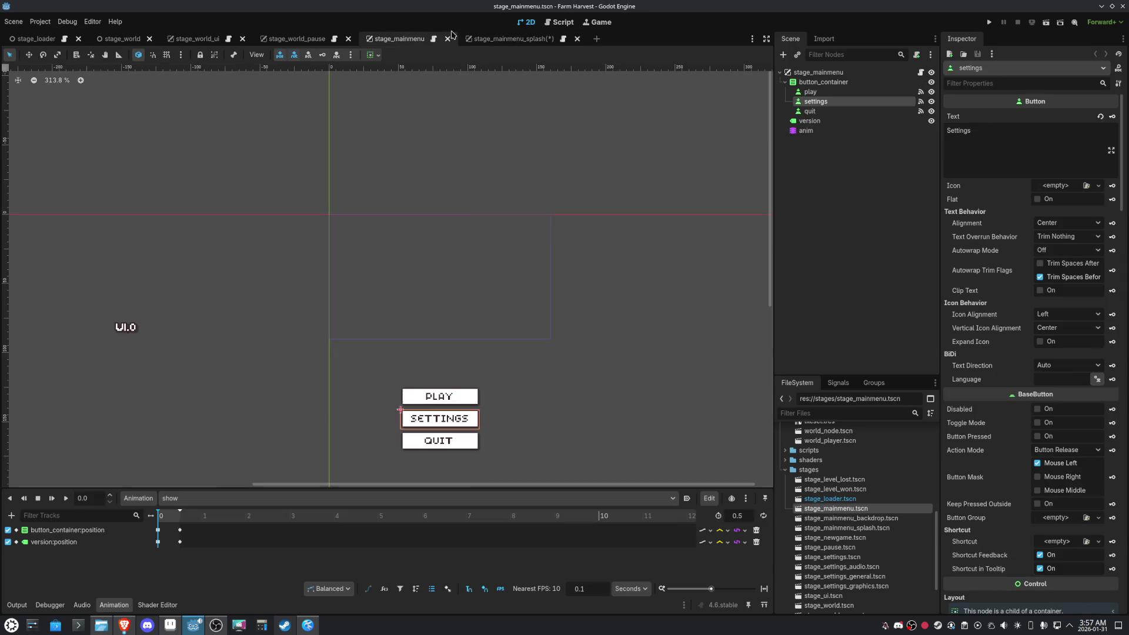
{"action": "left_click", "coordinate": [499, 37]}
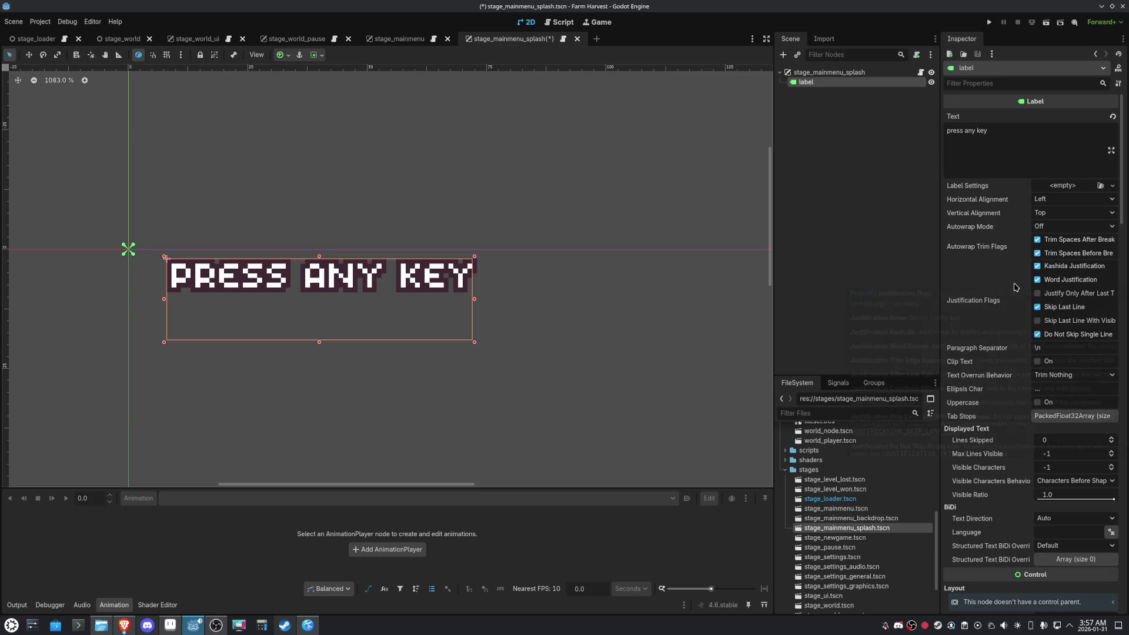
{"action": "scroll", "coordinate": [1073, 472], "scroll_direction": "down", "scroll_amount": 10}
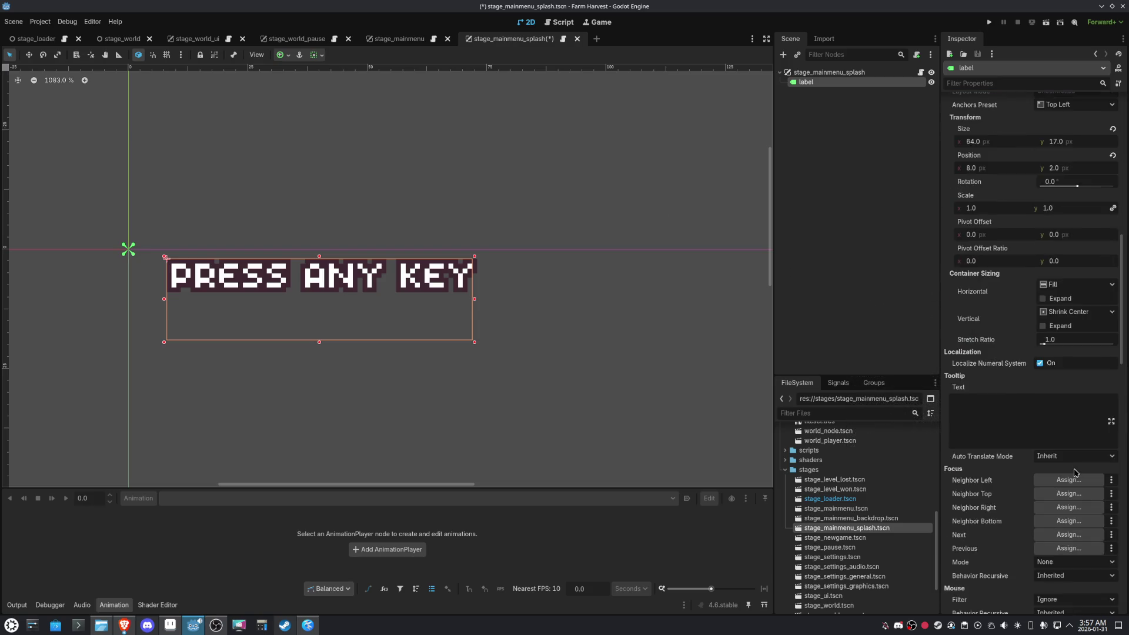
{"action": "scroll", "coordinate": [1074, 472], "scroll_direction": "down", "scroll_amount": 4}
{"action": "scroll", "coordinate": [1075, 472], "scroll_direction": "down", "scroll_amount": 4}
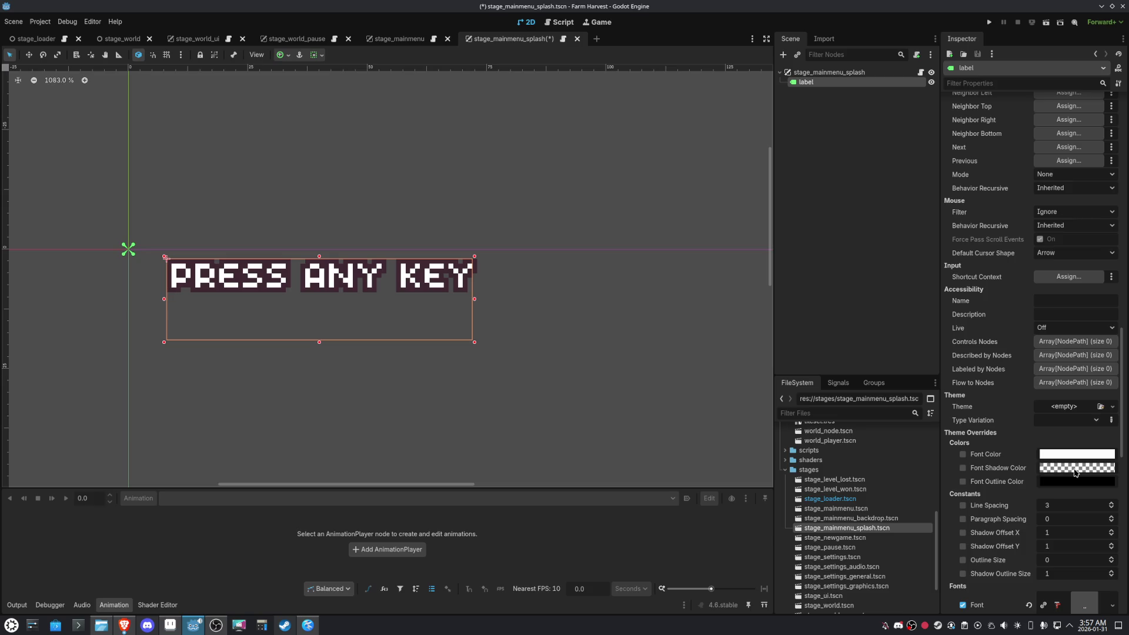
{"action": "scroll", "coordinate": [1075, 472], "scroll_direction": "down", "scroll_amount": 4}
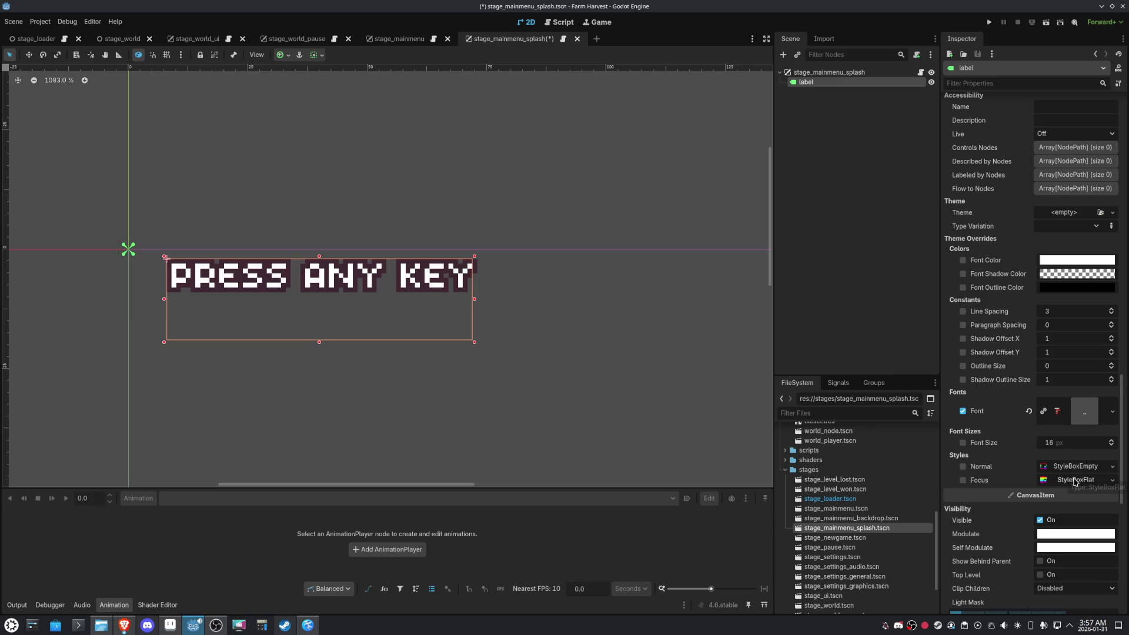
- Replace the label's font override with font_outline.tres
{"action": "left_click", "coordinate": [964, 411]}
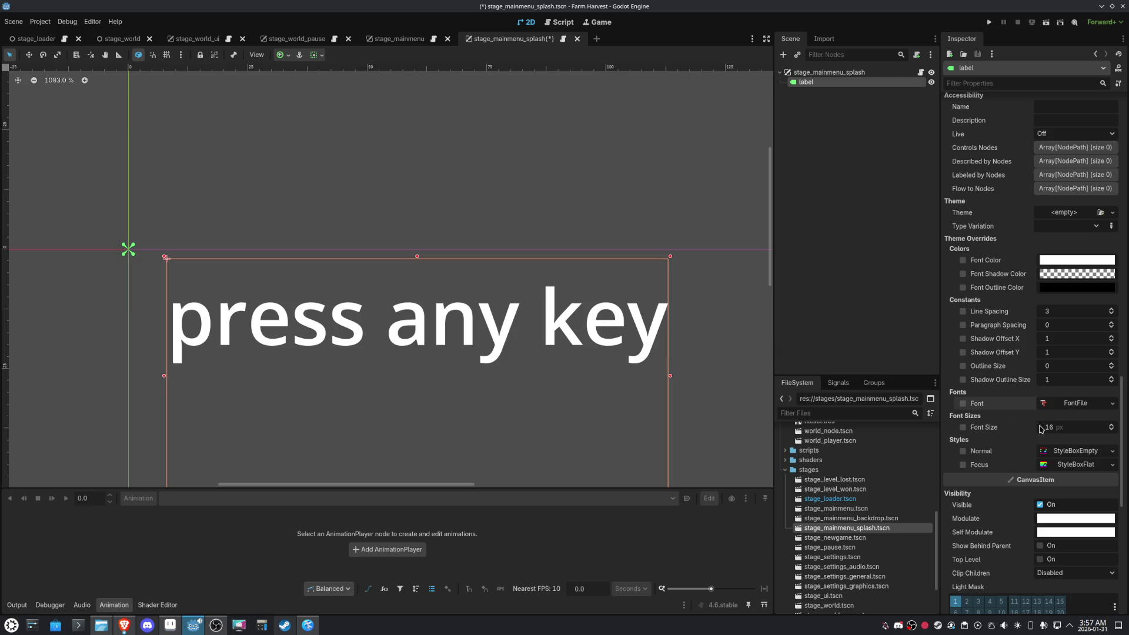
{"action": "left_click", "coordinate": [1112, 404]}
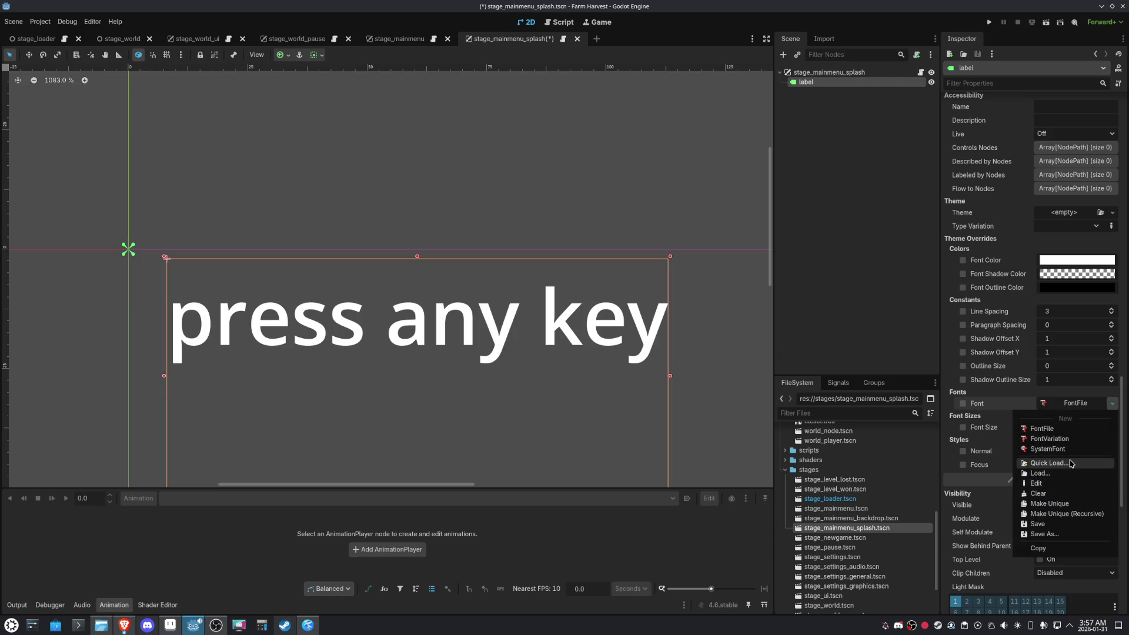
{"action": "left_click", "coordinate": [1082, 463]}
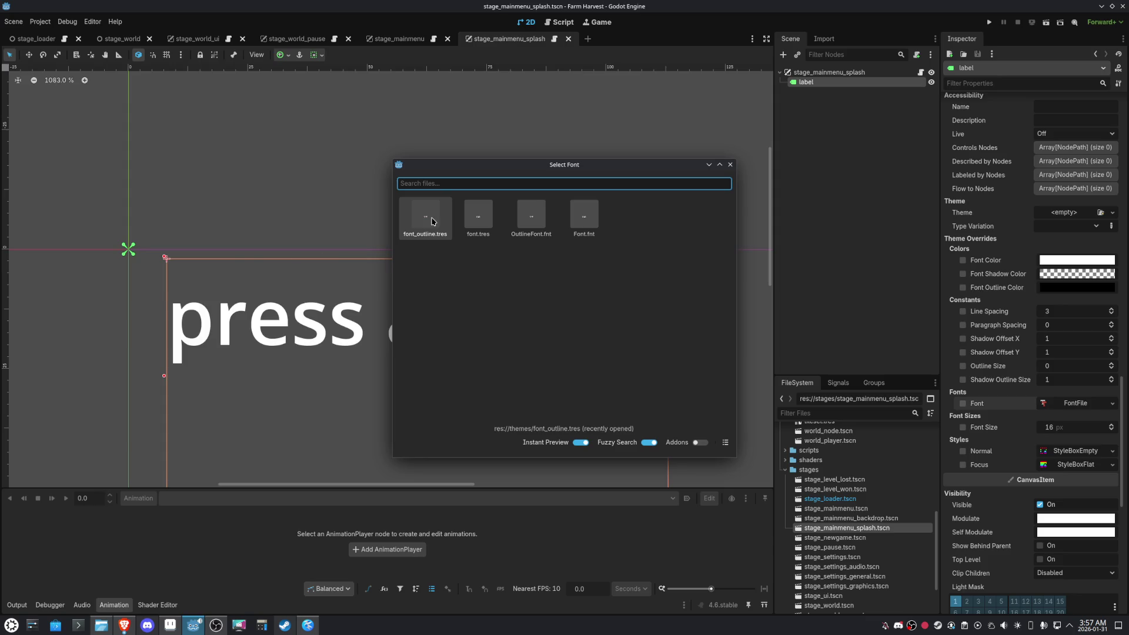
{"action": "double_click", "coordinate": [433, 225]}
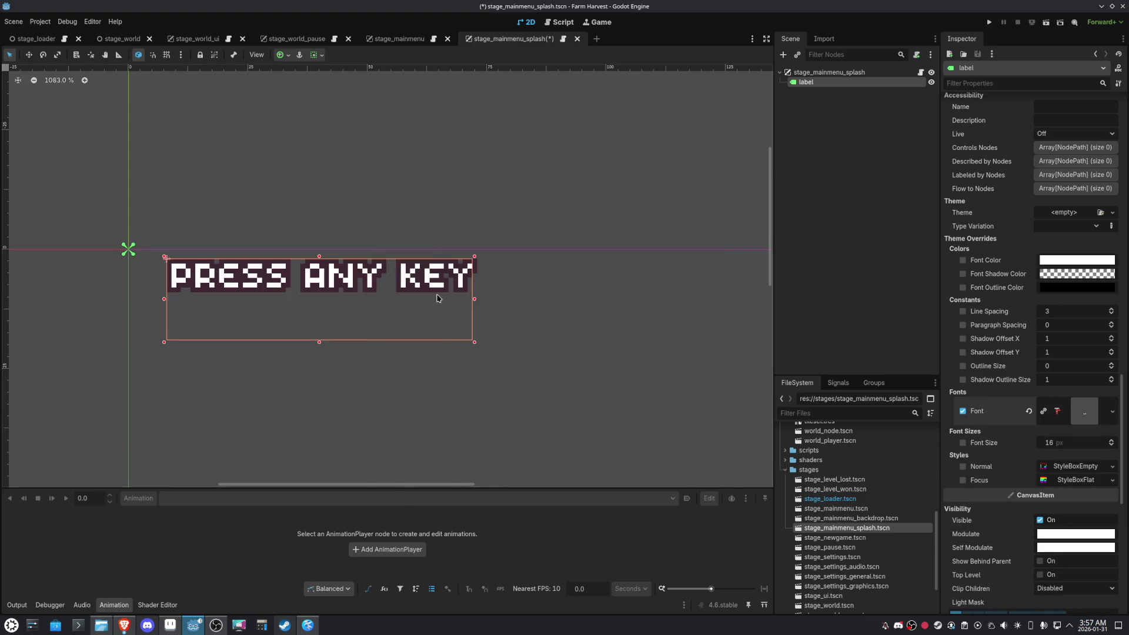
- Refit the label's box around the text, inspect the font variation settings, and save
{"action": "left_click", "coordinate": [406, 302]}
{"action": "left_click_drag", "start_coordinate": [478, 340], "coordinate": [463, 319]}
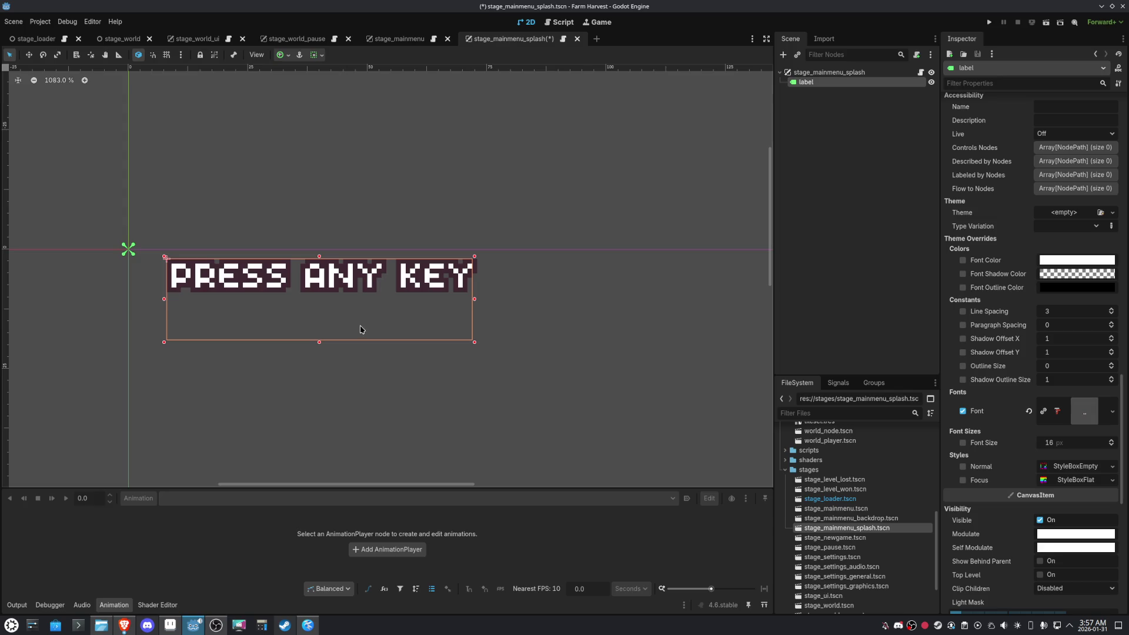
{"action": "mouse_move", "coordinate": [320, 340]}
{"action": "left_mouse_down"}
{"action": "mouse_move", "coordinate": [326, 412]}
{"action": "mouse_move", "coordinate": [353, 204]}
{"action": "left_mouse_up"}
{"action": "left_click", "coordinate": [1084, 406]}
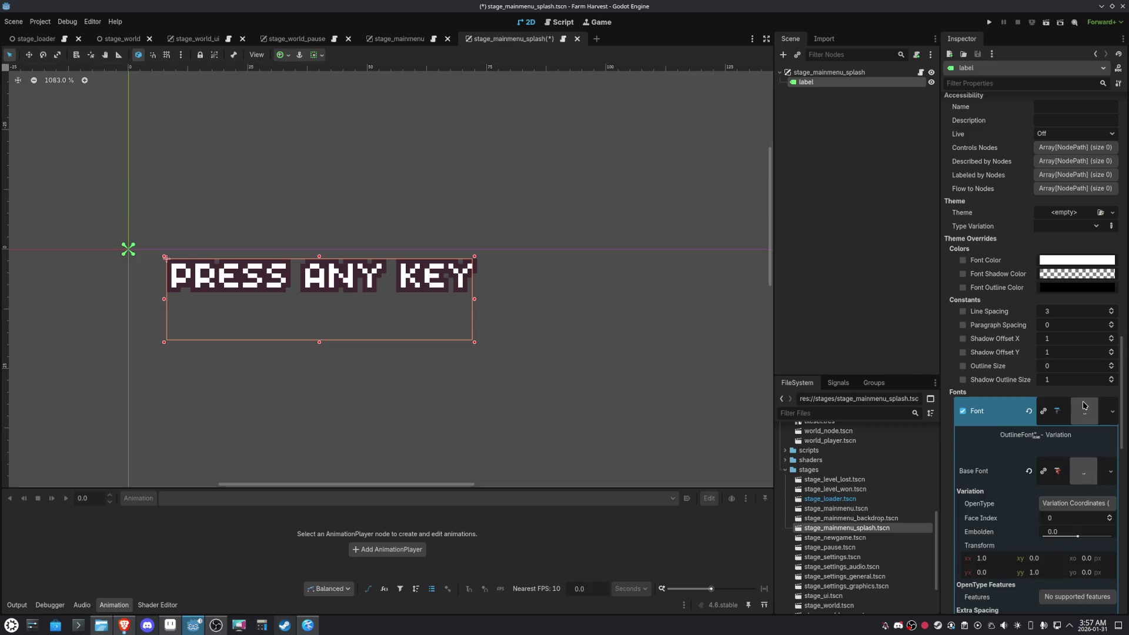
{"action": "scroll", "coordinate": [1083, 406], "scroll_direction": "down", "scroll_amount": 5}
{"action": "scroll", "coordinate": [1084, 406], "scroll_direction": "down", "scroll_amount": 3}
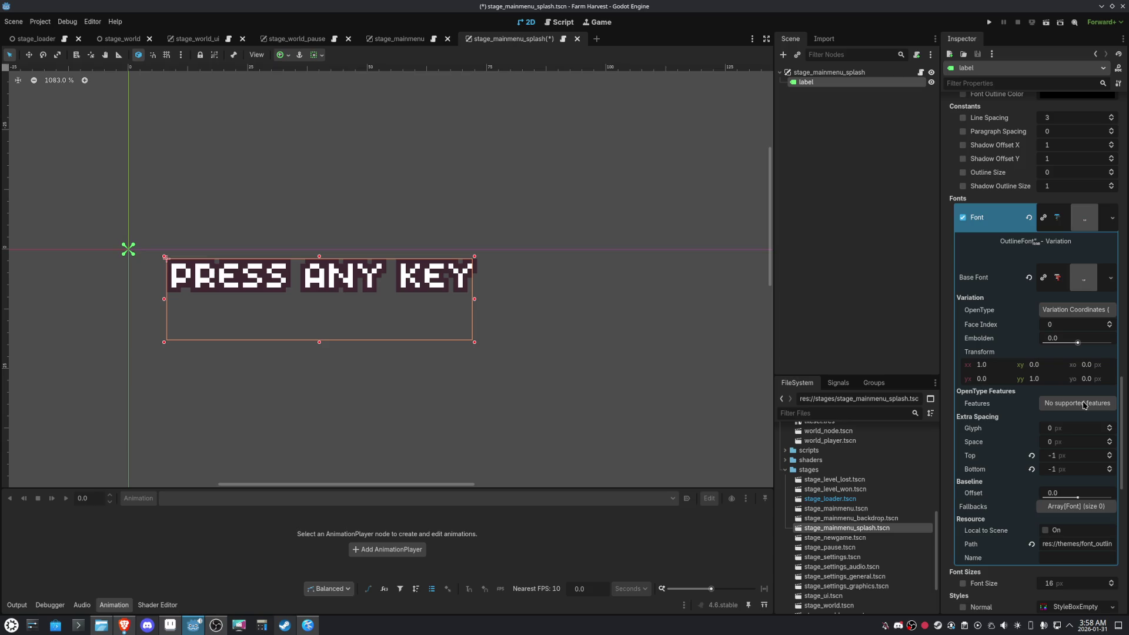
{"action": "key", "text": "ctrl+s"}
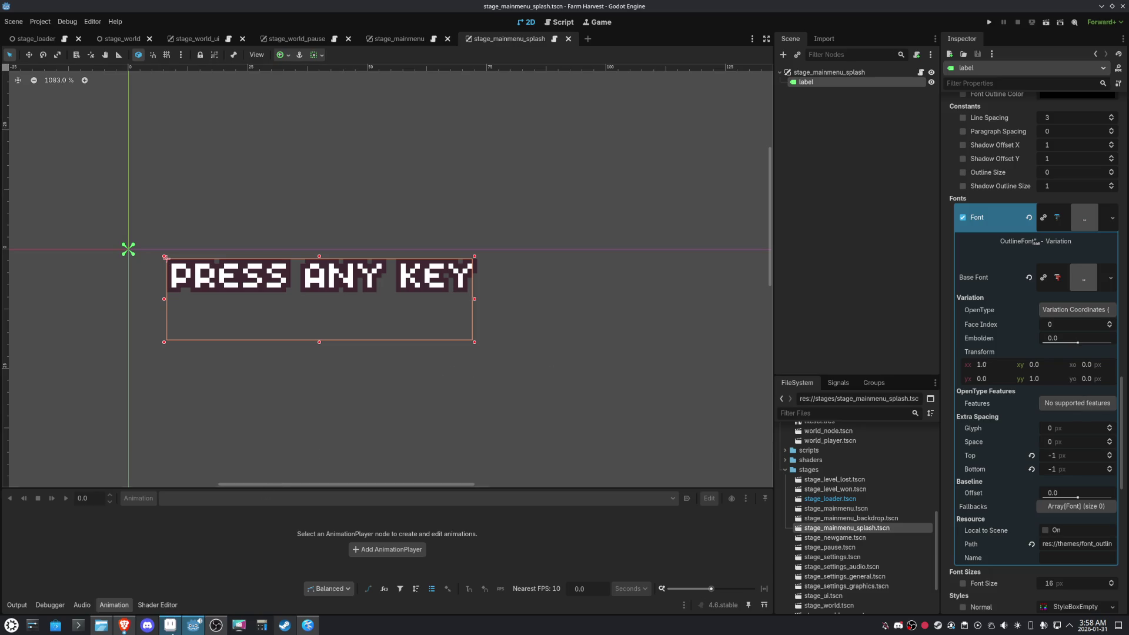
- Change size on line 1 of OutlineFont.fnt to 32 and save the file
{"action": "mouse_move", "coordinate": [171, 627]}
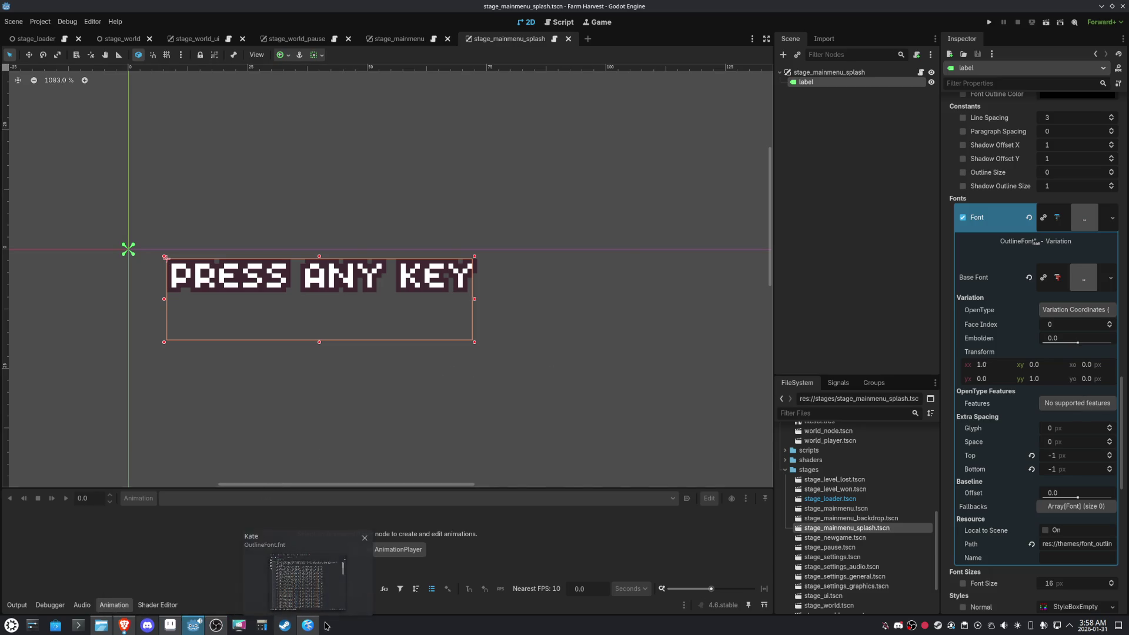
{"action": "left_click", "coordinate": [332, 604]}
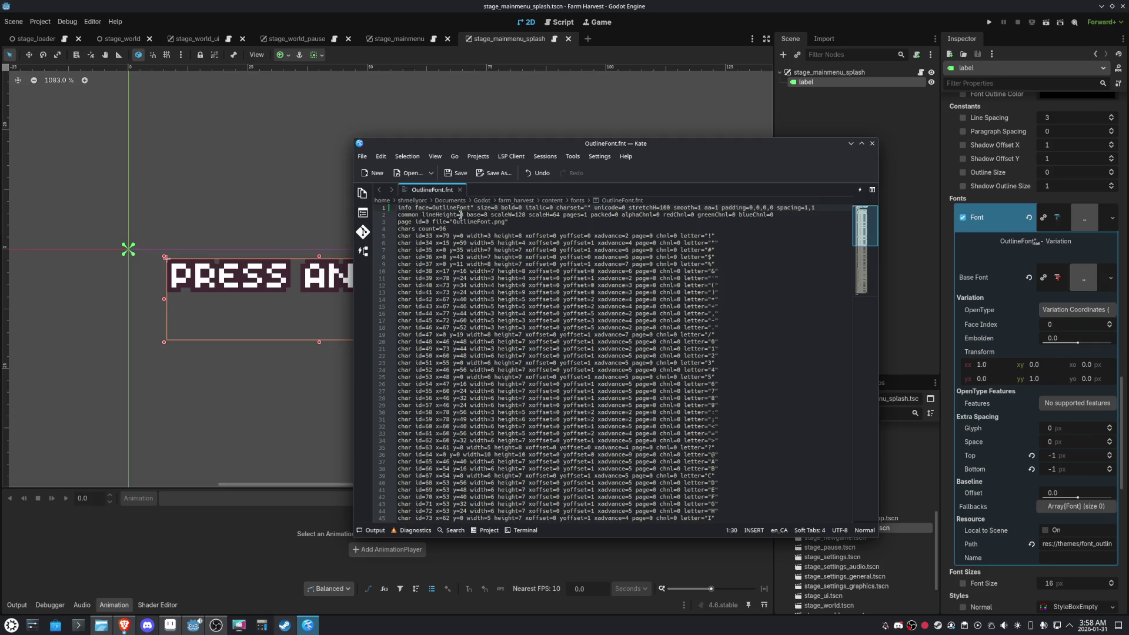
{"action": "left_click_drag", "start_coordinate": [464, 216], "coordinate": [421, 215]}
{"action": "scroll", "coordinate": [548, 313], "scroll_direction": "down", "scroll_amount": 19}
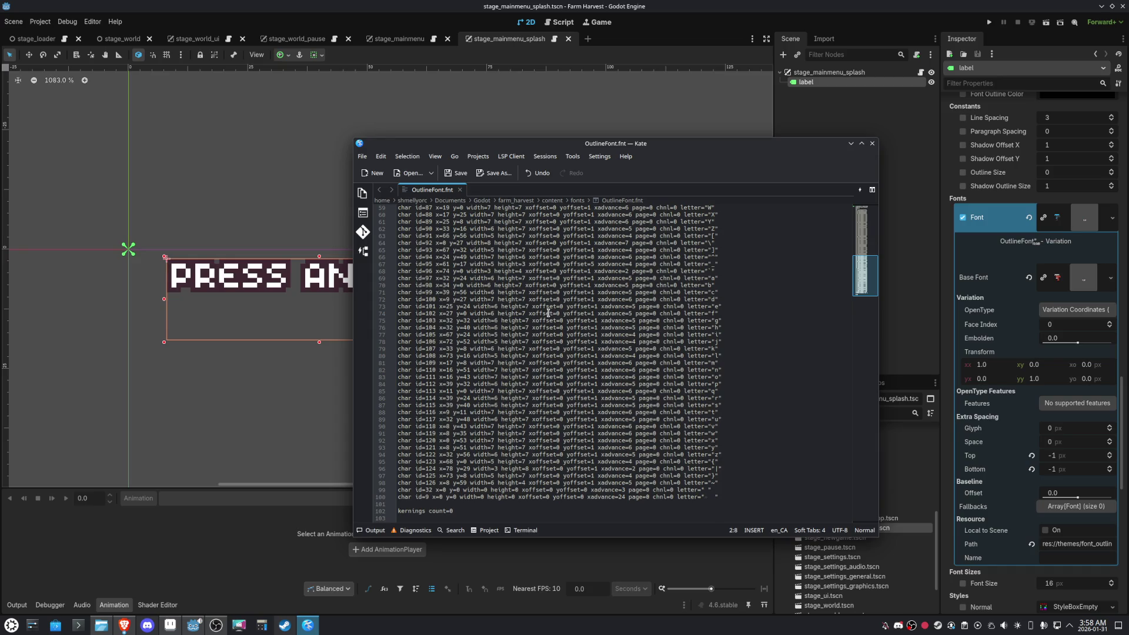
{"action": "scroll", "coordinate": [548, 313], "scroll_direction": "up", "scroll_amount": 19}
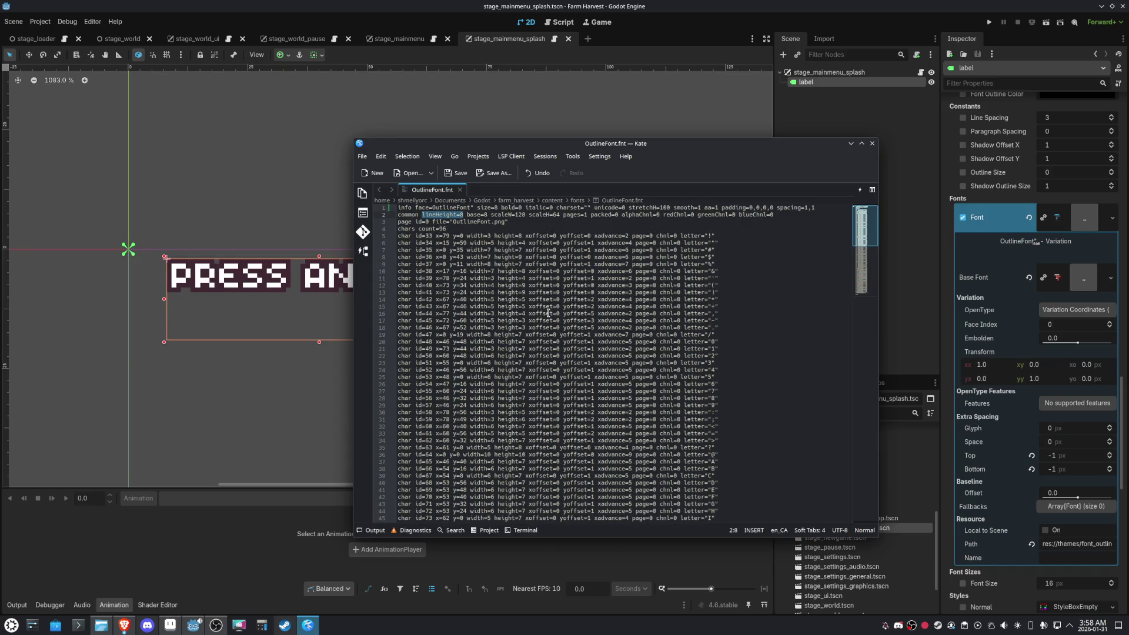
{"action": "left_click", "coordinate": [495, 208]}
{"action": "type", "text": "32"}
{"action": "key", "text": "ctrl+s"}
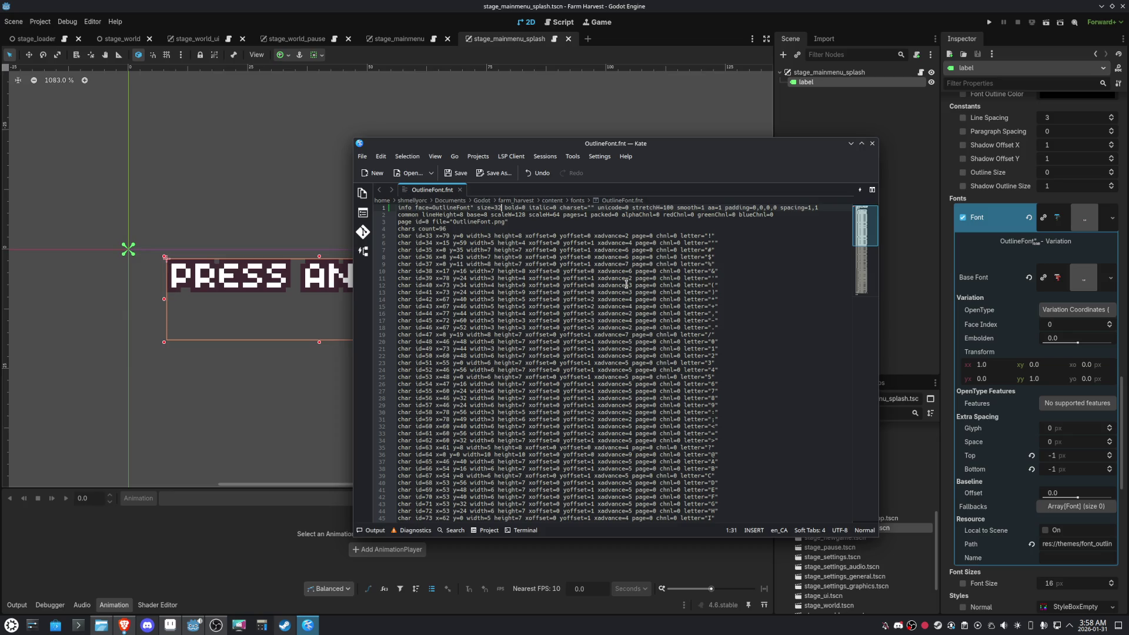
- Back in Godot, move the PRESS ANY KEY label lower on the canvas
{"action": "left_click", "coordinate": [345, 323]}
{"action": "mouse_move", "coordinate": [345, 323]}
{"action": "left_mouse_down"}
{"action": "mouse_move", "coordinate": [368, 325]}
{"action": "mouse_move", "coordinate": [330, 370]}
{"action": "mouse_move", "coordinate": [337, 428]}
{"action": "mouse_move", "coordinate": [338, 303]}
{"action": "mouse_move", "coordinate": [466, 406]}
{"action": "mouse_move", "coordinate": [473, 460]}
{"action": "mouse_move", "coordinate": [473, 367]}
{"action": "left_mouse_up"}
{"action": "left_click", "coordinate": [337, 415]}
- Extend the label's bottom edge downward and collapse the font variation settings
{"action": "left_click", "coordinate": [347, 380]}
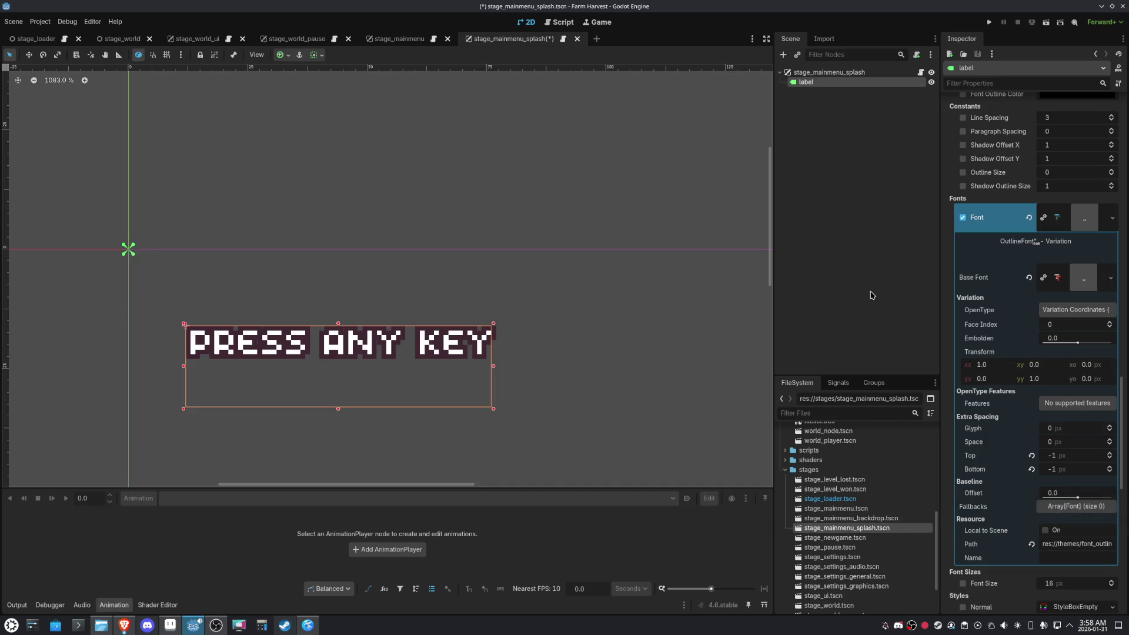
{"action": "left_click", "coordinate": [1080, 221]}
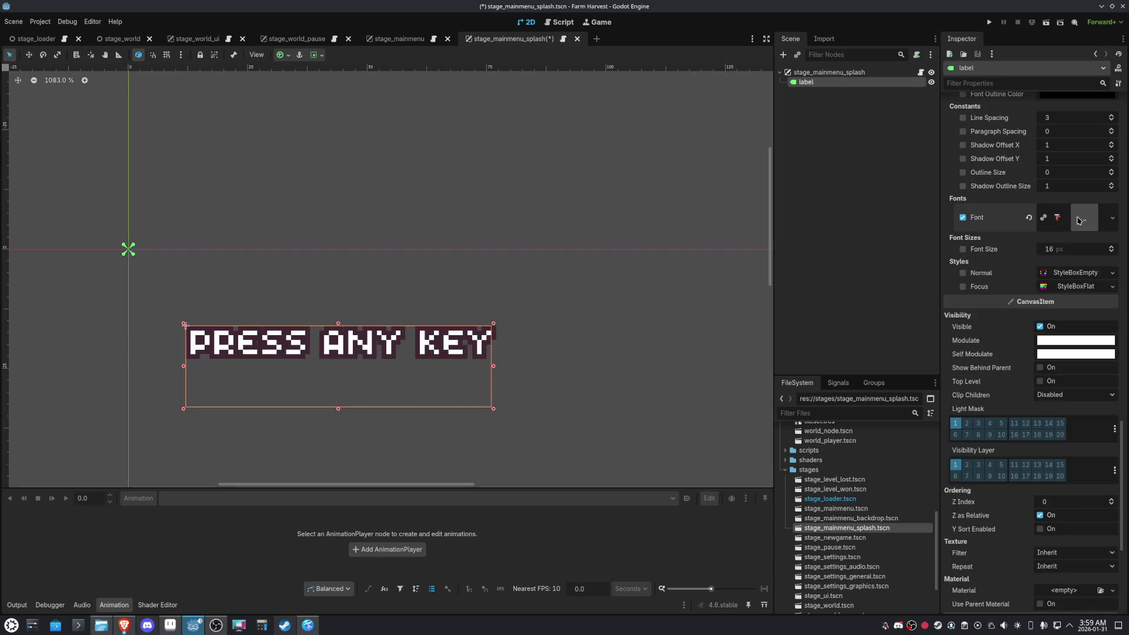
- Load OutlineFont.fnt as the label's font override and set its font size to 8
{"action": "left_click", "coordinate": [1112, 219]}
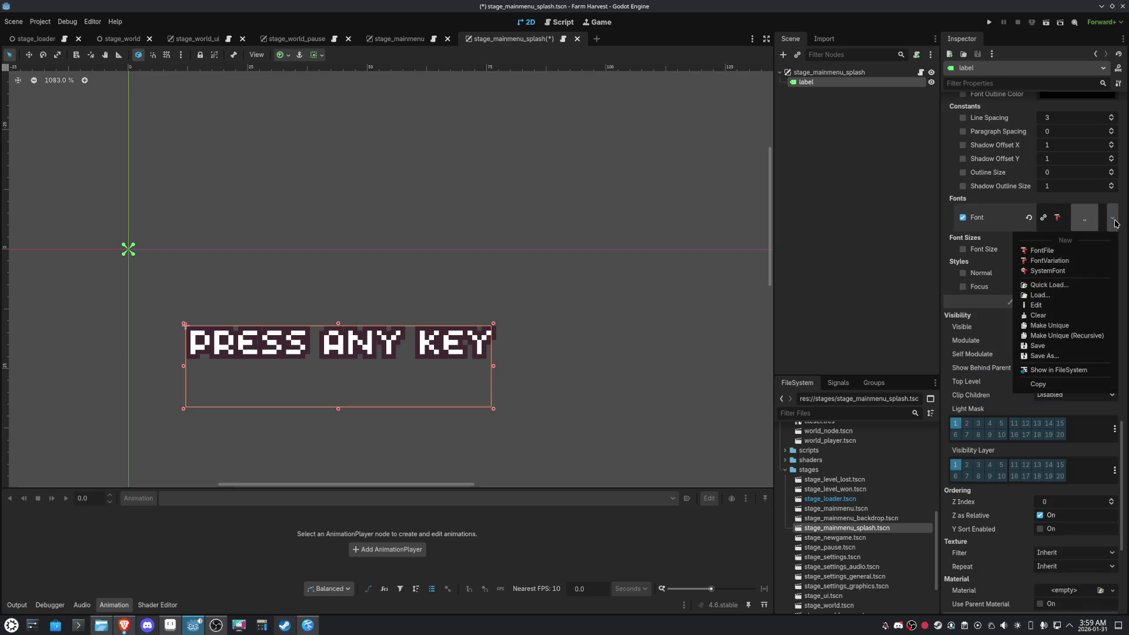
{"action": "left_click", "coordinate": [1070, 285]}
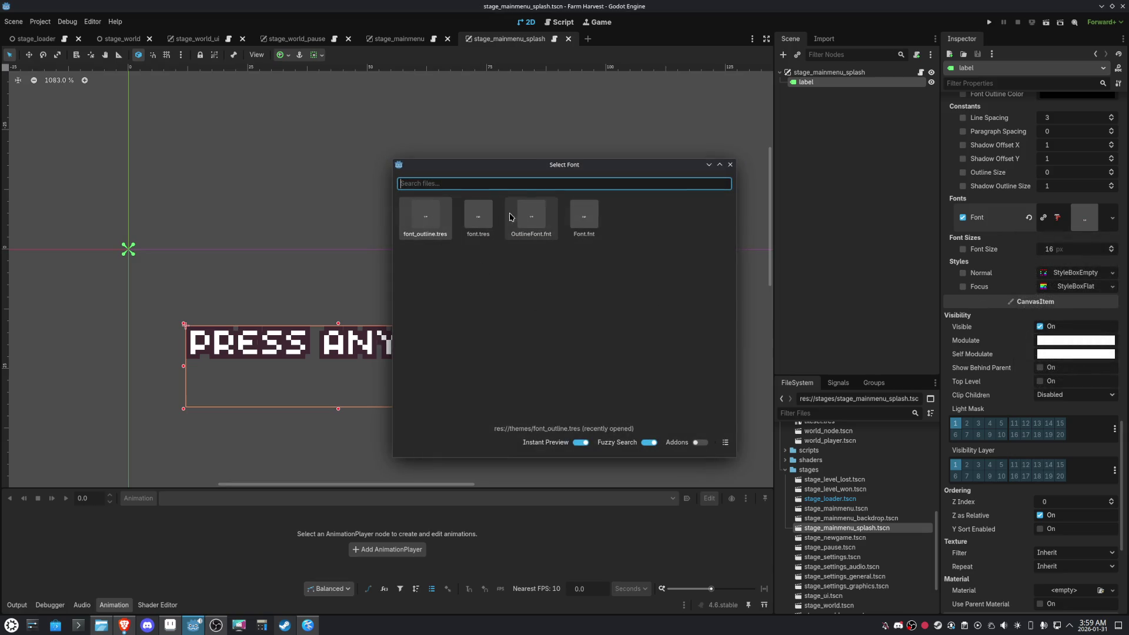
{"action": "double_click", "coordinate": [531, 217]}
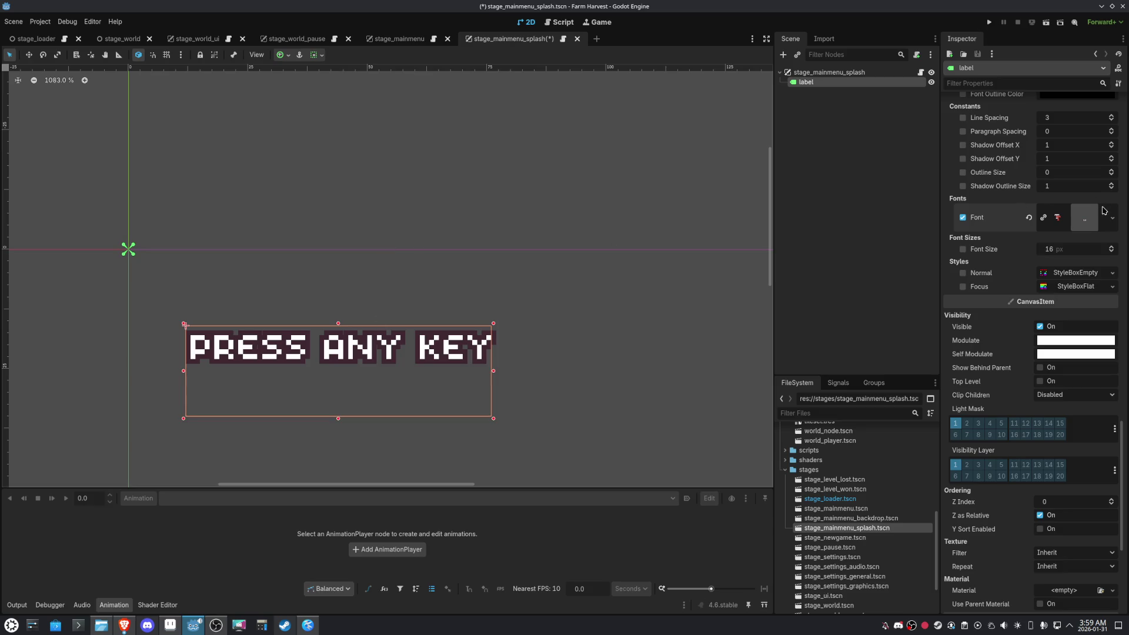
{"action": "left_click", "coordinate": [1066, 248]}
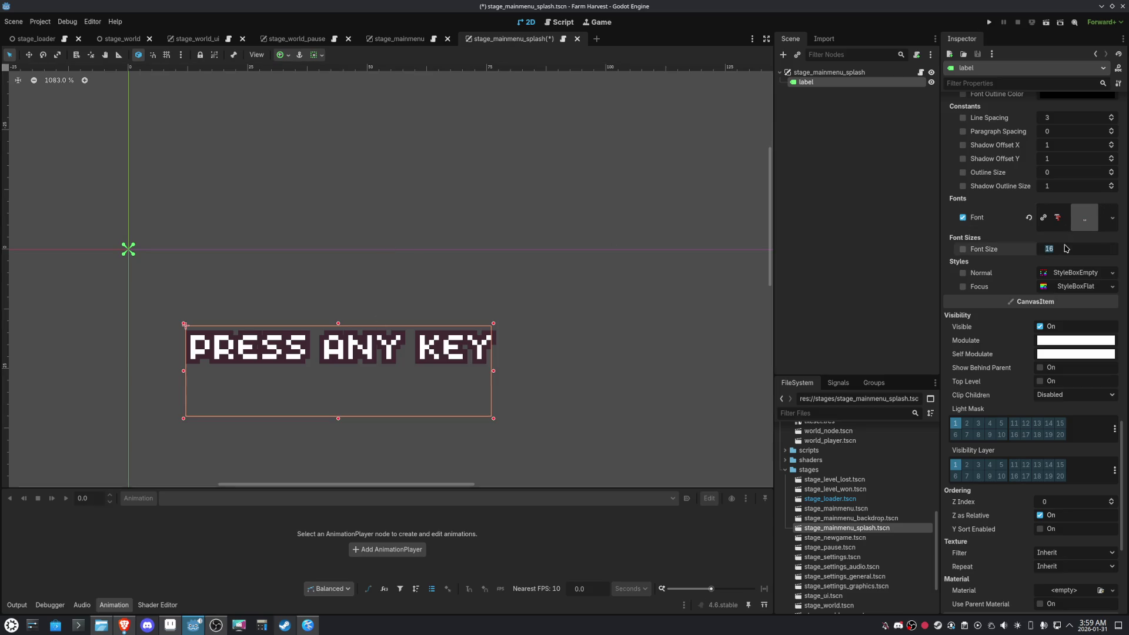
{"action": "key", "text": "Return"}
{"action": "mouse_move", "coordinate": [337, 412]}
{"action": "left_mouse_down"}
{"action": "mouse_move", "coordinate": [327, 493]}
{"action": "mouse_move", "coordinate": [356, 283]}
{"action": "left_mouse_up"}
- Reconfirm the label's font, save, then reset and re-enter the 8 px font size override
{"action": "left_click", "coordinate": [1112, 217]}
{"action": "key", "text": "ctrl+s"}
{"action": "left_click", "coordinate": [1055, 282]}
{"action": "key", "text": "Return"}
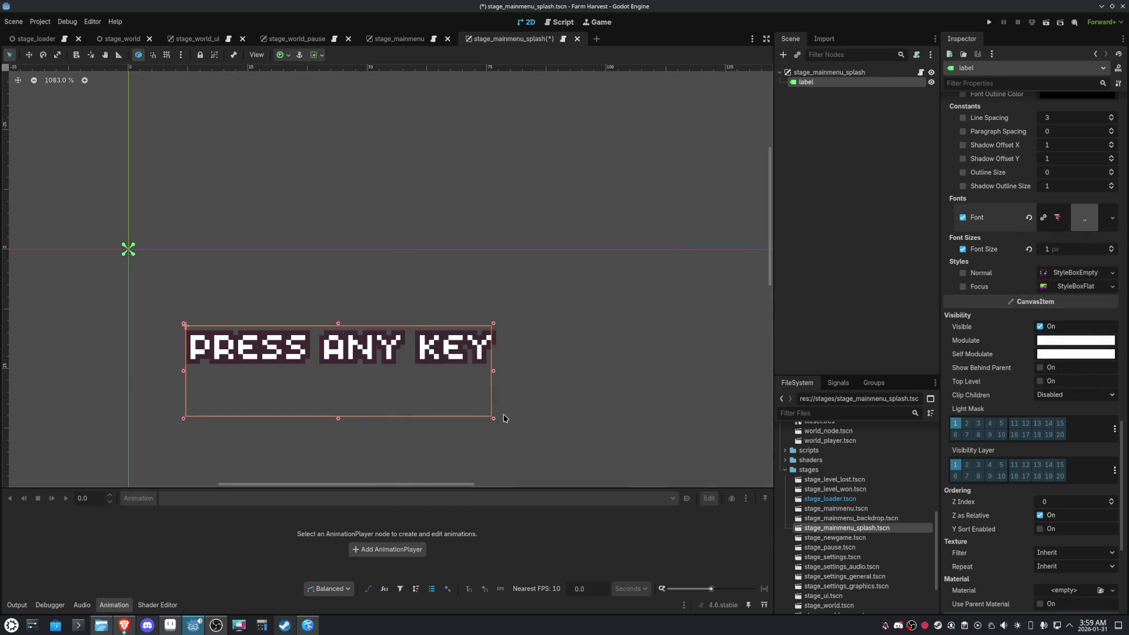
{"action": "mouse_move", "coordinate": [496, 421]}
{"action": "left_mouse_down"}
{"action": "mouse_move", "coordinate": [578, 483]}
{"action": "mouse_move", "coordinate": [398, 234]}
{"action": "mouse_move", "coordinate": [582, 448]}
{"action": "mouse_move", "coordinate": [349, 191]}
{"action": "mouse_move", "coordinate": [547, 421]}
{"action": "mouse_move", "coordinate": [333, 212]}
{"action": "left_mouse_up"}
{"action": "left_click", "coordinate": [964, 249]}
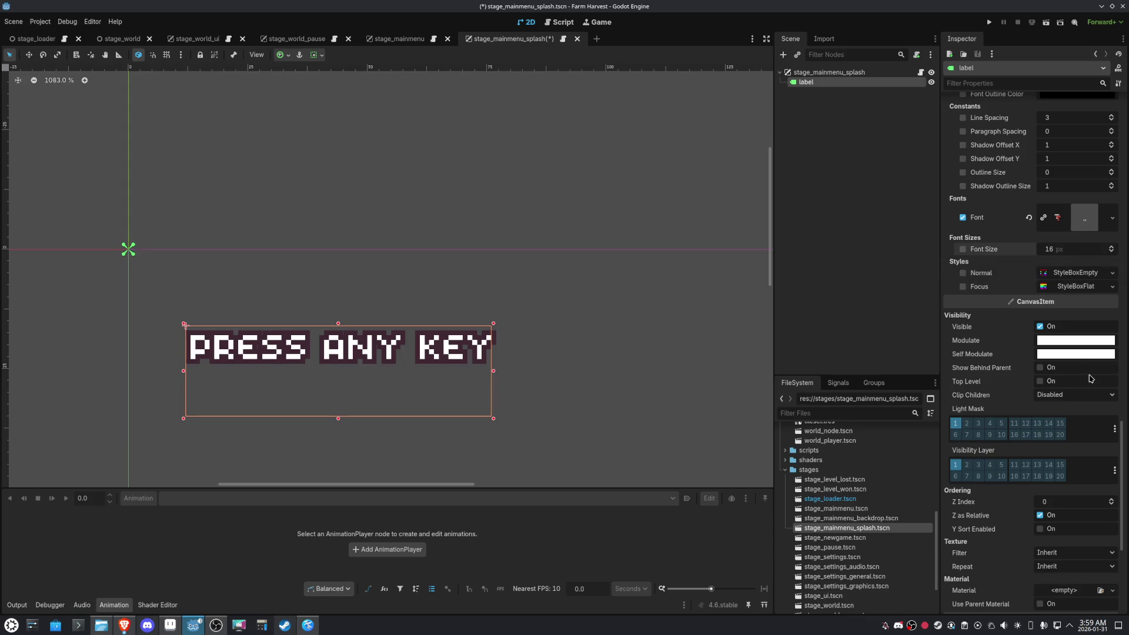
{"action": "left_click", "coordinate": [1065, 253]}
{"action": "left_click", "coordinate": [1045, 218]}
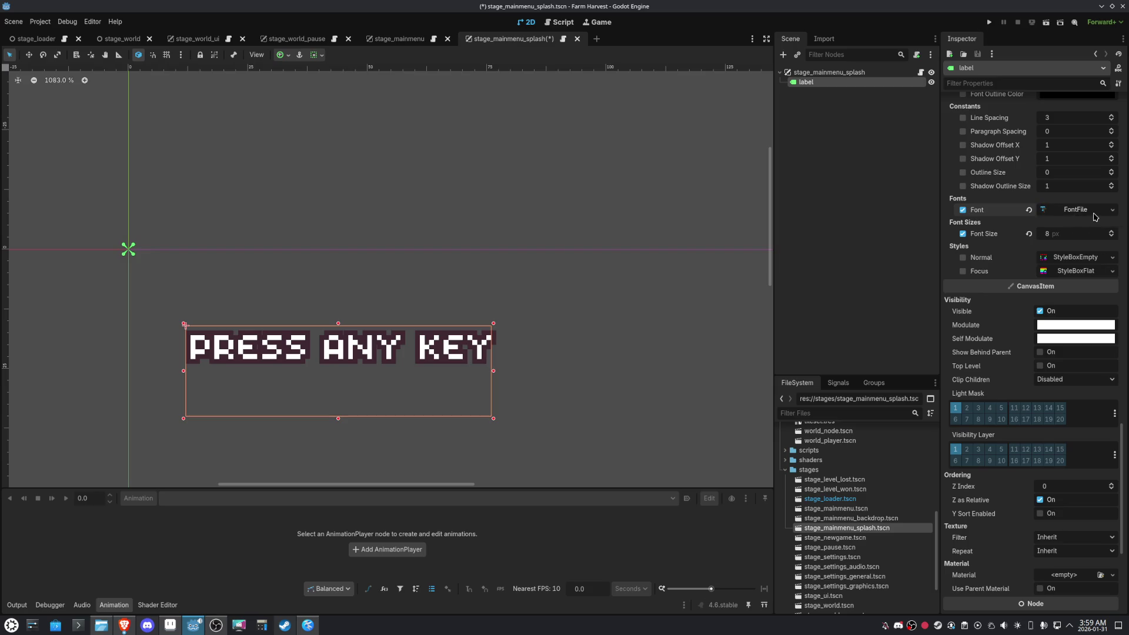
- Turn off the label's font override to compare, and shrink its box to fit the text
{"action": "left_click", "coordinate": [1095, 217]}
{"action": "left_click", "coordinate": [1095, 217]}
{"action": "left_click", "coordinate": [963, 210]}
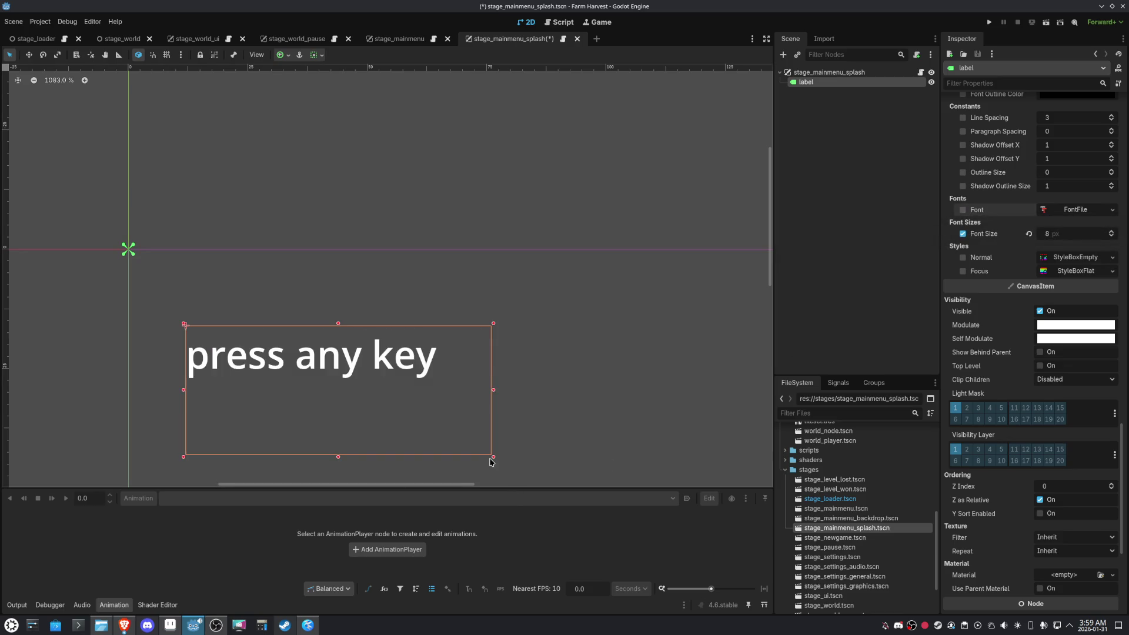
{"action": "scroll", "coordinate": [443, 364], "scroll_direction": "down", "scroll_amount": 5}
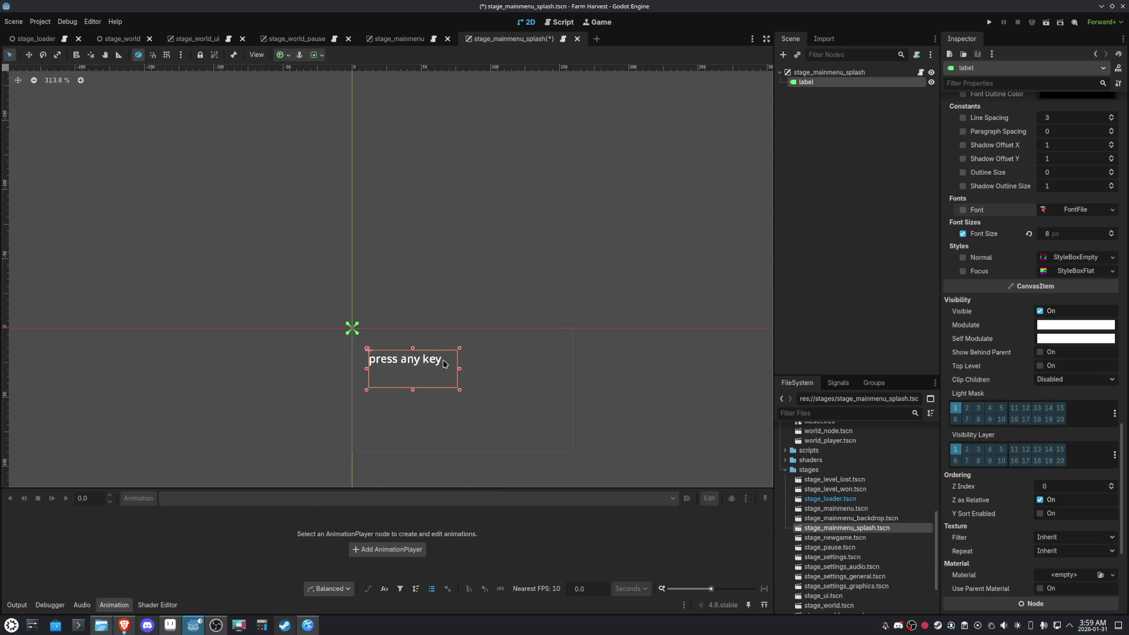
{"action": "scroll", "coordinate": [450, 347], "scroll_direction": "up", "scroll_amount": 2}
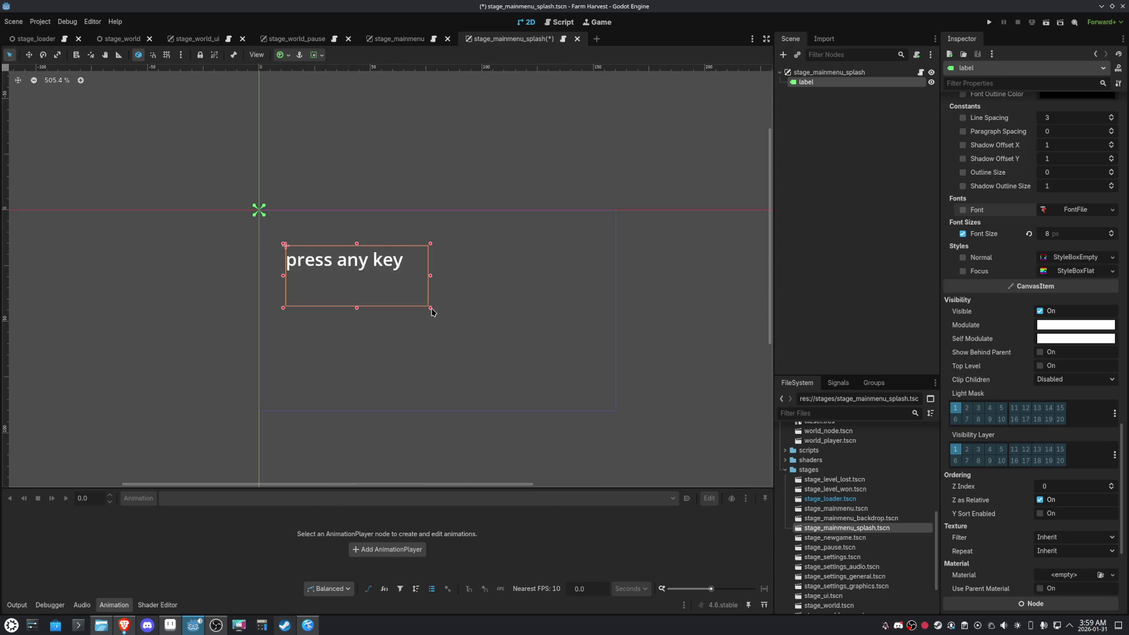
{"action": "left_click_drag", "start_coordinate": [431, 312], "coordinate": [406, 309]}
- Reapply the pixel font via Quick Load and resize the label box around PRESS ANY KEY
{"action": "left_click", "coordinate": [1111, 210]}
{"action": "left_click", "coordinate": [1043, 272]}
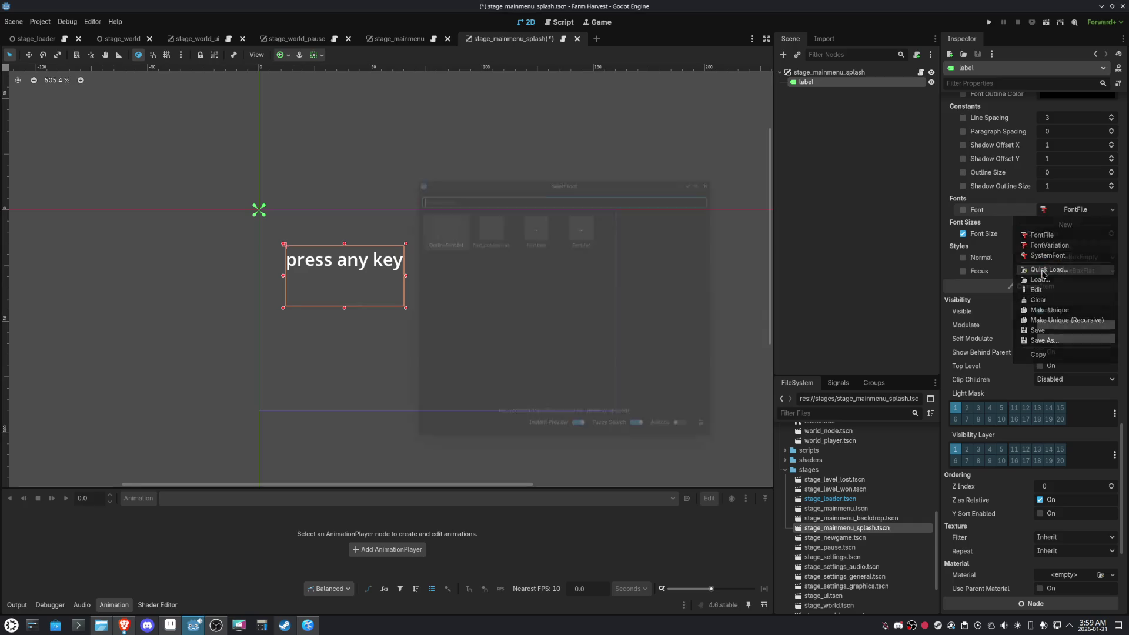
{"action": "double_click", "coordinate": [431, 217]}
{"action": "mouse_move", "coordinate": [431, 308]}
{"action": "left_mouse_down"}
{"action": "mouse_move", "coordinate": [618, 431]}
{"action": "mouse_move", "coordinate": [323, 114]}
{"action": "mouse_move", "coordinate": [695, 430]}
{"action": "mouse_move", "coordinate": [350, 88]}
{"action": "left_mouse_up"}
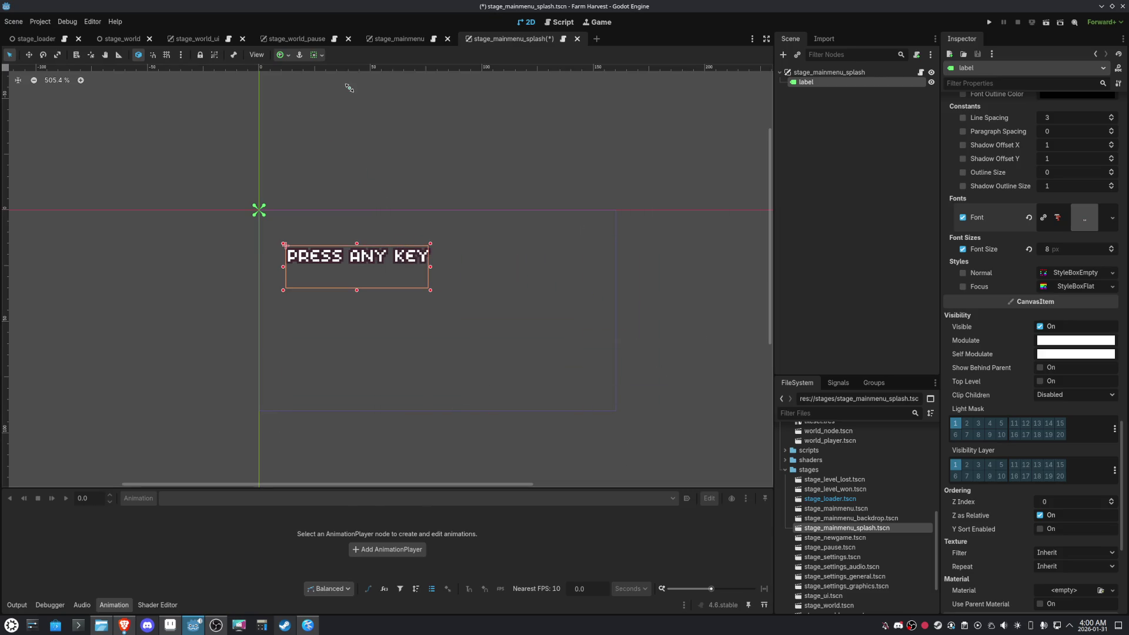
{"action": "scroll", "coordinate": [847, 465], "scroll_direction": "up", "scroll_amount": 5}
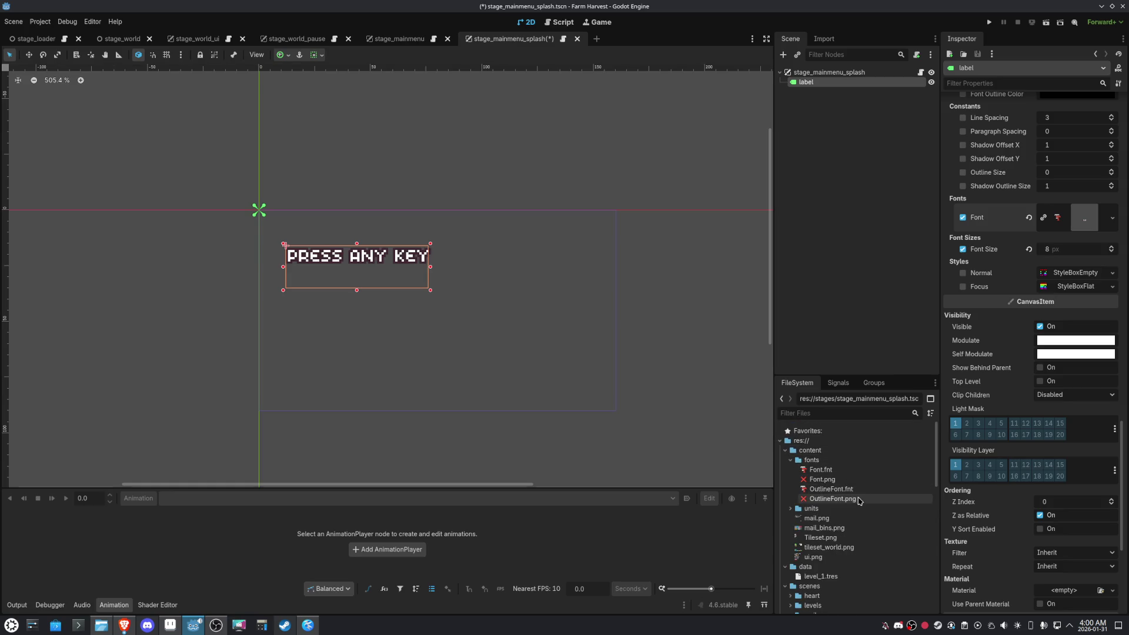
- Compare the import settings of OutlineFont.fnt and Font.fnt in the FileSystem dock
{"action": "left_click", "coordinate": [856, 490]}
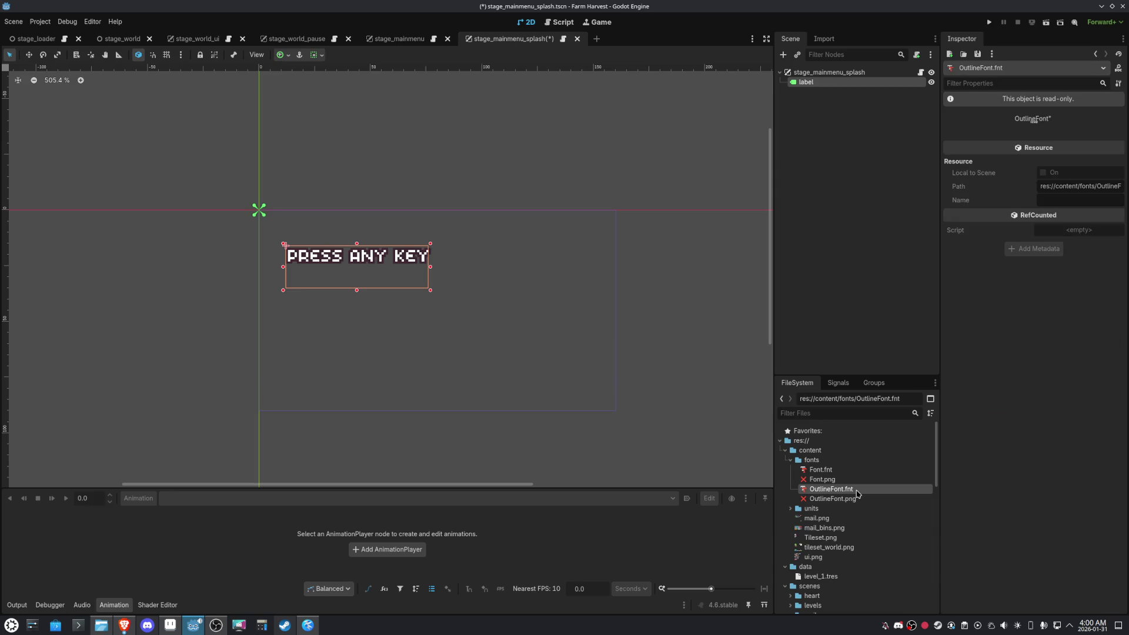
{"action": "left_click", "coordinate": [826, 39]}
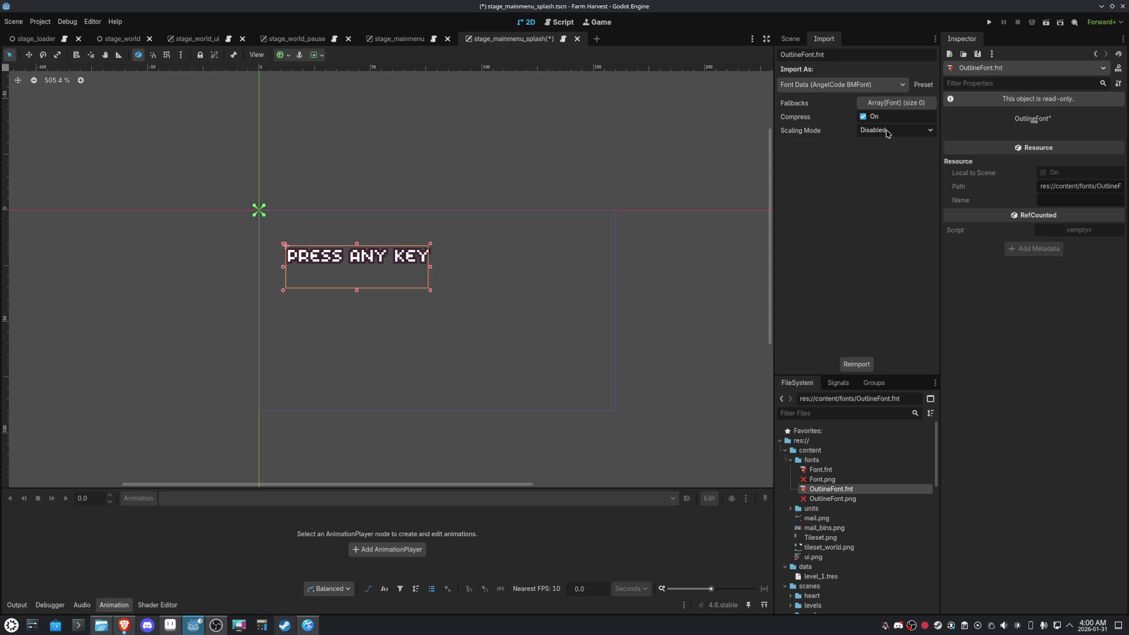
{"action": "left_click", "coordinate": [835, 470]}
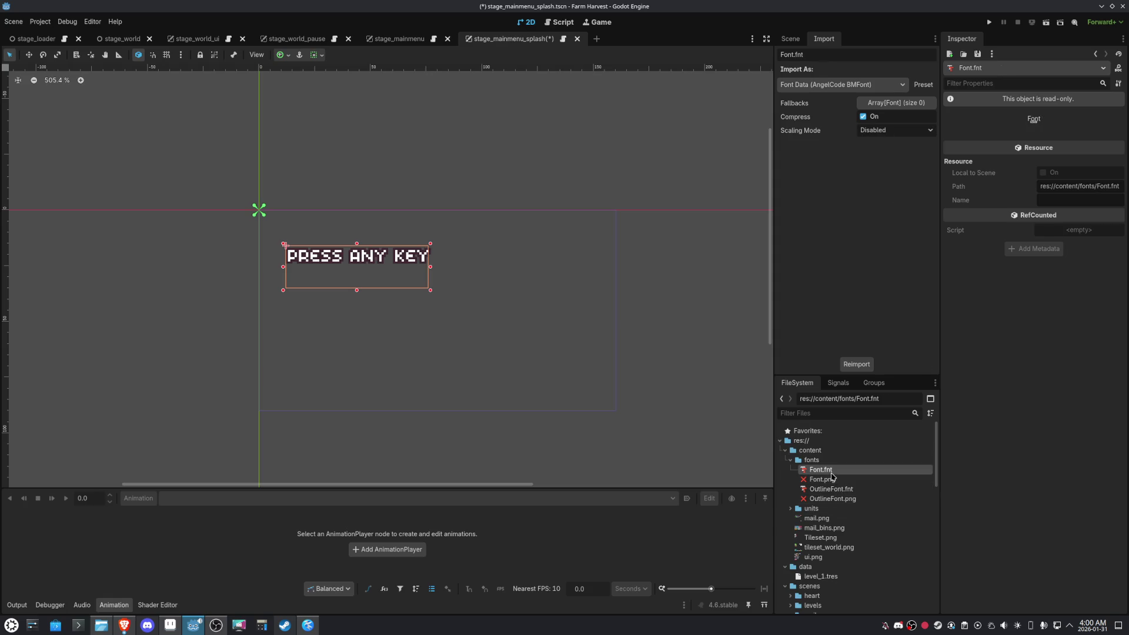
{"action": "left_click", "coordinate": [840, 492]}
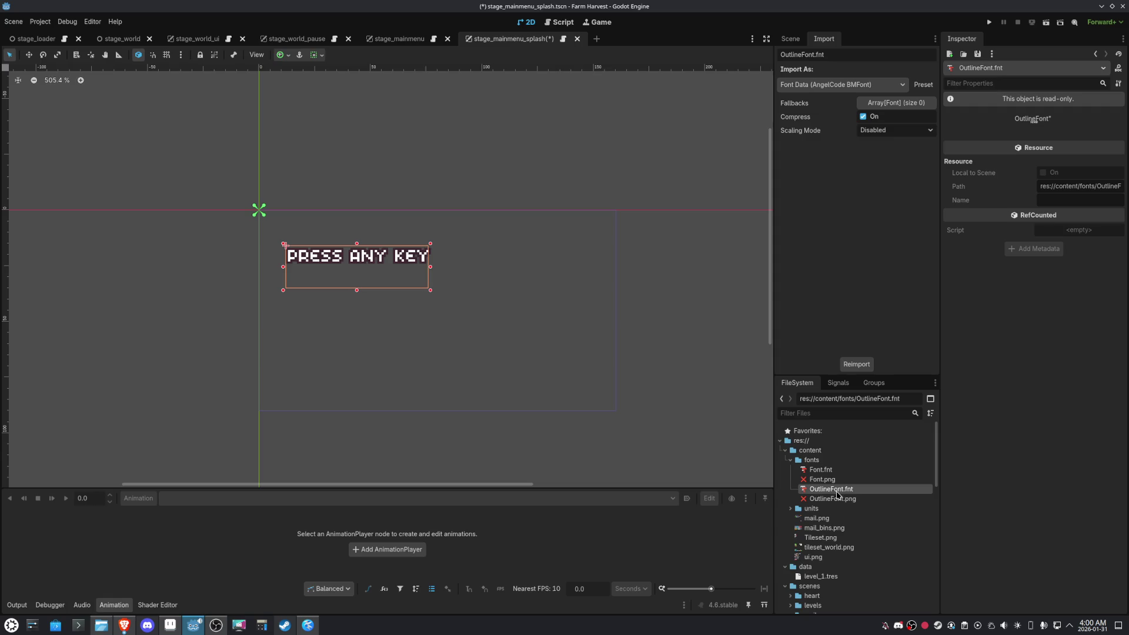
- Add the missing quote to OutlineFont.fnt's face name in Kate, save it, then save the scene
{"action": "left_click", "coordinate": [308, 625]}
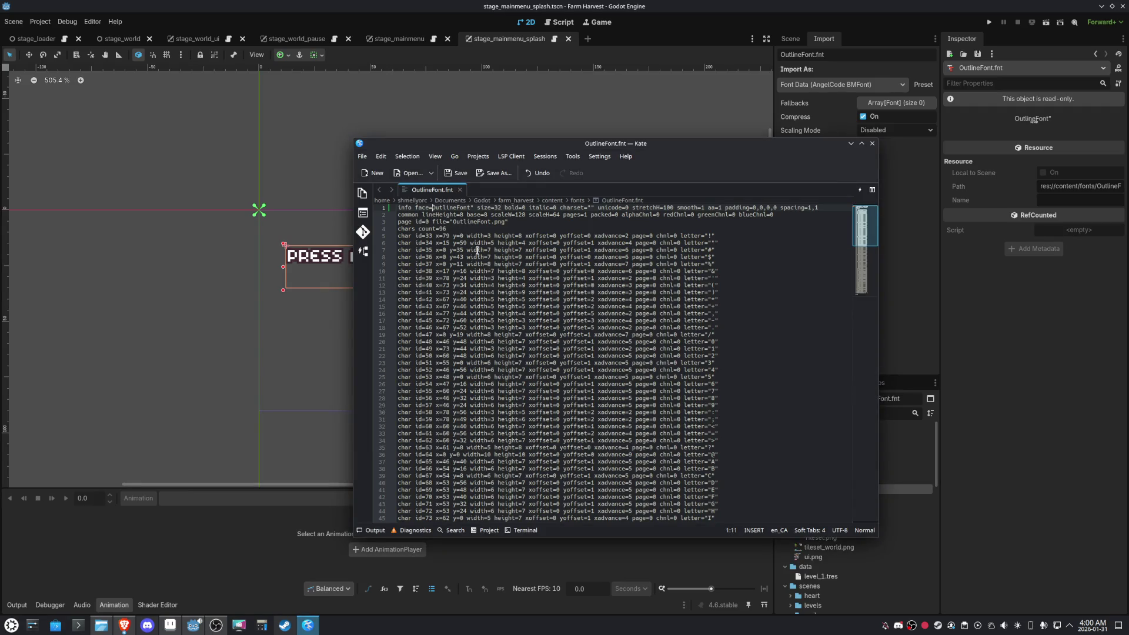
{"action": "type", "text": "\""}
{"action": "key", "text": "ctrl+s"}
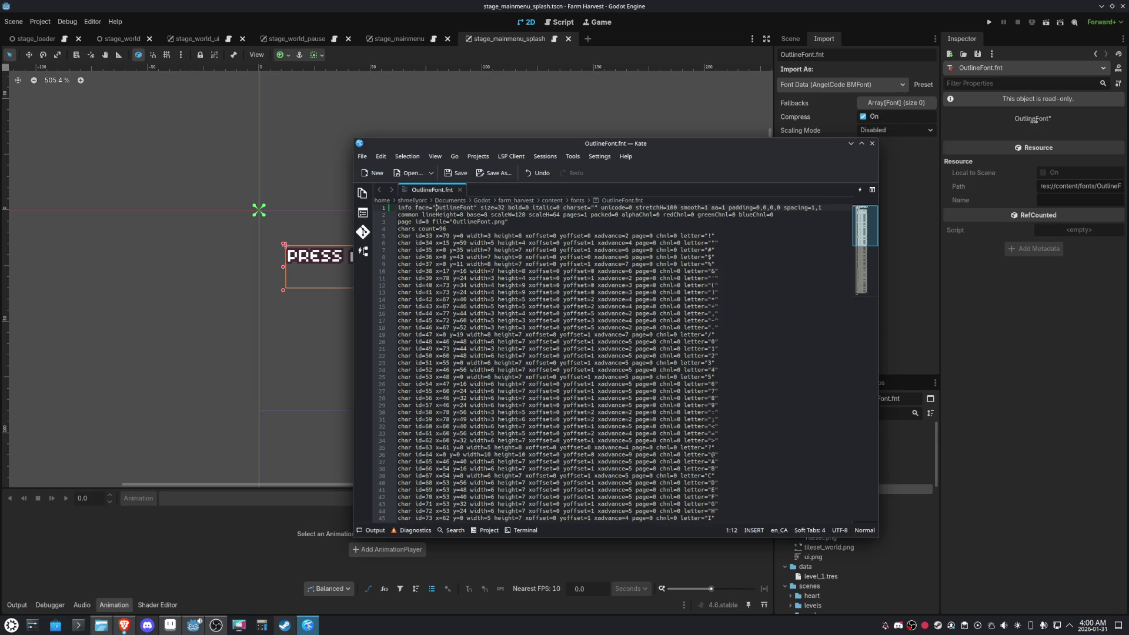
{"action": "left_click", "coordinate": [349, 288]}
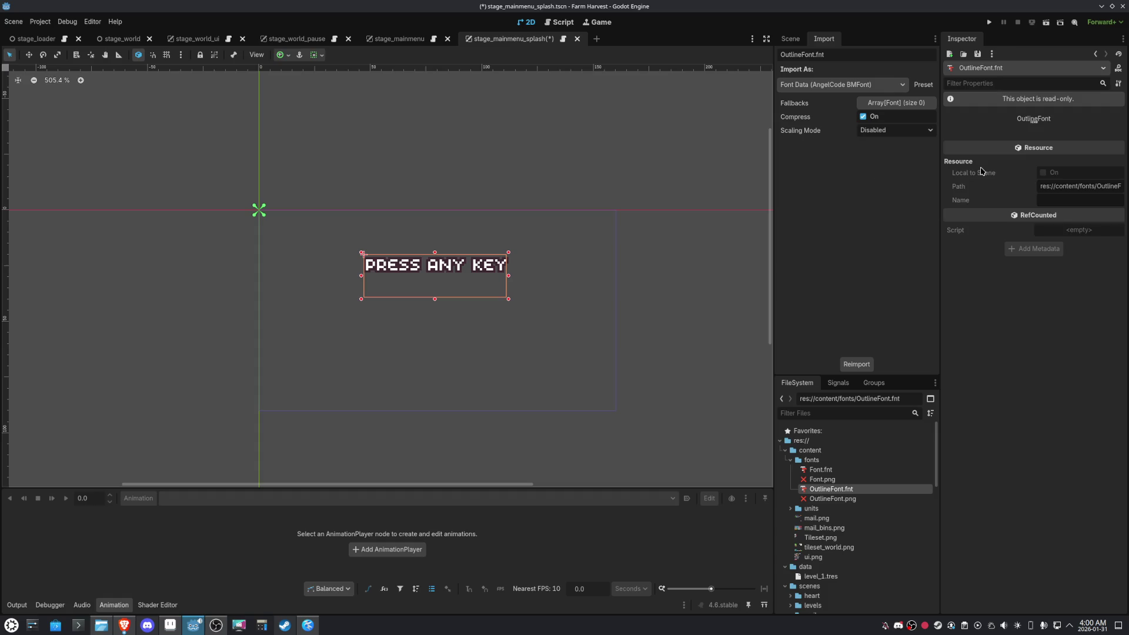
{"action": "mouse_move", "coordinate": [976, 170]}
{"action": "key", "text": "ctrl+s"}
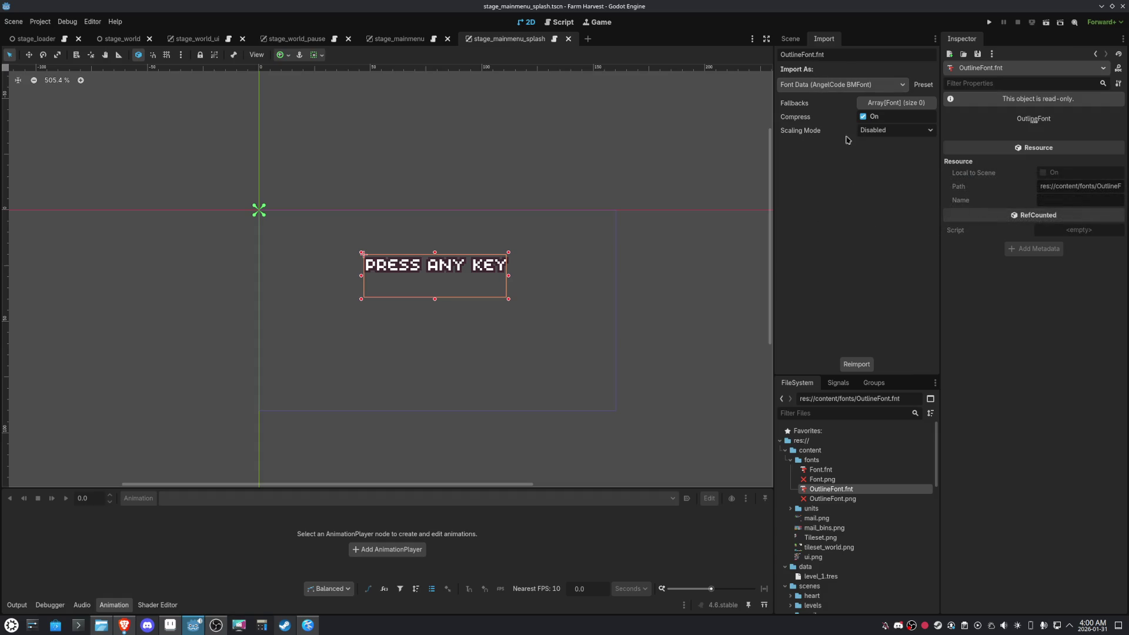
- Keep OutlineFont.fnt's import type as font data and select the label in the scene tree
{"action": "left_click", "coordinate": [851, 85]}
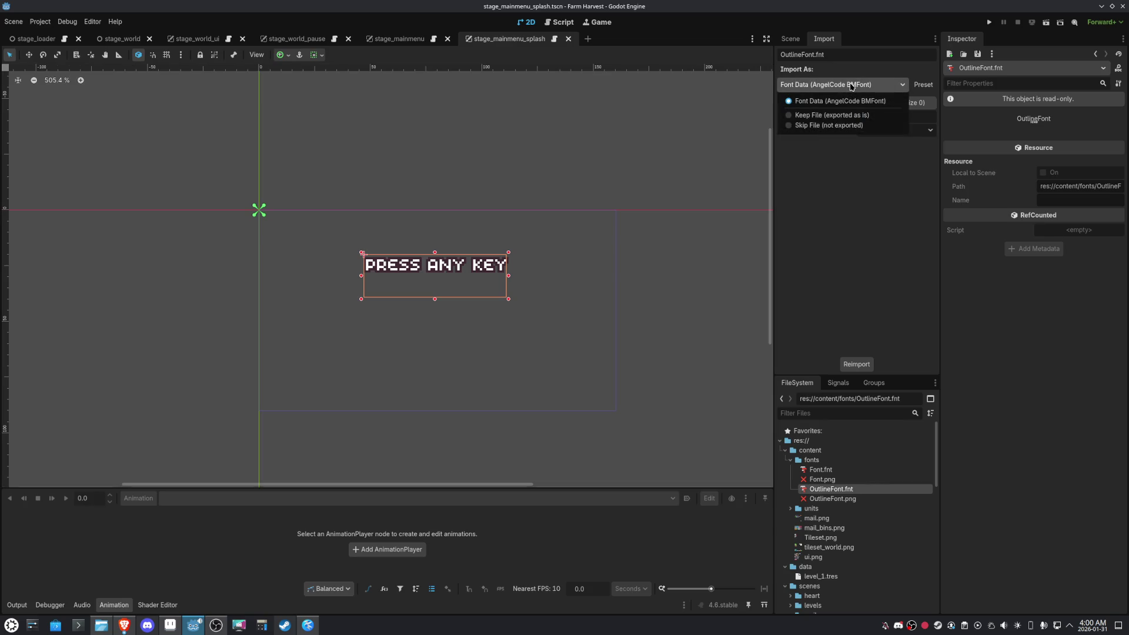
{"action": "left_click", "coordinate": [850, 101]}
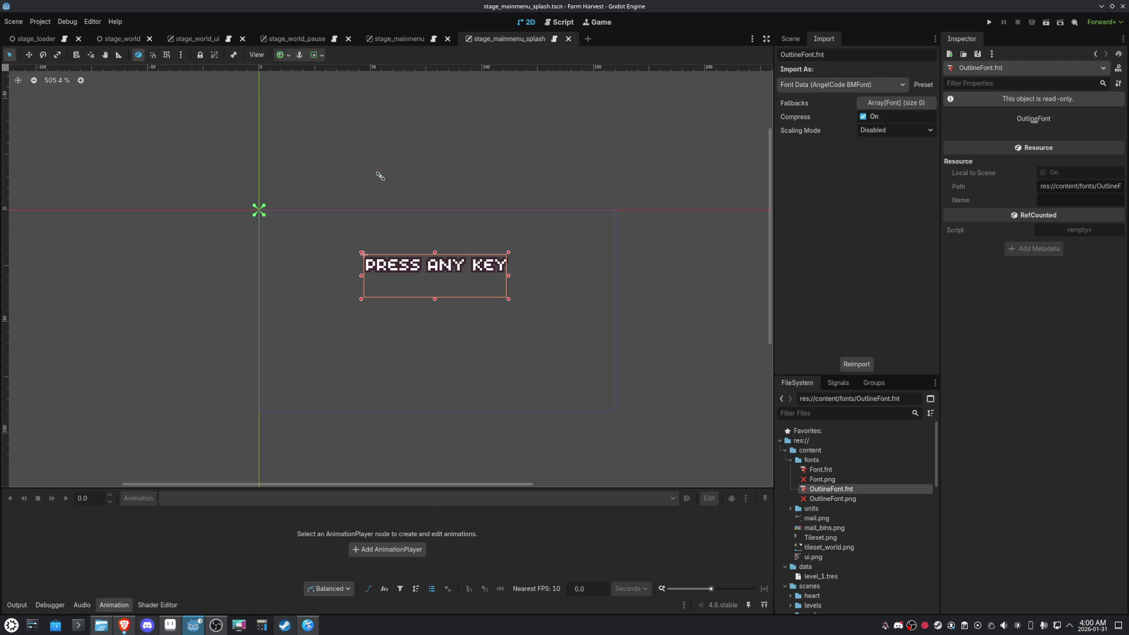
{"action": "left_click", "coordinate": [791, 40]}
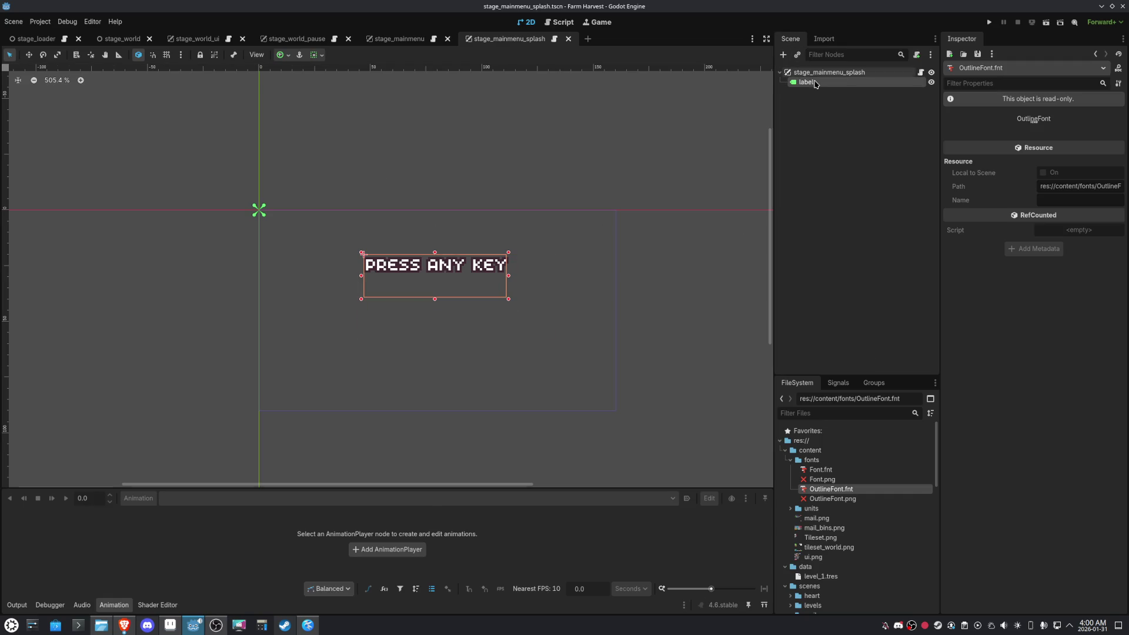
- Preview font_outline.tres against OutlineFont.fnt, then quick-load font_outline.tres as the label's font
{"action": "left_click", "coordinate": [856, 82]}
{"action": "left_click", "coordinate": [1111, 221]}
{"action": "left_click", "coordinate": [1049, 285]}
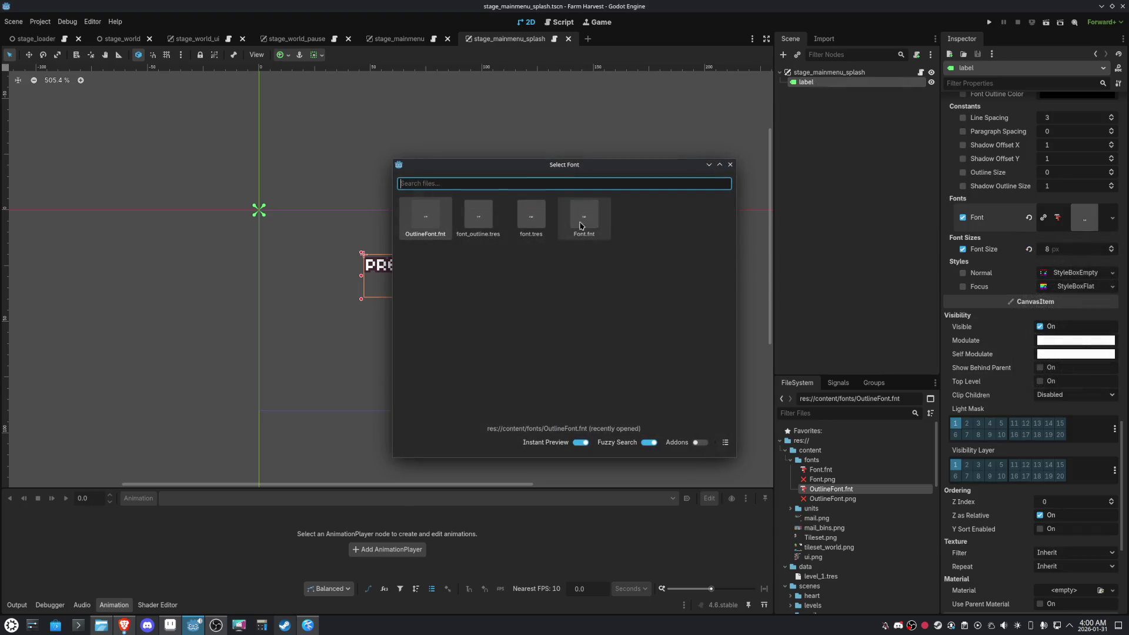
{"action": "left_click", "coordinate": [482, 221]}
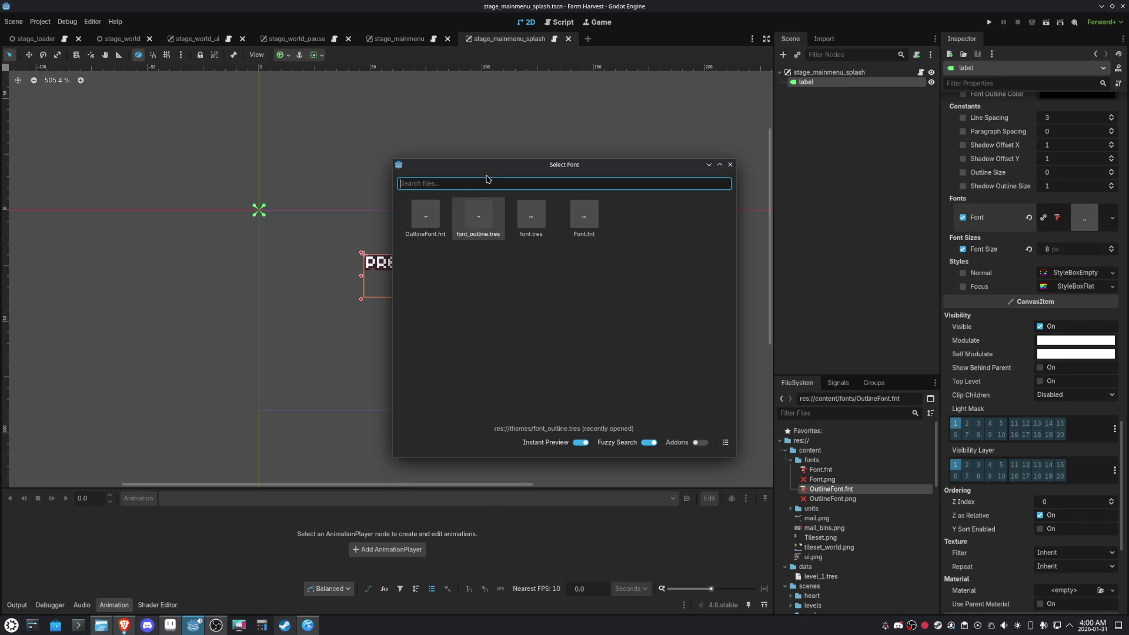
{"action": "left_click", "coordinate": [434, 212]}
{"action": "left_click", "coordinate": [484, 217]}
{"action": "double_click", "coordinate": [481, 229]}
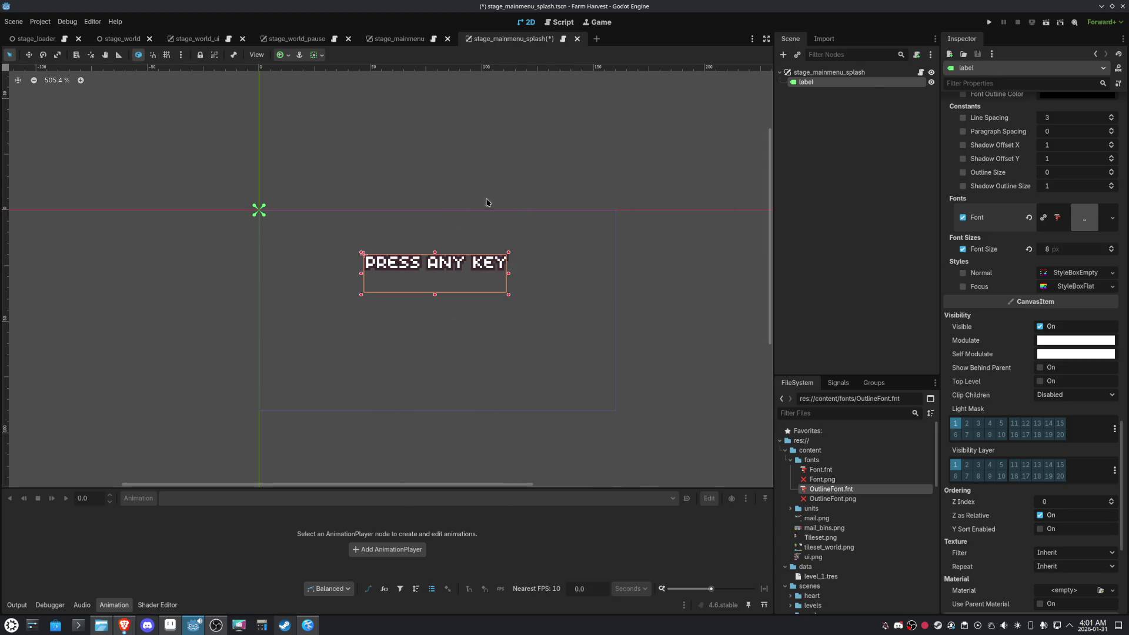
- Remove the label's 8 px font size override, trying to resize its box
{"action": "scroll", "coordinate": [1088, 318], "scroll_direction": "up", "scroll_amount": 10}
{"action": "scroll", "coordinate": [1098, 325], "scroll_direction": "up", "scroll_amount": 3}
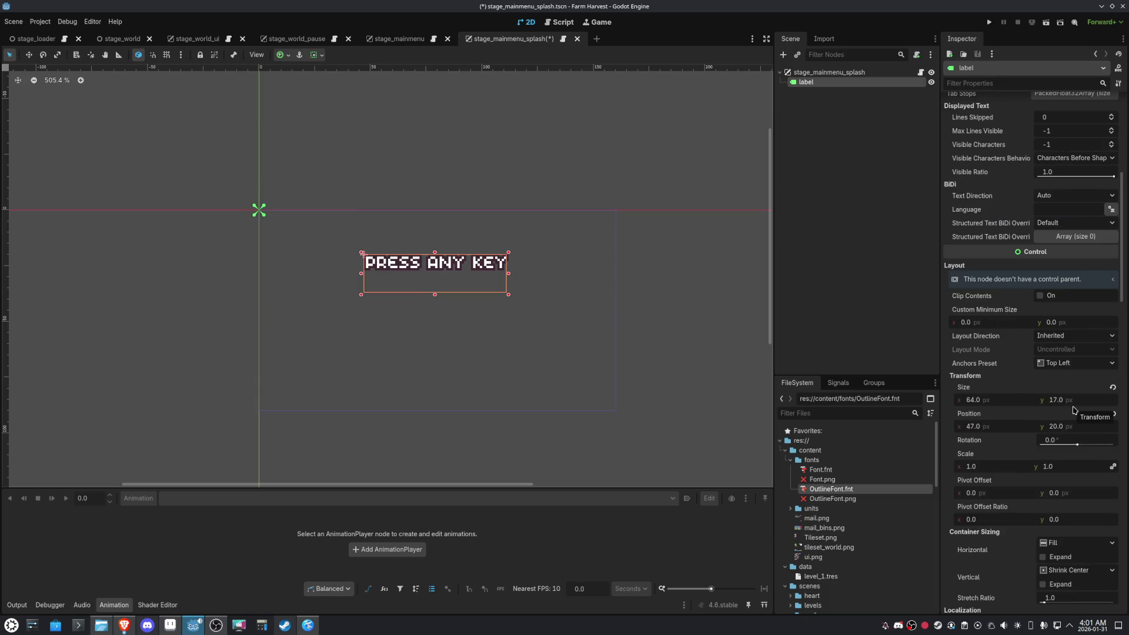
{"action": "scroll", "coordinate": [1073, 411], "scroll_direction": "up", "scroll_amount": 5}
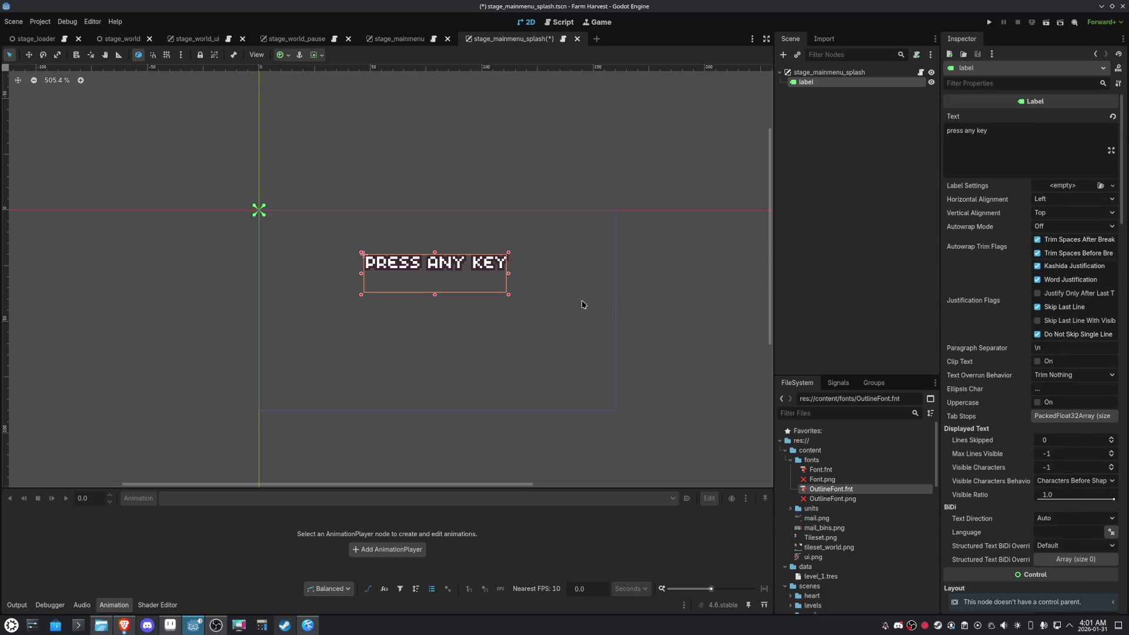
{"action": "mouse_move", "coordinate": [511, 297]}
{"action": "left_mouse_down"}
{"action": "mouse_move", "coordinate": [575, 353]}
{"action": "mouse_move", "coordinate": [509, 294]}
{"action": "left_mouse_up"}
{"action": "scroll", "coordinate": [1044, 494], "scroll_direction": "down", "scroll_amount": 15}
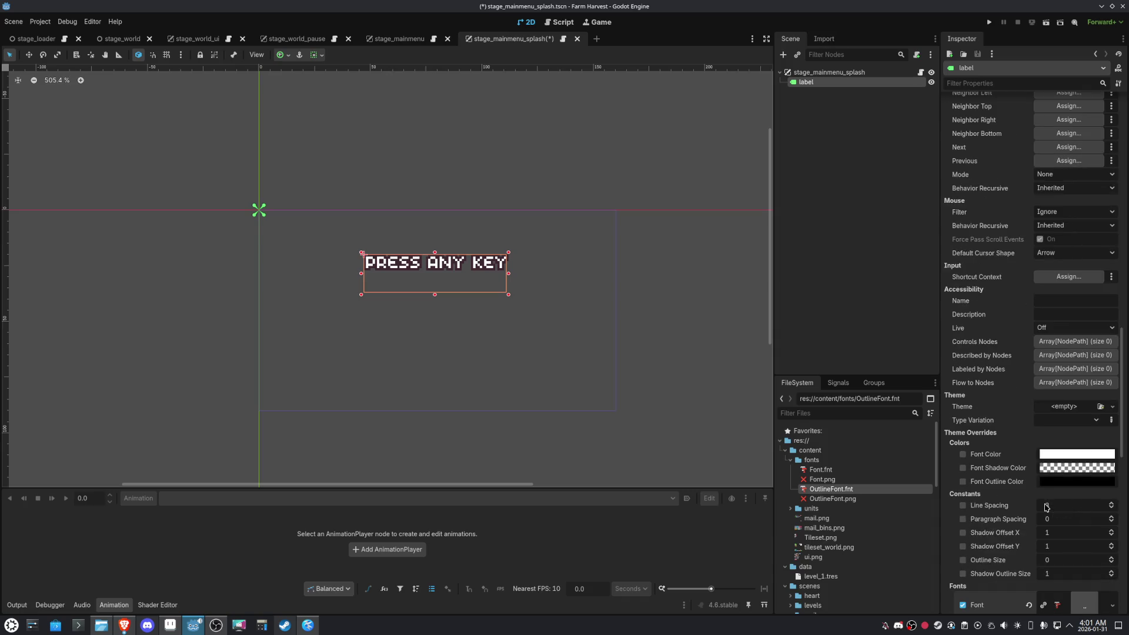
{"action": "scroll", "coordinate": [1047, 506], "scroll_direction": "down", "scroll_amount": 4}
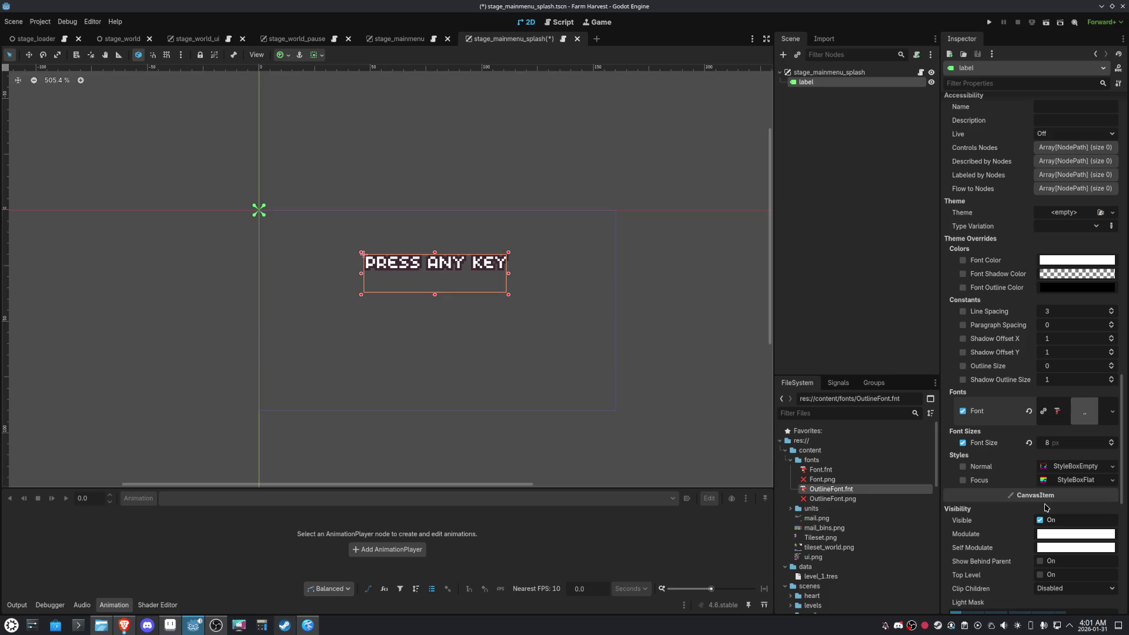
{"action": "left_click", "coordinate": [963, 443]}
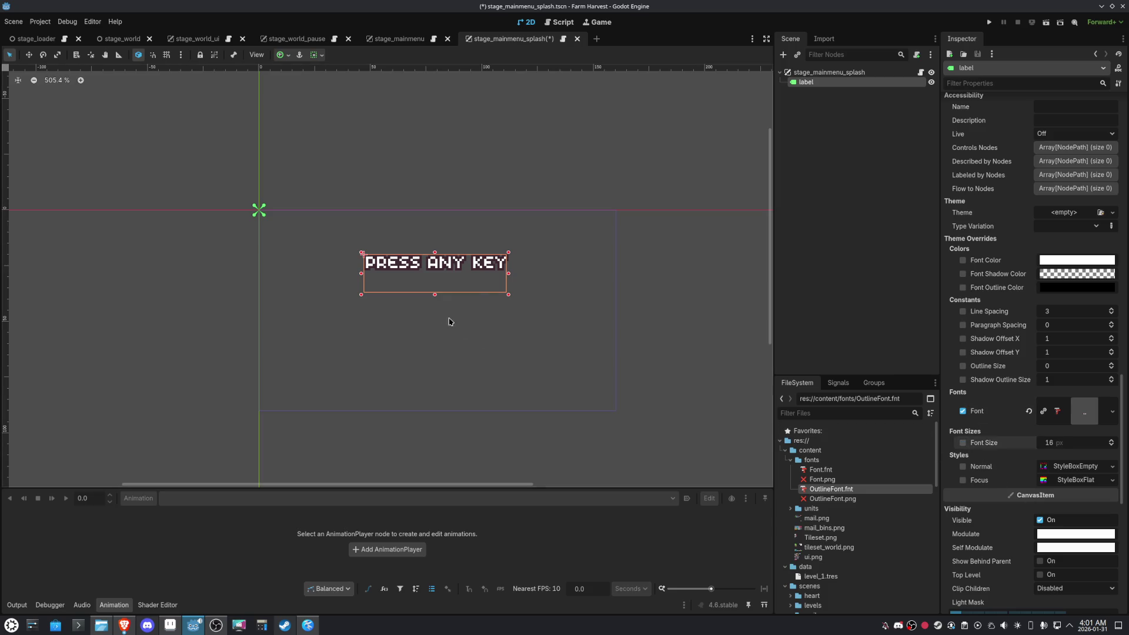
{"action": "left_click_drag", "start_coordinate": [507, 296], "coordinate": [592, 383]}
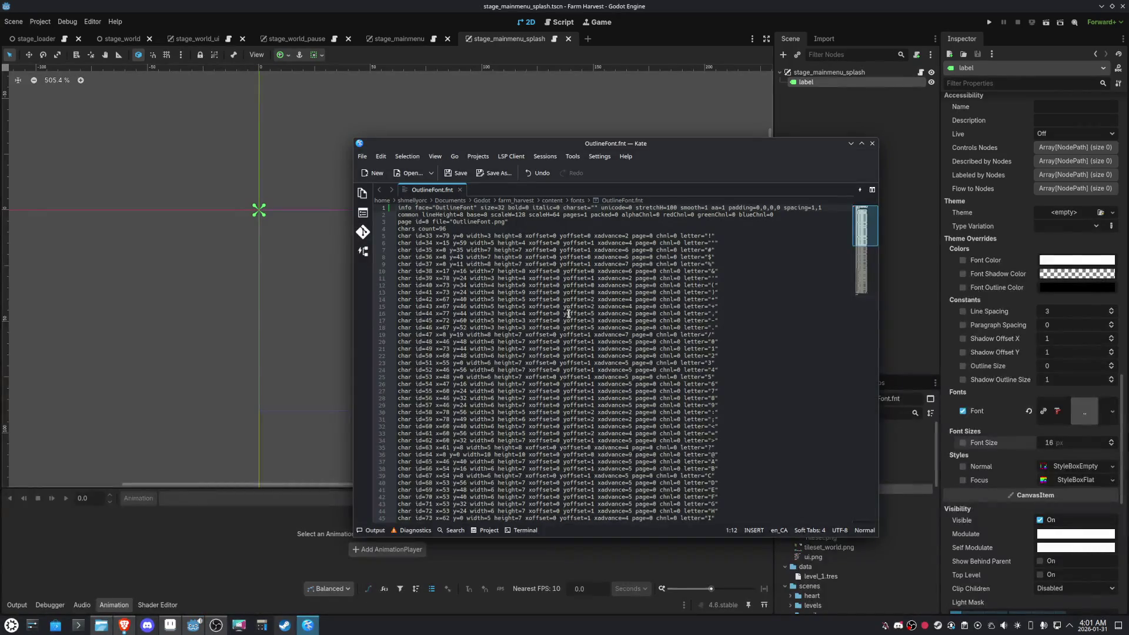
- Save the outline font file through Kate's File menu
{"action": "left_click", "coordinate": [362, 156]}
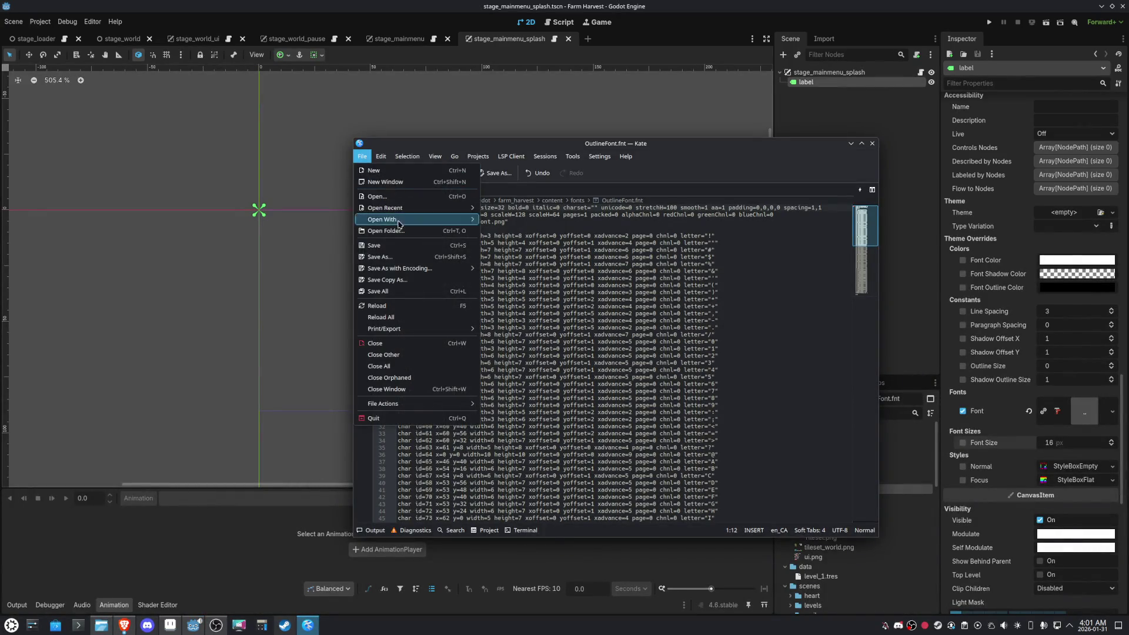
{"action": "left_click", "coordinate": [401, 248]}
{"action": "left_click", "coordinate": [309, 270]}
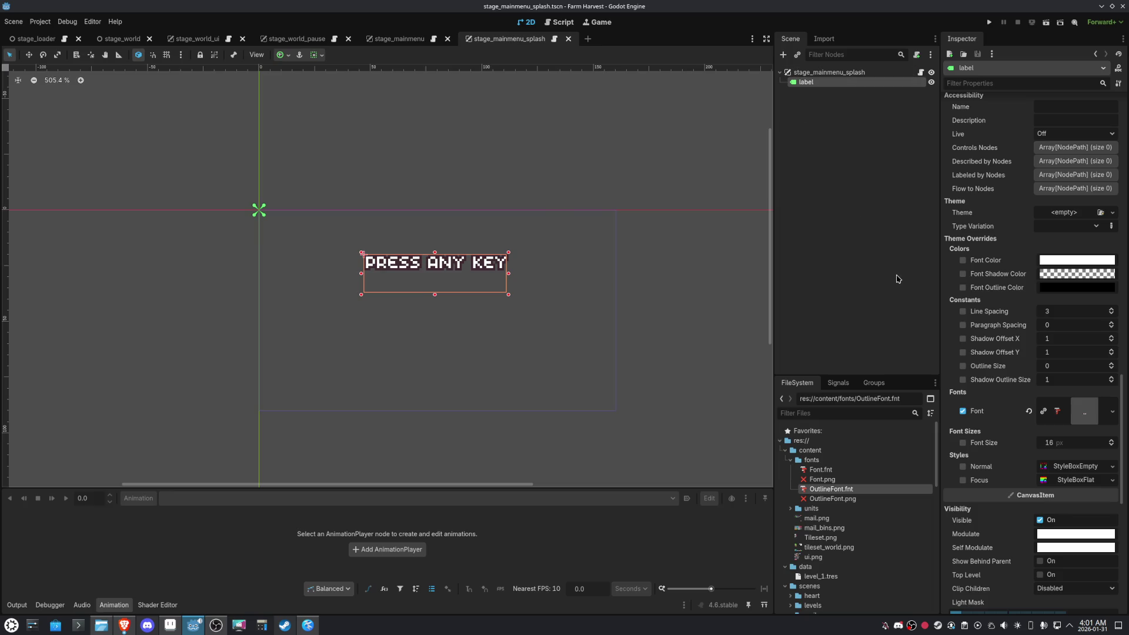
- Revert and reapply font_outline.tres on the label, then fit its box tightly around PRESS ANY KEY
{"action": "left_click", "coordinate": [1029, 411]}
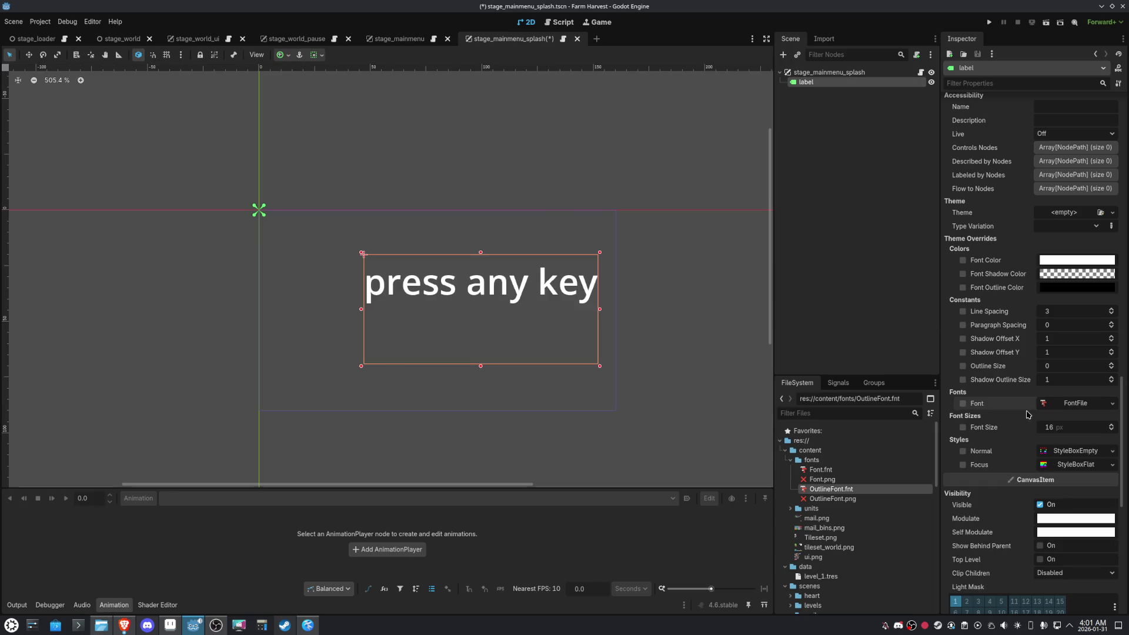
{"action": "left_click", "coordinate": [1112, 403]}
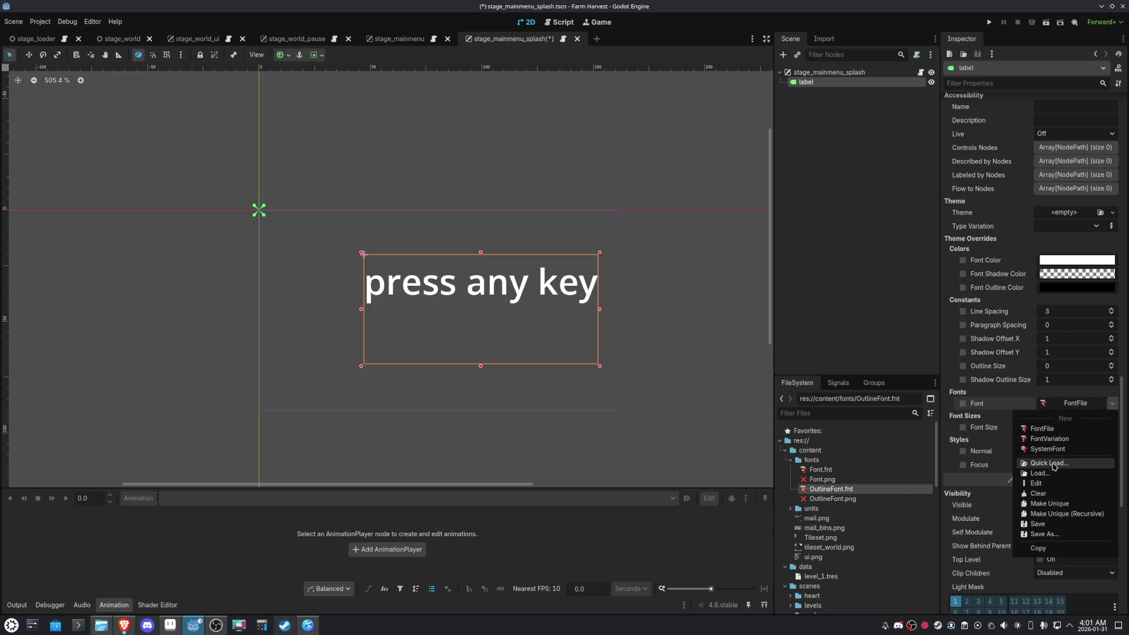
{"action": "left_click", "coordinate": [1052, 463]}
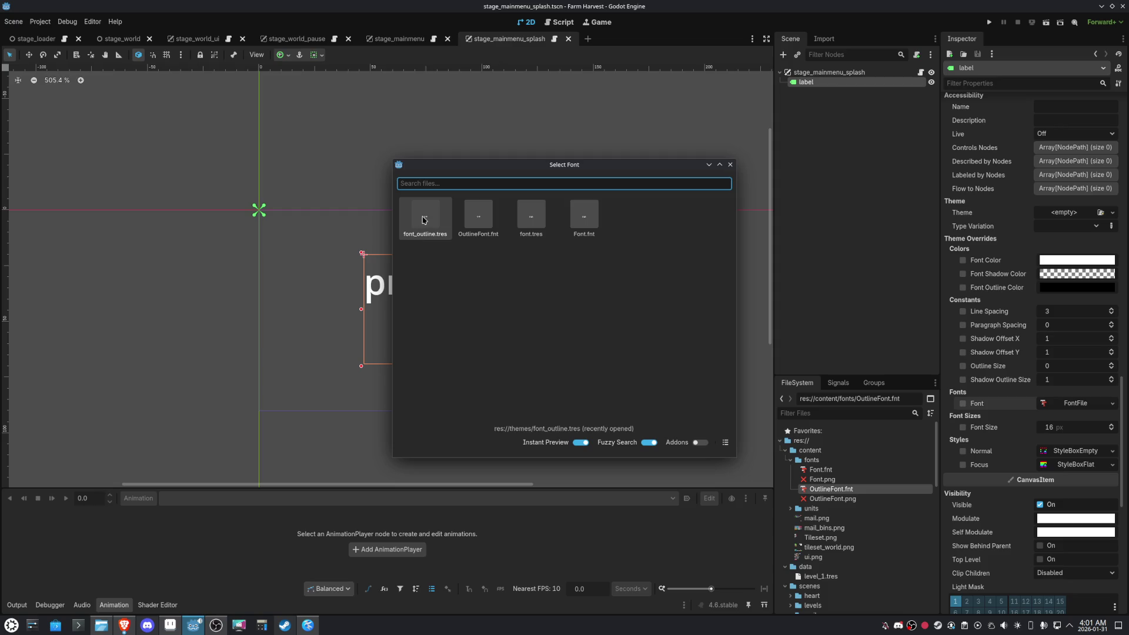
{"action": "double_click", "coordinate": [425, 220]}
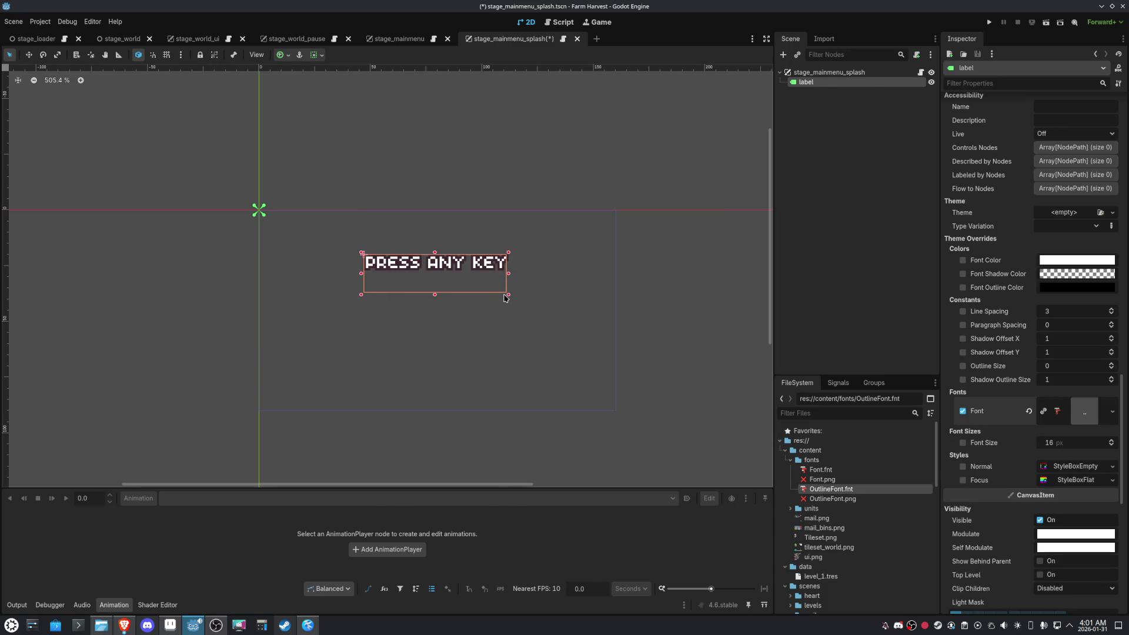
{"action": "left_click_drag", "start_coordinate": [534, 320], "coordinate": [436, 193]}
{"action": "left_click_drag", "start_coordinate": [551, 288], "coordinate": [492, 220]}
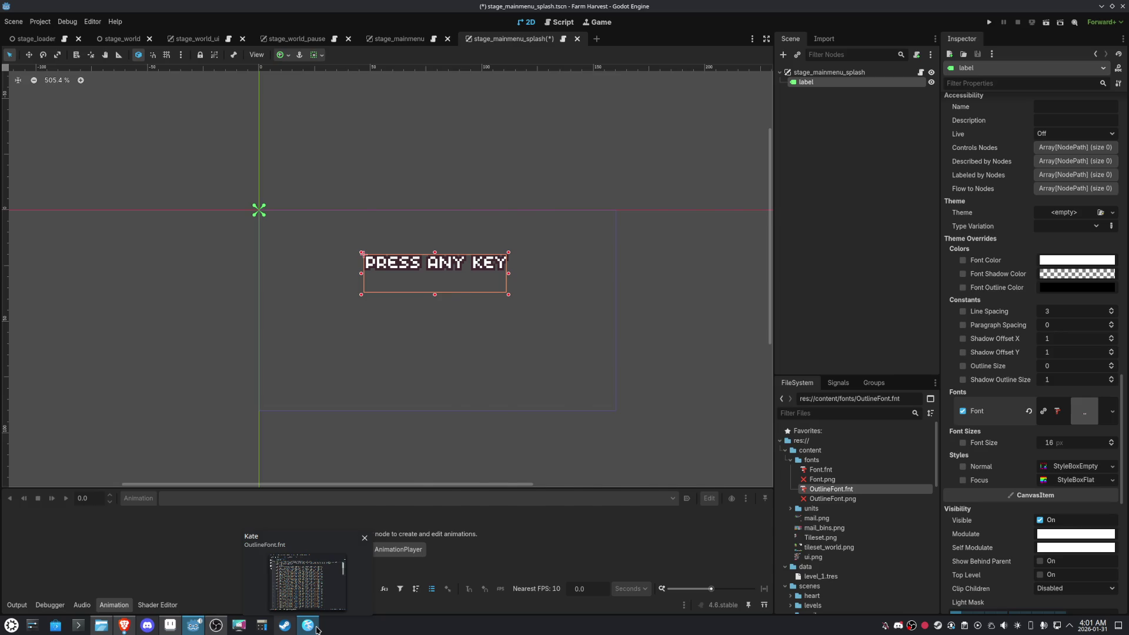
- Change the size value in OutlineFont.fnt's header from 32 to 8 and save the file
{"action": "left_click", "coordinate": [317, 630]}
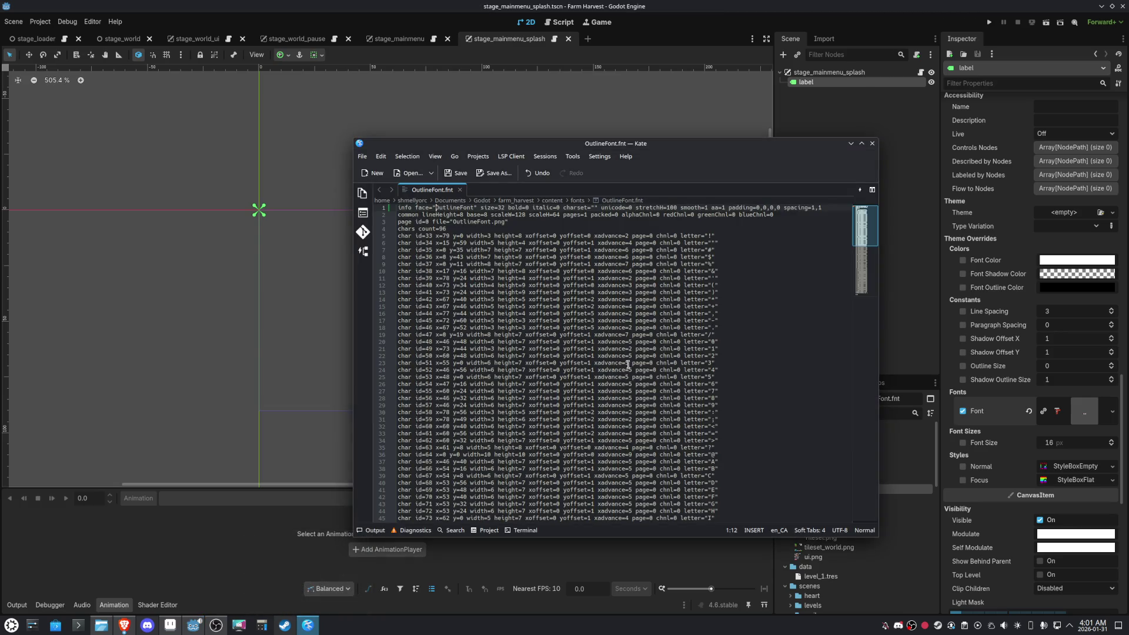
{"action": "scroll", "coordinate": [632, 397], "scroll_direction": "down", "scroll_amount": 17}
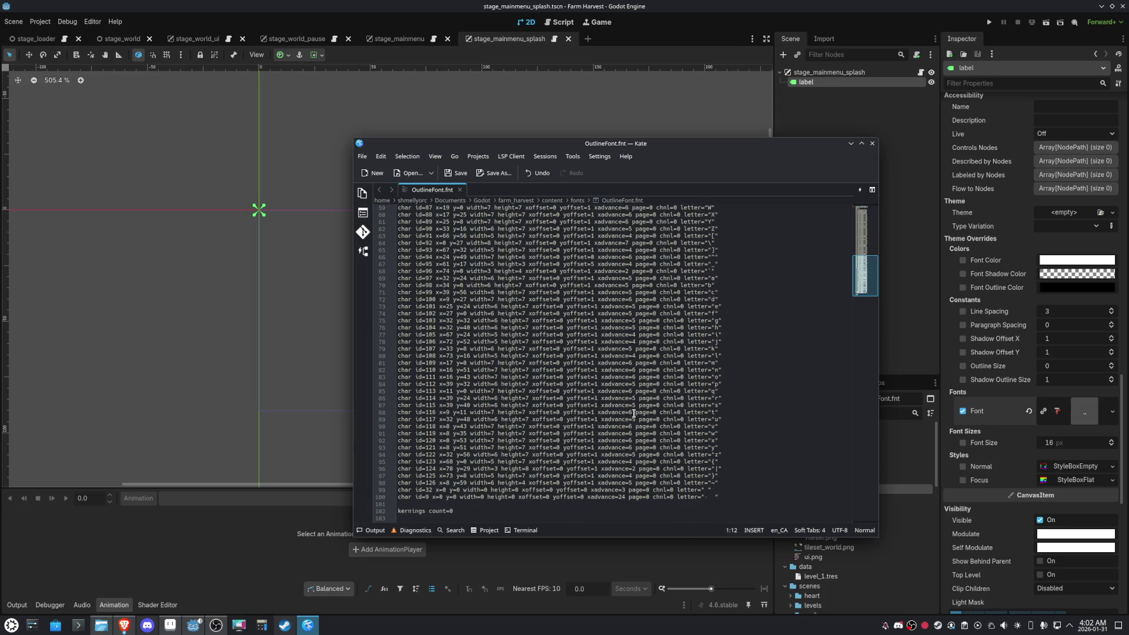
{"action": "scroll", "coordinate": [579, 444], "scroll_direction": "up", "scroll_amount": 13}
{"action": "scroll", "coordinate": [566, 458], "scroll_direction": "up", "scroll_amount": 5}
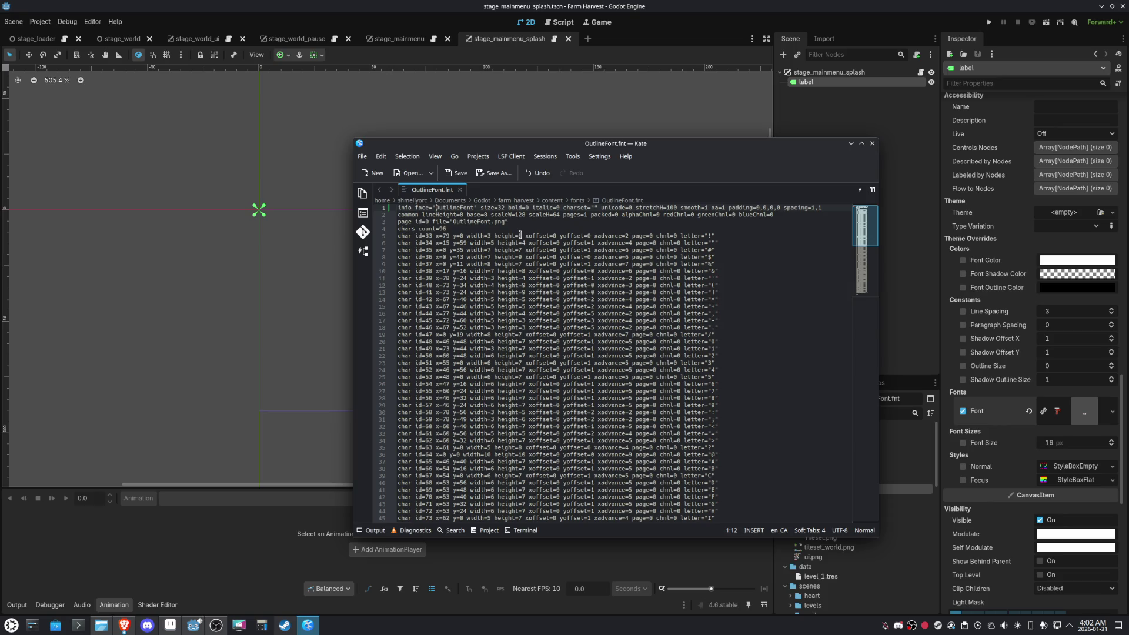
{"action": "double_click", "coordinate": [500, 208]}
{"action": "type", "text": "8"}
{"action": "key", "text": "ctrl+s"}
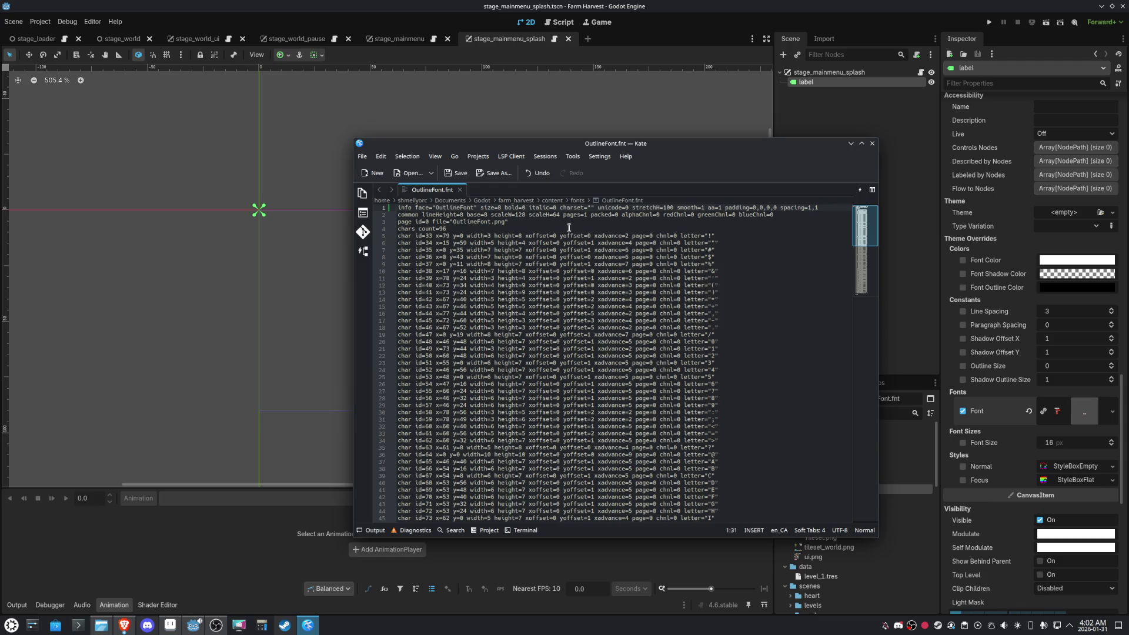
{"action": "left_click_drag", "start_coordinate": [512, 144], "coordinate": [1109, 140]}
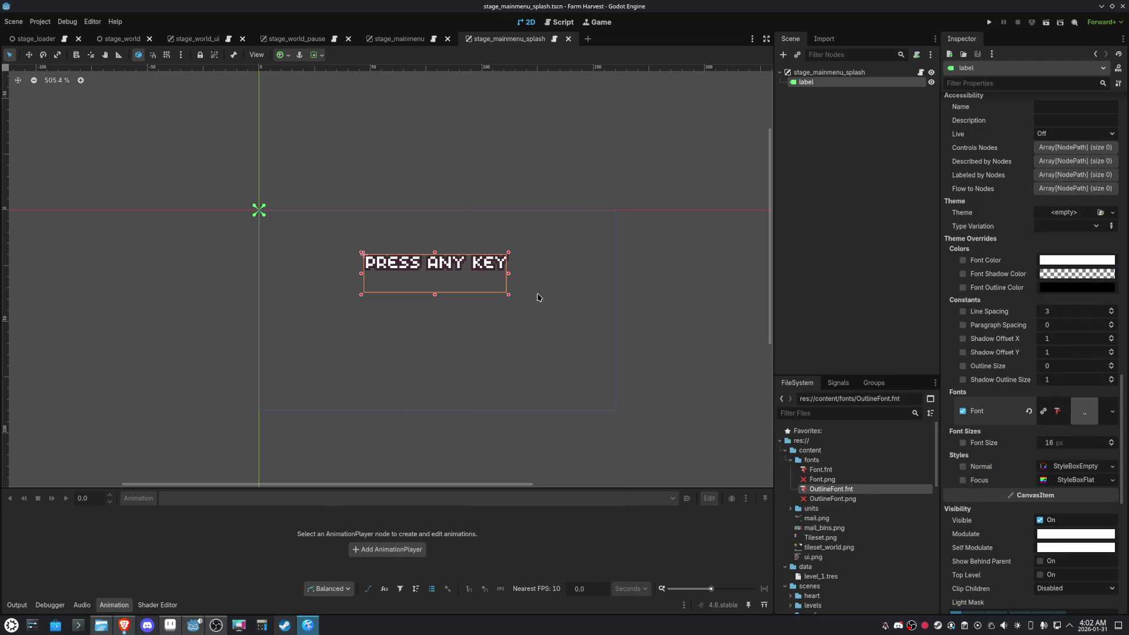
- Move the PRESS ANY KEY label up and left, then save the scene
{"action": "left_click_drag", "start_coordinate": [509, 294], "coordinate": [509, 294]}
{"action": "left_click_drag", "start_coordinate": [445, 267], "coordinate": [390, 252]}
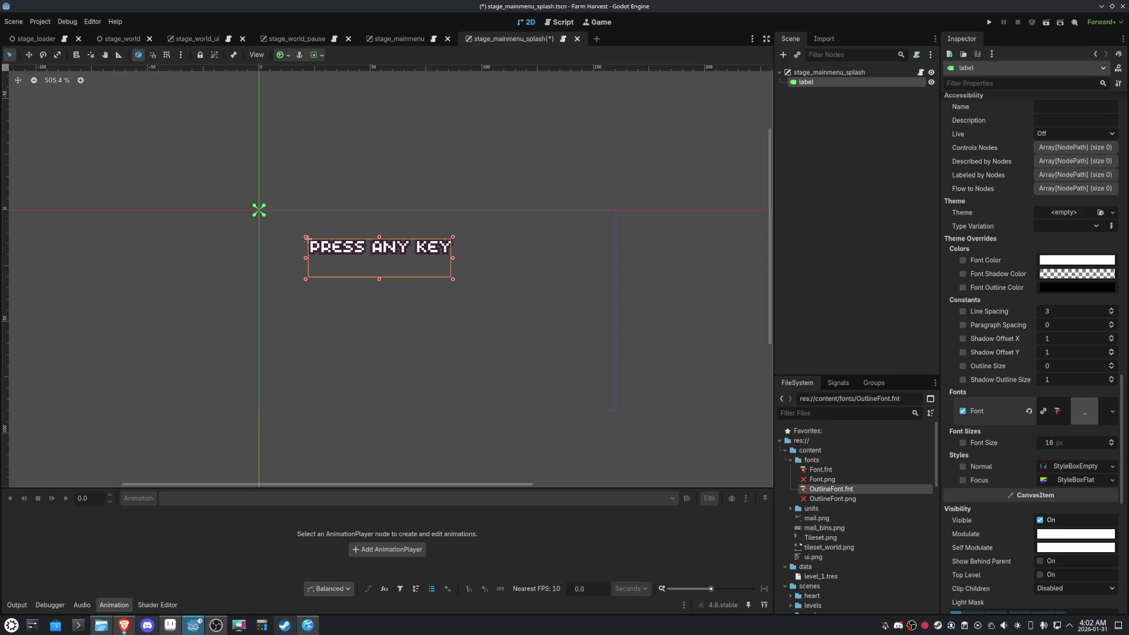
{"action": "key", "text": "ctrl+s"}
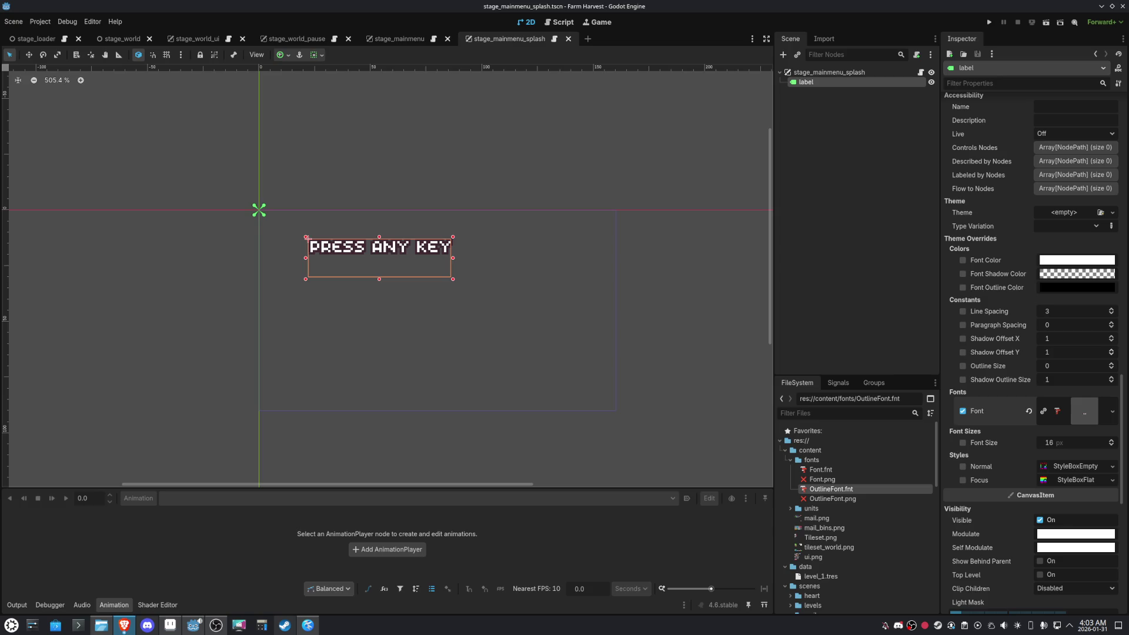
- Move the label to the scene origin and pull horizontal and vertical guides along it
{"action": "left_click_drag", "start_coordinate": [319, 259], "coordinate": [272, 226]}
{"action": "scroll", "coordinate": [272, 226], "scroll_direction": "up", "scroll_amount": 3}
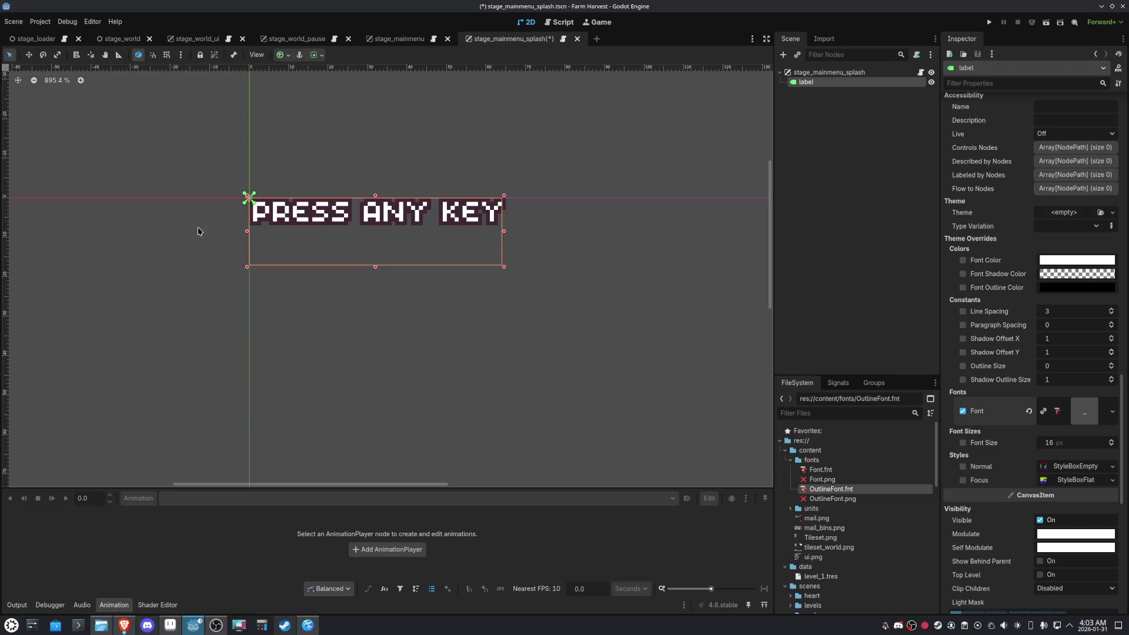
{"action": "left_click_drag", "start_coordinate": [184, 67], "coordinate": [191, 265]}
{"action": "left_click_drag", "start_coordinate": [6, 238], "coordinate": [250, 241]}
{"action": "scroll", "coordinate": [1041, 139], "scroll_direction": "up", "scroll_amount": 10}
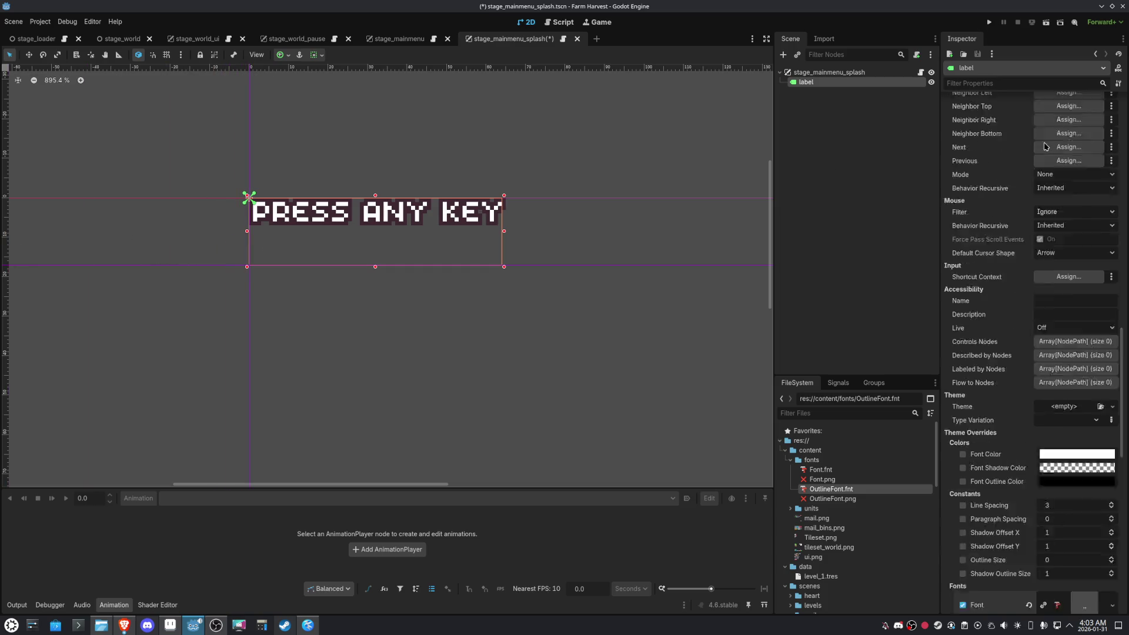
- Reselect the label, align the horizontal guide with its bottom edge, and save the scene
{"action": "left_click", "coordinate": [1023, 148]}
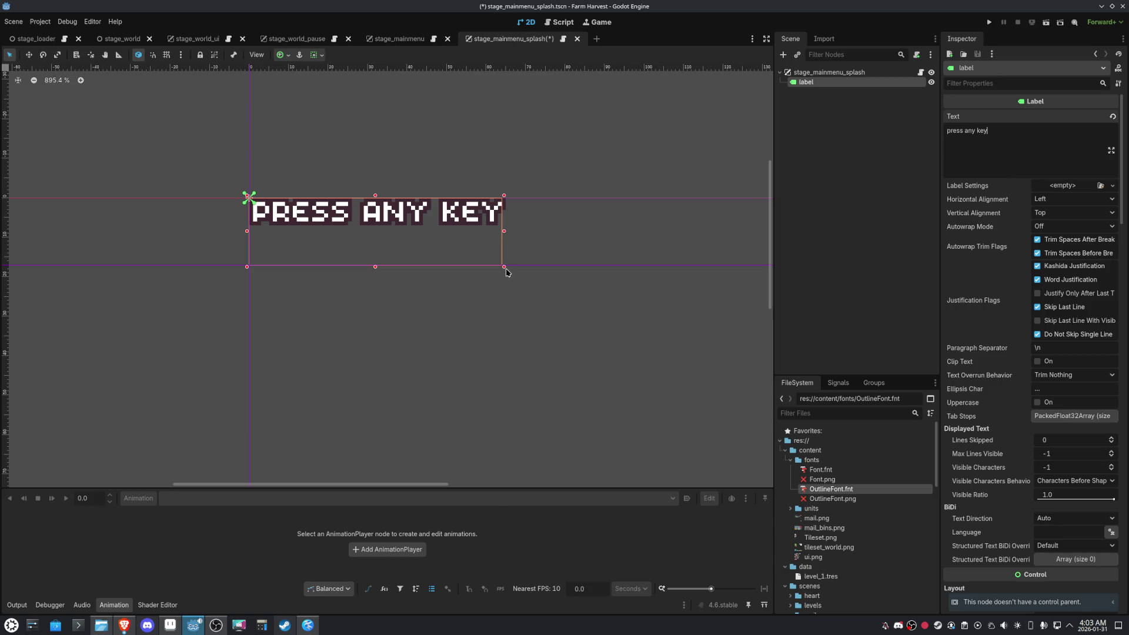
{"action": "left_click", "coordinate": [508, 277]}
{"action": "left_click", "coordinate": [480, 213]}
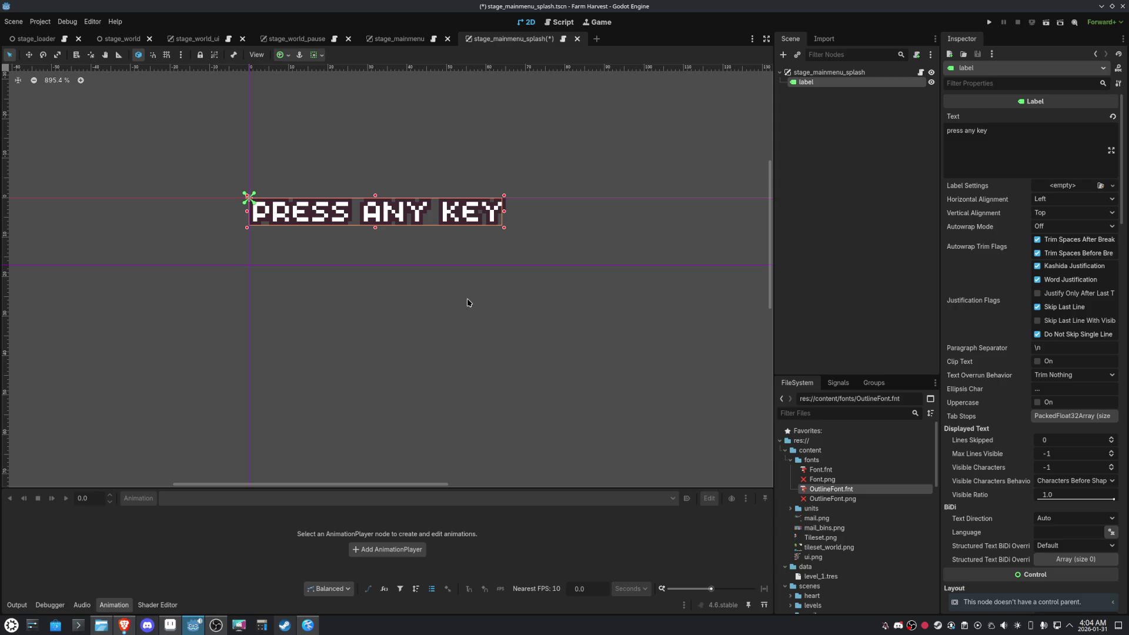
{"action": "key", "text": "ctrl+s"}
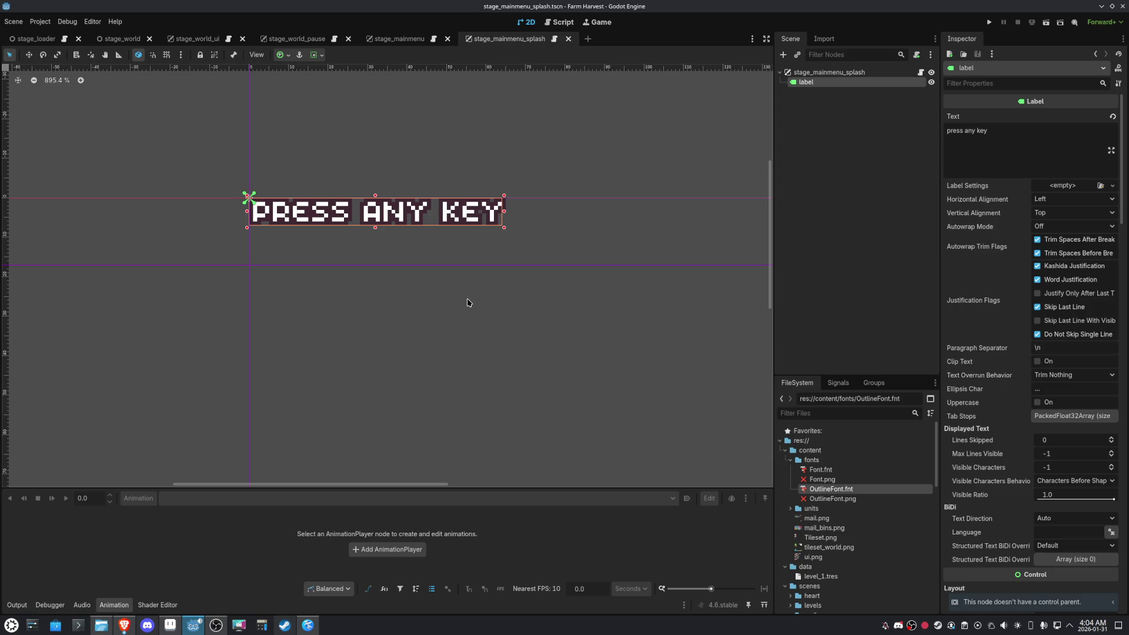
{"action": "left_click", "coordinate": [1000, 141]}
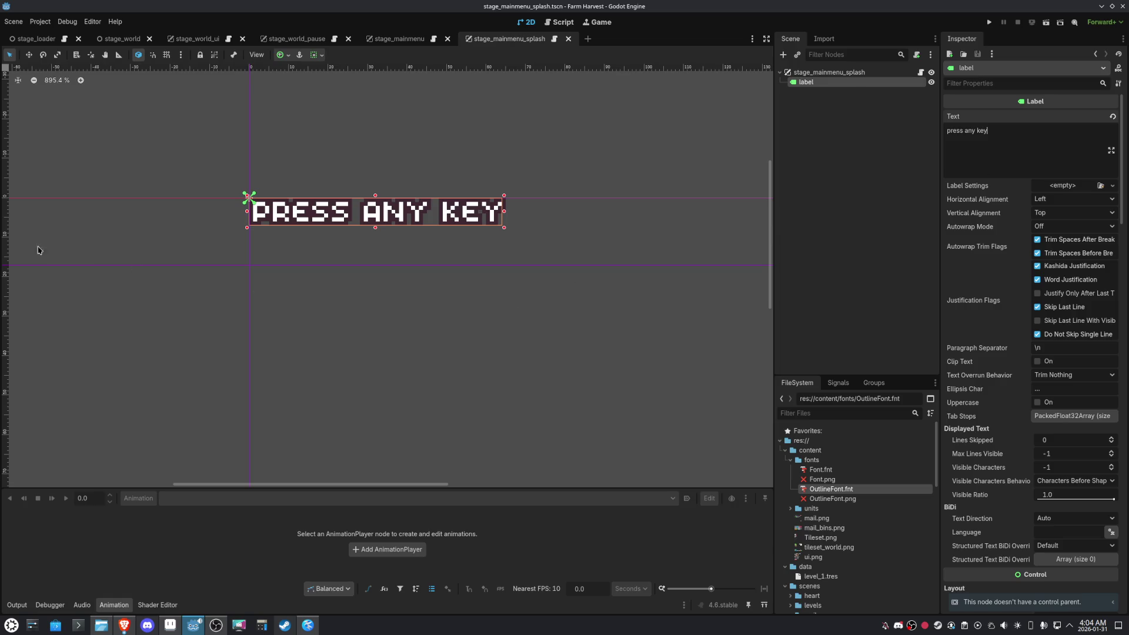
{"action": "left_click_drag", "start_coordinate": [4, 266], "coordinate": [18, 225]}
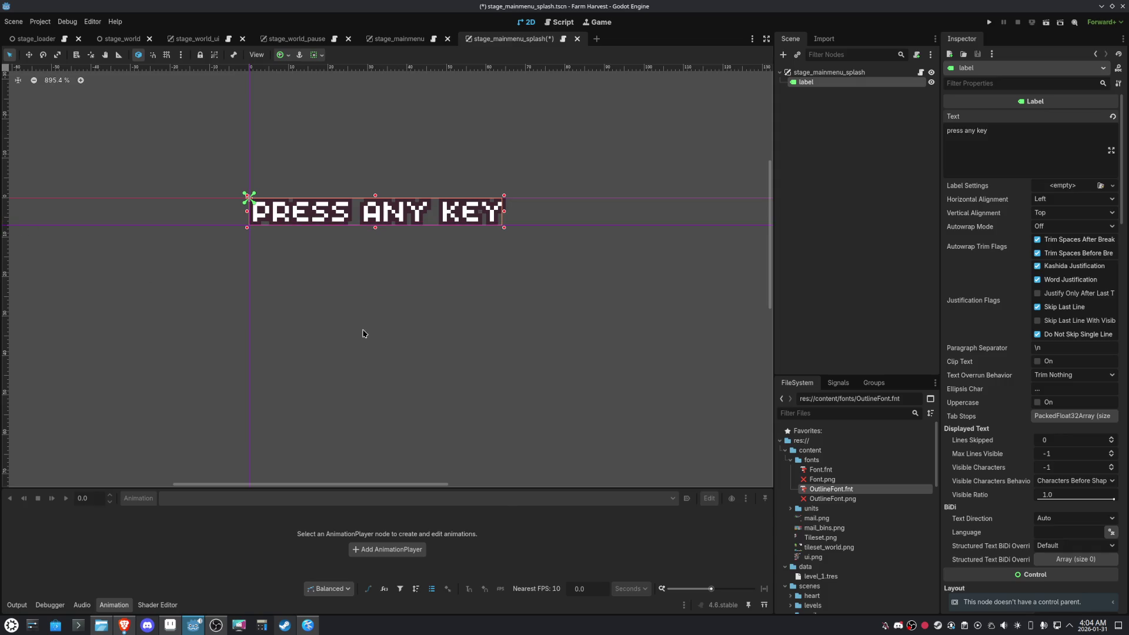
{"action": "key", "text": "ctrl+s"}
{"action": "scroll", "coordinate": [327, 325], "scroll_direction": "down", "scroll_amount": 3}
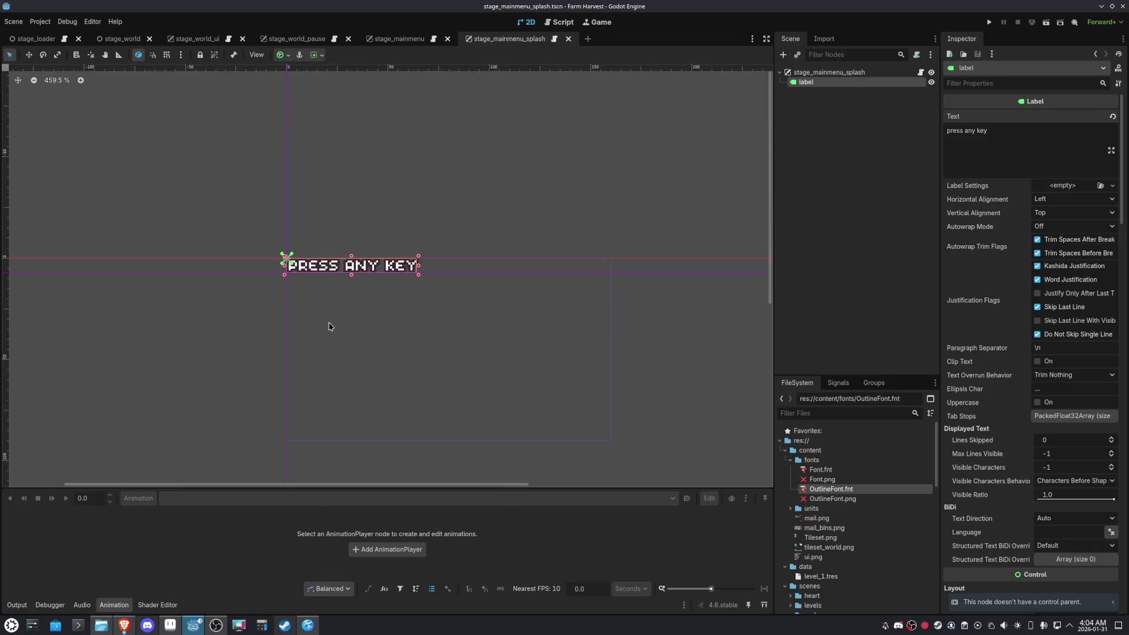
- Anchor the label with the Bottom Wide preset and nudge it into place with arrow keys
{"action": "left_click", "coordinate": [281, 55]}
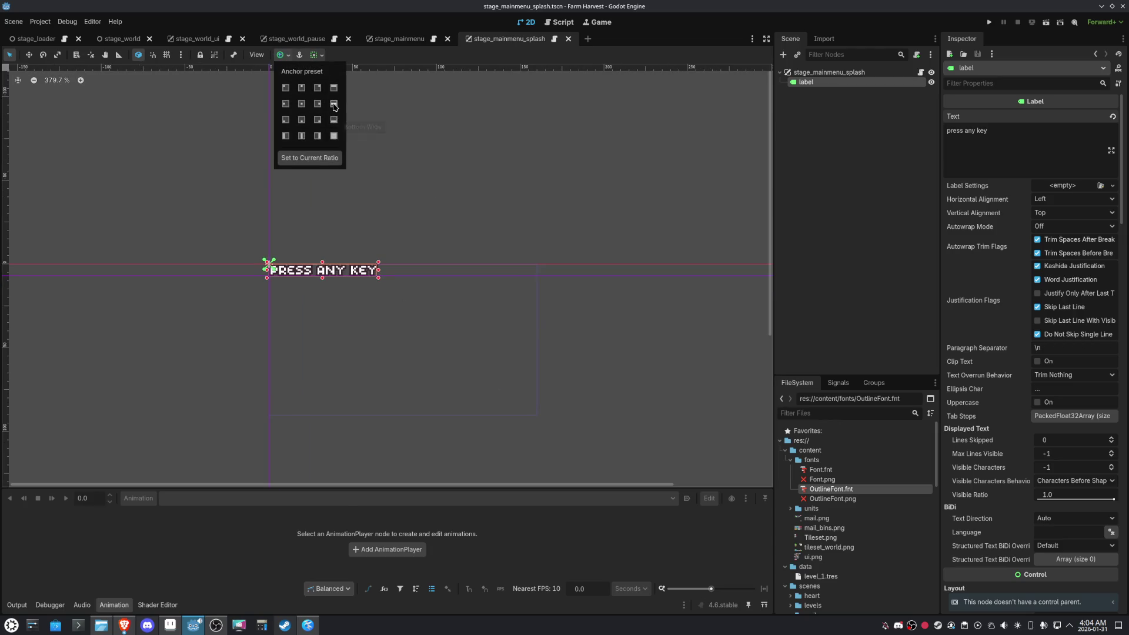
{"action": "left_click", "coordinate": [334, 119]}
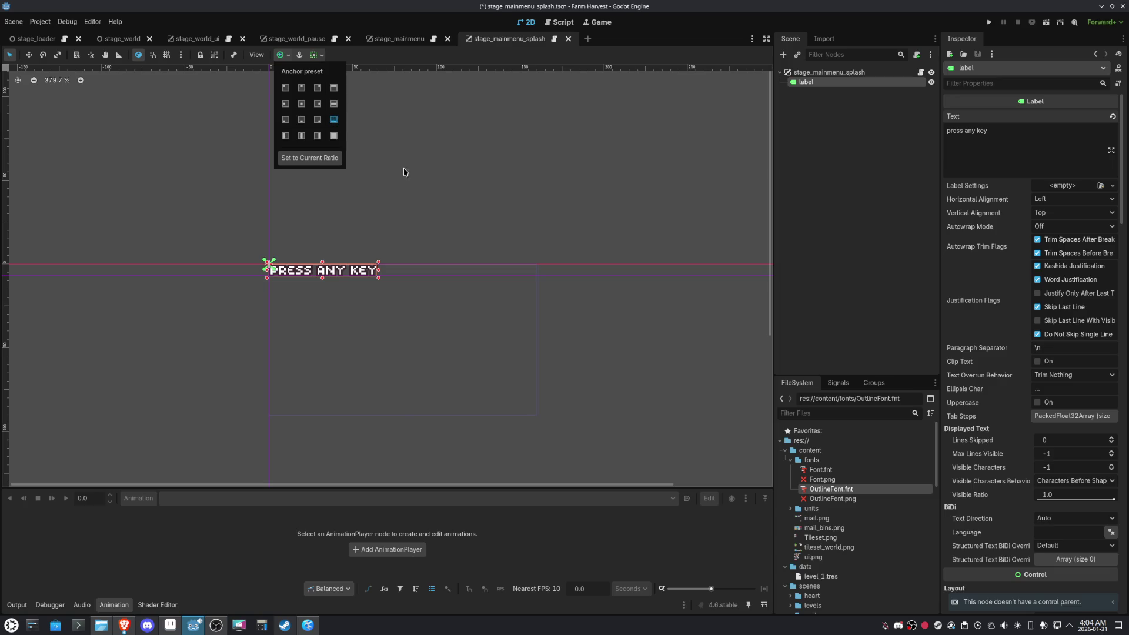
{"action": "left_click", "coordinate": [485, 233]}
{"action": "key", "text": "Up"}
{"action": "key", "text": "Up"}
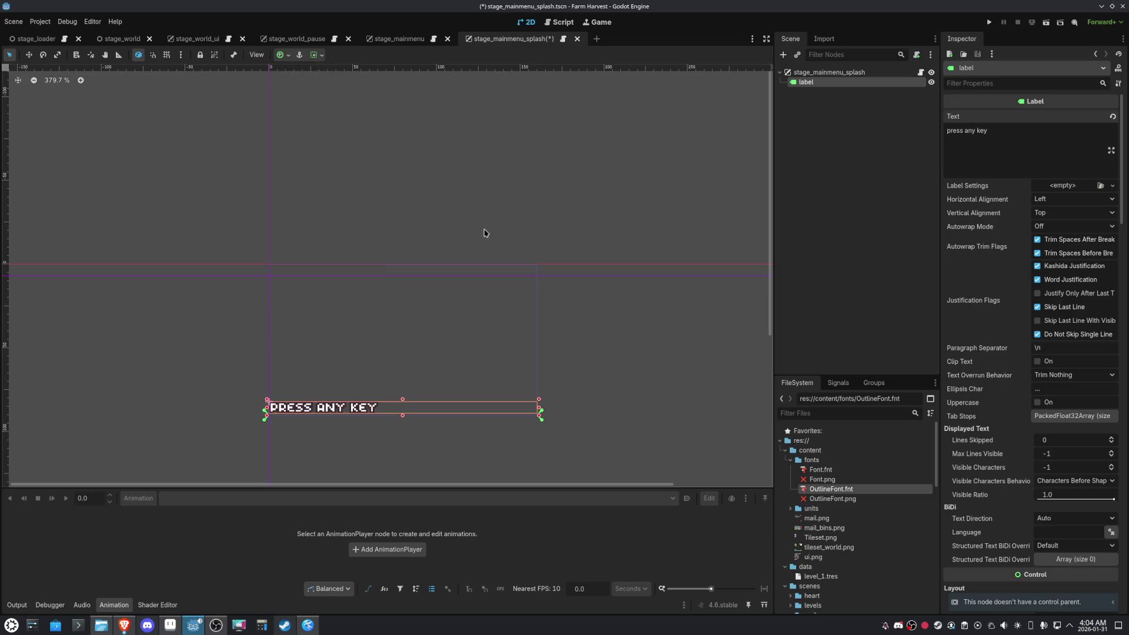
{"action": "key", "text": "Down"}
{"action": "key", "text": "Down"}
{"action": "key", "text": "Up"}
{"action": "key", "text": "Up"}
{"action": "key", "text": "Up"}
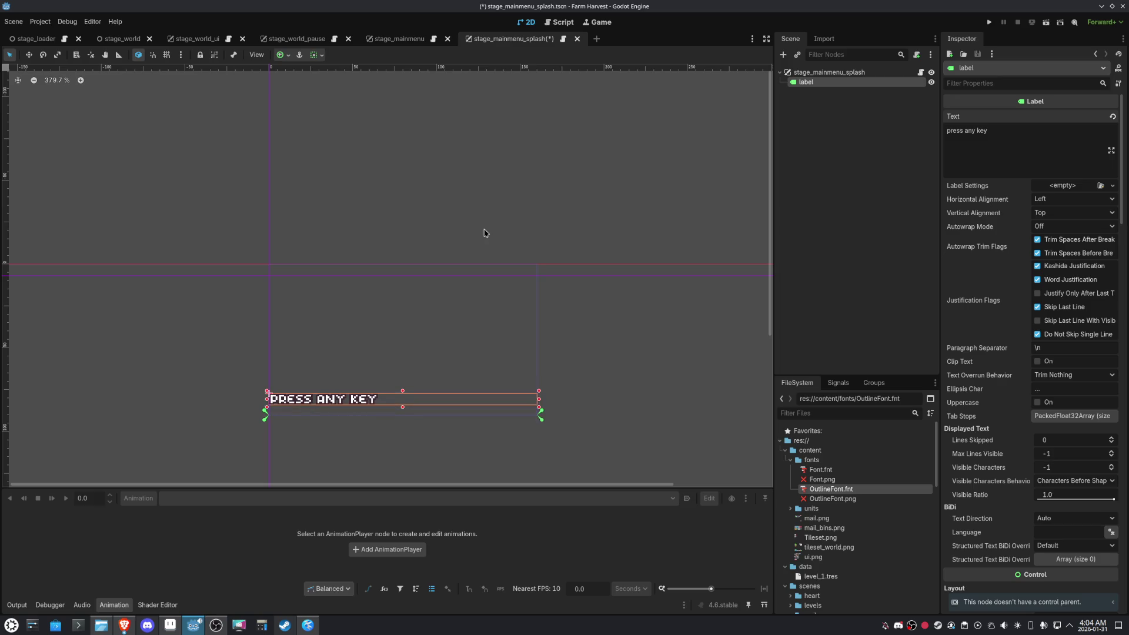
- Set horizontal and vertical alignment to Center and adjust the label's top edge height
{"action": "left_click", "coordinate": [1062, 200]}
{"action": "left_click", "coordinate": [1063, 224]}
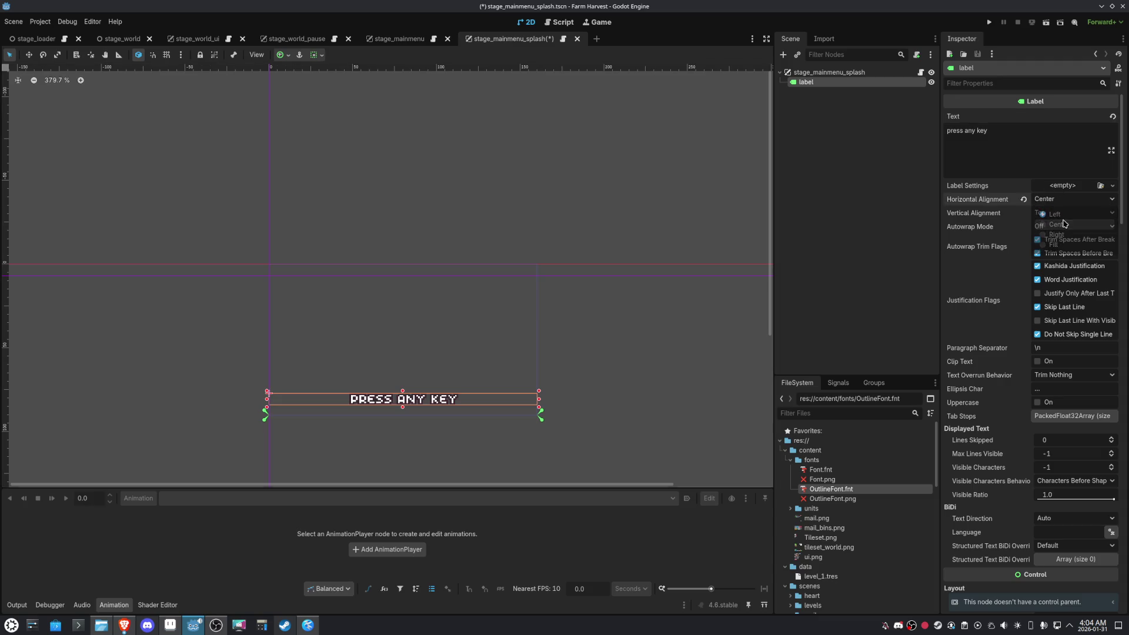
{"action": "left_click_drag", "start_coordinate": [403, 391], "coordinate": [403, 380]}
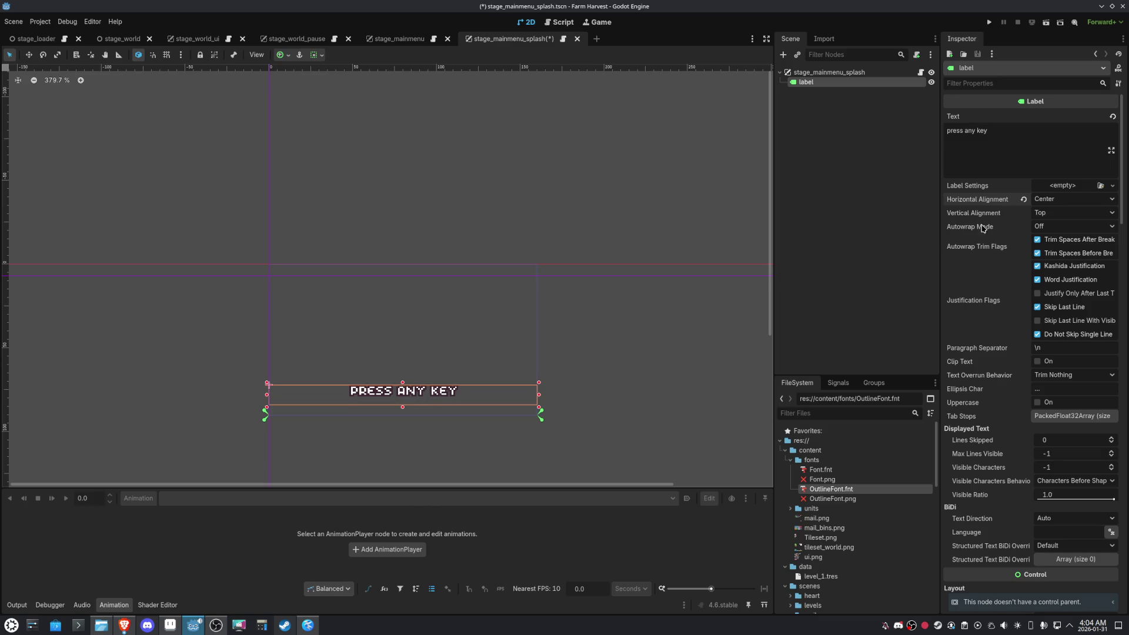
{"action": "left_click", "coordinate": [1047, 213]}
{"action": "left_click", "coordinate": [1053, 237]}
{"action": "scroll", "coordinate": [409, 411], "scroll_direction": "up", "scroll_amount": 1}
{"action": "scroll", "coordinate": [409, 411], "scroll_direction": "up", "scroll_amount": 10}
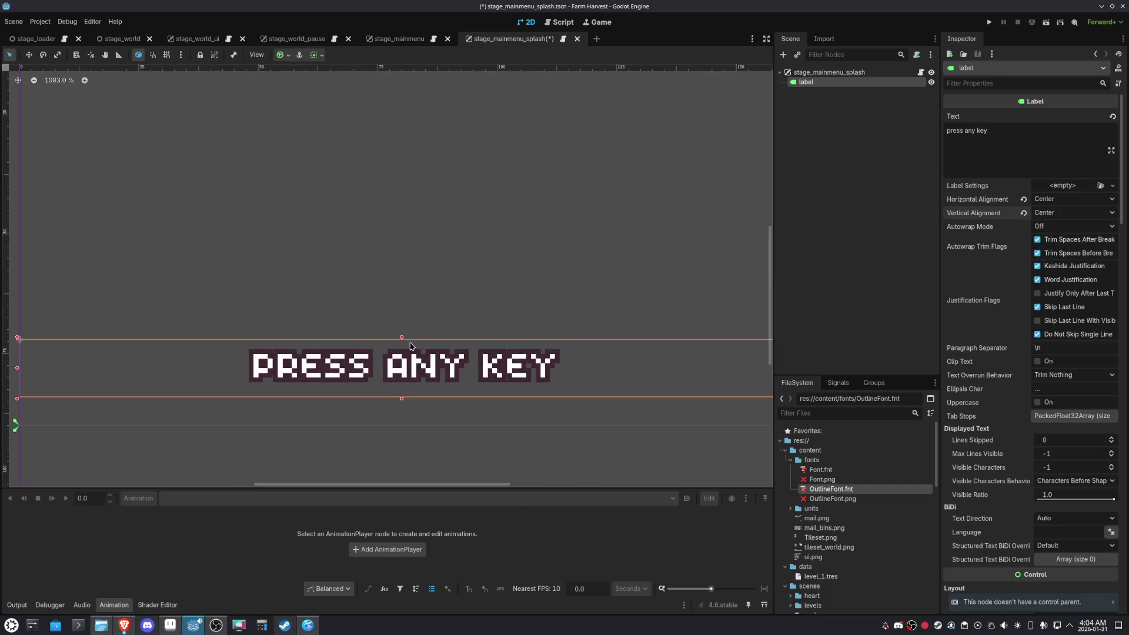
{"action": "left_click_drag", "start_coordinate": [402, 344], "coordinate": [401, 329]}
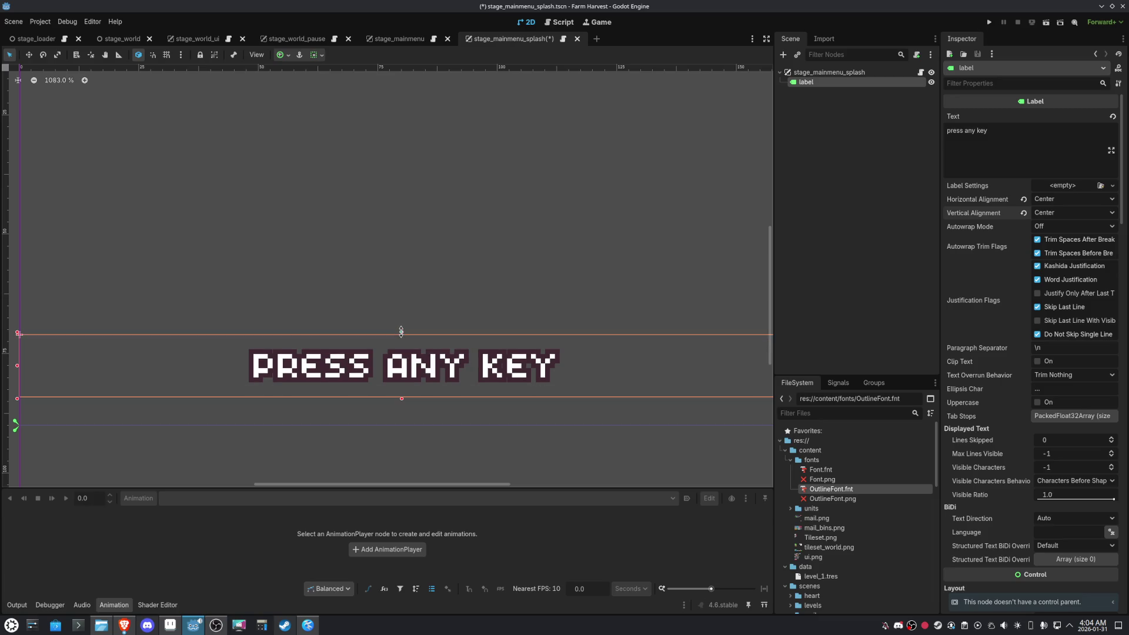
{"action": "scroll", "coordinate": [401, 330], "scroll_direction": "down", "scroll_amount": 5}
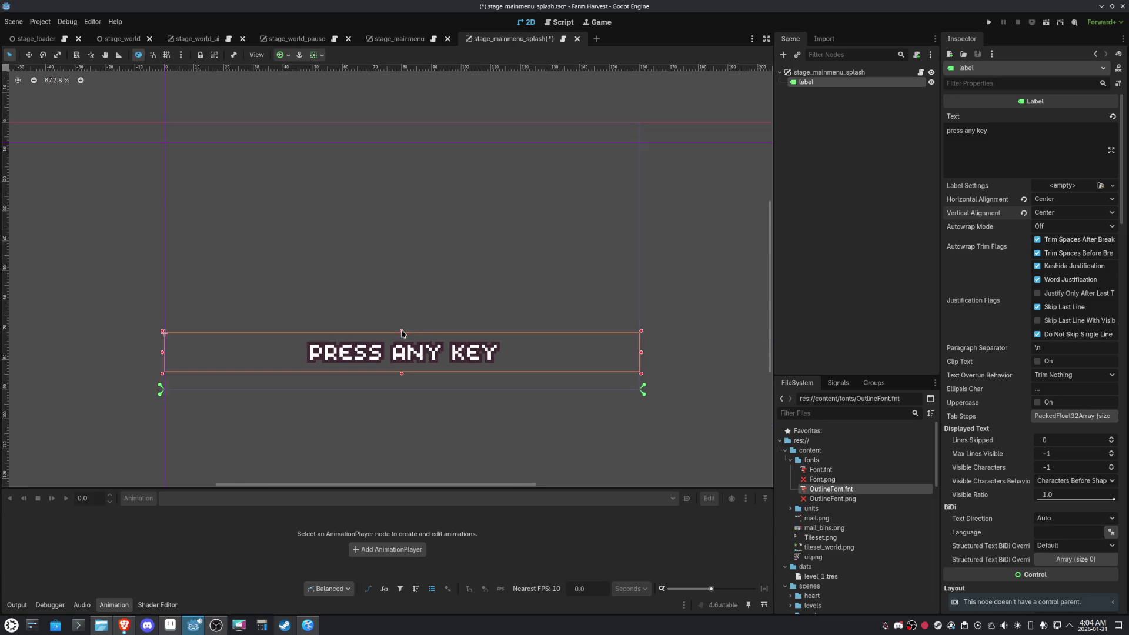
{"action": "left_click", "coordinate": [435, 430]}
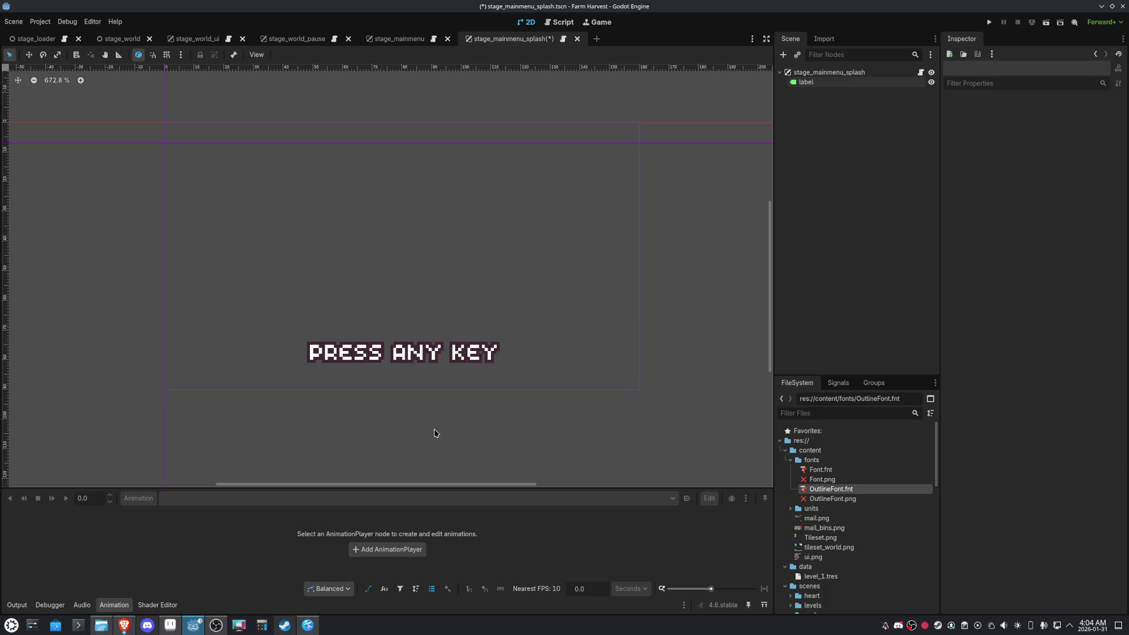
- Save, then add an AnimationPlayer under the root node and name it 'anim'
{"action": "key", "text": "ctrl+s"}
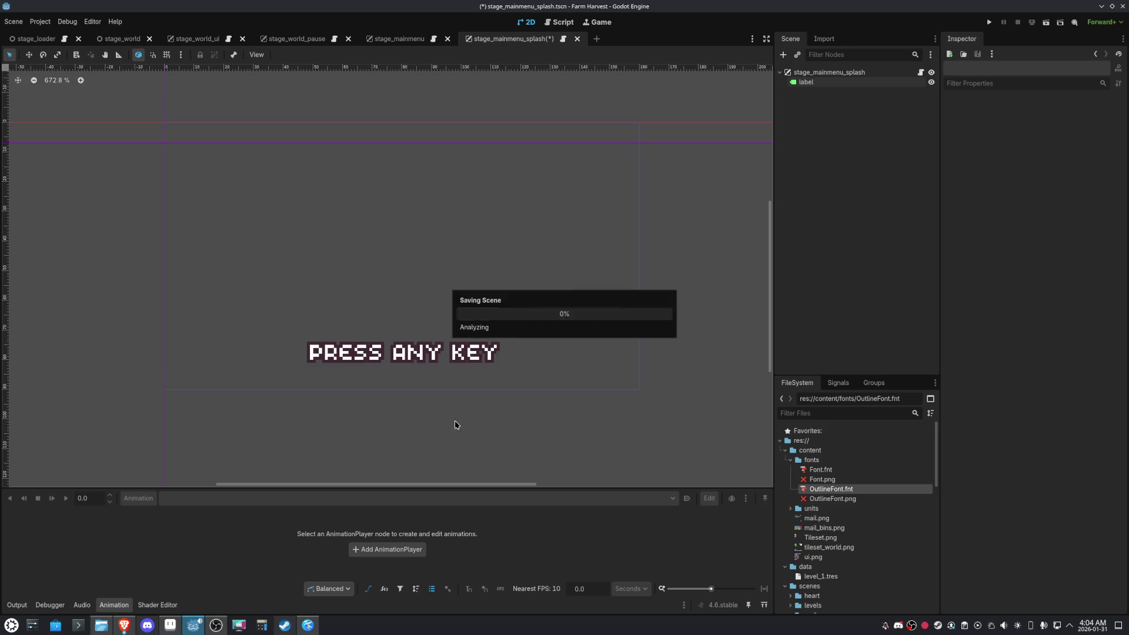
{"action": "left_click", "coordinate": [813, 84]}
{"action": "left_click", "coordinate": [826, 72]}
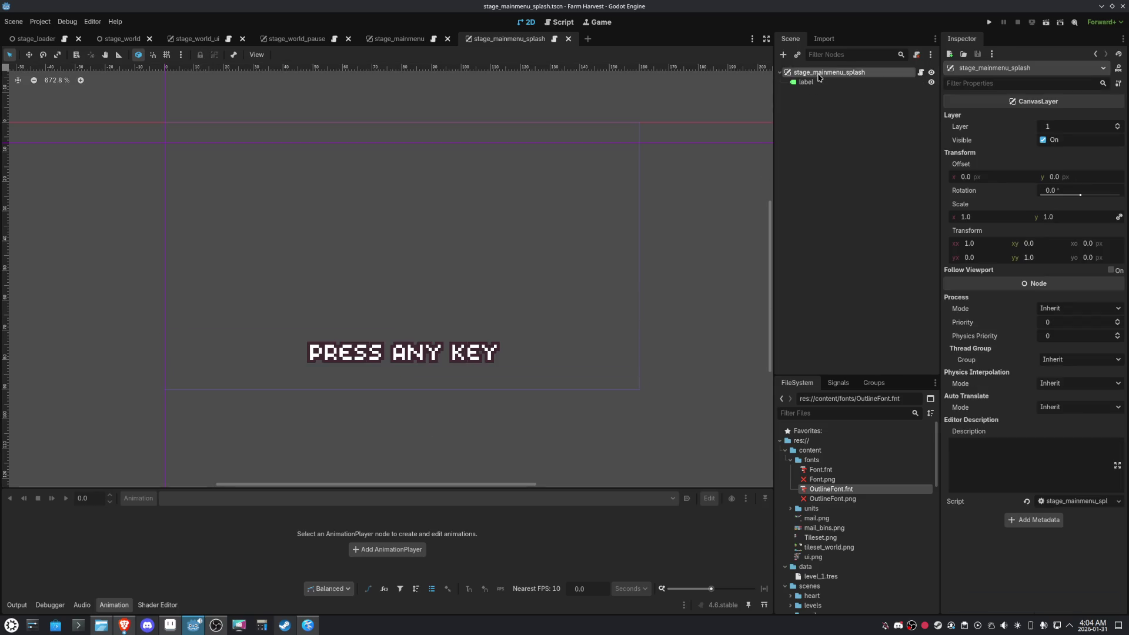
{"action": "left_click", "coordinate": [783, 54]}
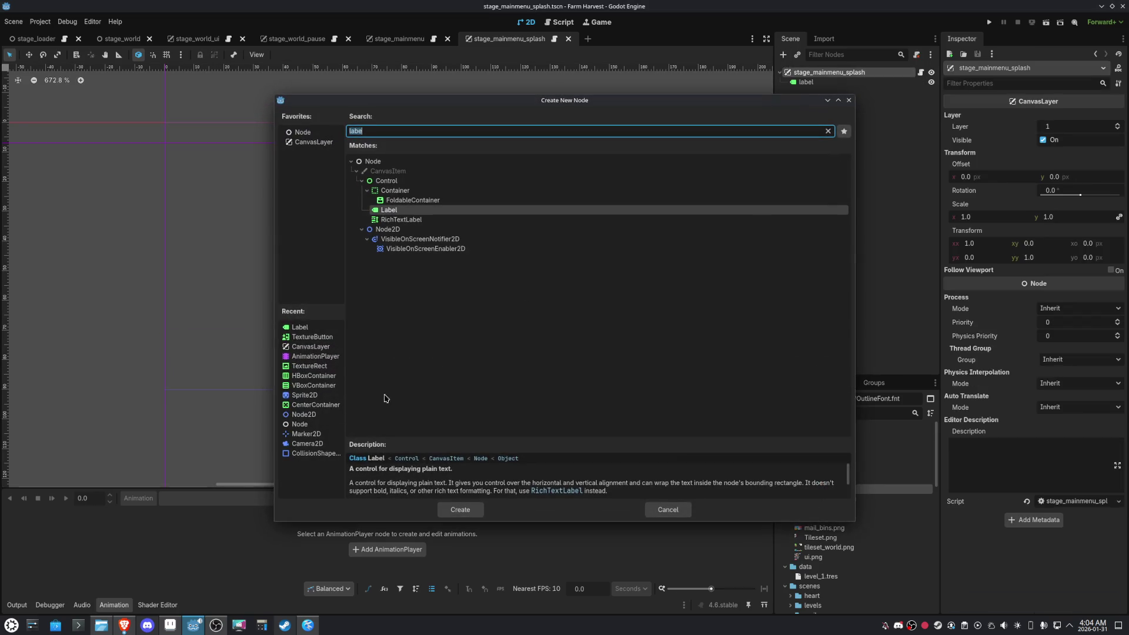
{"action": "double_click", "coordinate": [319, 357]}
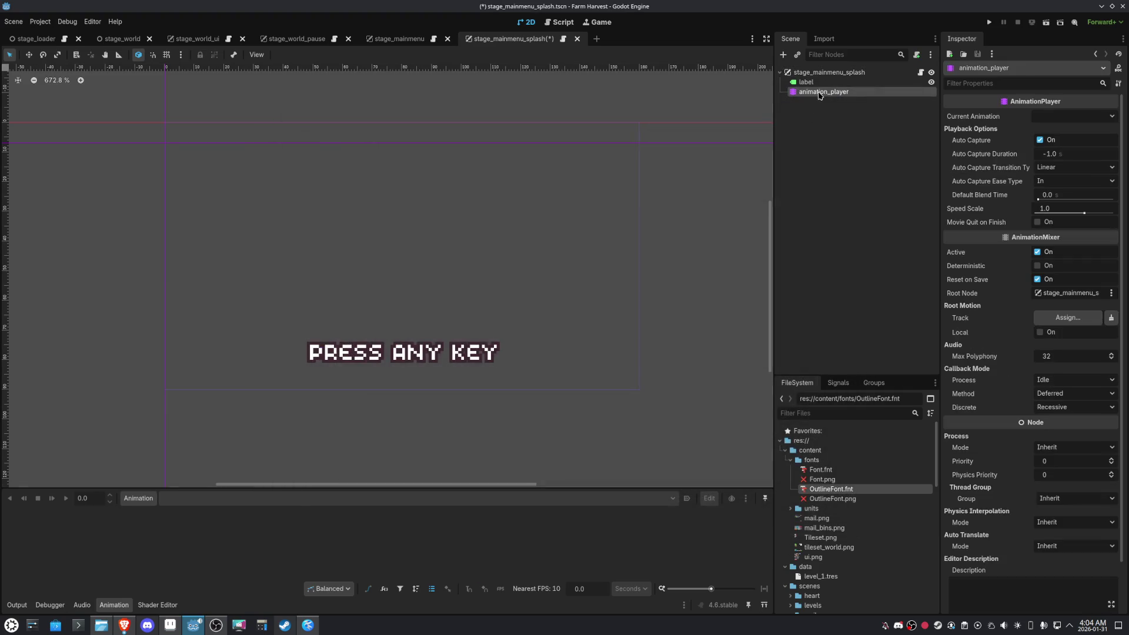
{"action": "double_click", "coordinate": [821, 92]}
{"action": "type", "text": "anm"}
{"action": "key", "text": "BackSpace"}
{"action": "type", "text": "im"}
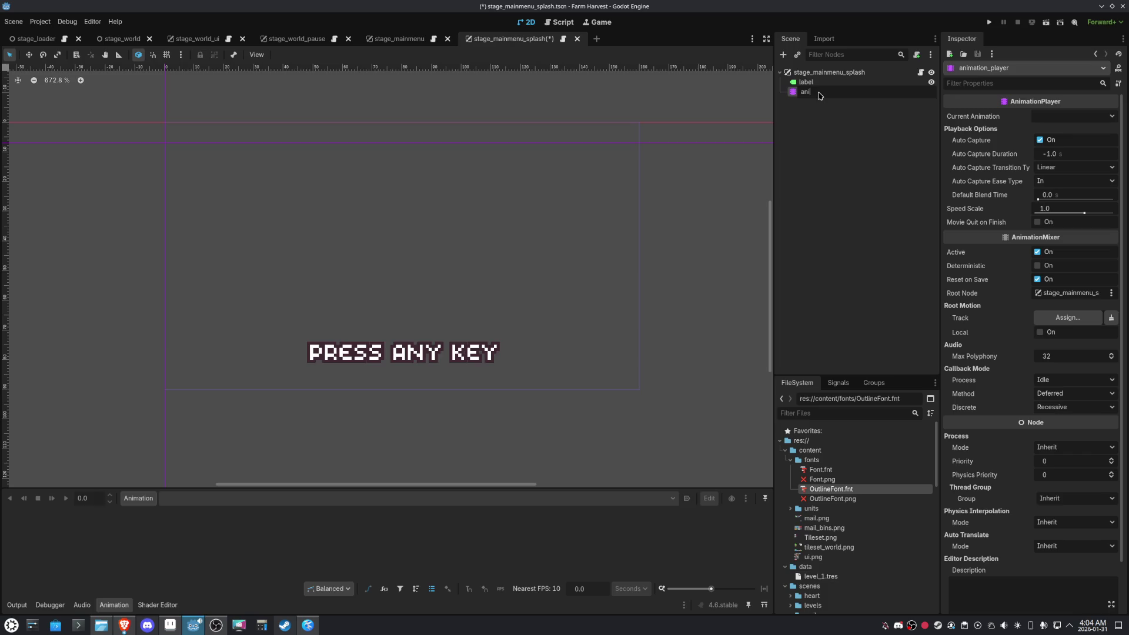
{"action": "key", "text": "Return"}
- Add a second AnimationPlayer named 'anim' under the PRESS ANY KEY label
{"action": "left_click", "coordinate": [806, 83]}
{"action": "key", "text": "ctrl+s"}
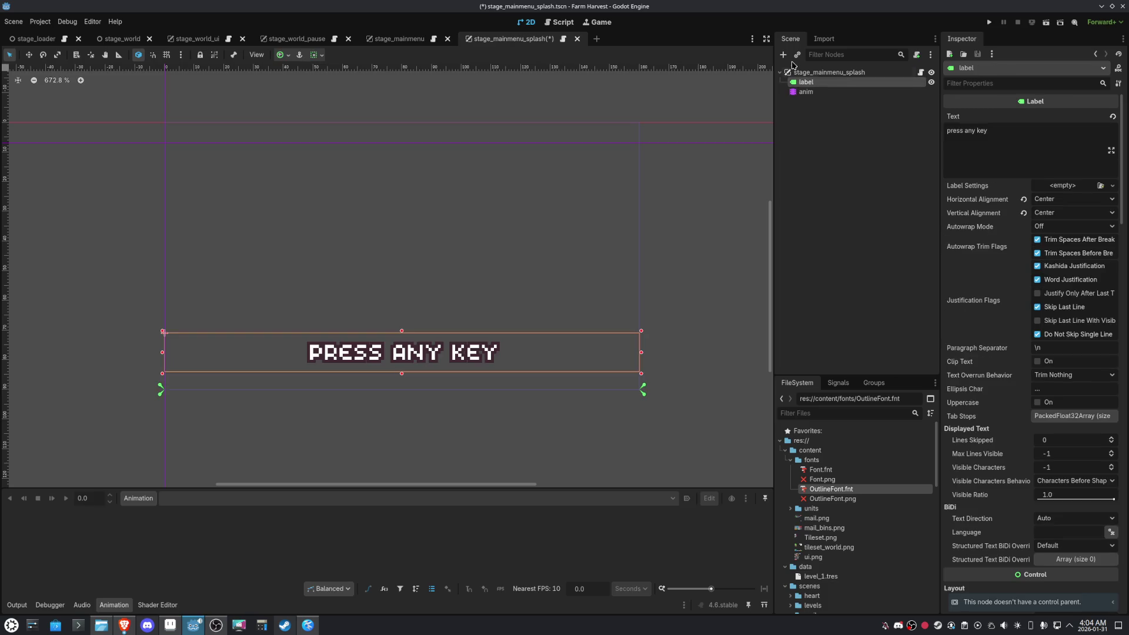
{"action": "left_click", "coordinate": [784, 55]}
{"action": "type", "text": "anim"}
{"action": "key", "text": "Return"}
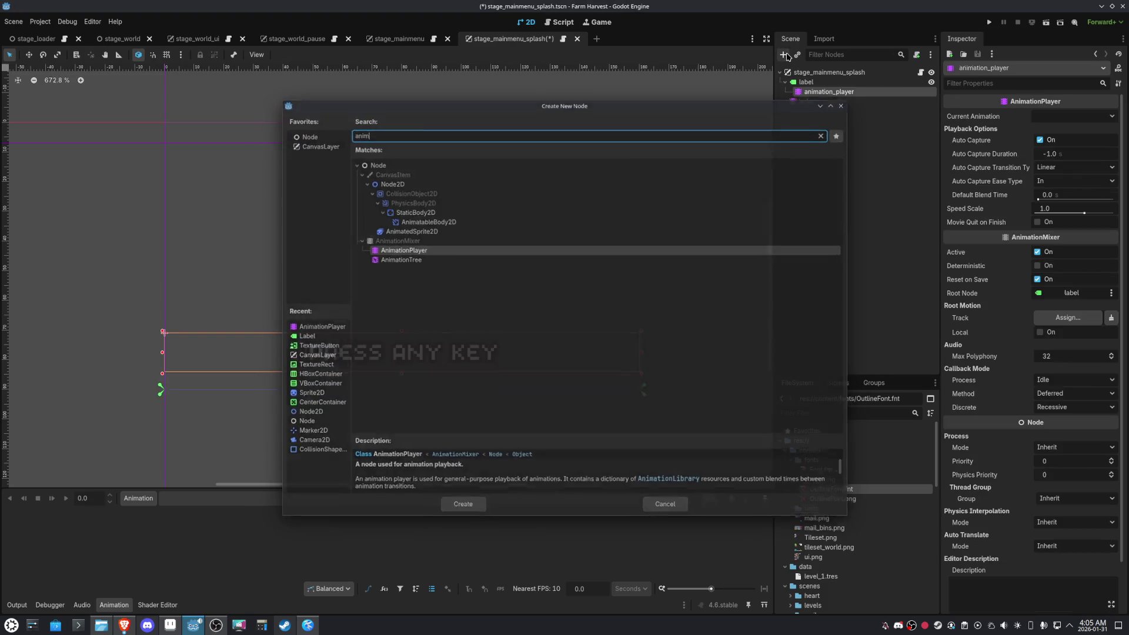
{"action": "type", "text": "anim"}
{"action": "key", "text": "Return"}
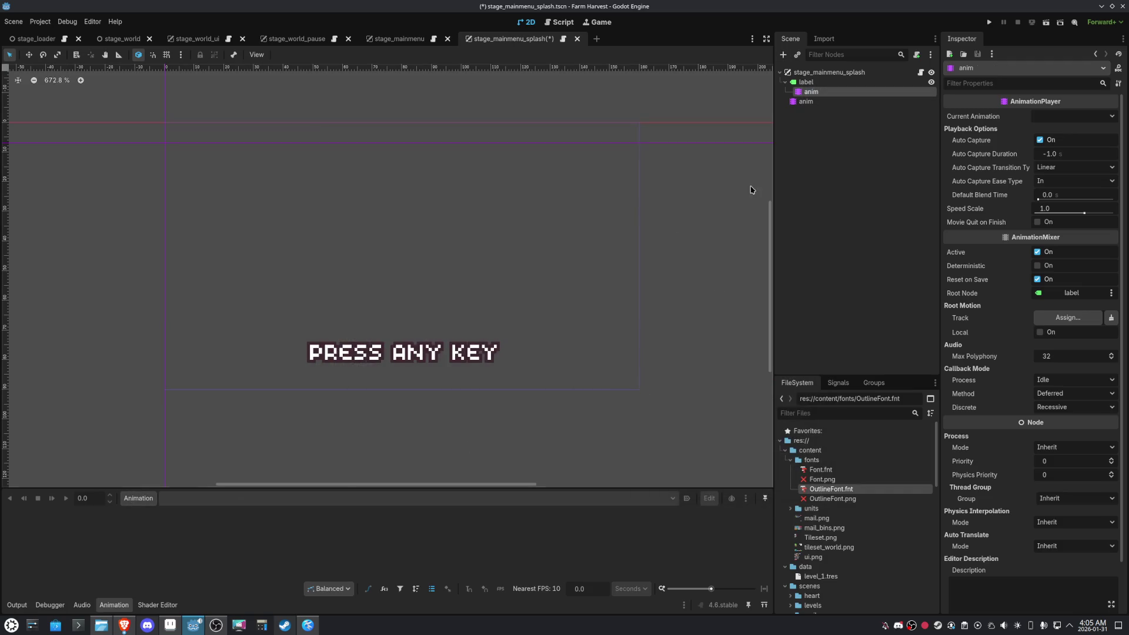
{"action": "left_click", "coordinate": [138, 498]}
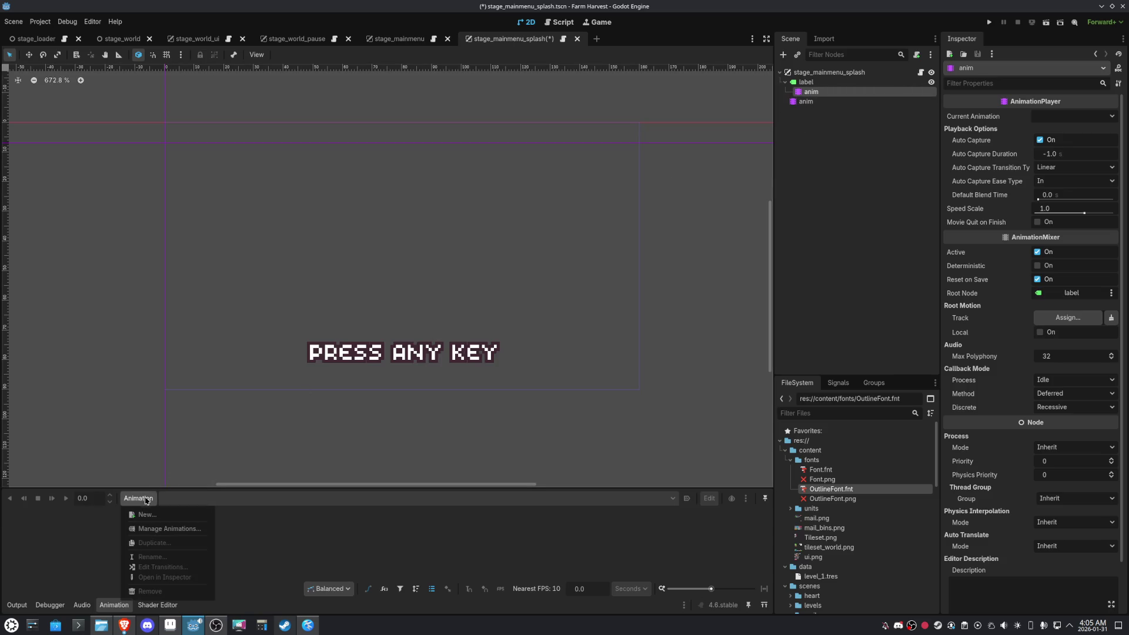
- Create a 'show' animation, enable looping, and set its length to 3 seconds
{"action": "left_click", "coordinate": [151, 513]}
{"action": "type", "text": "show"}
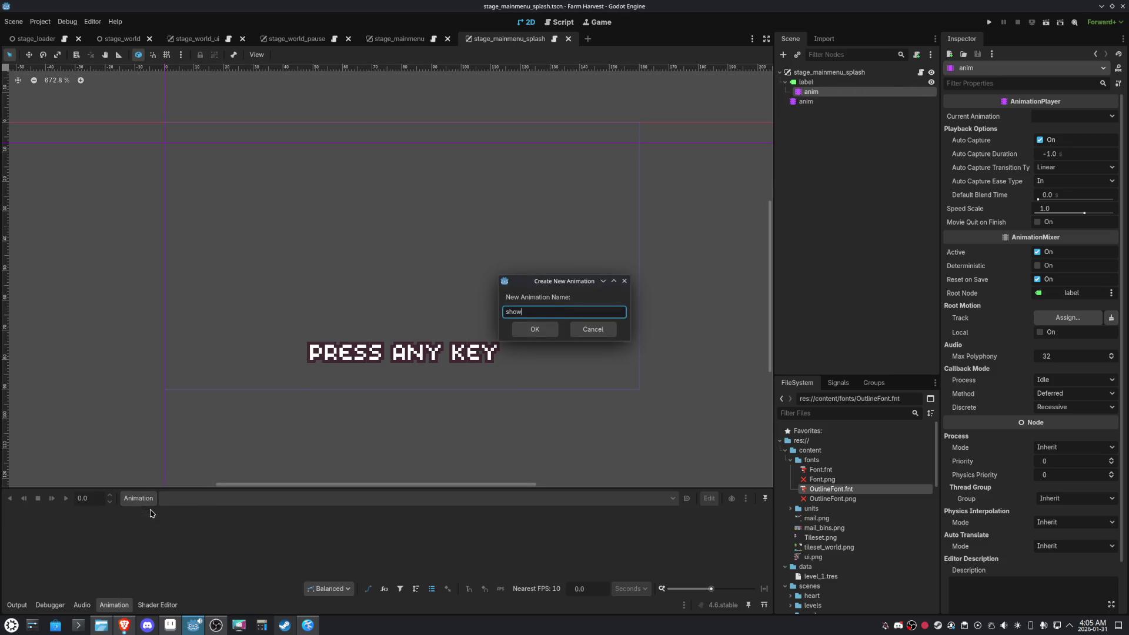
{"action": "key", "text": "Return"}
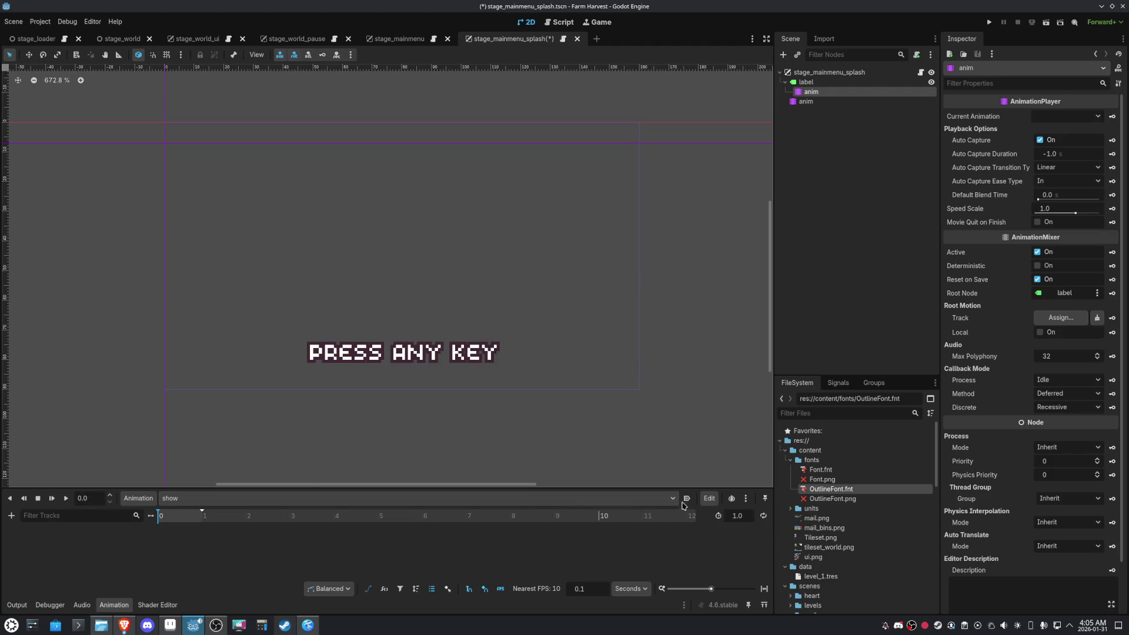
{"action": "left_click", "coordinate": [763, 515]}
{"action": "left_click", "coordinate": [737, 516]}
{"action": "type", "text": "3"}
{"action": "key", "text": "Return"}
{"action": "left_click", "coordinate": [171, 517]}
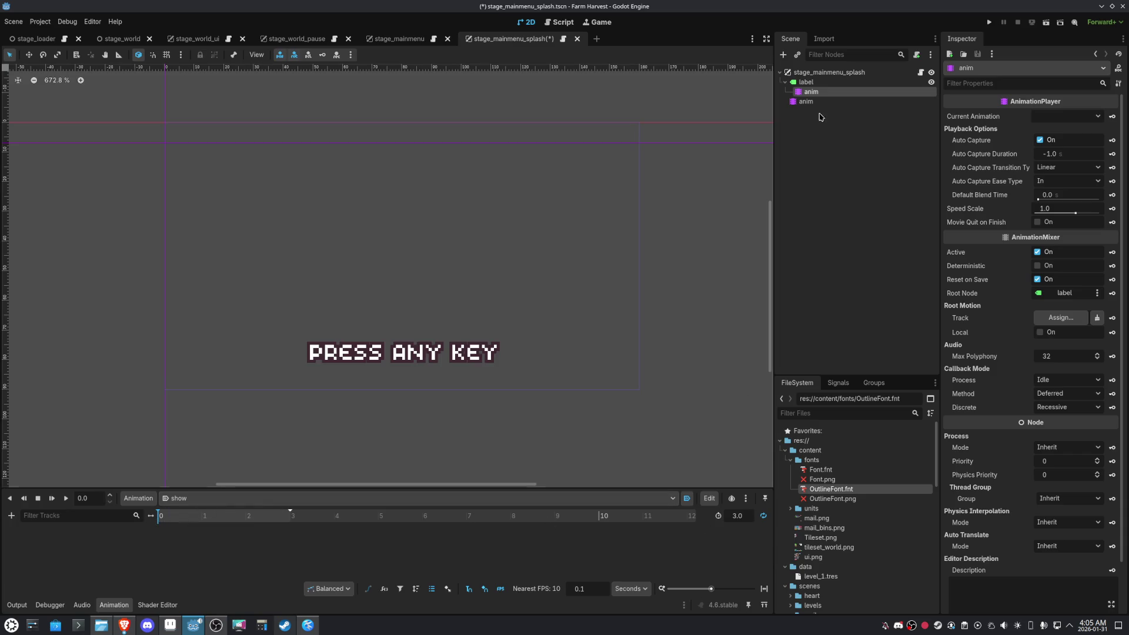
{"action": "left_click", "coordinate": [806, 82]}
{"action": "scroll", "coordinate": [1073, 443], "scroll_direction": "down", "scroll_amount": 10}
{"action": "scroll", "coordinate": [1073, 442], "scroll_direction": "down", "scroll_amount": 15}
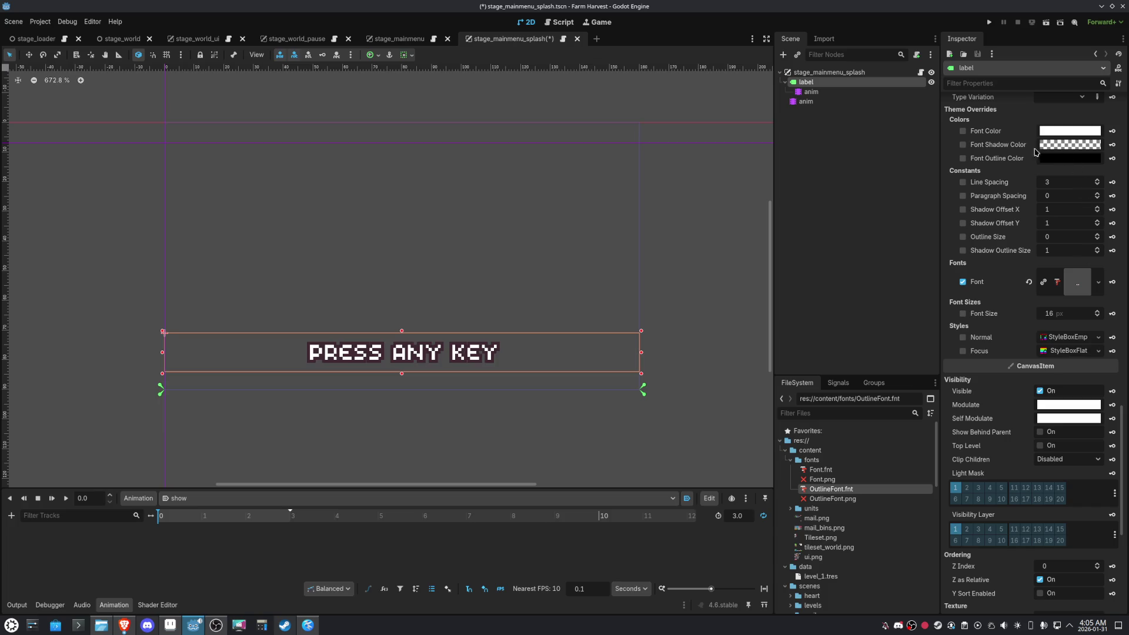
- Set the label's Font Shadow Color to translucent black 00000040
{"action": "left_click", "coordinate": [1057, 147]}
{"action": "left_click", "coordinate": [1016, 399]}
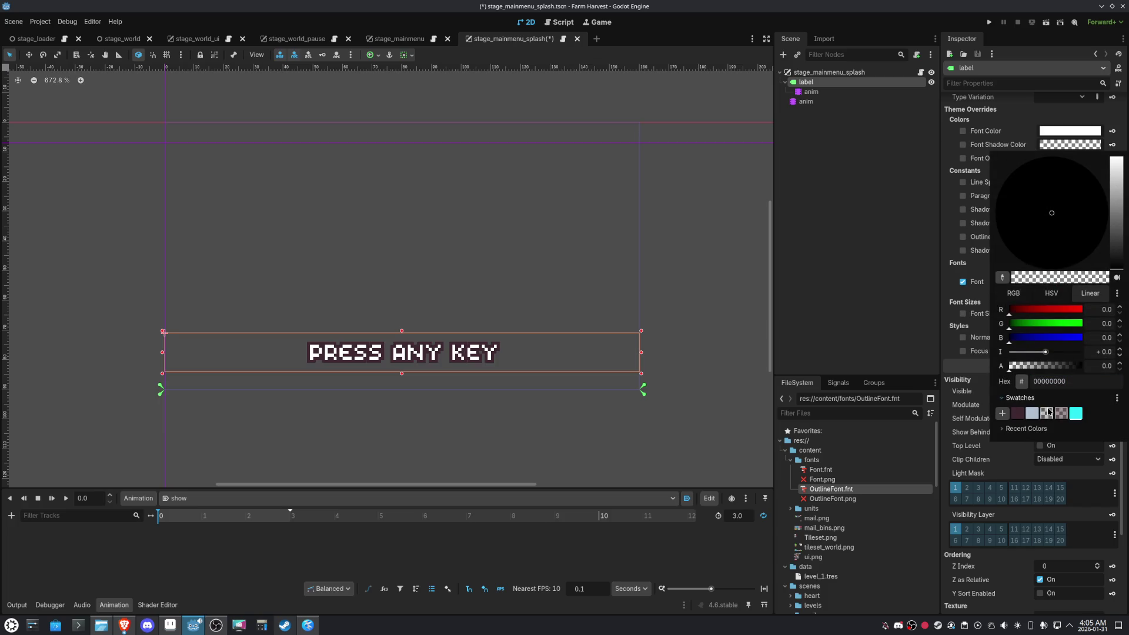
{"action": "left_click", "coordinate": [1047, 414]}
{"action": "left_click", "coordinate": [1125, 483]}
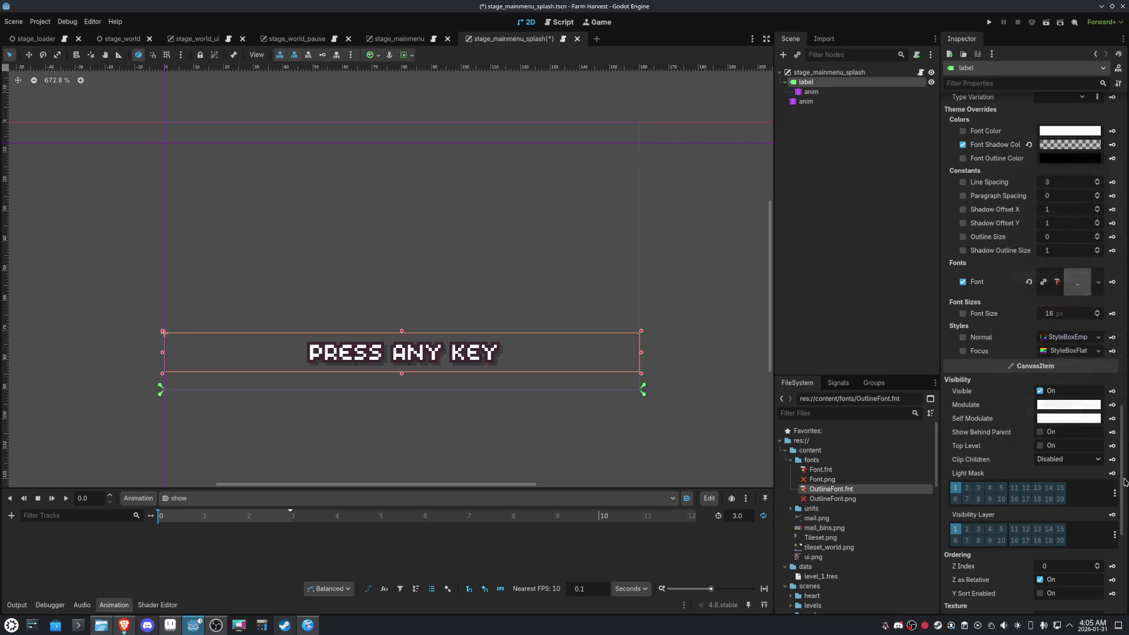
- Make the label's Self Modulate fully transparent and key it at 0 on a new self_modulate track
{"action": "left_click", "coordinate": [1067, 422]}
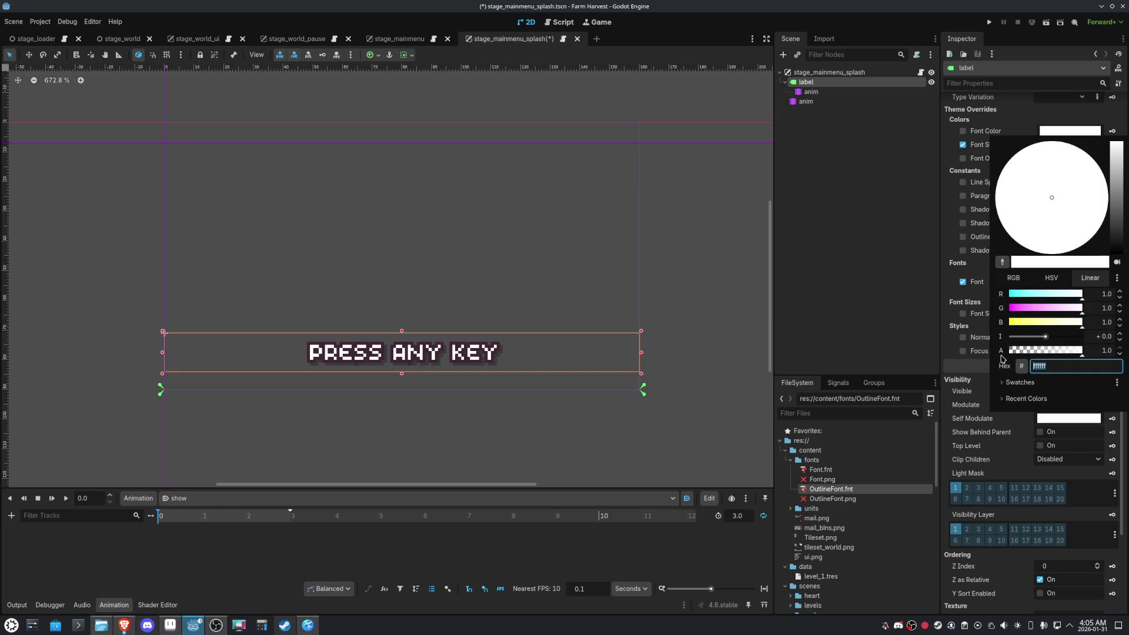
{"action": "left_click_drag", "start_coordinate": [1010, 352], "coordinate": [997, 352]}
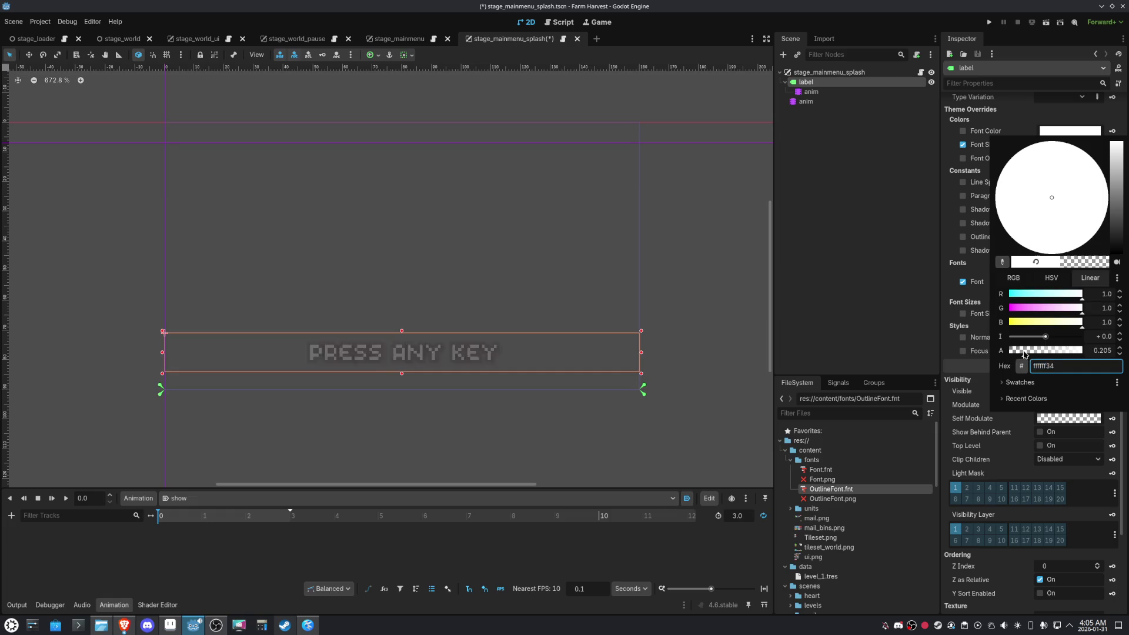
{"action": "left_click", "coordinate": [1113, 422]}
{"action": "left_click", "coordinate": [1113, 422]}
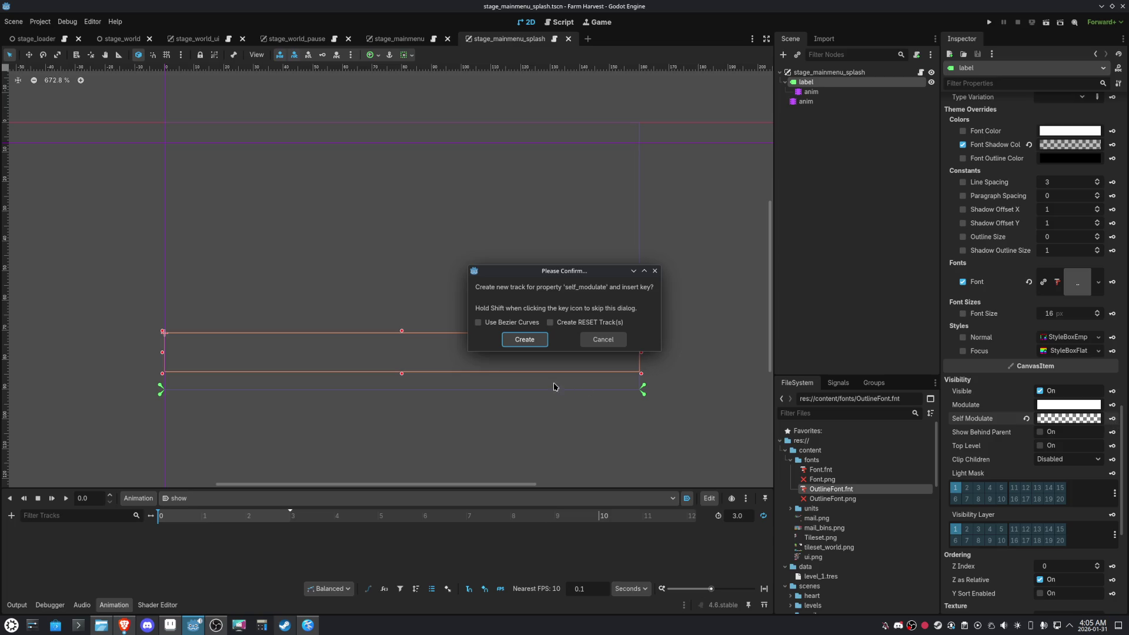
{"action": "left_click", "coordinate": [524, 339]}
- Key opaque white Self Modulate at 2.0 seconds, set the track interpolation, and preview the fade
{"action": "left_click", "coordinate": [233, 517]}
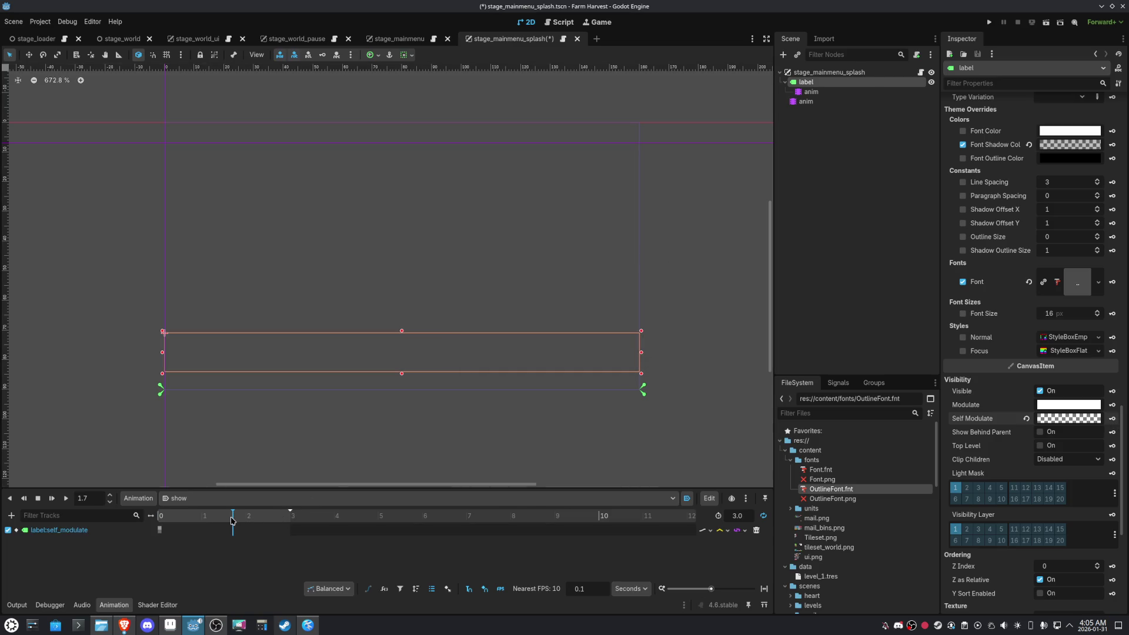
{"action": "left_click_drag", "start_coordinate": [229, 518], "coordinate": [244, 523]}
{"action": "left_click", "coordinate": [1027, 418]}
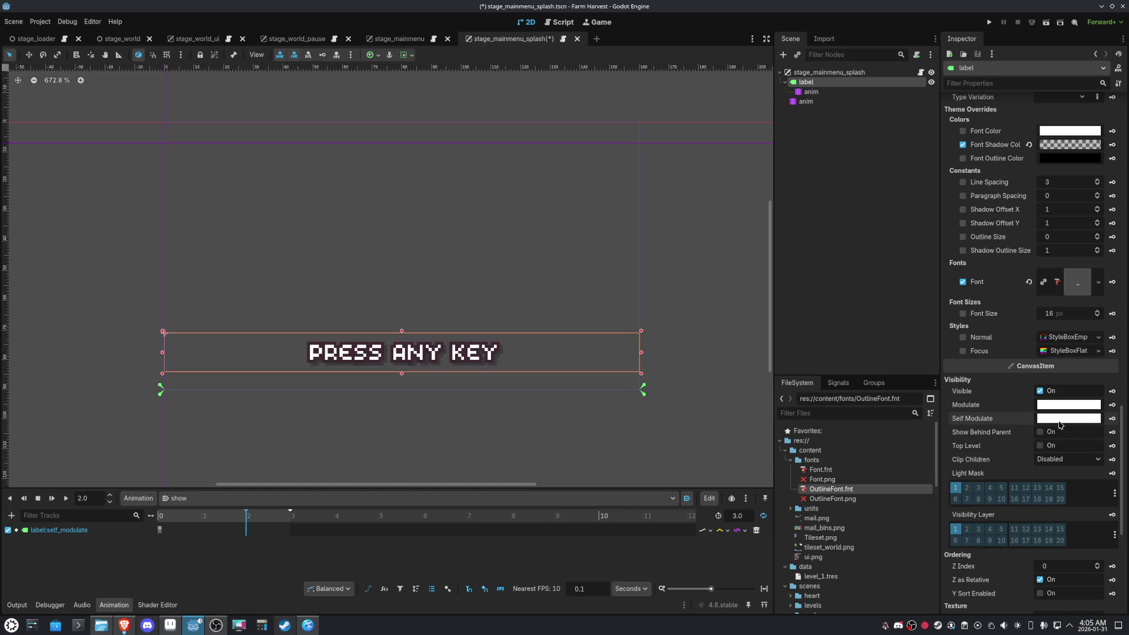
{"action": "left_click", "coordinate": [1112, 419]}
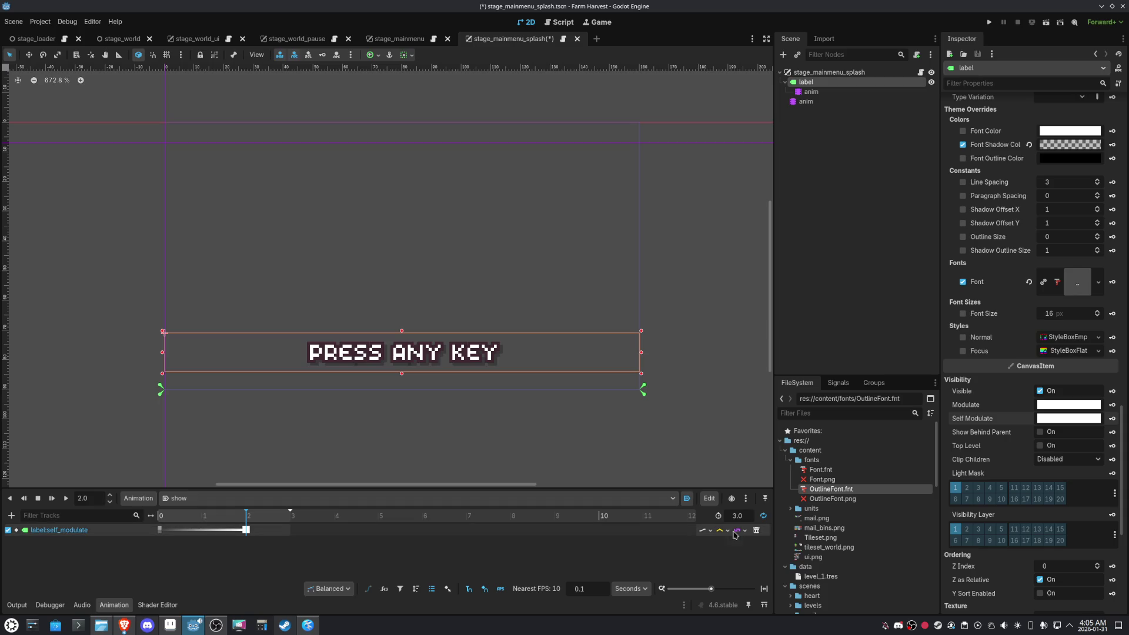
{"action": "left_click", "coordinate": [724, 531]}
{"action": "left_click", "coordinate": [738, 565]}
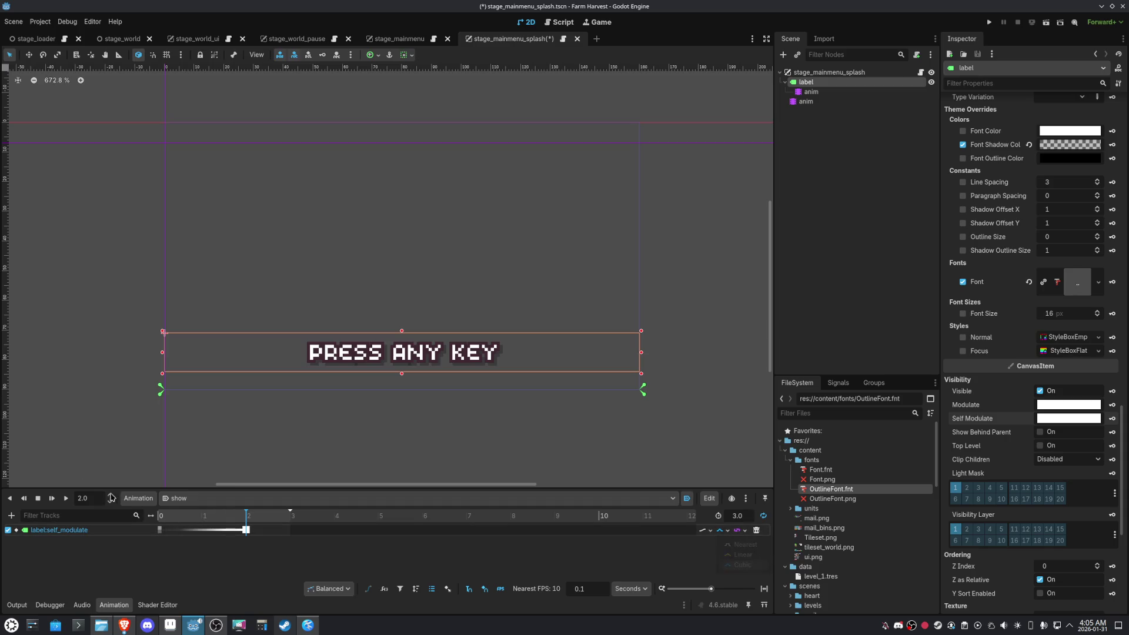
{"action": "left_click", "coordinate": [52, 500]}
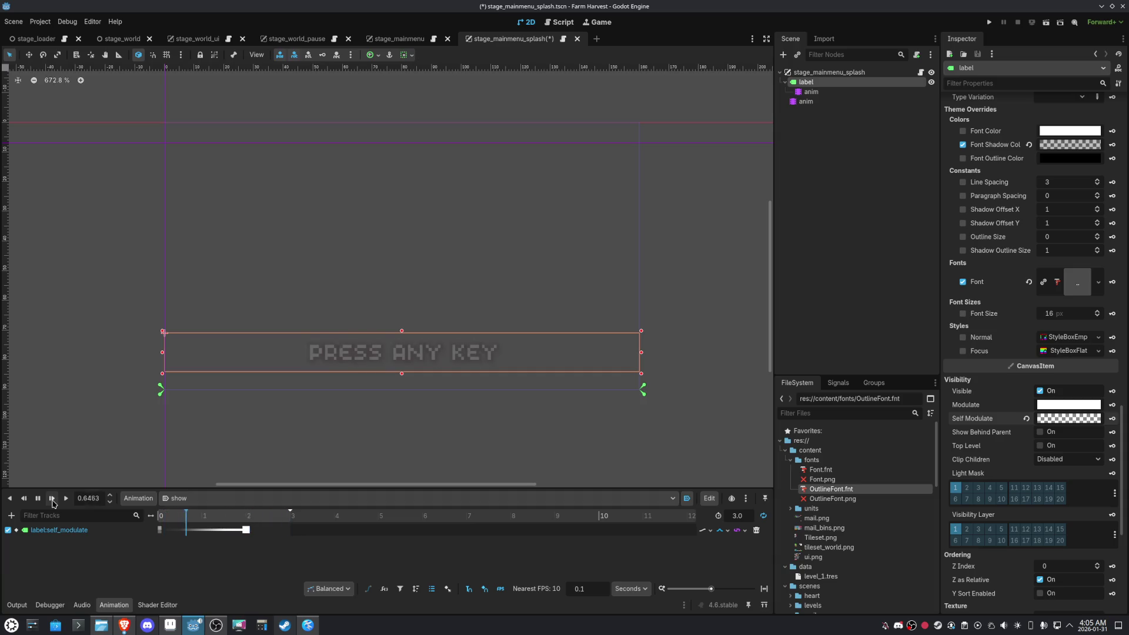
- Set the show animation length to 4 seconds and shift both fade keys about a second later
{"action": "left_click", "coordinate": [36, 499]}
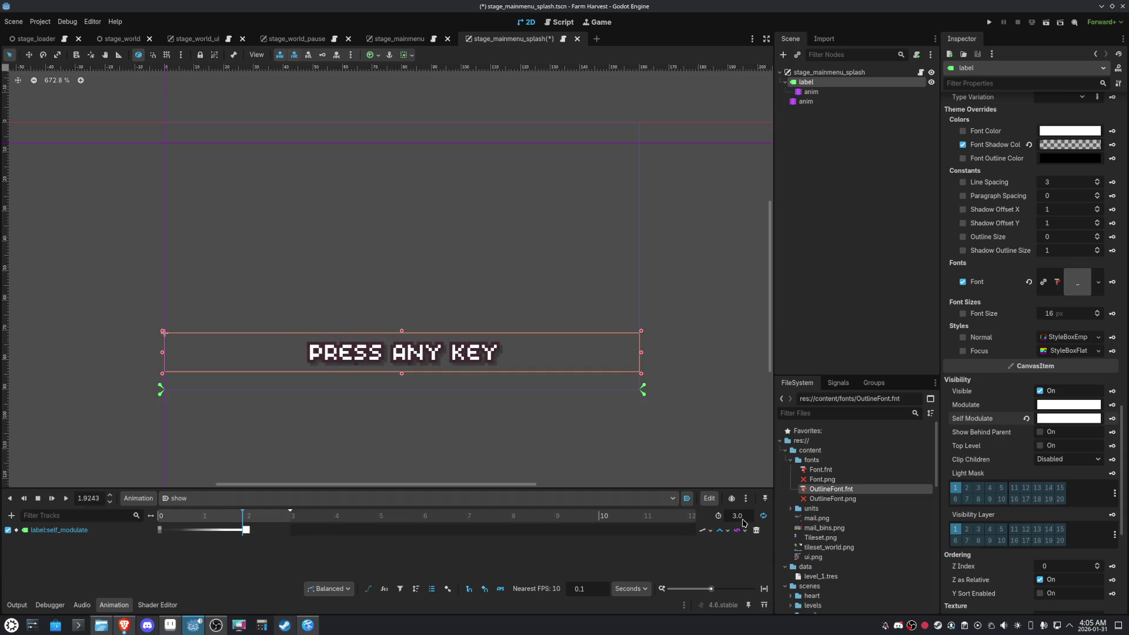
{"action": "key", "text": "Return"}
{"action": "left_click_drag", "start_coordinate": [242, 546], "coordinate": [147, 527]}
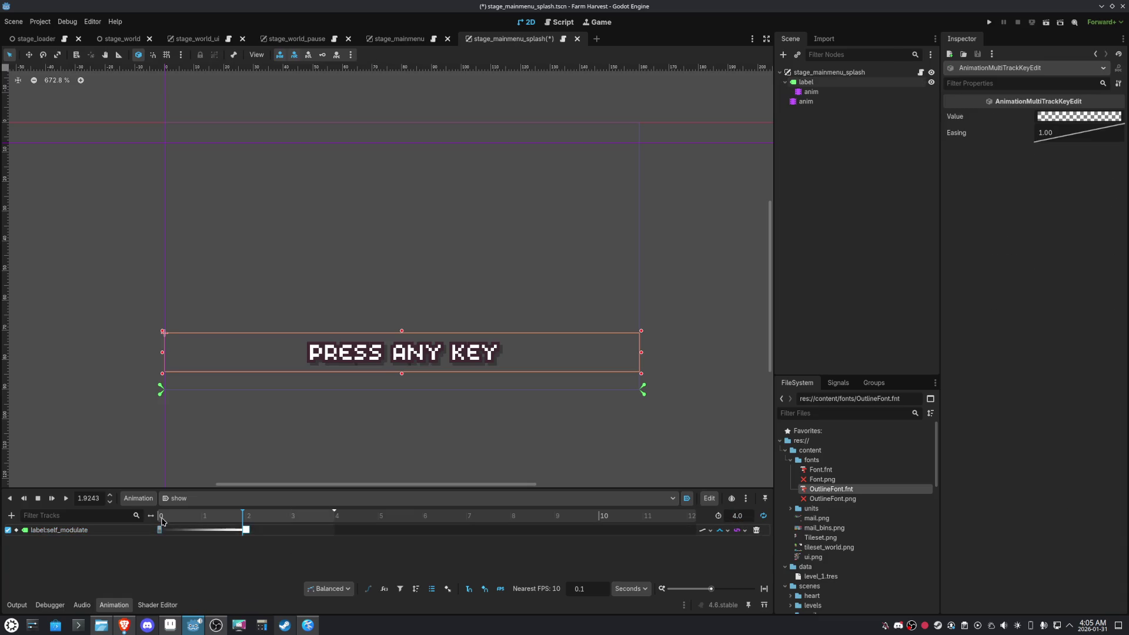
{"action": "left_click_drag", "start_coordinate": [242, 531], "coordinate": [294, 531]}
- Copy the transparent key to 0.0 seconds, delete the extra keys, and replay the animation
{"action": "left_click_drag", "start_coordinate": [207, 517], "coordinate": [157, 517]}
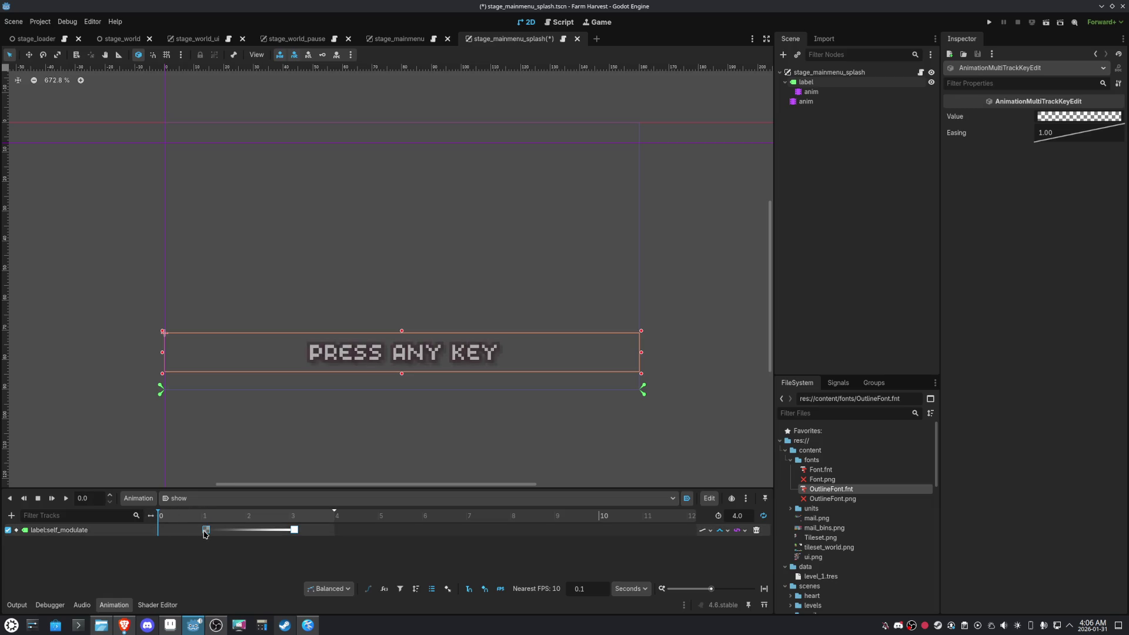
{"action": "right_click", "coordinate": [179, 533]}
{"action": "left_click", "coordinate": [197, 546]}
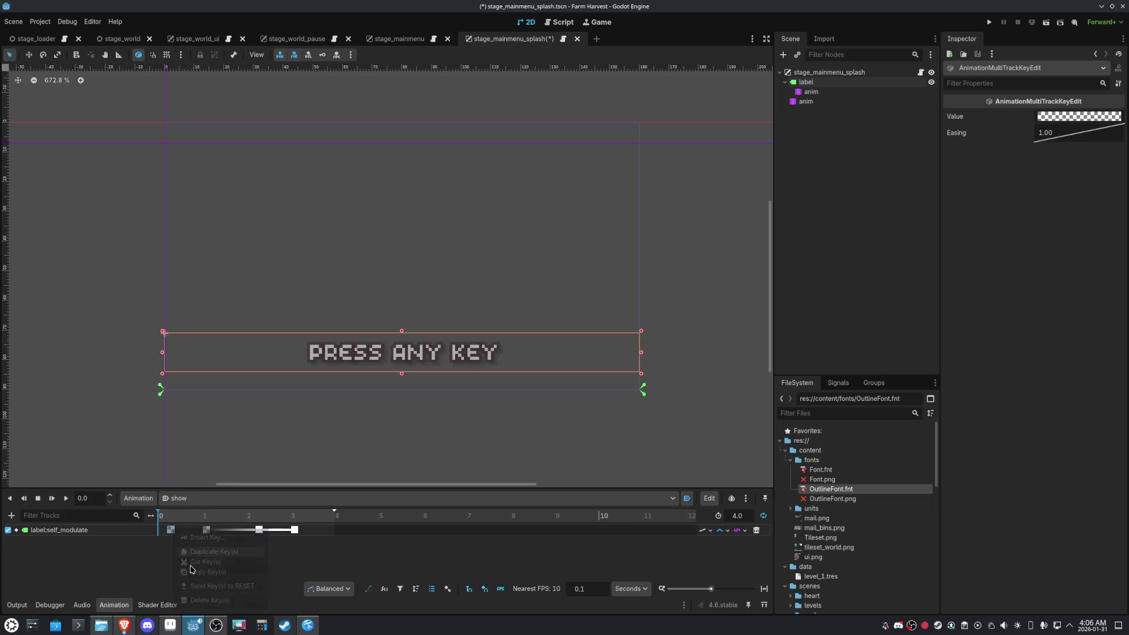
{"action": "left_click_drag", "start_coordinate": [174, 538], "coordinate": [160, 534]}
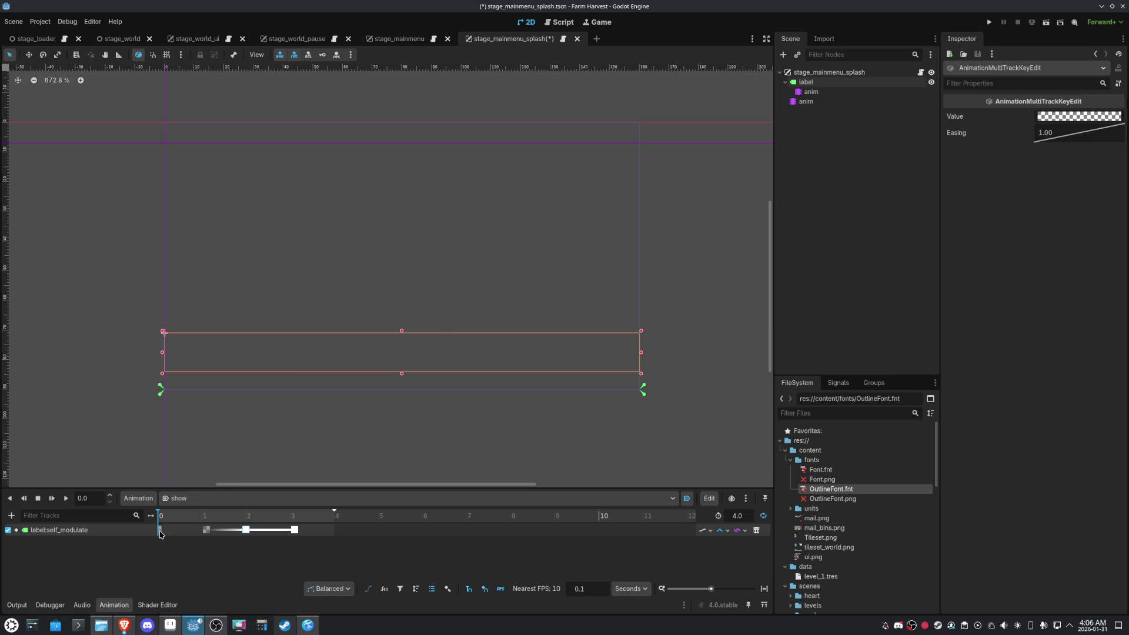
{"action": "key", "text": "Delete"}
{"action": "left_click", "coordinate": [207, 530]}
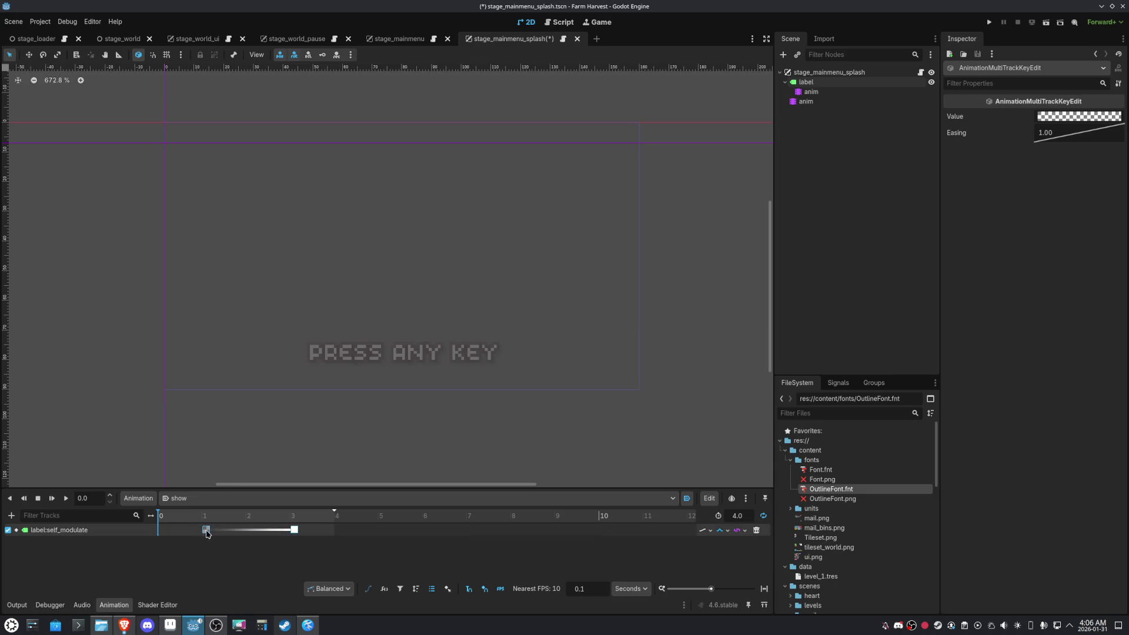
{"action": "right_click", "coordinate": [161, 536]}
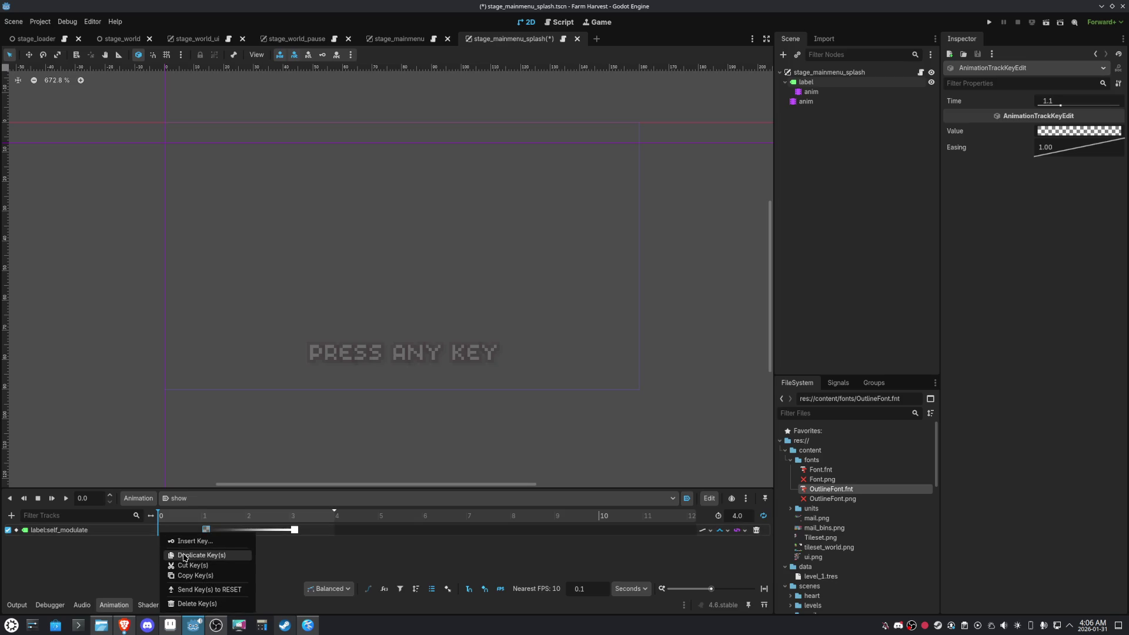
{"action": "left_click", "coordinate": [179, 548]}
{"action": "left_click", "coordinate": [53, 500]}
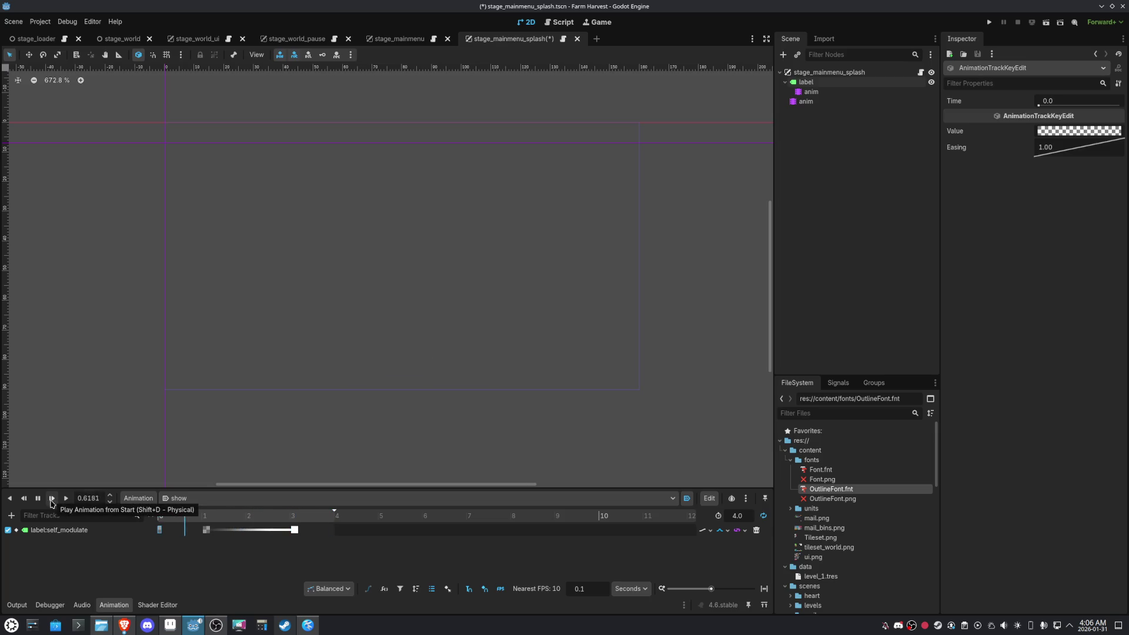
- Try the final fade key at 4 seconds, move it back to about 3, and set length to 5
{"action": "left_click", "coordinate": [52, 504]}
{"action": "left_click_drag", "start_coordinate": [294, 531], "coordinate": [334, 531]}
{"action": "left_click", "coordinate": [52, 501]}
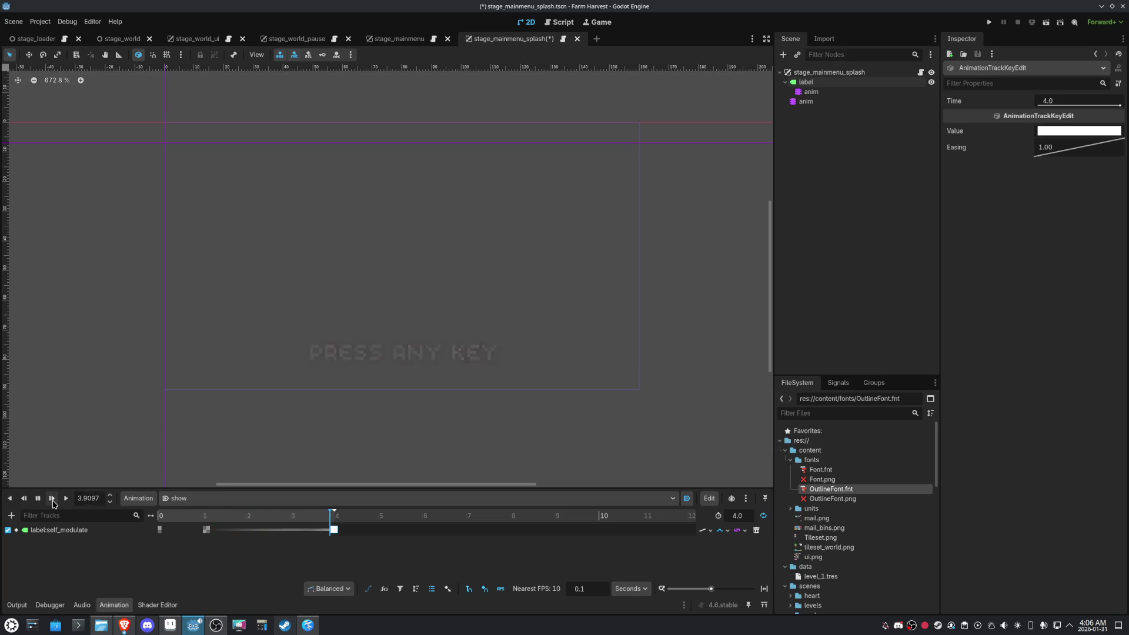
{"action": "left_click", "coordinate": [53, 503]}
{"action": "left_click_drag", "start_coordinate": [333, 531], "coordinate": [295, 532]}
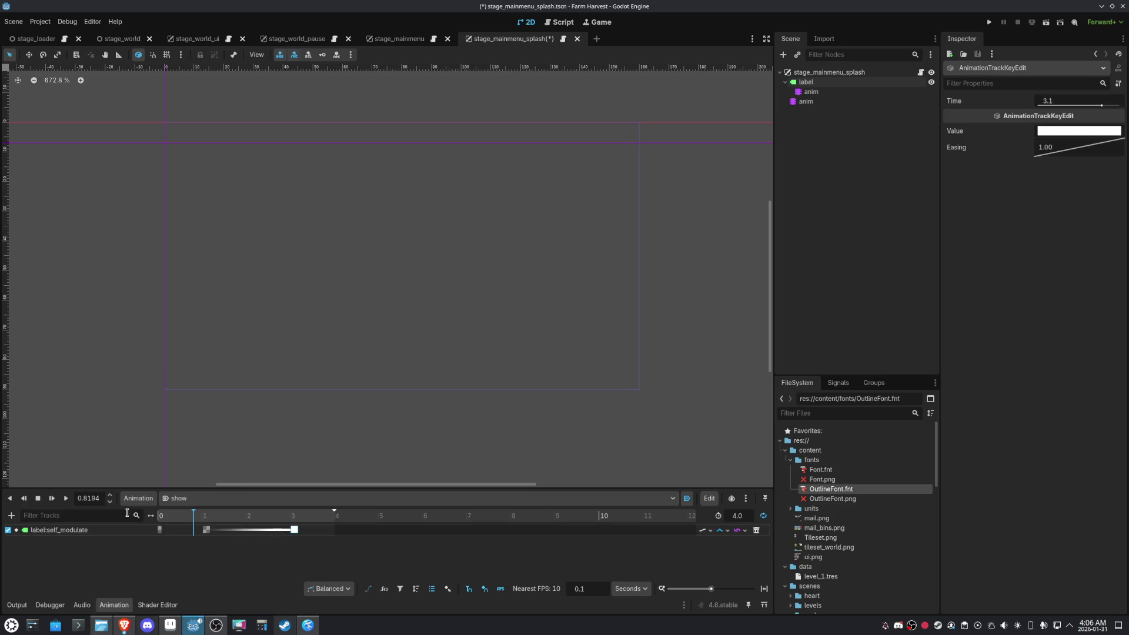
{"action": "left_click", "coordinate": [52, 504]}
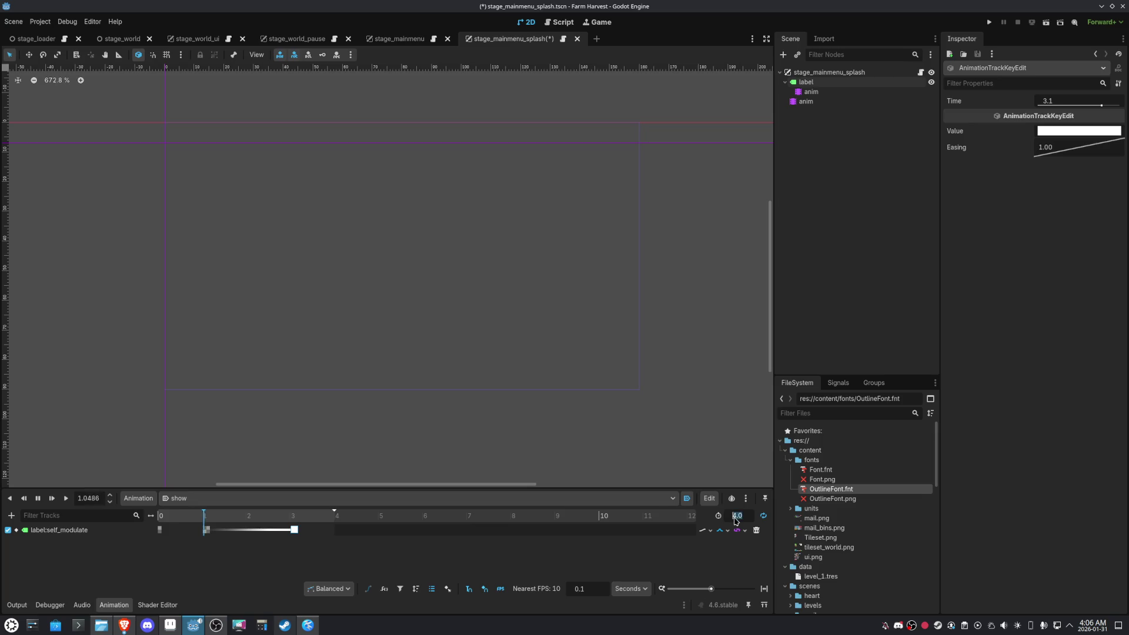
{"action": "key", "text": "Return"}
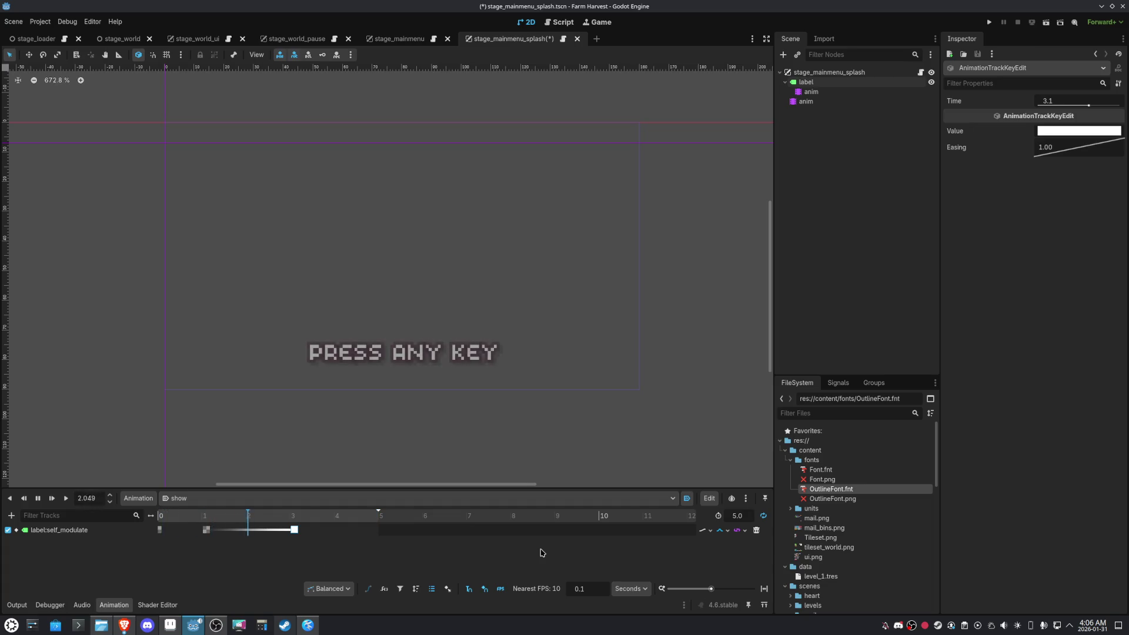
- Preview the fade both directions, then settle the final opaque key at 3.5 seconds and replay
{"action": "left_click", "coordinate": [38, 498]}
{"action": "left_click_drag", "start_coordinate": [294, 530], "coordinate": [338, 530]}
{"action": "left_click", "coordinate": [24, 498]}
{"action": "left_click", "coordinate": [10, 498]}
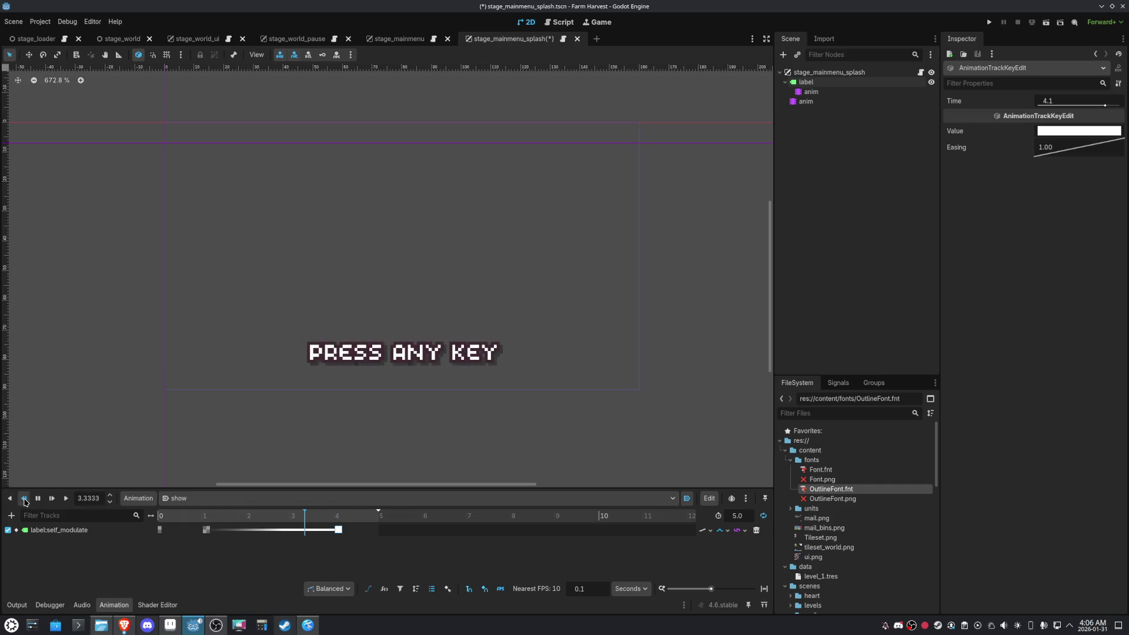
{"action": "left_click", "coordinate": [52, 499]}
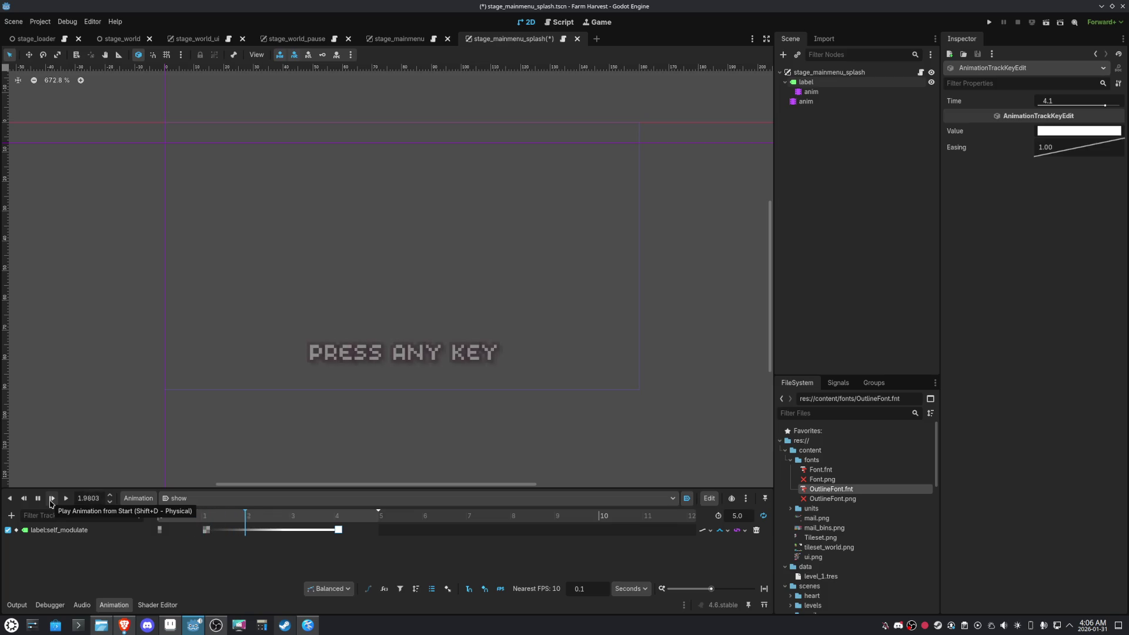
{"action": "left_click", "coordinate": [37, 499]}
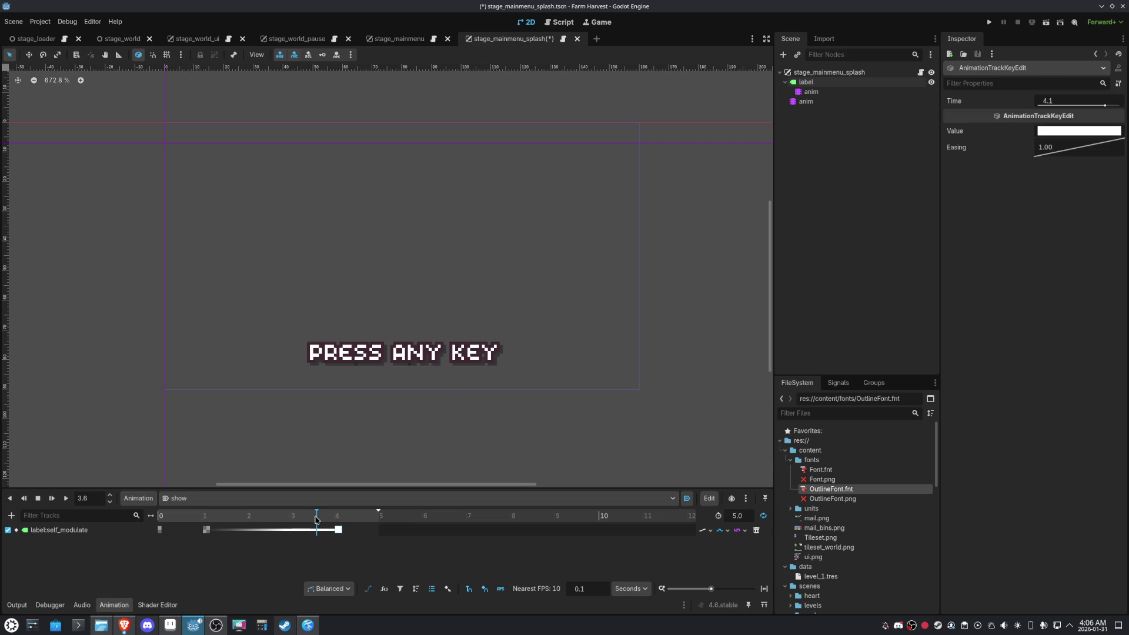
{"action": "left_click_drag", "start_coordinate": [338, 529], "coordinate": [312, 529]}
{"action": "left_click", "coordinate": [52, 499]}
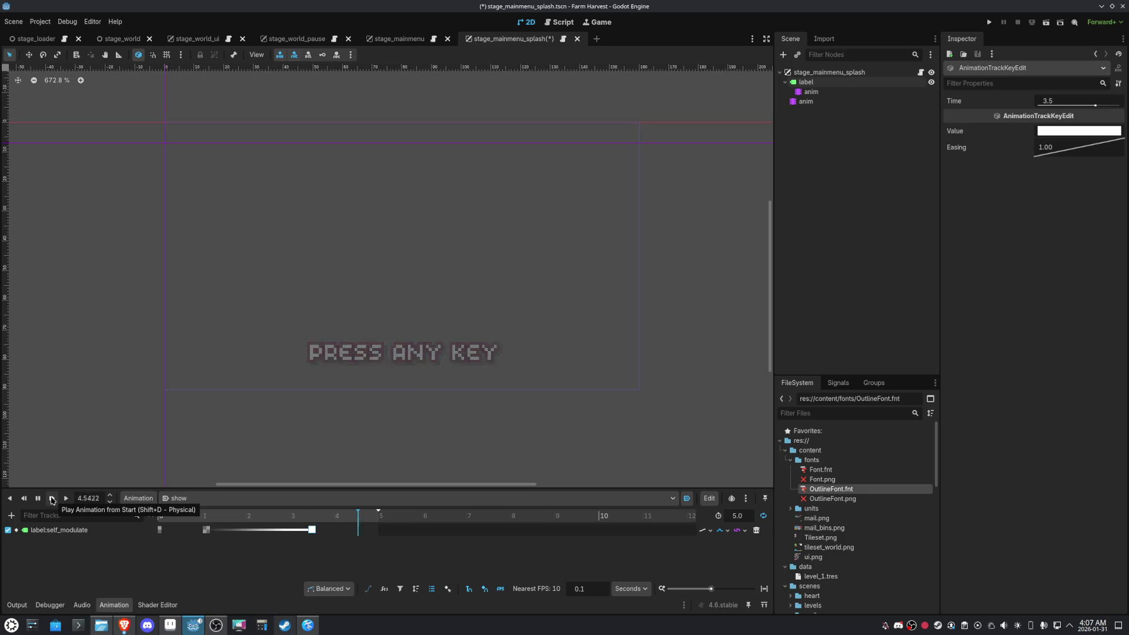
- Insert an extra fade keyframe near 3.9 seconds on the self_modulate track and preview it
{"action": "left_click", "coordinate": [41, 501]}
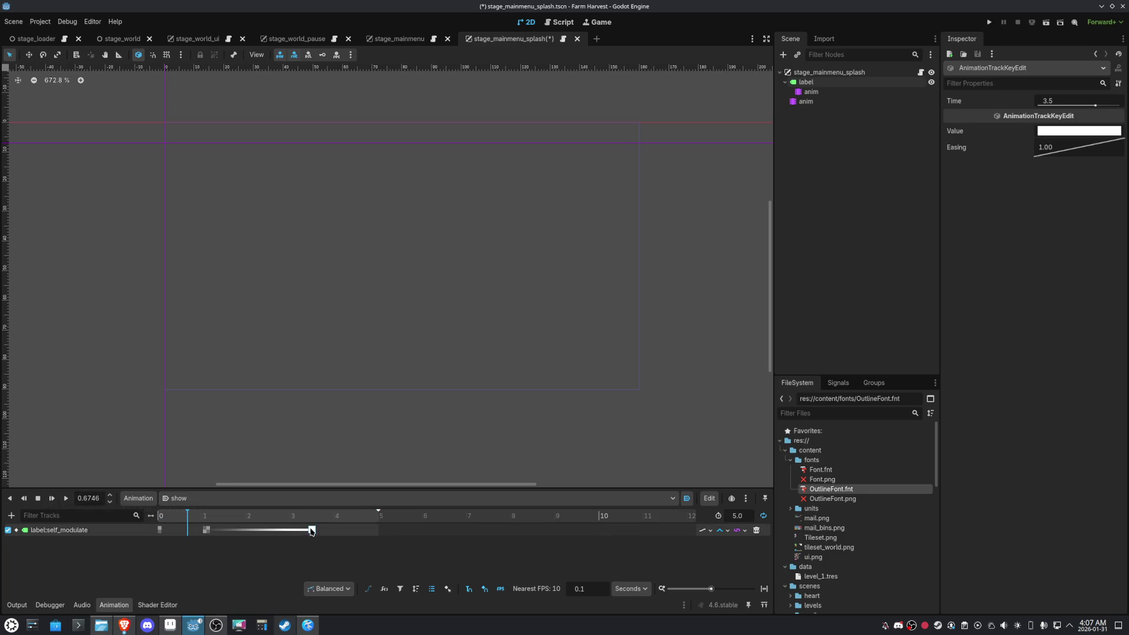
{"action": "left_click", "coordinate": [335, 518]}
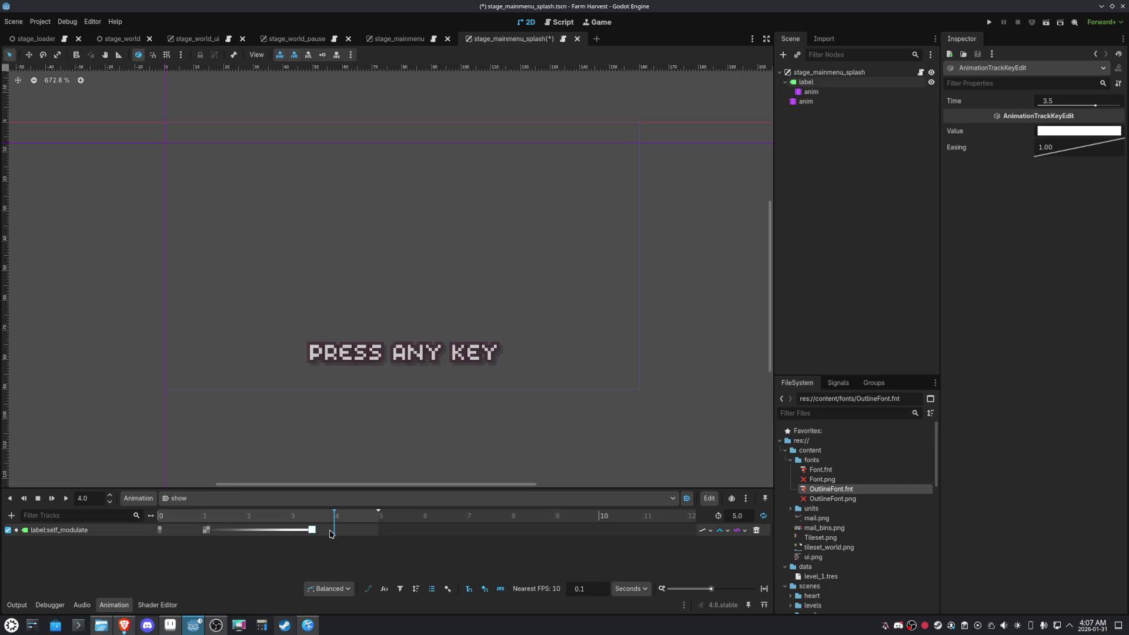
{"action": "right_click", "coordinate": [331, 534]}
{"action": "left_click", "coordinate": [353, 537]}
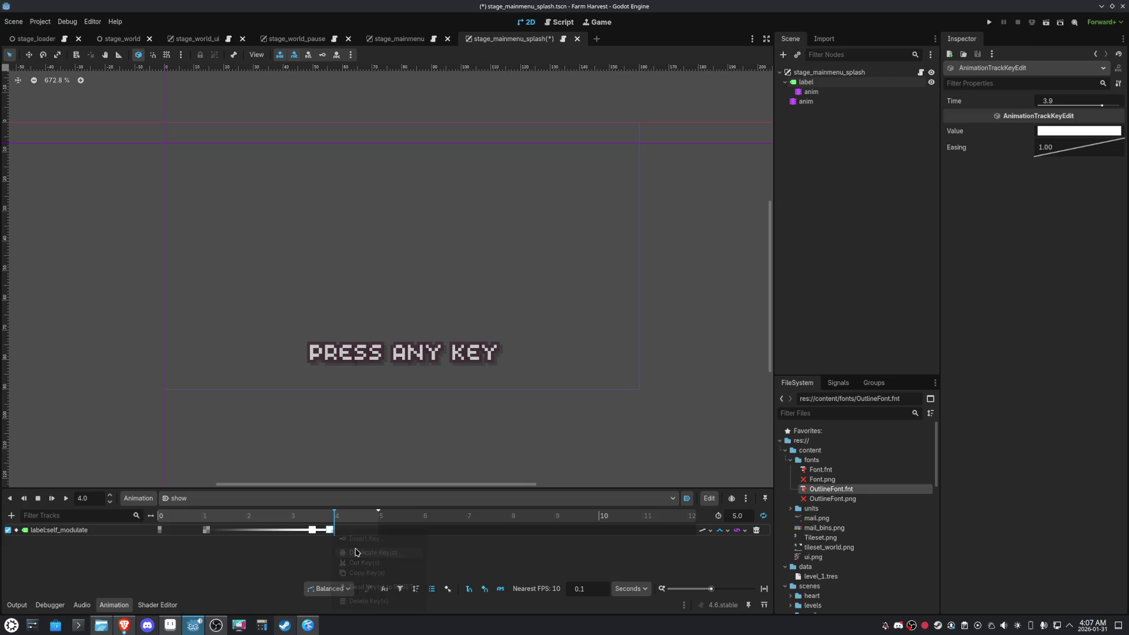
{"action": "left_click", "coordinate": [52, 499]}
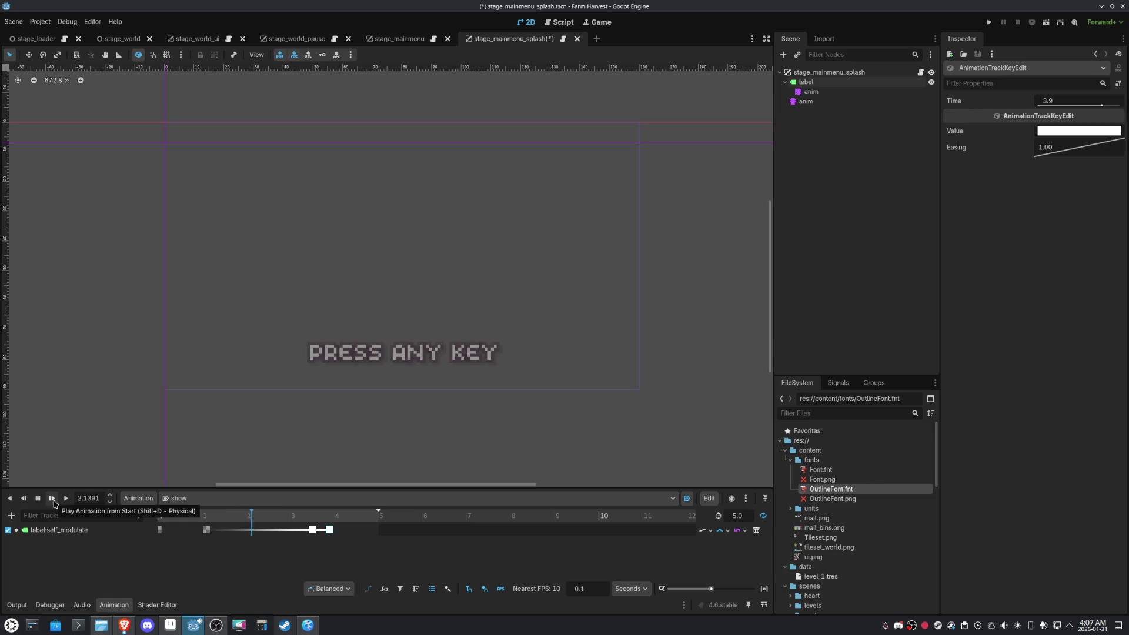
{"action": "key", "text": "s"}
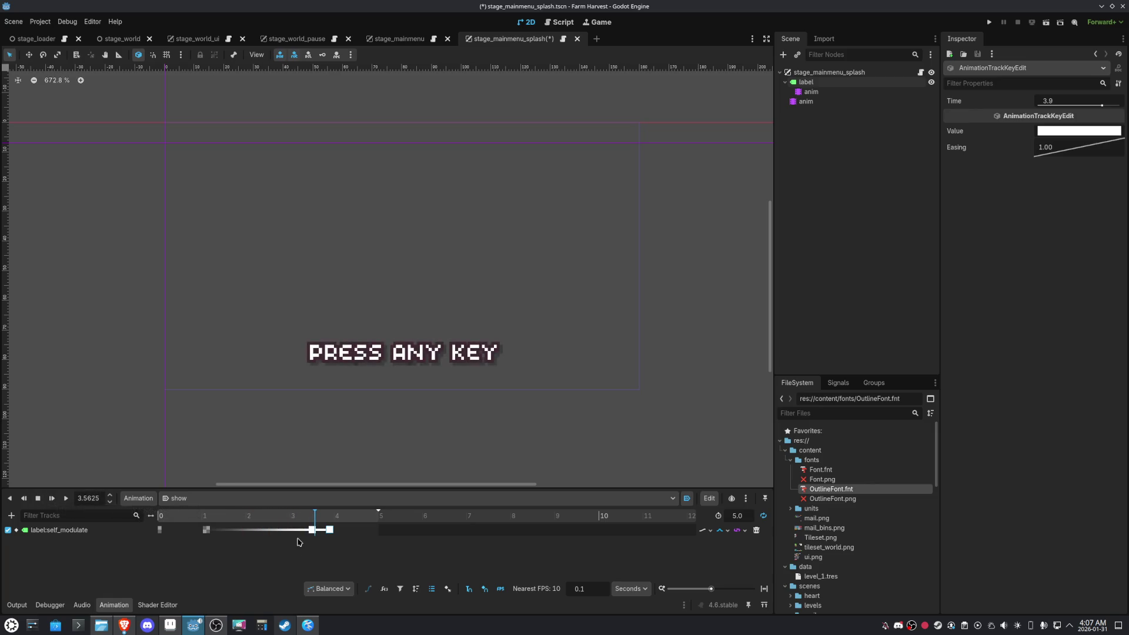
- Move the middle fade key to 3.0 seconds and the last key to 5.0, then replay
{"action": "left_click_drag", "start_coordinate": [312, 530], "coordinate": [299, 534]}
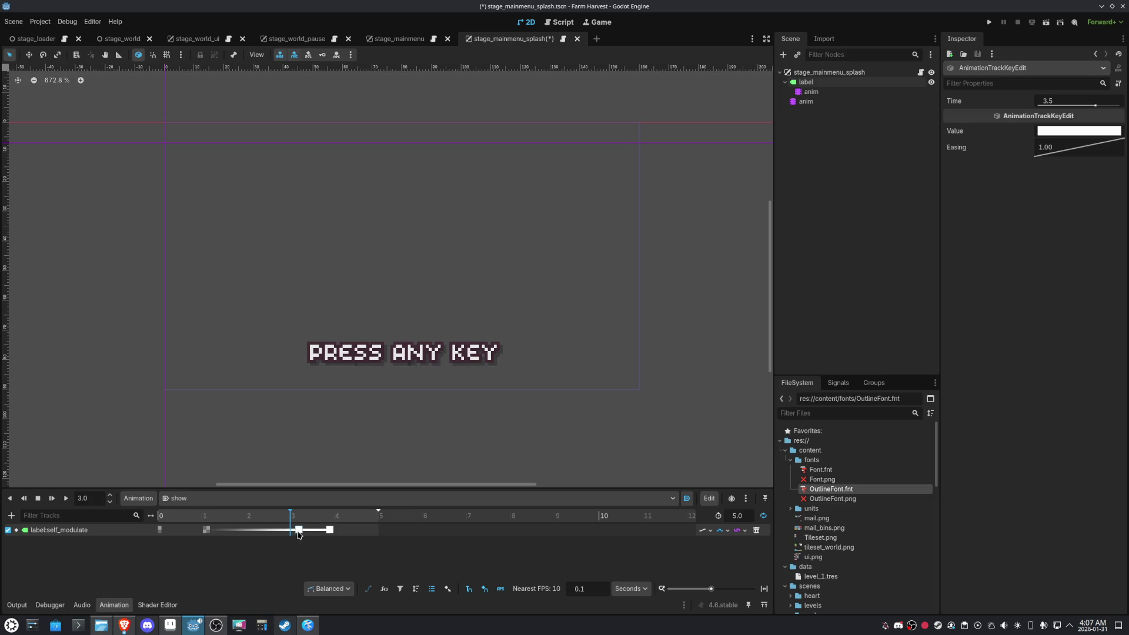
{"action": "left_click", "coordinate": [52, 498]}
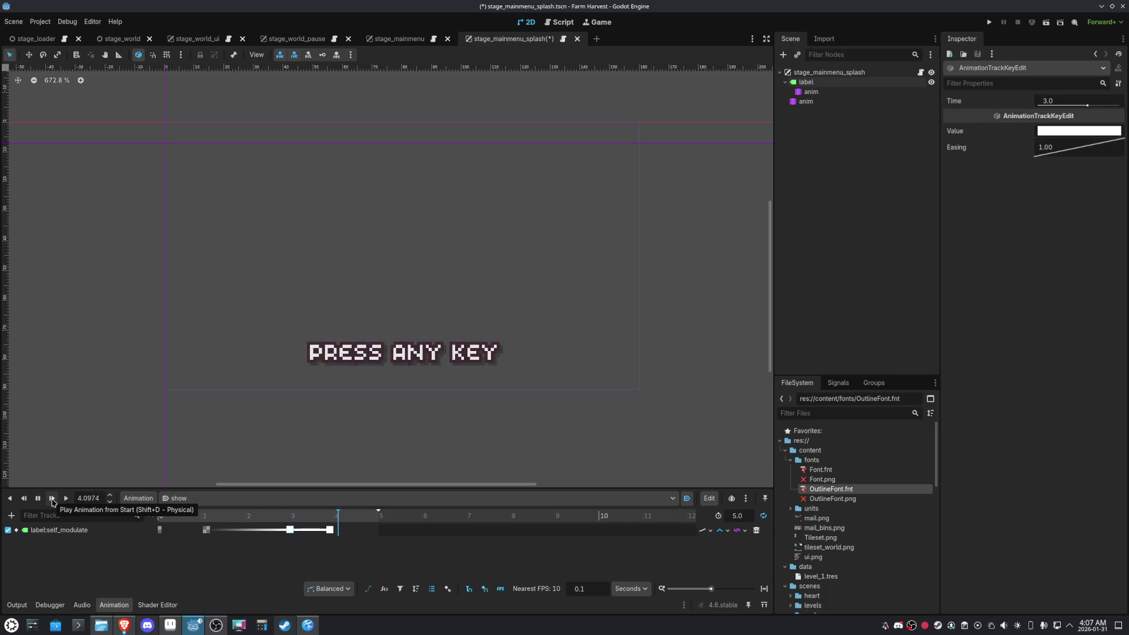
{"action": "left_click", "coordinate": [52, 498]}
{"action": "left_click", "coordinate": [38, 499]}
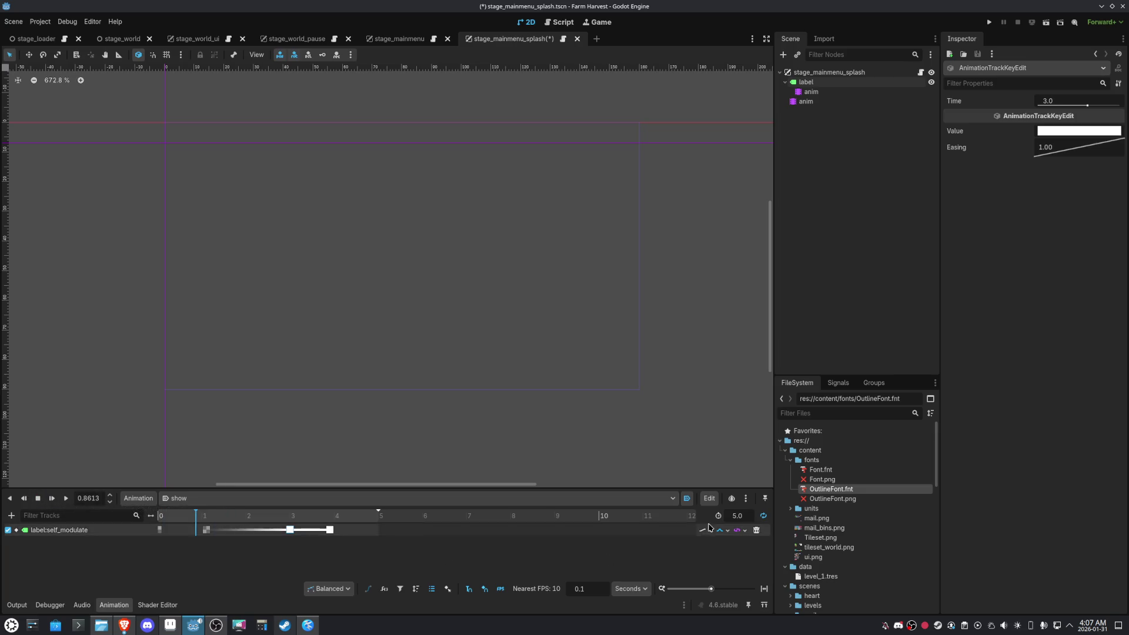
{"action": "scroll", "coordinate": [737, 517], "scroll_direction": "up", "scroll_amount": 1}
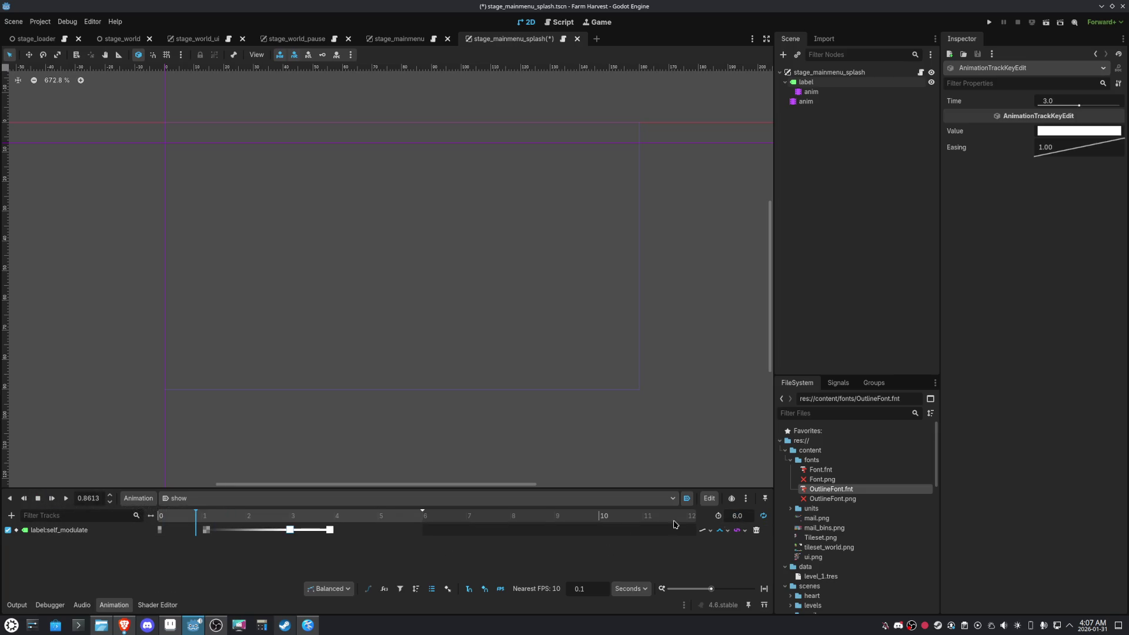
{"action": "left_click", "coordinate": [379, 529]}
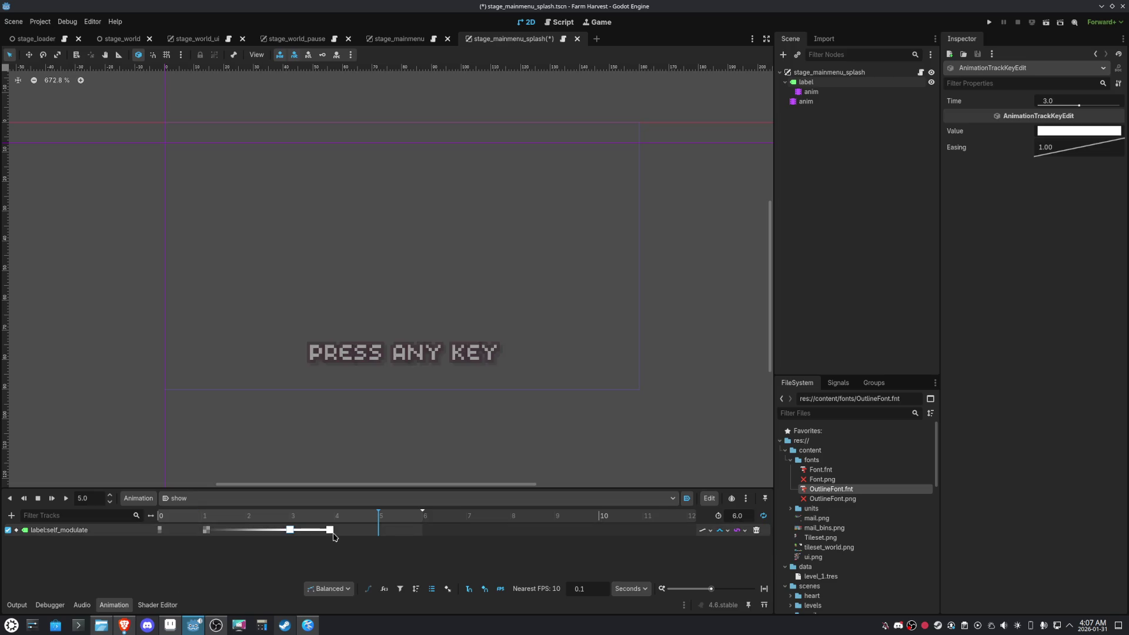
{"action": "left_click_drag", "start_coordinate": [330, 530], "coordinate": [383, 533]}
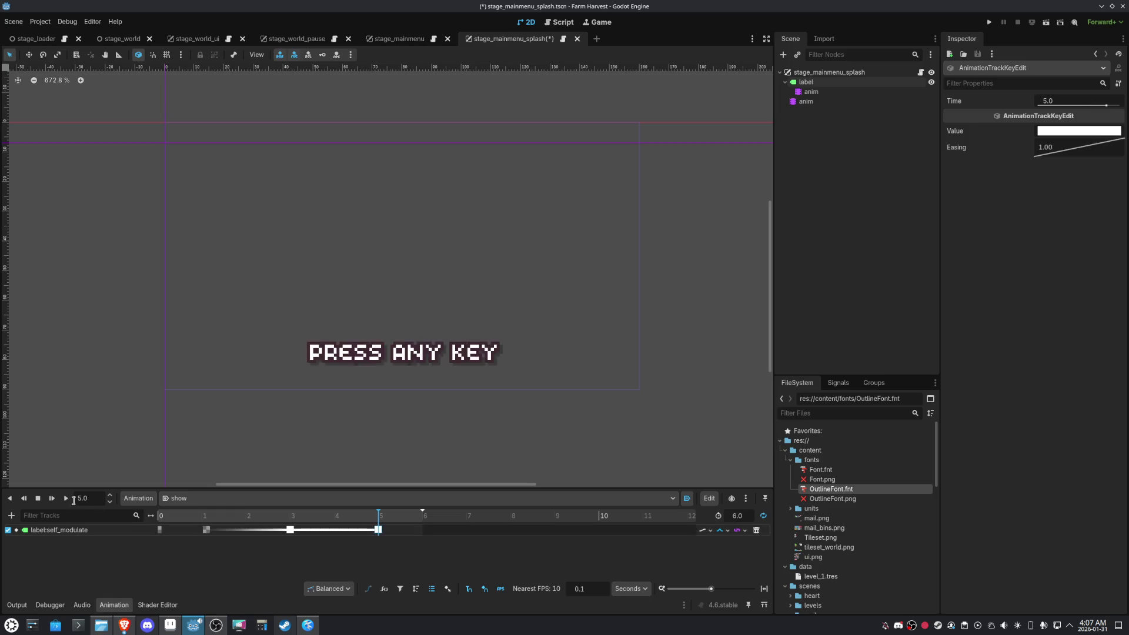
{"action": "left_click", "coordinate": [52, 499]}
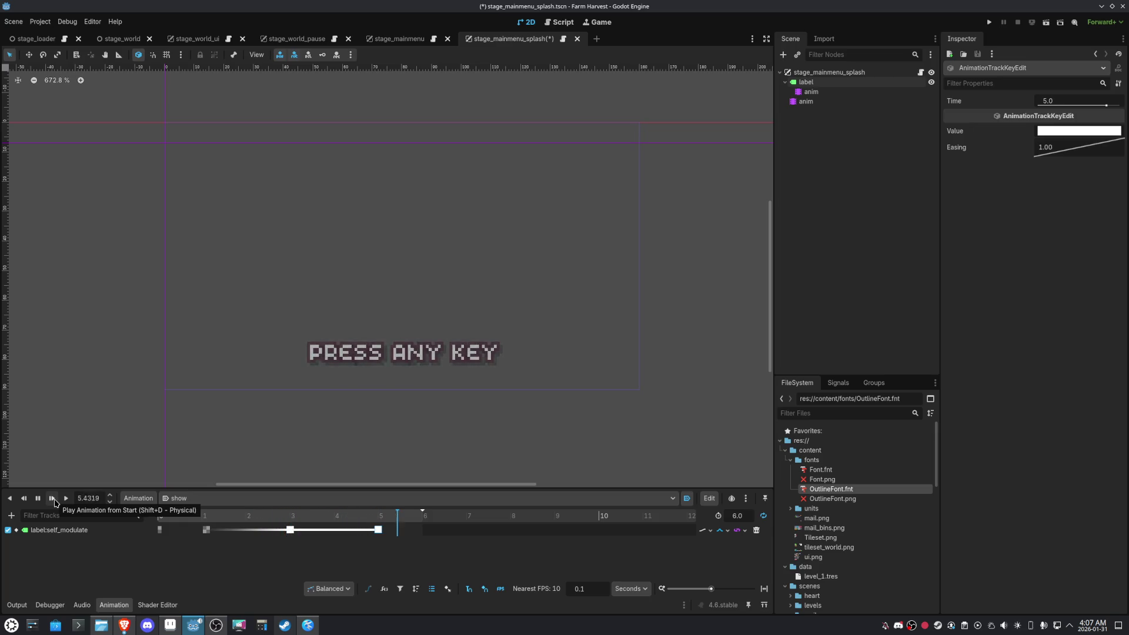
{"action": "left_click", "coordinate": [54, 501]}
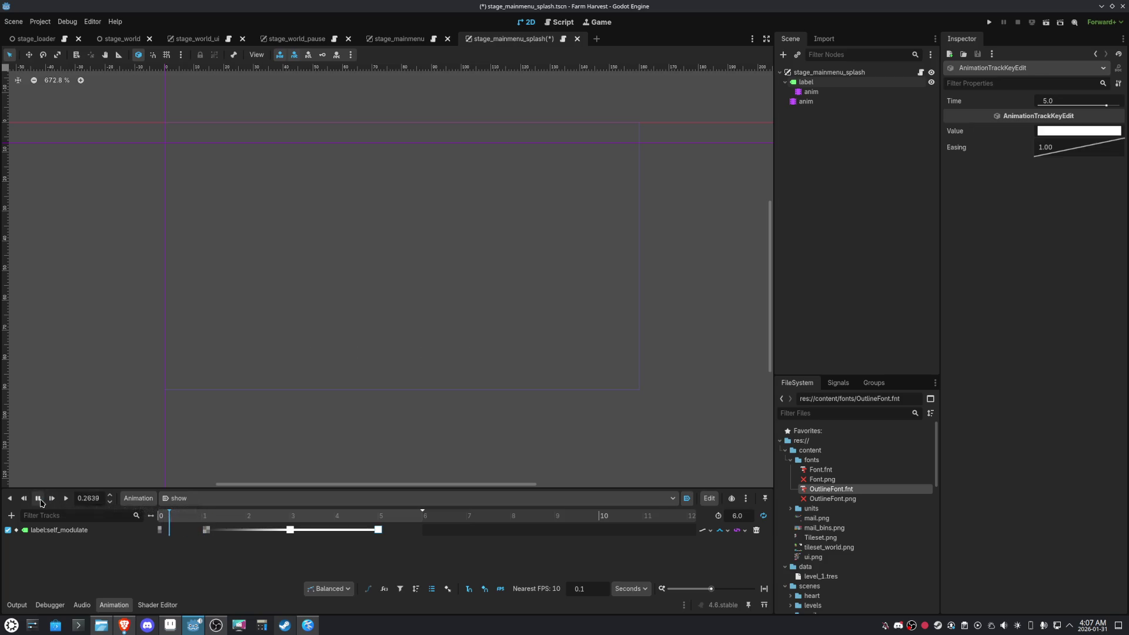
- Move the final opaque fade key from 5.0 back to 4.5 seconds and replay the fade-in
{"action": "left_click", "coordinate": [37, 498]}
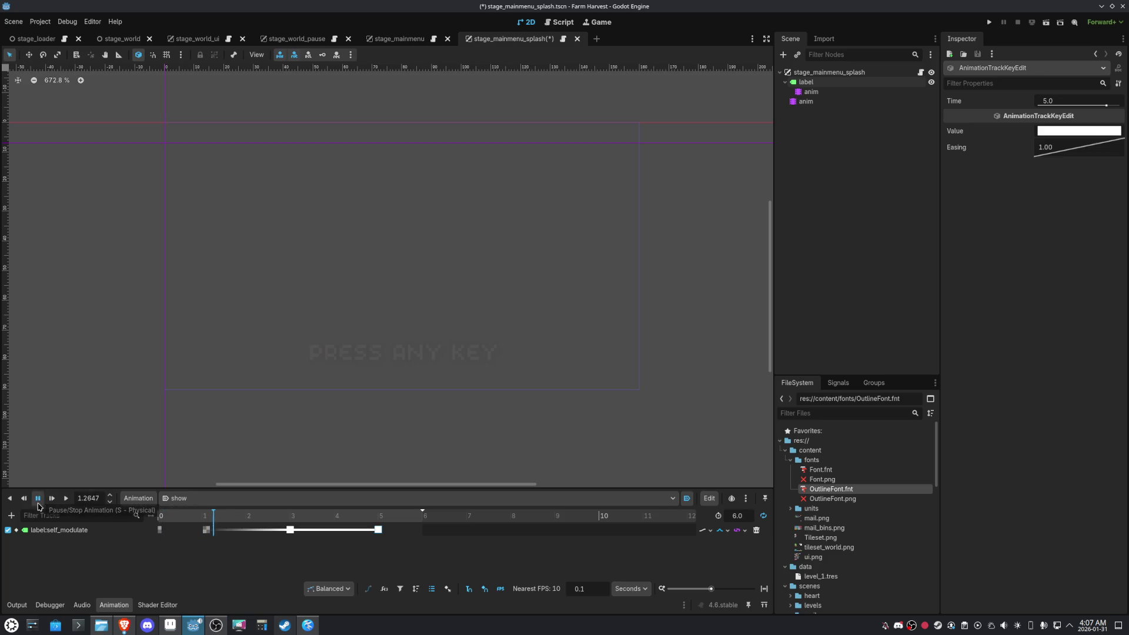
{"action": "left_click", "coordinate": [356, 516]}
{"action": "left_click_drag", "start_coordinate": [381, 534], "coordinate": [358, 536]}
{"action": "left_click", "coordinate": [52, 498]}
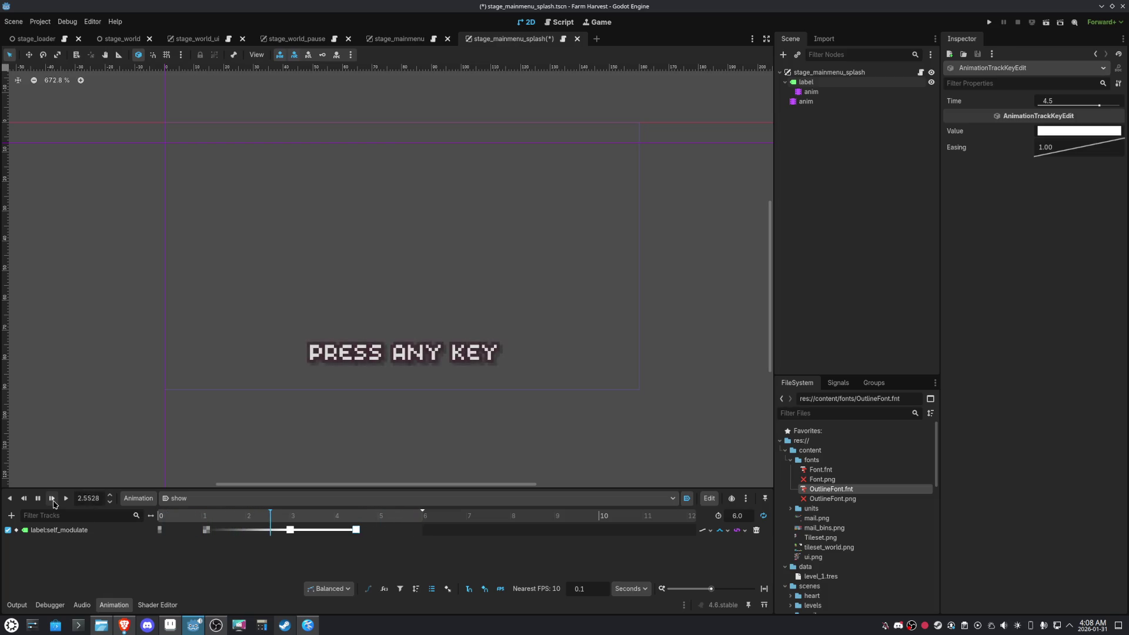
{"action": "left_click", "coordinate": [39, 500]}
- Save the splash scene and inspect the label's animation player
{"action": "left_click", "coordinate": [39, 499]}
{"action": "key", "text": "ctrl+s"}
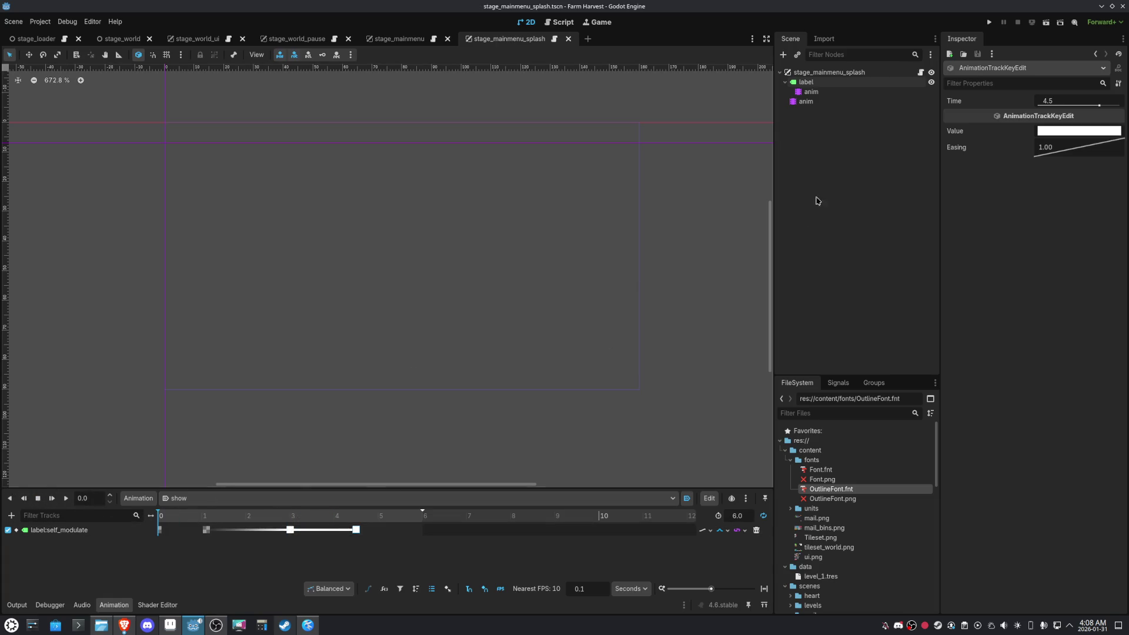
{"action": "left_click", "coordinate": [806, 101]}
{"action": "left_click", "coordinate": [811, 92]}
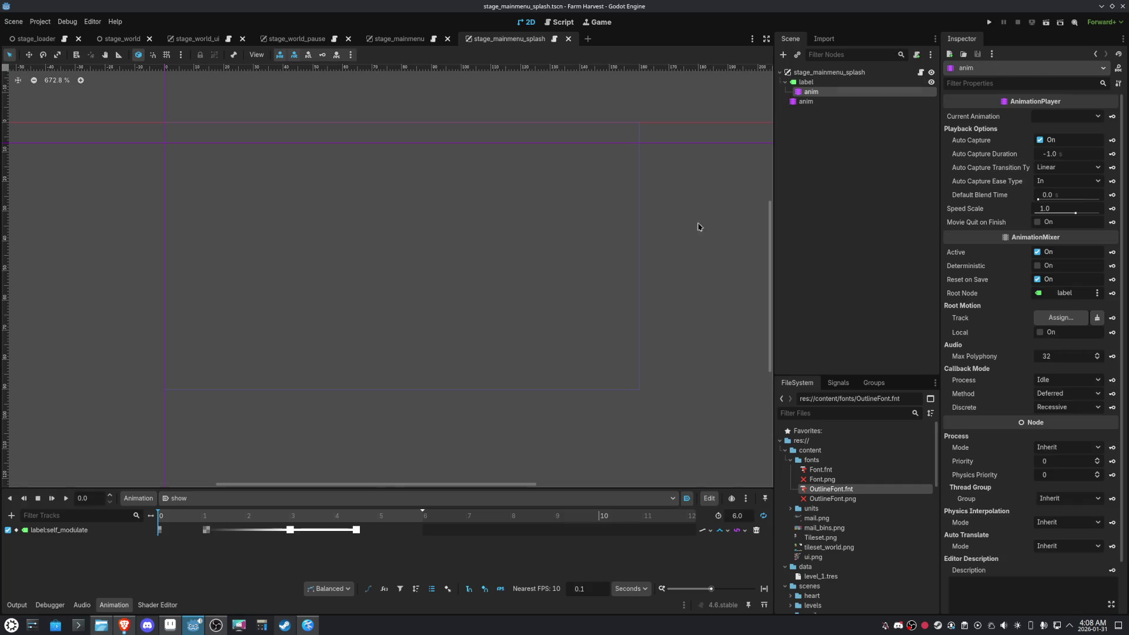
{"action": "left_click", "coordinate": [293, 518]}
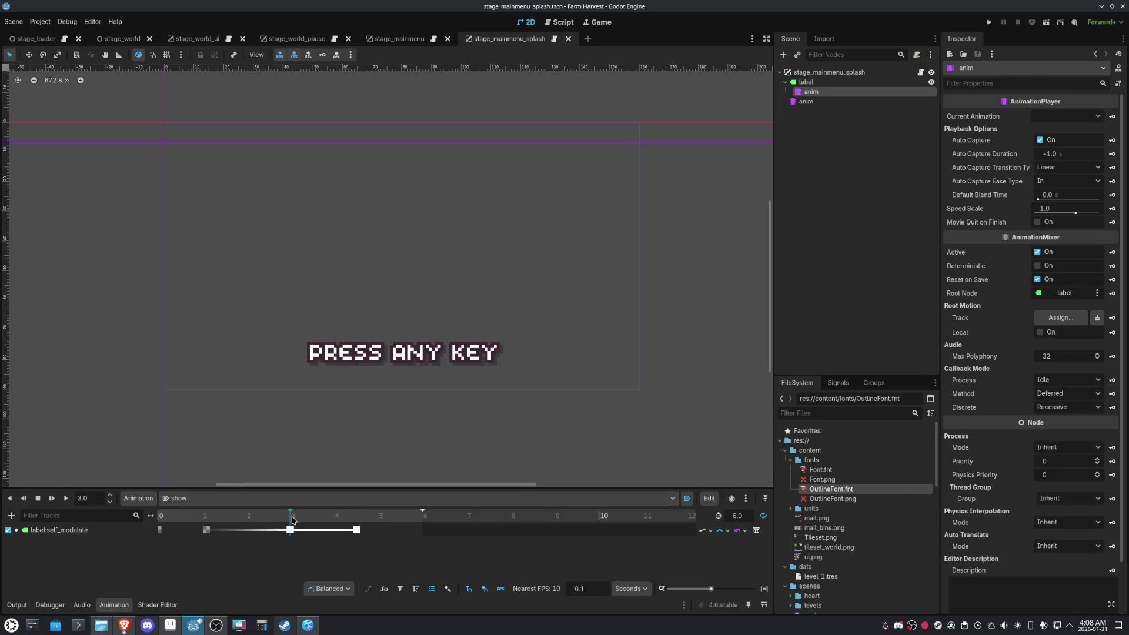
- Create a new 'show' animation on the root anim player with a 0.5-second length
{"action": "left_click", "coordinate": [805, 102]}
{"action": "left_click", "coordinate": [147, 514]}
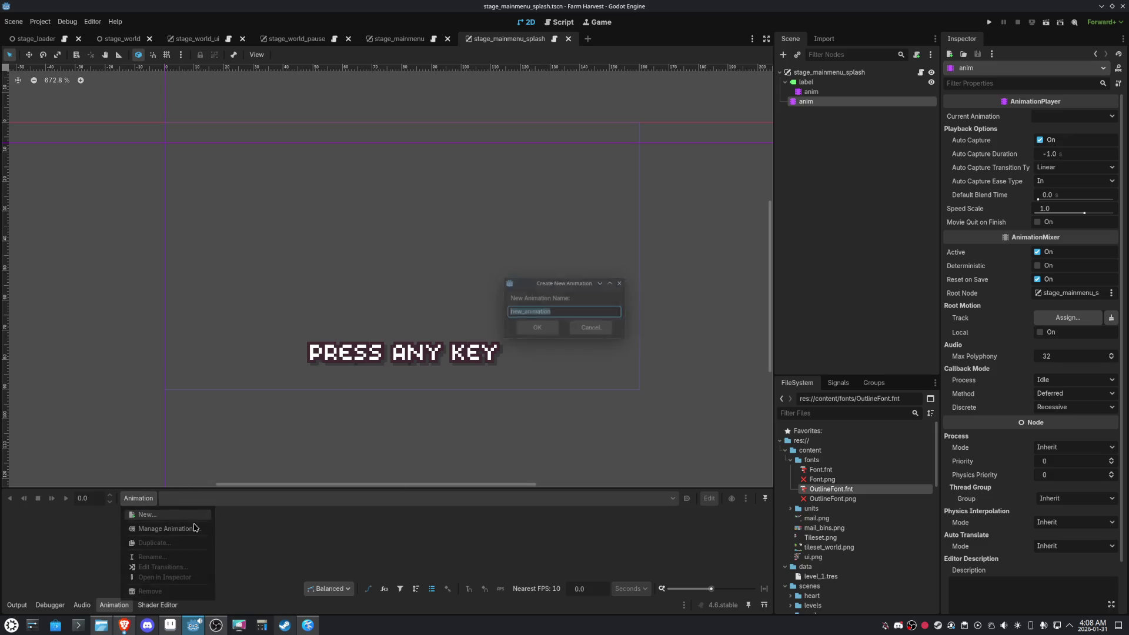
{"action": "type", "text": "show"}
{"action": "key", "text": "Return"}
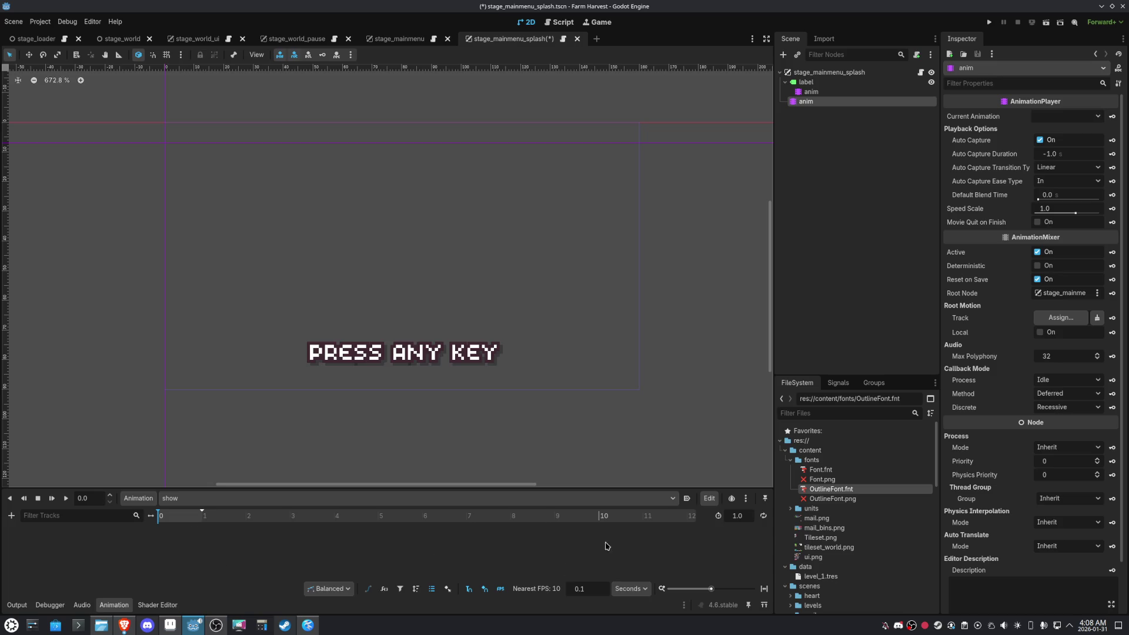
{"action": "left_click", "coordinate": [734, 518]}
{"action": "key", "text": "BackSpace"}
{"action": "type", "text": "0.5"}
{"action": "key", "text": "Return"}
{"action": "left_click", "coordinate": [180, 518]}
- Key the label's current position on a new label:position track and save the scene
{"action": "left_click", "coordinate": [806, 82]}
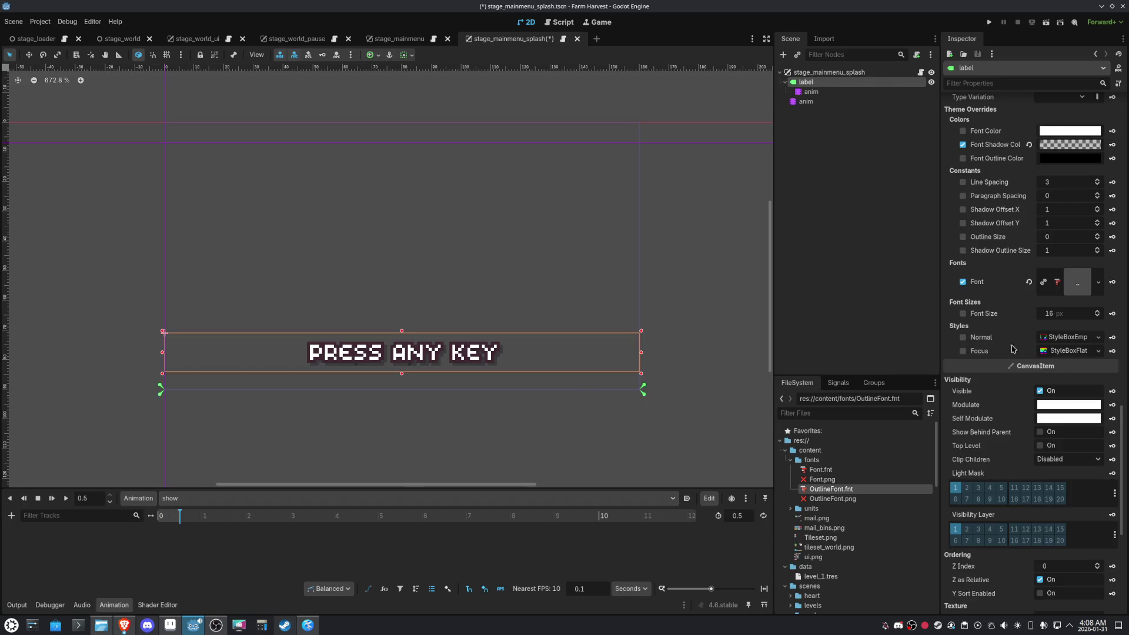
{"action": "scroll", "coordinate": [1079, 420], "scroll_direction": "up", "scroll_amount": 15}
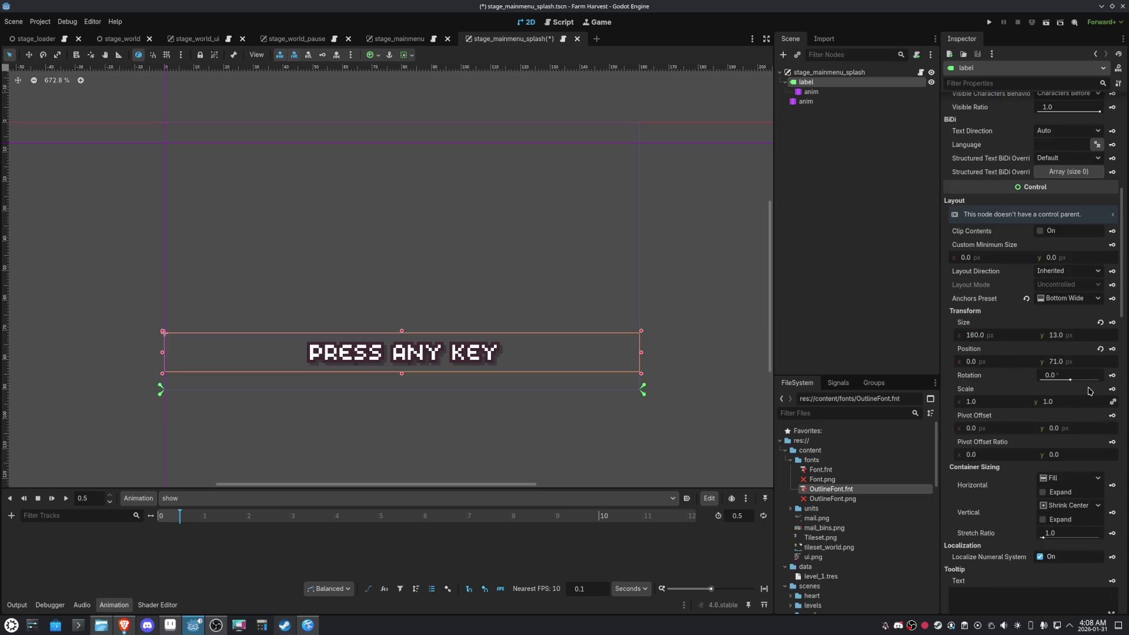
{"action": "left_click", "coordinate": [1112, 350]}
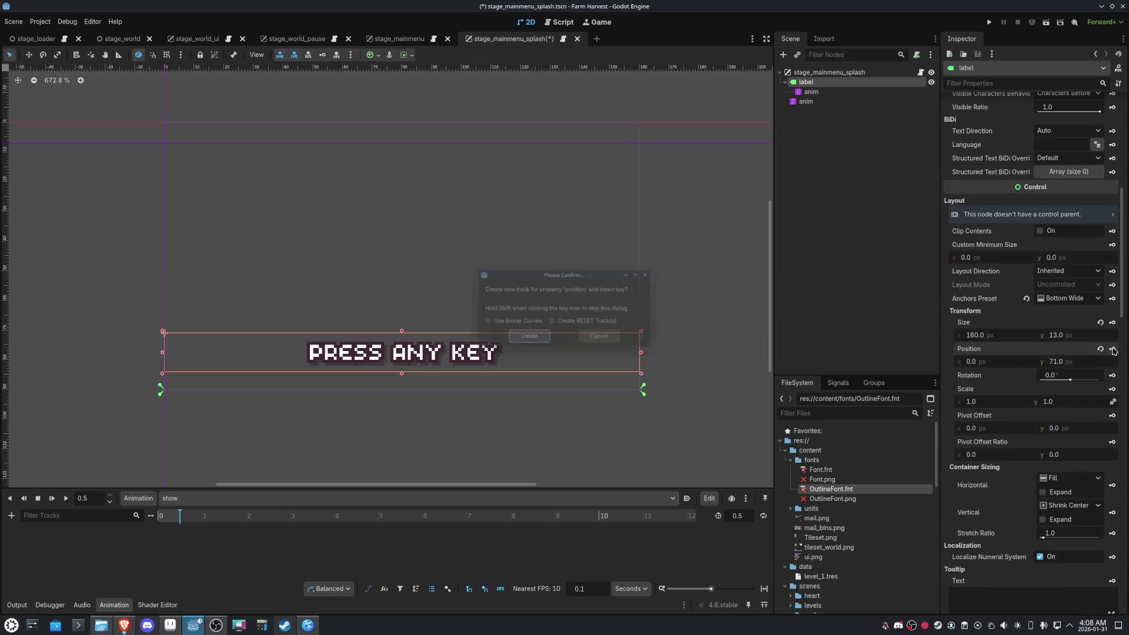
{"action": "left_click", "coordinate": [544, 344]}
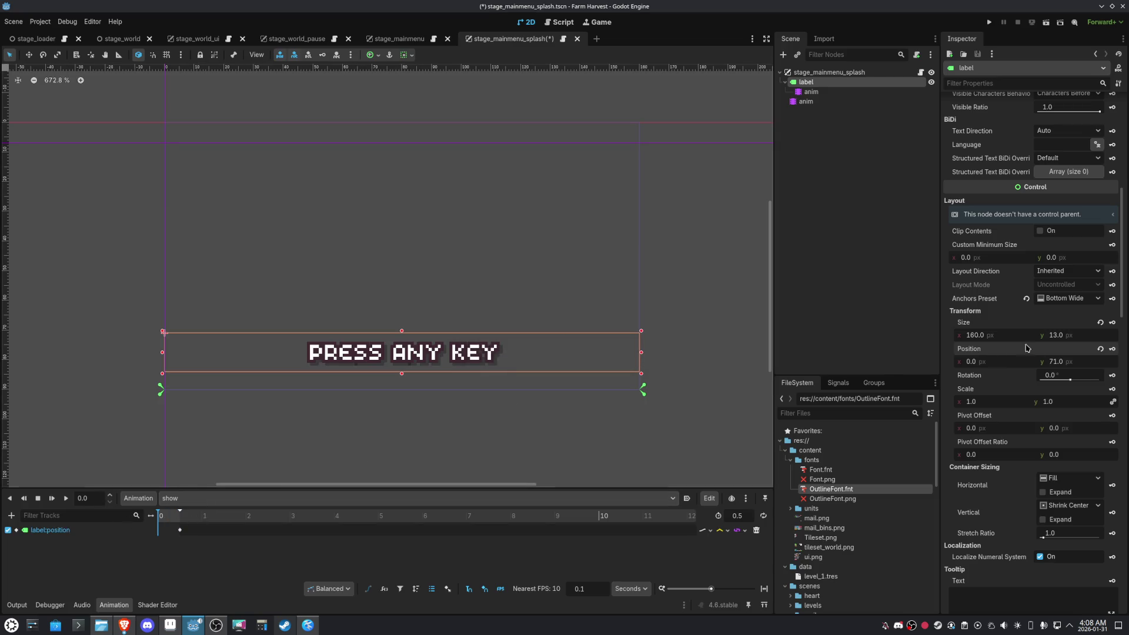
{"action": "left_click", "coordinate": [1085, 363]}
{"action": "key", "text": "ctrl+s"}
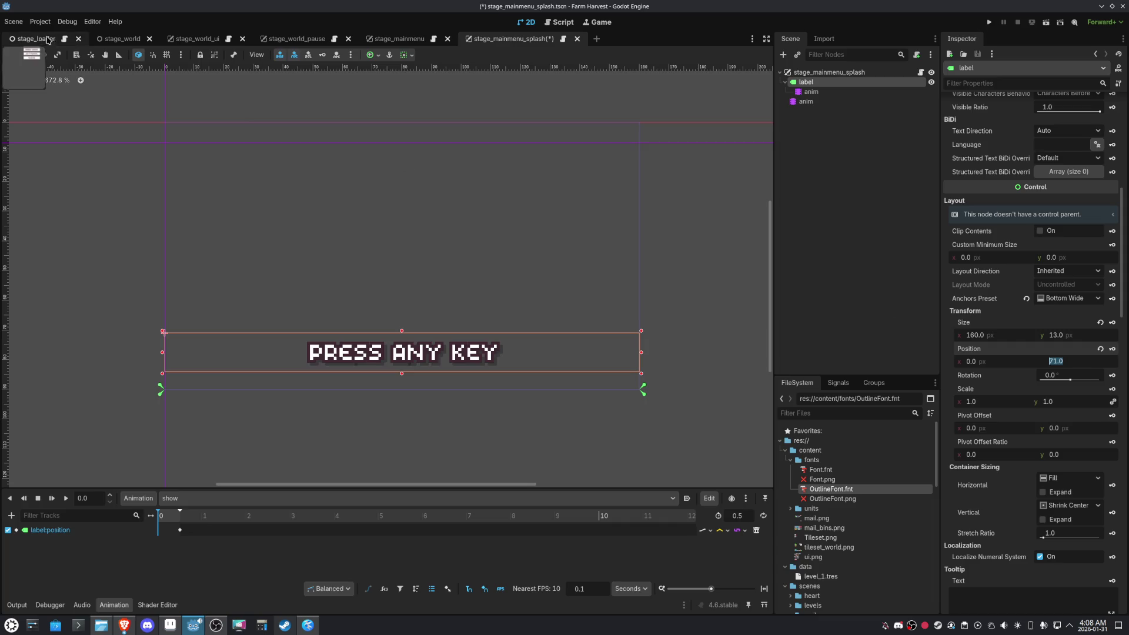
- Check the window size under Project Settings > Display > Window, then resume editing the label's y position
{"action": "left_click", "coordinate": [40, 21]}
{"action": "left_click", "coordinate": [62, 33]}
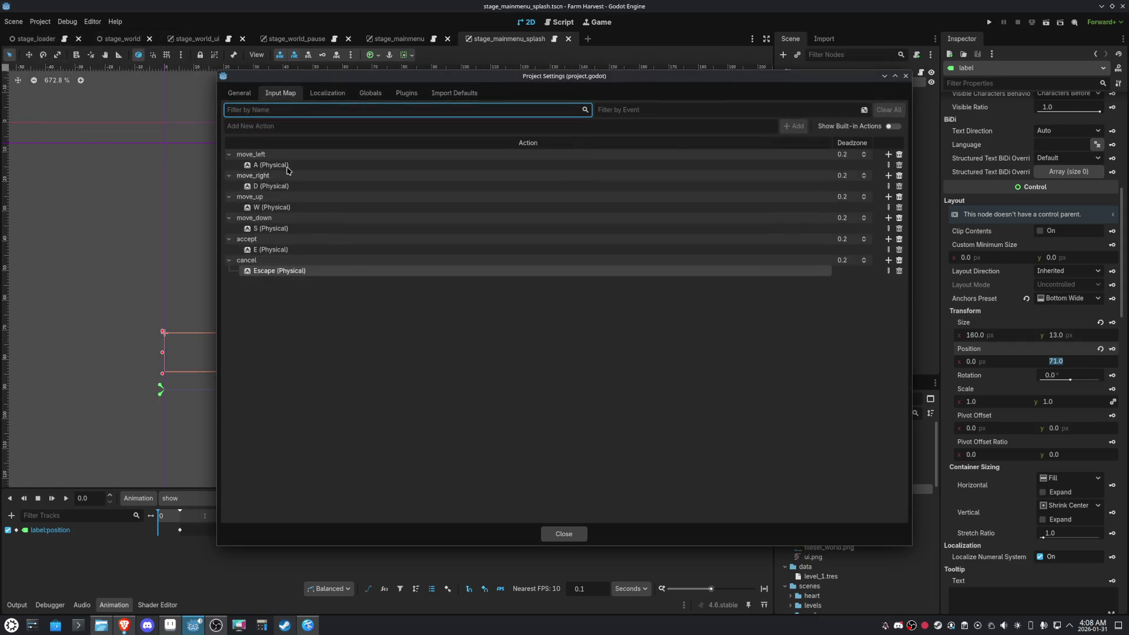
{"action": "left_click", "coordinate": [239, 93]}
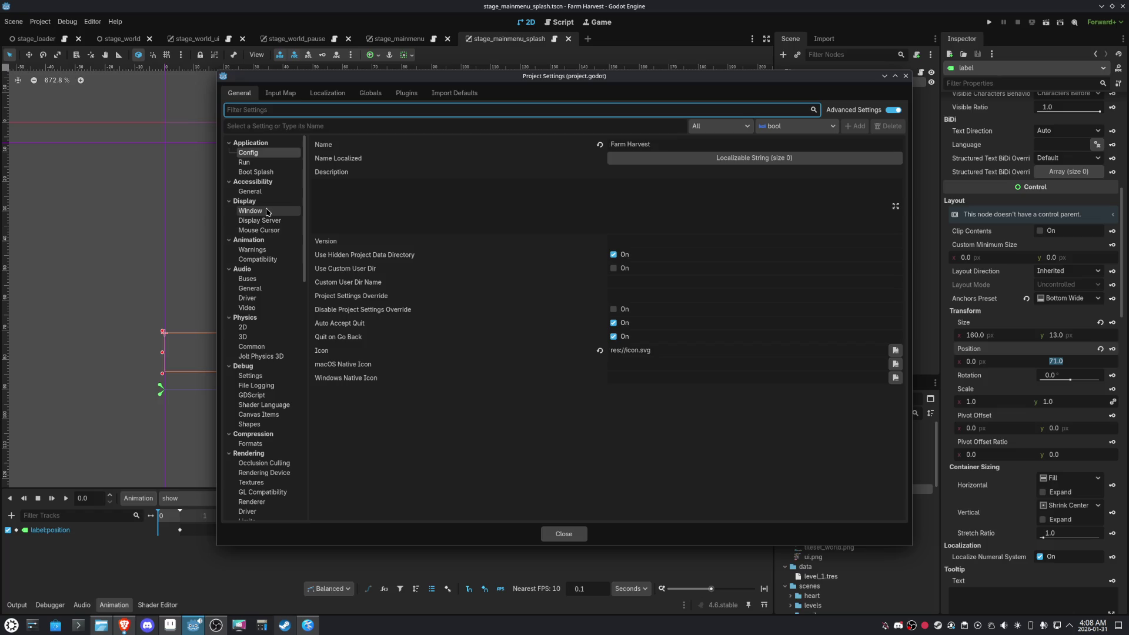
{"action": "left_click", "coordinate": [264, 210]}
{"action": "left_click", "coordinate": [582, 534]}
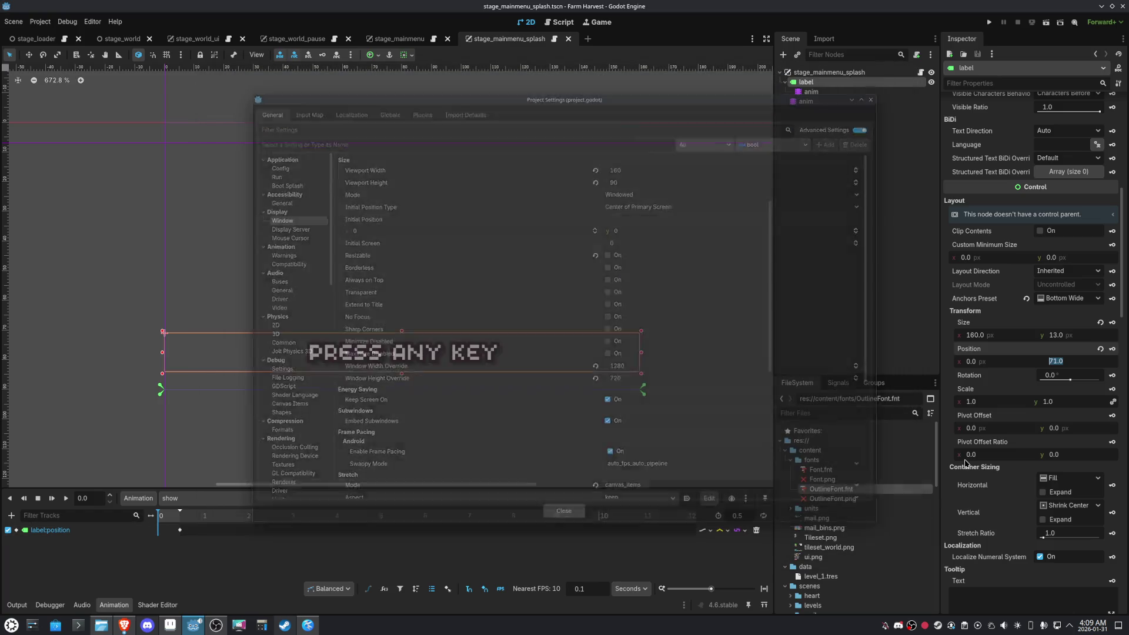
{"action": "left_click", "coordinate": [1088, 366]}
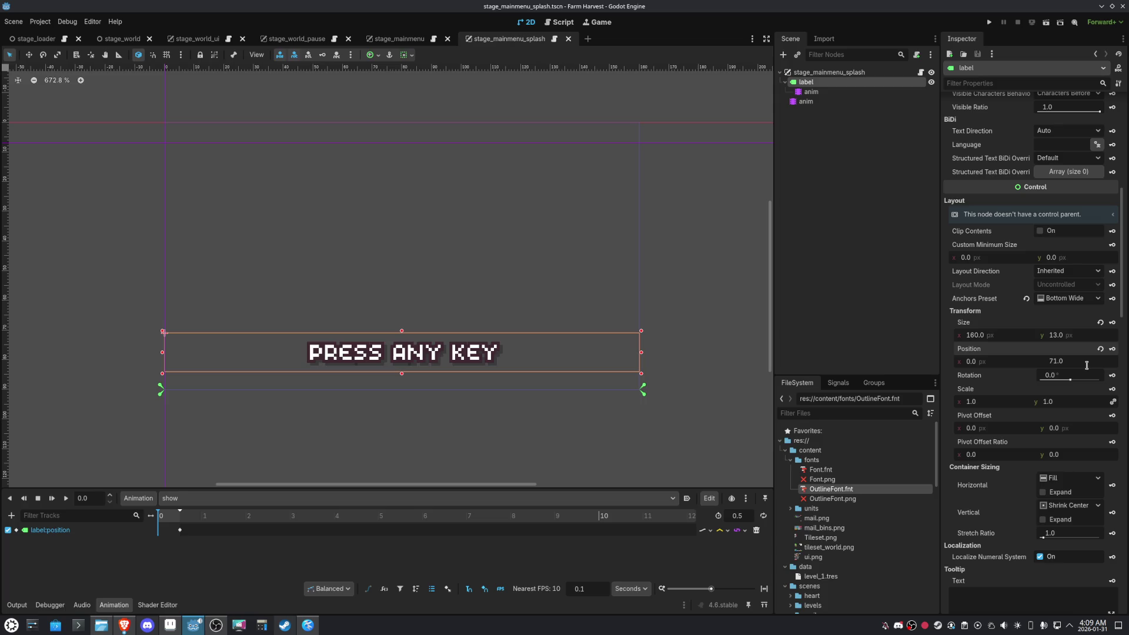
- Push the label 90 pixels down to y 181, ease the first position key at 0.2, save, and preview
{"action": "key", "text": "Return"}
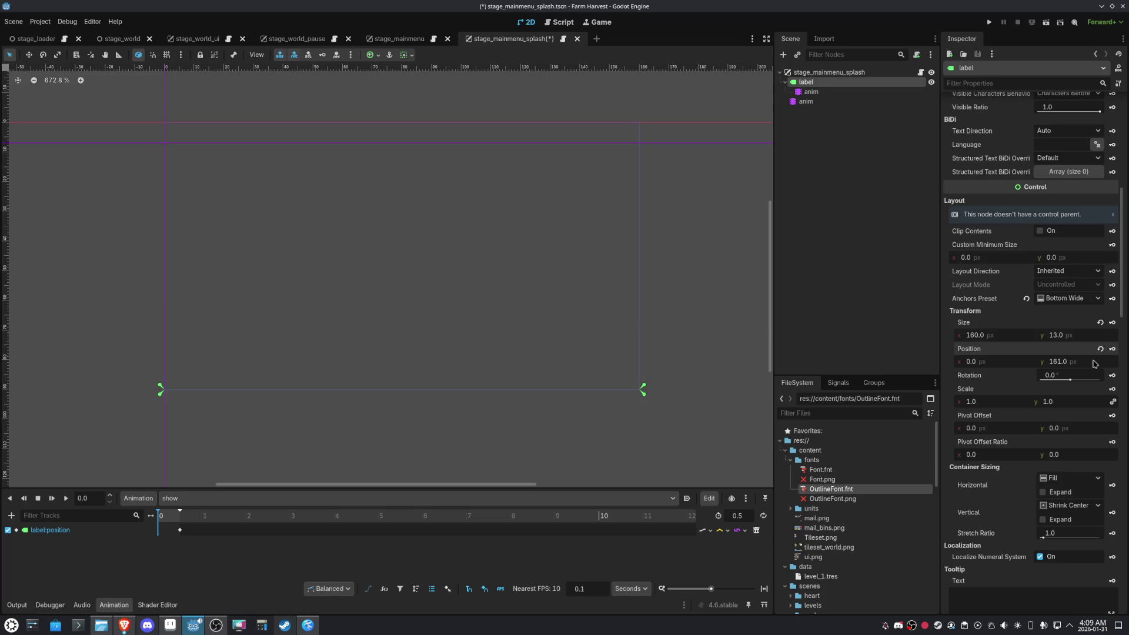
{"action": "left_click", "coordinate": [157, 530]}
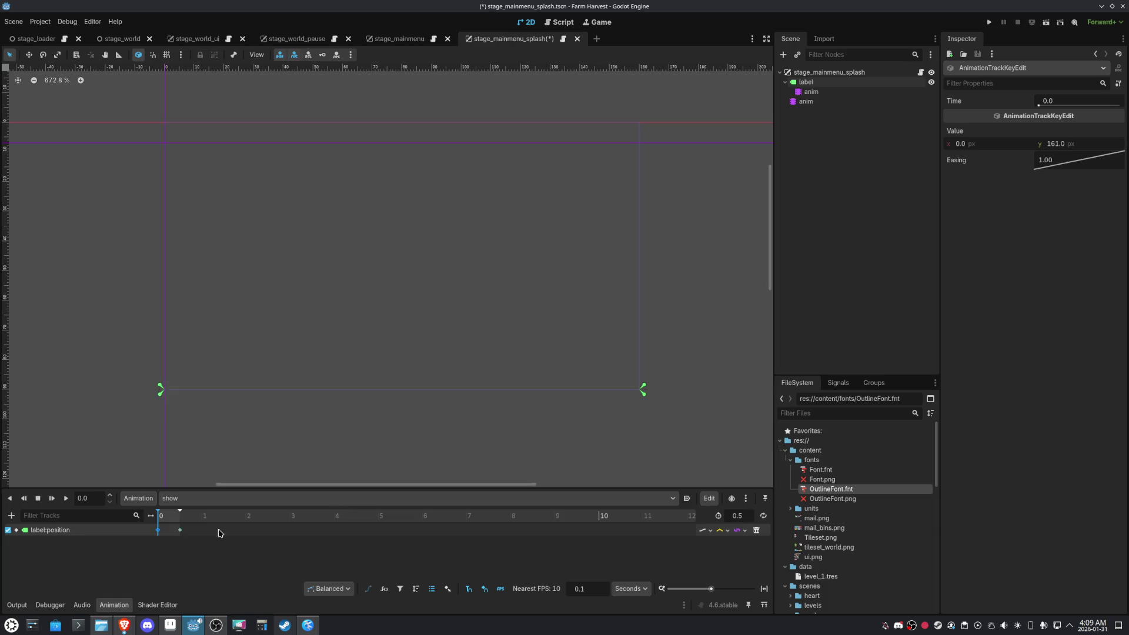
{"action": "left_click", "coordinate": [1084, 157]}
{"action": "type", "text": "0.2"}
{"action": "key", "text": "Return"}
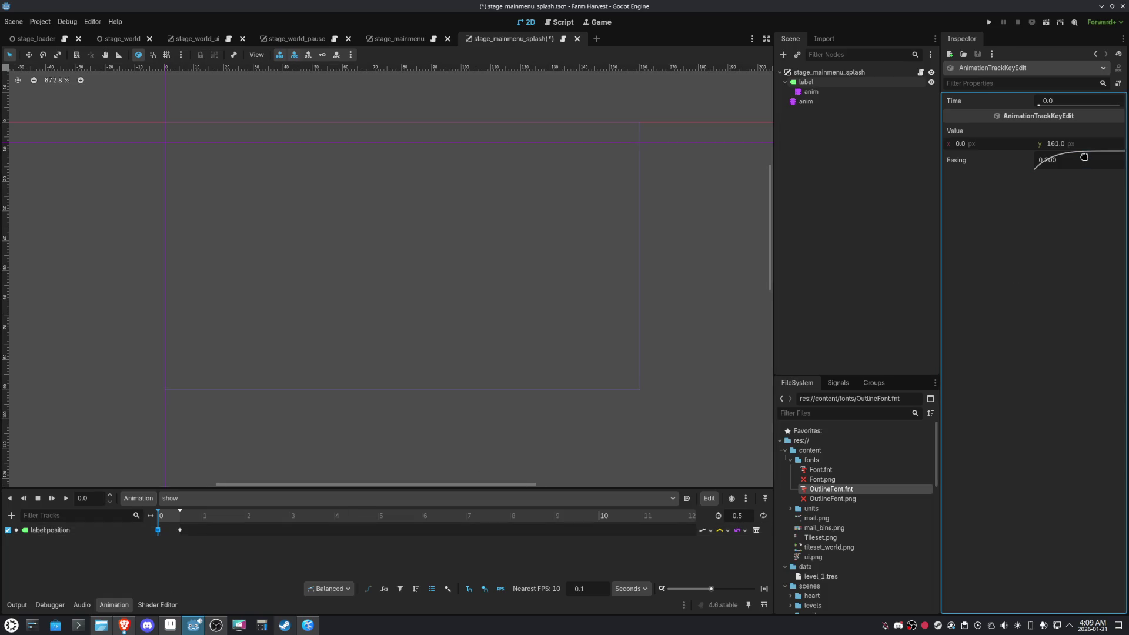
{"action": "key", "text": "ctrl+s"}
{"action": "left_click", "coordinate": [52, 499]}
- Stop the preview, select the splash scene's anim player, save, and open stage_mainmenu_splash.gd
{"action": "left_click", "coordinate": [38, 499]}
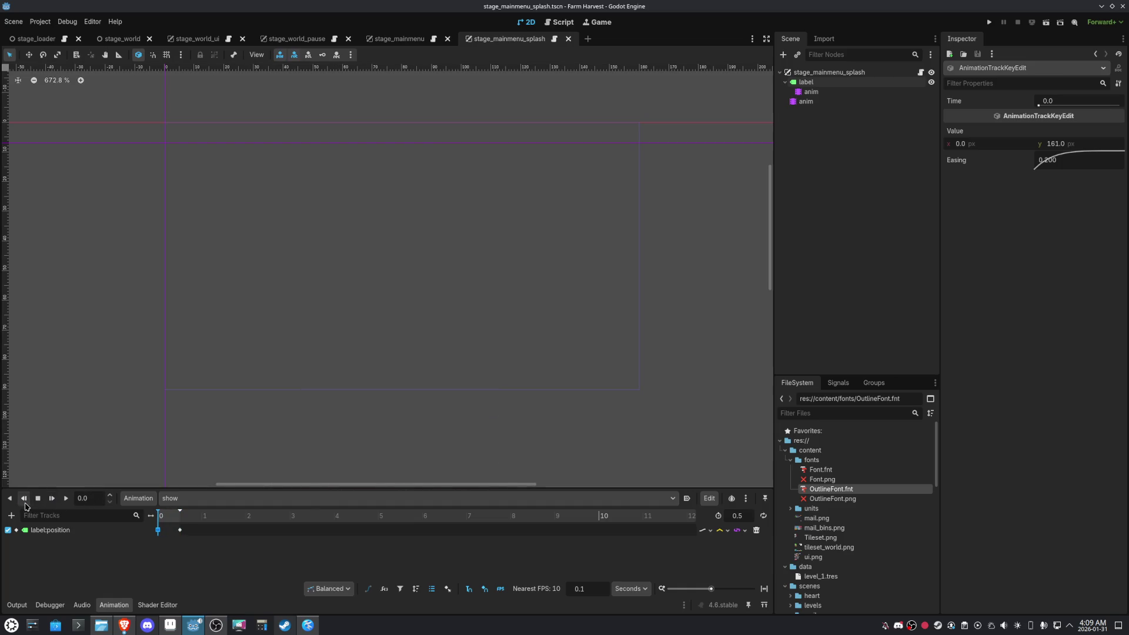
{"action": "left_click", "coordinate": [811, 92]}
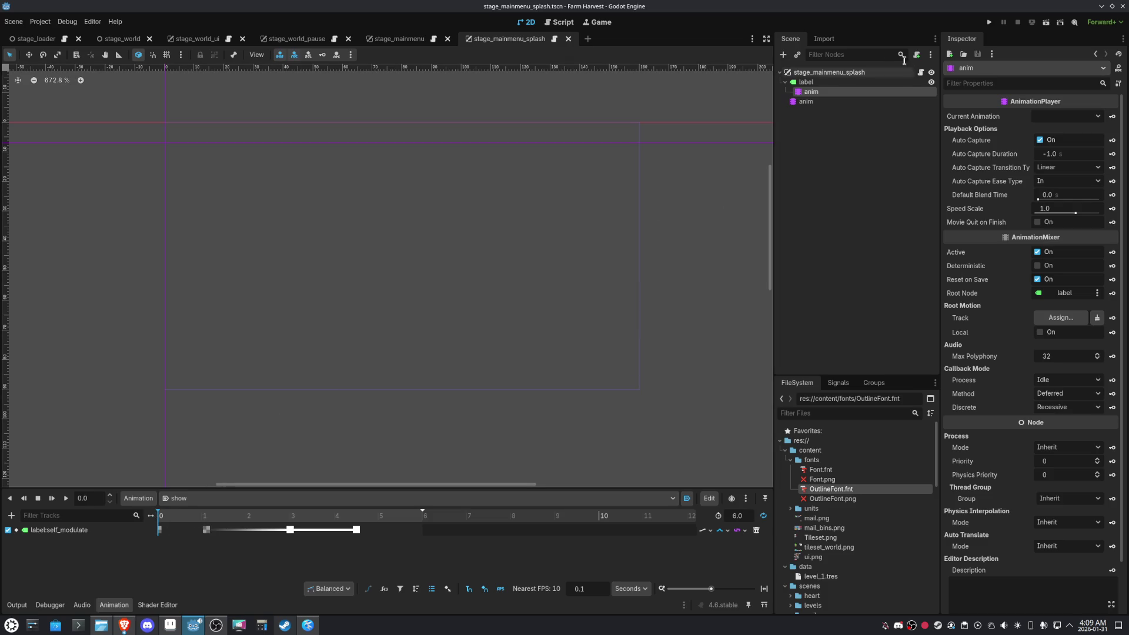
{"action": "left_click", "coordinate": [819, 103]}
{"action": "key", "text": "ctrl+s"}
{"action": "left_click", "coordinate": [921, 71]}
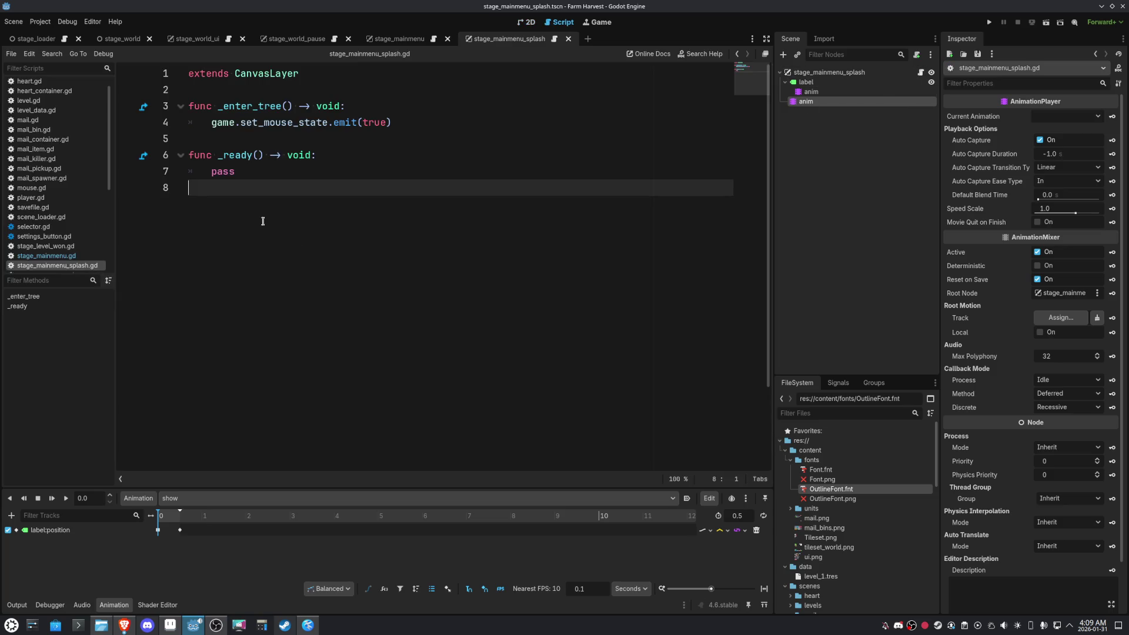
{"action": "double_click", "coordinate": [268, 176]}
{"action": "left_click", "coordinate": [278, 89]}
{"action": "key", "text": "Return"}
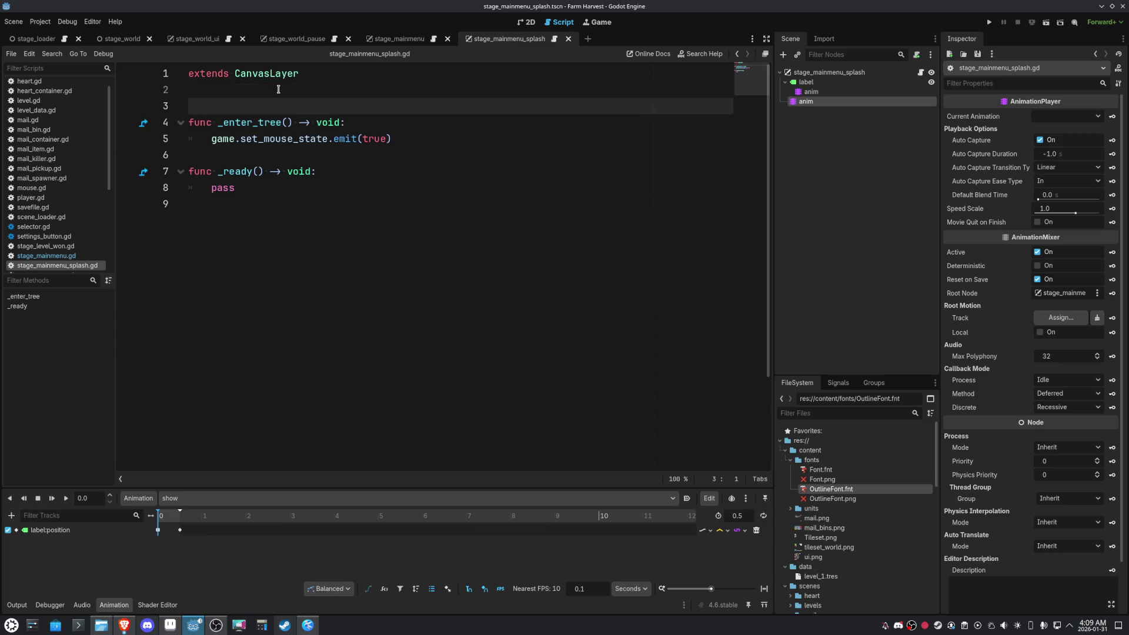
{"action": "key", "text": "Return"}
{"action": "key", "text": "Up"}
{"action": "type", "text": "@onready var"}
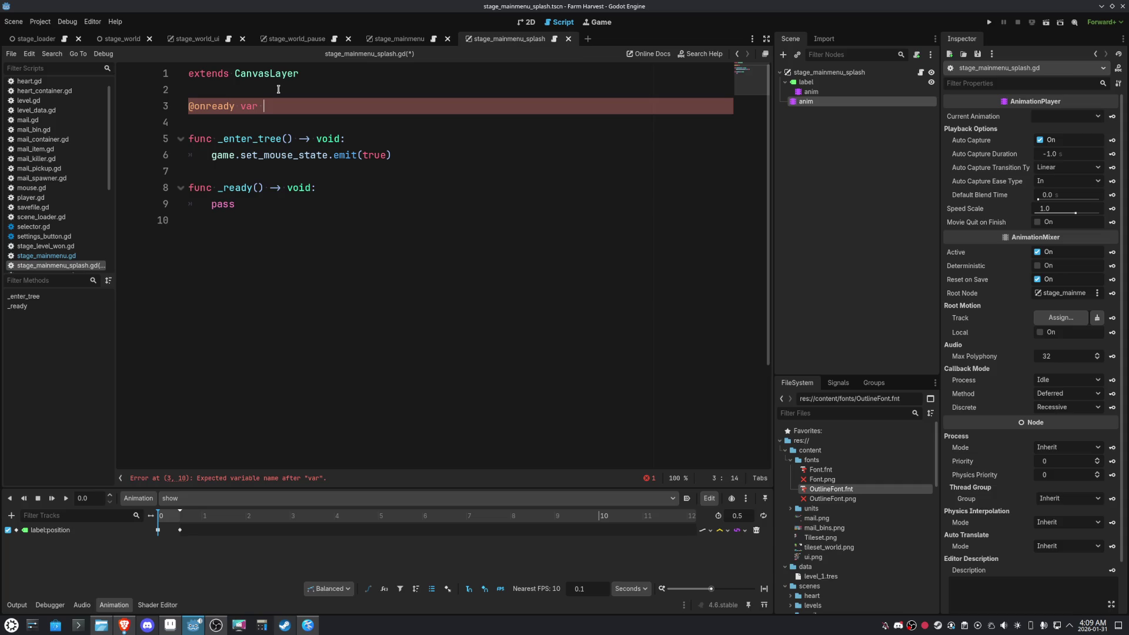
{"action": "type", "text": "anim = $a"}
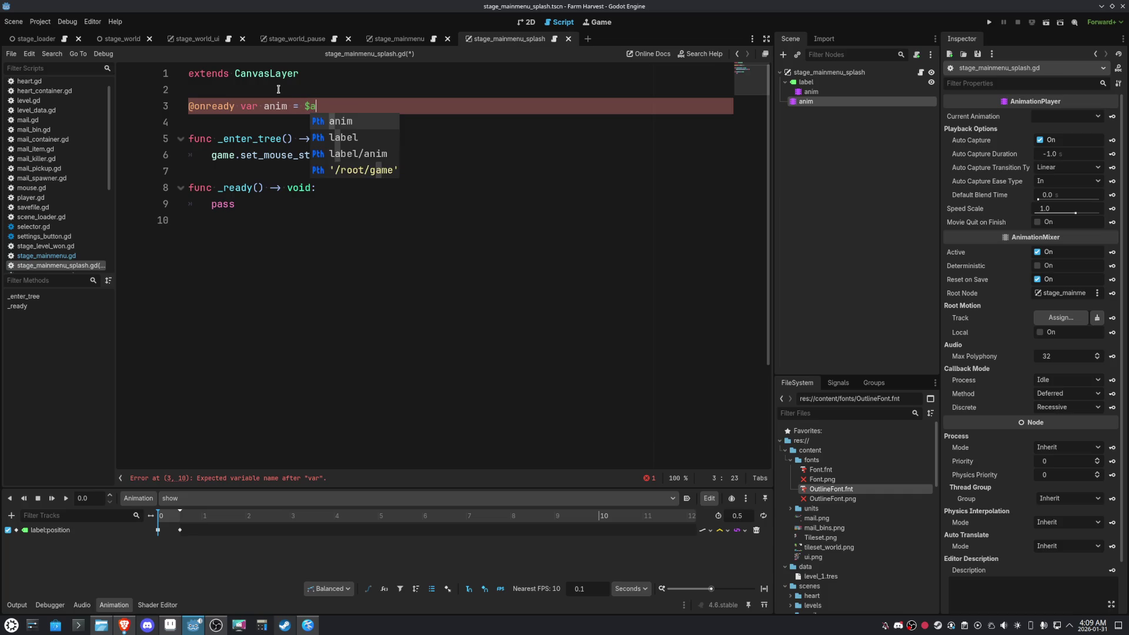
{"action": "key", "text": "Return"}
- Replace pass in _ready() with anim.play(&'show'), save, and begin a new func line
{"action": "double_click", "coordinate": [267, 107]}
{"action": "key", "text": "ctrl+c"}
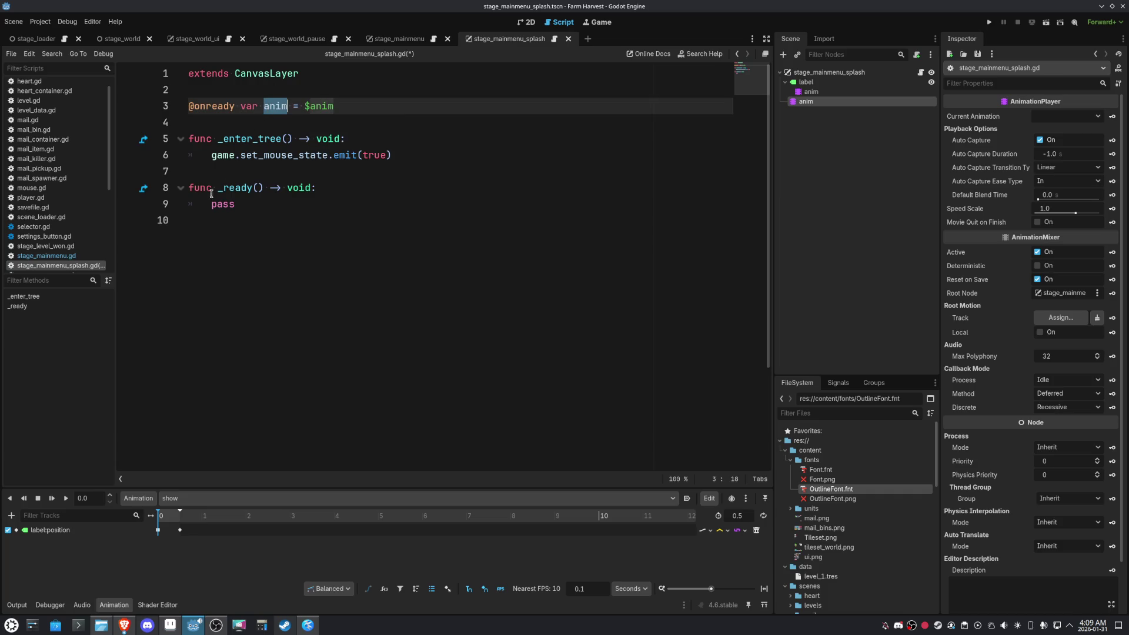
{"action": "double_click", "coordinate": [225, 203]}
{"action": "key", "text": "ctrl+v"}
{"action": "type", "text": ".play(&'show'"}
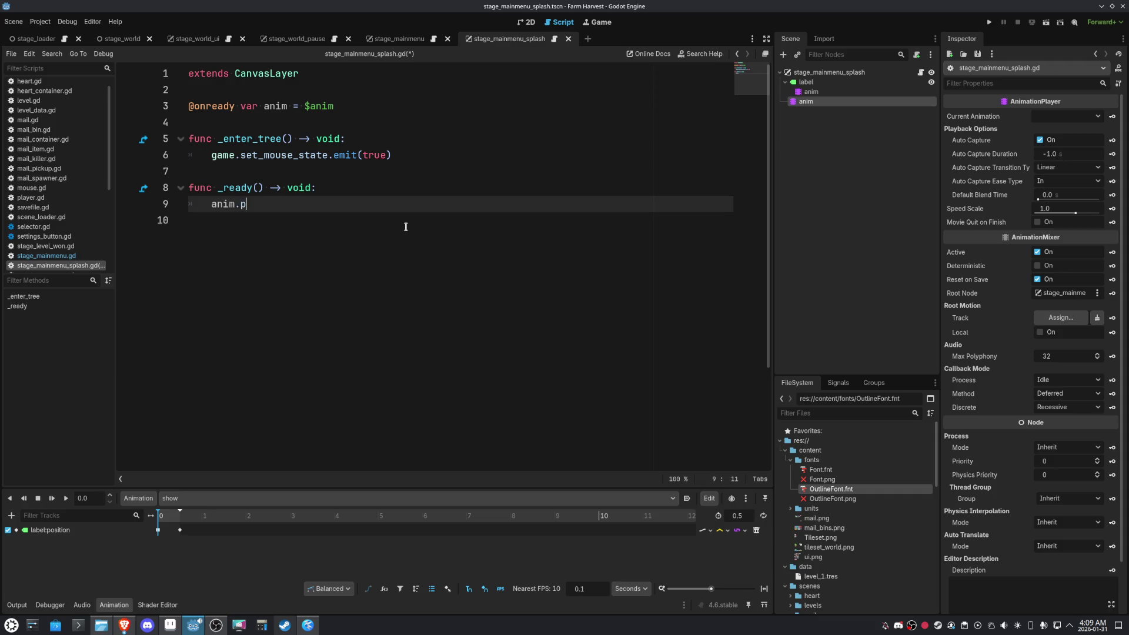
{"action": "type", "text": ")"}
{"action": "key", "text": "Return"}
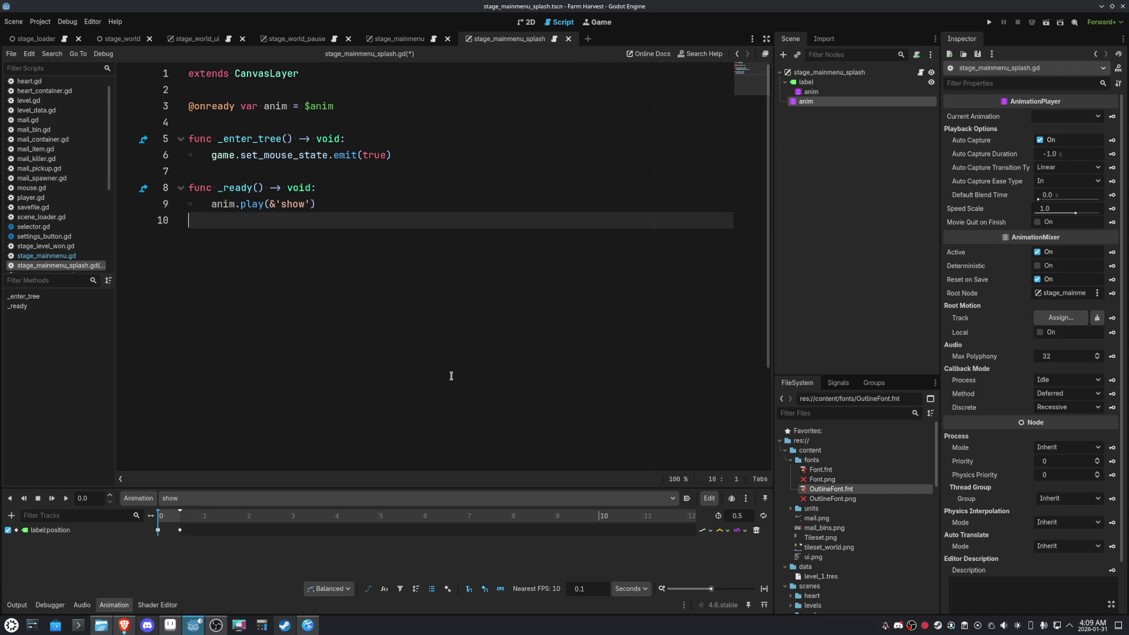
{"action": "key", "text": "ctrl+s"}
{"action": "key", "text": "Return"}
{"action": "type", "text": "func _"}
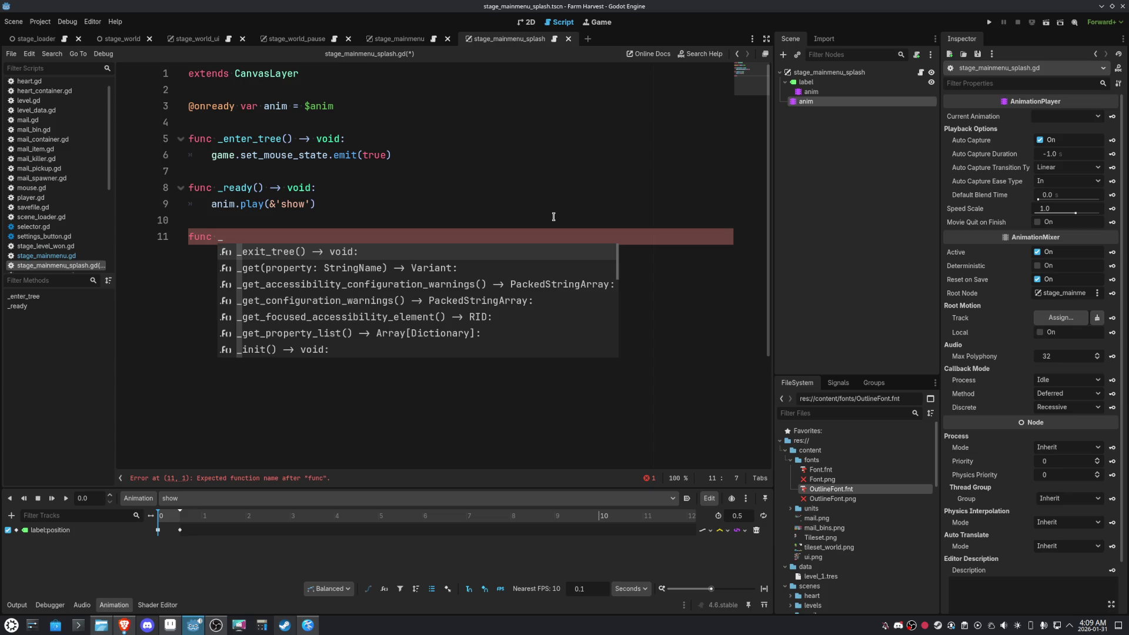
- Insert an _input function override with a placeholder pass body
{"action": "key", "text": "Down"}
{"action": "key", "text": "Down"}
{"action": "key", "text": "Down"}
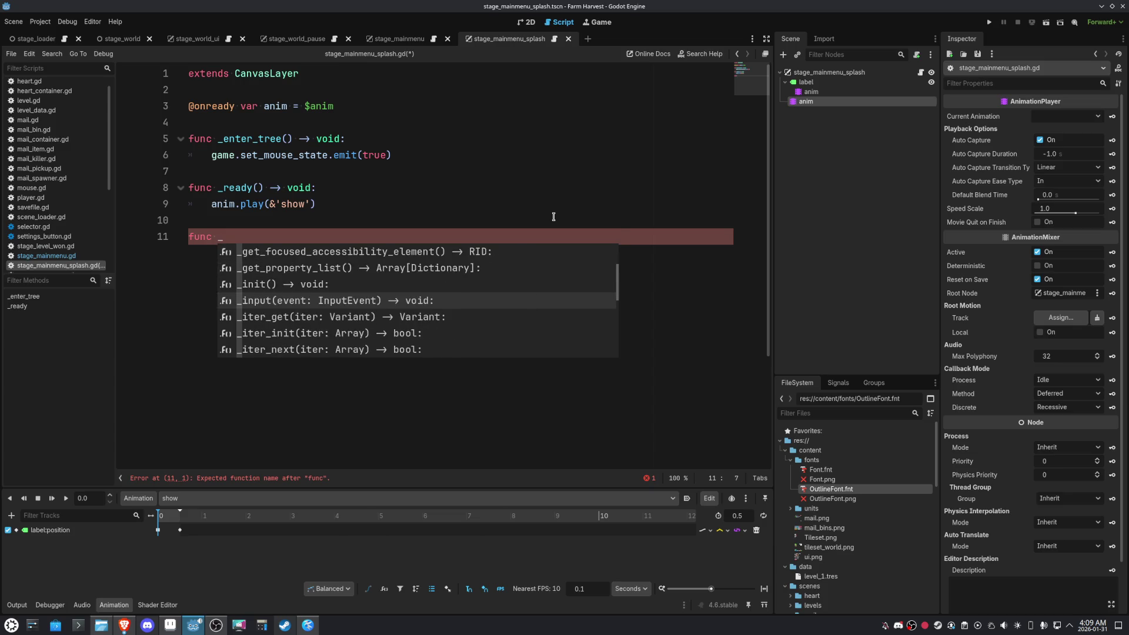
{"action": "key", "text": "Return"}
{"action": "key", "text": "Return"}
{"action": "key", "text": "Return"}
{"action": "key", "text": "Return"}
{"action": "type", "text": "pass"}
{"action": "key", "text": "Up"}
{"action": "key", "text": "Up"}
{"action": "key", "text": "Up"}
- Write the condition 'if event is InputEventKey or event is InputEventJoypadButton:'
{"action": "type", "text": "if event is "}
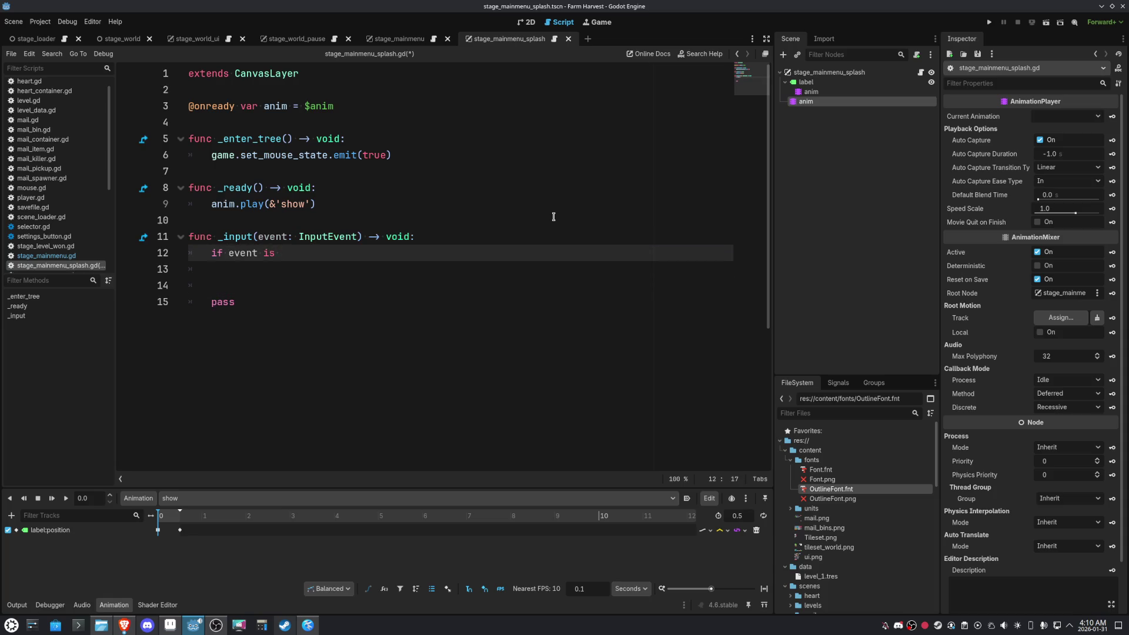
{"action": "type", "text": "Key"}
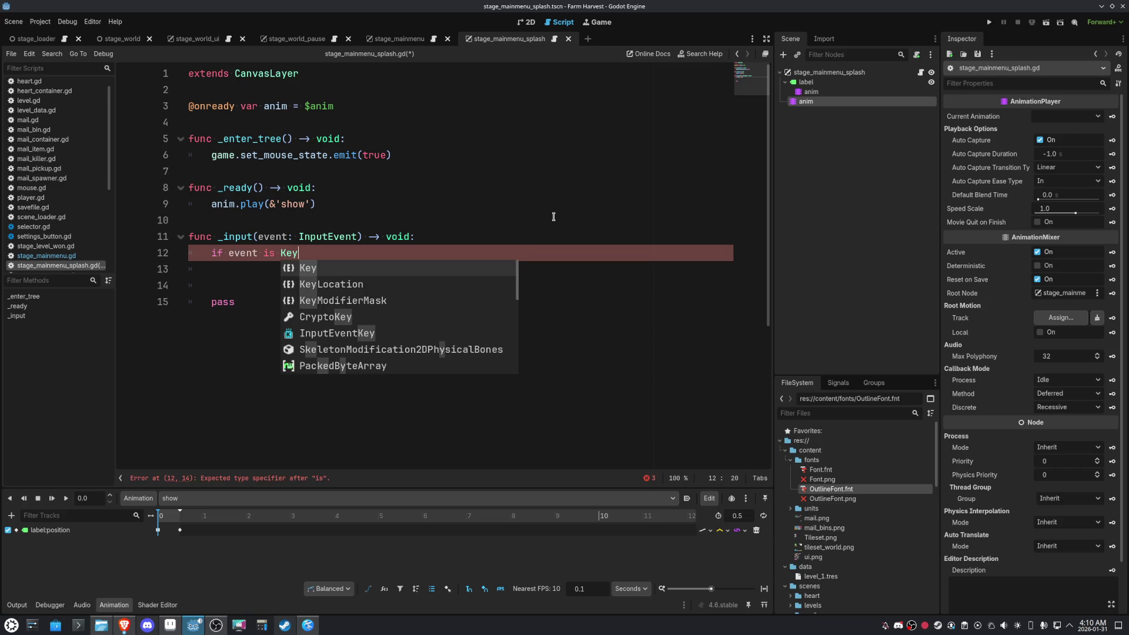
{"action": "key", "text": "BackSpace"}
{"action": "key", "text": "BackSpace"}
{"action": "key", "text": "BackSpace"}
{"action": "type", "text": "Inputev"}
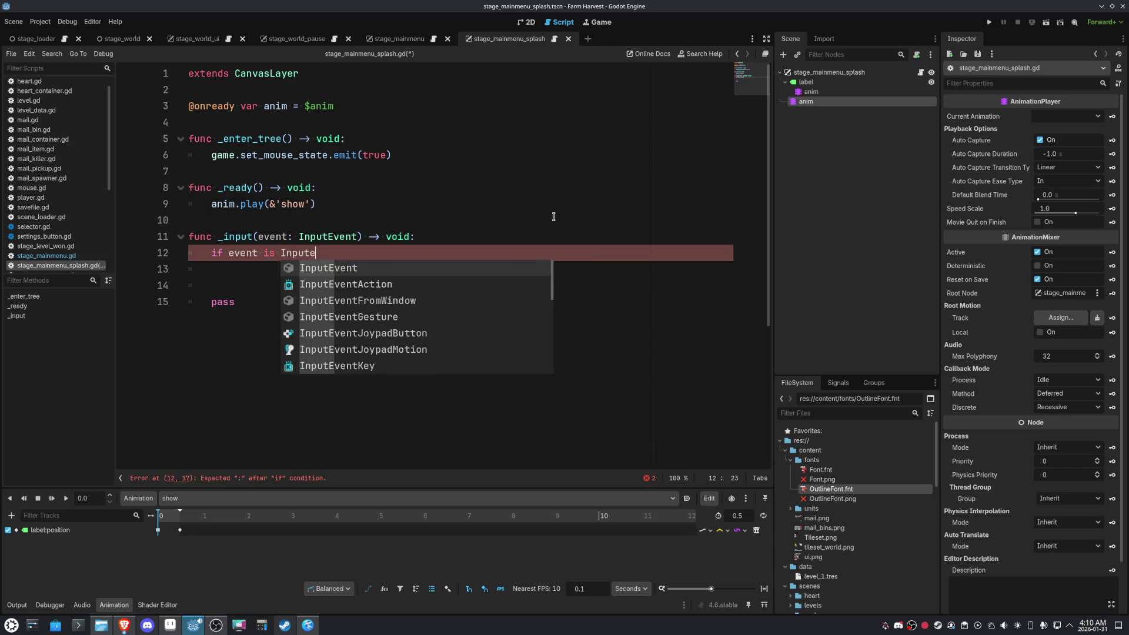
{"action": "key", "text": "Return"}
{"action": "type", "text": "or event"}
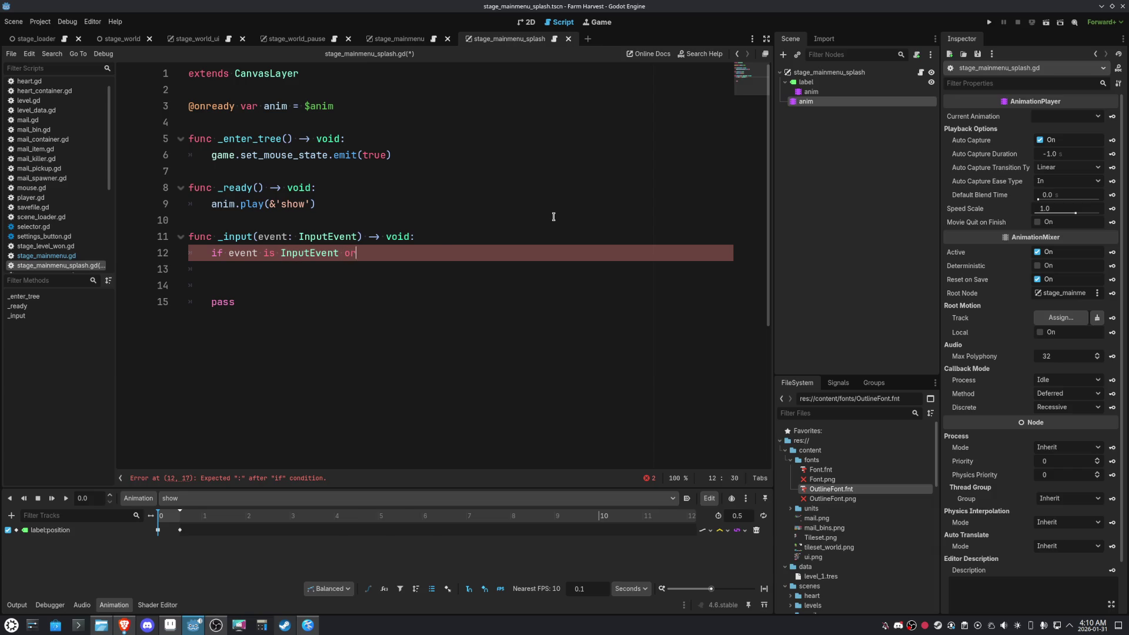
{"action": "type", "text": " is "}
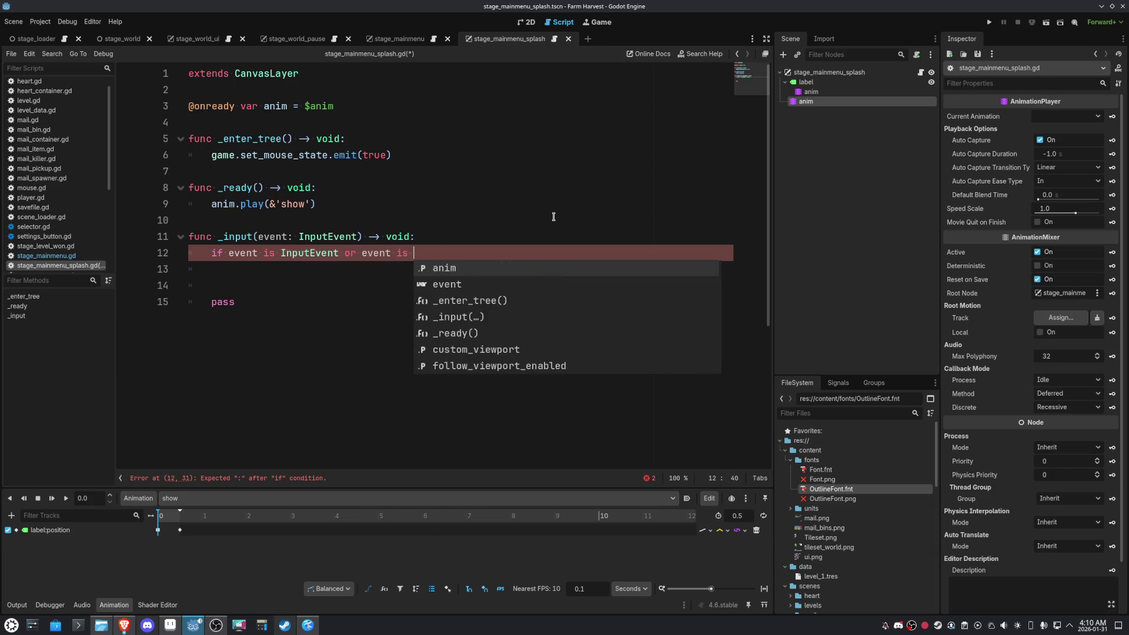
{"action": "type", "text": "Input"}
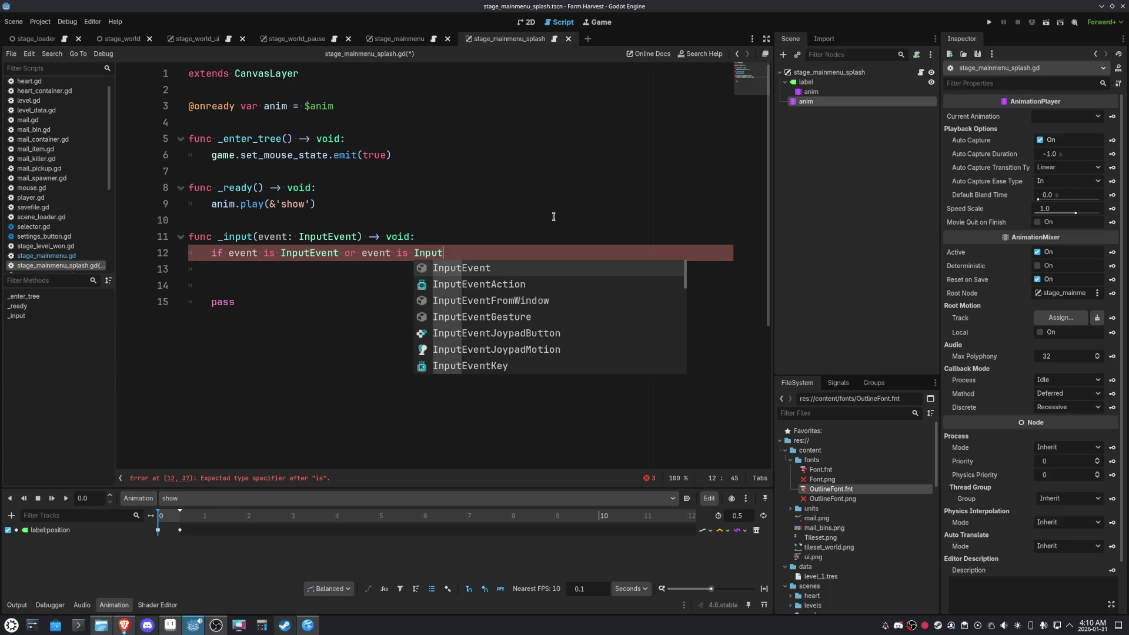
{"action": "key", "text": "Down"}
{"action": "key", "text": "Down"}
{"action": "key", "text": "Down"}
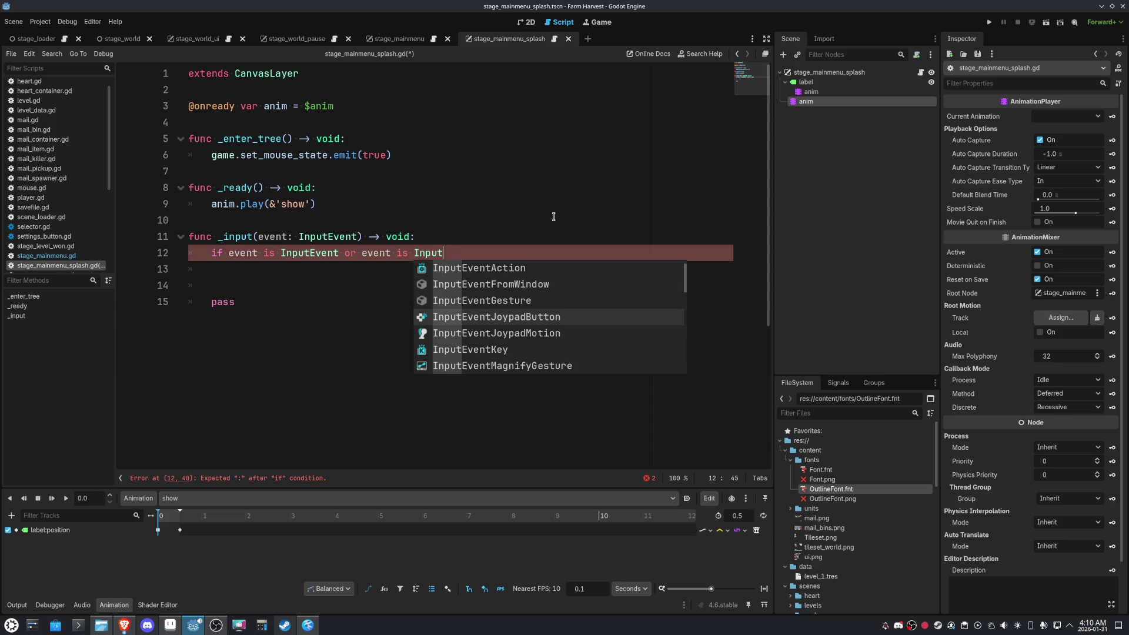
{"action": "key", "text": "Return"}
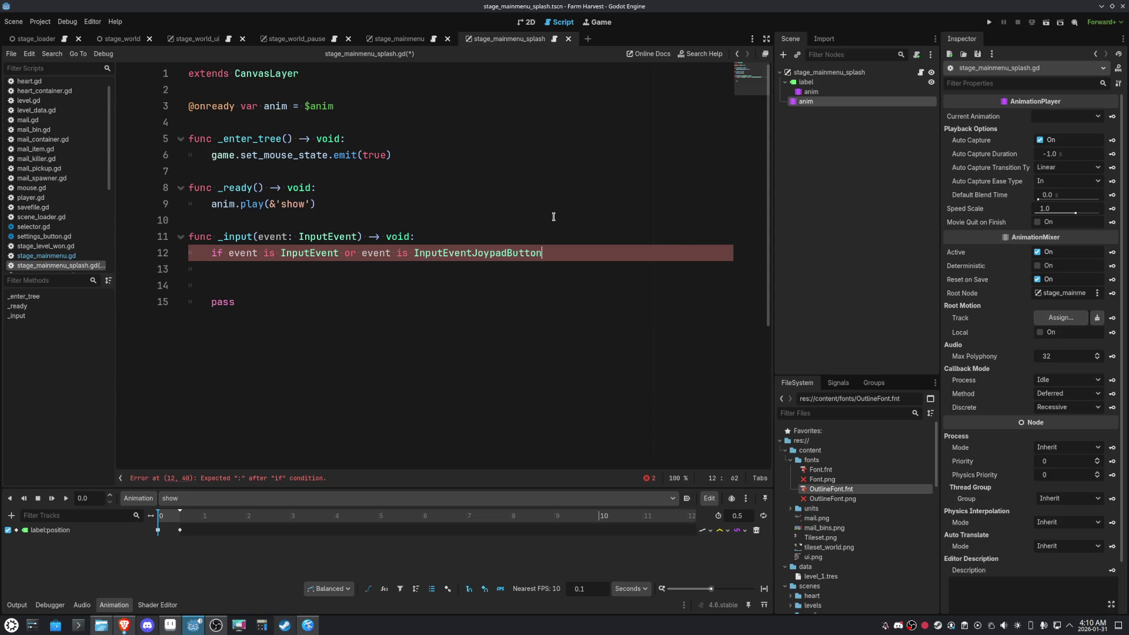
{"action": "left_click", "coordinate": [341, 253]}
{"action": "type", "text": "Key"}
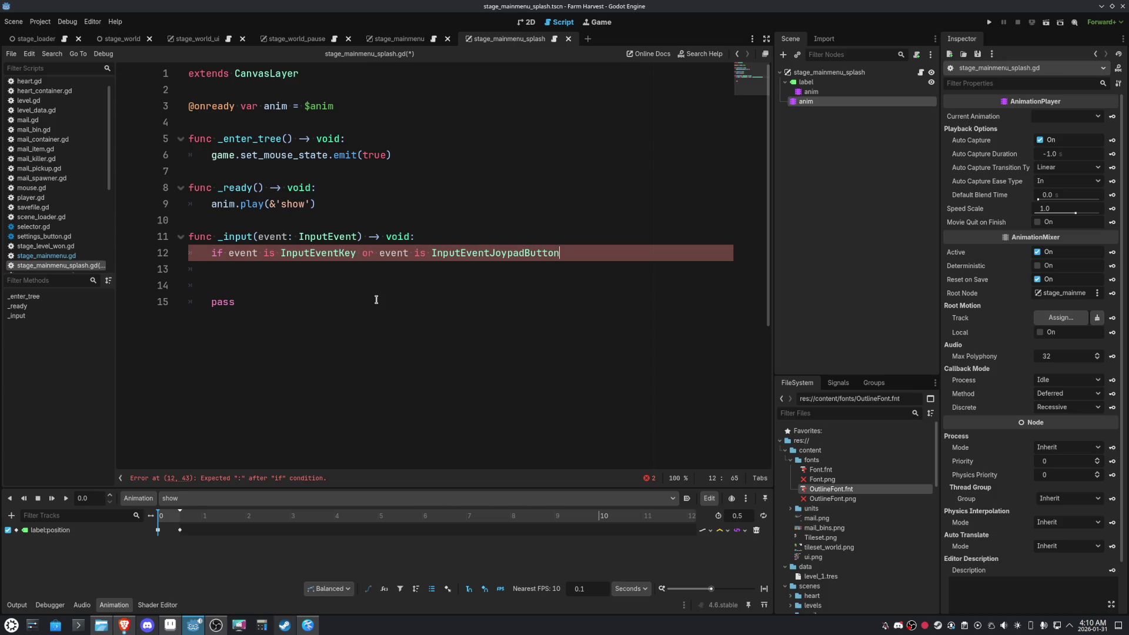
{"action": "key", "text": "Return"}
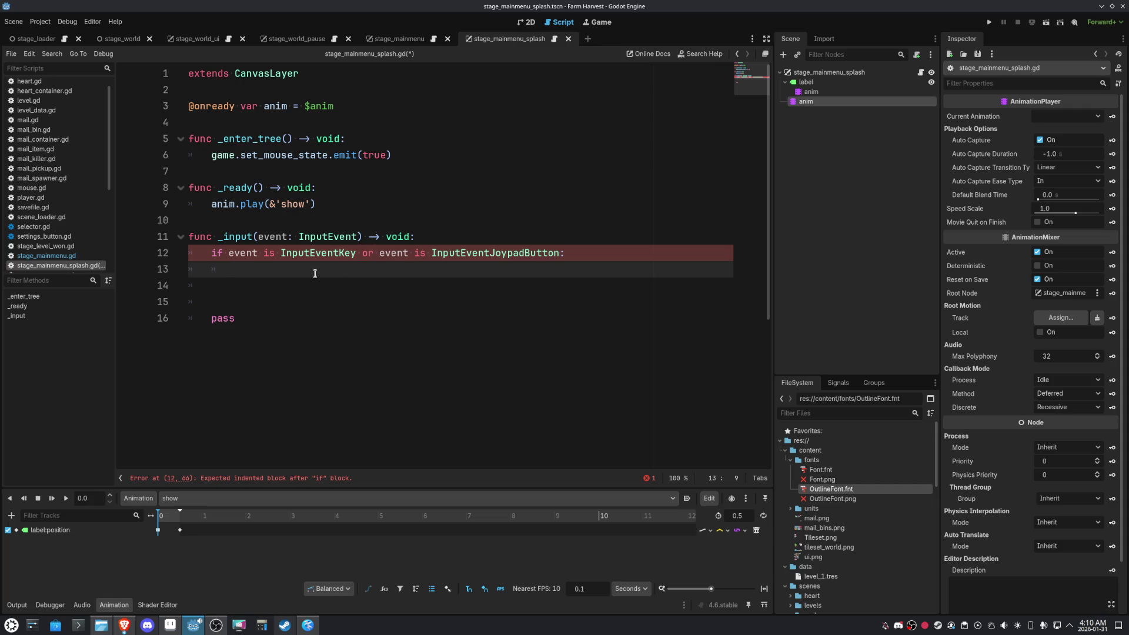
- Add the guard 'if anim.is_playing(): return' inside the condition
{"action": "type", "text": "if "}
{"action": "type", "text": "anim.is_"}
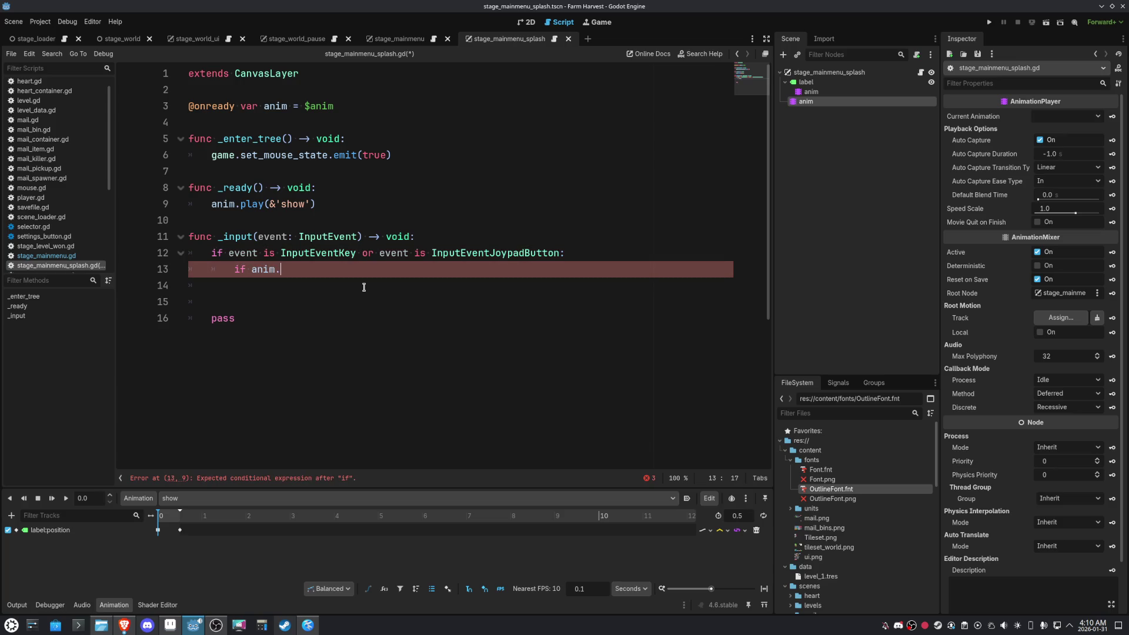
{"action": "type", "text": "p"}
{"action": "key", "text": "Return"}
{"action": "type", "text": ":"}
{"action": "key", "text": "Return"}
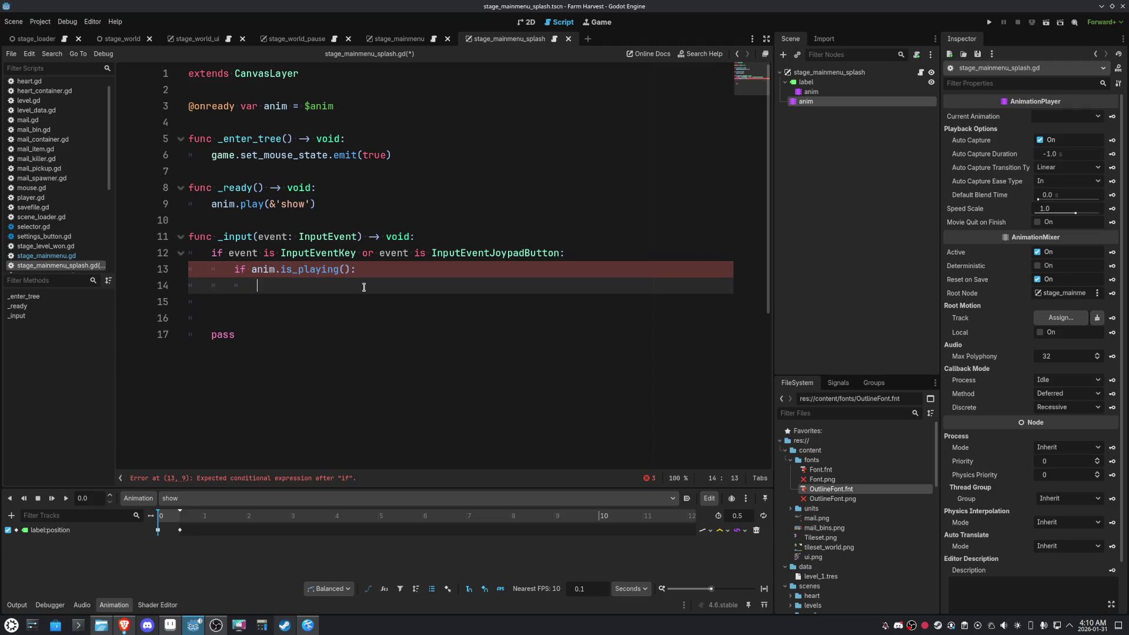
{"action": "key", "text": "BackSpace"}
{"action": "key", "text": "BackSpace"}
{"action": "key", "text": "BackSpace"}
{"action": "type", "text": "return"}
{"action": "left_click", "coordinate": [364, 287]}
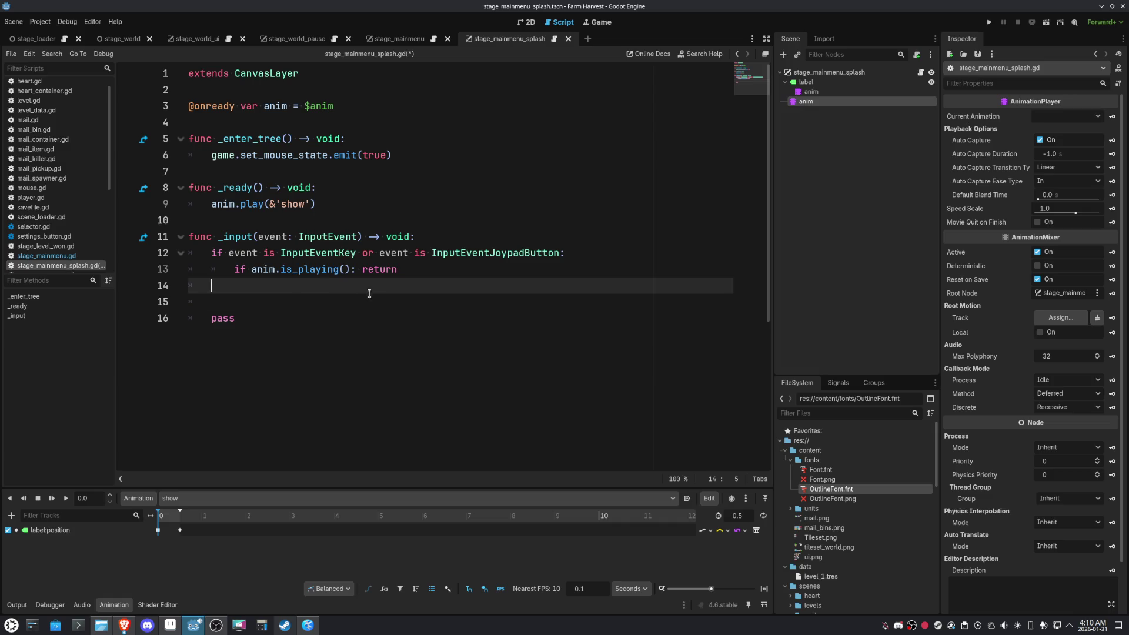
{"action": "left_click", "coordinate": [367, 299]}
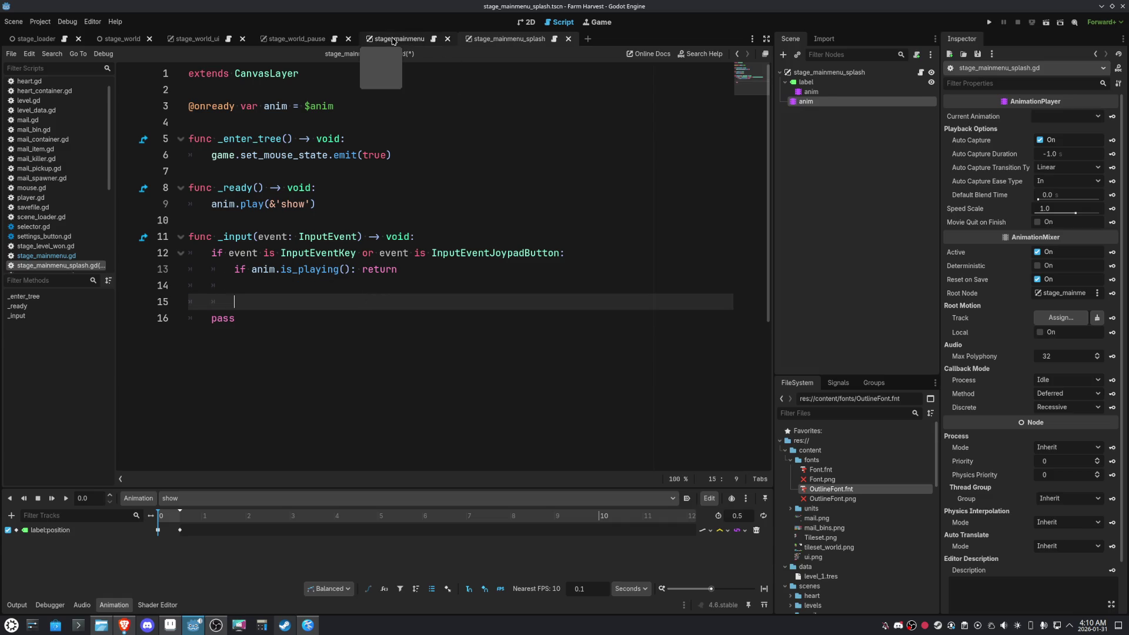
- Copy the play_backwards and await animation lines from the main menu script into the splash _input
{"action": "left_click", "coordinate": [395, 39]}
{"action": "scroll", "coordinate": [398, 276], "scroll_direction": "down", "scroll_amount": 3}
{"action": "left_click_drag", "start_coordinate": [398, 275], "coordinate": [210, 252]}
{"action": "key", "text": "ctrl+c"}
{"action": "key", "text": "ctrl+z"}
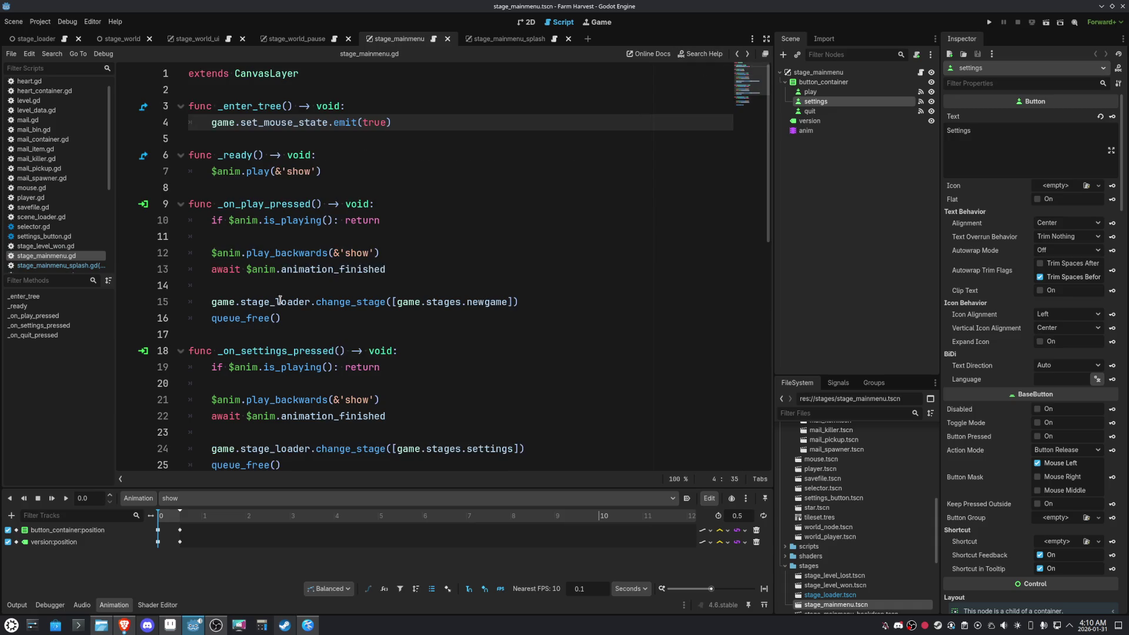
{"action": "left_click", "coordinate": [737, 53]}
{"action": "key", "text": "ctrl+v"}
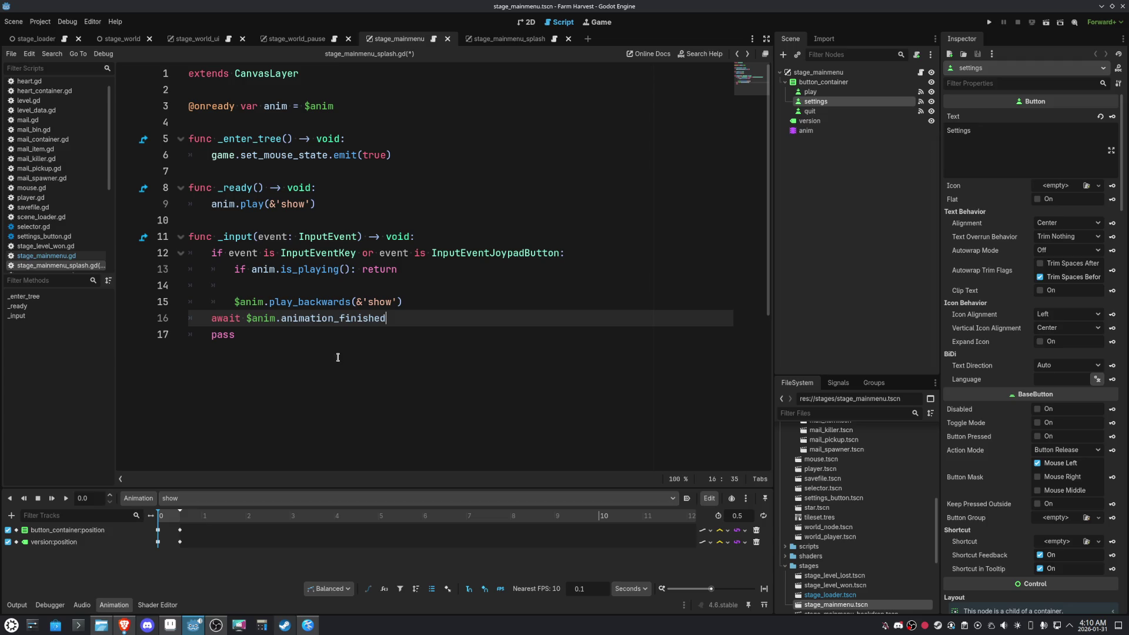
- Indent the await line under the if, replace the pass placeholder, and add queue_free()
{"action": "left_click", "coordinate": [210, 317]}
{"action": "key", "text": "Tab"}
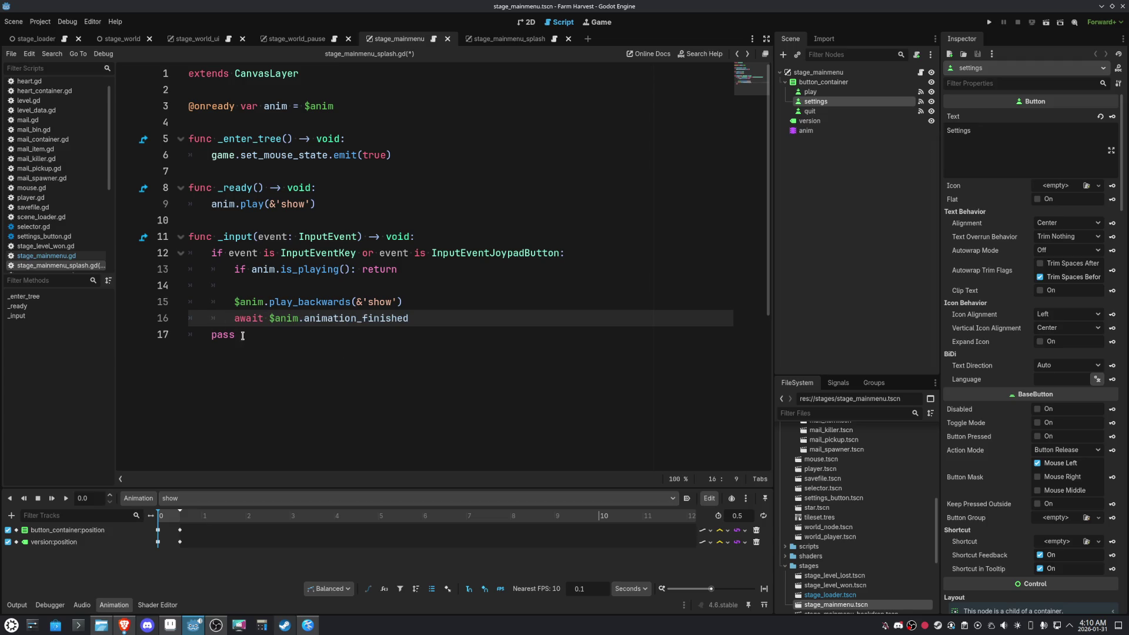
{"action": "double_click", "coordinate": [221, 335]}
{"action": "key", "text": "Tab"}
{"action": "key", "text": "BackSpace"}
{"action": "key", "text": "Return"}
{"action": "type", "text": "queue_free()"}
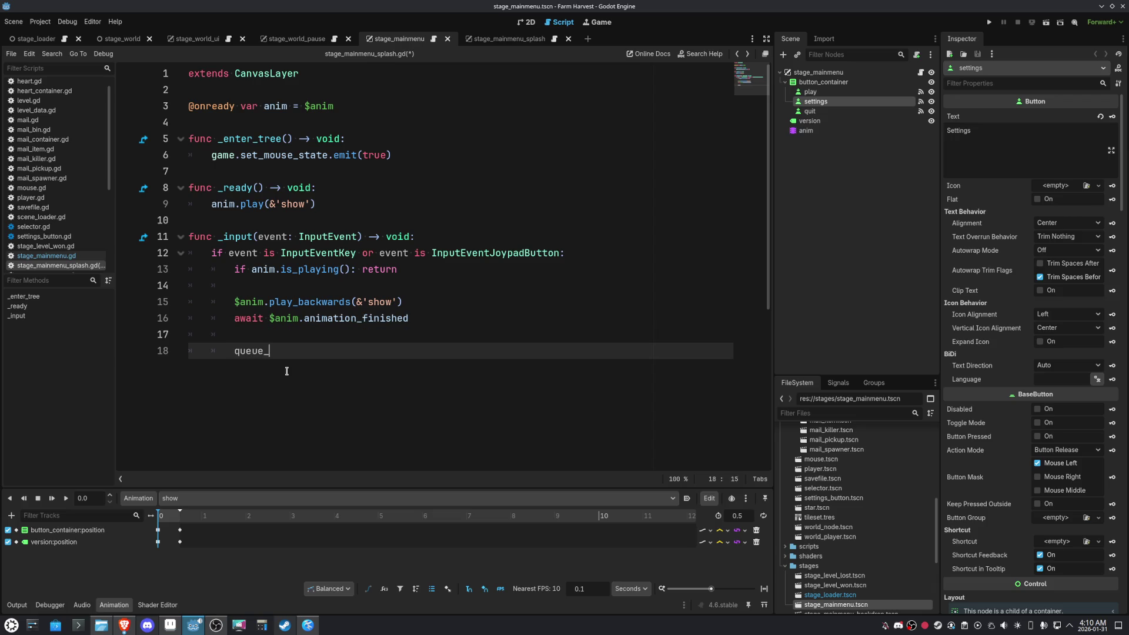
{"action": "key", "text": "Up"}
- Add a change_stage([game.stages.mainmenu]) call before queue_free and save the splash script
{"action": "key", "text": "Return"}
{"action": "type", "text": "game.st"}
{"action": "key", "text": "Return"}
{"action": "type", "text": ".change_stag"}
{"action": "key", "text": "Return"}
{"action": "key", "text": "BackSpace"}
{"action": "type", "text": "([game.stages."}
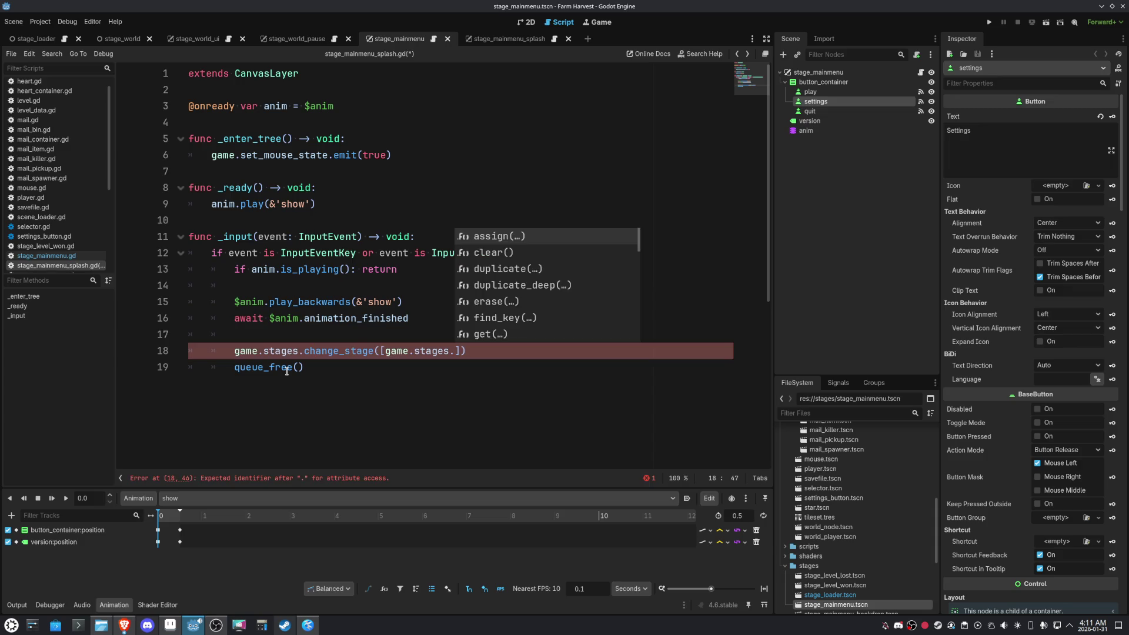
{"action": "type", "text": "mainmenu"}
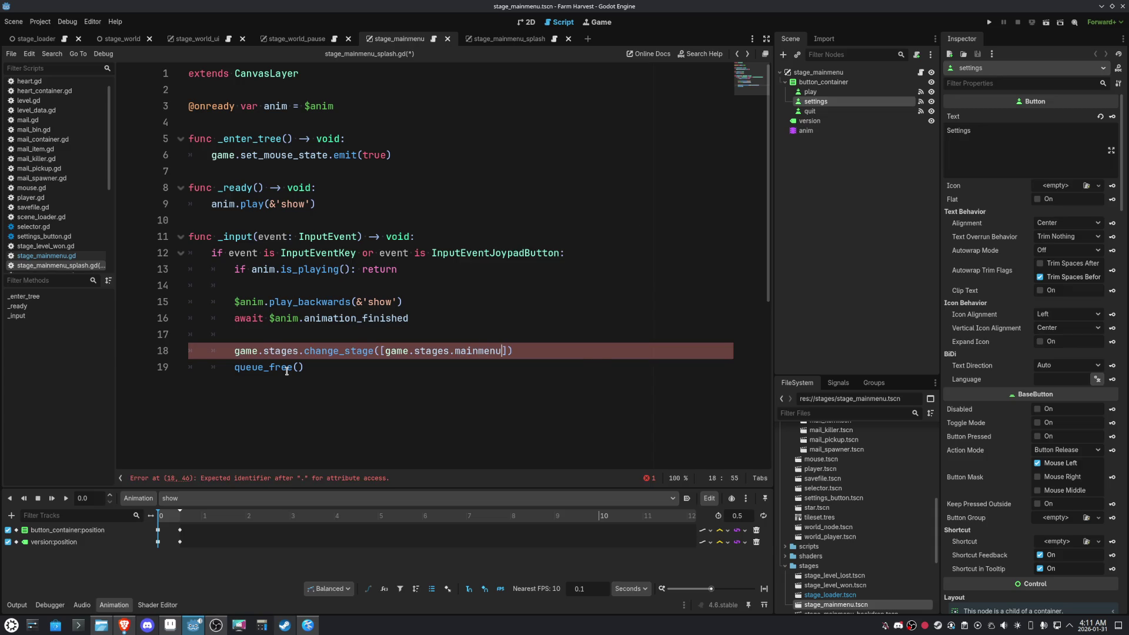
{"action": "key", "text": "ctrl+s"}
{"action": "left_click", "coordinate": [554, 201]}
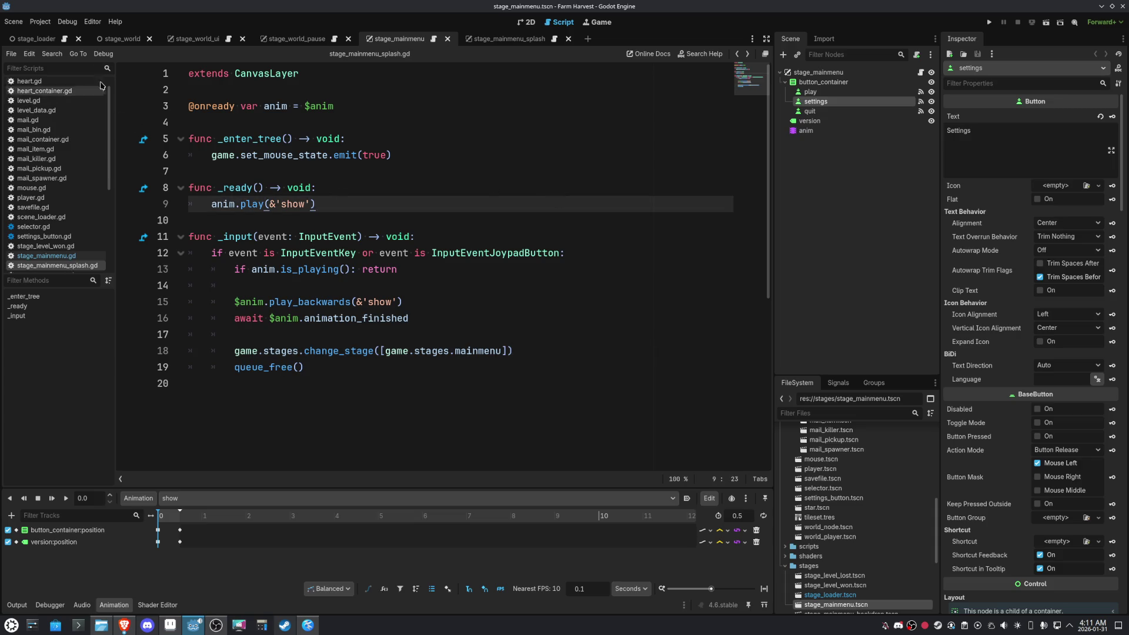
{"action": "left_click", "coordinate": [112, 39]}
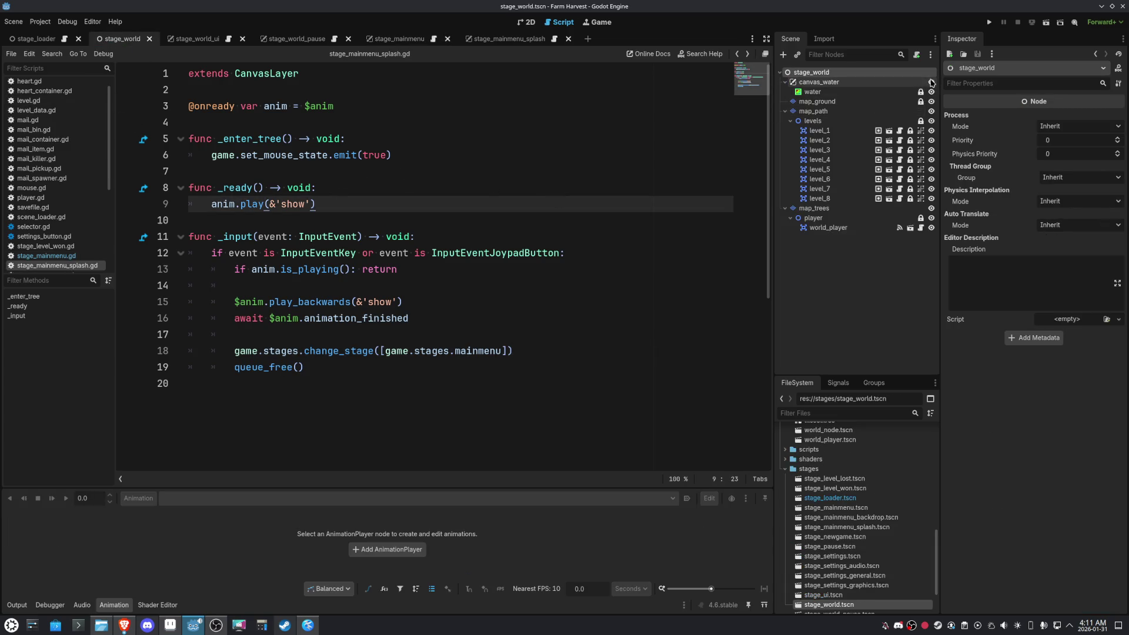
- In scene_loader.gd, comment out the world stage call on line 6 and uncomment line 8
{"action": "left_click", "coordinate": [37, 38]}
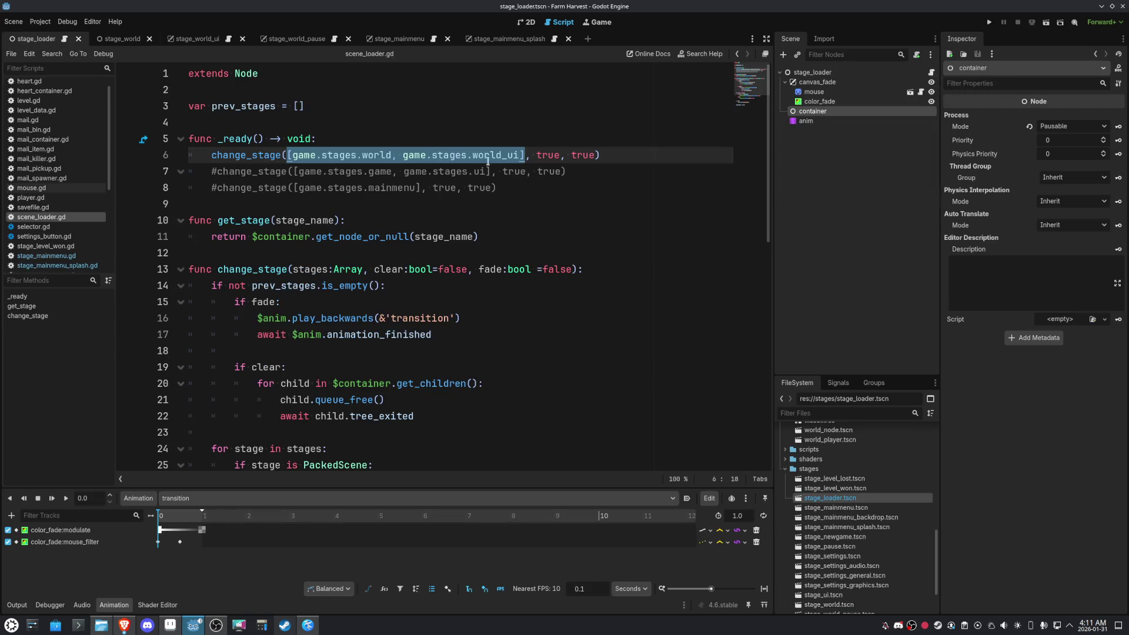
{"action": "left_click", "coordinate": [525, 203]}
{"action": "left_click", "coordinate": [606, 152]}
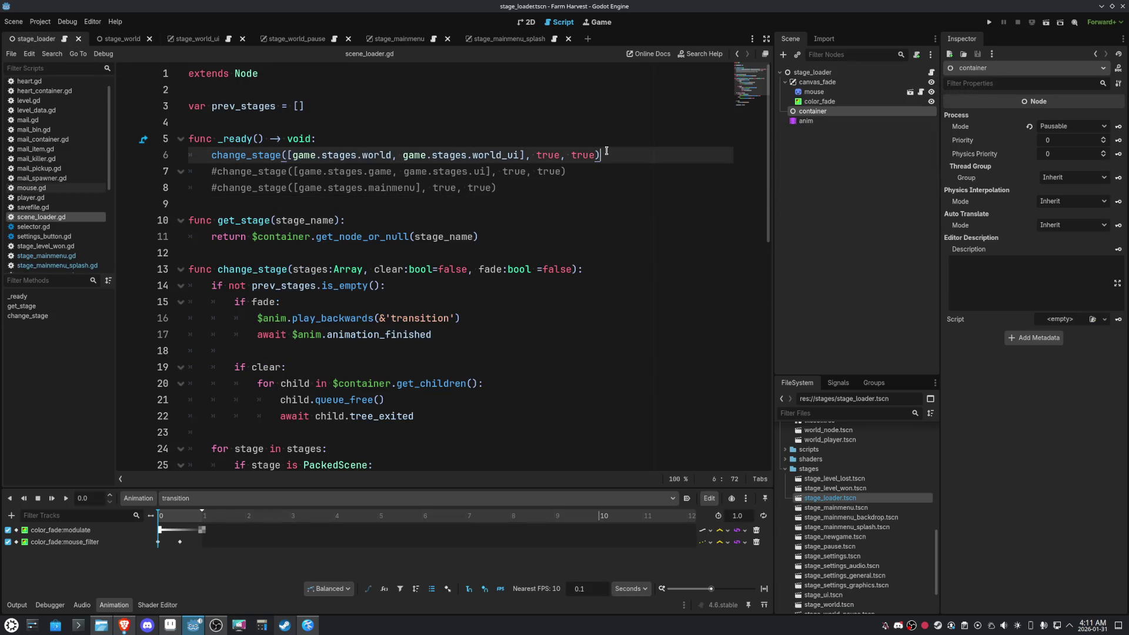
{"action": "key", "text": "ctrl+k"}
{"action": "key", "text": "Down"}
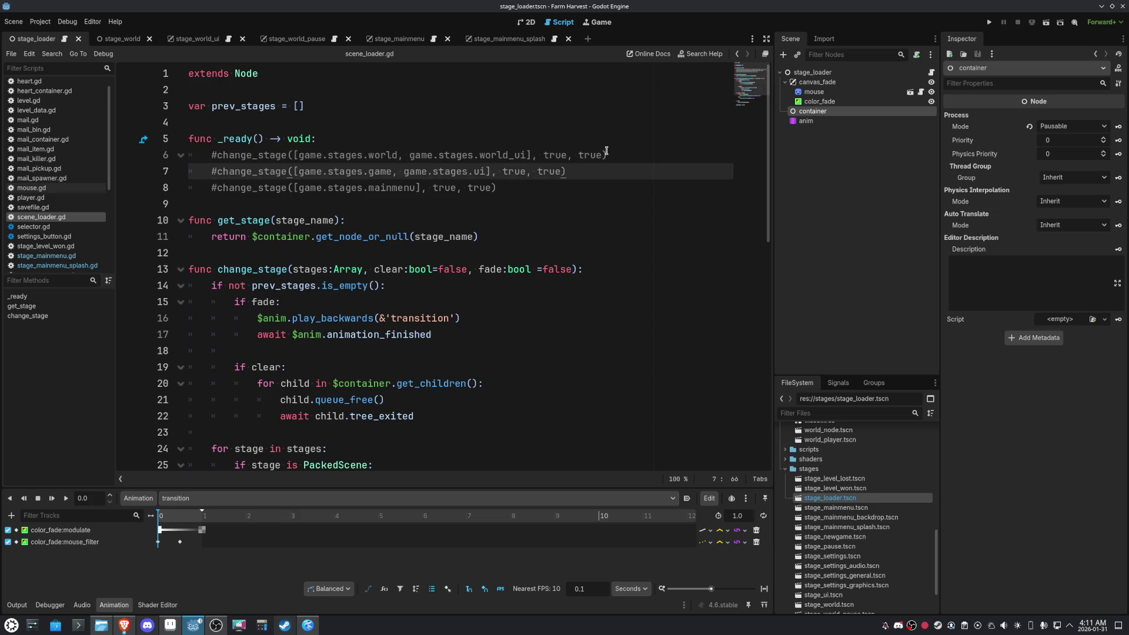
{"action": "key", "text": "Down"}
{"action": "key", "text": "ctrl+k"}
- Change line 8's stages to mainmenu_splash and mainmenu_backdrop, split across two lines
{"action": "double_click", "coordinate": [387, 187]}
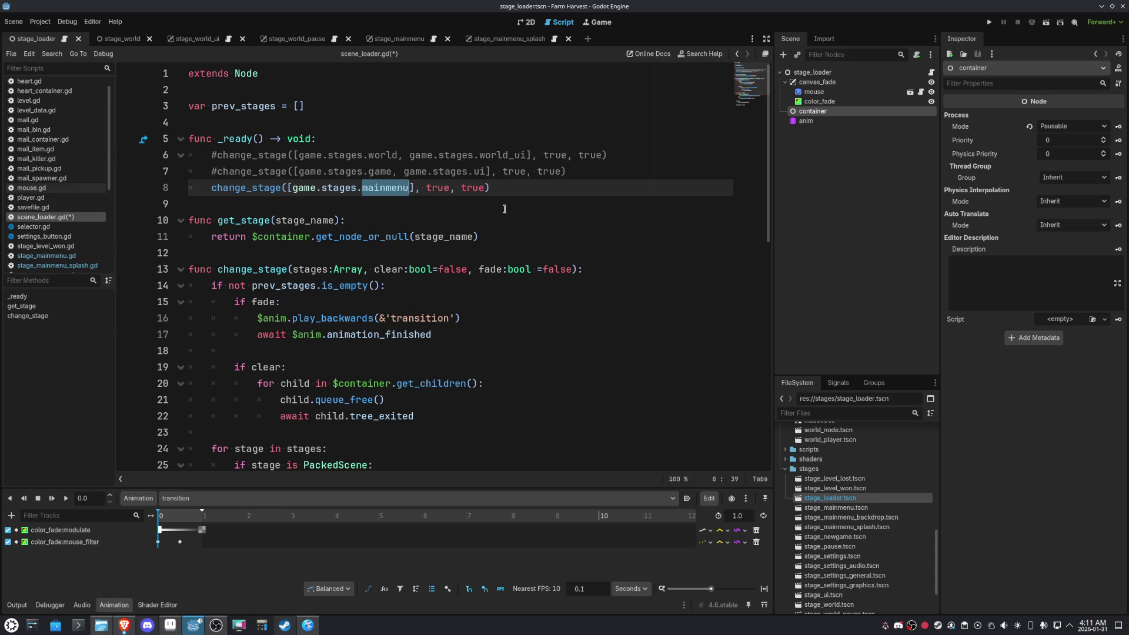
{"action": "type", "text": "mainmenu_splash"}
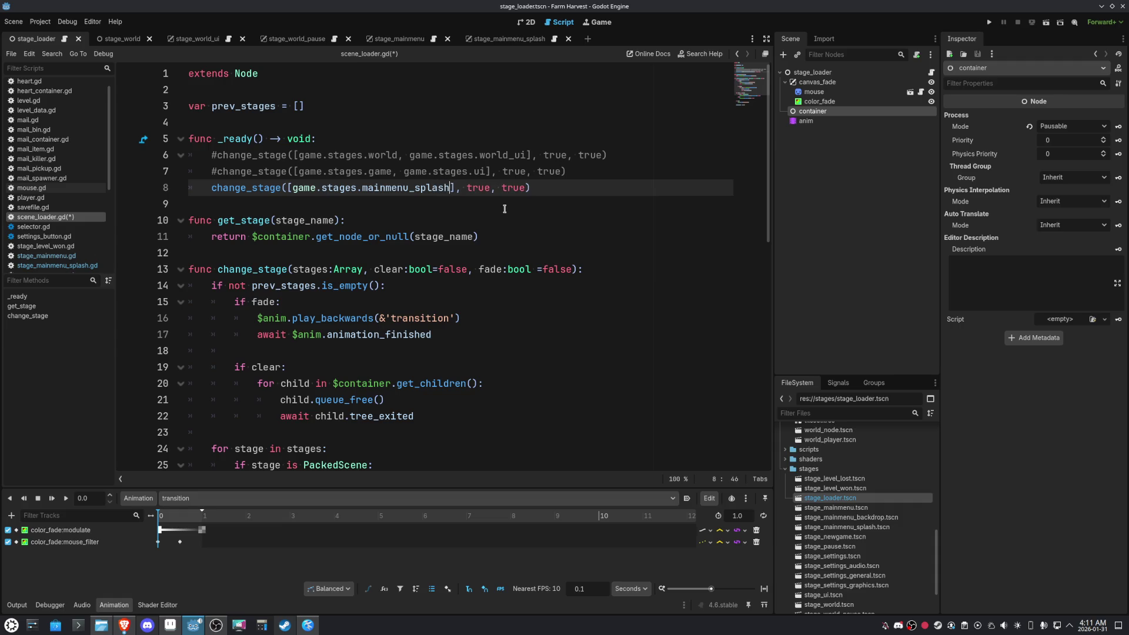
{"action": "type", "text": ". game.stages."}
{"action": "type", "text": "main"}
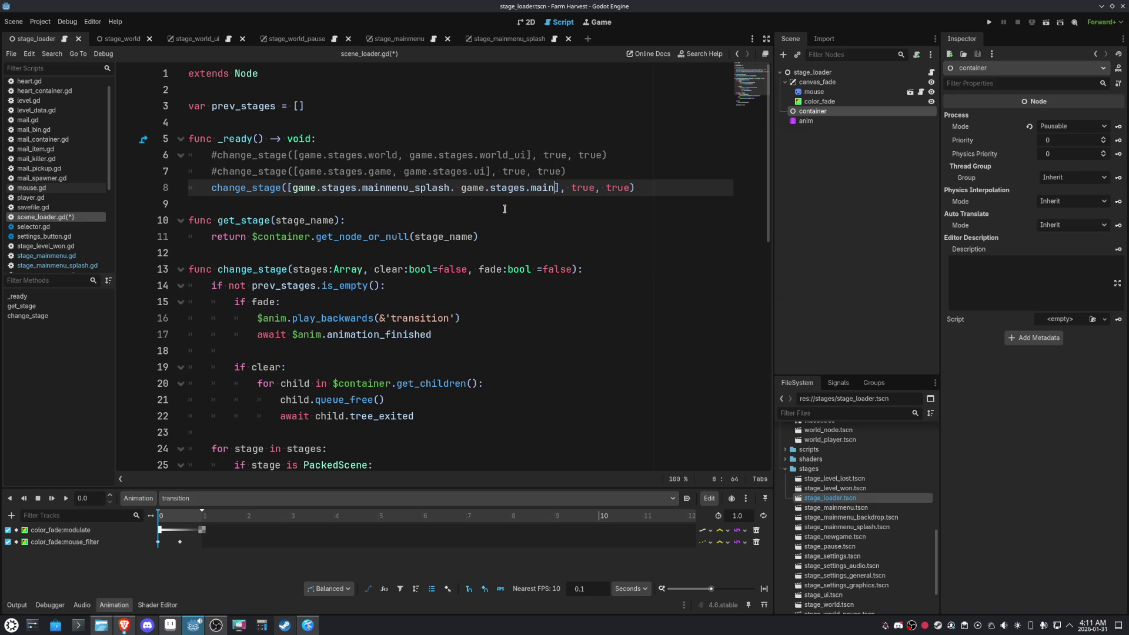
{"action": "type", "text": "menu_backdop"}
{"action": "key", "text": "BackSpace"}
{"action": "type", "text": "rop"}
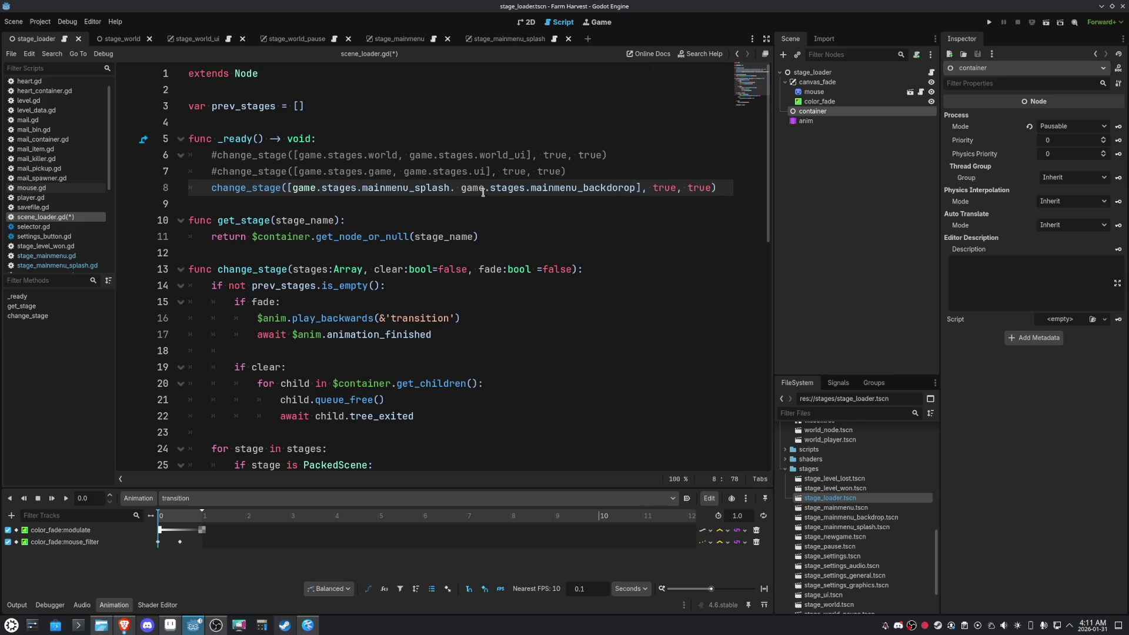
{"action": "left_click", "coordinate": [462, 188]}
{"action": "type", "text": "\\"}
{"action": "key", "text": "Return"}
{"action": "key", "text": "Tab"}
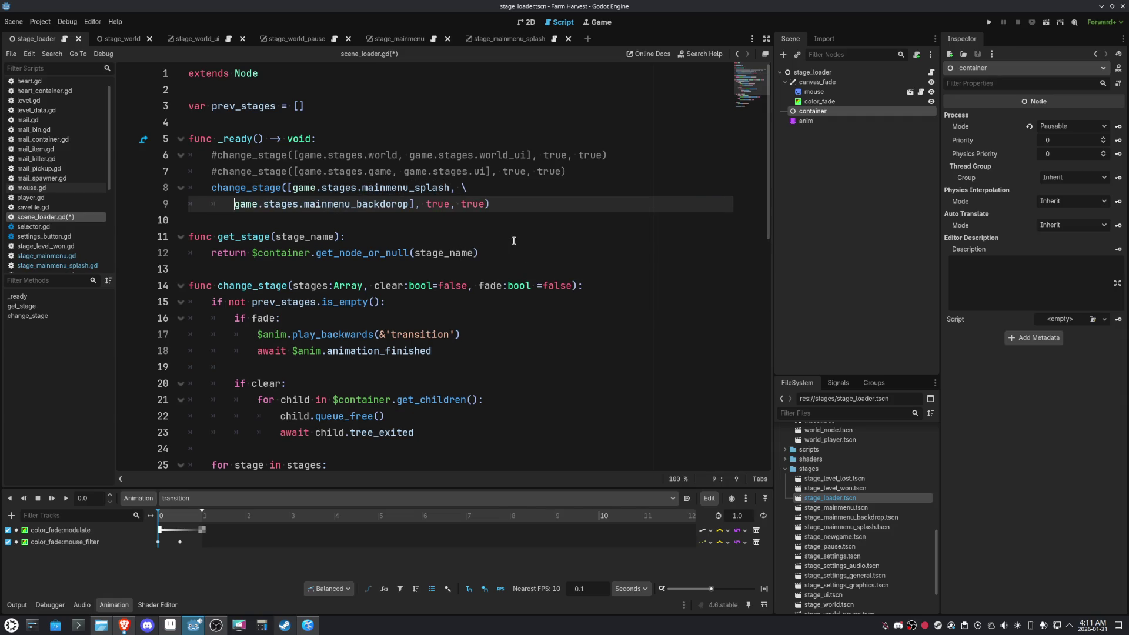
{"action": "left_click", "coordinate": [564, 189]}
- Test-run the project, fix the 'backdorop' typo, rerun to see PRESS ANY KEY, then stop
{"action": "left_click", "coordinate": [992, 22]}
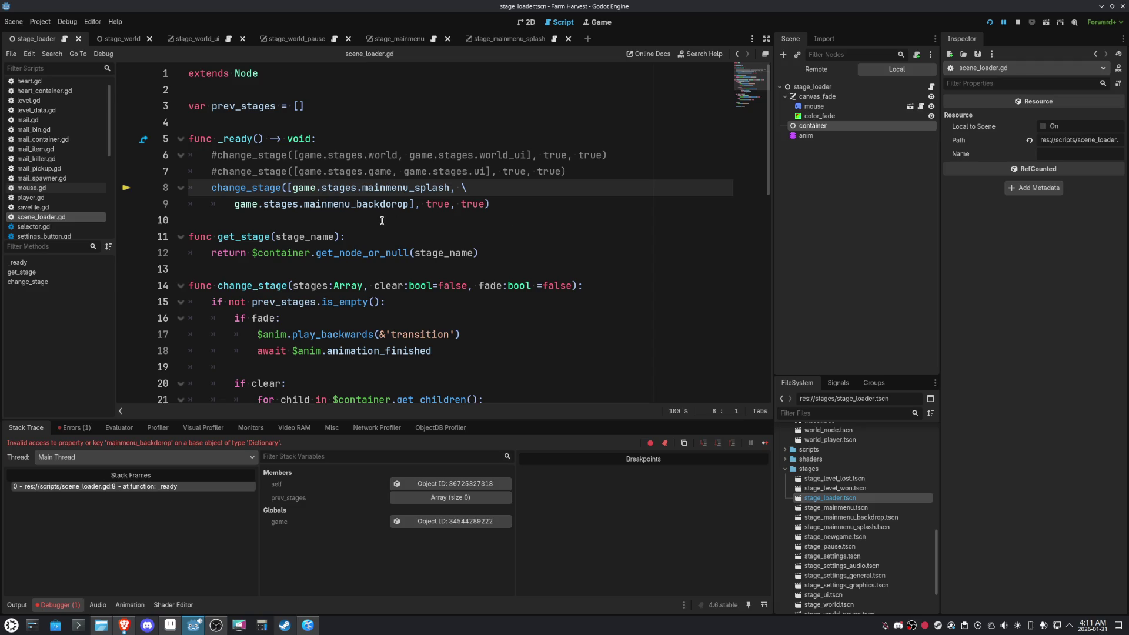
{"action": "left_click", "coordinate": [392, 204]}
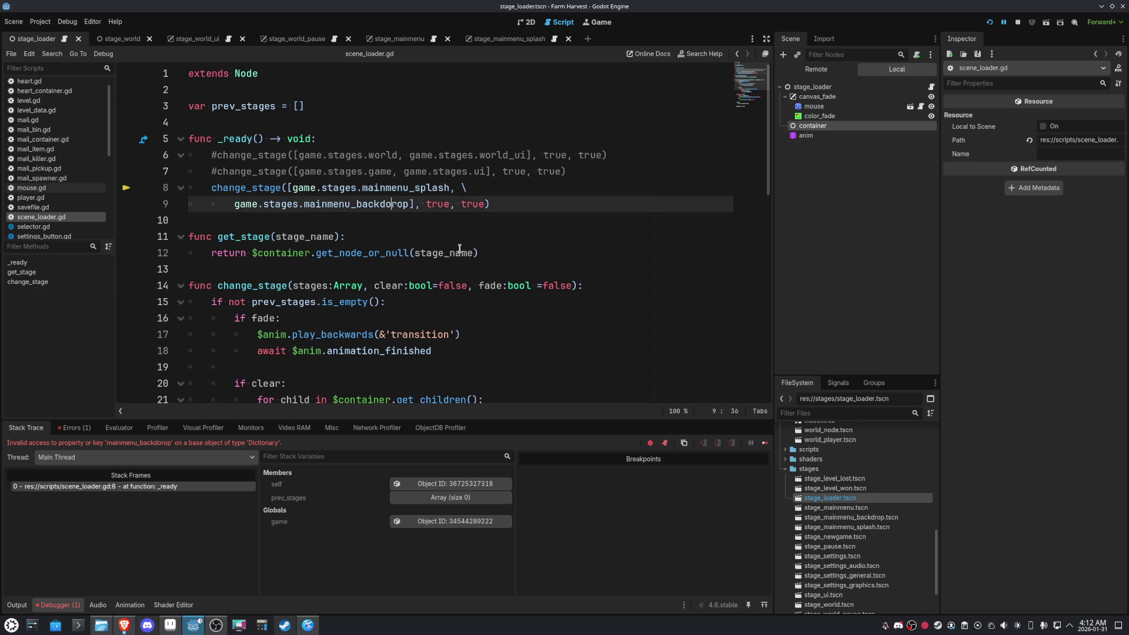
{"action": "key", "text": "BackSpace"}
{"action": "key", "text": "F5"}
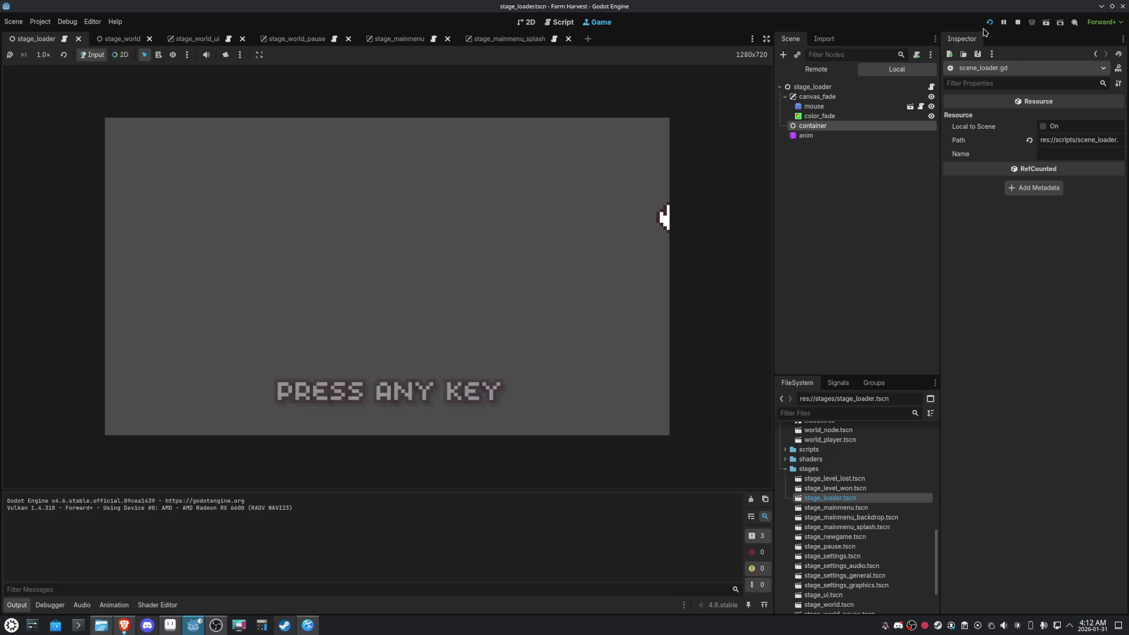
{"action": "left_click", "coordinate": [1018, 21]}
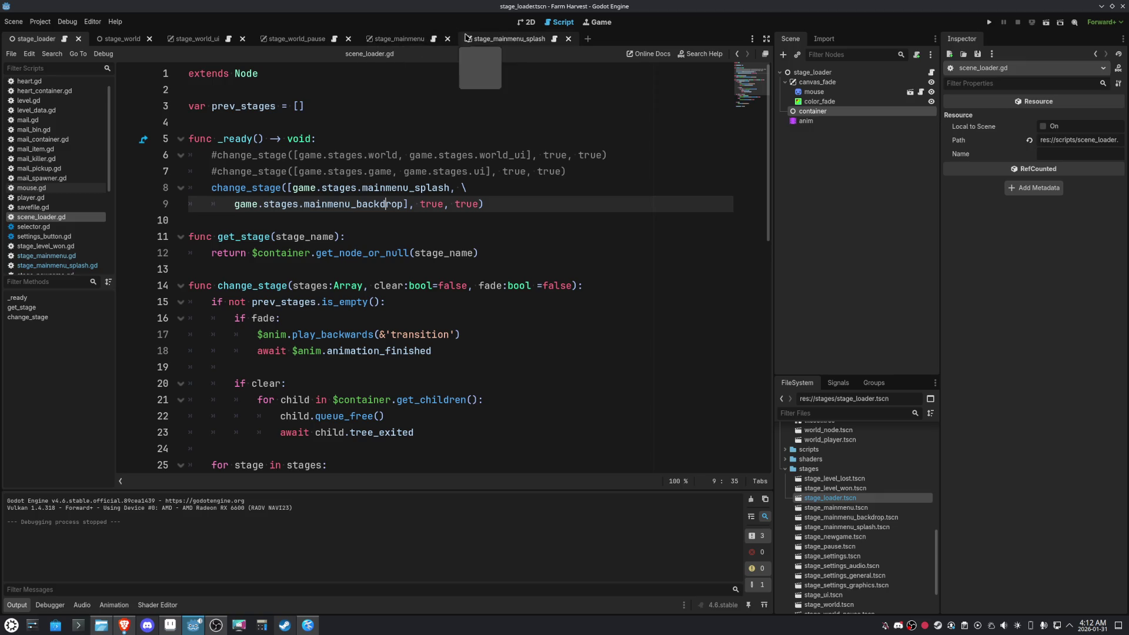
- Extend line 12's input condition with 'or event is InputEventMouseButton' in stage_mainmenu_splash.gd
{"action": "left_click", "coordinate": [483, 38]}
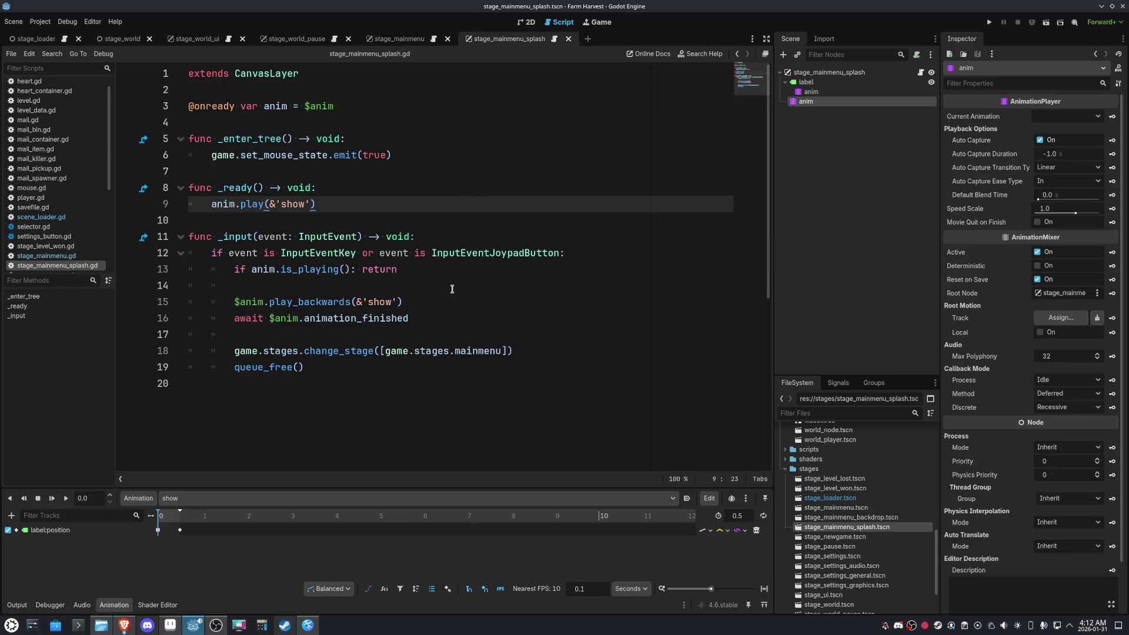
{"action": "left_click", "coordinate": [561, 253]}
{"action": "type", "text": "or \\"}
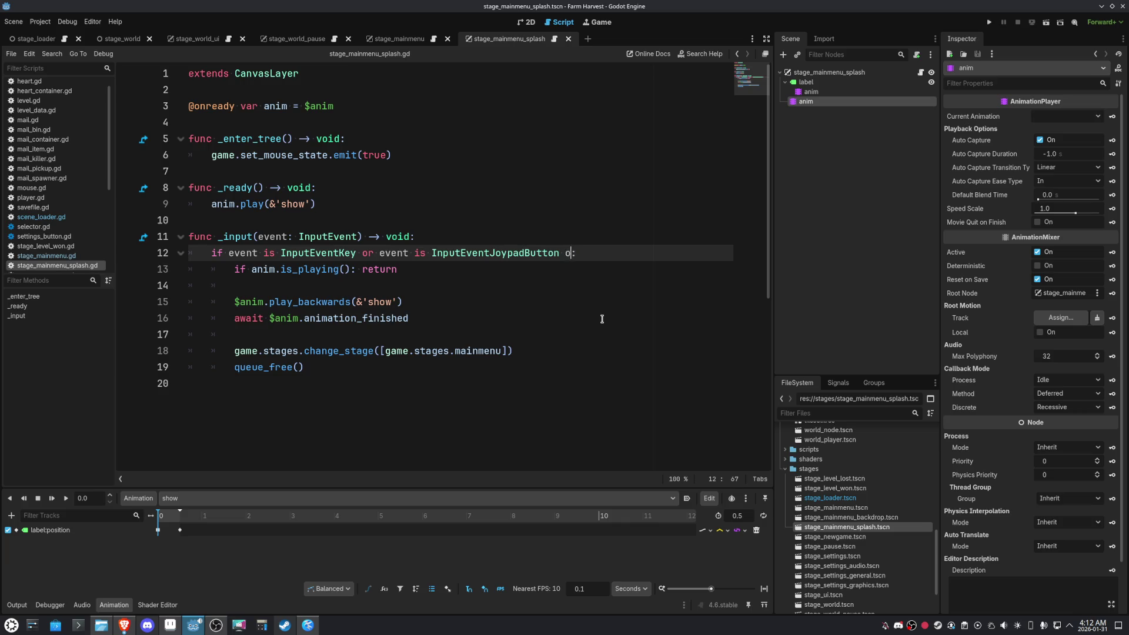
{"action": "key", "text": "Return"}
{"action": "key", "text": "BackSpace"}
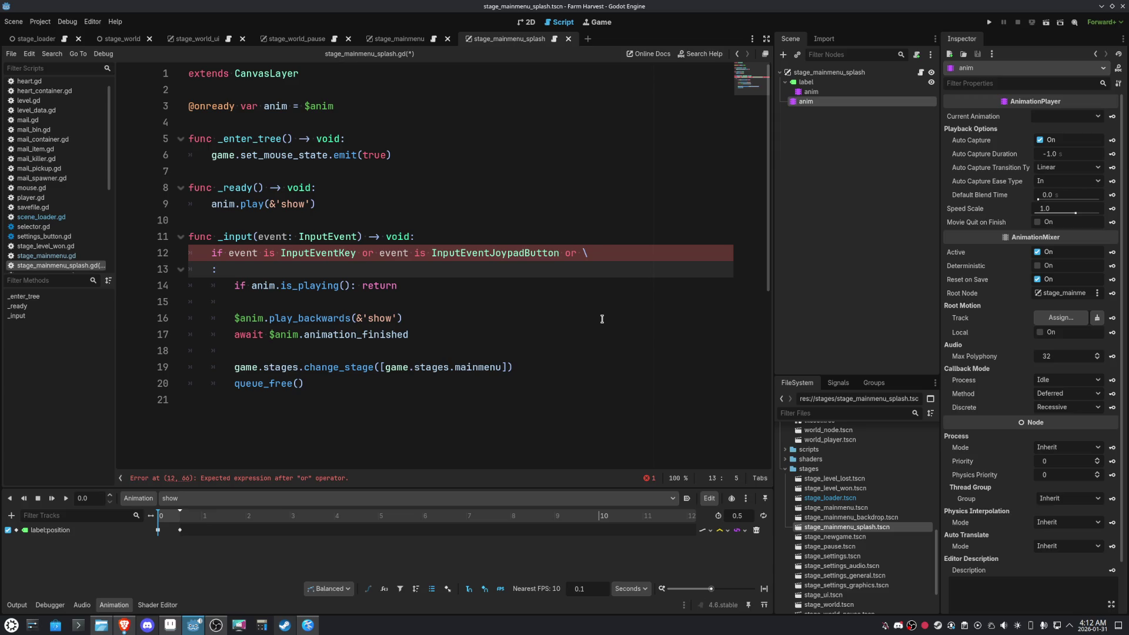
{"action": "type", "text": "event is "}
{"action": "type", "text": "InputEventM"}
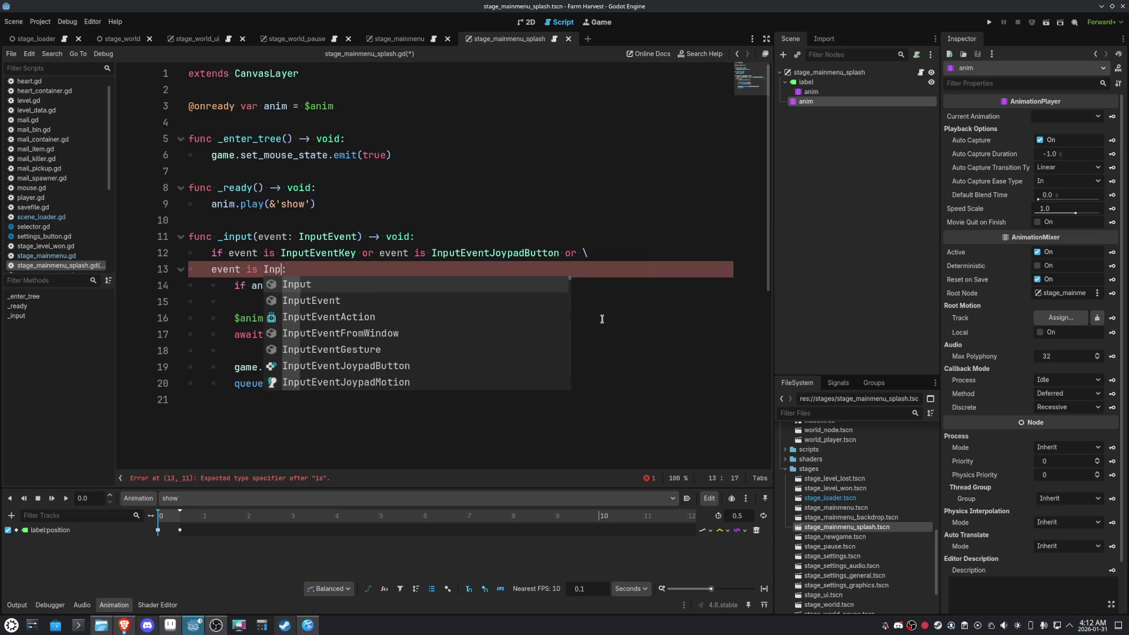
{"action": "type", "text": "ouseB"}
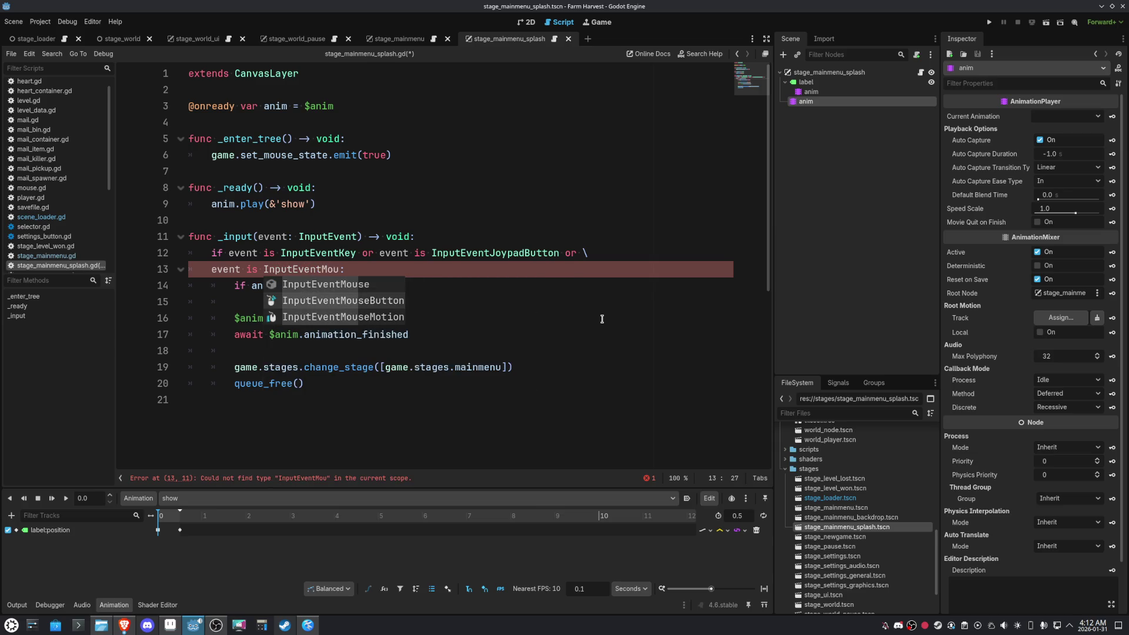
{"action": "key", "text": "Return"}
- Run the splash scene and click in the game to test the mouse input
{"action": "left_click", "coordinate": [601, 319]}
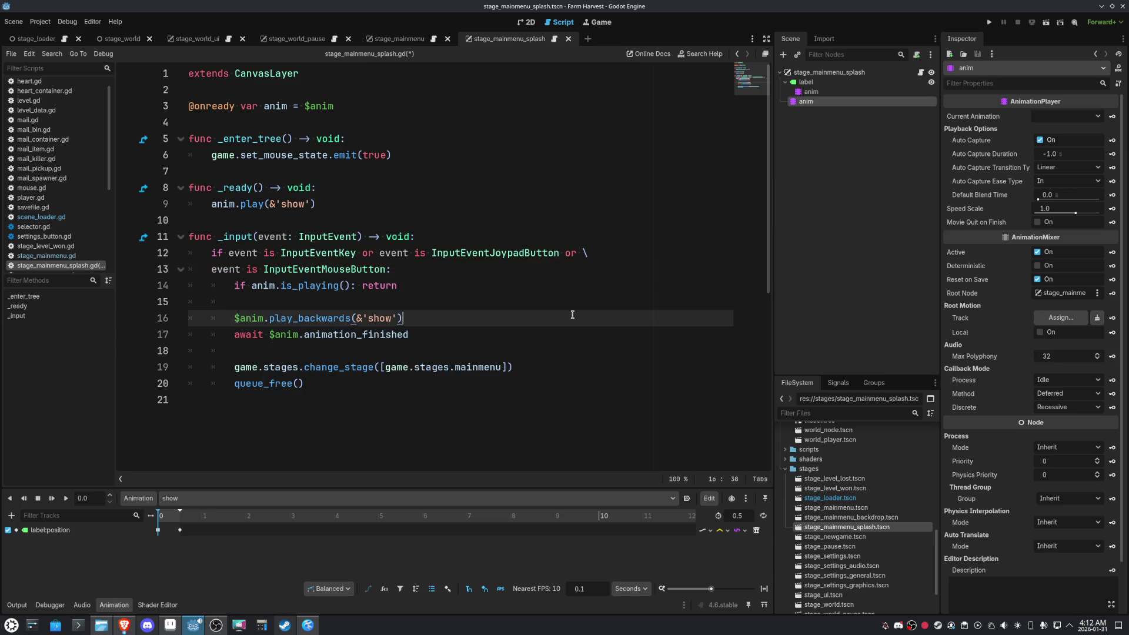
{"action": "left_click", "coordinate": [988, 24]}
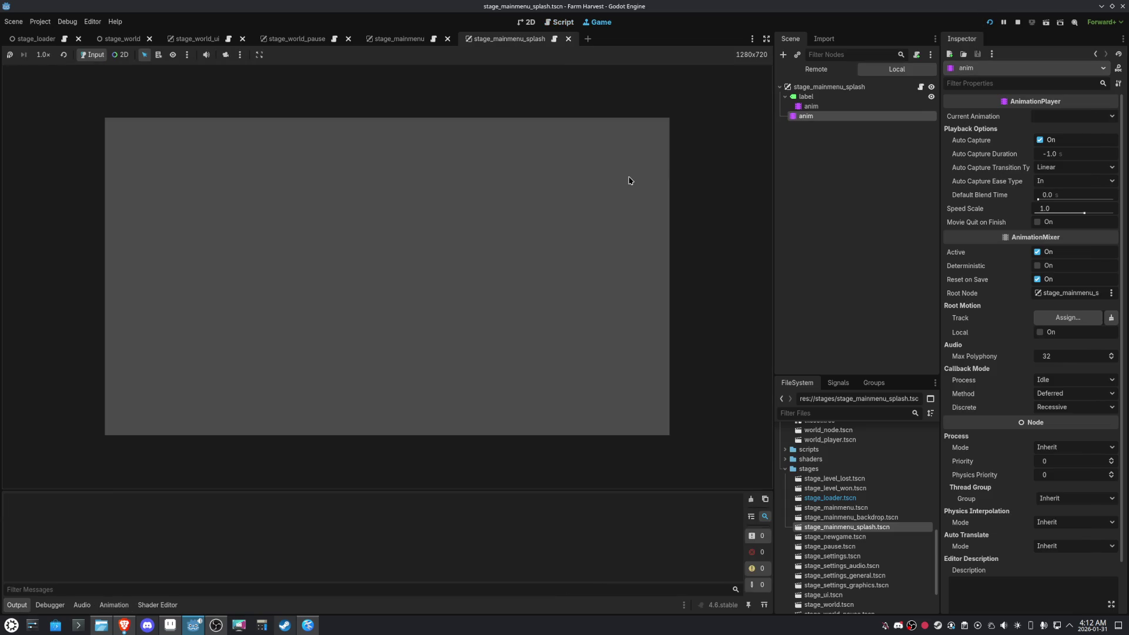
{"action": "left_click", "coordinate": [465, 208]}
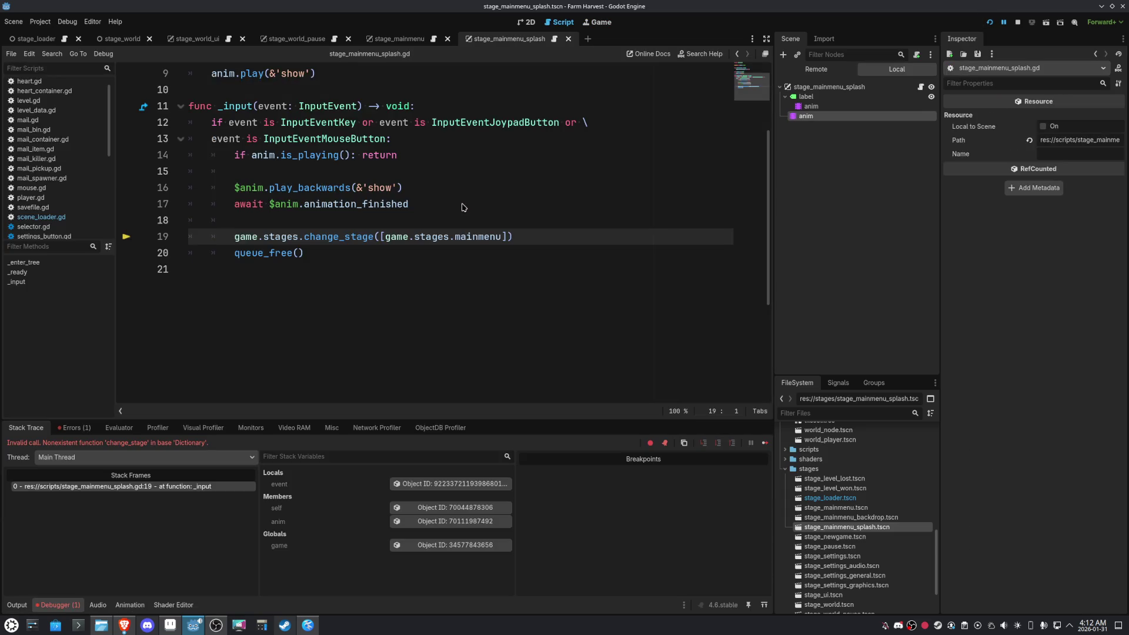
{"action": "scroll", "coordinate": [457, 329], "scroll_direction": "up", "scroll_amount": 2}
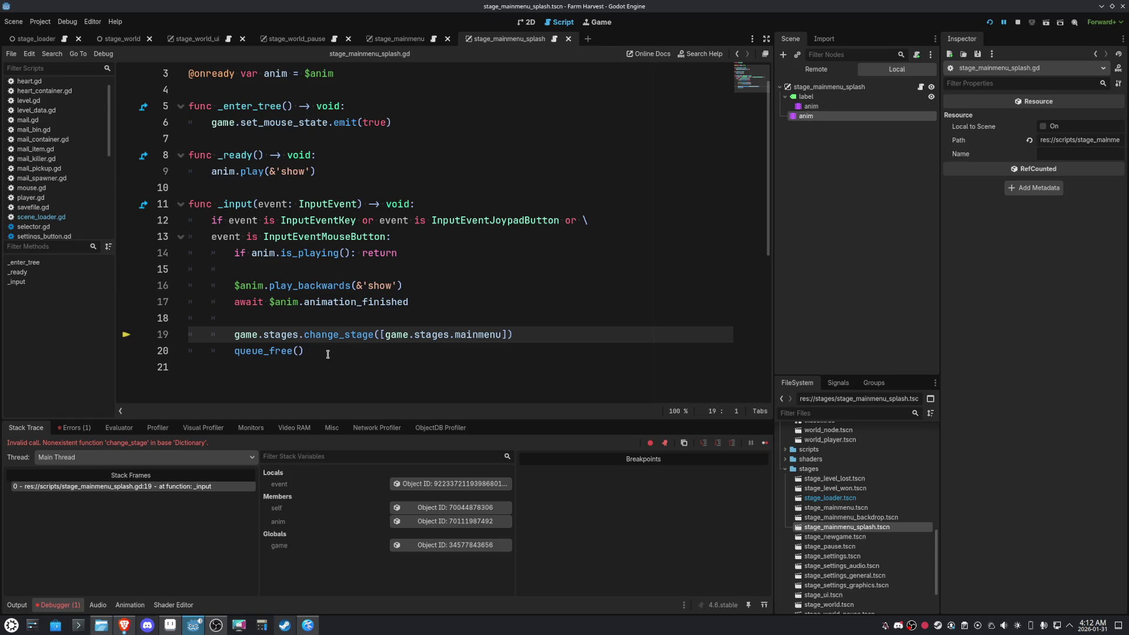
- Replace game.stages with game.stage_loader in the change_stage call on line 19
{"action": "double_click", "coordinate": [281, 335]}
{"action": "type", "text": "ar"}
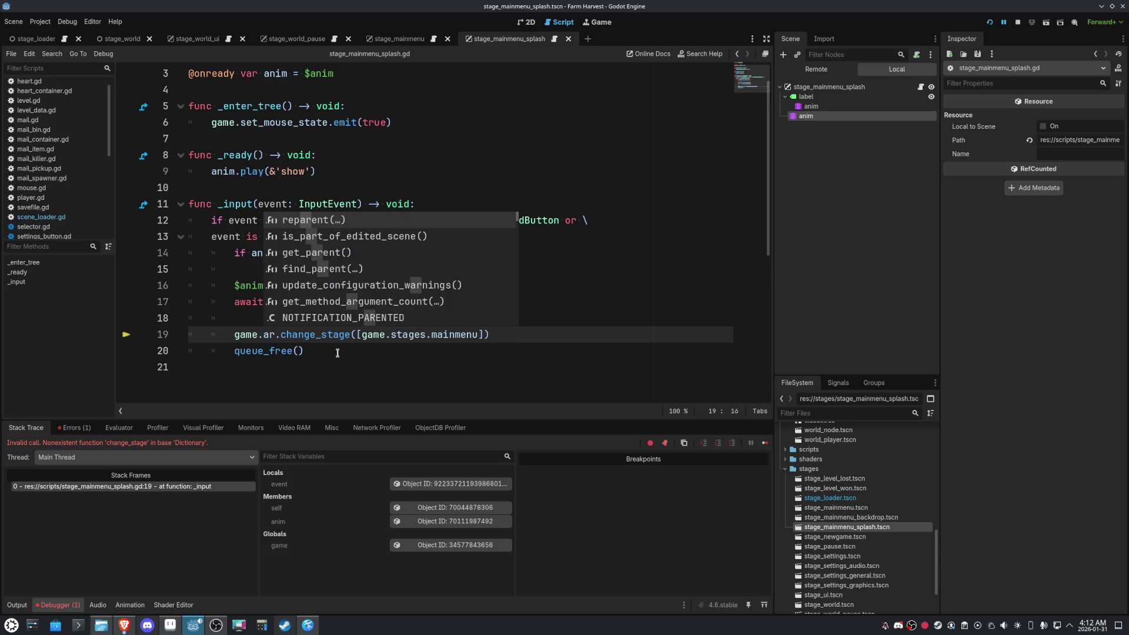
{"action": "key", "text": "BackSpace"}
{"action": "key", "text": "BackSpace"}
{"action": "type", "text": "st"}
{"action": "type", "text": "age+"}
{"action": "key", "text": "BackSpace"}
{"action": "type", "text": "_loader"}
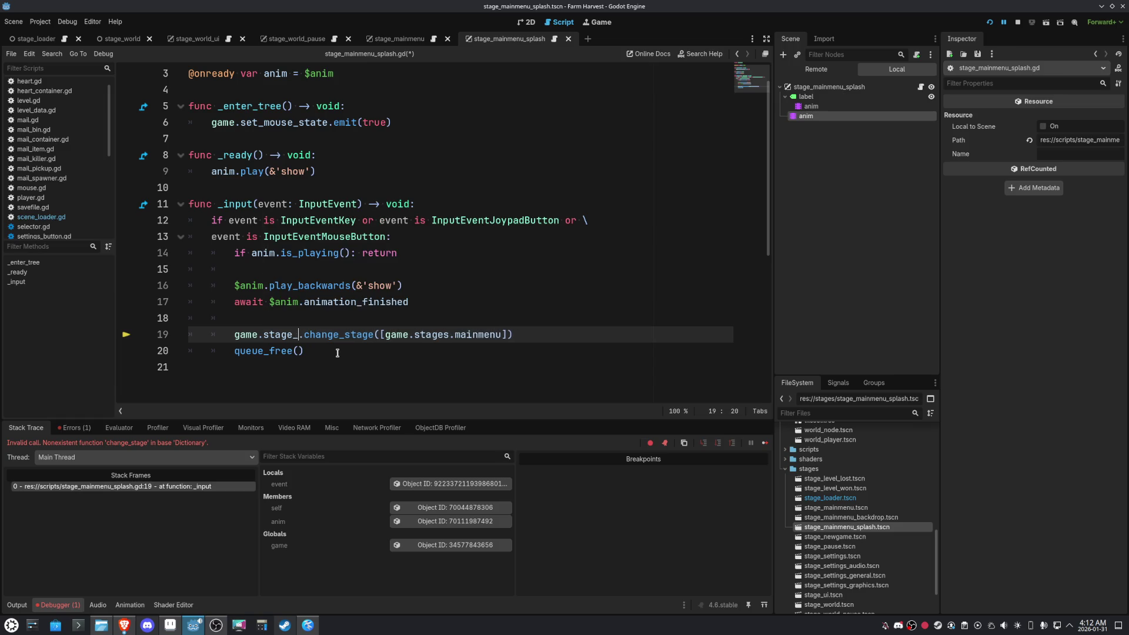
{"action": "left_click", "coordinate": [530, 265]}
- Run the game, go to Settings and back, PLAY and back, then stop with F8
{"action": "key", "text": "F5"}
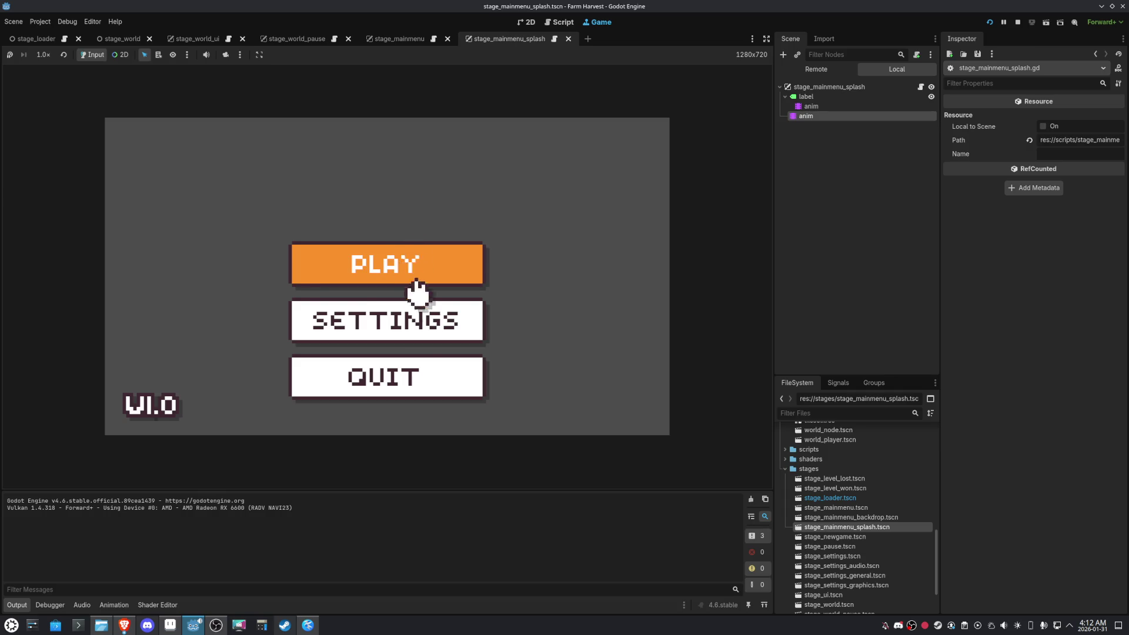
{"action": "left_click", "coordinate": [424, 324]}
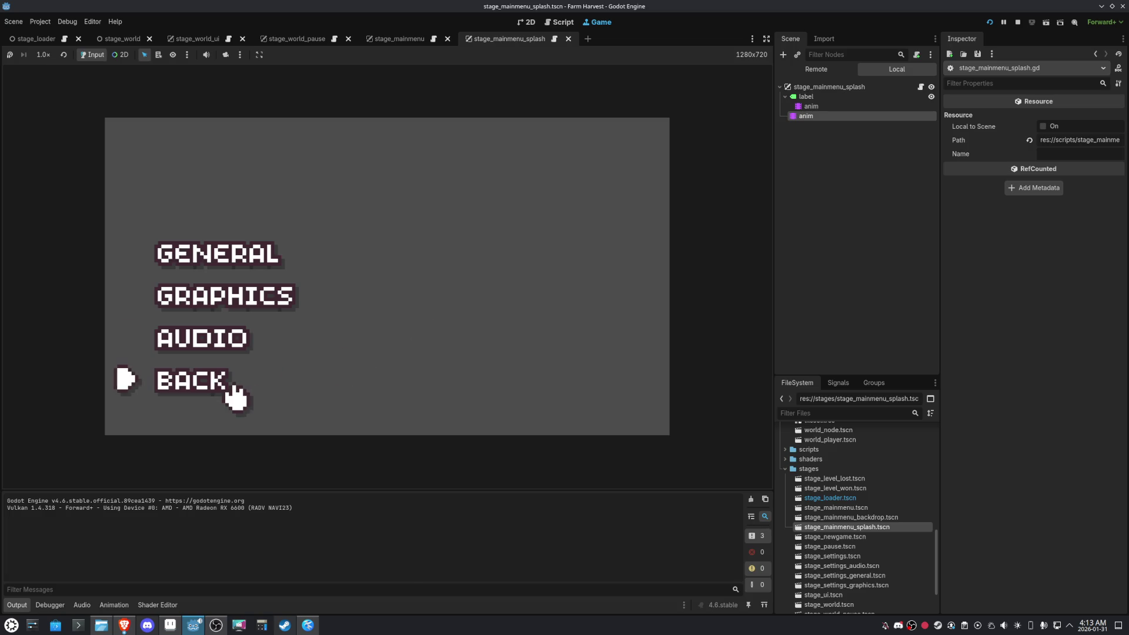
{"action": "left_click", "coordinate": [223, 372]}
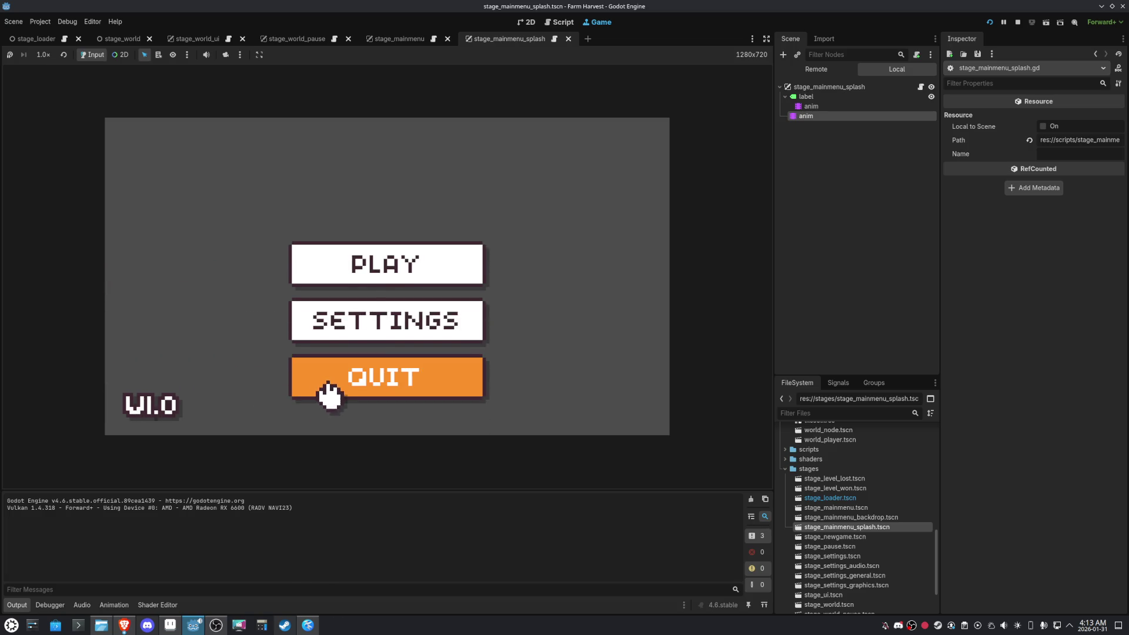
{"action": "left_click", "coordinate": [409, 271]}
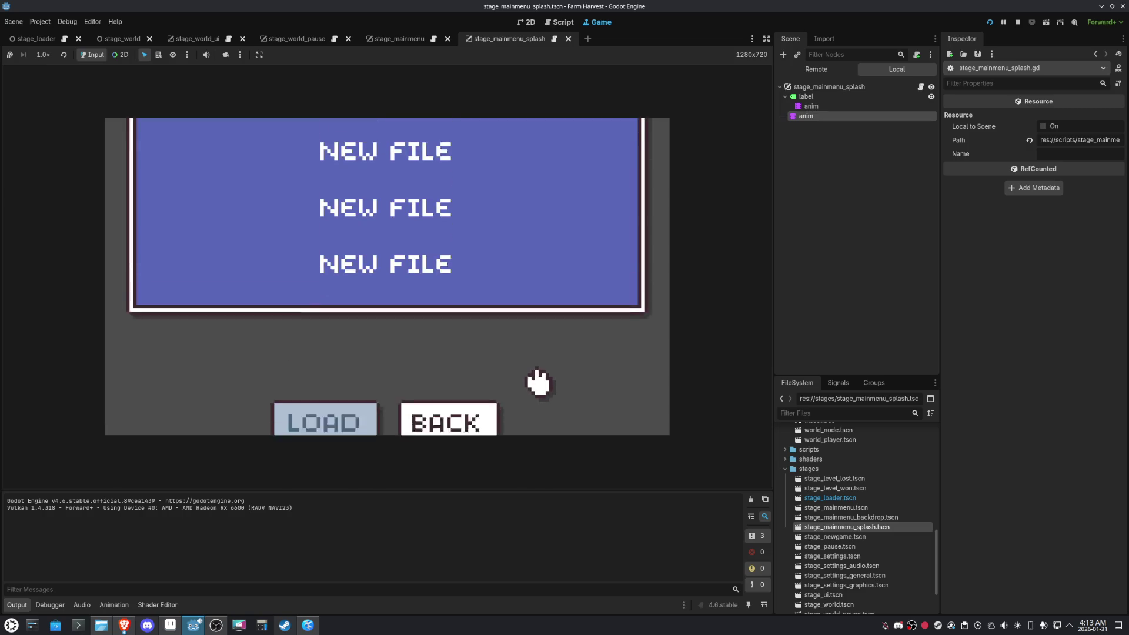
{"action": "left_click", "coordinate": [479, 385]}
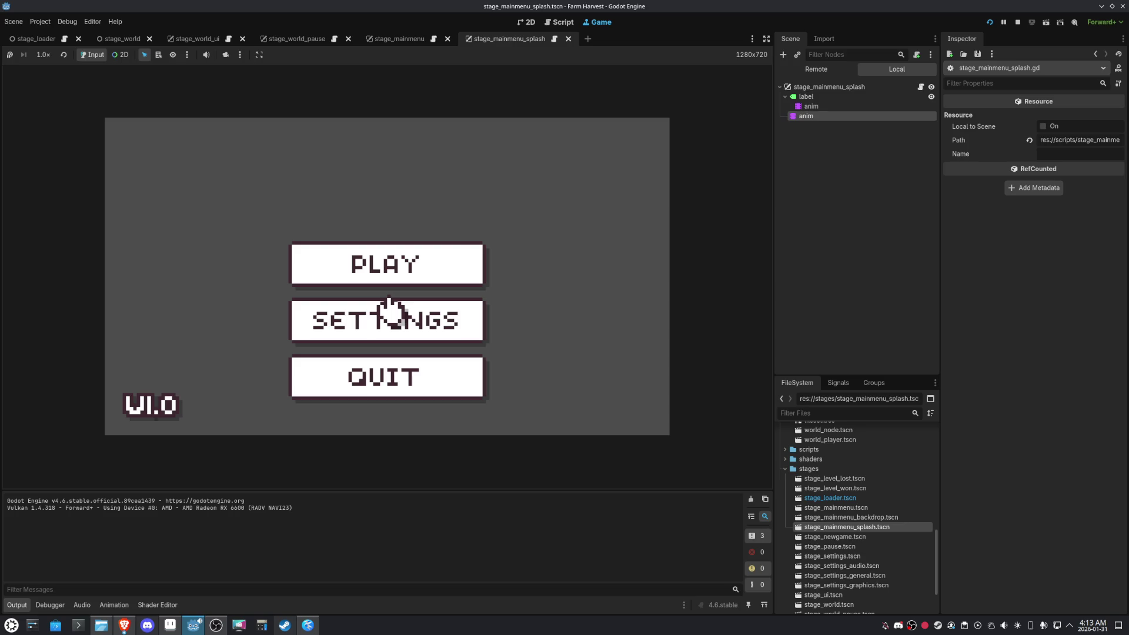
{"action": "key", "text": "F8"}
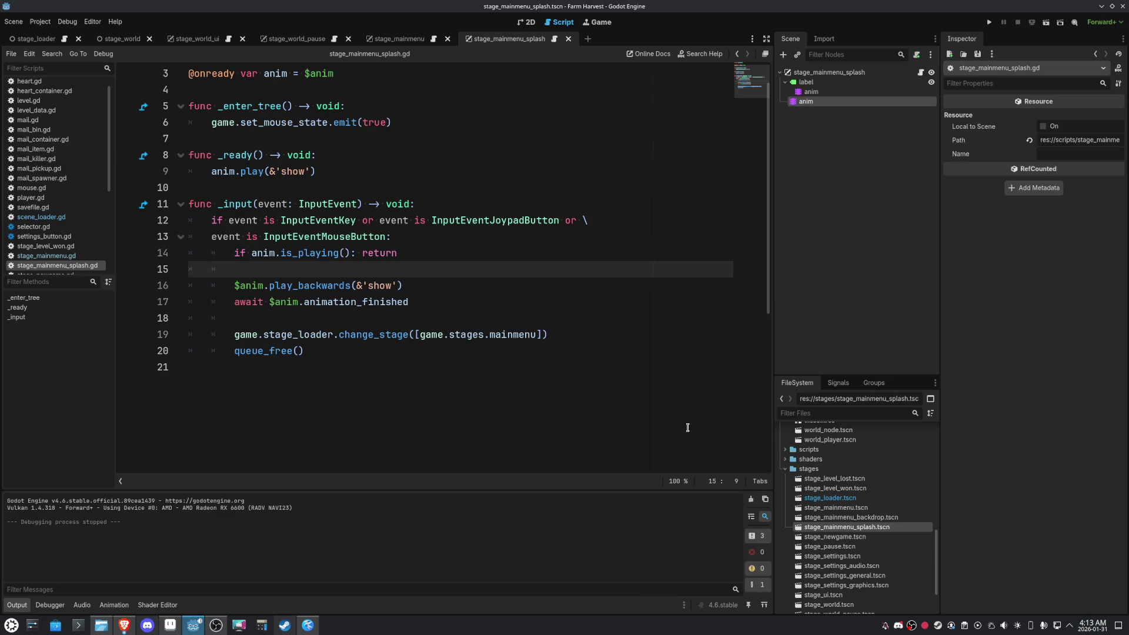
- Open stage_settings.gd and add a blank line after the animation_finished wait in the Back handler
{"action": "scroll", "coordinate": [58, 174], "scroll_direction": "down", "scroll_amount": 3}
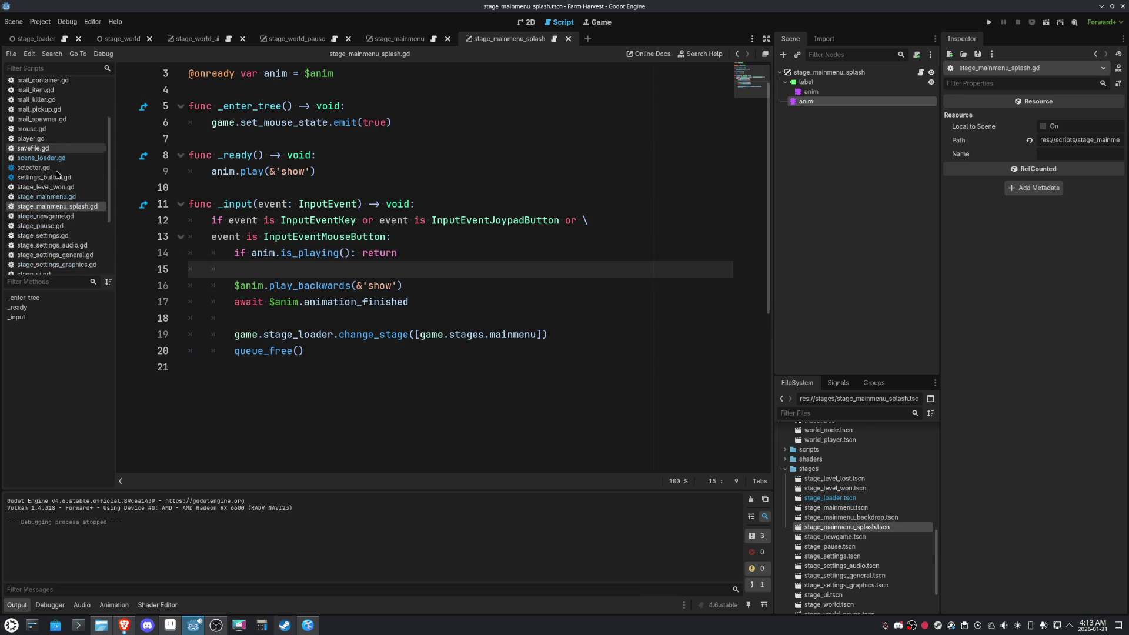
{"action": "scroll", "coordinate": [64, 194], "scroll_direction": "down", "scroll_amount": 1}
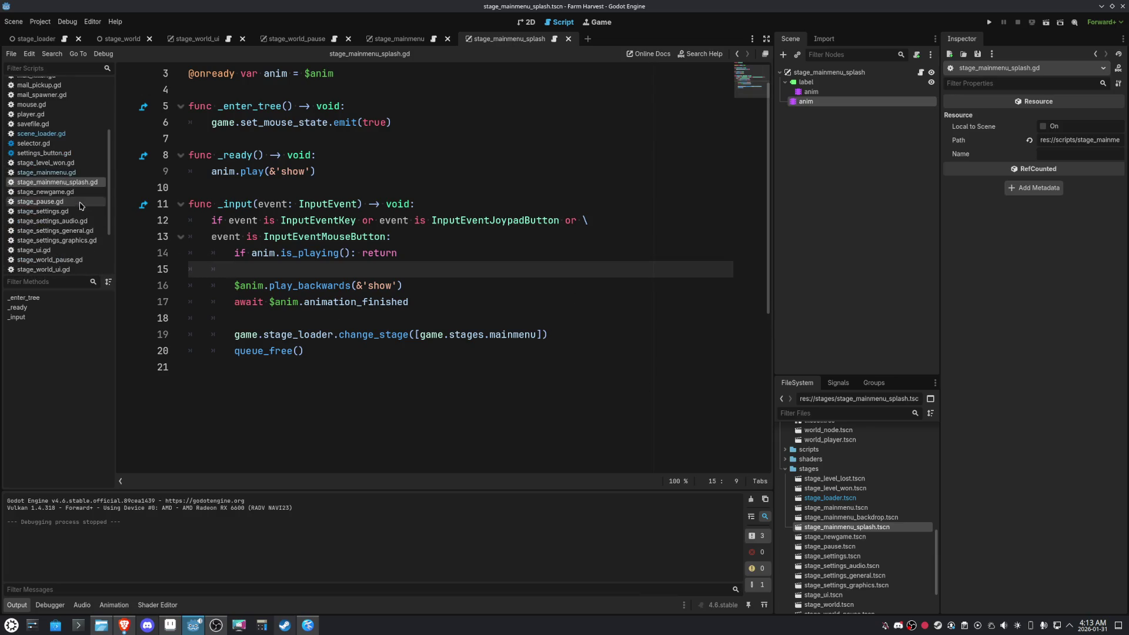
{"action": "left_click", "coordinate": [72, 214]}
{"action": "scroll", "coordinate": [537, 336], "scroll_direction": "down", "scroll_amount": 3}
{"action": "left_click", "coordinate": [539, 330]}
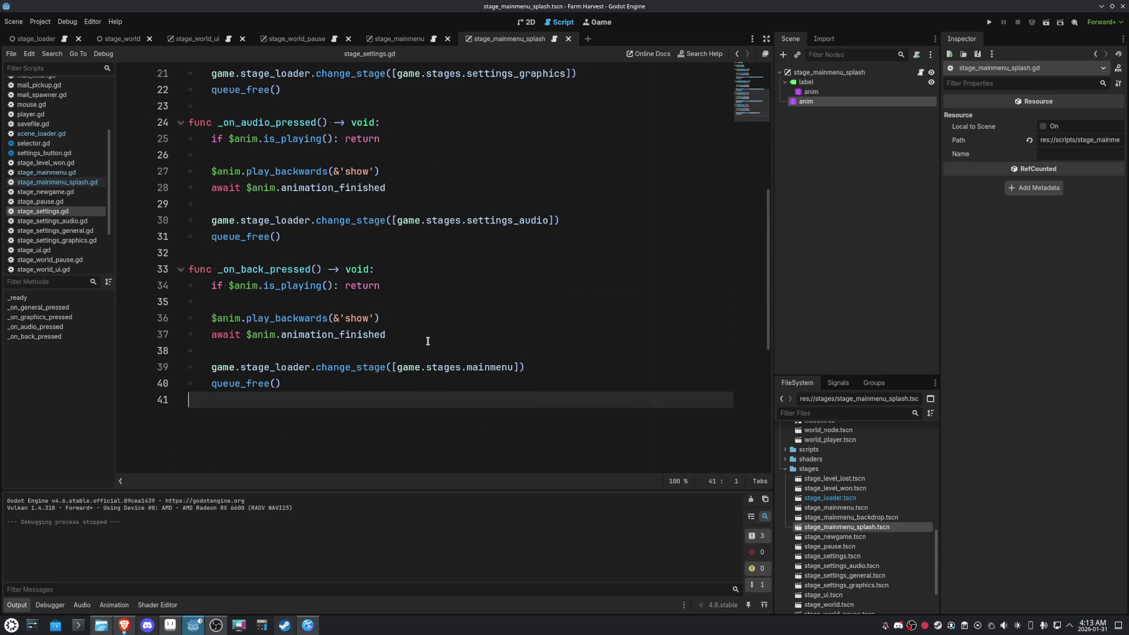
{"action": "left_click", "coordinate": [428, 340]}
{"action": "key", "text": "Return"}
{"action": "key", "text": "Return"}
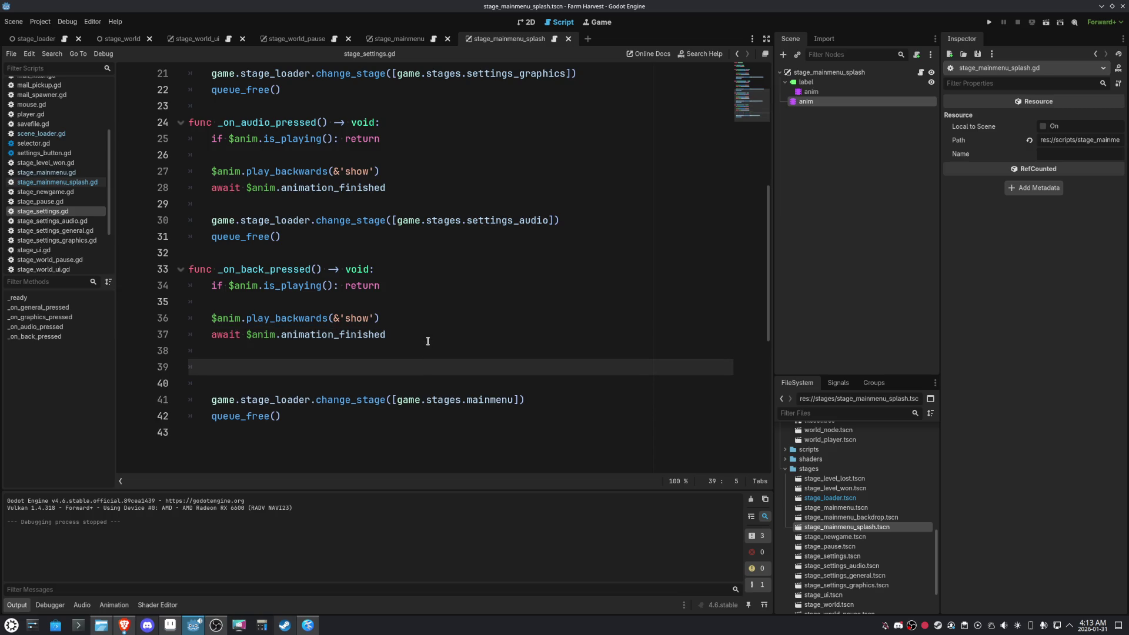
- Add a variable holding game.stage_loader.get_stage('stage_mainmenu_backdrop')
{"action": "type", "text": "if"}
{"action": "key", "text": "BackSpace"}
{"action": "key", "text": "BackSpace"}
{"action": "key", "text": "BackSpace"}
{"action": "type", "text": "var stagE_"}
{"action": "type", "text": "_ba"}
{"action": "key", "text": "BackSpace"}
{"action": "key", "text": "BackSpace"}
{"action": "key", "text": "BackSpace"}
{"action": "type", "text": "e_backdrio = game.st"}
{"action": "key", "text": "Down"}
{"action": "key", "text": "Return"}
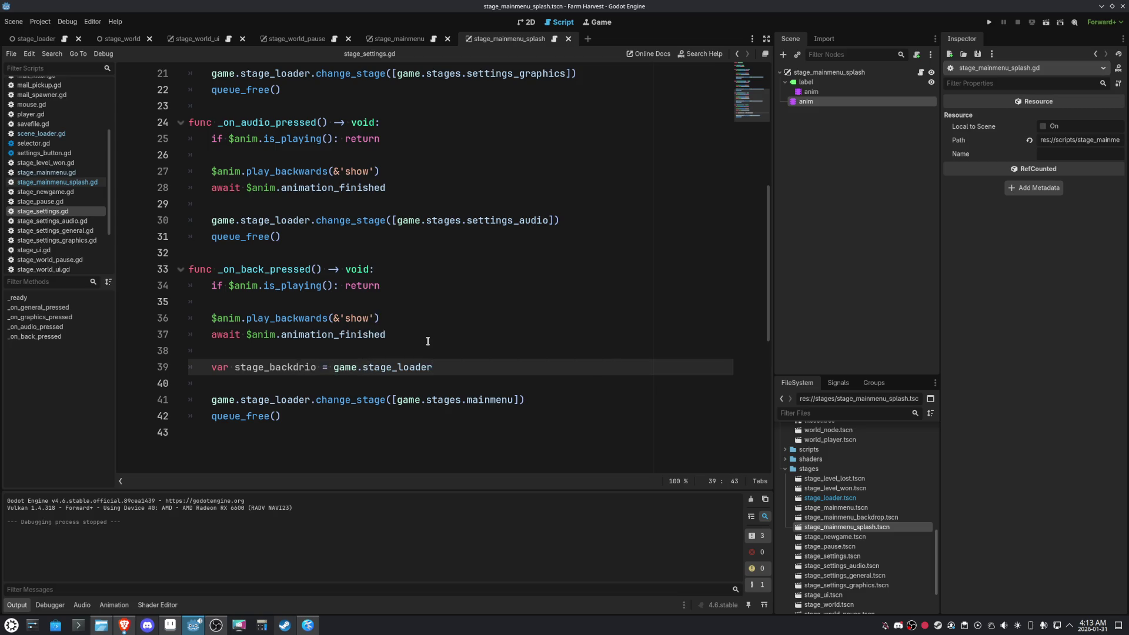
{"action": "type", "text": ".geT_stagE"}
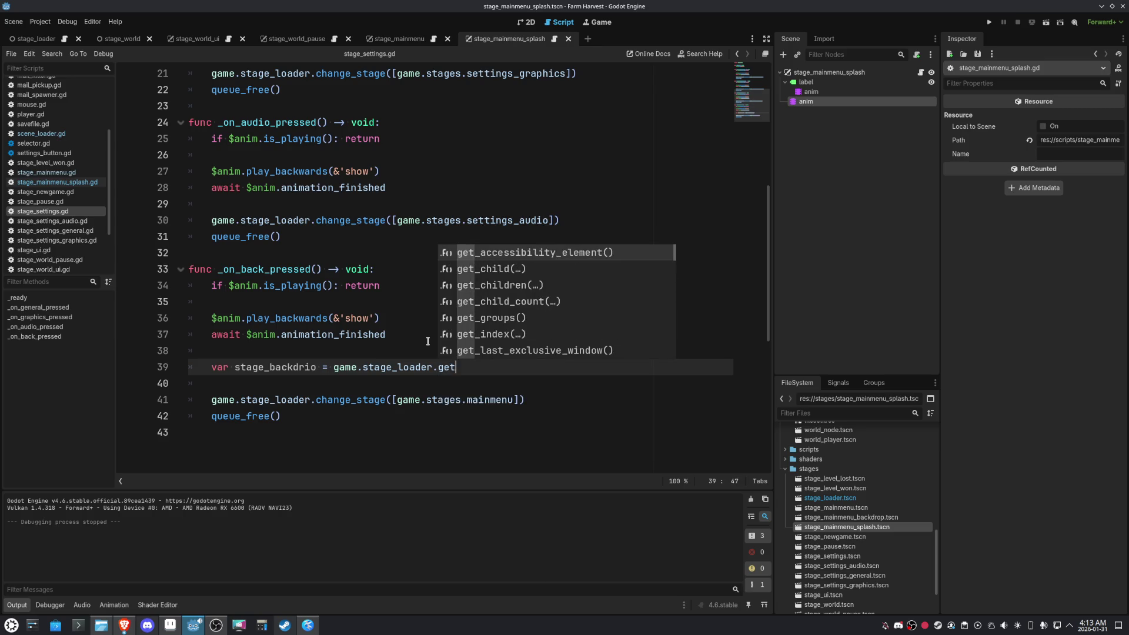
{"action": "key", "text": "Return"}
{"action": "type", "text": "'"}
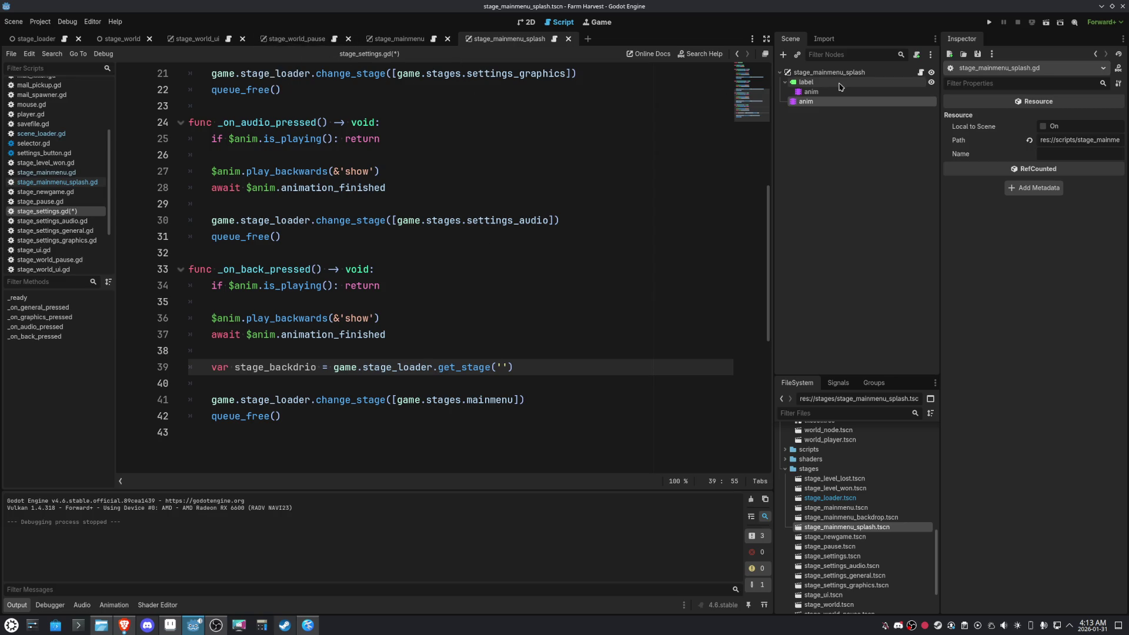
{"action": "double_click", "coordinate": [851, 517]}
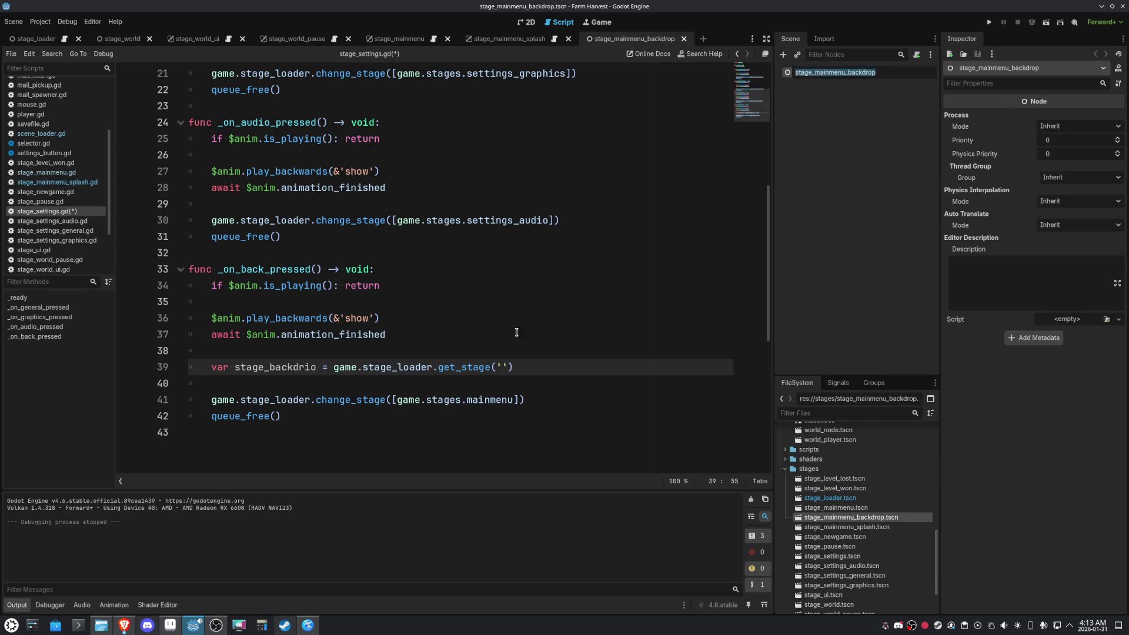
{"action": "type", "text": "stage_mainmenu_backdrop"}
- Correct the misspelled variable name to stage_backdrop
{"action": "left_click", "coordinate": [665, 364]}
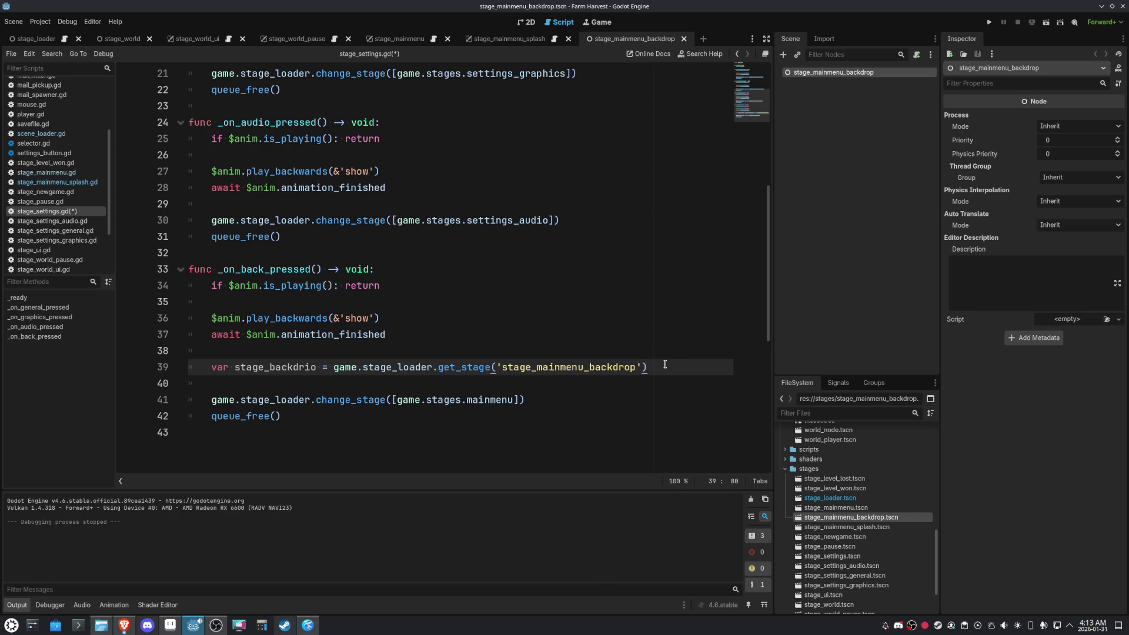
{"action": "key", "text": "Return"}
{"action": "key", "text": "Return"}
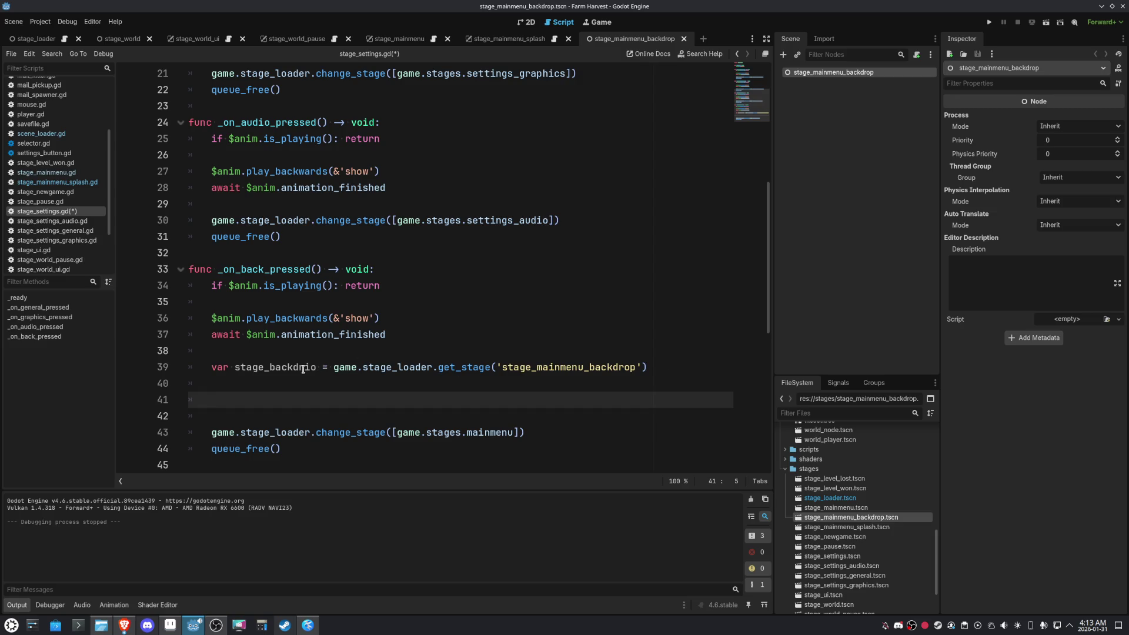
{"action": "left_click", "coordinate": [316, 367]}
{"action": "key", "text": "Delete"}
{"action": "key", "text": "Delete"}
{"action": "type", "text": "op"}
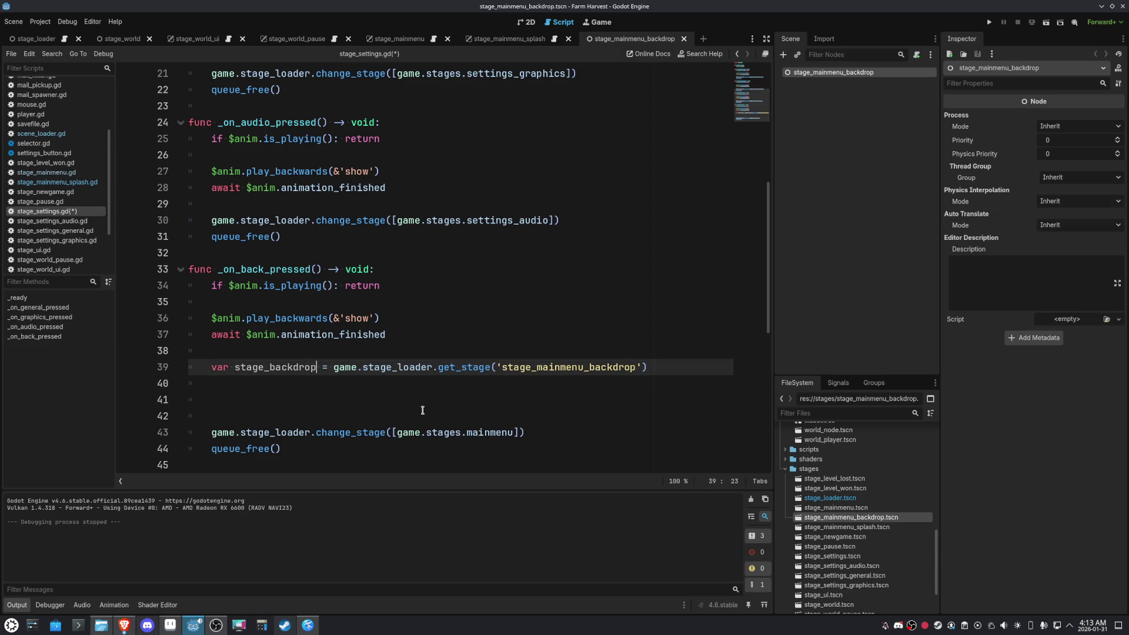
{"action": "double_click", "coordinate": [292, 368]}
- Wrap the mainmenu change_stage call in 'if stage_backdrop != null:' and add an else branch
{"action": "left_click", "coordinate": [277, 403]}
{"action": "type", "text": "if stage_backdrop != null:"}
{"action": "key", "text": "Return"}
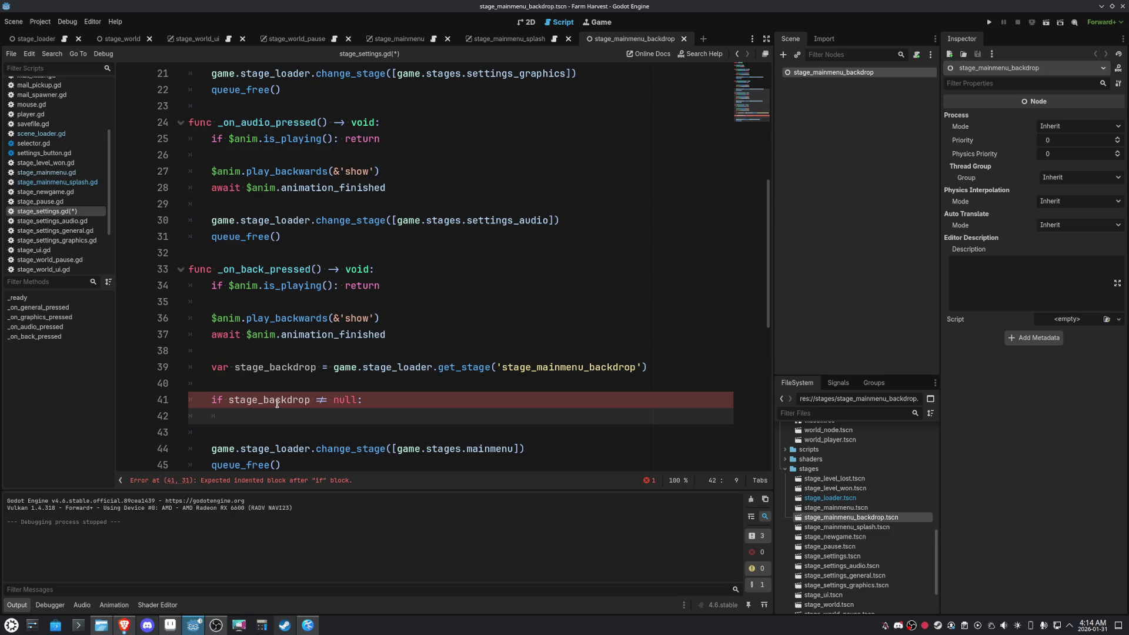
{"action": "key", "text": "Delete"}
{"action": "key", "text": "Delete"}
{"action": "key", "text": "Delete"}
{"action": "key", "text": "End"}
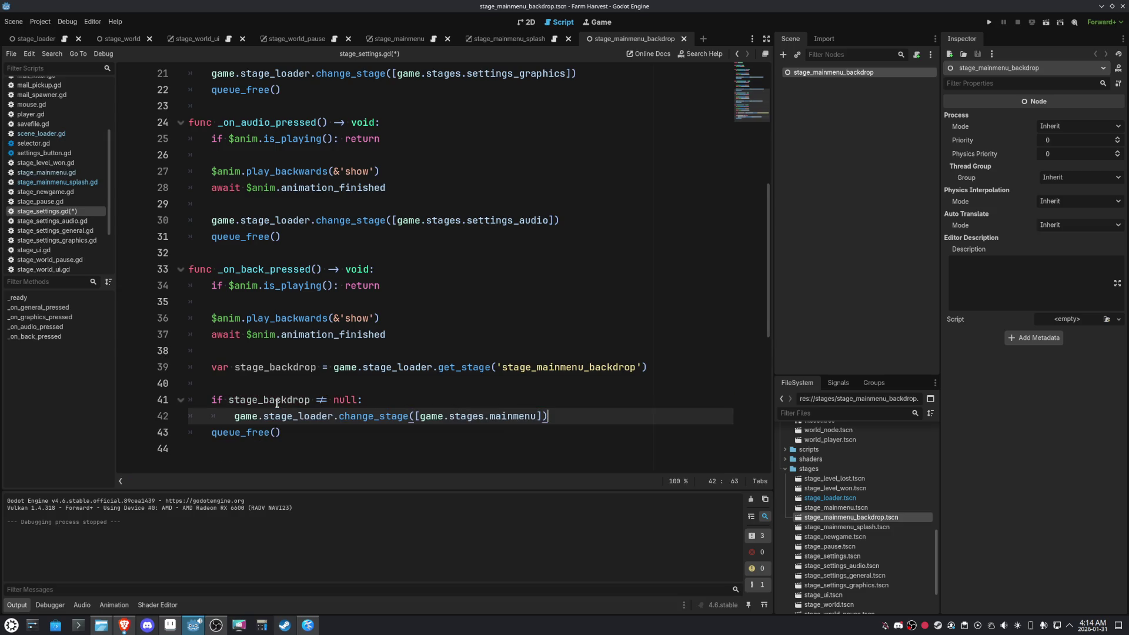
{"action": "key", "text": "Return"}
{"action": "key", "text": "BackSpace"}
{"action": "type", "text": "else:"}
{"action": "key", "text": "Return"}
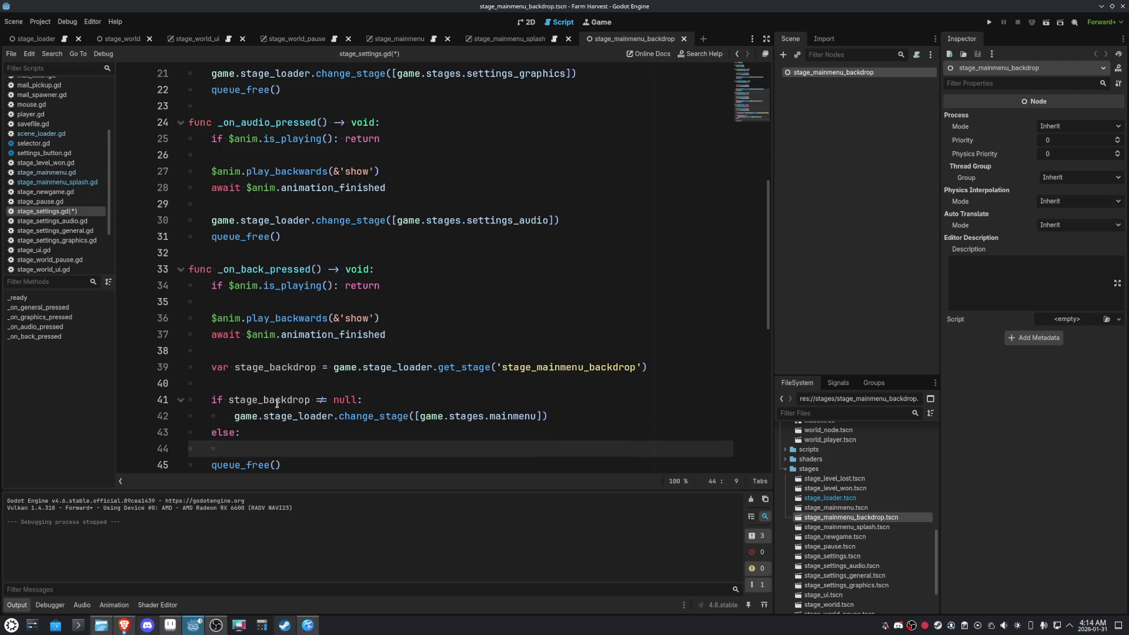
- Copy the change_stage call under else and change its stage to world_ui
{"action": "key", "text": "Up"}
{"action": "key", "text": "Up"}
{"action": "key", "text": "End"}
{"action": "key", "text": "shift+Home"}
{"action": "key", "text": "ctrl+c"}
{"action": "key", "text": "Down"}
{"action": "key", "text": "Down"}
{"action": "key", "text": "ctrl+v"}
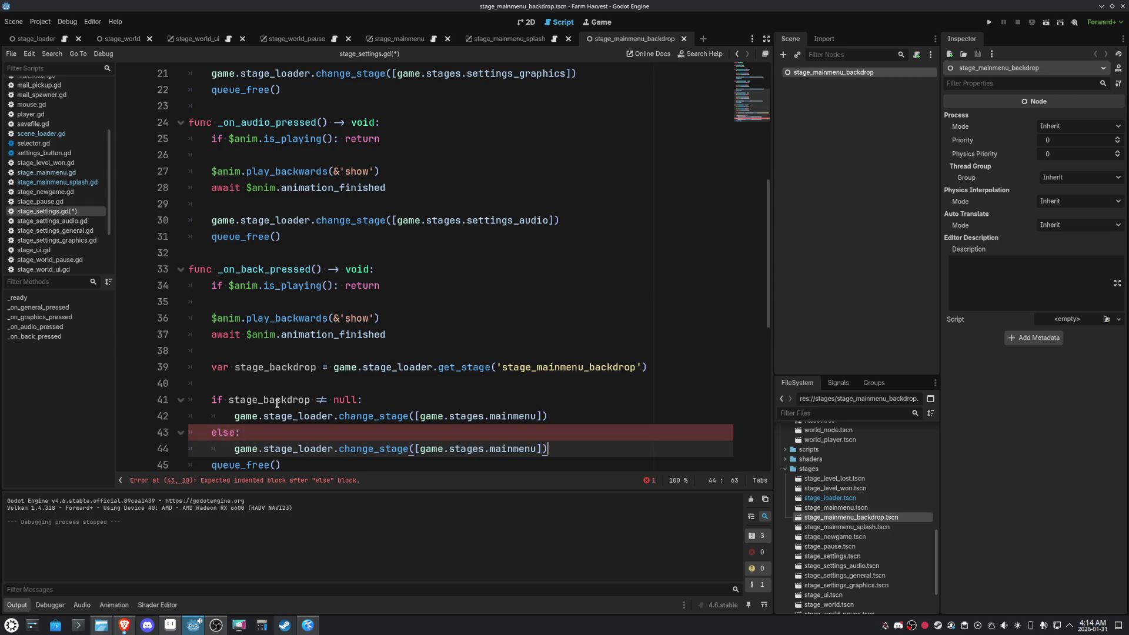
{"action": "scroll", "coordinate": [480, 427], "scroll_direction": "down", "scroll_amount": 1}
{"action": "left_click", "coordinate": [512, 402]}
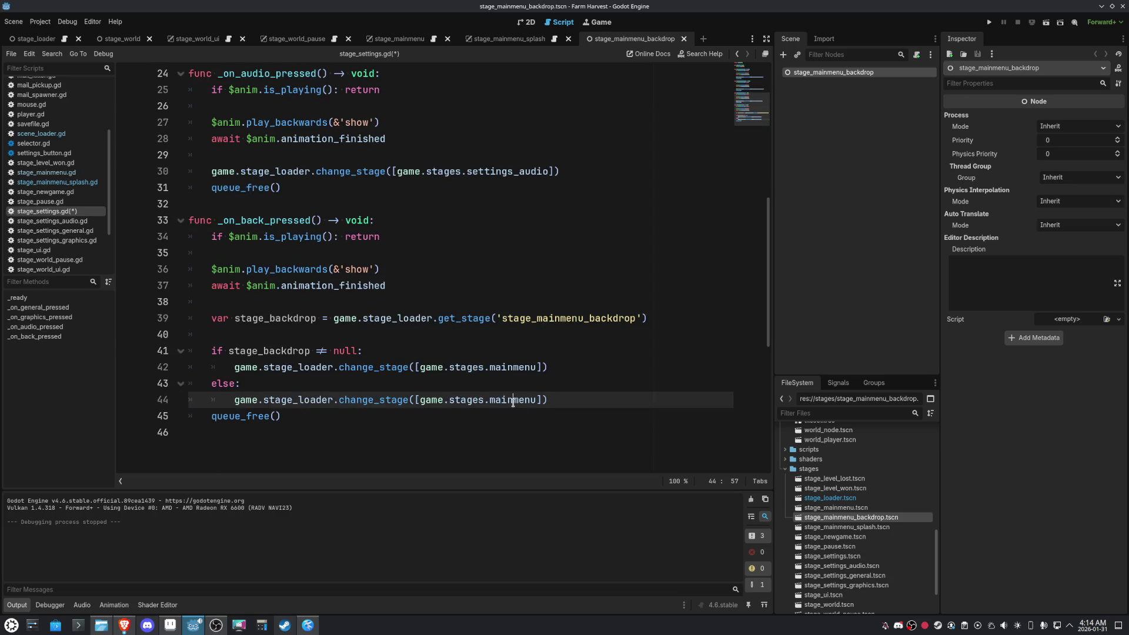
{"action": "double_click", "coordinate": [513, 399]}
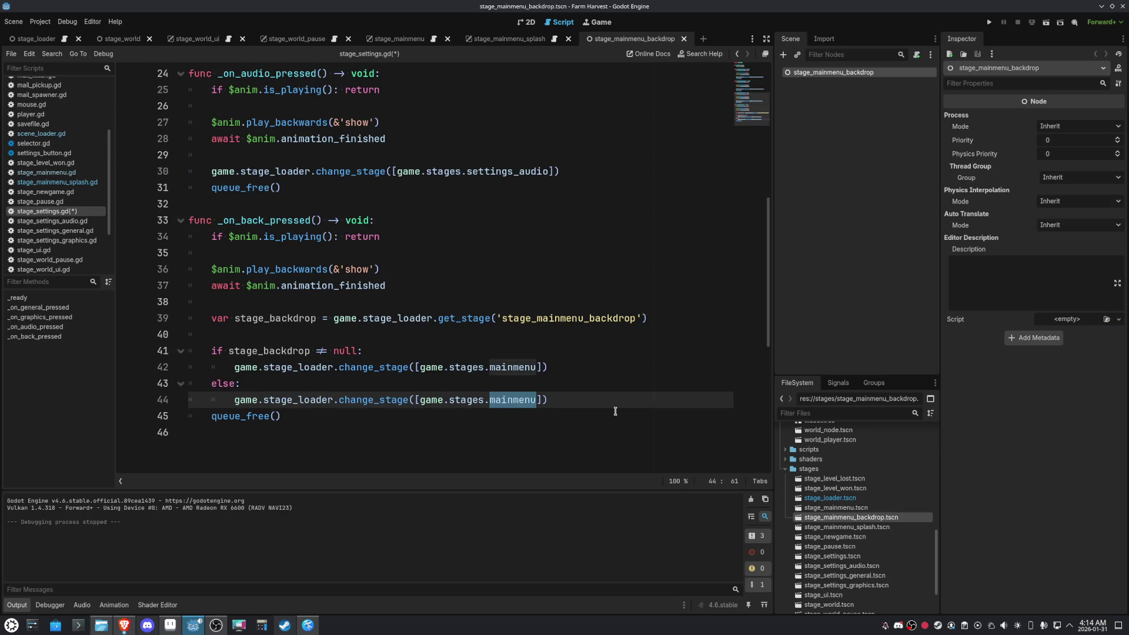
{"action": "type", "text": "world"}
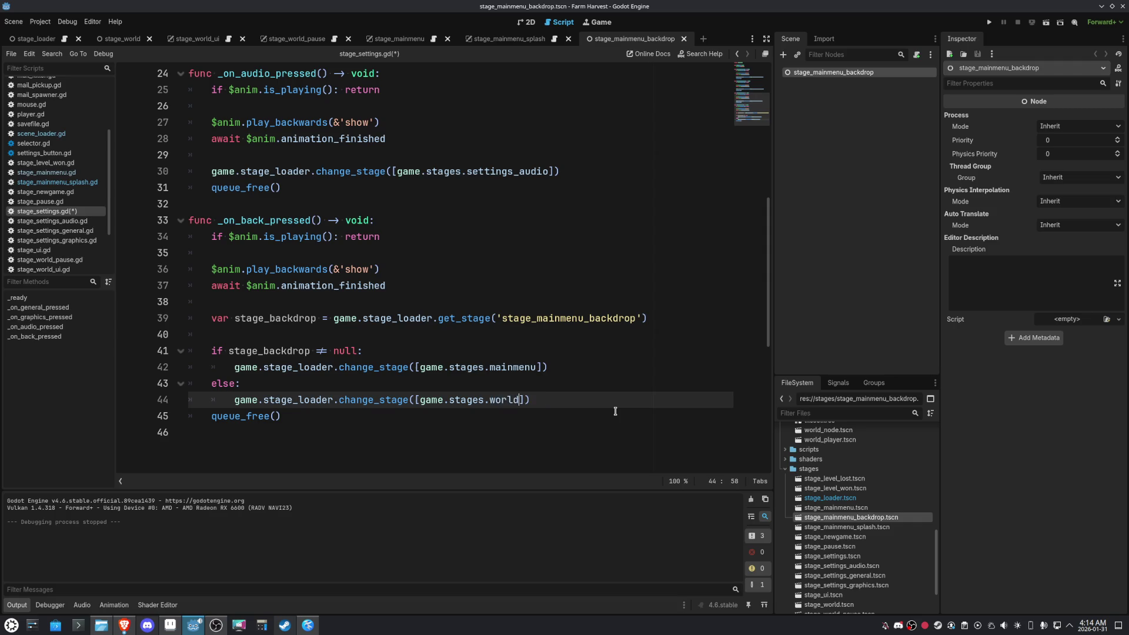
{"action": "type", "text": "_ui"}
{"action": "key", "text": "Return"}
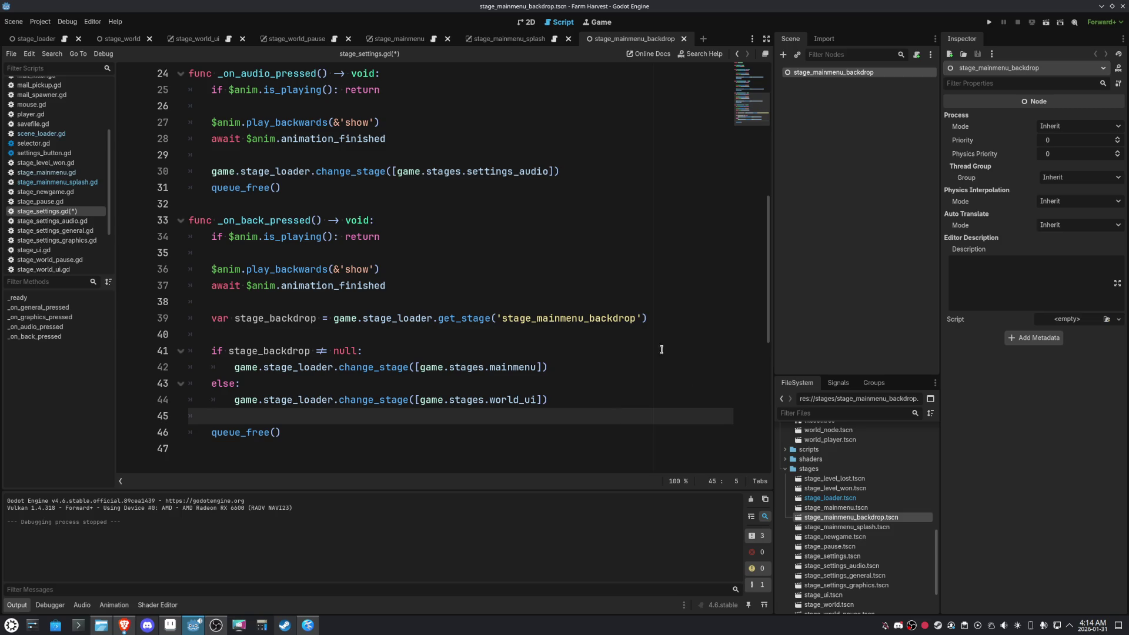
- Inline the get_stage lookup into the if condition and delete the unused stage_backdrop variable
{"action": "left_click_drag", "start_coordinate": [648, 319], "coordinate": [333, 318]}
{"action": "key", "text": "ctrl+c"}
{"action": "double_click", "coordinate": [269, 351]}
{"action": "key", "text": "ctrl+v"}
{"action": "left_click", "coordinate": [671, 316]}
{"action": "key", "text": "ctrl+shift+k"}
{"action": "key", "text": "ctrl+shift+k"}
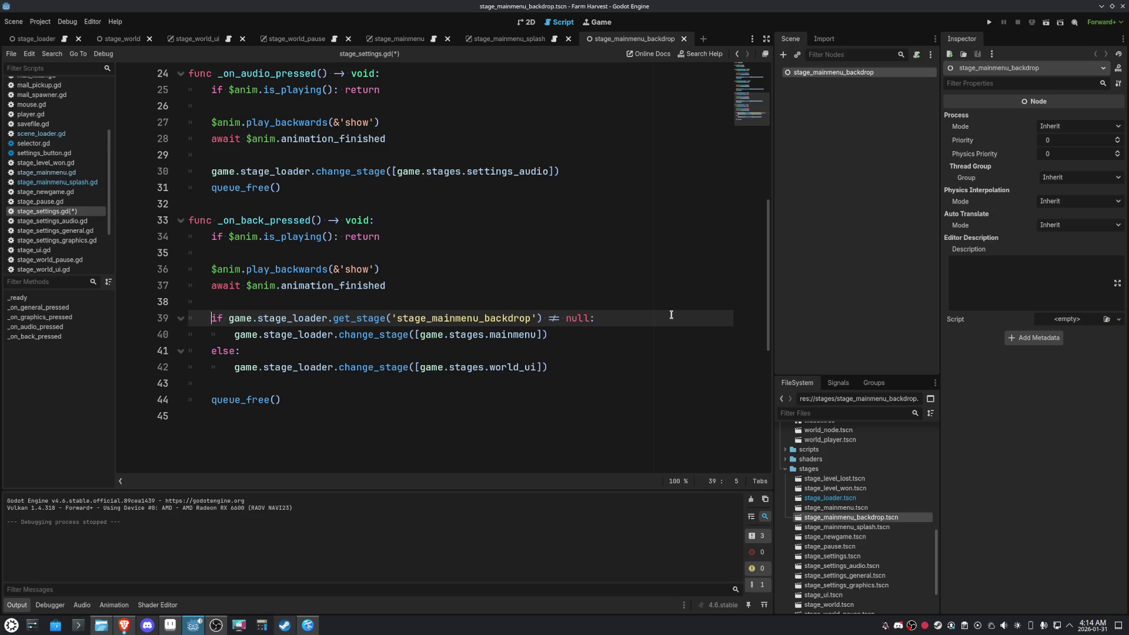
- Rename the world_ui stage on line 42 to world_pause
{"action": "left_click", "coordinate": [565, 367]}
{"action": "key", "text": "BackSpace"}
{"action": "key", "text": "BackSpace"}
{"action": "type", "text": "pause"}
{"action": "scroll", "coordinate": [69, 122], "scroll_direction": "up", "scroll_amount": 5}
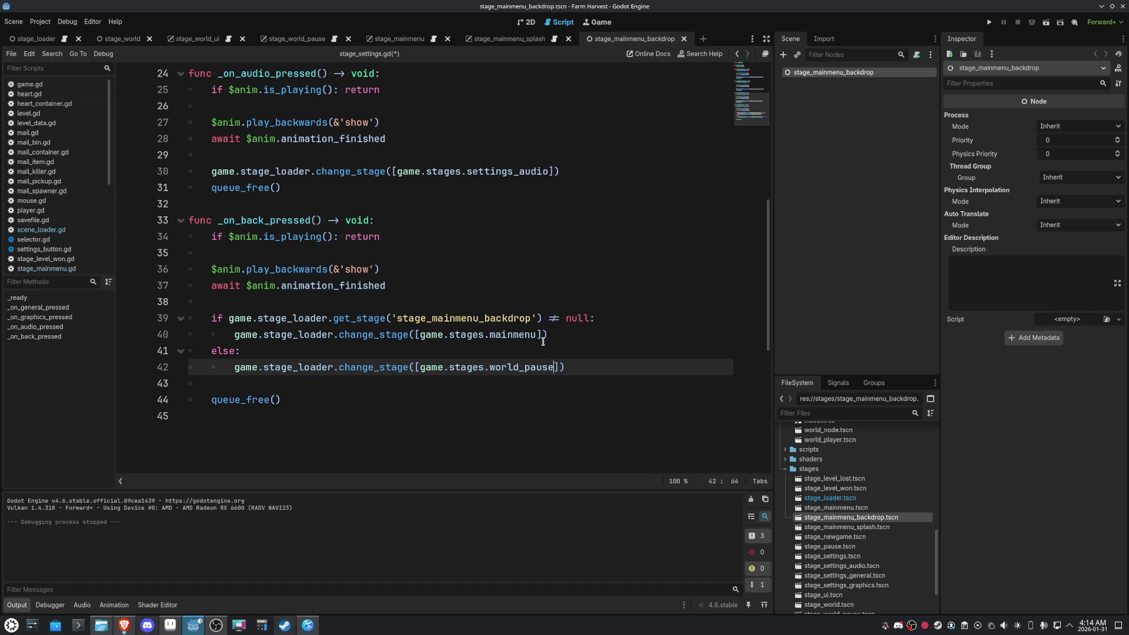
- Paste a copy of the if-block under line 40 and turn it into an elif
{"action": "left_click_drag", "start_coordinate": [598, 321], "coordinate": [202, 321]}
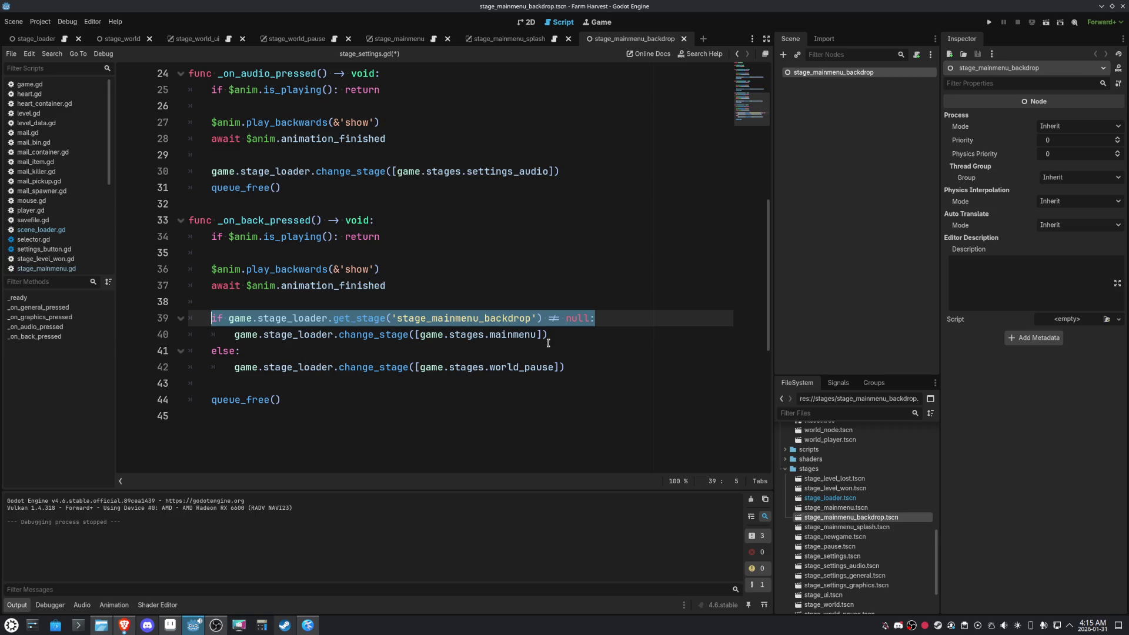
{"action": "left_click", "coordinate": [559, 325], "text": "shift"}
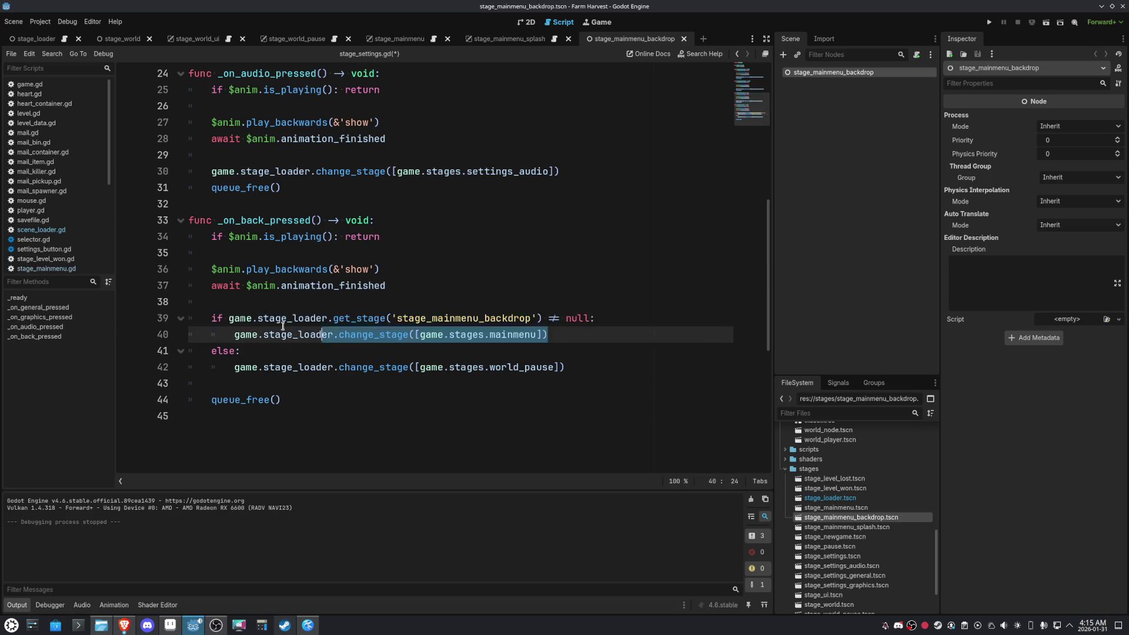
{"action": "left_click", "coordinate": [567, 333]}
{"action": "key", "text": "Return"}
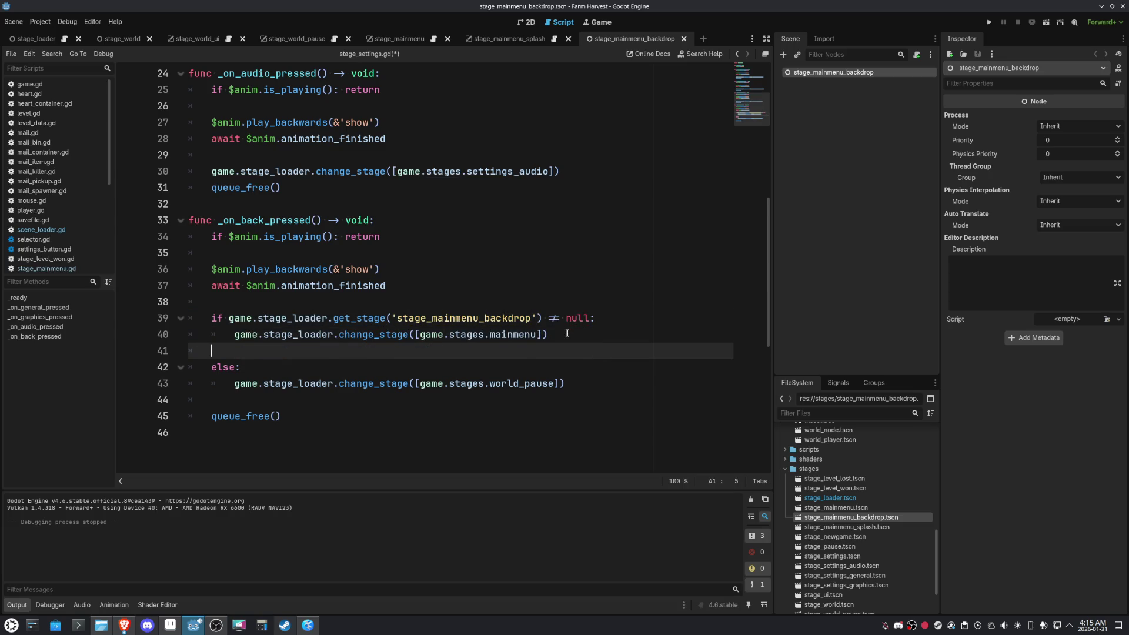
{"action": "type", "text": "if game.stage_loader.get_stage('stage_mainmenu_backdrop') != null: \t\tgame.stage_loader.change_stage([game.stages.mainmenu])"}
{"action": "left_click", "coordinate": [209, 352]}
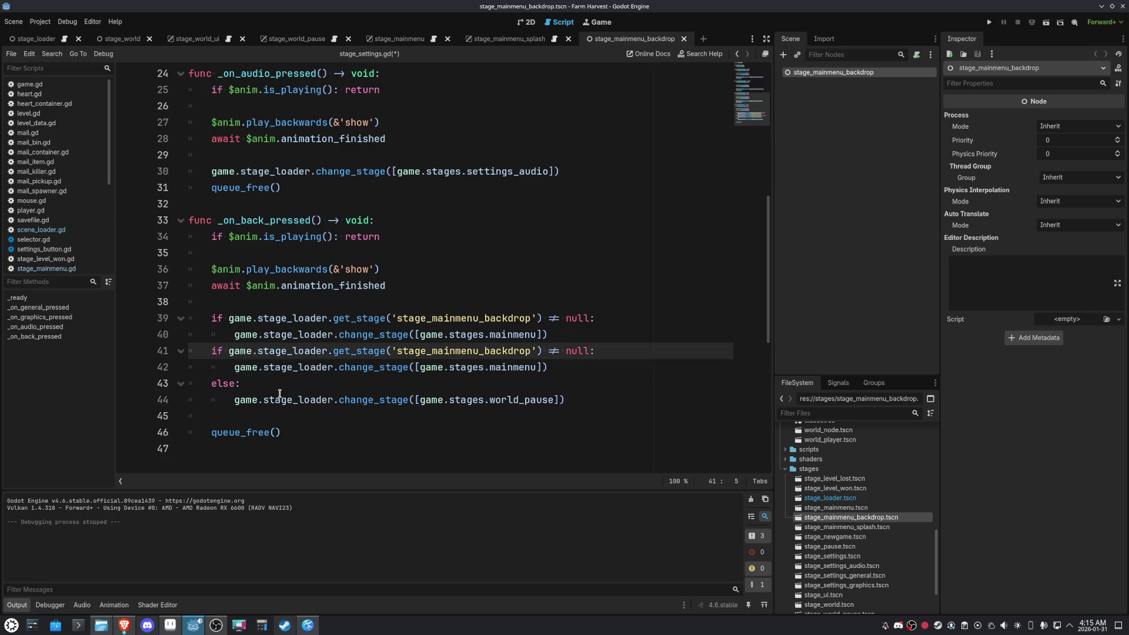
{"action": "type", "text": "el"}
- Move the elif block below the else branch
{"action": "left_click", "coordinate": [578, 380]}
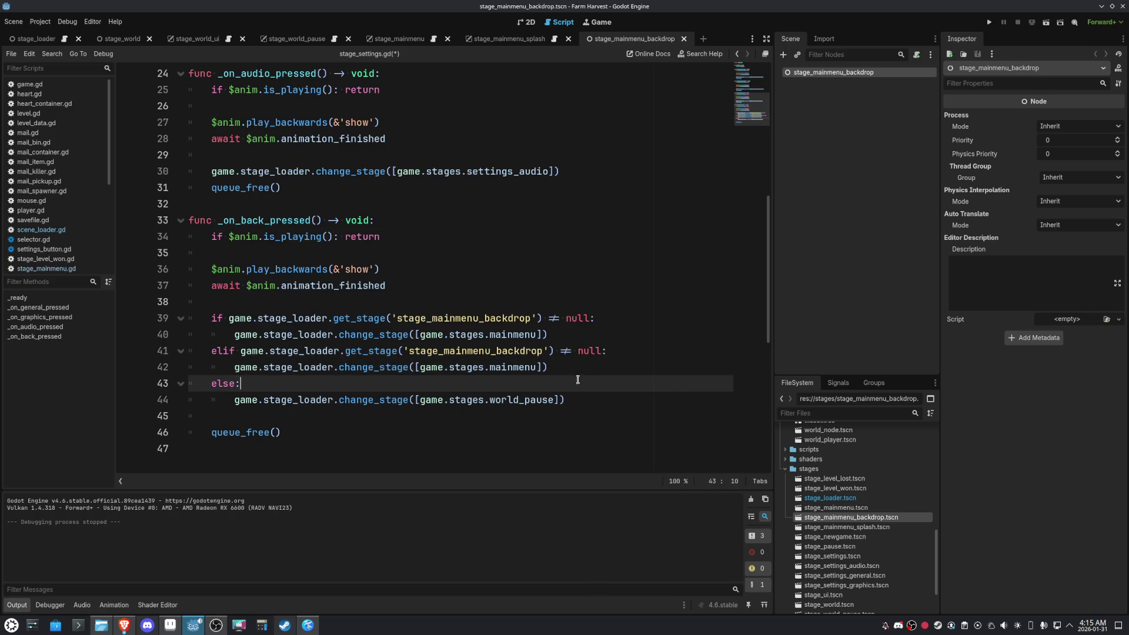
{"action": "key", "text": "shift+Left"}
{"action": "key", "text": "shift+Left"}
{"action": "key", "text": "shift+Left"}
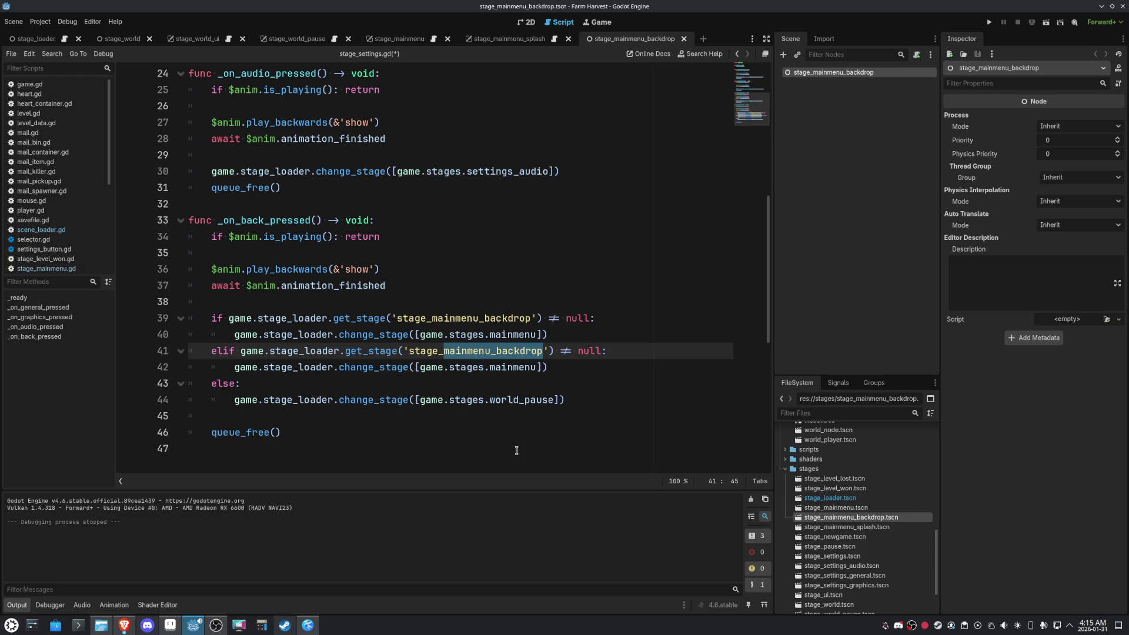
{"action": "left_click_drag", "start_coordinate": [211, 351], "coordinate": [553, 371]}
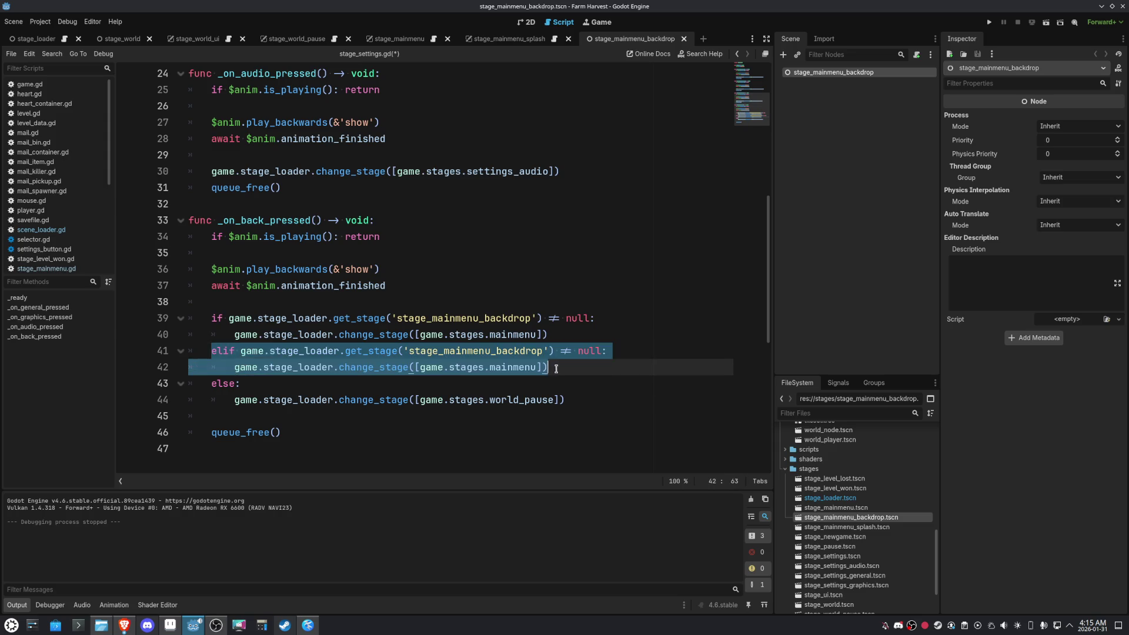
{"action": "key", "text": "ctrl+x"}
{"action": "left_click", "coordinate": [589, 379]}
{"action": "key", "text": "Return"}
{"action": "key", "text": "BackSpace"}
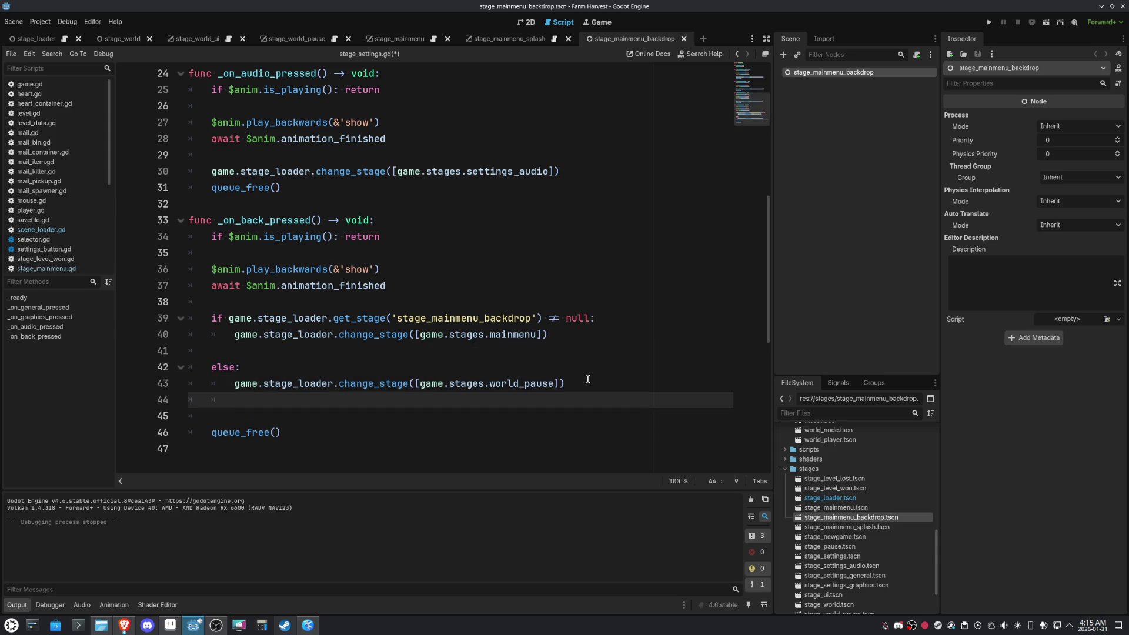
{"action": "key", "text": "ctrl+v"}
- Replace the elif condition on line 44 with a plain else:
{"action": "double_click", "coordinate": [224, 400]}
{"action": "key", "text": "End"}
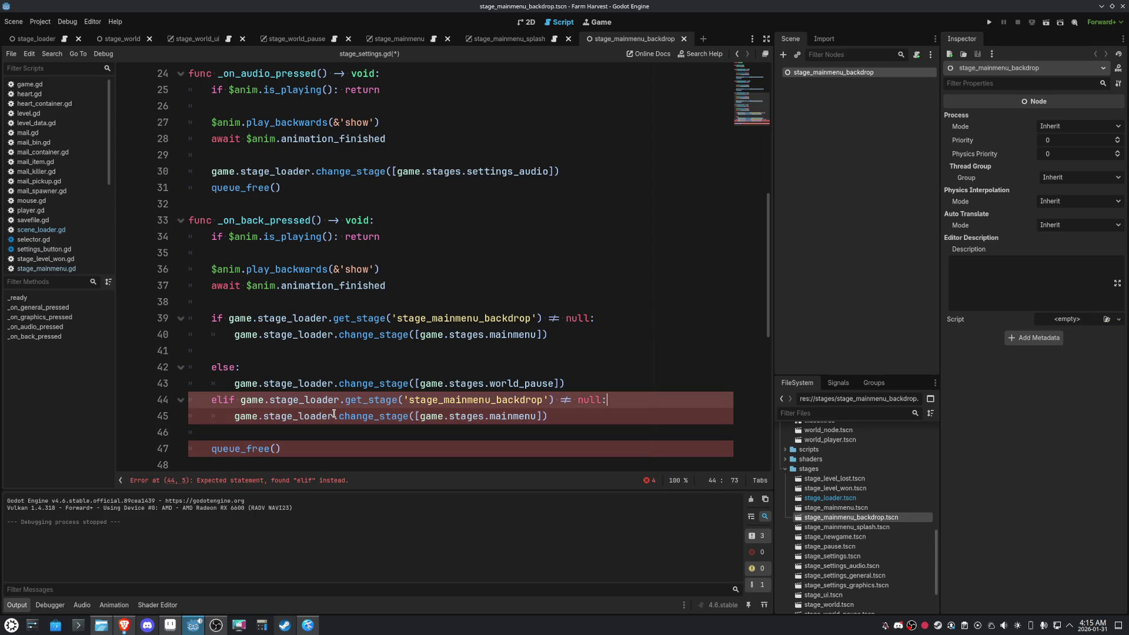
{"action": "key", "text": "ctrl+shift+Left"}
{"action": "key", "text": "ctrl+shift+Left"}
{"action": "key", "text": "ctrl+shift+Left"}
{"action": "key", "text": "BackSpace"}
{"action": "key", "text": "BackSpace"}
{"action": "key", "text": "BackSpace"}
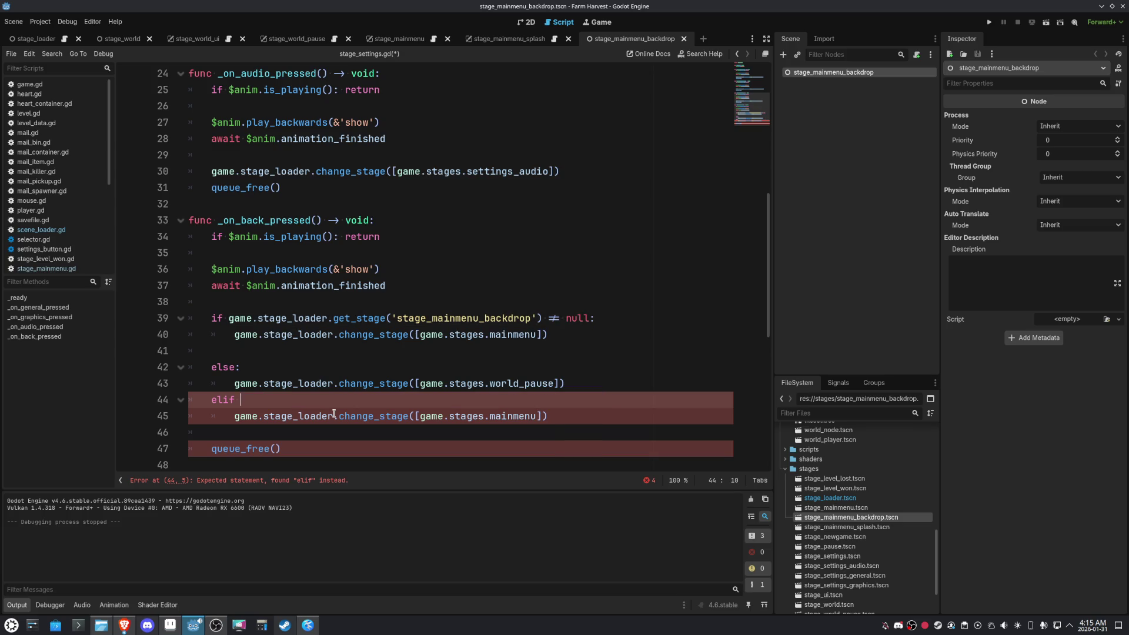
{"action": "type", "text": "se:"}
- Turn line 42's else into an elif on the backdrop condition and delete the blank line 41
{"action": "key", "text": "Up"}
{"action": "key", "text": "Up"}
{"action": "key", "text": "ctrl+shift+Left"}
{"action": "key", "text": "BackSpace"}
{"action": "key", "text": "ctrl+v"}
{"action": "key", "text": "Delete"}
{"action": "key", "text": "Home"}
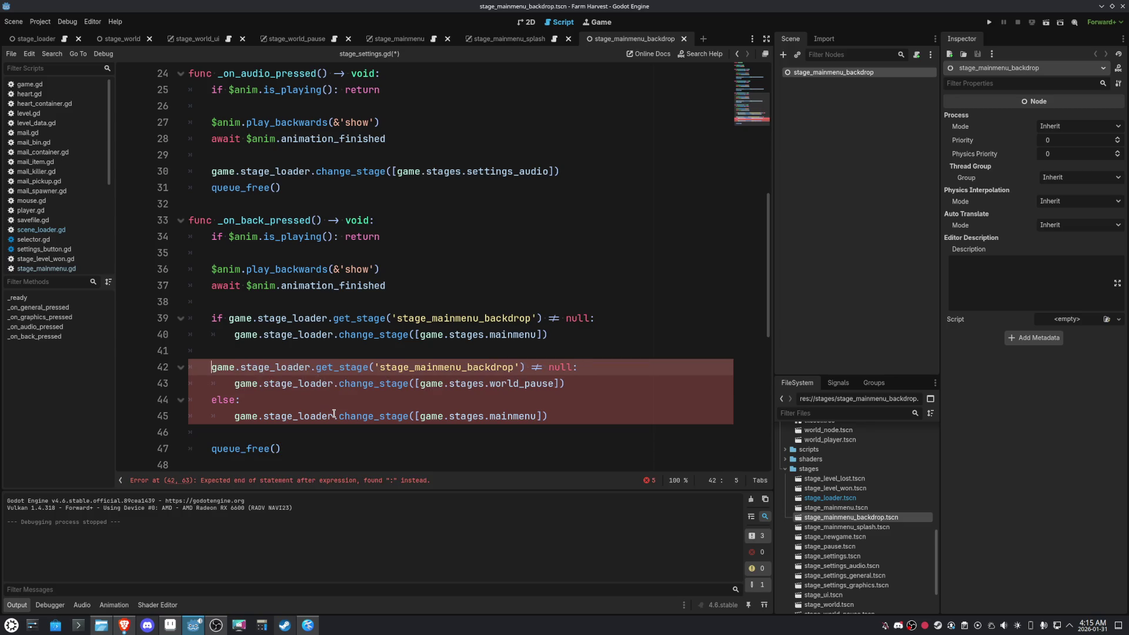
{"action": "type", "text": "elif"}
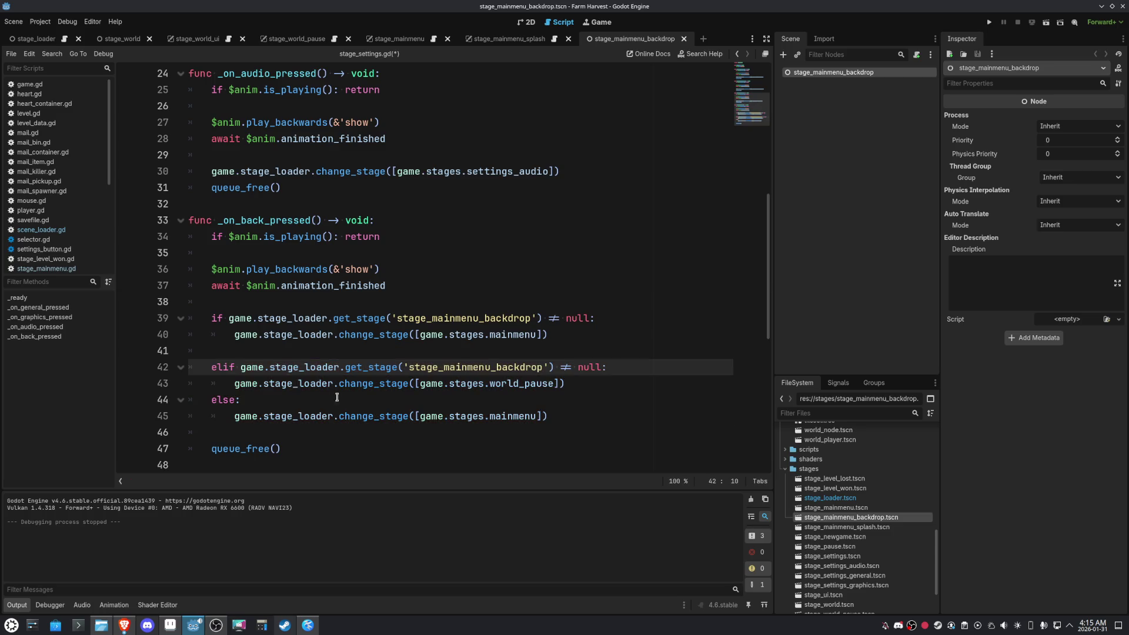
{"action": "left_click", "coordinate": [277, 352]}
{"action": "key", "text": "BackSpace"}
{"action": "key", "text": "BackSpace"}
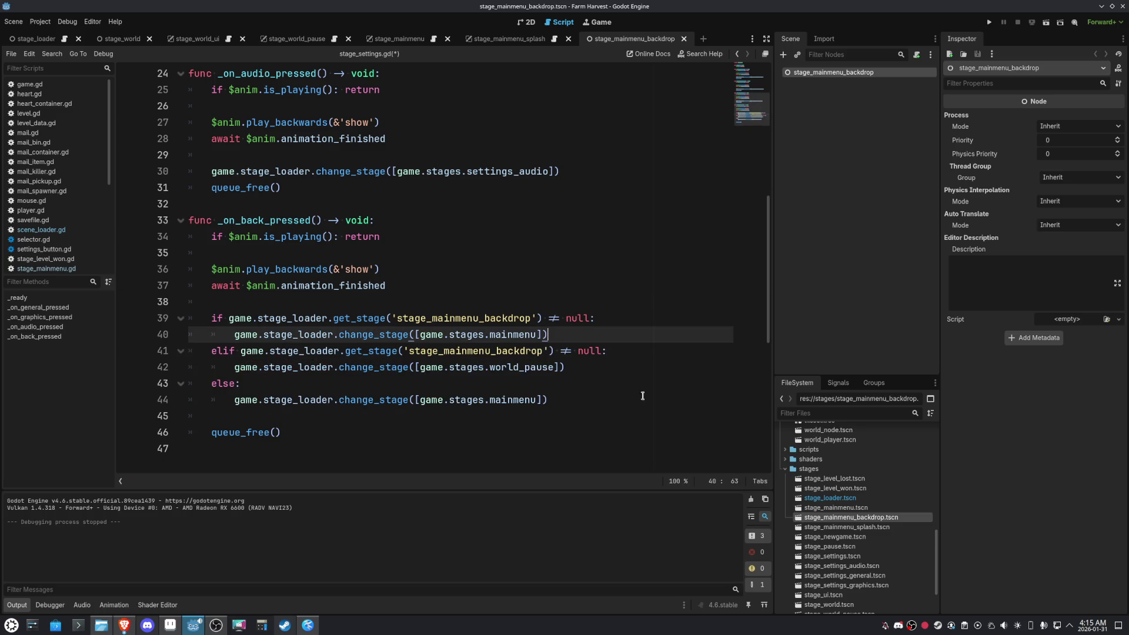
- Change the elif check from mainmenu_backdrop to stage_world
{"action": "mouse_move", "coordinate": [490, 352]}
{"action": "left_mouse_down"}
{"action": "mouse_move", "coordinate": [444, 352]}
{"action": "mouse_move", "coordinate": [544, 352]}
{"action": "left_mouse_up"}
{"action": "type", "text": "world"}
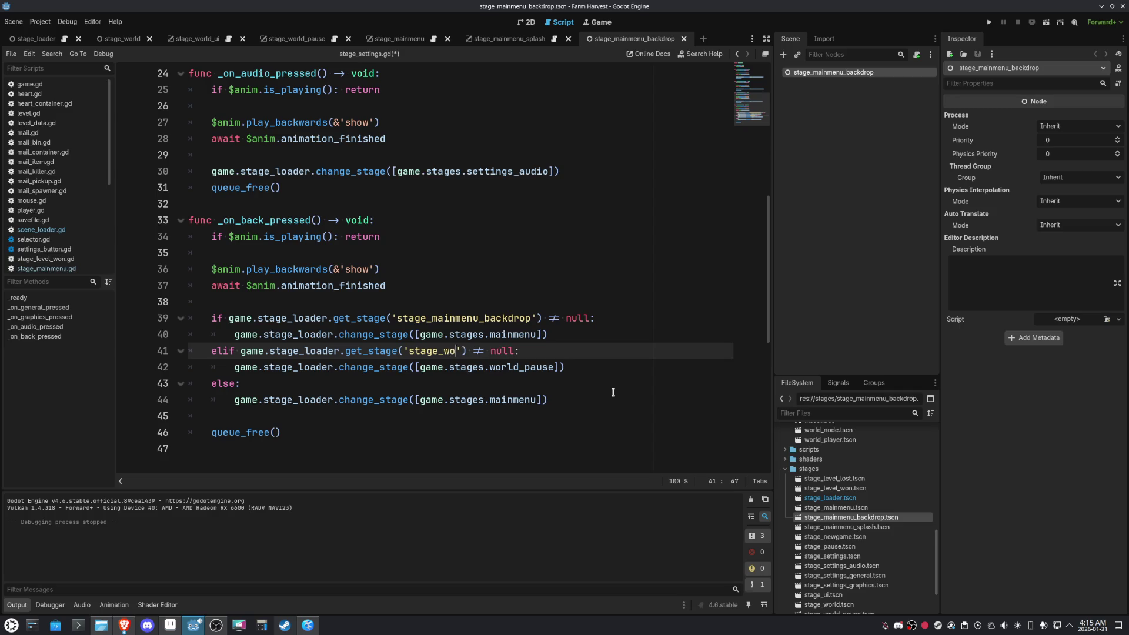
{"action": "left_click", "coordinate": [611, 353]}
- Change the else branch target from mainmenu to pause, then open stage_pause.tscn
{"action": "left_click_drag", "start_coordinate": [490, 400], "coordinate": [536, 401]}
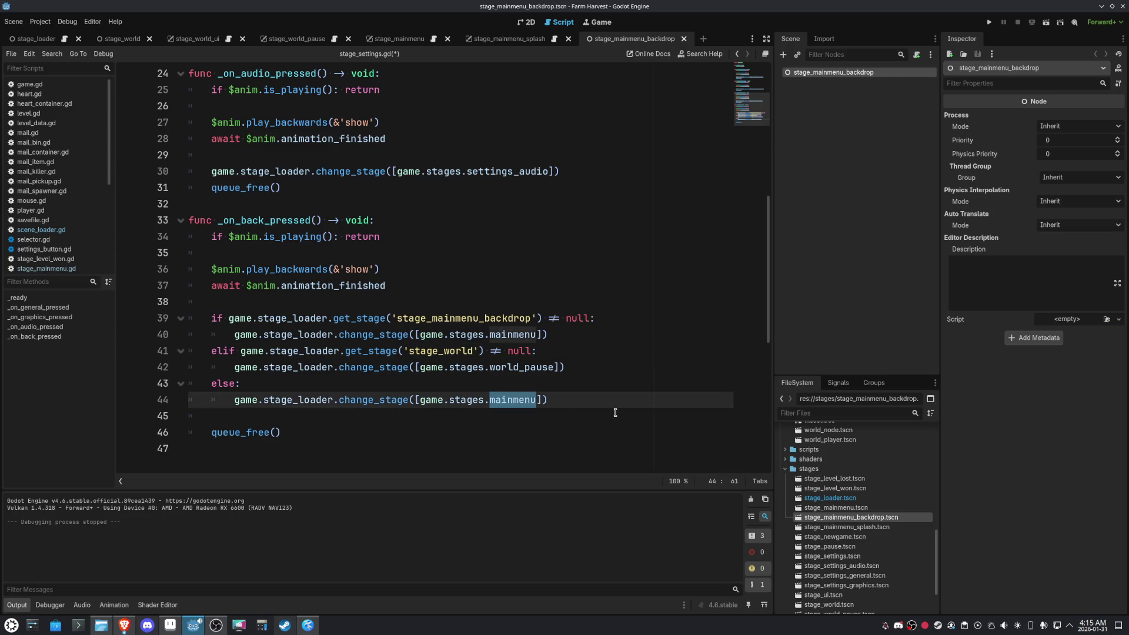
{"action": "type", "text": "pause"}
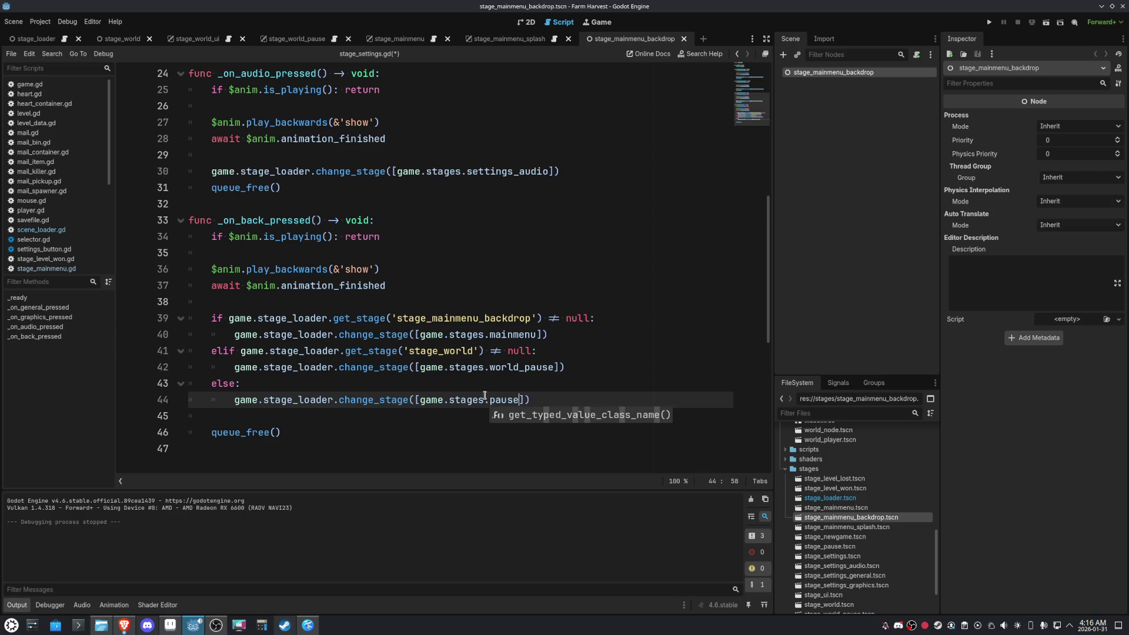
{"action": "left_click", "coordinate": [346, 410]}
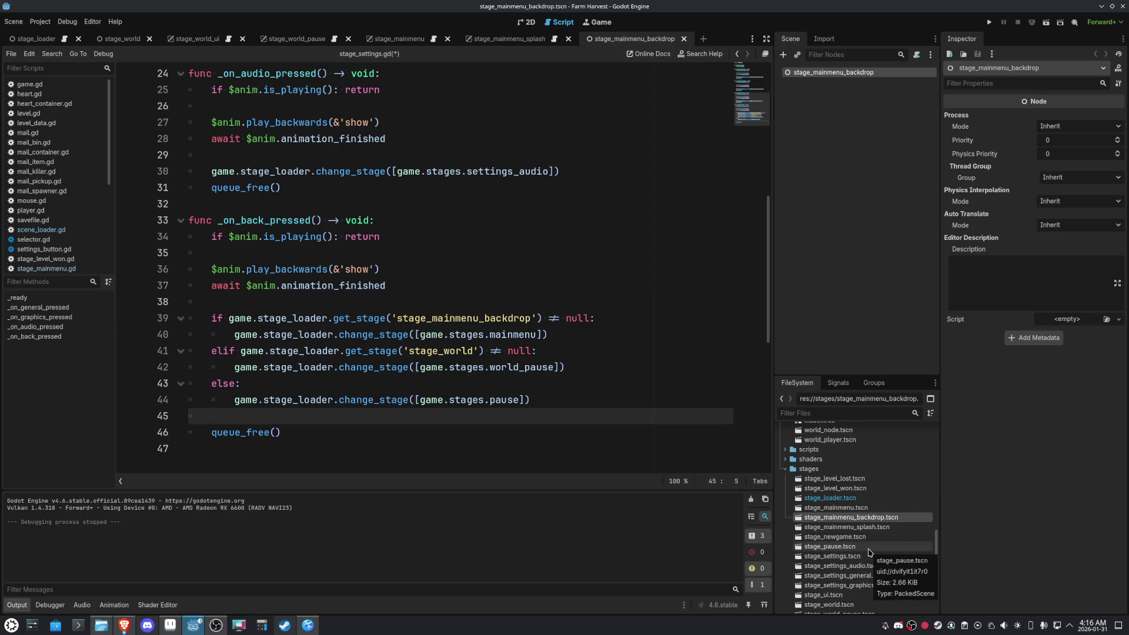
{"action": "double_click", "coordinate": [869, 549]}
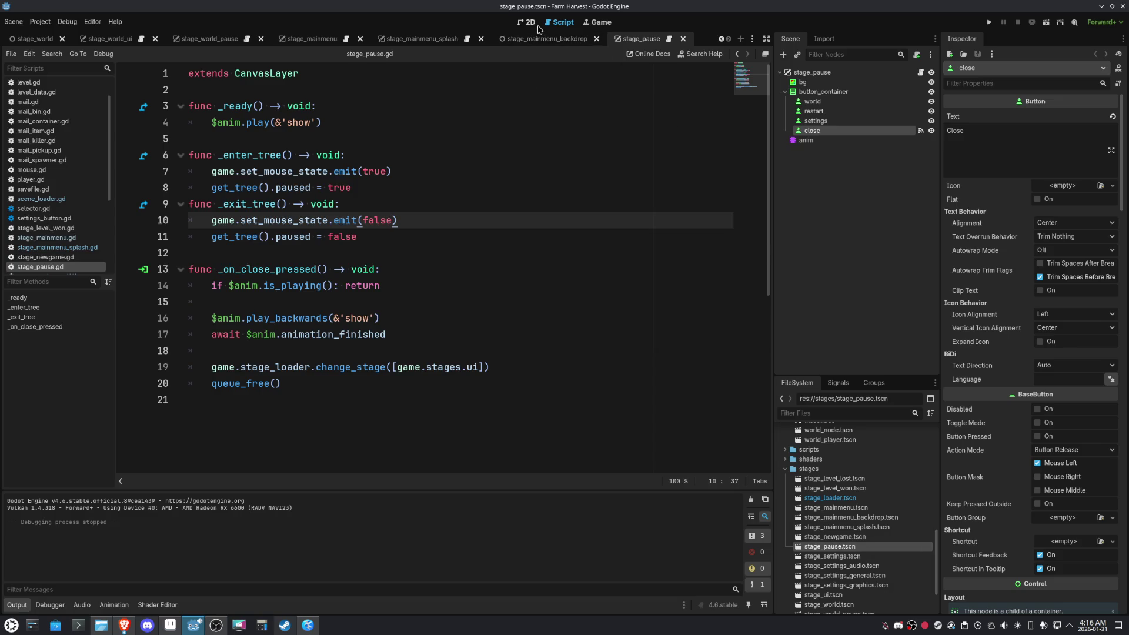
- Select the stage_pause root node, then review the stage_world and pause lines in stage_settings.gd
{"action": "left_click", "coordinate": [832, 75]}
{"action": "left_click", "coordinate": [826, 73]}
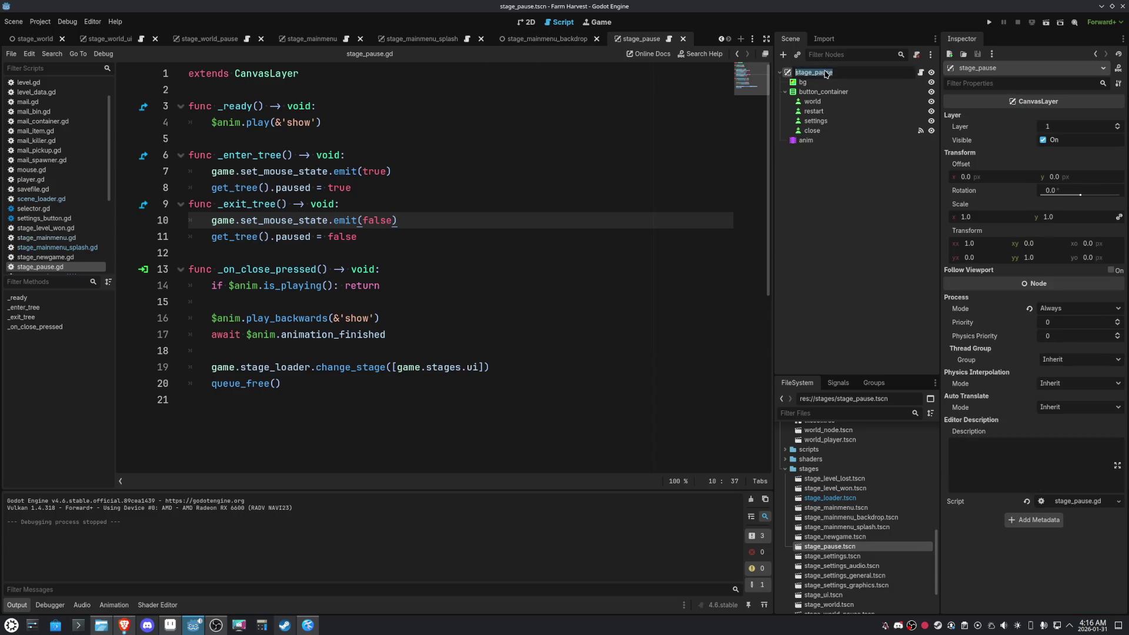
{"action": "left_click", "coordinate": [737, 54]}
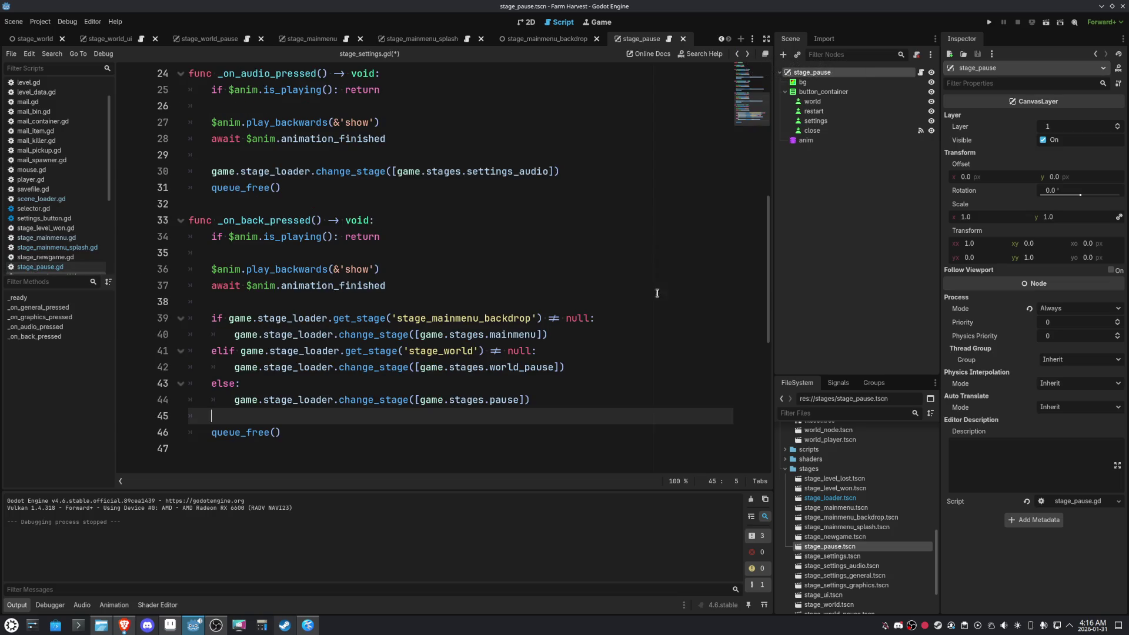
{"action": "double_click", "coordinate": [451, 350]}
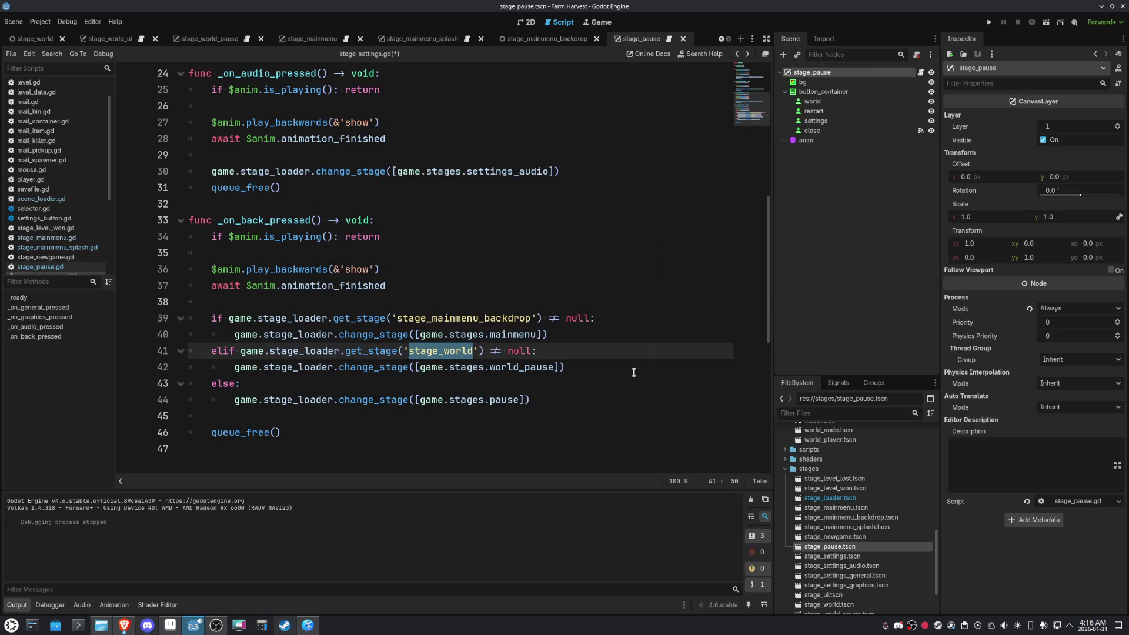
{"action": "left_click", "coordinate": [548, 399]}
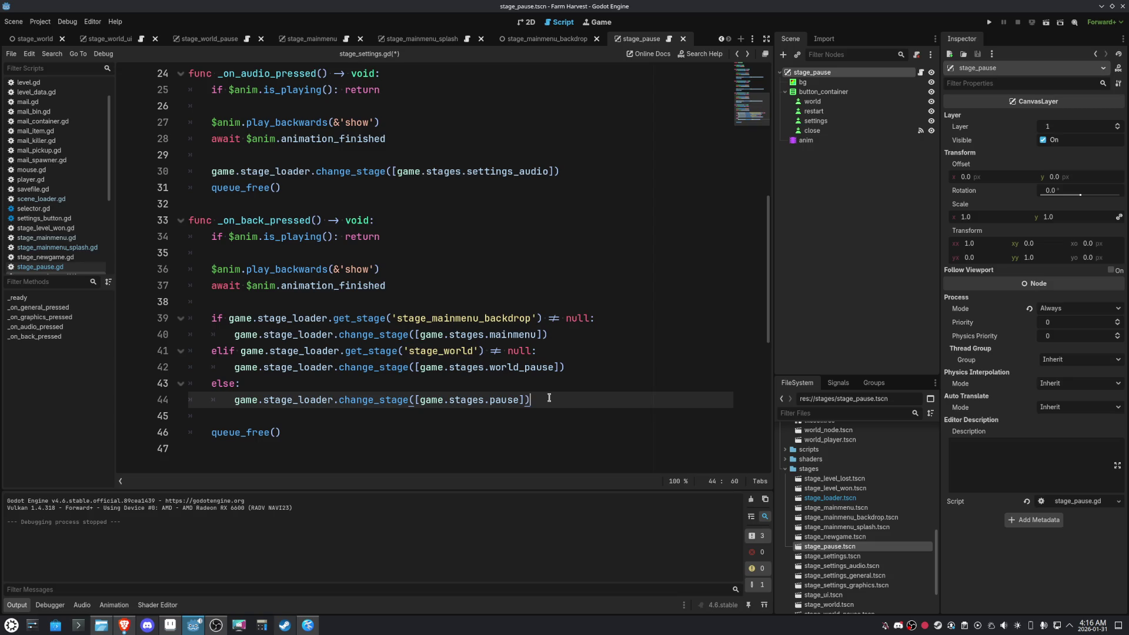
{"action": "double_click", "coordinate": [507, 403]}
- Check the pause menu's 2D layout and go back to the stage_world and stage_mainmenu_backdrop conditions
{"action": "left_click", "coordinate": [530, 25]}
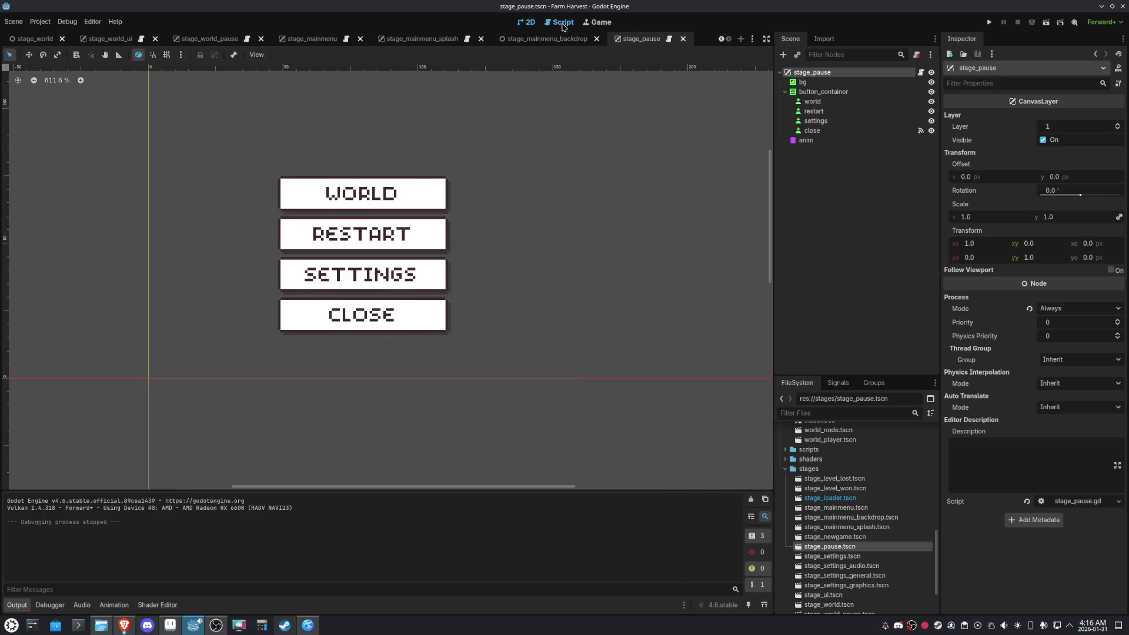
{"action": "left_click", "coordinate": [552, 27]}
{"action": "left_click", "coordinate": [553, 398]}
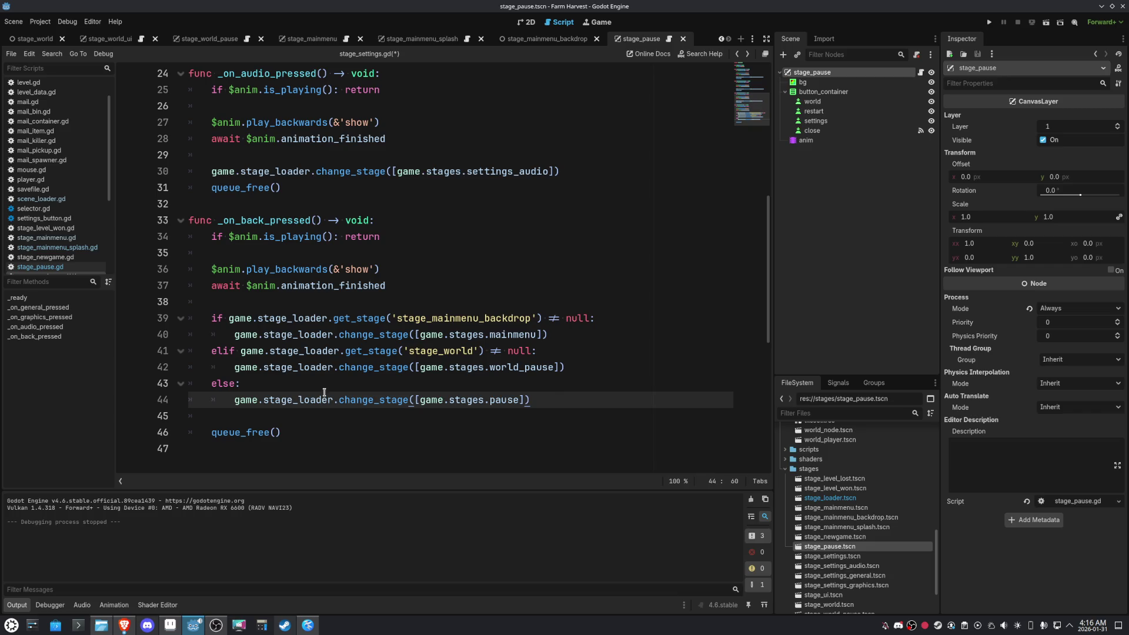
{"action": "double_click", "coordinate": [429, 351]}
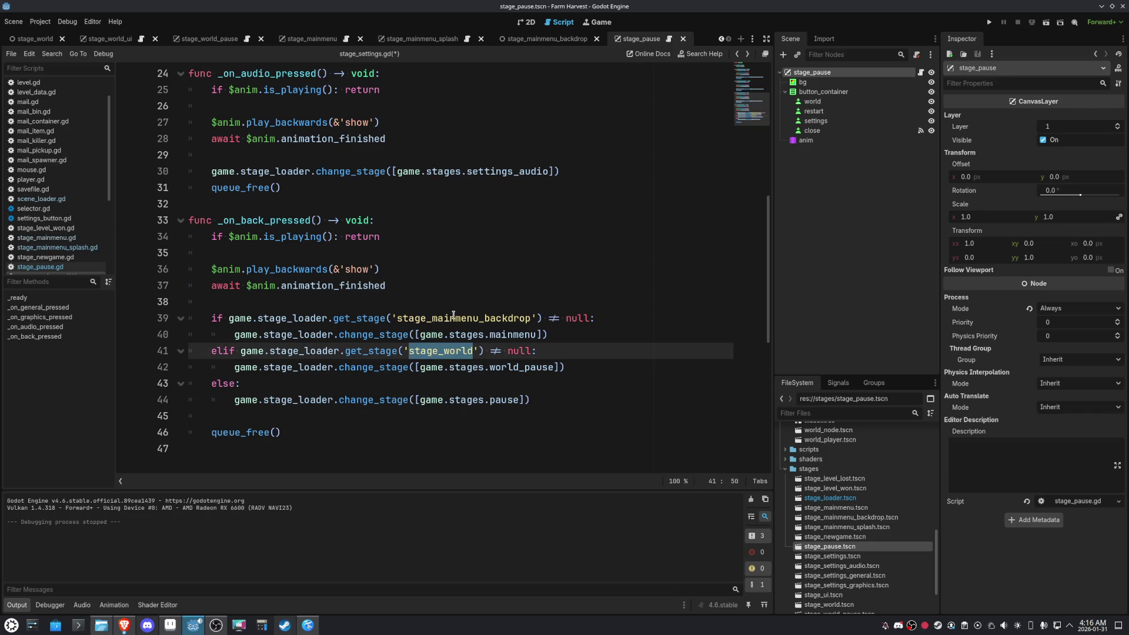
{"action": "double_click", "coordinate": [458, 318]}
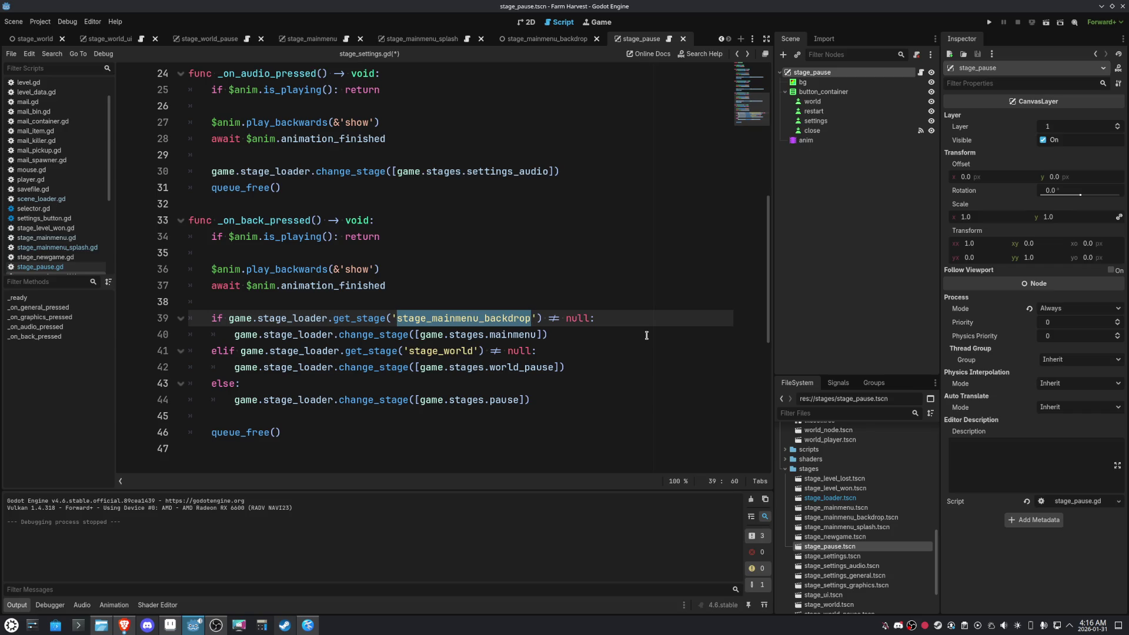
{"action": "left_click", "coordinate": [584, 390]}
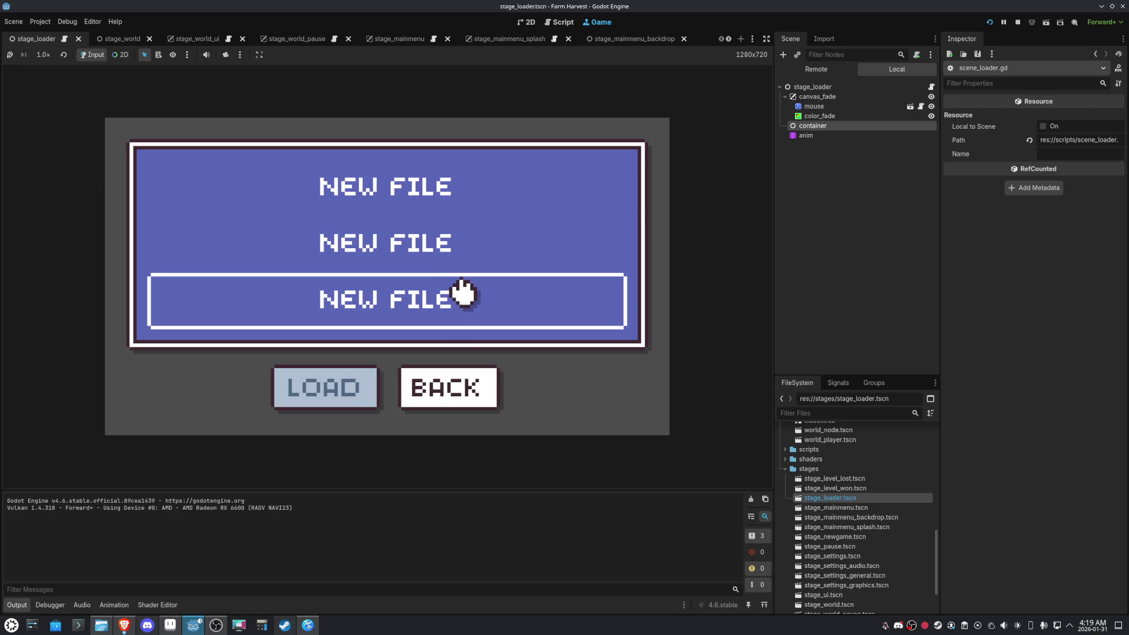
- Go from the game's file screen through the main menu into Graphics settings
{"action": "left_click", "coordinate": [465, 392]}
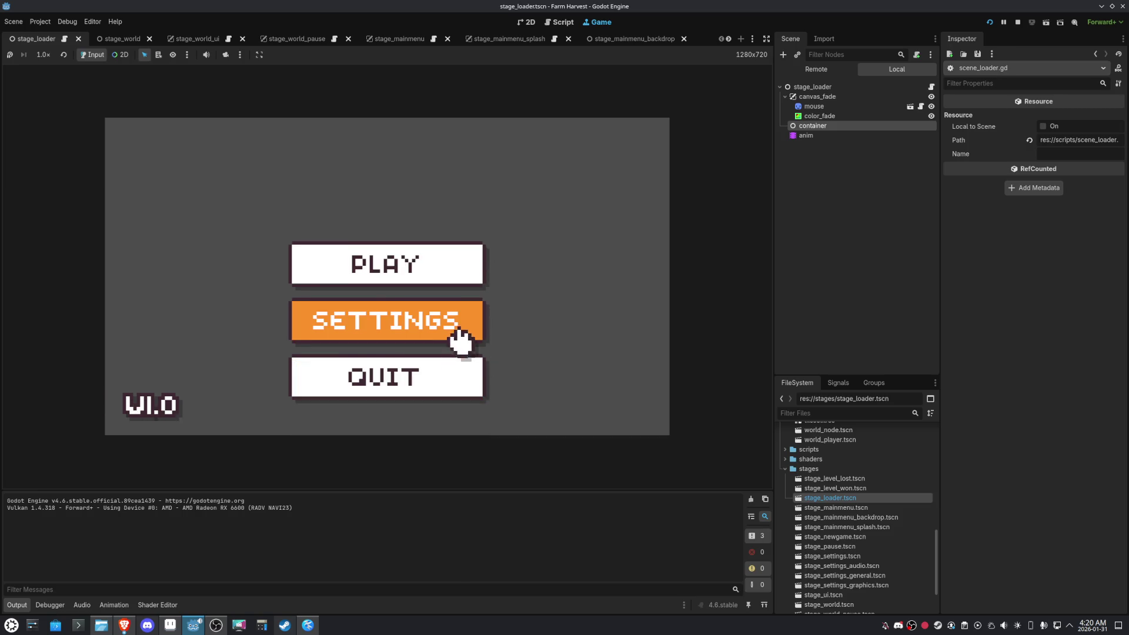
{"action": "left_click", "coordinate": [451, 320]}
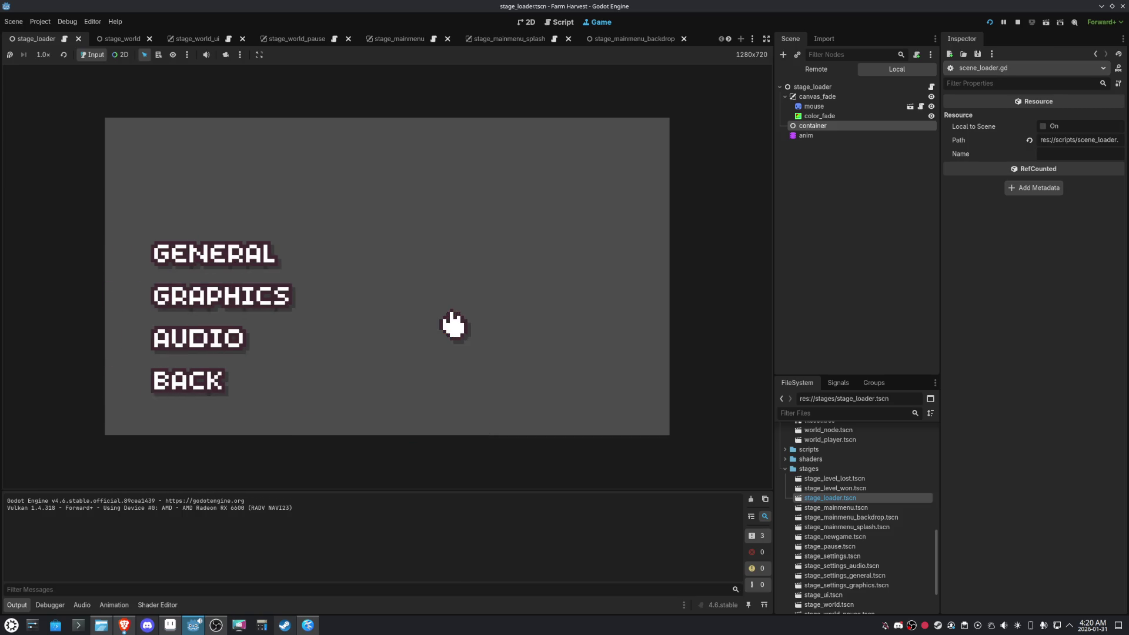
{"action": "left_click", "coordinate": [262, 300]}
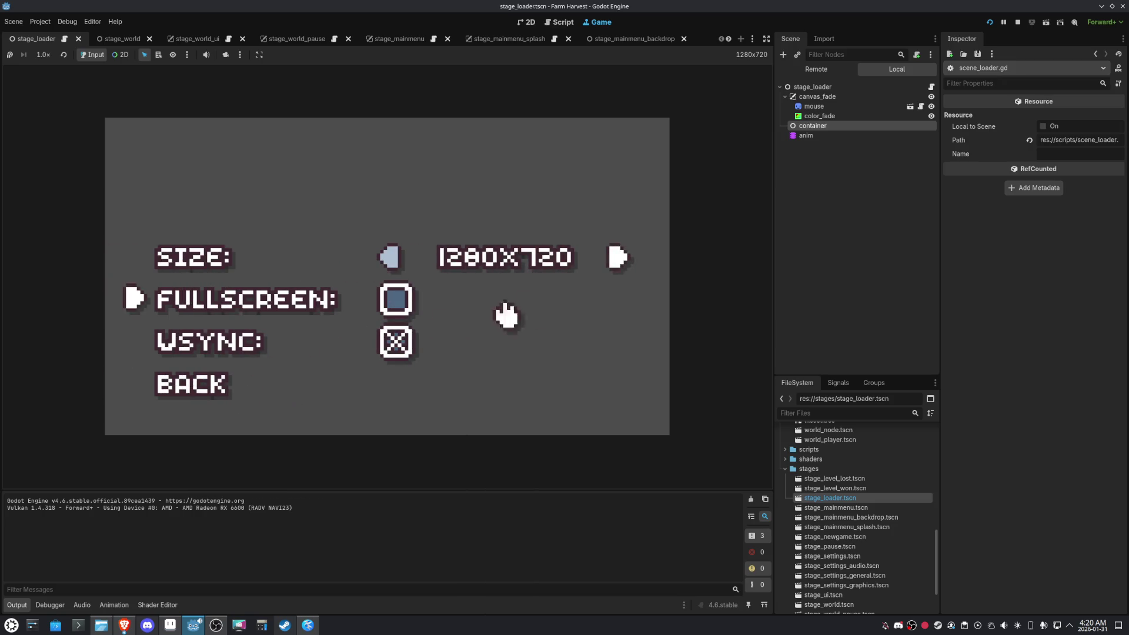
- Raise the game's screen size to 1920X1080 and back out to the main menu
{"action": "left_click", "coordinate": [614, 262]}
{"action": "left_click", "coordinate": [615, 262]}
{"action": "left_click", "coordinate": [614, 262]}
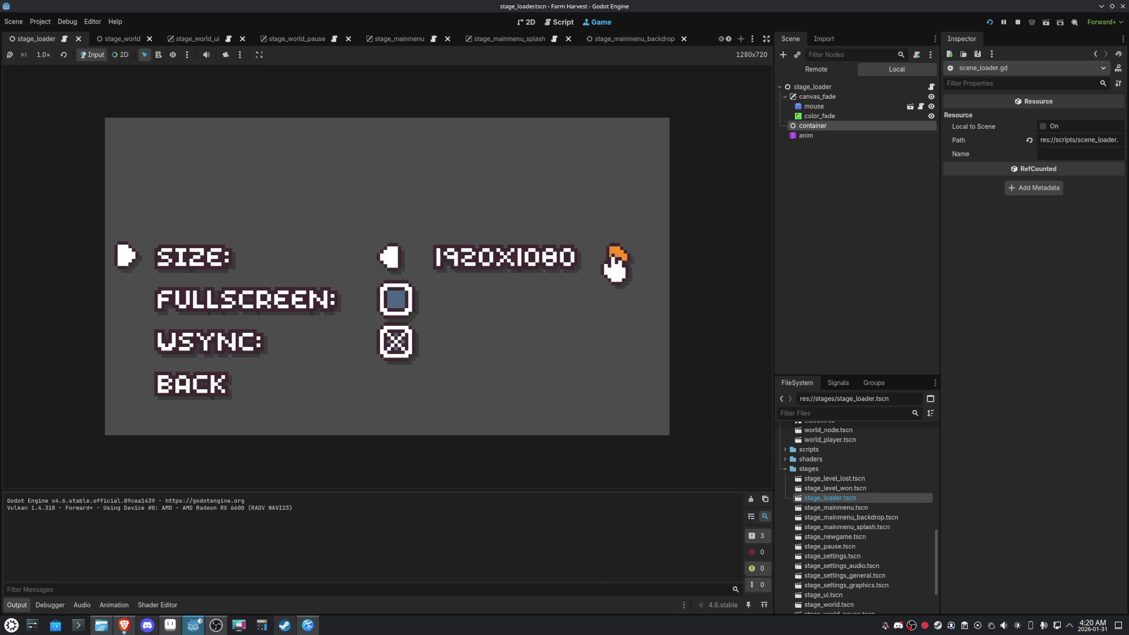
{"action": "left_click", "coordinate": [224, 383]}
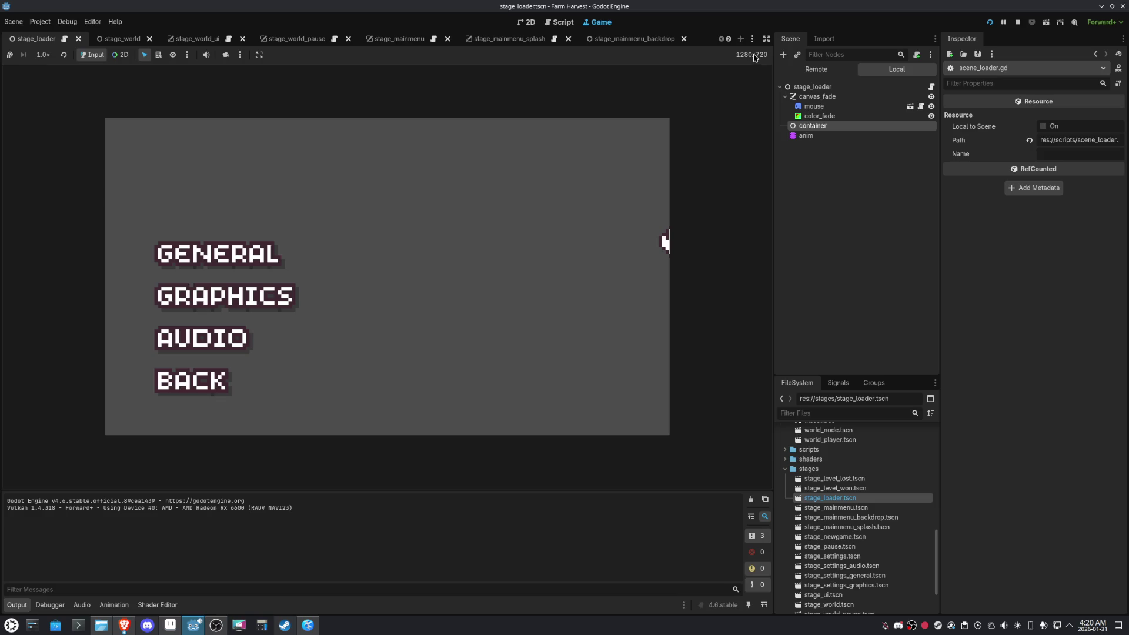
{"action": "left_click", "coordinate": [183, 379]}
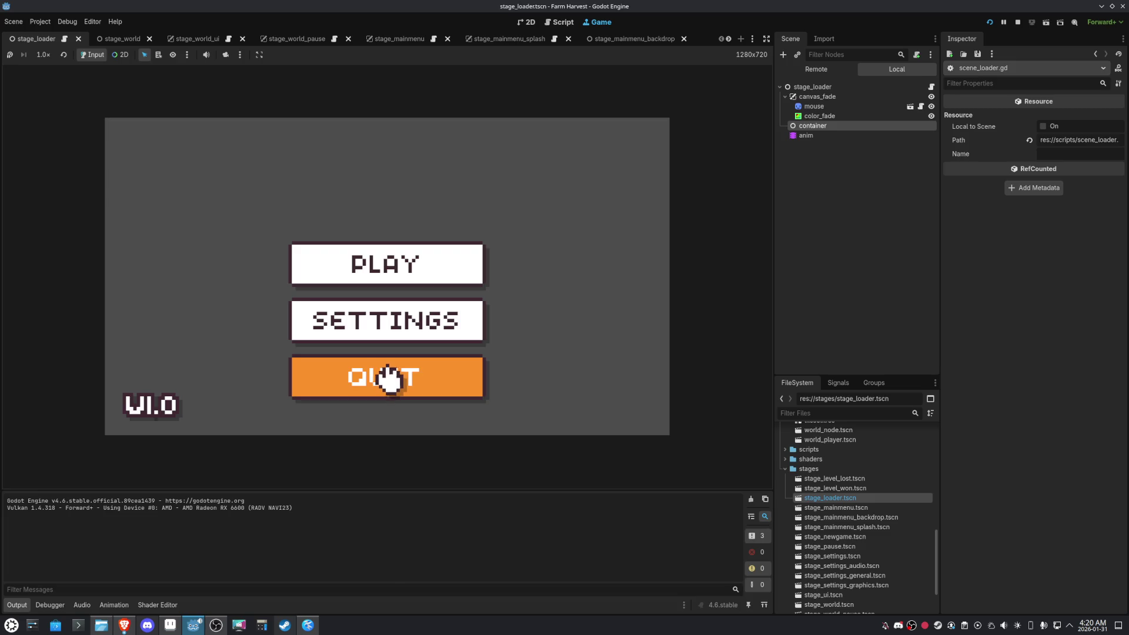
- Suspend and resume the running game, then enable 2D node picking in the Game view
{"action": "left_click", "coordinate": [8, 60]}
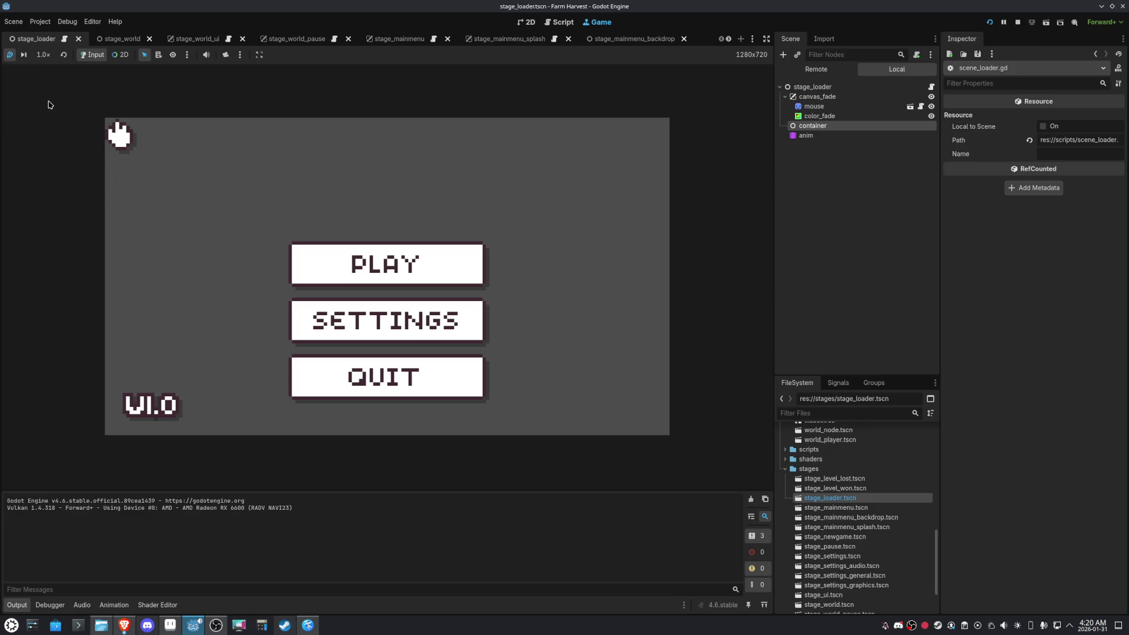
{"action": "left_click", "coordinate": [10, 54]}
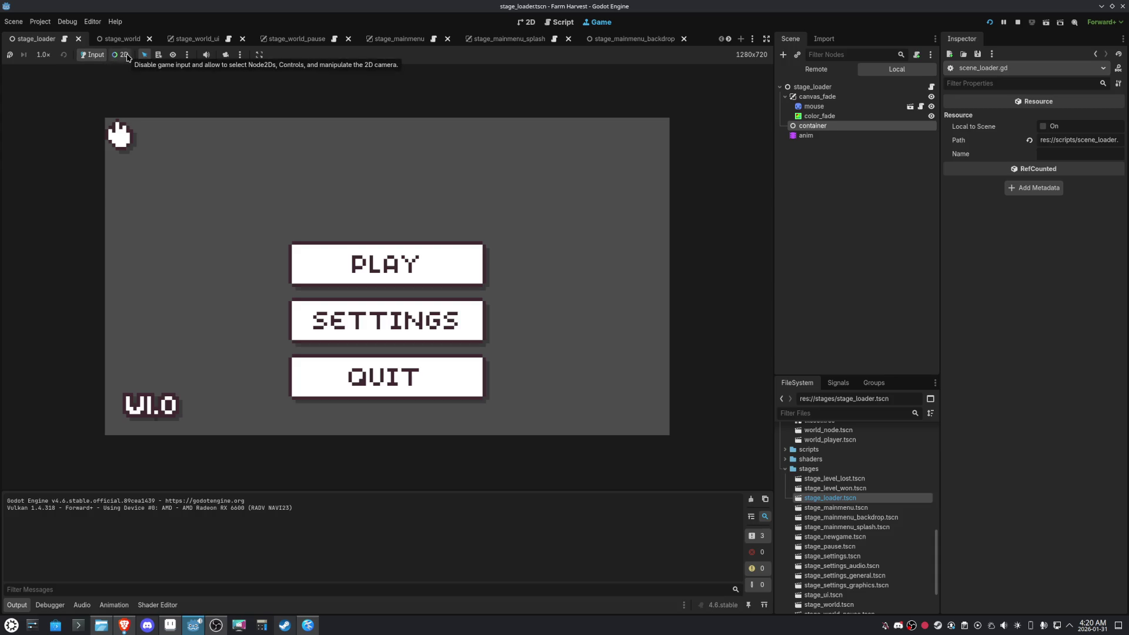
{"action": "left_click", "coordinate": [125, 54]}
{"action": "left_click", "coordinate": [373, 267]}
{"action": "right_click", "coordinate": [200, 297], "text": "alt"}
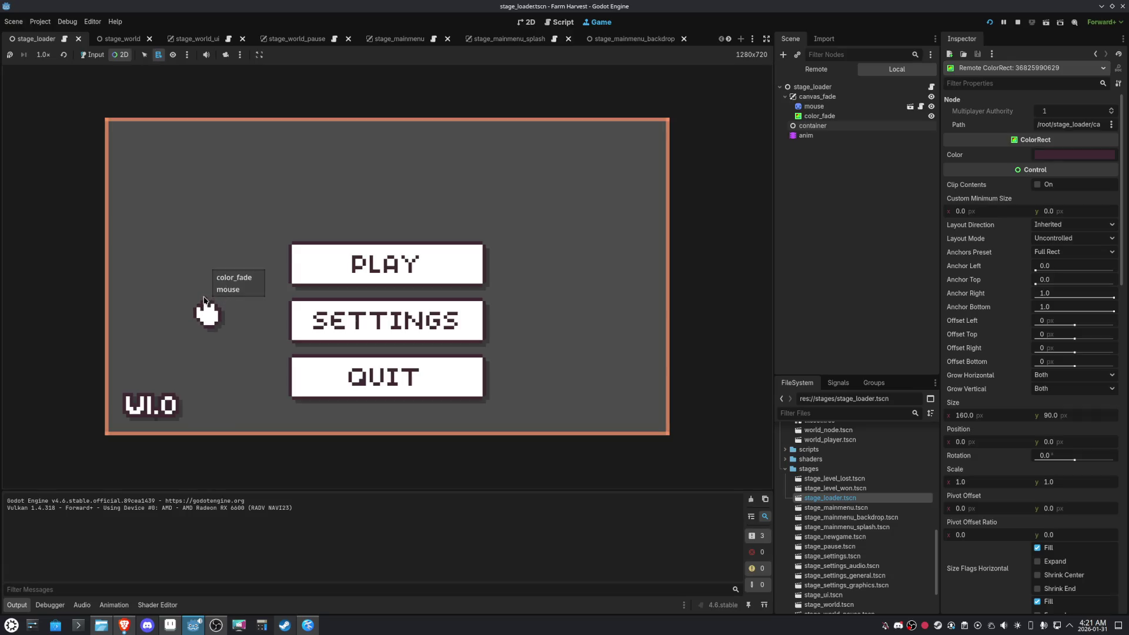
{"action": "left_click", "coordinate": [191, 308]}
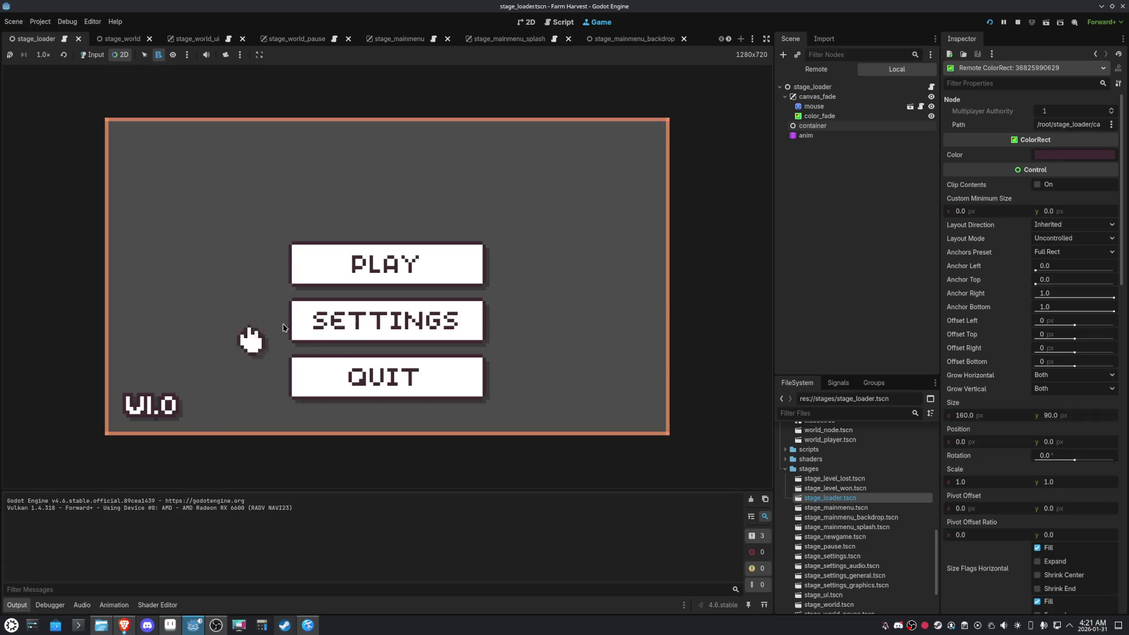
- Pick the button_container, PLAY, mouse, color_fade and version nodes from the running game
{"action": "right_click", "coordinate": [468, 328], "text": "alt"}
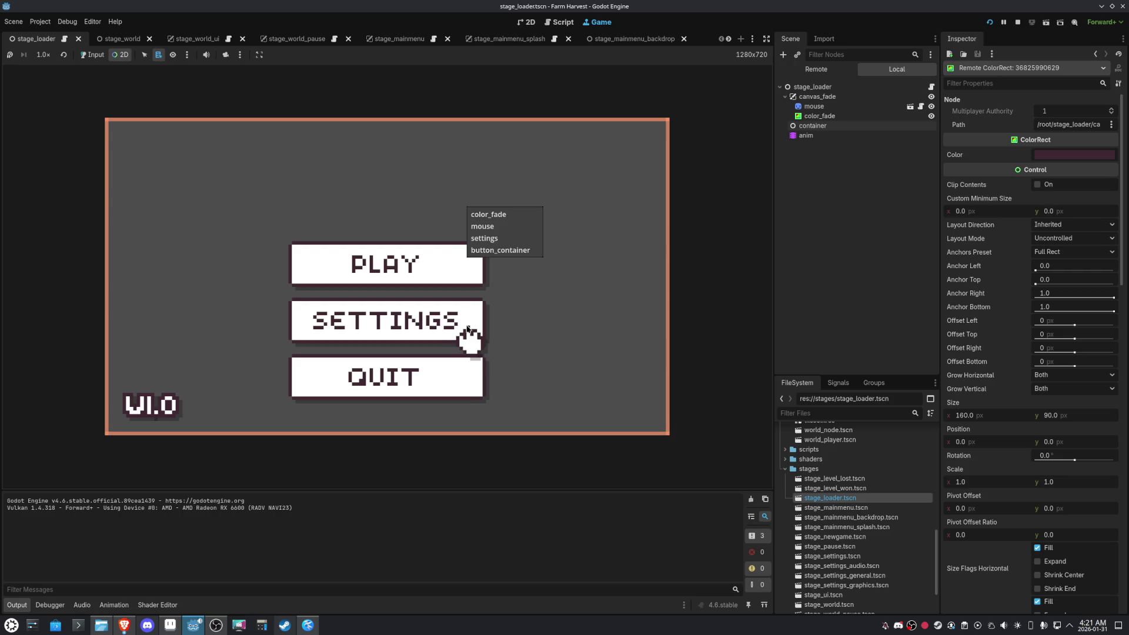
{"action": "left_click", "coordinate": [509, 251]}
{"action": "right_click", "coordinate": [453, 263], "text": "alt"}
{"action": "left_click", "coordinate": [463, 238]}
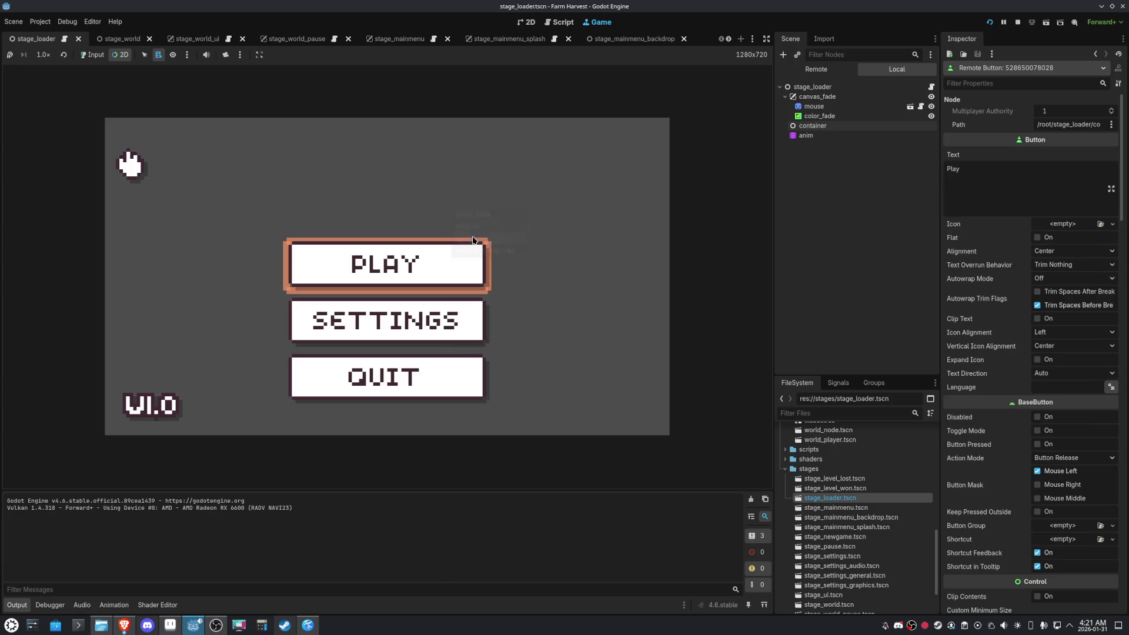
{"action": "right_click", "coordinate": [459, 261], "text": "alt"}
{"action": "left_click", "coordinate": [477, 224]}
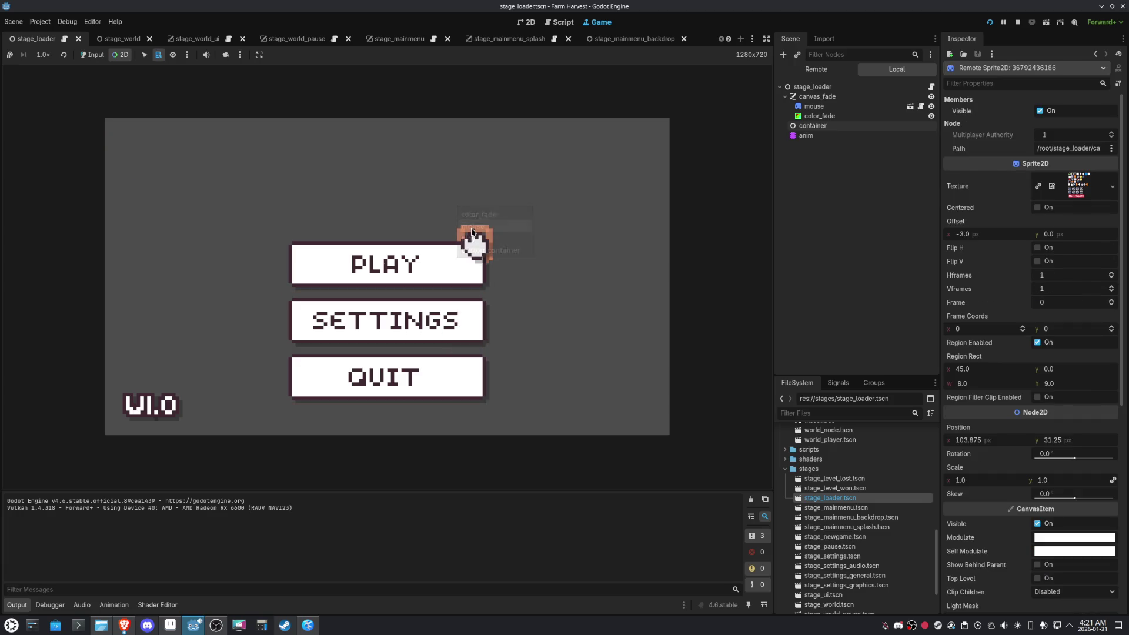
{"action": "right_click", "coordinate": [458, 263], "text": "alt"}
{"action": "left_click", "coordinate": [479, 215]}
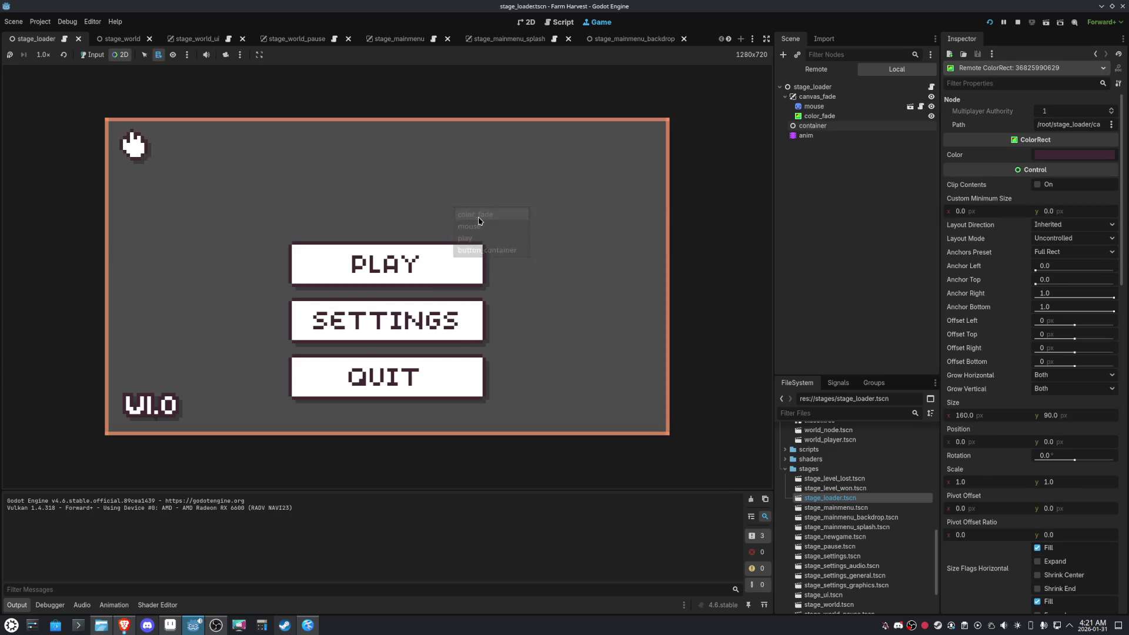
{"action": "right_click", "coordinate": [154, 400], "text": "alt"}
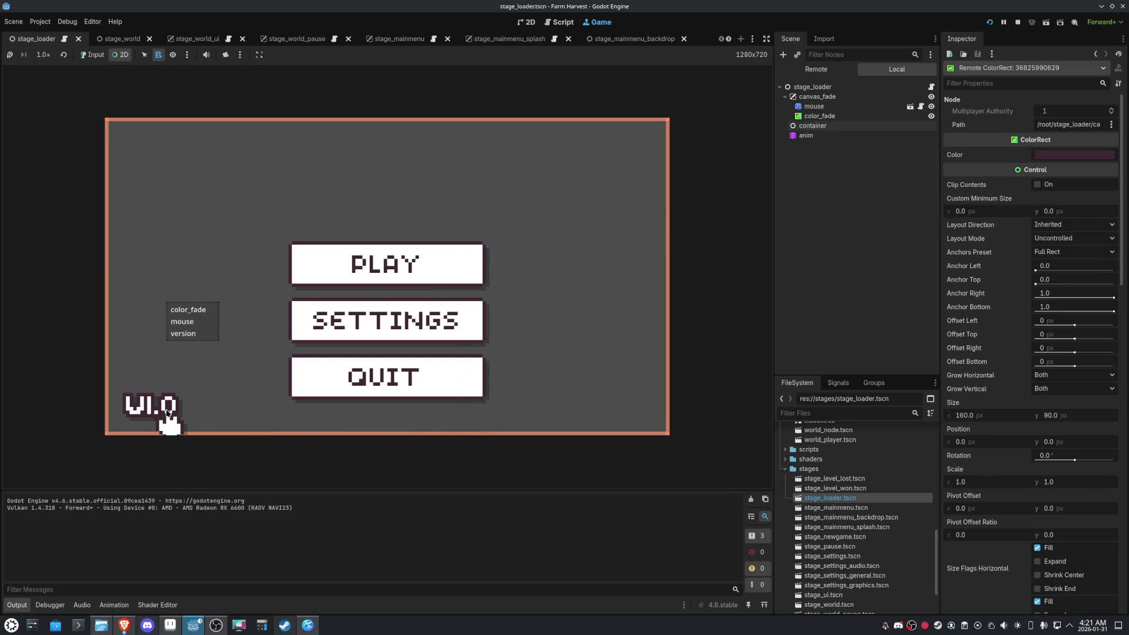
{"action": "left_click", "coordinate": [196, 334]}
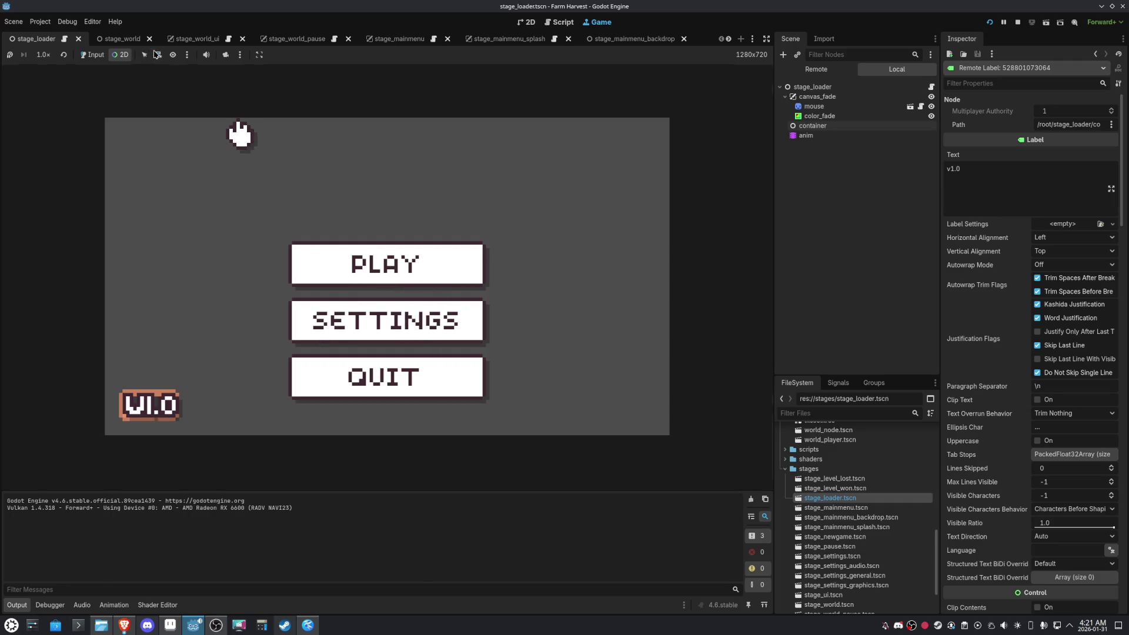
- Hand input back to the game, visit Settings and back, and mute the game's audio
{"action": "left_click", "coordinate": [92, 55]}
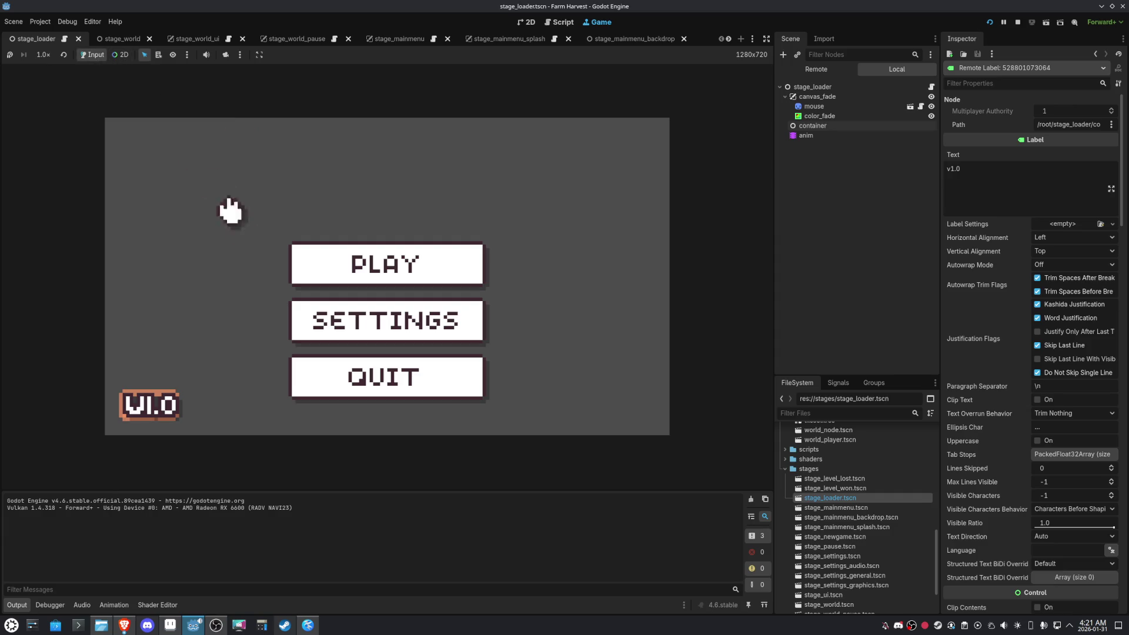
{"action": "left_click", "coordinate": [379, 341]}
{"action": "left_click", "coordinate": [225, 385]}
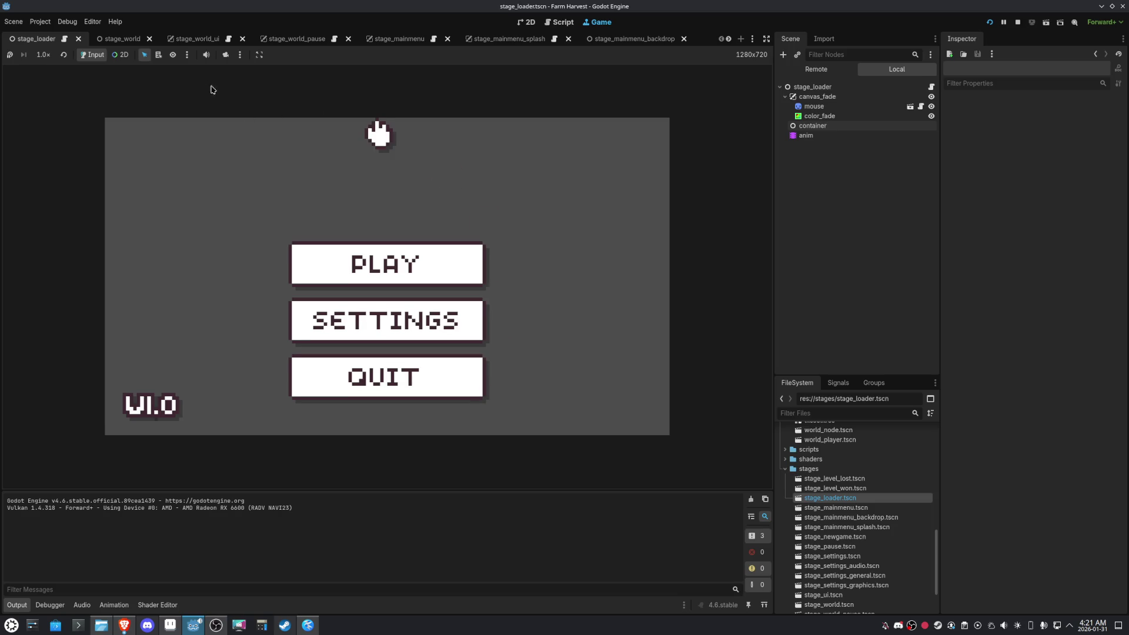
{"action": "left_click", "coordinate": [206, 55]}
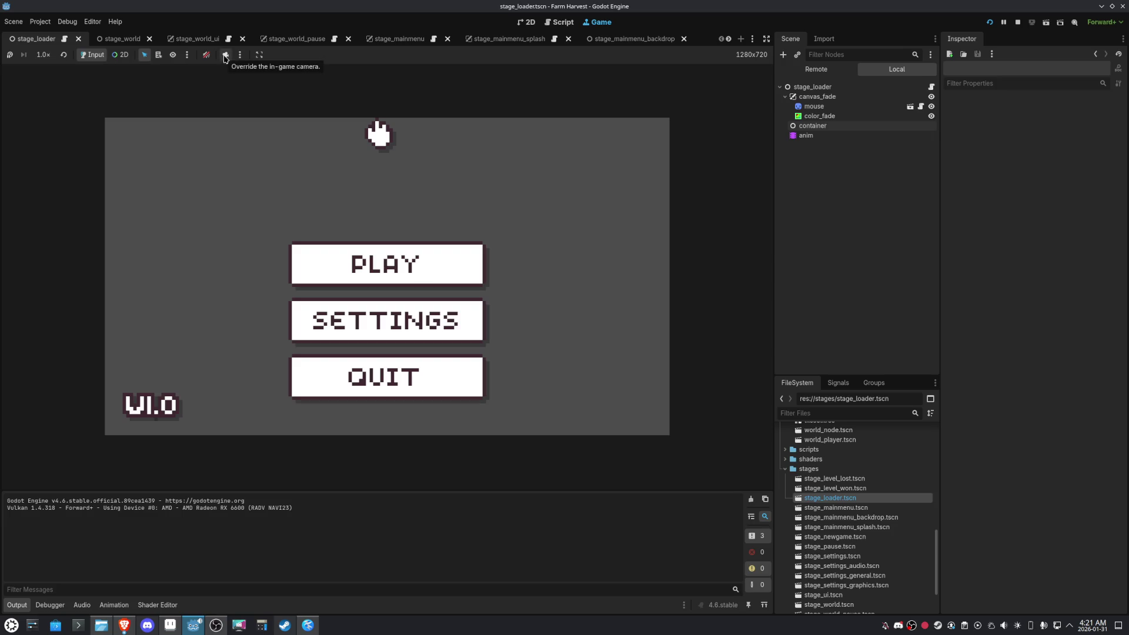
- Toggle the camera override, its options and selection outlines, then quit the running game
{"action": "left_click", "coordinate": [225, 55]}
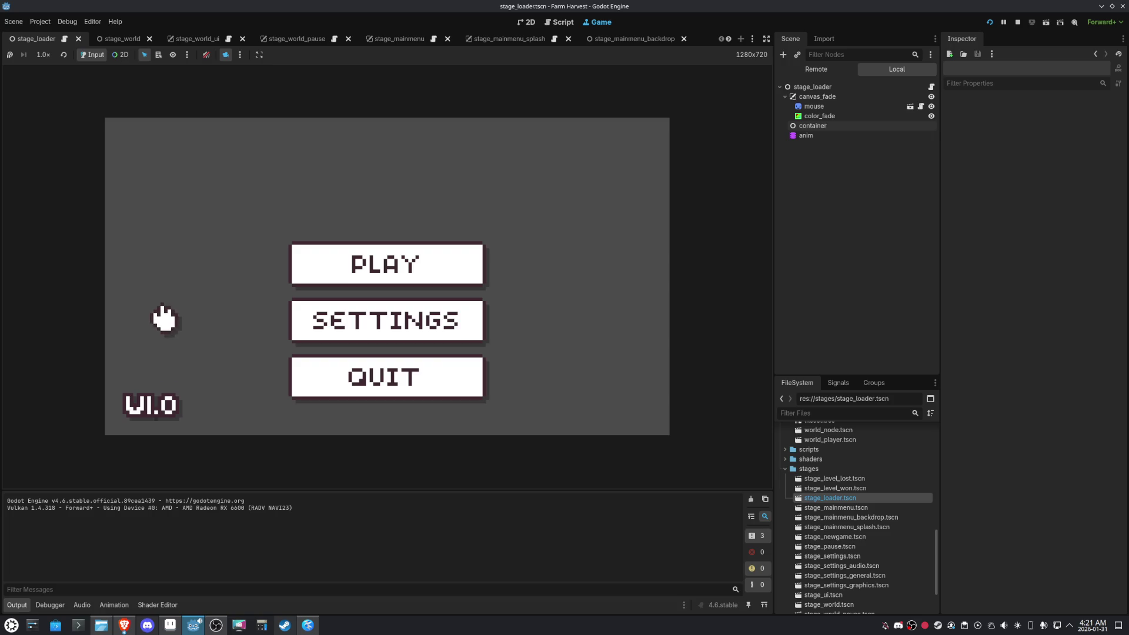
{"action": "left_click", "coordinate": [225, 55]}
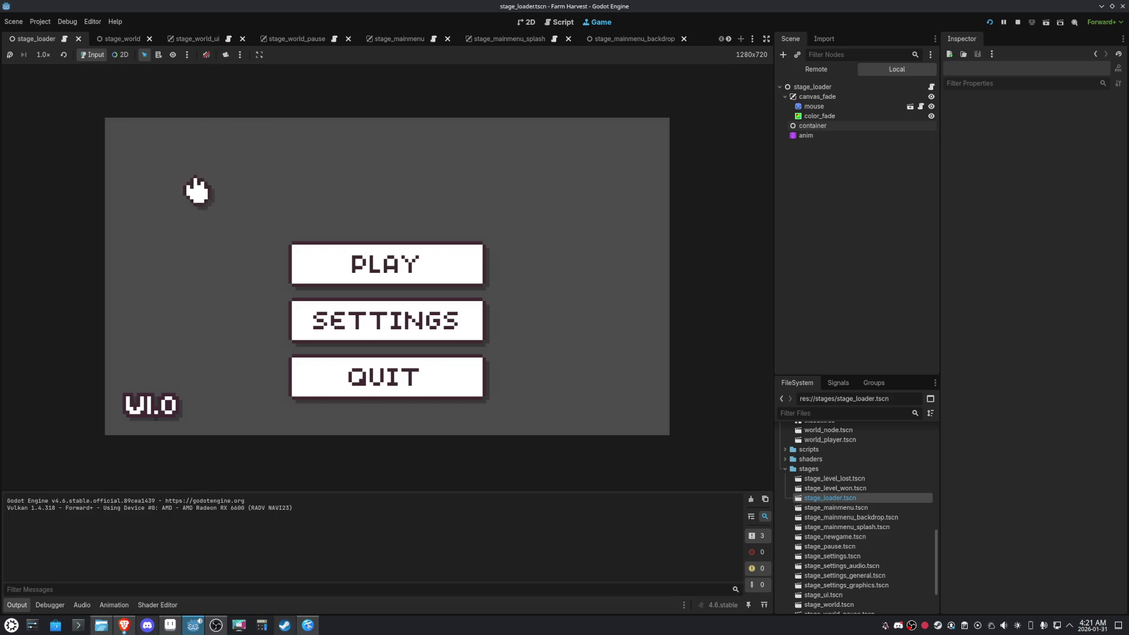
{"action": "left_click", "coordinate": [240, 54]}
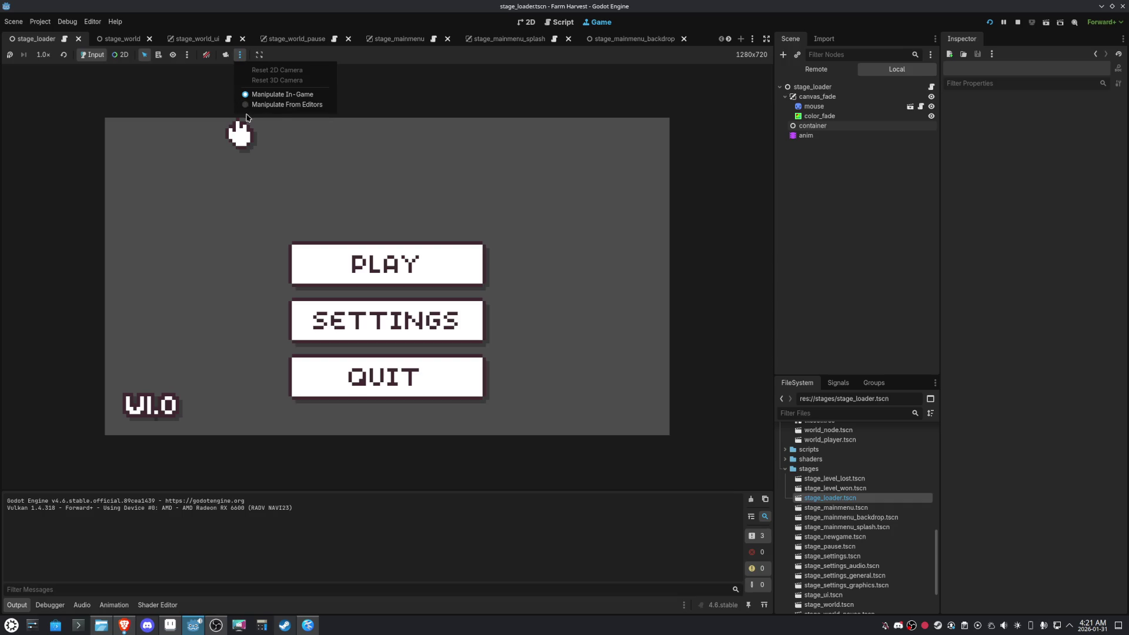
{"action": "left_click", "coordinate": [216, 222]}
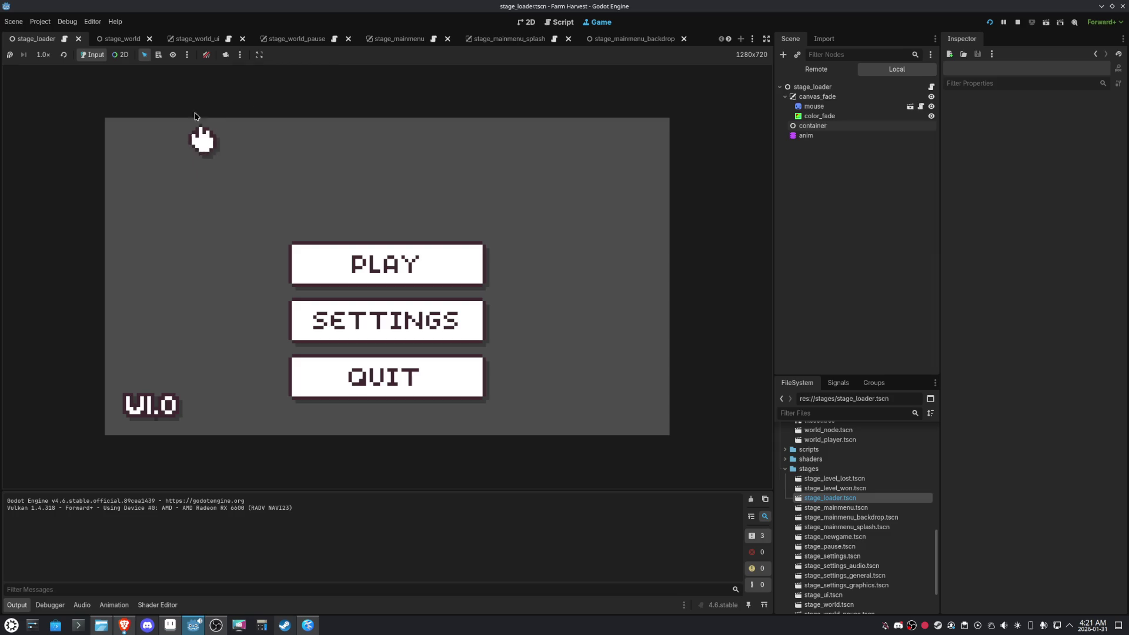
{"action": "left_click", "coordinate": [172, 57]}
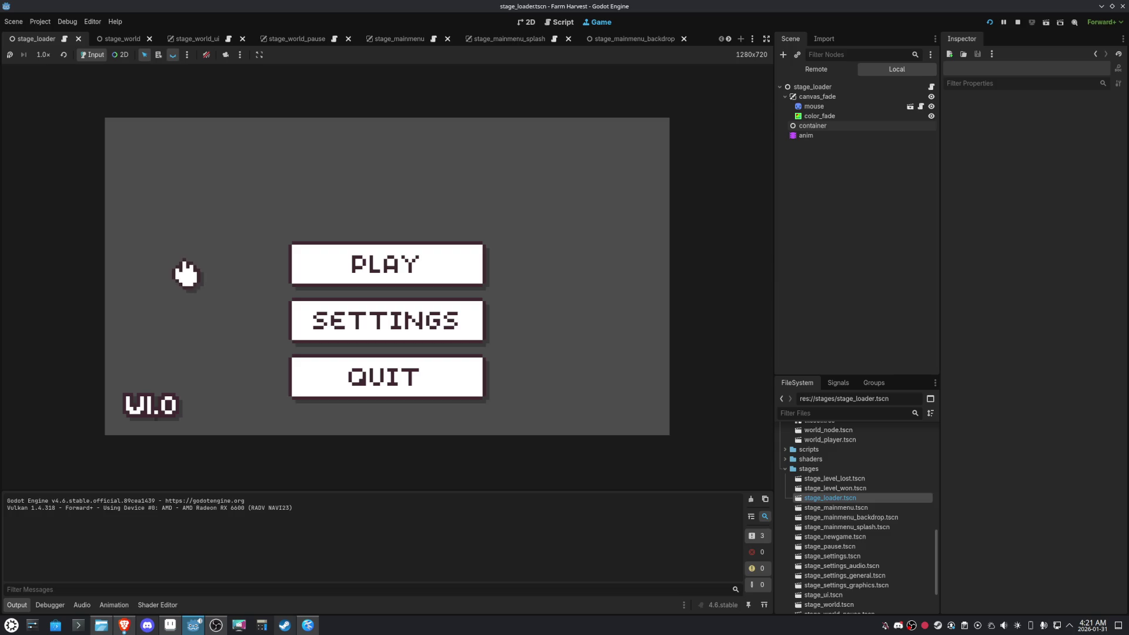
{"action": "left_click", "coordinate": [173, 55]}
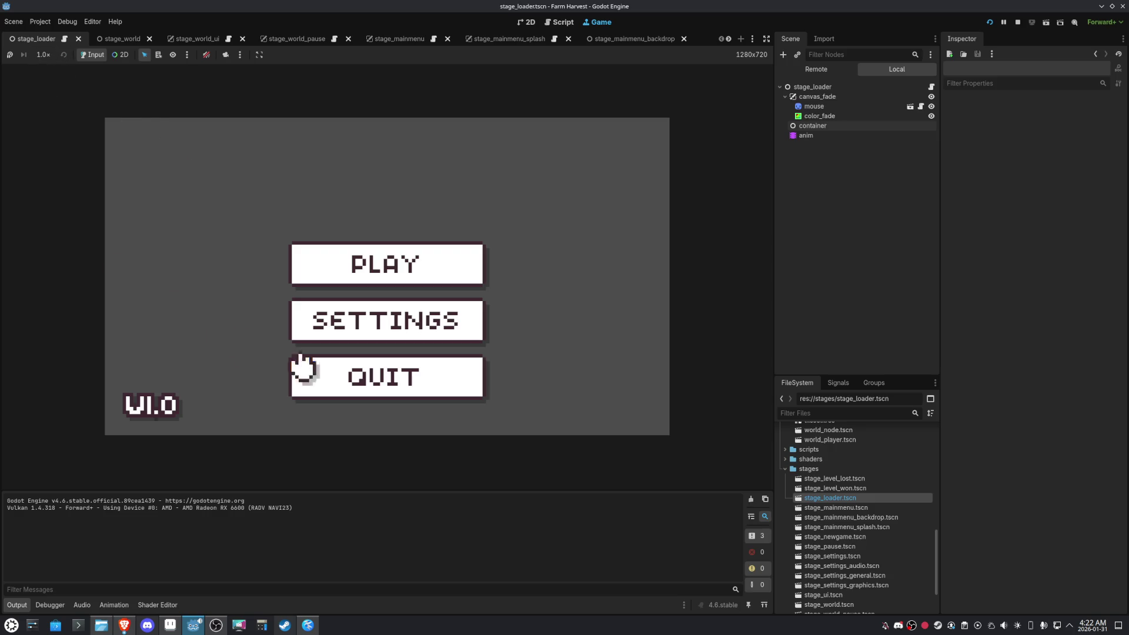
{"action": "left_click", "coordinate": [439, 386]}
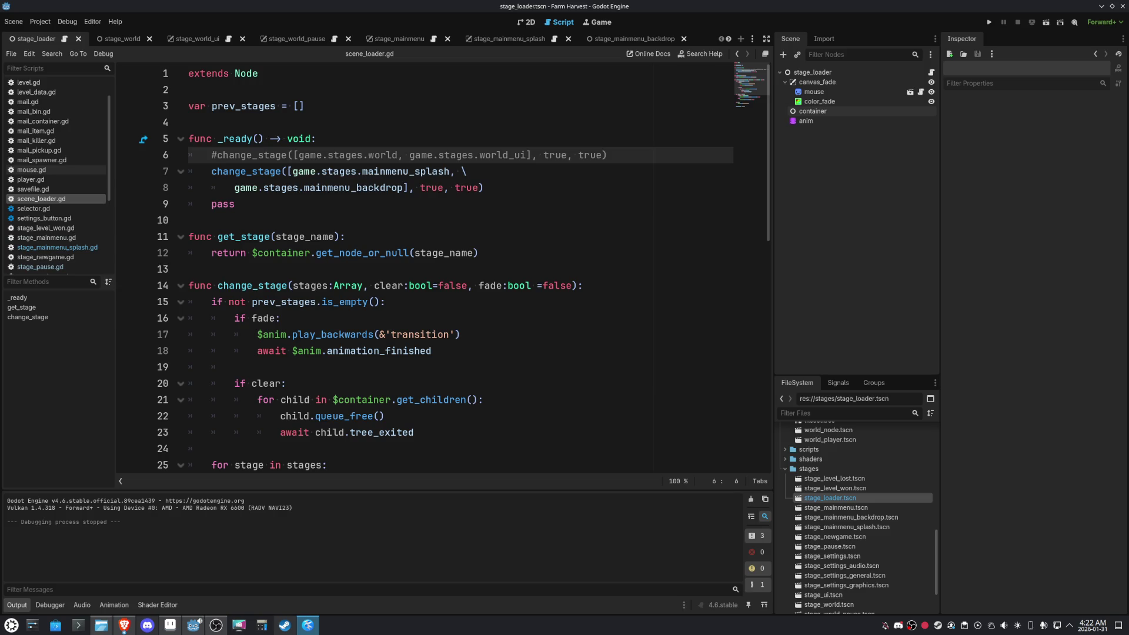
{"action": "left_click", "coordinate": [474, 288]}
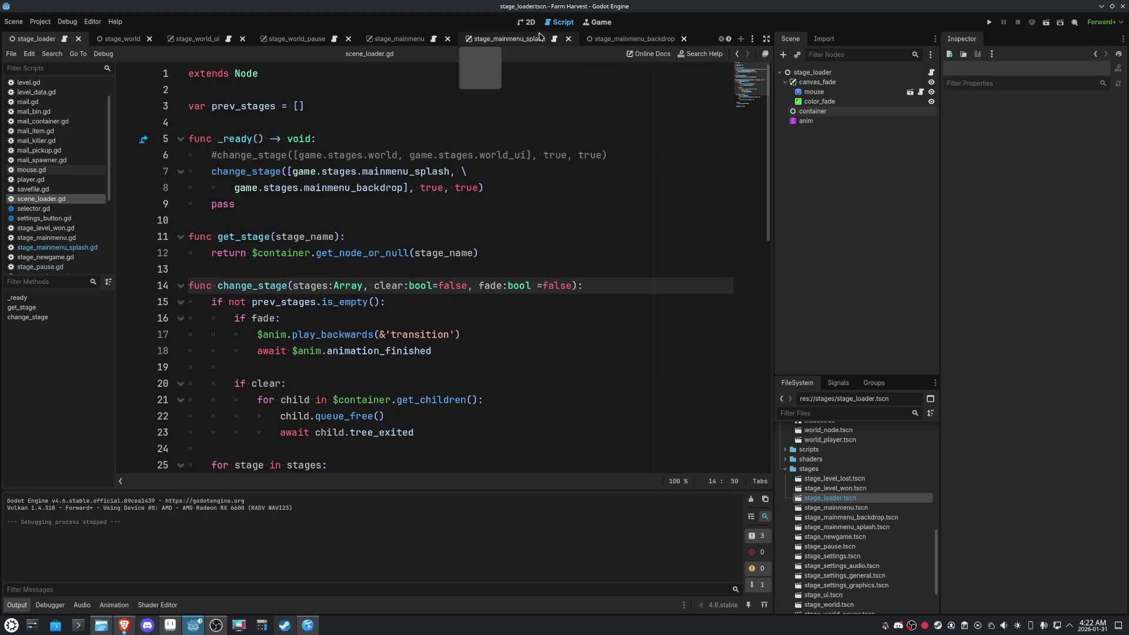
- In the 2D view, close stage_mainmenu_backdrop and select nodes in the splash scene
{"action": "left_click", "coordinate": [526, 22]}
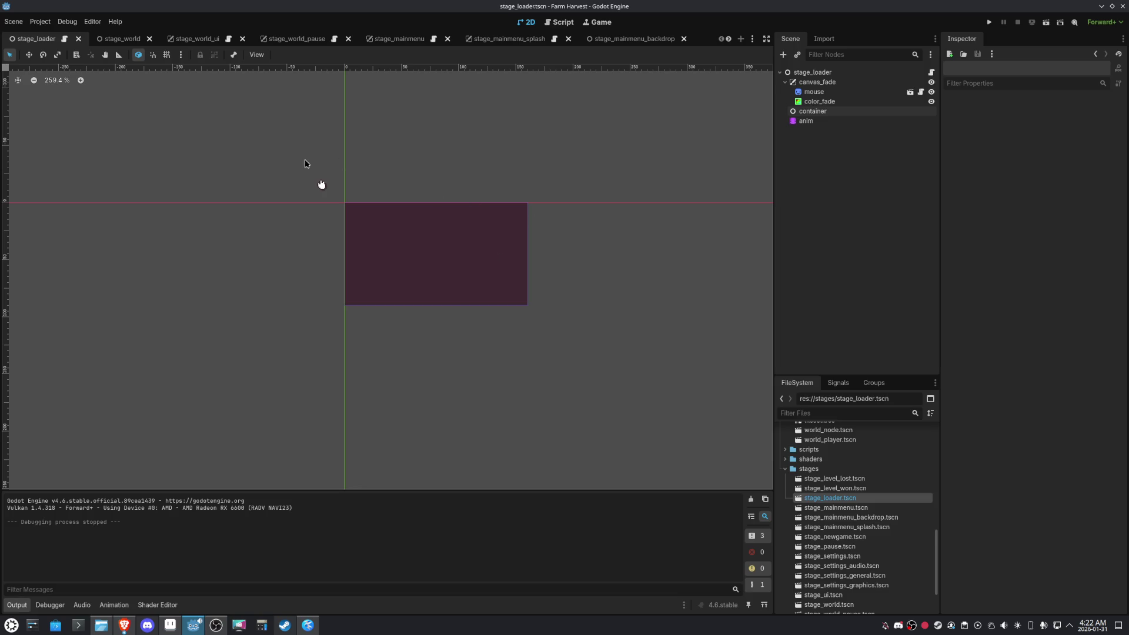
{"action": "left_click", "coordinate": [650, 39]}
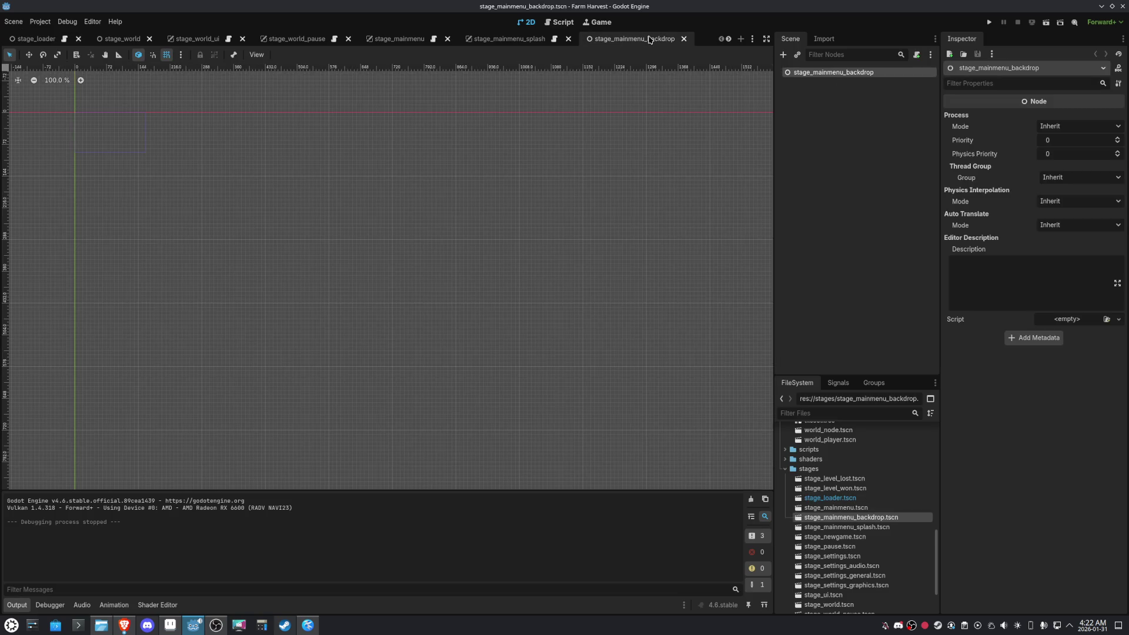
{"action": "left_click", "coordinate": [684, 39]}
{"action": "scroll", "coordinate": [424, 213], "scroll_direction": "down", "scroll_amount": 2}
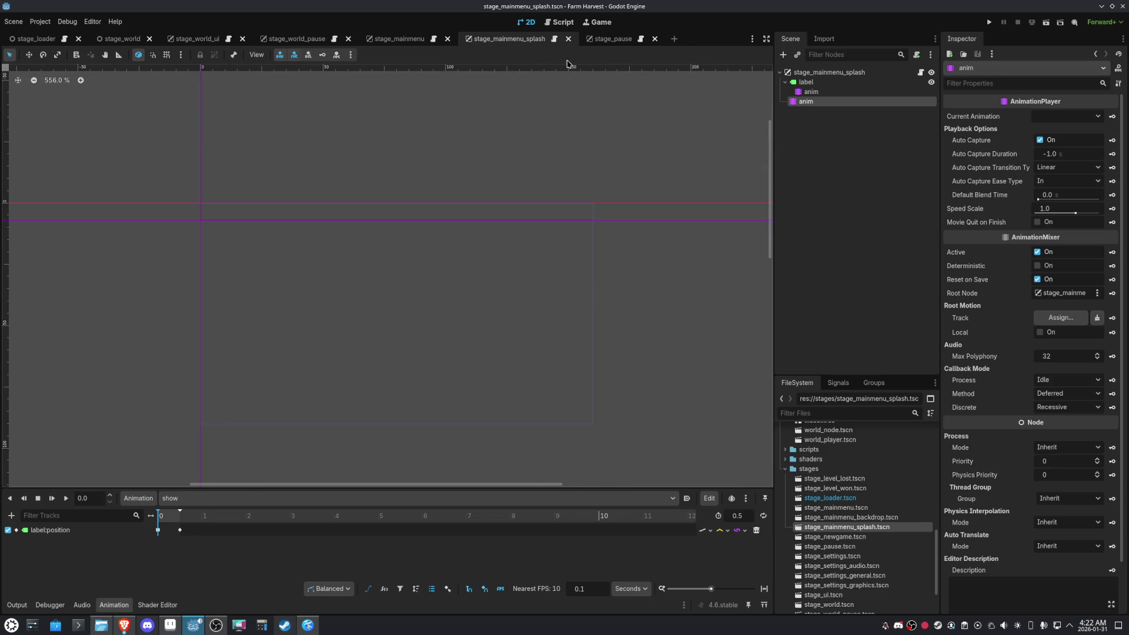
{"action": "left_click", "coordinate": [807, 82]}
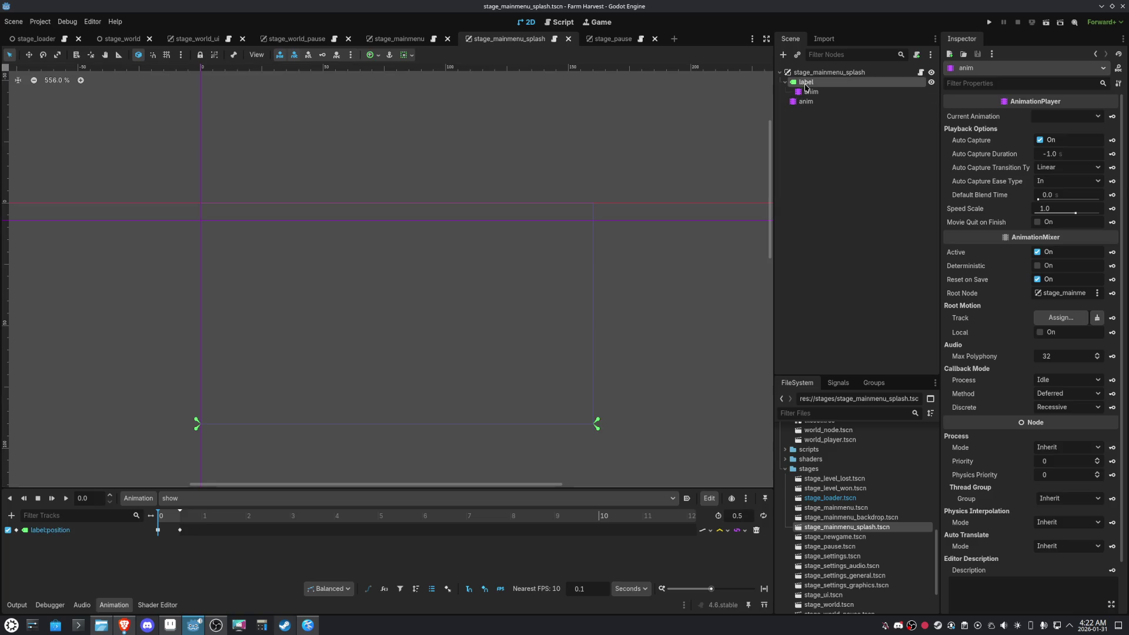
{"action": "left_click", "coordinate": [814, 73]}
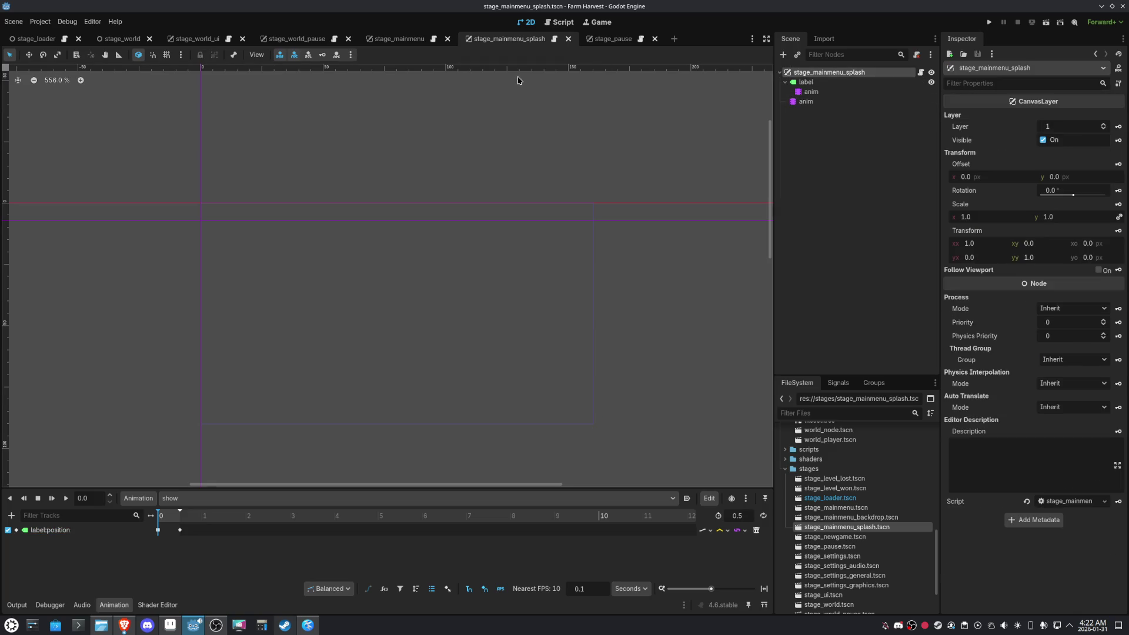
{"action": "scroll", "coordinate": [456, 273], "scroll_direction": "down", "scroll_amount": 4}
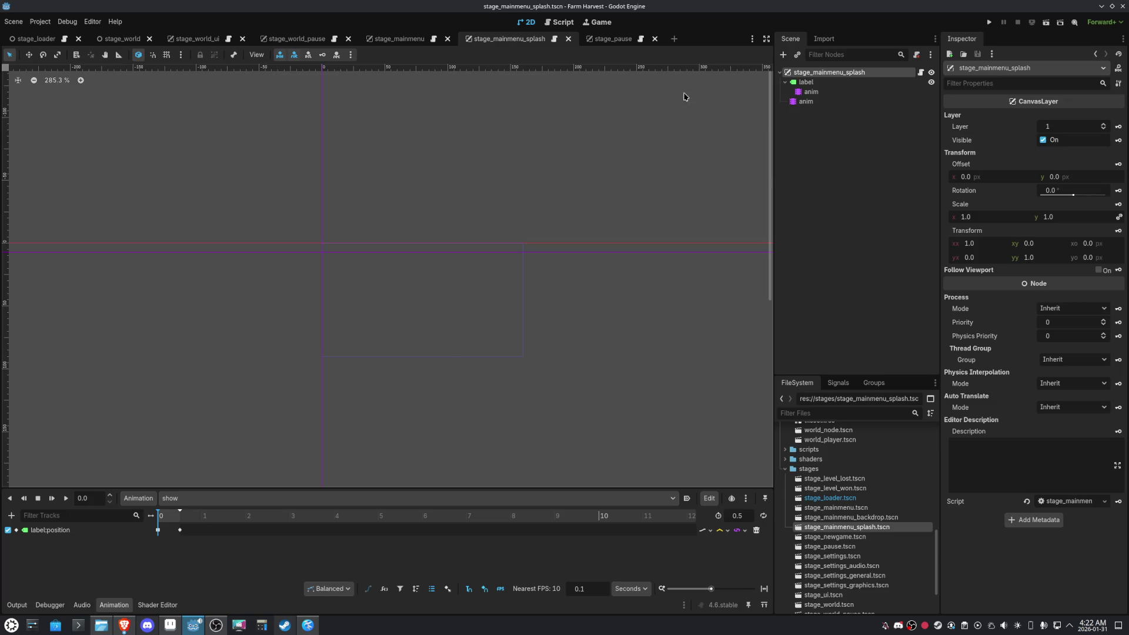
- Close the stage_mainmenu_splash, stage_pause and stage_mainmenu tabs and collapse button_container
{"action": "left_click", "coordinate": [568, 39]}
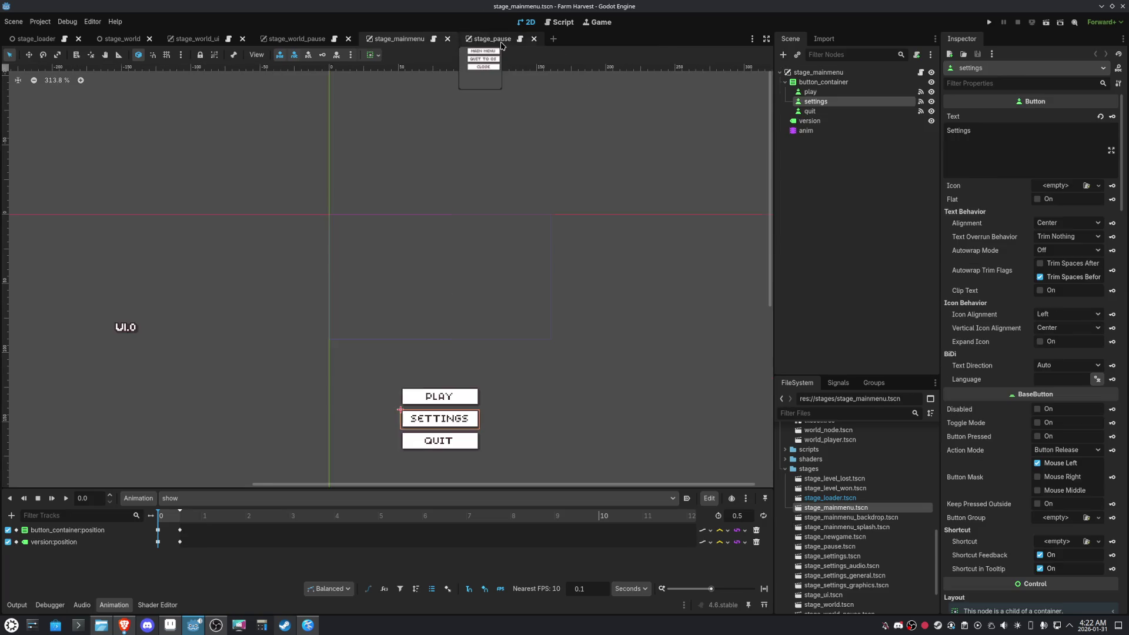
{"action": "left_click", "coordinate": [501, 42]}
{"action": "left_click", "coordinate": [551, 210]}
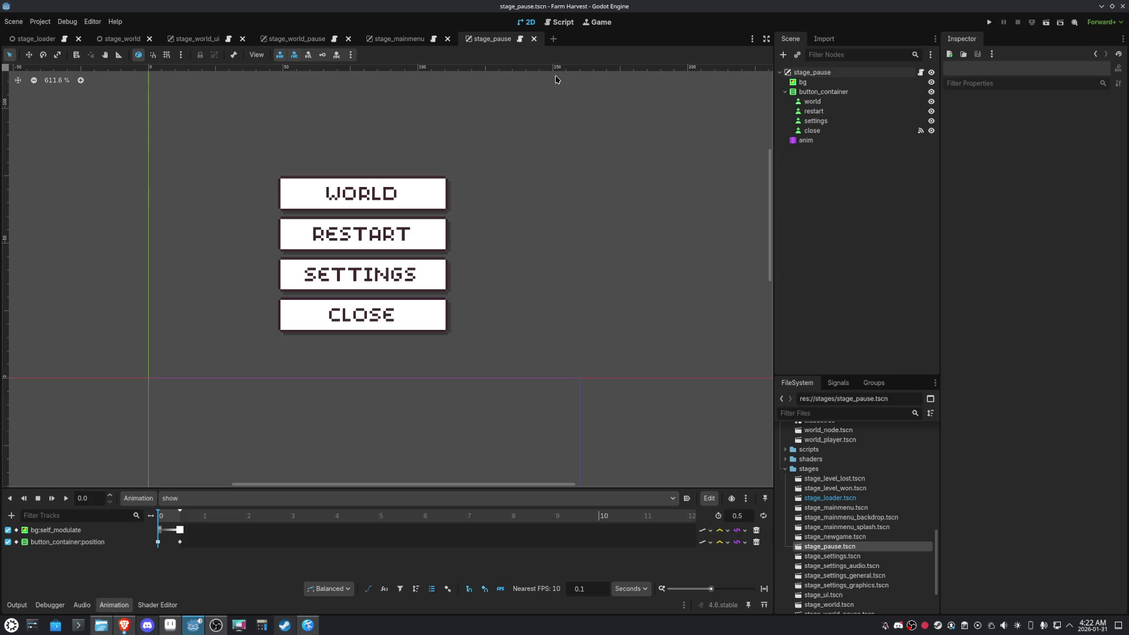
{"action": "left_click", "coordinate": [535, 40]}
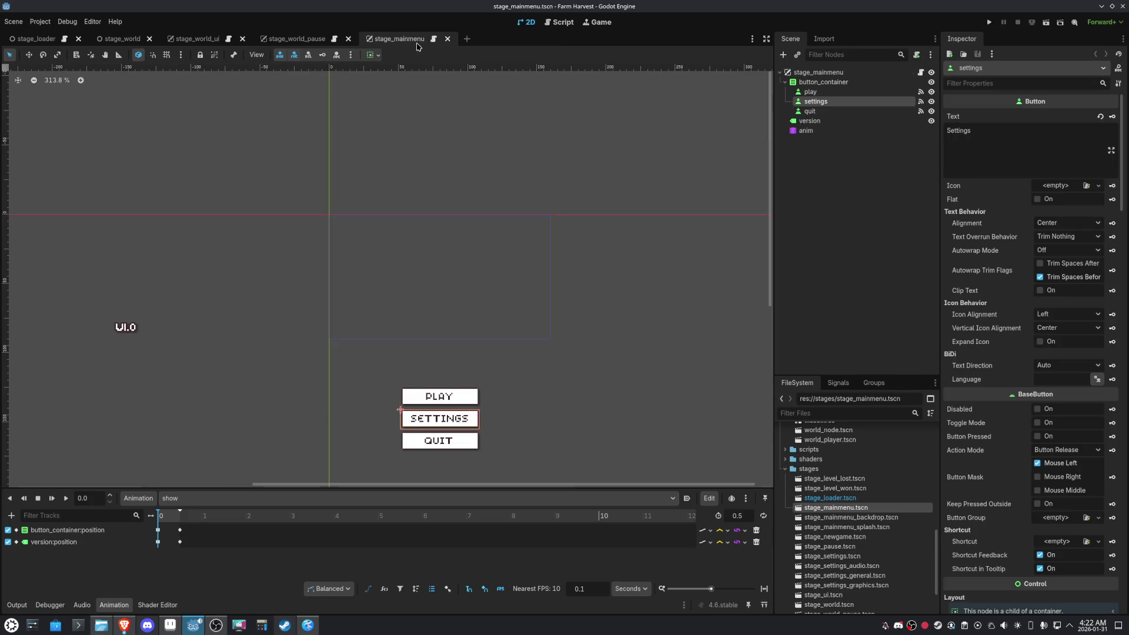
{"action": "left_click", "coordinate": [450, 40]}
{"action": "scroll", "coordinate": [354, 228], "scroll_direction": "down", "scroll_amount": 5}
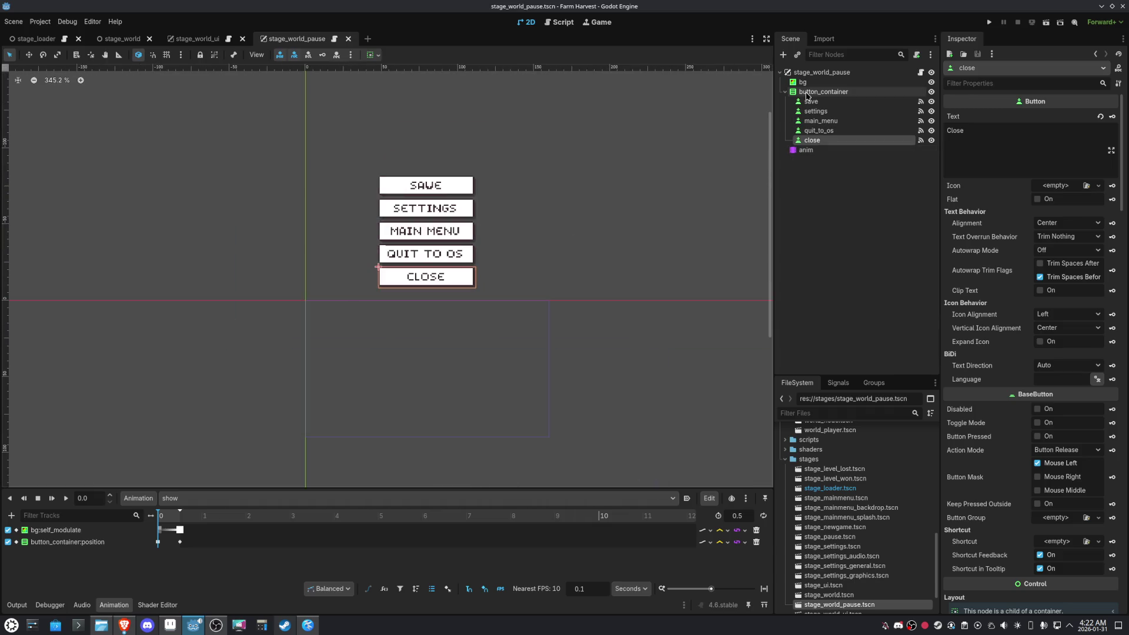
{"action": "left_click", "coordinate": [786, 93]}
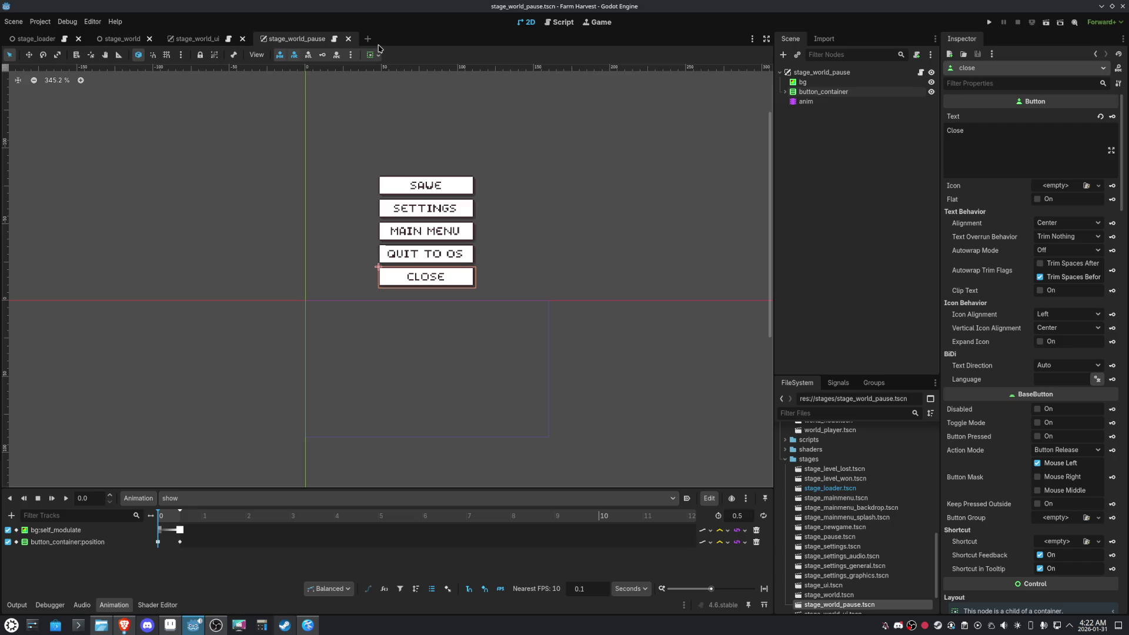
{"action": "left_click", "coordinate": [170, 625]}
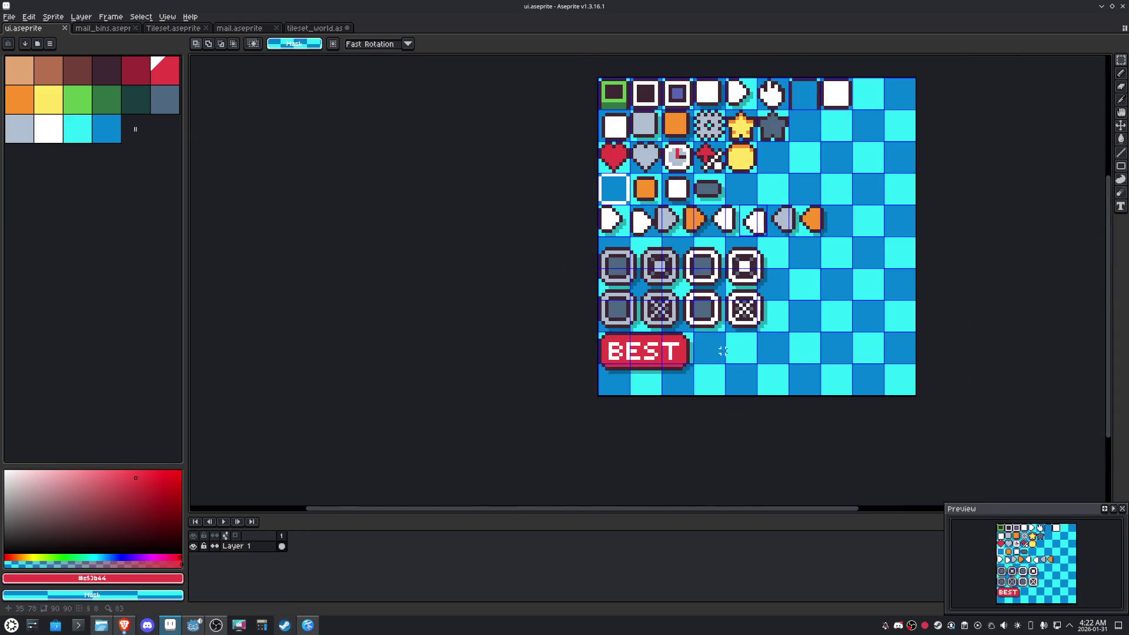
- Draw a dark purple pencil outline for a new icon in an empty tile
{"action": "scroll", "coordinate": [832, 131], "scroll_direction": "up", "scroll_amount": 5}
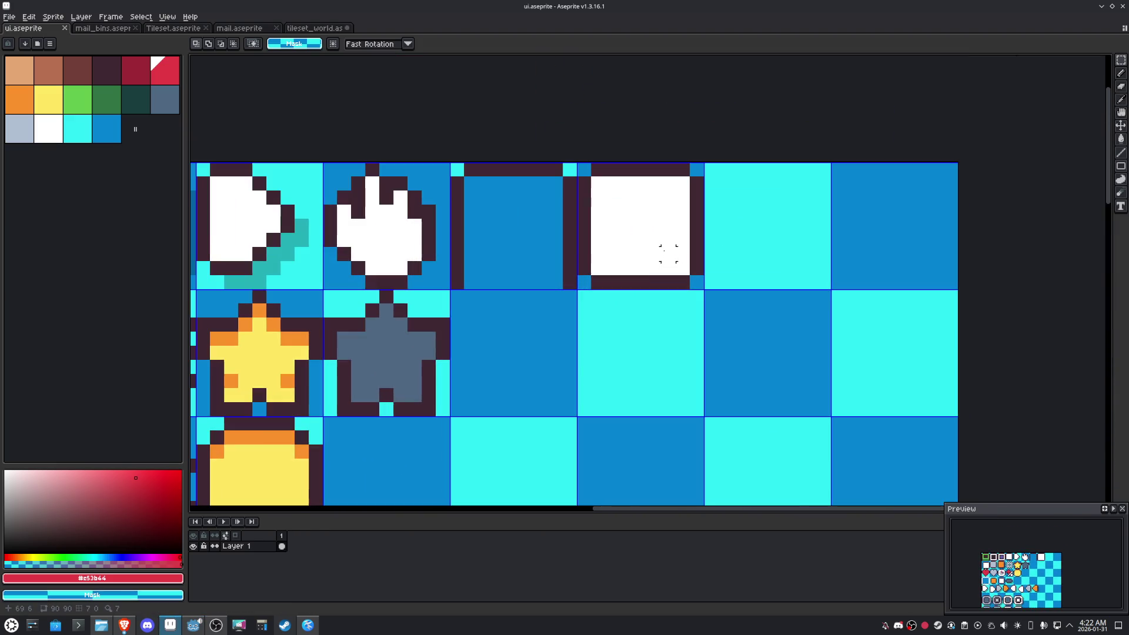
{"action": "left_click", "coordinate": [697, 257], "text": "alt"}
{"action": "key", "text": "b"}
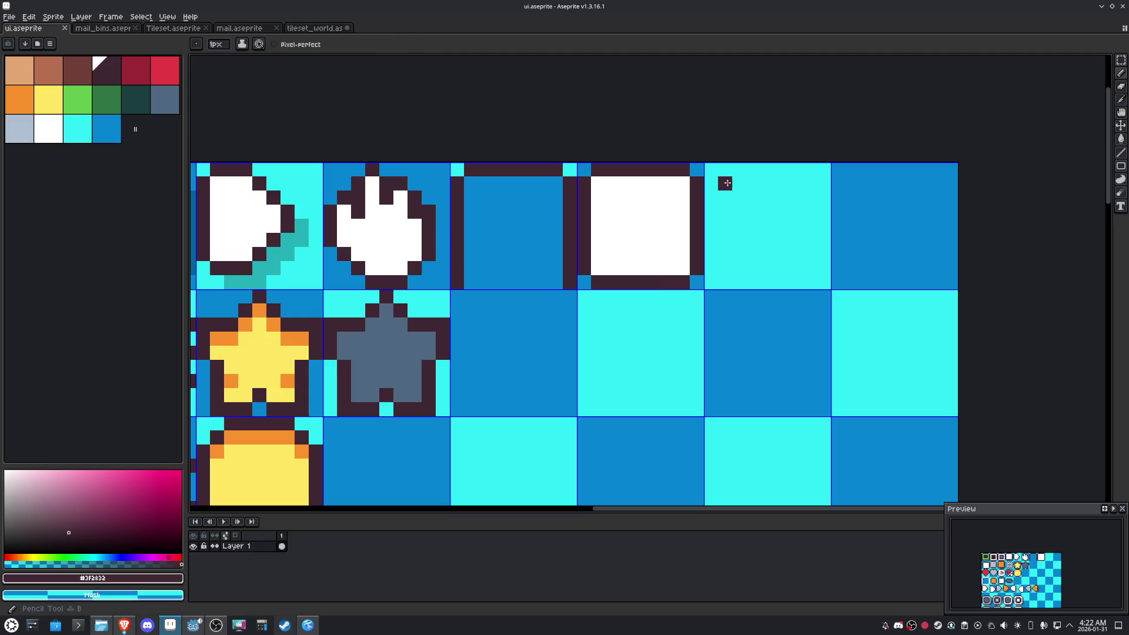
{"action": "mouse_move", "coordinate": [725, 170]}
{"action": "left_mouse_down"}
{"action": "mouse_move", "coordinate": [711, 185]}
{"action": "mouse_move", "coordinate": [712, 267]}
{"action": "mouse_move", "coordinate": [732, 283]}
{"action": "mouse_move", "coordinate": [806, 283]}
{"action": "mouse_move", "coordinate": [822, 266]}
{"action": "mouse_move", "coordinate": [824, 196]}
{"action": "mouse_move", "coordinate": [810, 169]}
{"action": "mouse_move", "coordinate": [740, 170]}
{"action": "mouse_move", "coordinate": [747, 227]}
{"action": "mouse_move", "coordinate": [796, 226]}
{"action": "mouse_move", "coordinate": [798, 189]}
{"action": "left_mouse_up"}
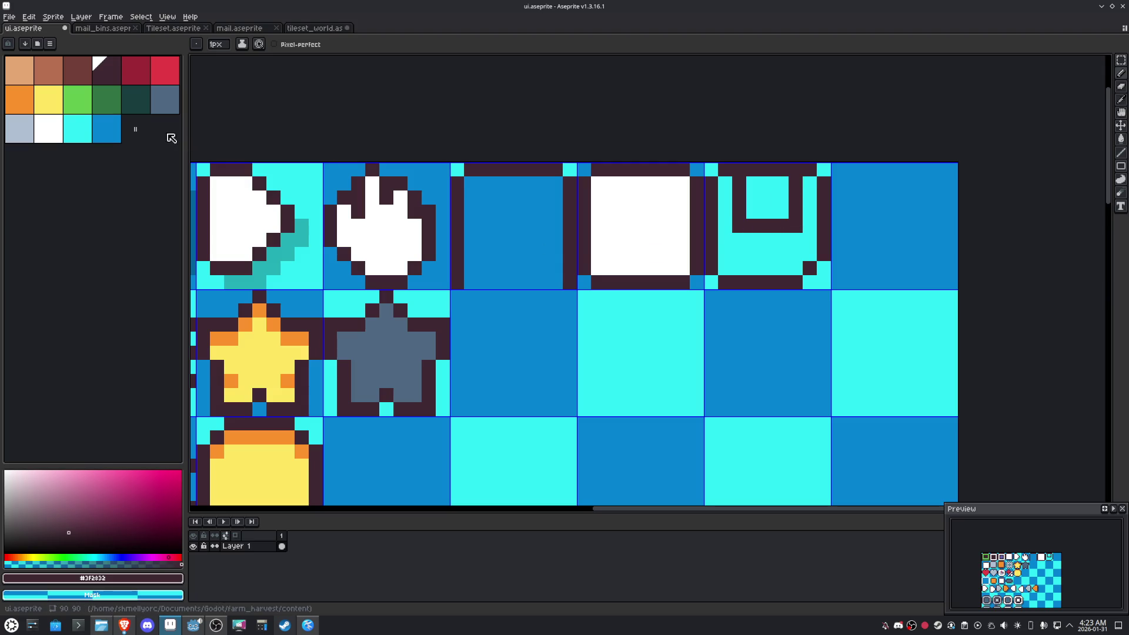
- Bucket-fill the icon's body red and its inner square white
{"action": "left_click", "coordinate": [164, 76]}
{"action": "key", "text": "g"}
{"action": "left_click", "coordinate": [749, 253]}
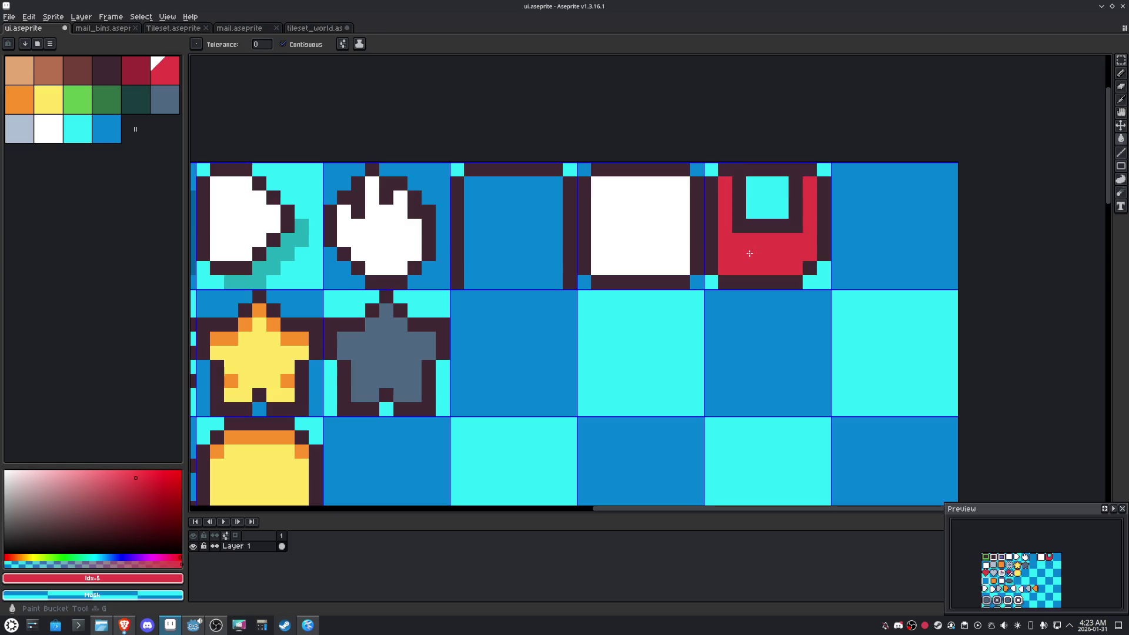
{"action": "left_click", "coordinate": [48, 129]}
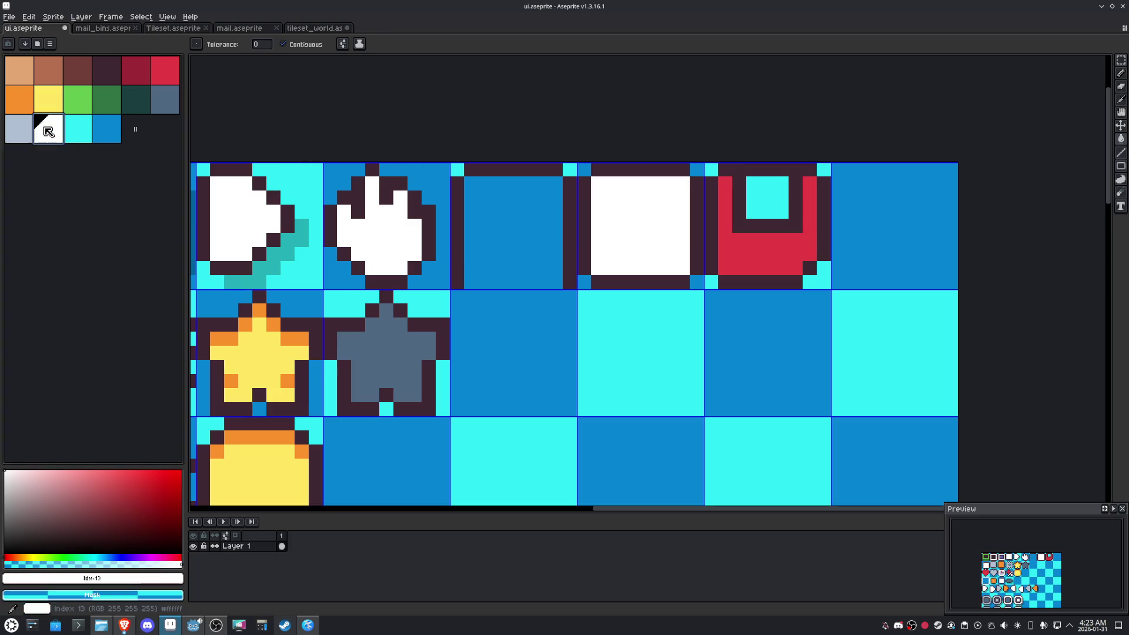
{"action": "left_click", "coordinate": [765, 206]}
- Pencil a dark red strip along the icon's bottom edge
{"action": "key", "text": "b"}
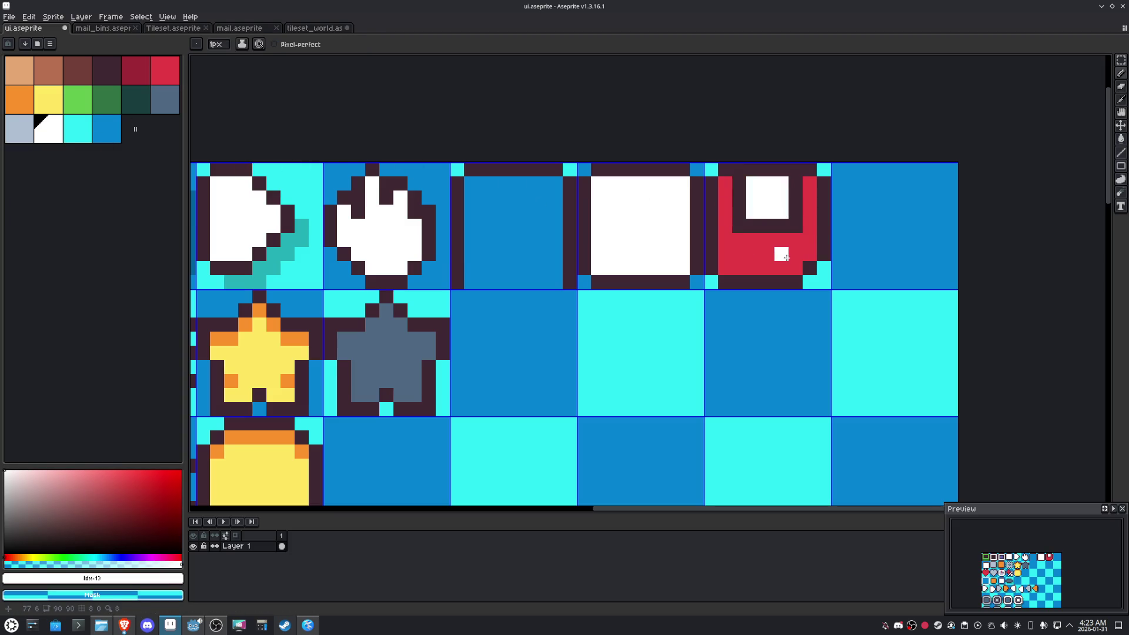
{"action": "left_click", "coordinate": [782, 259], "text": "alt"}
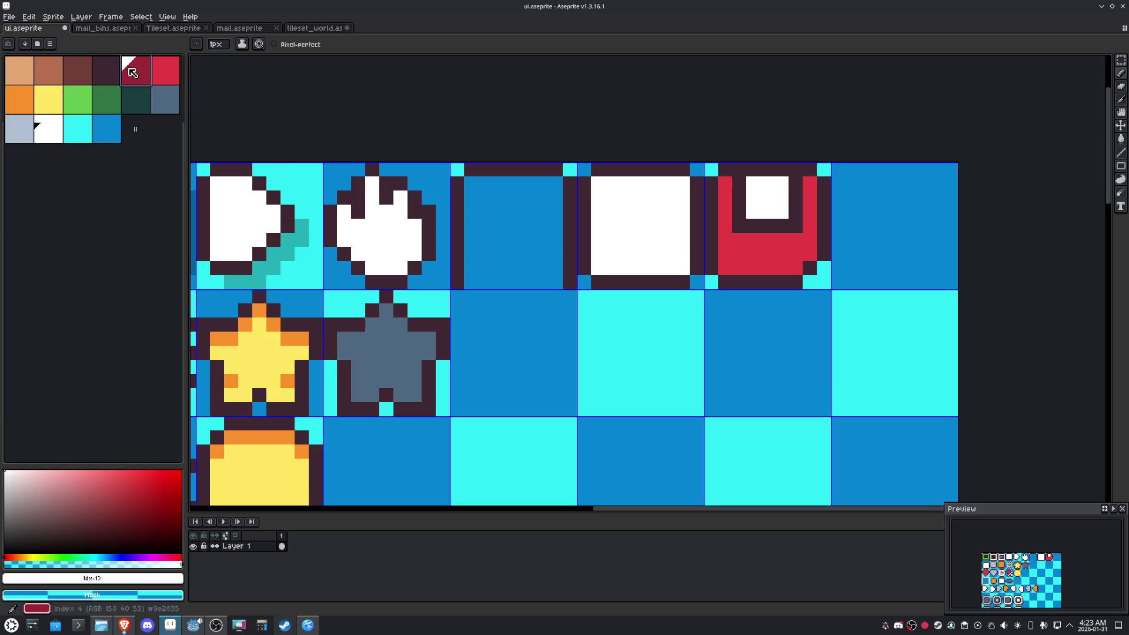
{"action": "key", "text": "bracketleft"}
{"action": "mouse_move", "coordinate": [788, 266]}
{"action": "left_mouse_down"}
{"action": "mouse_move", "coordinate": [791, 254]}
{"action": "mouse_move", "coordinate": [767, 267]}
{"action": "mouse_move", "coordinate": [749, 254]}
{"action": "mouse_move", "coordinate": [727, 268]}
{"action": "left_mouse_up"}
- Paint a light grey shutter block on the icon's lower strip and touch up a dark red pixel
{"action": "left_click", "coordinate": [726, 244], "text": "alt"}
{"action": "left_click", "coordinate": [40, 140]}
{"action": "left_click_drag", "start_coordinate": [739, 268], "coordinate": [739, 254]}
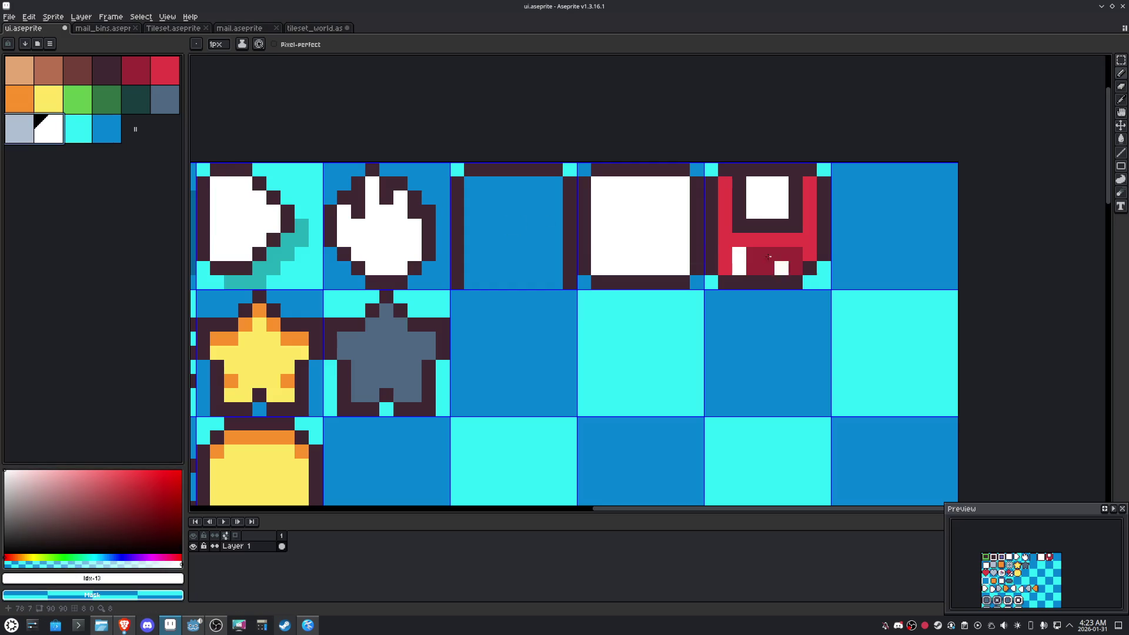
{"action": "left_click", "coordinate": [24, 132]}
{"action": "mouse_move", "coordinate": [740, 254]}
{"action": "left_mouse_down"}
{"action": "mouse_move", "coordinate": [742, 268]}
{"action": "mouse_move", "coordinate": [767, 251]}
{"action": "left_mouse_up"}
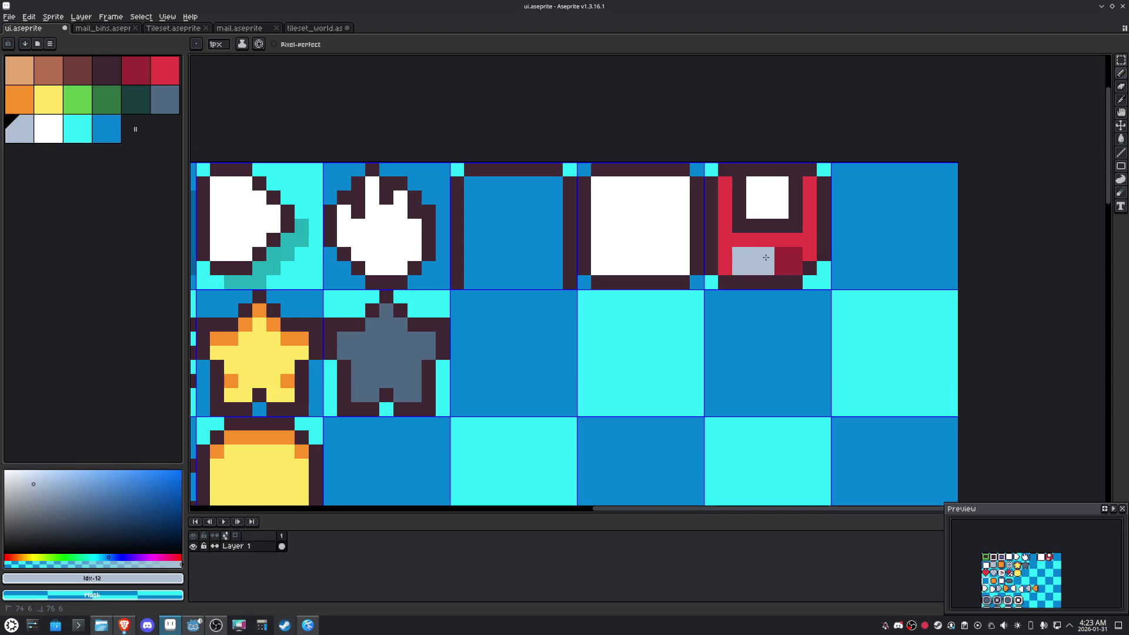
{"action": "left_click", "coordinate": [786, 271]}
{"action": "left_click", "coordinate": [789, 253], "text": "alt"}
{"action": "left_click", "coordinate": [787, 268]}
{"action": "scroll", "coordinate": [788, 269], "scroll_direction": "down", "scroll_amount": 2}
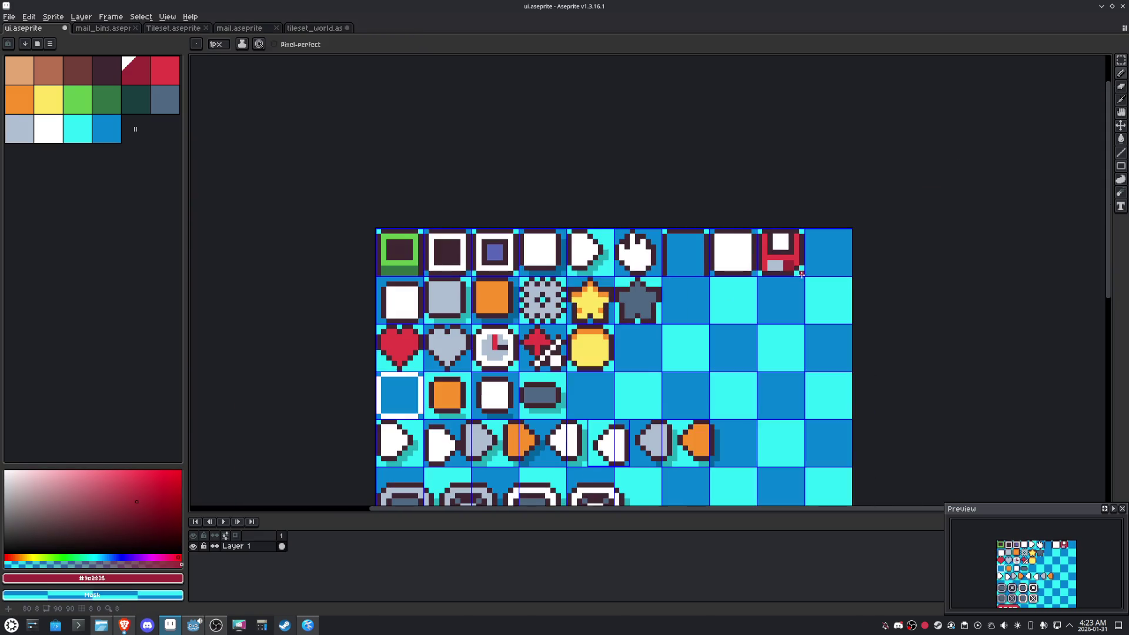
- Export the sprite sheet with the finished floppy icon as ui.png
{"action": "left_click_drag", "start_coordinate": [819, 252], "coordinate": [718, 269]}
{"action": "scroll", "coordinate": [718, 270], "scroll_direction": "up", "scroll_amount": 3}
{"action": "left_click", "coordinate": [638, 276], "text": "alt"}
{"action": "scroll", "coordinate": [706, 312], "scroll_direction": "down", "scroll_amount": 2}
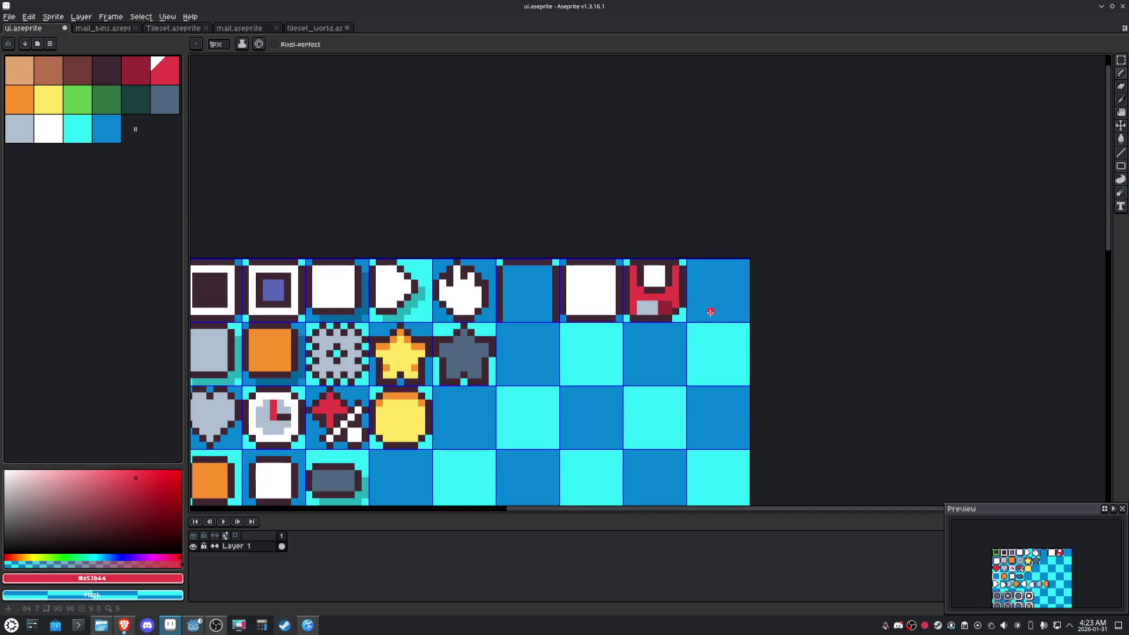
{"action": "key", "text": "v"}
{"action": "left_click", "coordinate": [29, 17]}
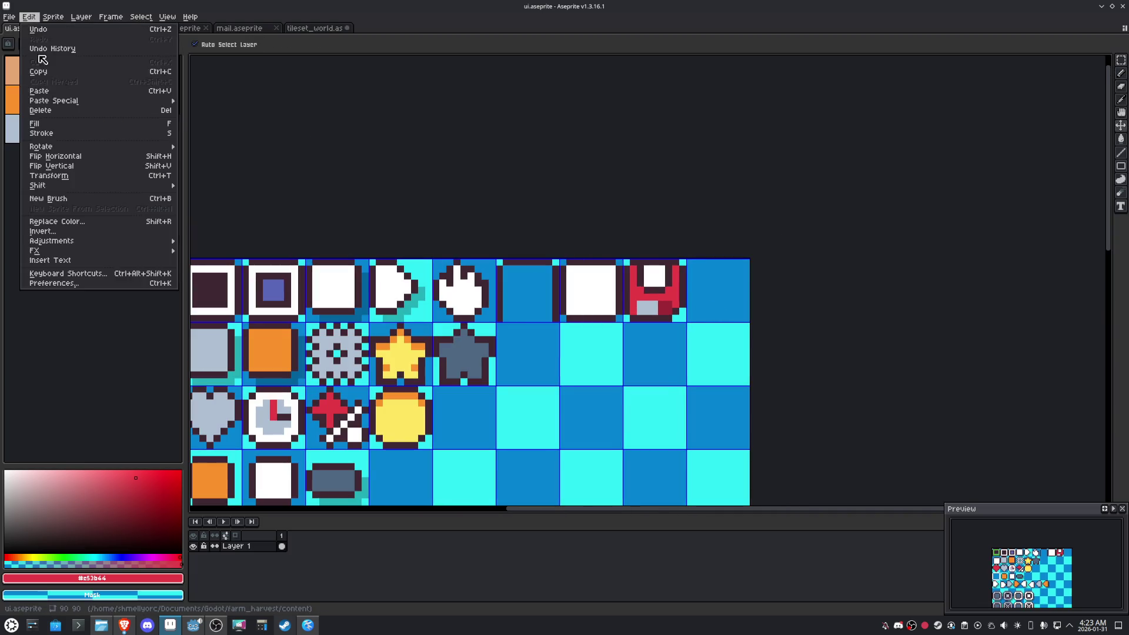
{"action": "mouse_move", "coordinate": [41, 107]}
{"action": "left_click", "coordinate": [135, 107]}
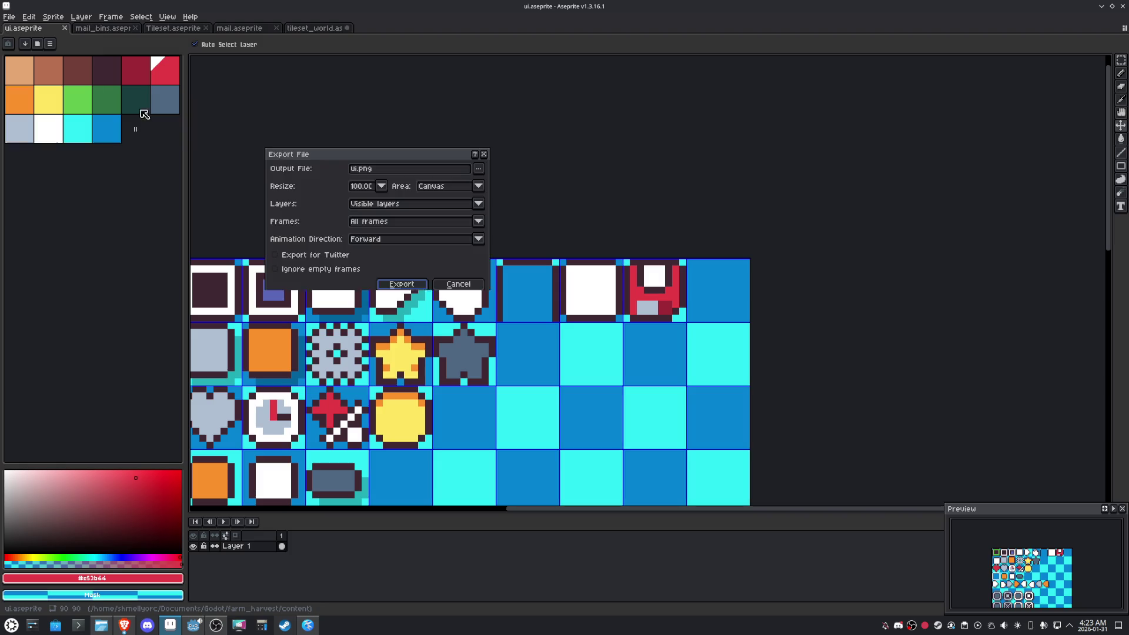
{"action": "left_click", "coordinate": [402, 285]}
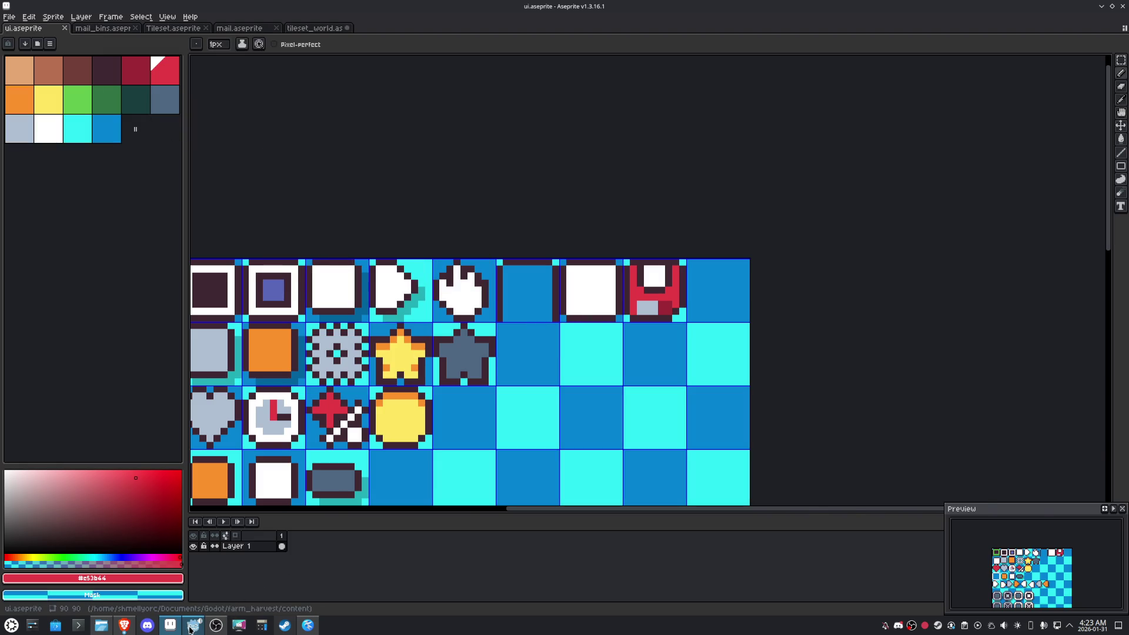
{"action": "left_click", "coordinate": [194, 625]}
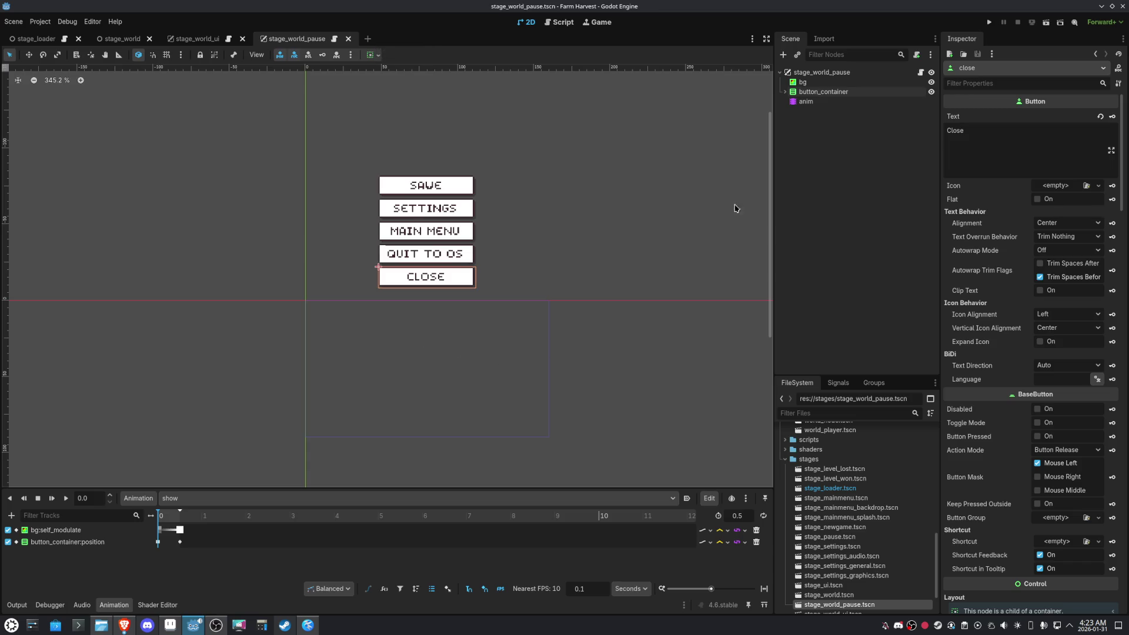
- Add an HBoxContainer under the stage_world_pause root, with a TextureRect child inside it
{"action": "left_click", "coordinate": [817, 72]}
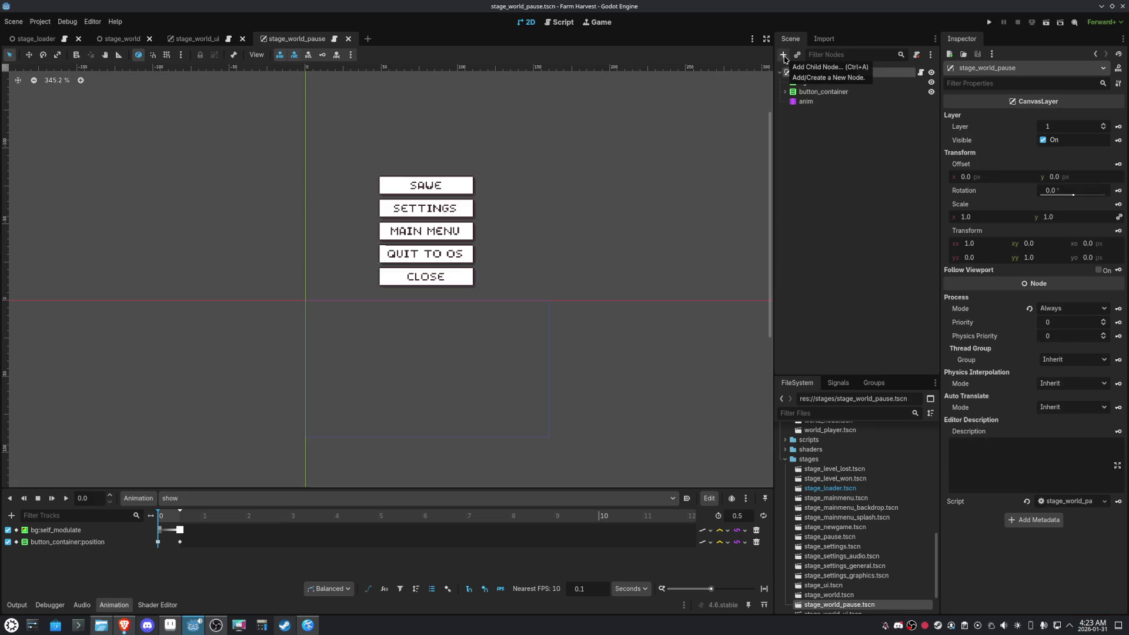
{"action": "left_click", "coordinate": [784, 55]}
{"action": "double_click", "coordinate": [312, 368]}
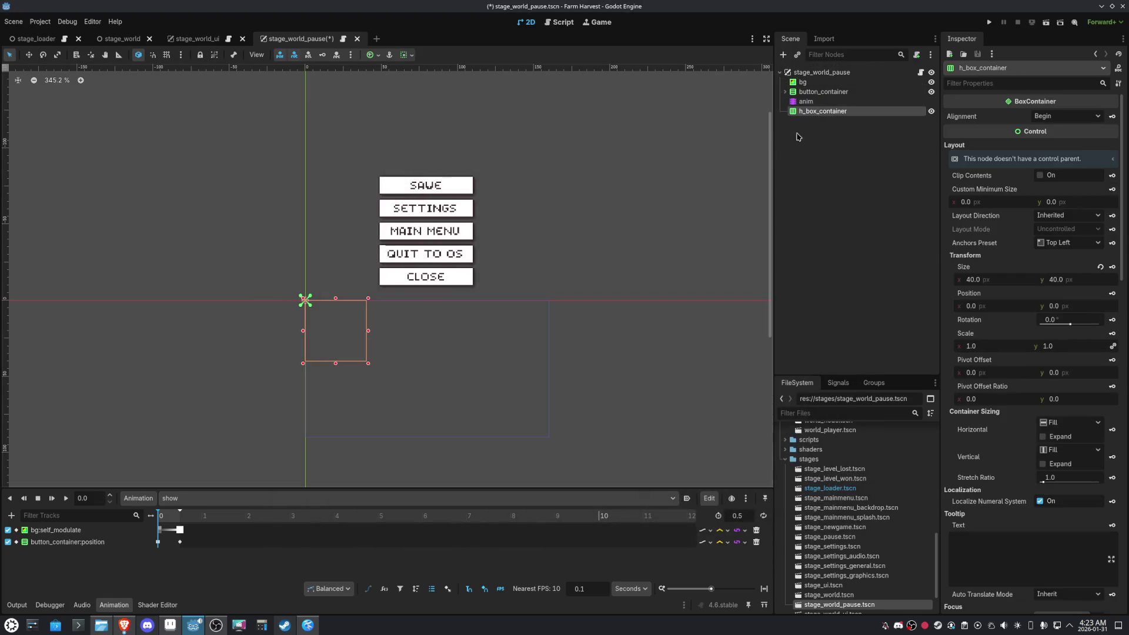
{"action": "key", "text": "ctrl+s"}
{"action": "left_click", "coordinate": [784, 55]}
{"action": "type", "text": "textre"}
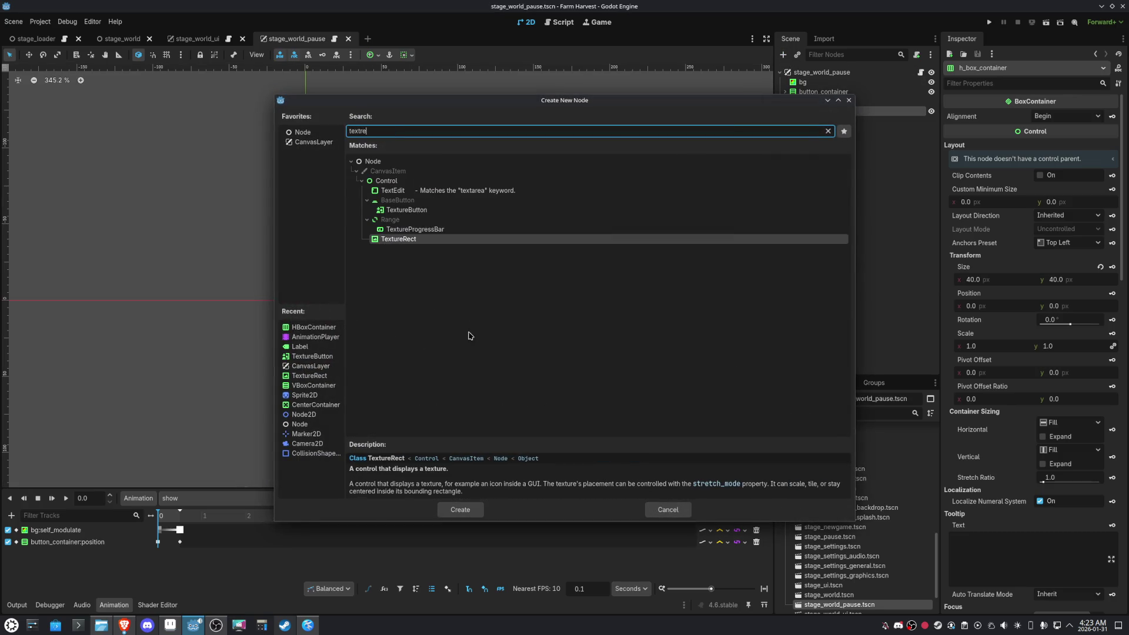
{"action": "double_click", "coordinate": [405, 240]}
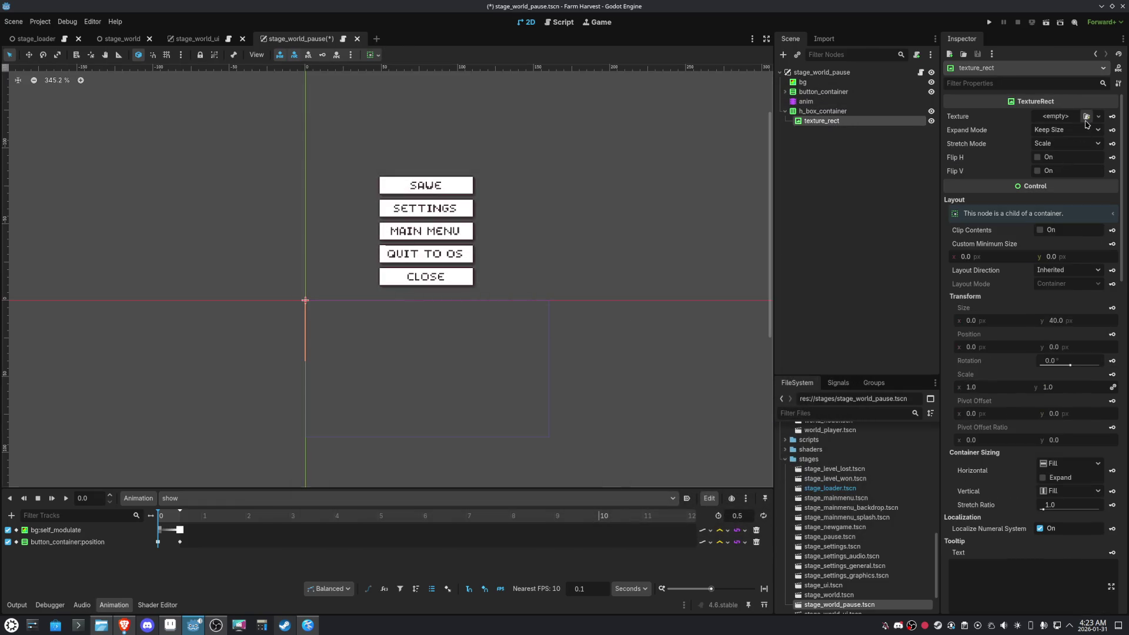
- Give texture_rect an AtlasTexture from ui.png, with its region set to the red floppy icon
{"action": "left_click", "coordinate": [1097, 116]}
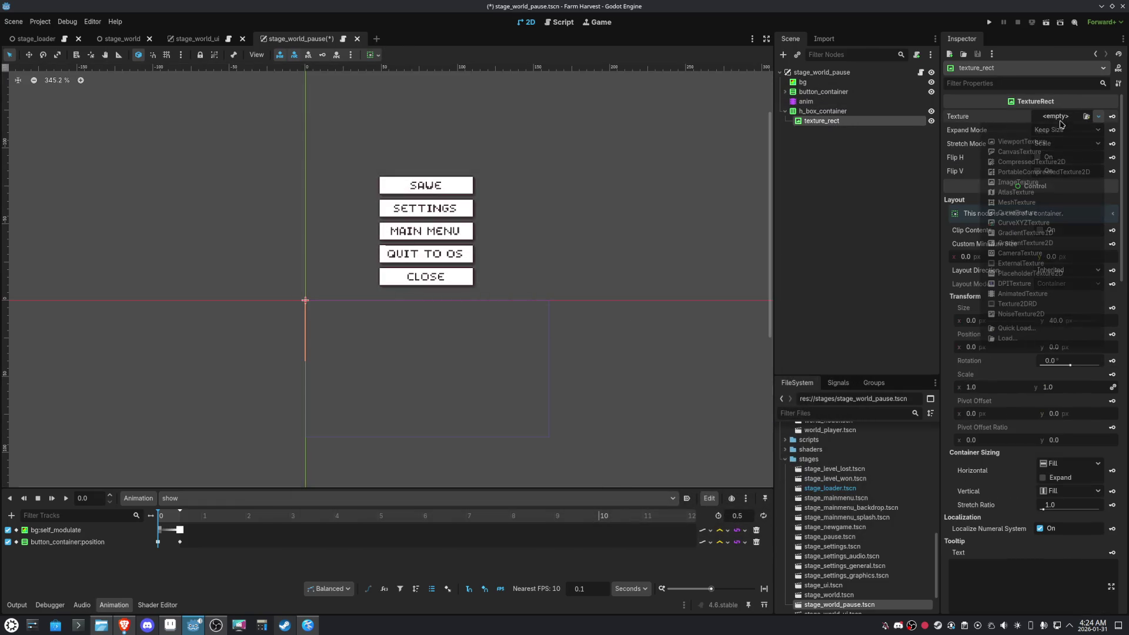
{"action": "left_click", "coordinate": [1030, 192]}
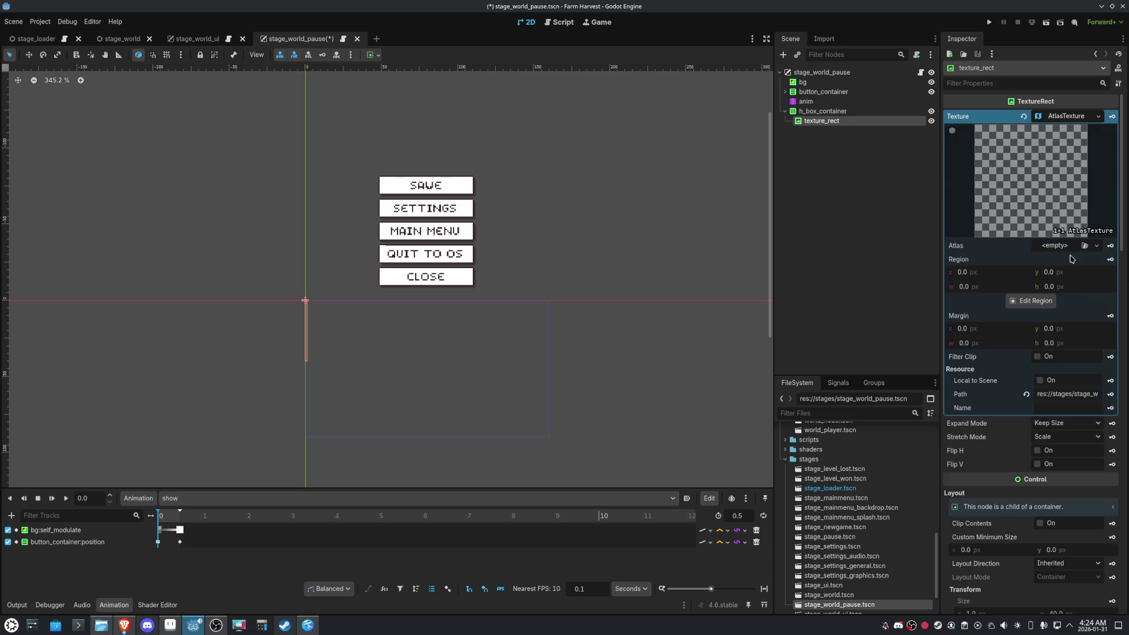
{"action": "left_click", "coordinate": [1085, 245]}
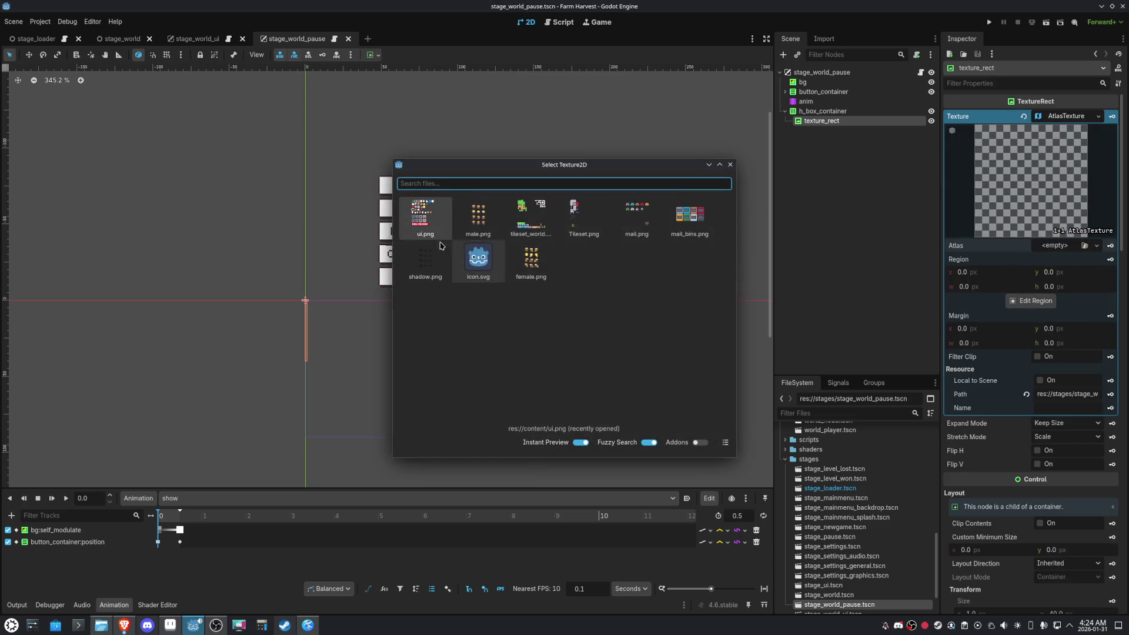
{"action": "double_click", "coordinate": [425, 219]}
{"action": "left_click", "coordinate": [1032, 316]}
{"action": "scroll", "coordinate": [556, 369], "scroll_direction": "up", "scroll_amount": 10}
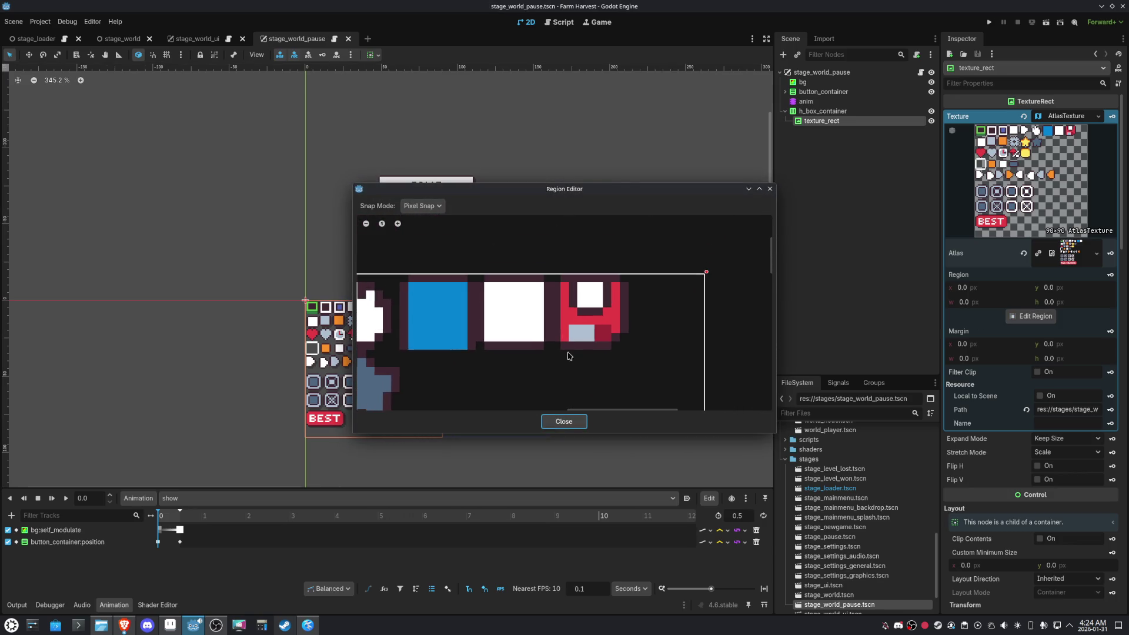
{"action": "left_click_drag", "start_coordinate": [550, 280], "coordinate": [630, 351]}
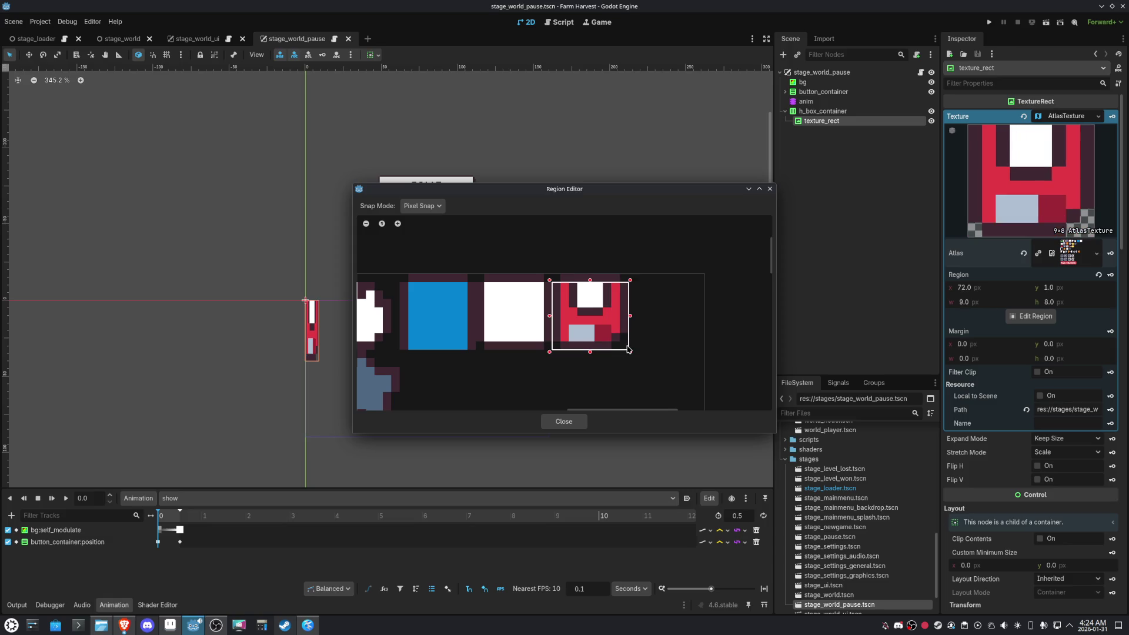
{"action": "left_click_drag", "start_coordinate": [591, 281], "coordinate": [593, 276]}
{"action": "left_click", "coordinate": [566, 422]}
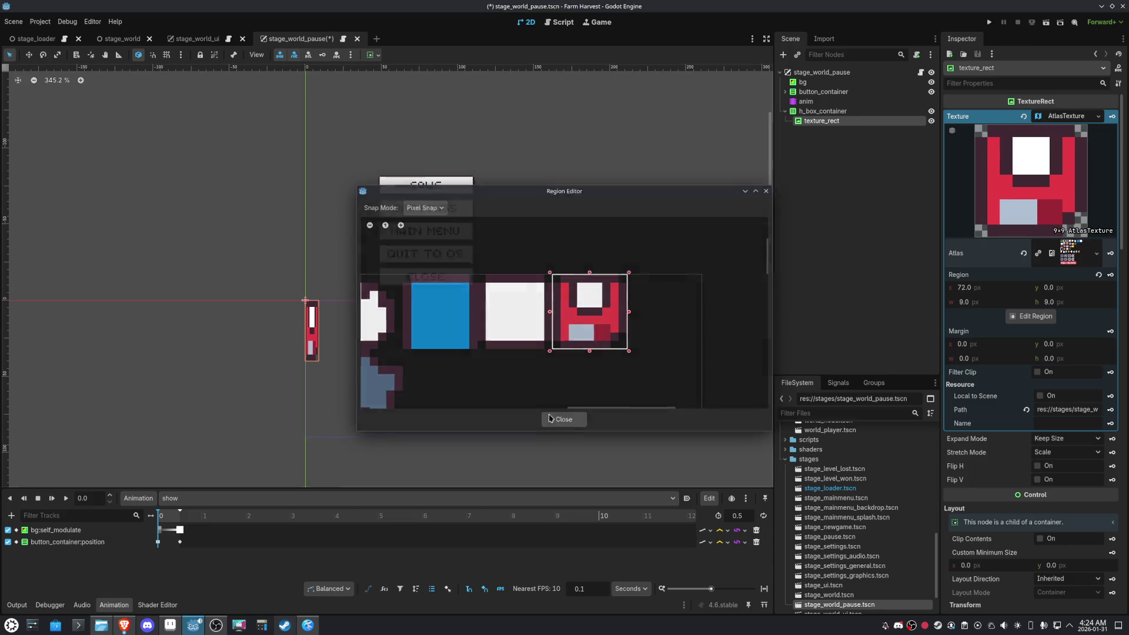
- Set texture_rect's Stretch Mode to Keep Centered
{"action": "left_click", "coordinate": [1051, 122]}
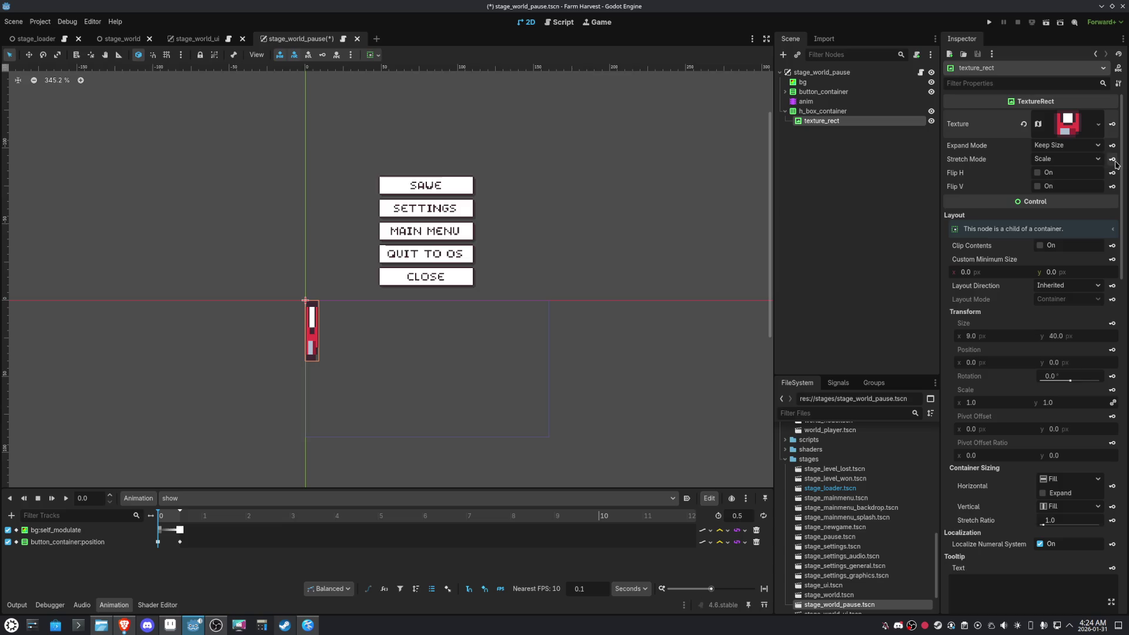
{"action": "left_click", "coordinate": [1064, 159]}
{"action": "left_click", "coordinate": [1069, 205]}
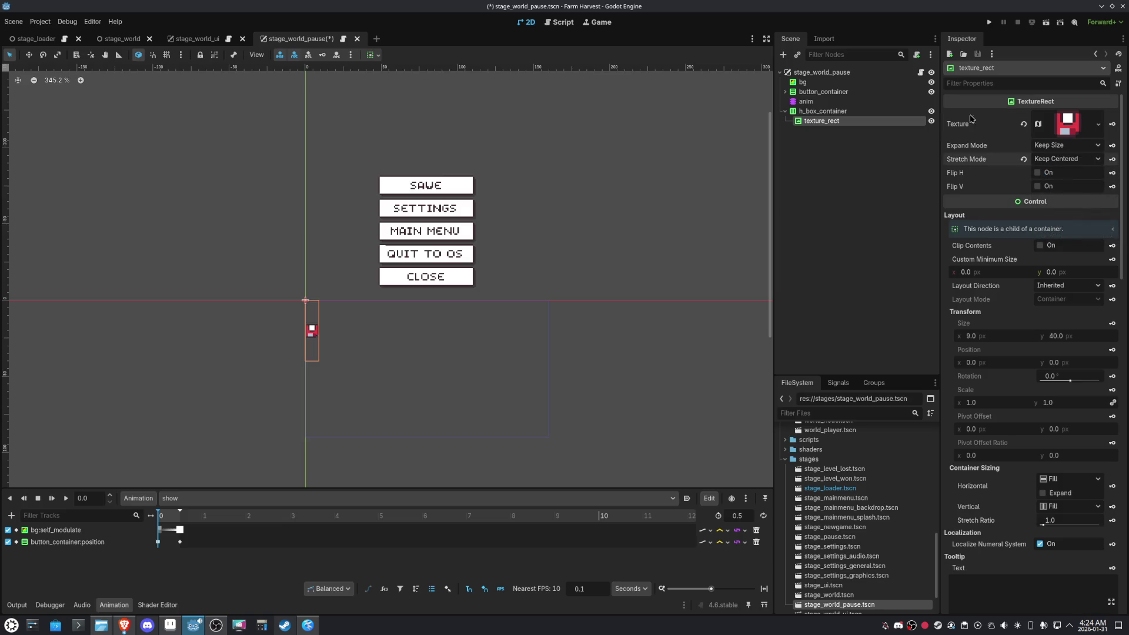
{"action": "left_click", "coordinate": [822, 111]}
- Shrink h_box_container's height to 9 px
{"action": "left_click_drag", "start_coordinate": [339, 366], "coordinate": [338, 318]}
{"action": "scroll", "coordinate": [320, 306], "scroll_direction": "up", "scroll_amount": 5}
{"action": "left_click", "coordinate": [788, 72]}
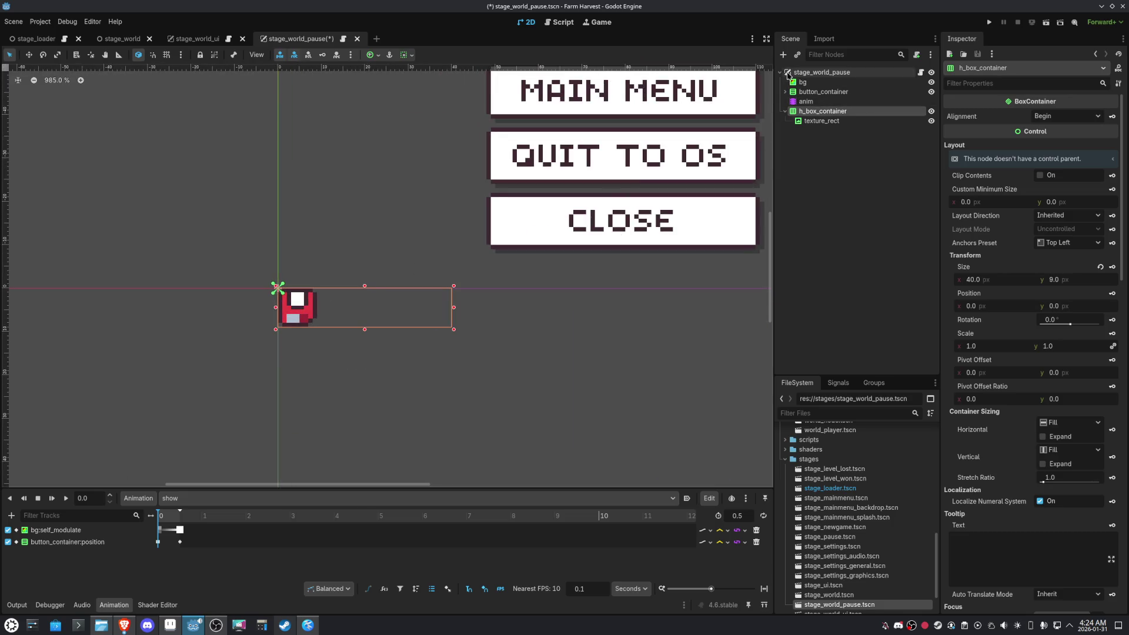
{"action": "left_click", "coordinate": [822, 111]}
- Add a Label inside h_box_container with the text 'save game...'
{"action": "left_click", "coordinate": [783, 54]}
{"action": "double_click", "coordinate": [300, 356]}
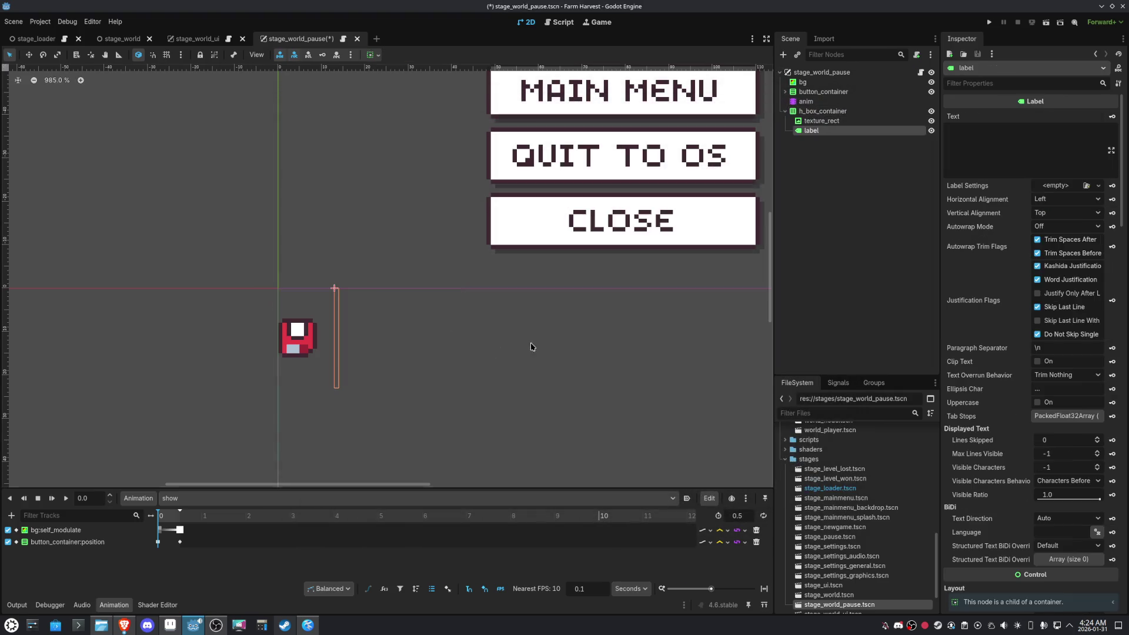
{"action": "left_click", "coordinate": [1012, 154]}
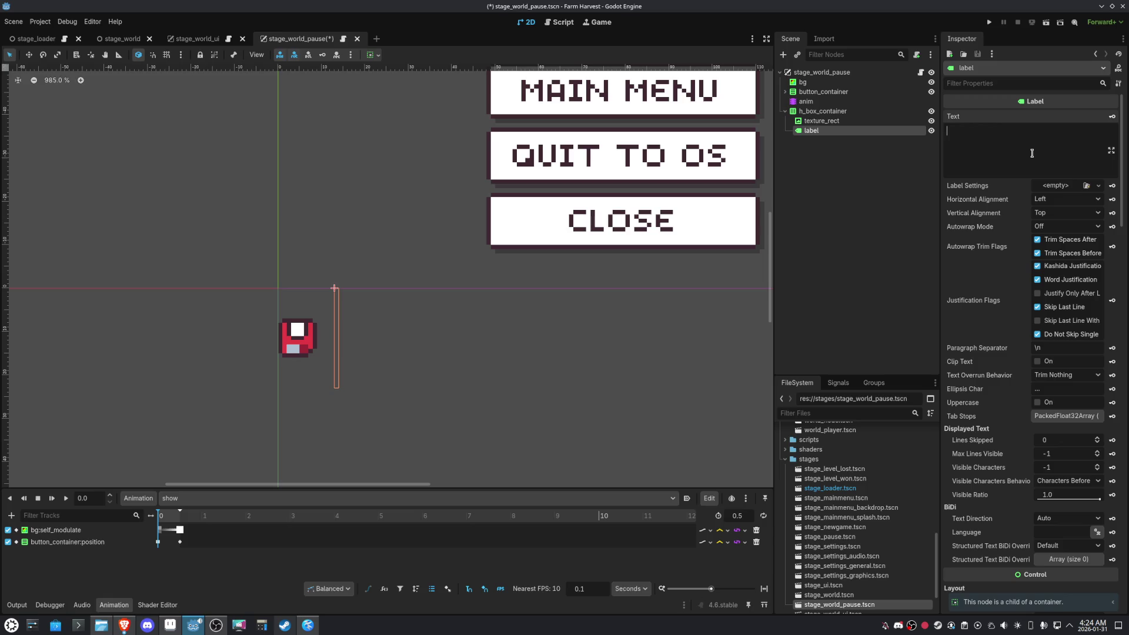
{"action": "type", "text": "save game..."}
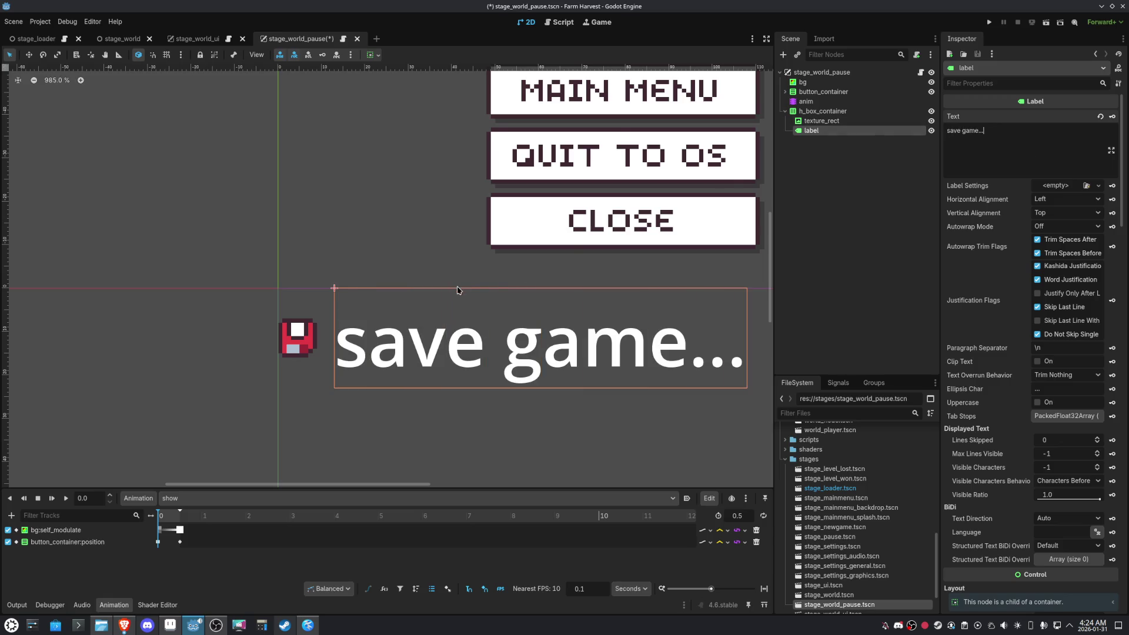
{"action": "scroll", "coordinate": [457, 289], "scroll_direction": "down", "scroll_amount": 3}
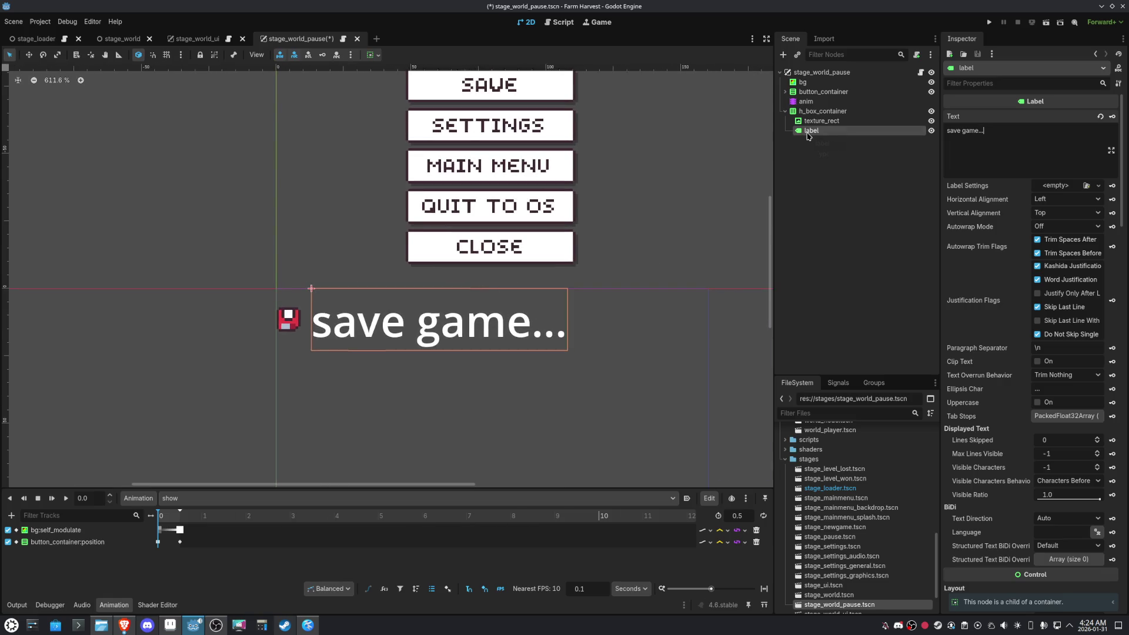
{"action": "left_click", "coordinate": [822, 111]}
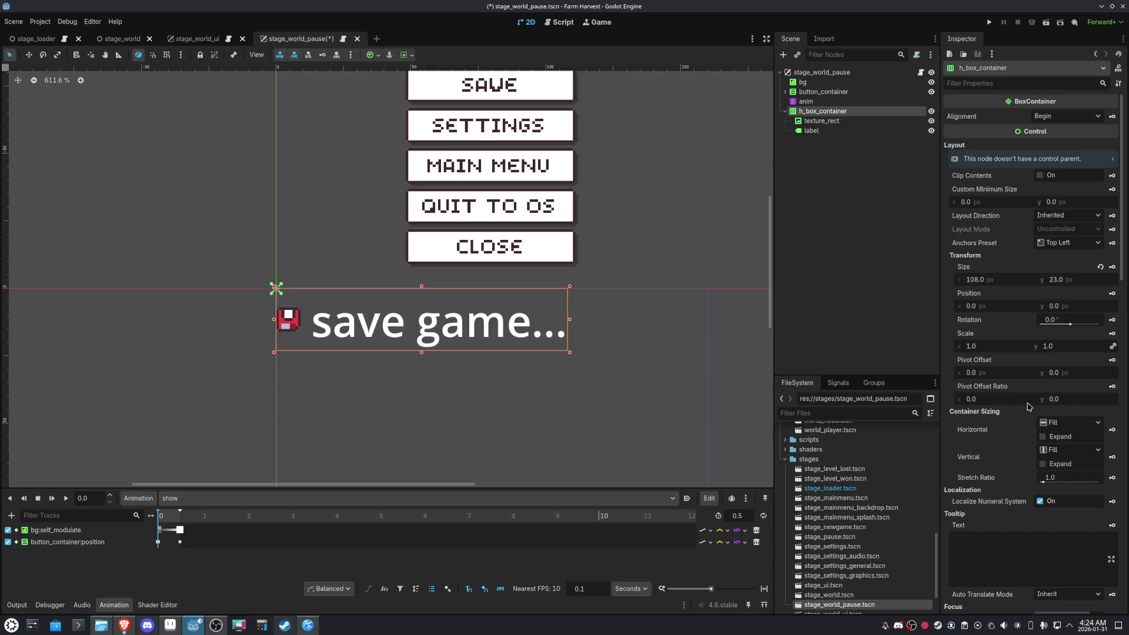
{"action": "left_click", "coordinate": [812, 130]}
- Override the label's font with font_outline.tres and give it a translucent black shadow colour
{"action": "scroll", "coordinate": [1058, 451], "scroll_direction": "down", "scroll_amount": 15}
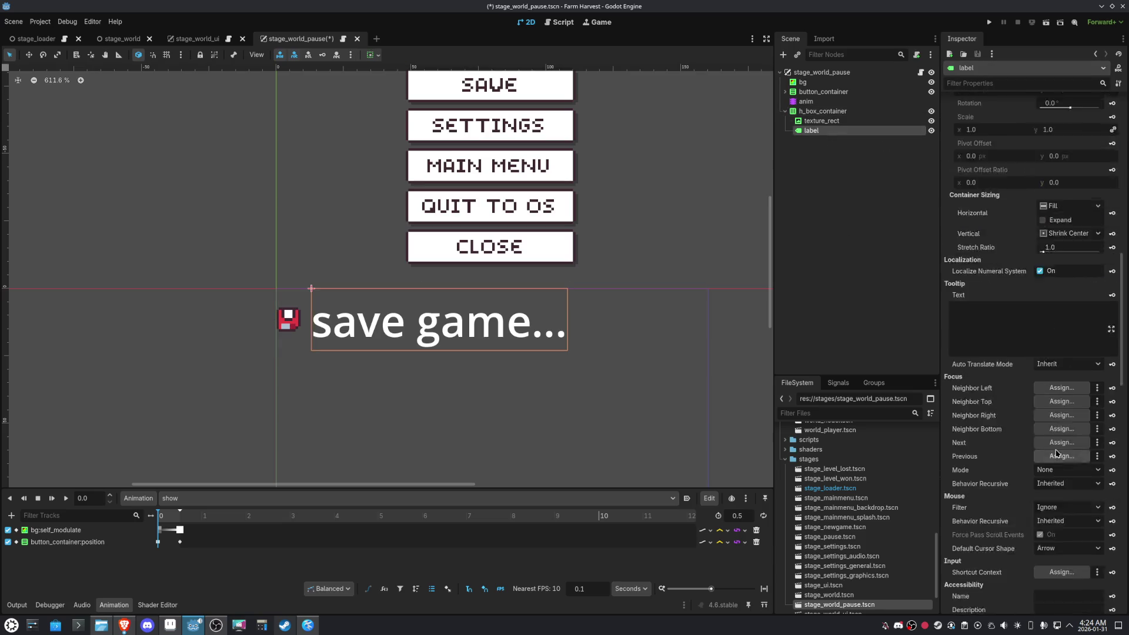
{"action": "scroll", "coordinate": [1057, 452], "scroll_direction": "down", "scroll_amount": 5}
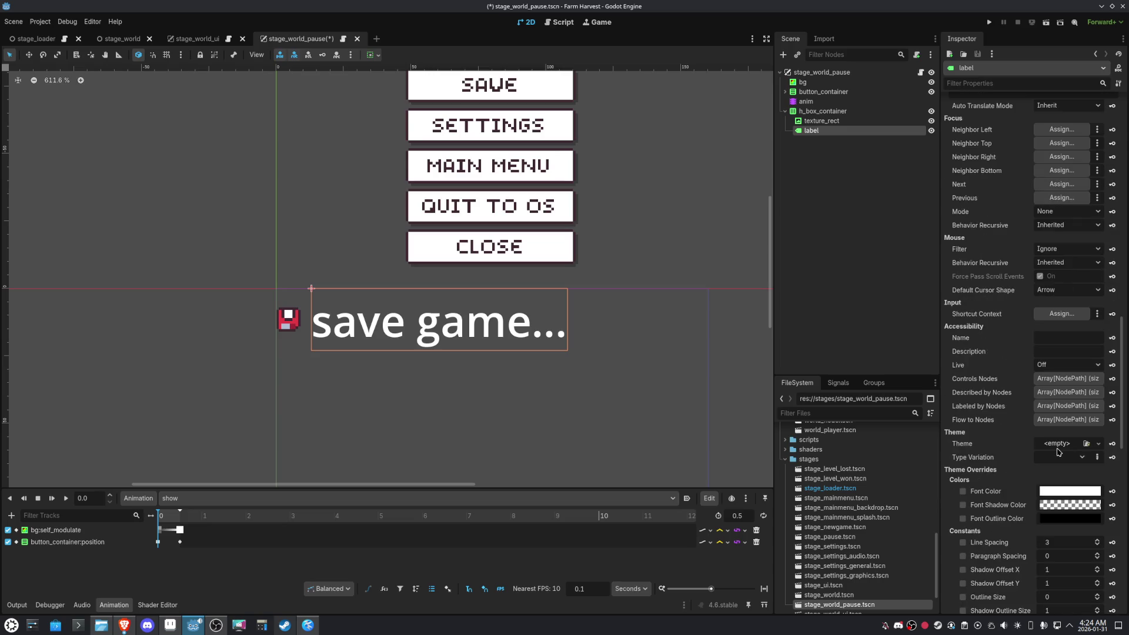
{"action": "scroll", "coordinate": [1058, 452], "scroll_direction": "down", "scroll_amount": 3}
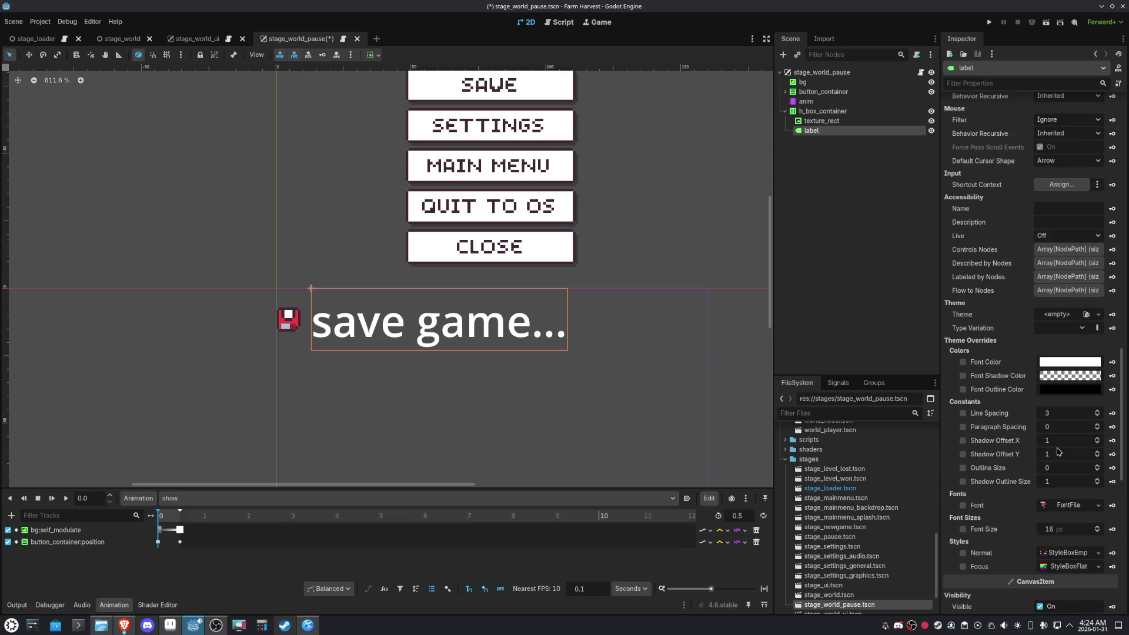
{"action": "left_click", "coordinate": [1097, 517]}
{"action": "left_click", "coordinate": [1035, 521]}
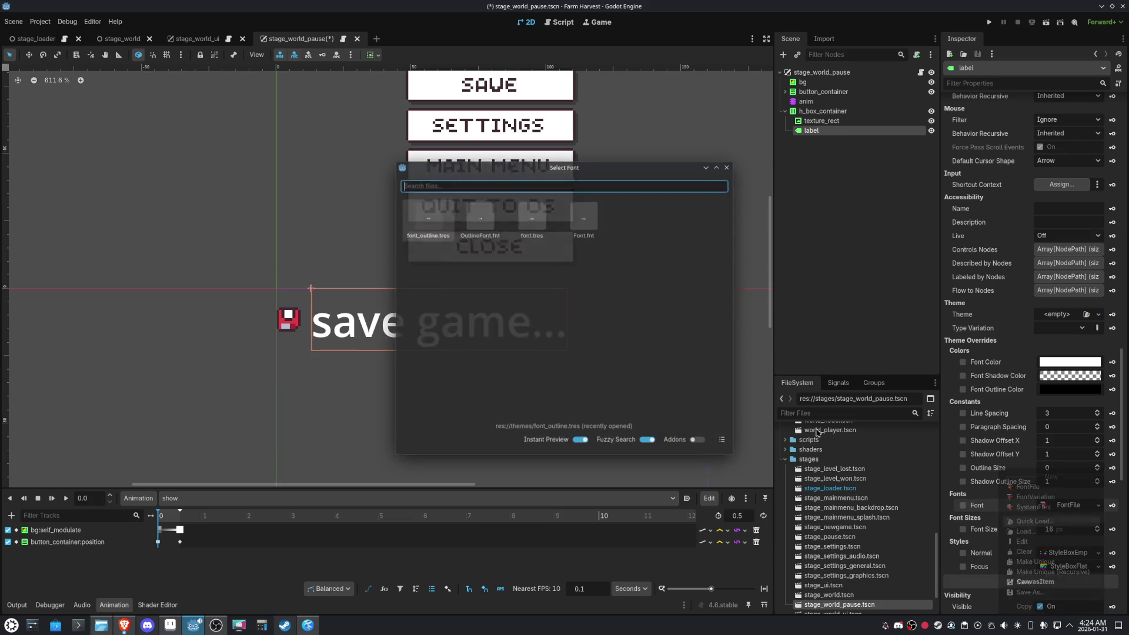
{"action": "double_click", "coordinate": [427, 236]}
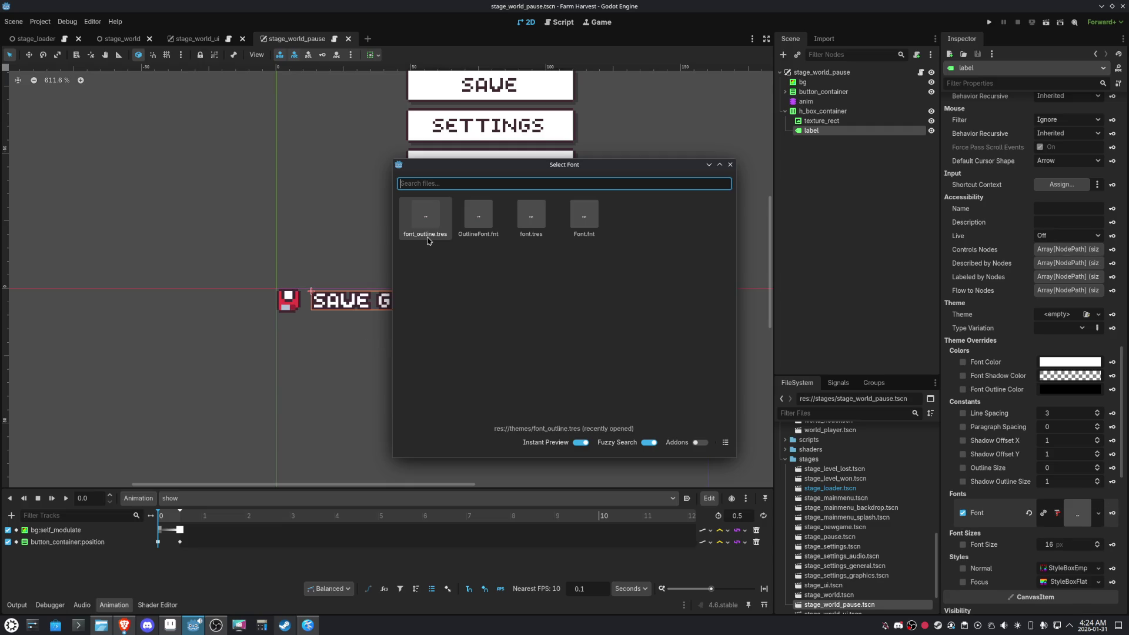
{"action": "left_click", "coordinate": [1042, 379]}
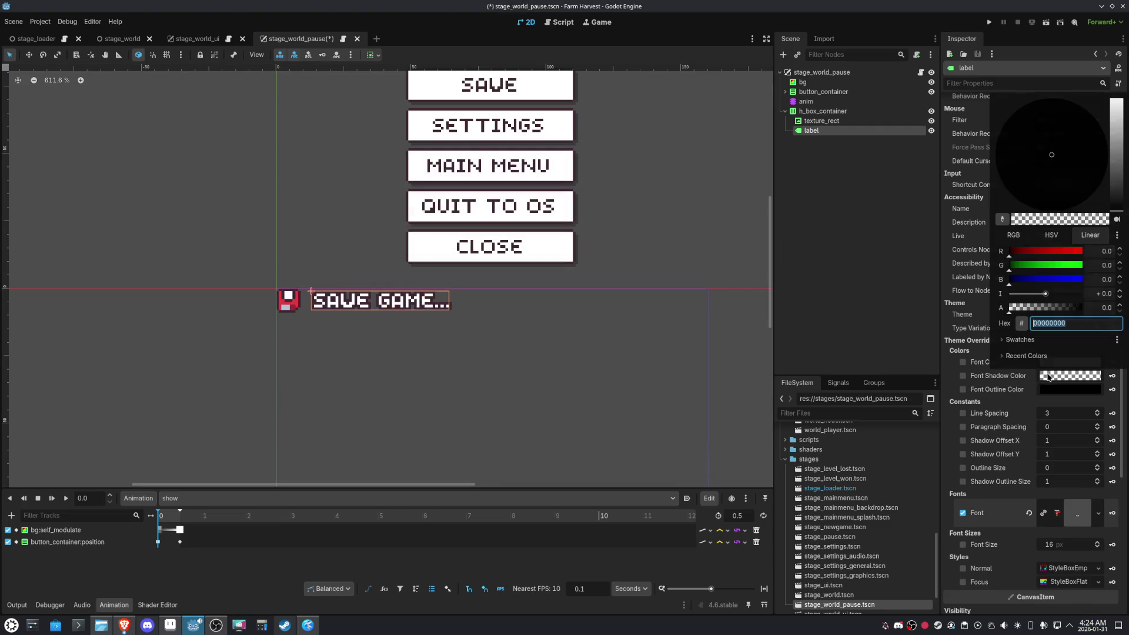
{"action": "left_click", "coordinate": [1047, 355]}
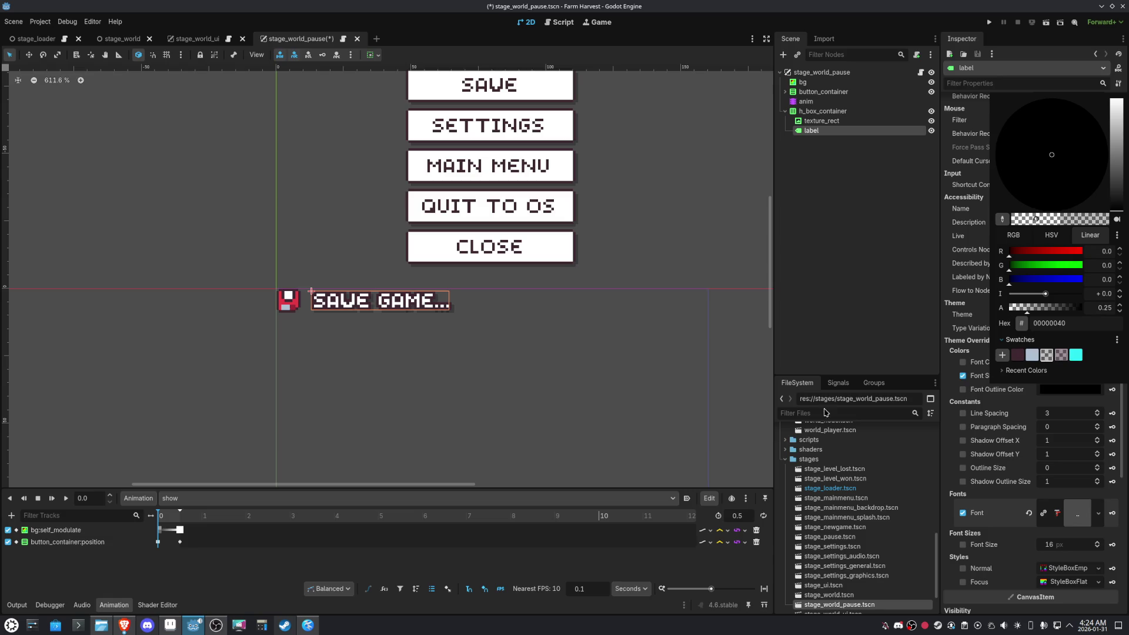
{"action": "scroll", "coordinate": [310, 323], "scroll_direction": "up", "scroll_amount": 2}
{"action": "left_click", "coordinate": [269, 295]}
{"action": "scroll", "coordinate": [282, 297], "scroll_direction": "up", "scroll_amount": 3}
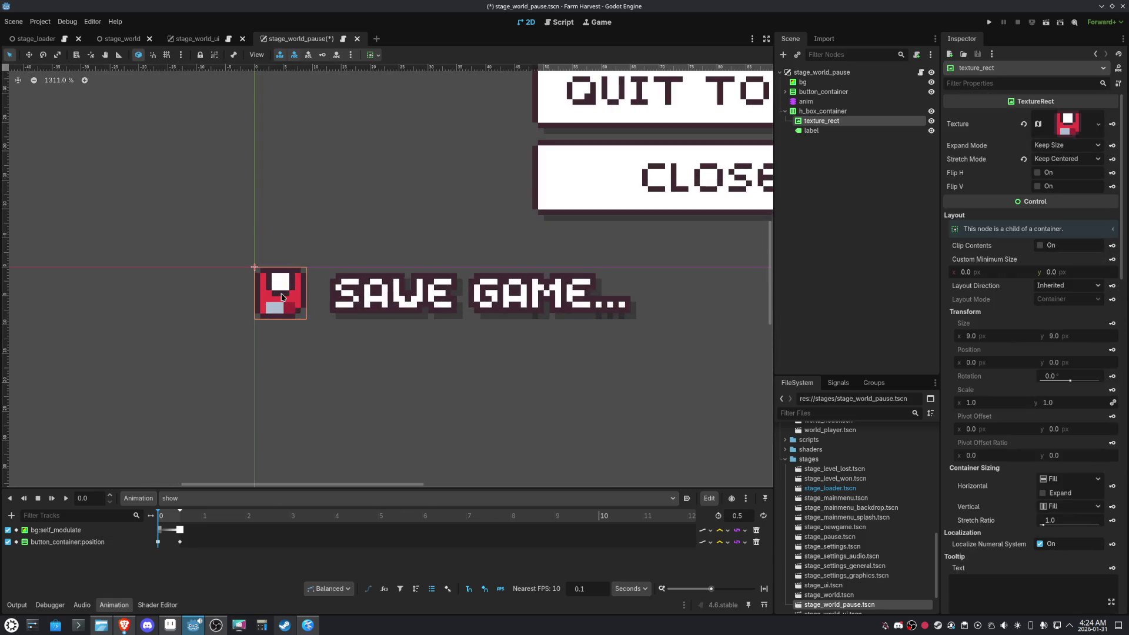
- Duplicate texture_rect, nest the copy under it, and apply Full Rect anchors
{"action": "key", "text": "ctrl+d"}
{"action": "left_click_drag", "start_coordinate": [830, 131], "coordinate": [823, 121]}
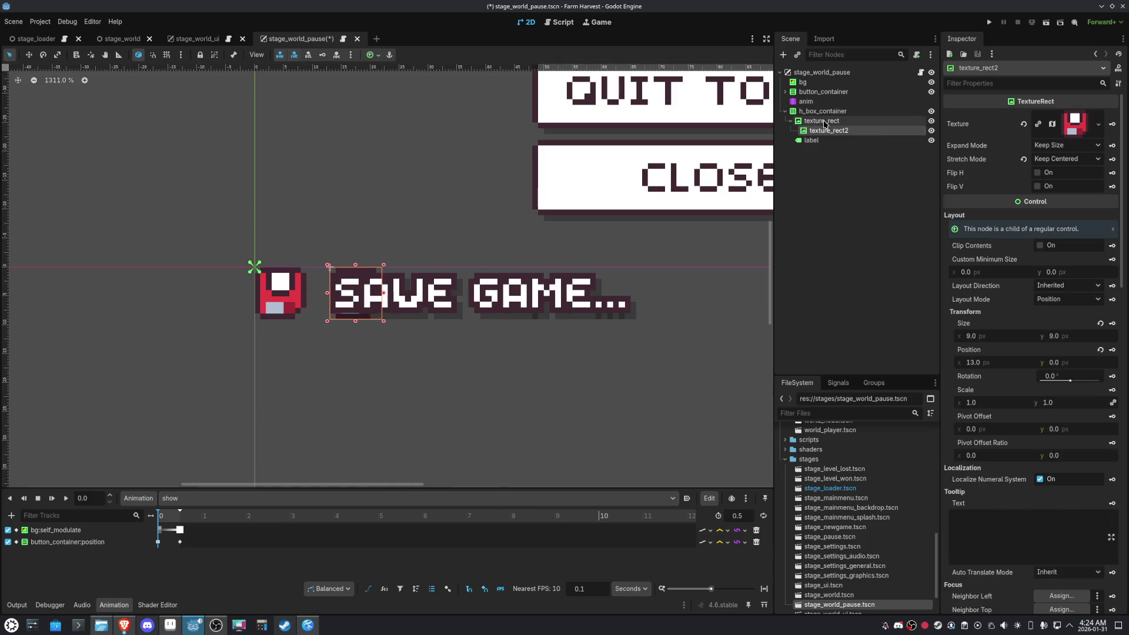
{"action": "scroll", "coordinate": [262, 213], "scroll_direction": "up", "scroll_amount": 1}
{"action": "scroll", "coordinate": [261, 213], "scroll_direction": "up", "scroll_amount": 2}
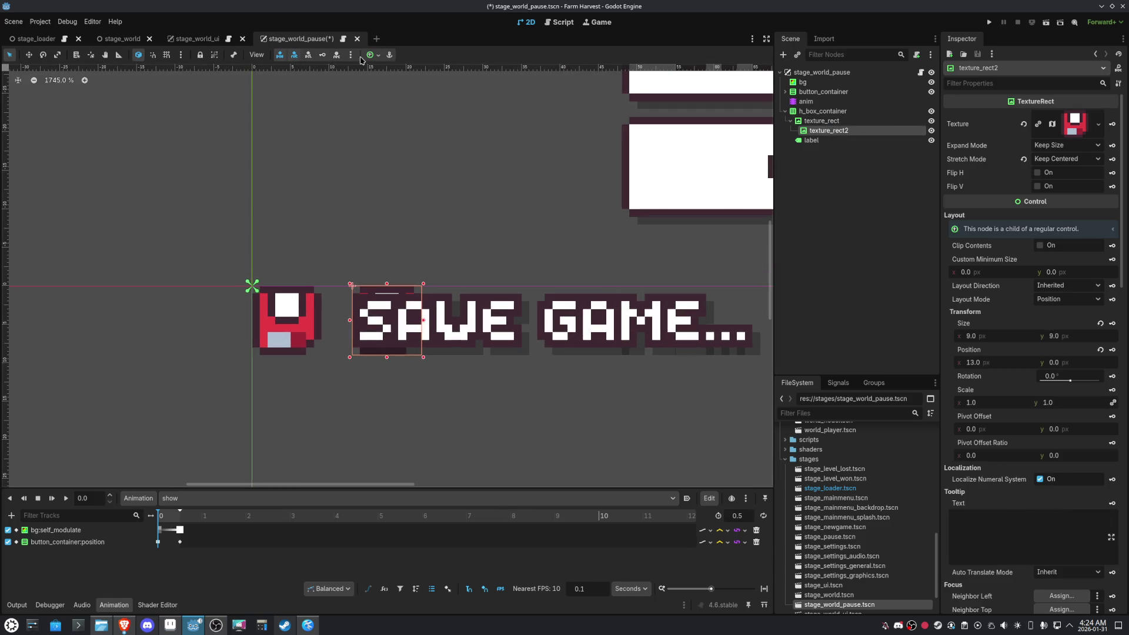
{"action": "left_click", "coordinate": [370, 54]}
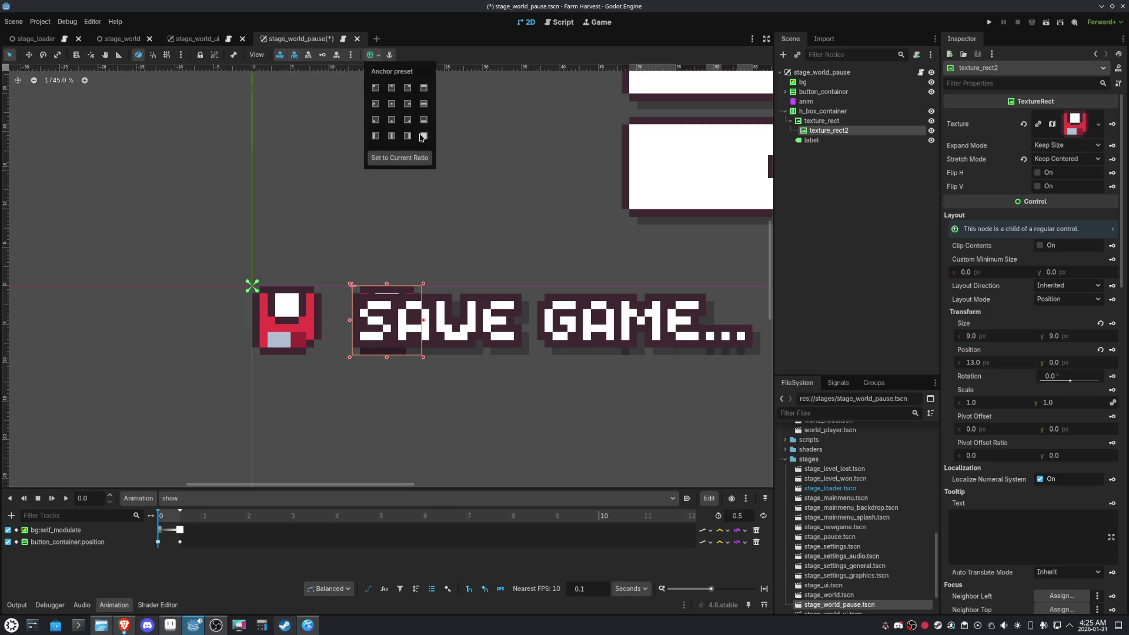
{"action": "left_click", "coordinate": [425, 234]}
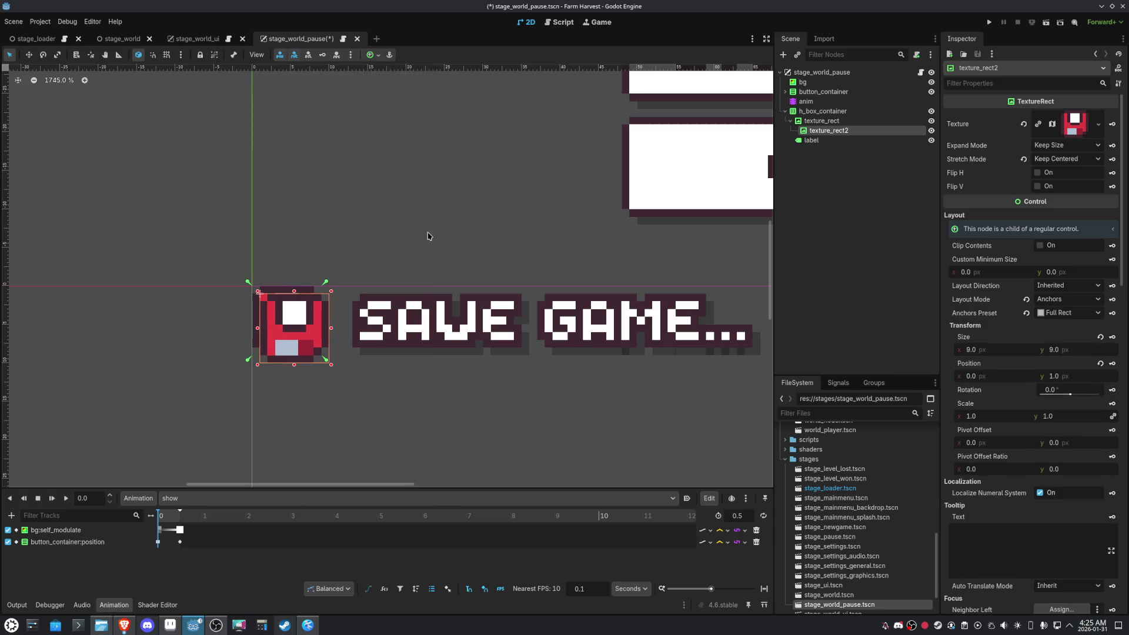
- Set the copy's Self Modulate to translucent black and enable Show Behind Parent
{"action": "scroll", "coordinate": [1002, 446], "scroll_direction": "down", "scroll_amount": 10}
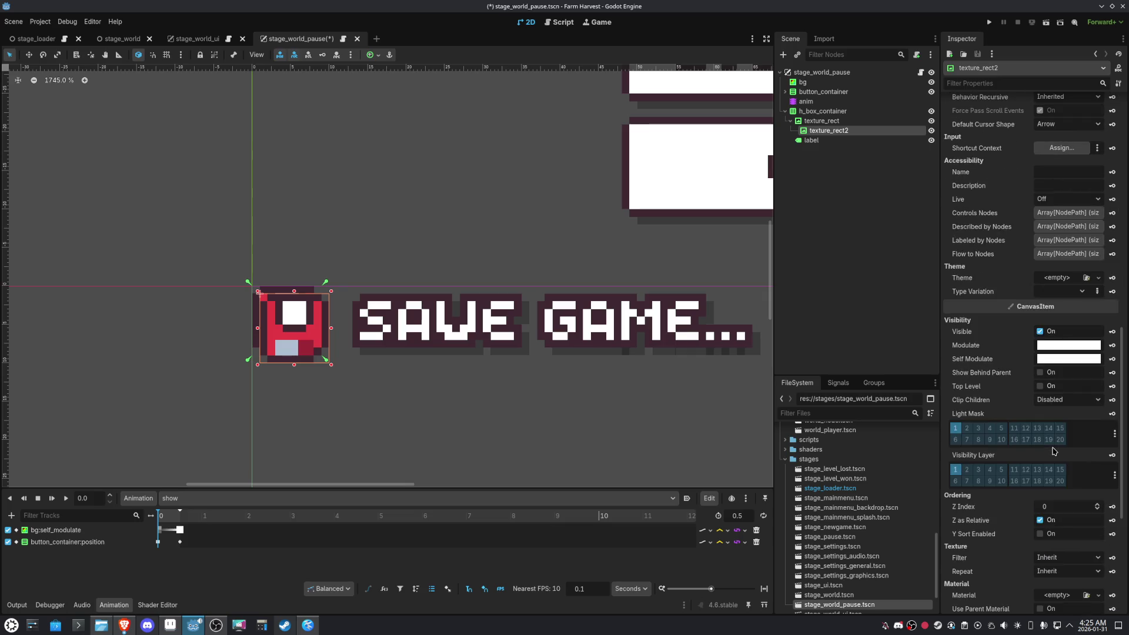
{"action": "left_click", "coordinate": [1057, 359]}
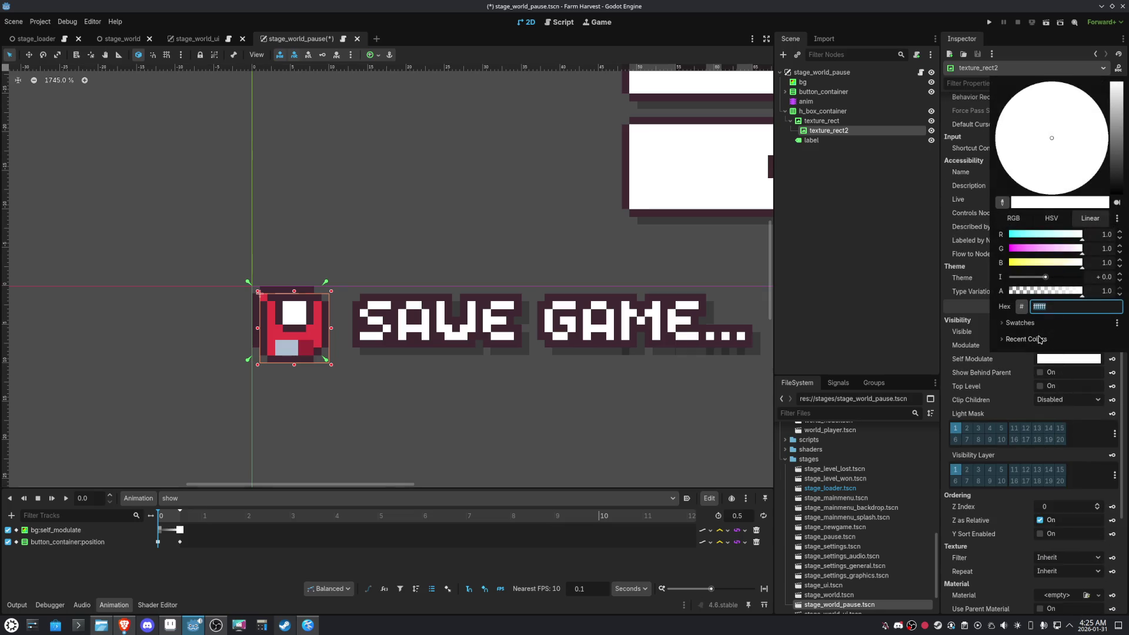
{"action": "left_click", "coordinate": [1024, 323]}
{"action": "left_click", "coordinate": [1056, 343]}
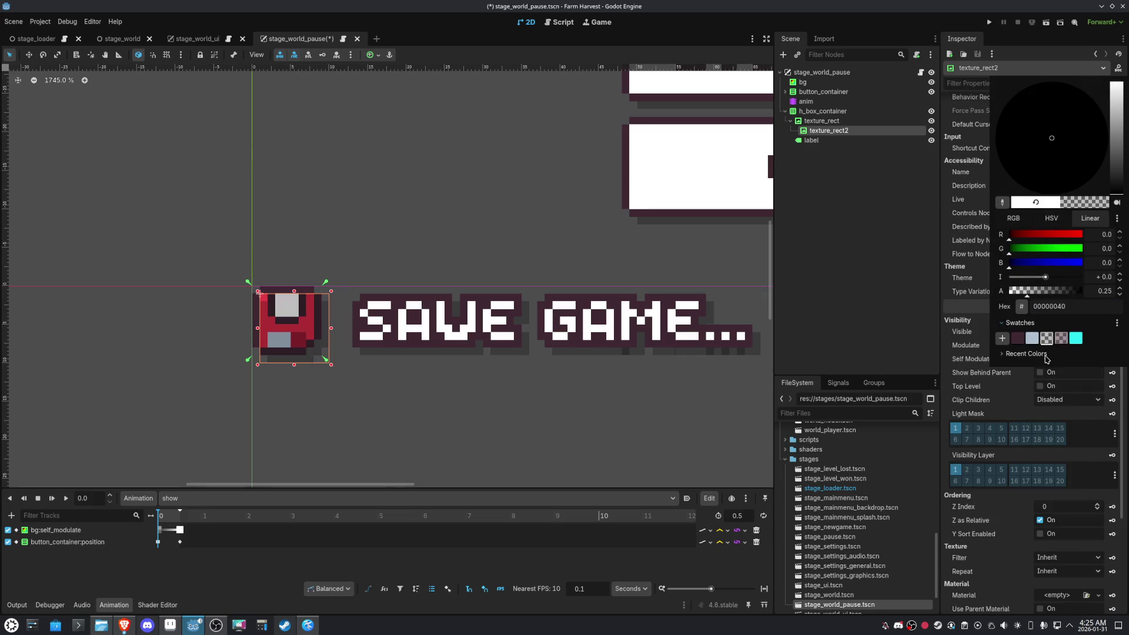
{"action": "left_click", "coordinate": [1003, 376]}
{"action": "left_click", "coordinate": [1040, 374]}
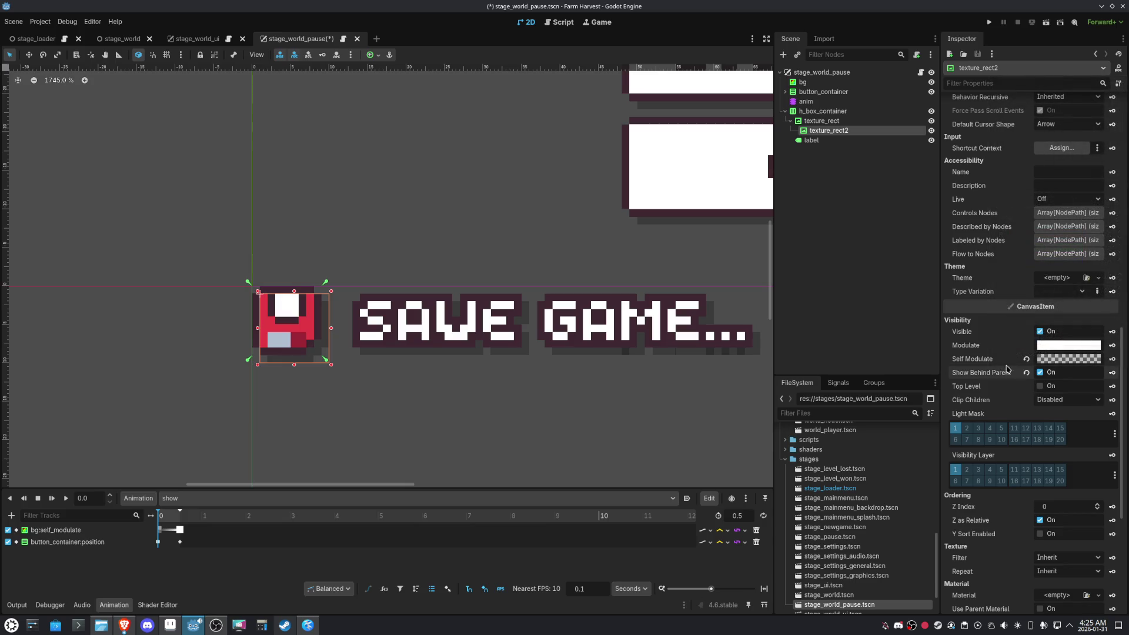
{"action": "scroll", "coordinate": [463, 241], "scroll_direction": "down", "scroll_amount": 3}
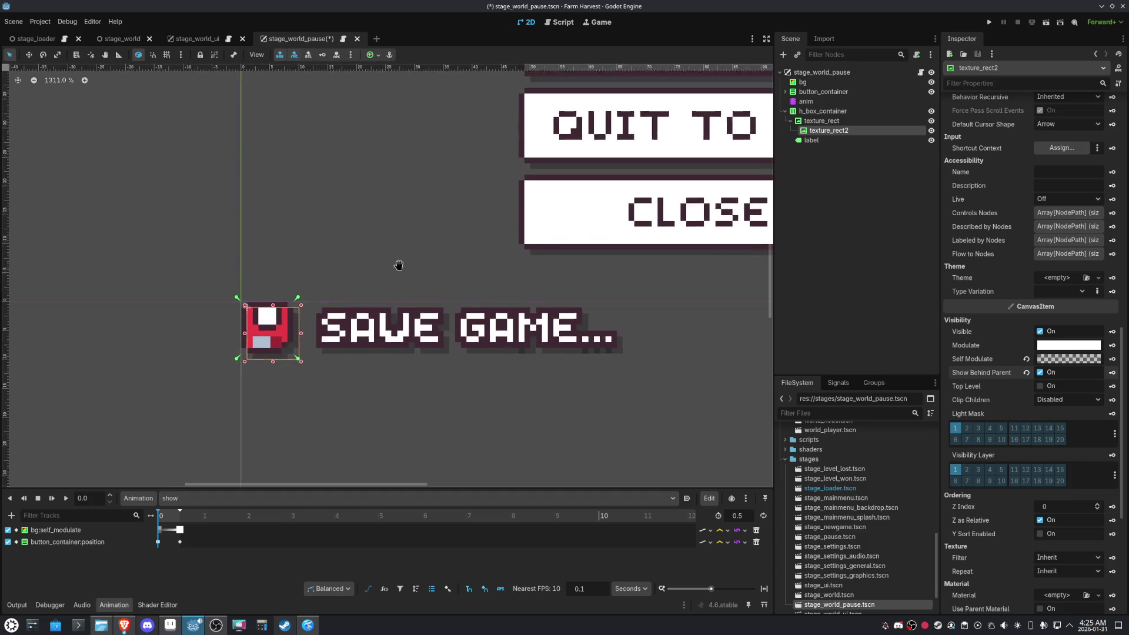
- Override h_box_container's separation to 2 for a smaller icon-to-text gap
{"action": "left_click", "coordinate": [819, 112]}
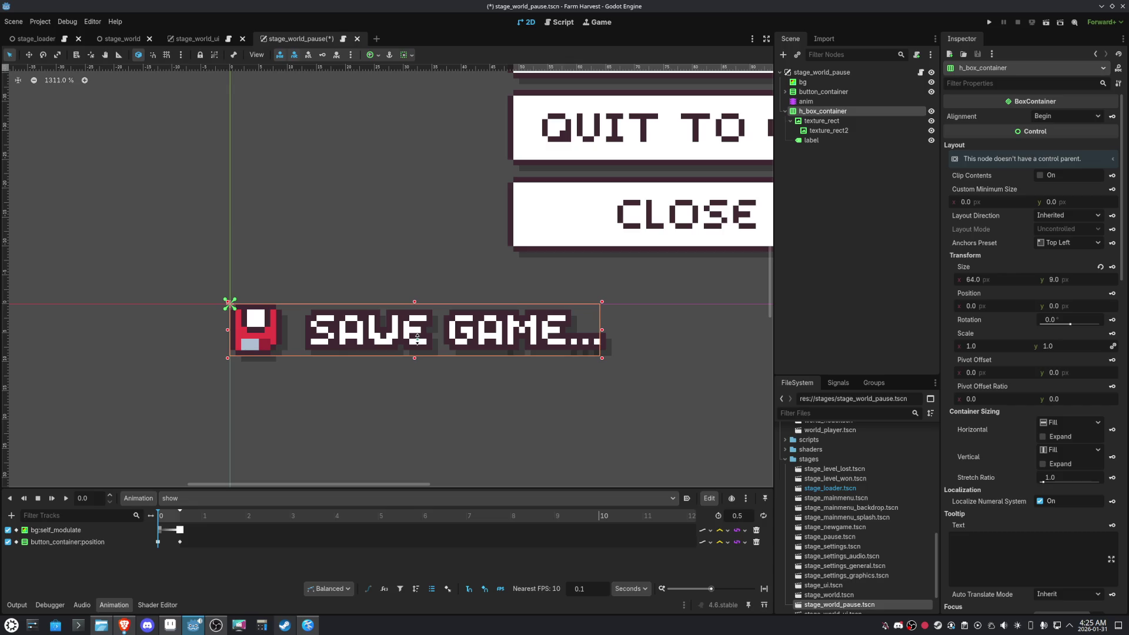
{"action": "scroll", "coordinate": [1065, 447], "scroll_direction": "down", "scroll_amount": 10}
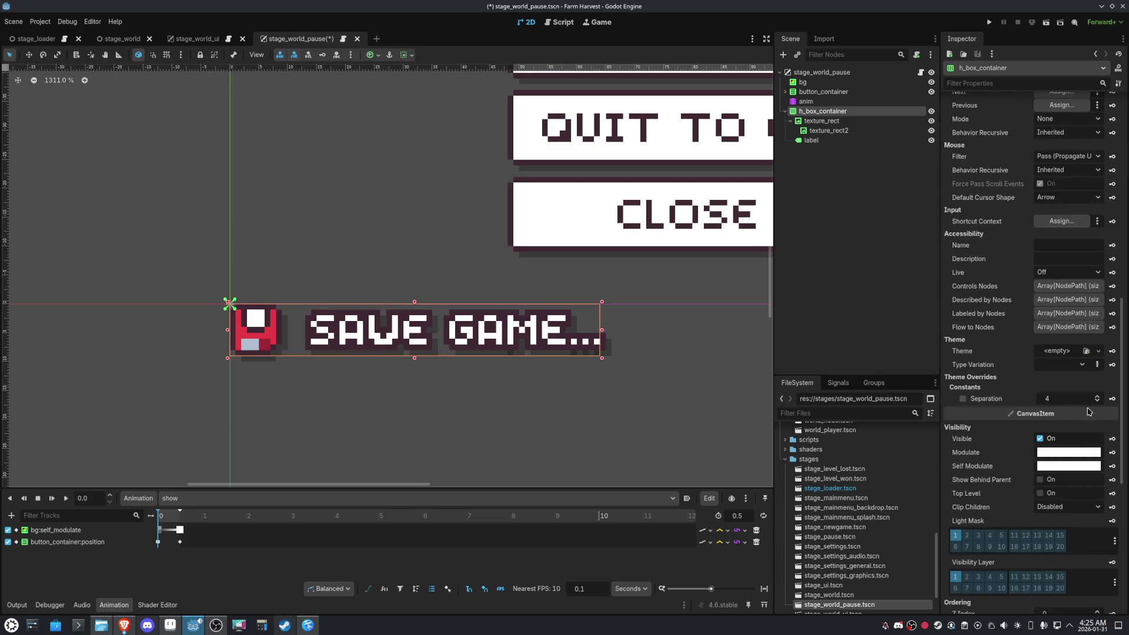
{"action": "left_click", "coordinate": [1095, 403]}
{"action": "left_click", "coordinate": [1096, 402]}
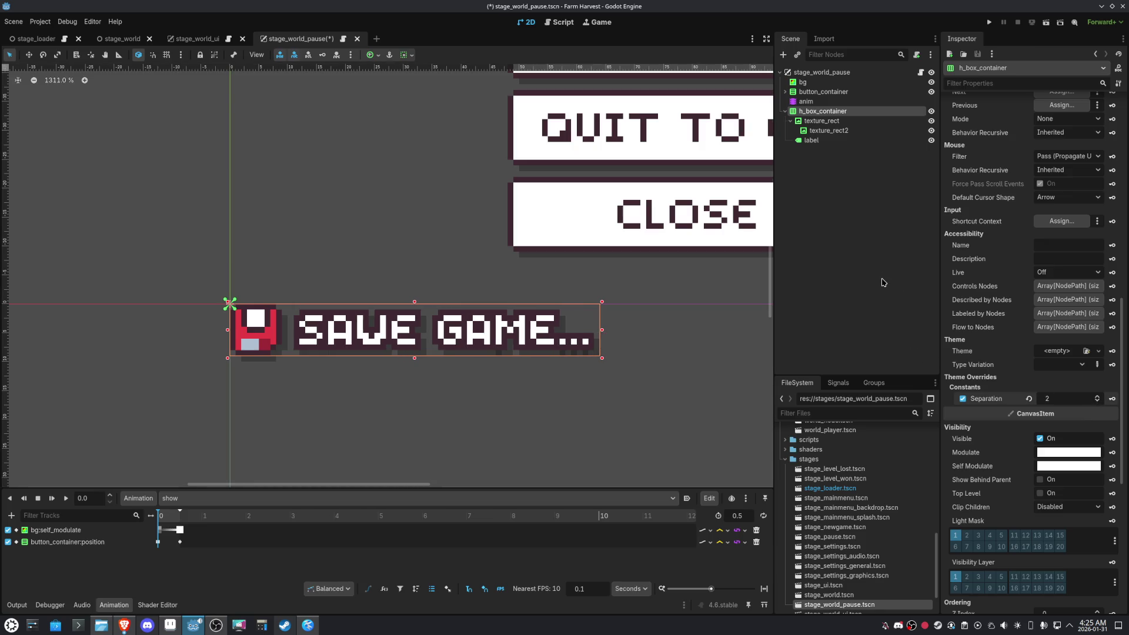
- Rename the icon nodes to texture and shadow, and save the scene
{"action": "double_click", "coordinate": [836, 122]}
{"action": "type", "text": "textu"}
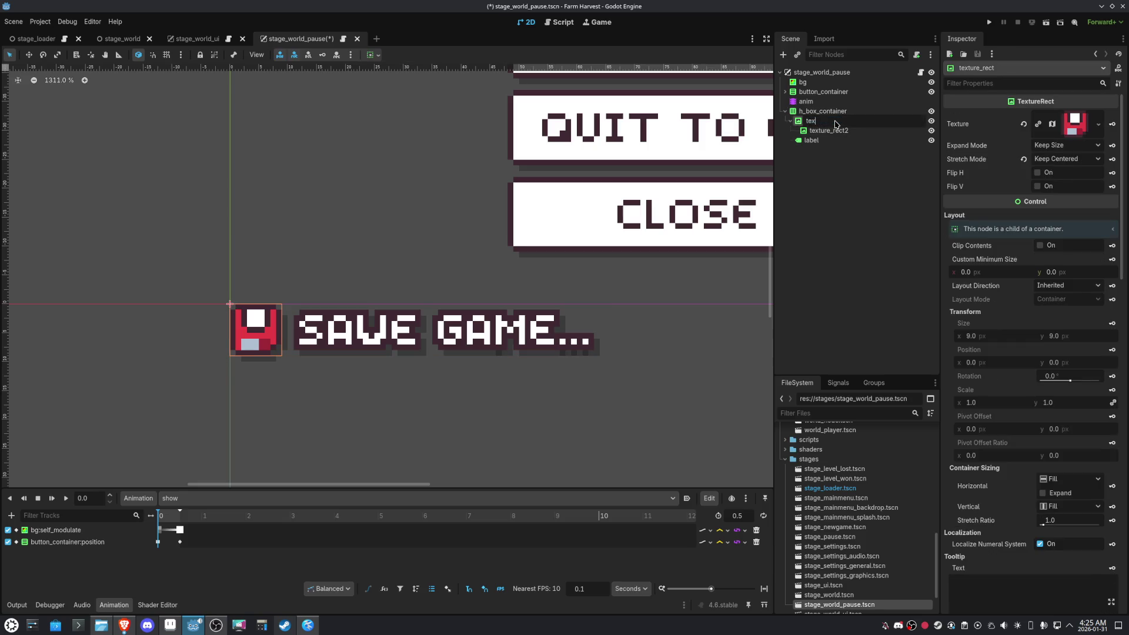
{"action": "type", "text": "re"}
{"action": "key", "text": "Return"}
{"action": "double_click", "coordinate": [829, 131]}
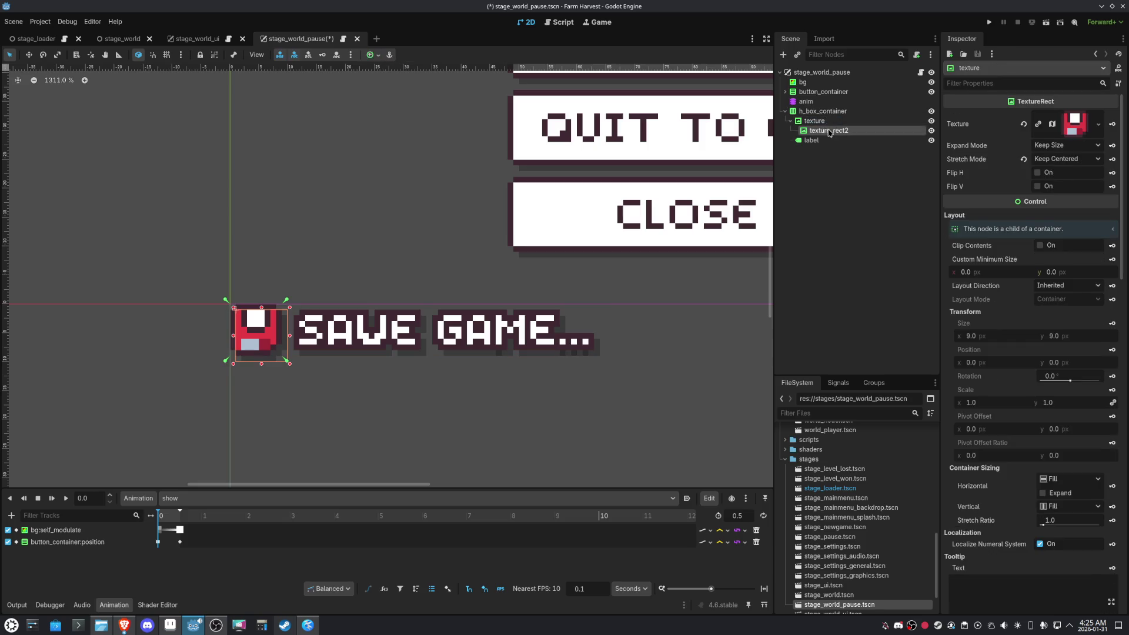
{"action": "type", "text": "shadow"}
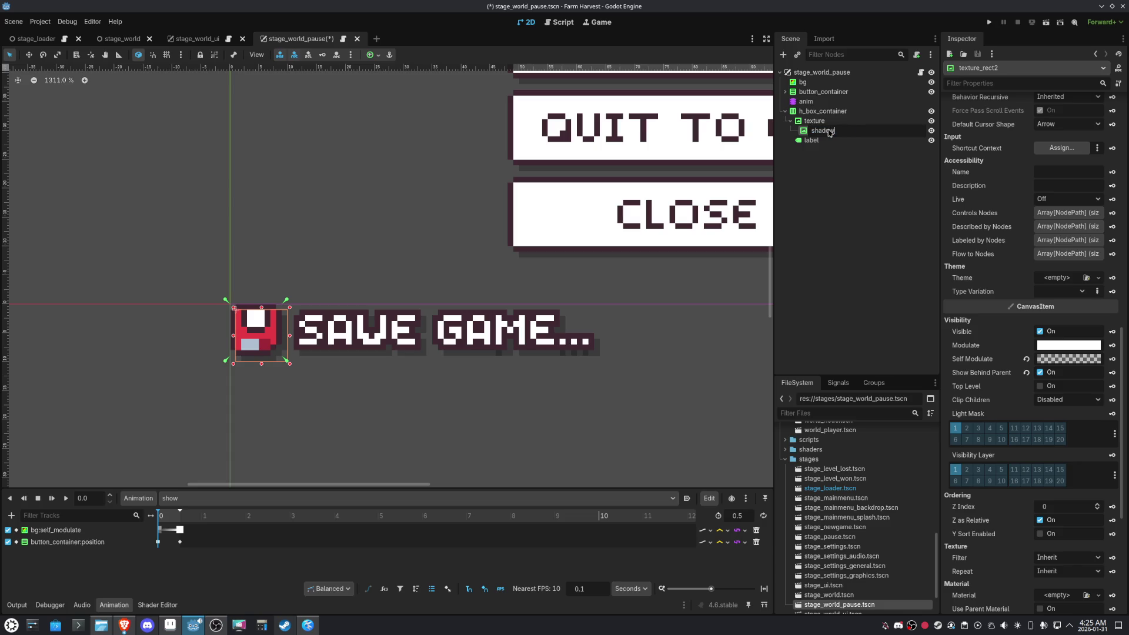
{"action": "key", "text": "Return"}
{"action": "left_click", "coordinate": [814, 140]}
{"action": "key", "text": "ctrl+s"}
- Rename h_box_container to save_container, collapse it, and move it above anim
{"action": "scroll", "coordinate": [423, 302], "scroll_direction": "down", "scroll_amount": 3}
{"action": "left_click_drag", "start_coordinate": [422, 302], "coordinate": [303, 277]}
{"action": "left_click", "coordinate": [840, 112]}
{"action": "left_click", "coordinate": [839, 113]}
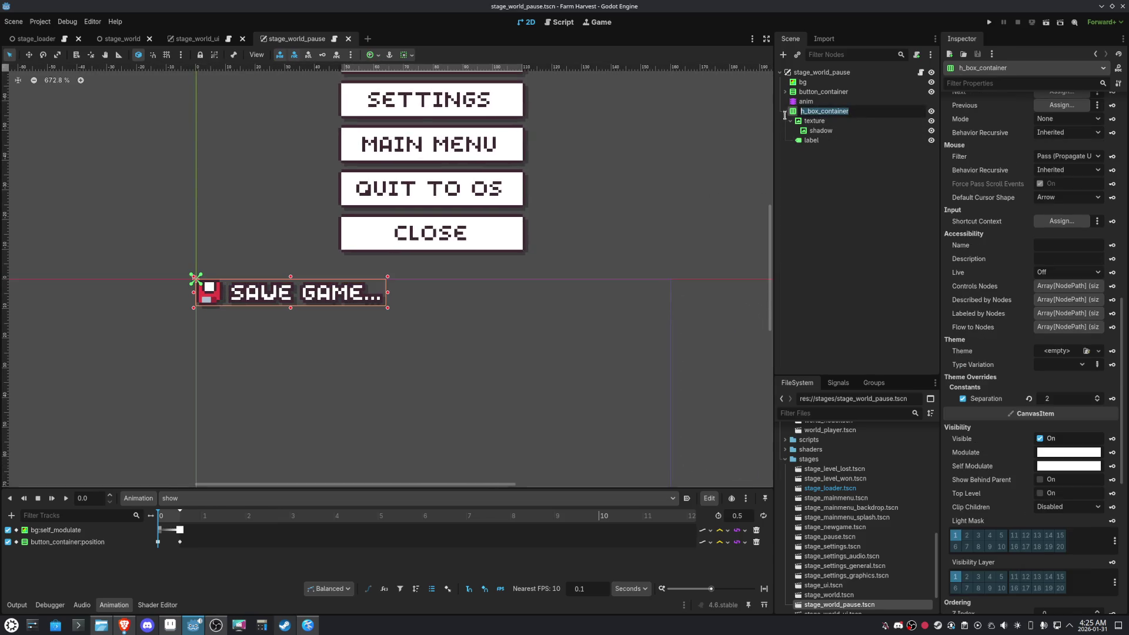
{"action": "left_click", "coordinate": [818, 110]}
{"action": "key", "text": "BackSpace"}
{"action": "key", "text": "BackSpace"}
{"action": "key", "text": "BackSpace"}
{"action": "type", "text": "save"}
{"action": "key", "text": "Return"}
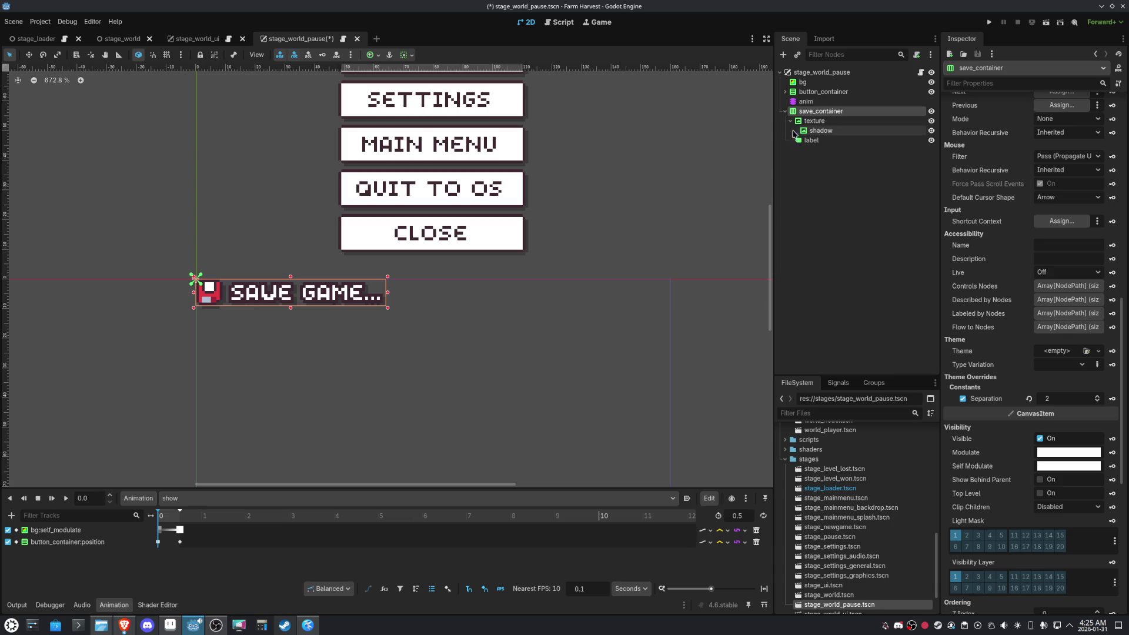
{"action": "left_click", "coordinate": [786, 111]}
{"action": "left_click_drag", "start_coordinate": [789, 112], "coordinate": [793, 97]}
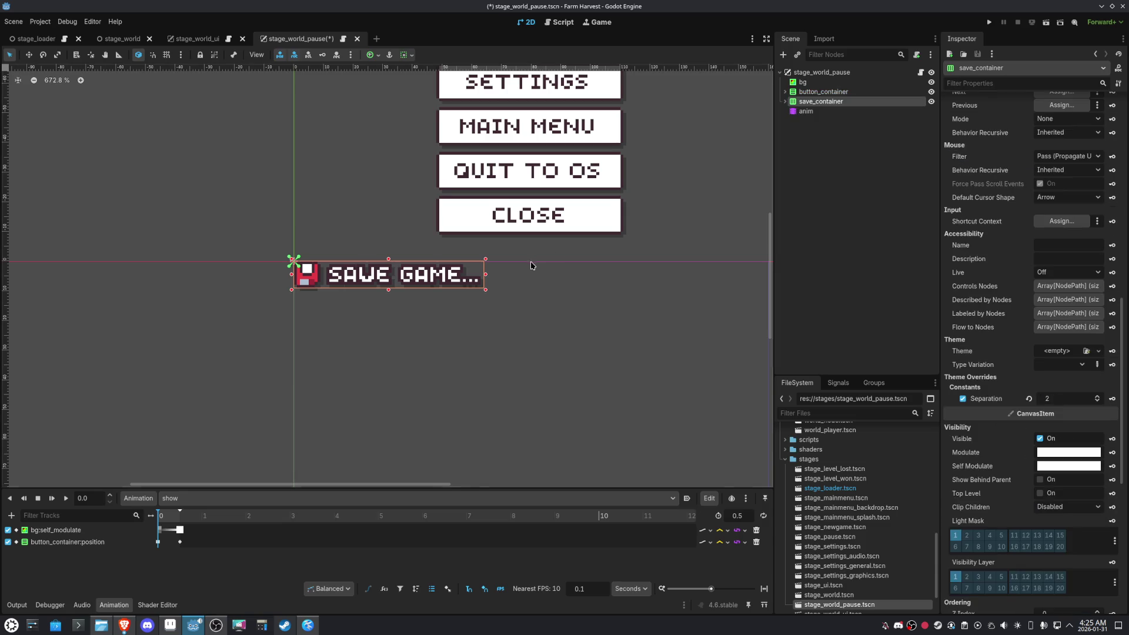
- Anchor save_container to the bottom-left and nudge it slightly inward with the arrow keys
{"action": "scroll", "coordinate": [527, 269], "scroll_direction": "down", "scroll_amount": 4}
{"action": "scroll", "coordinate": [361, 319], "scroll_direction": "up", "scroll_amount": 2}
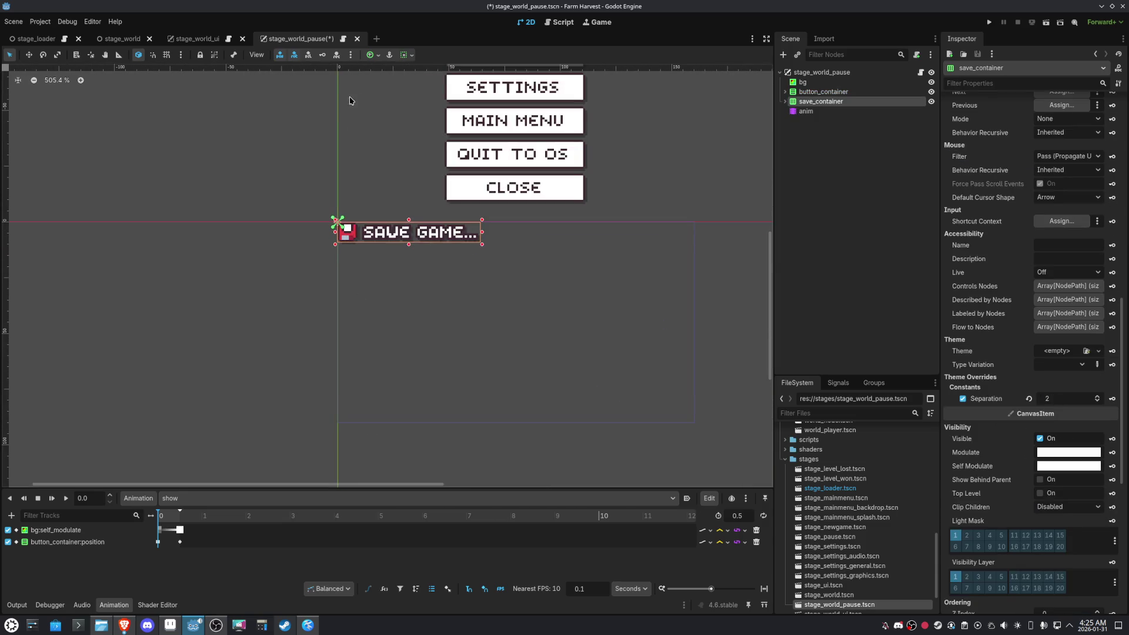
{"action": "left_click", "coordinate": [371, 55]}
{"action": "left_click", "coordinate": [375, 120]}
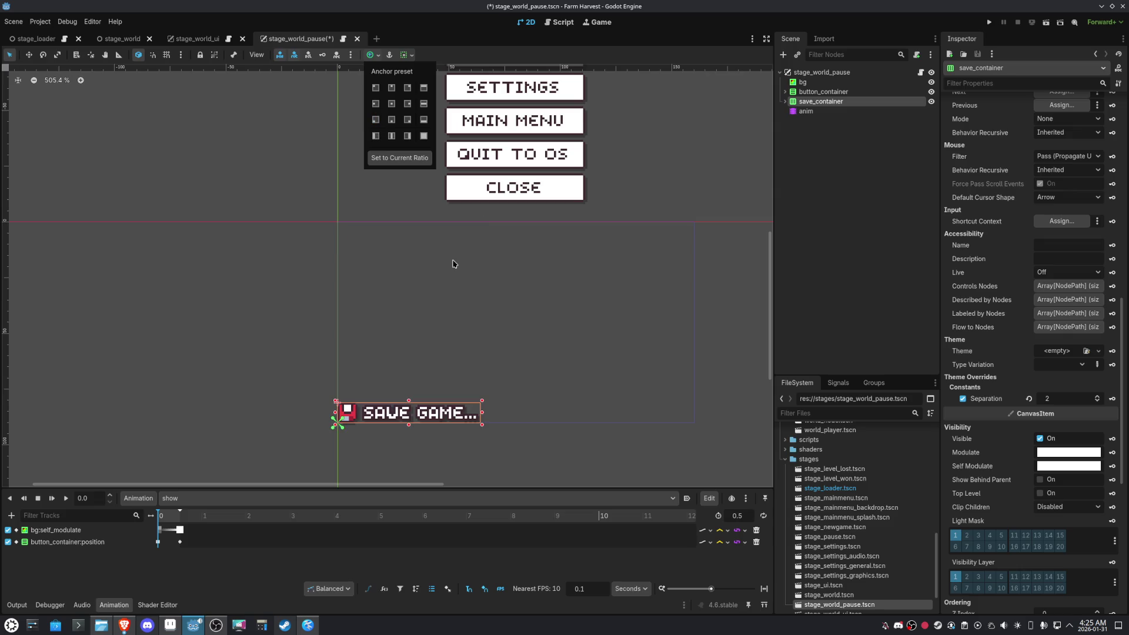
{"action": "left_click", "coordinate": [454, 264]}
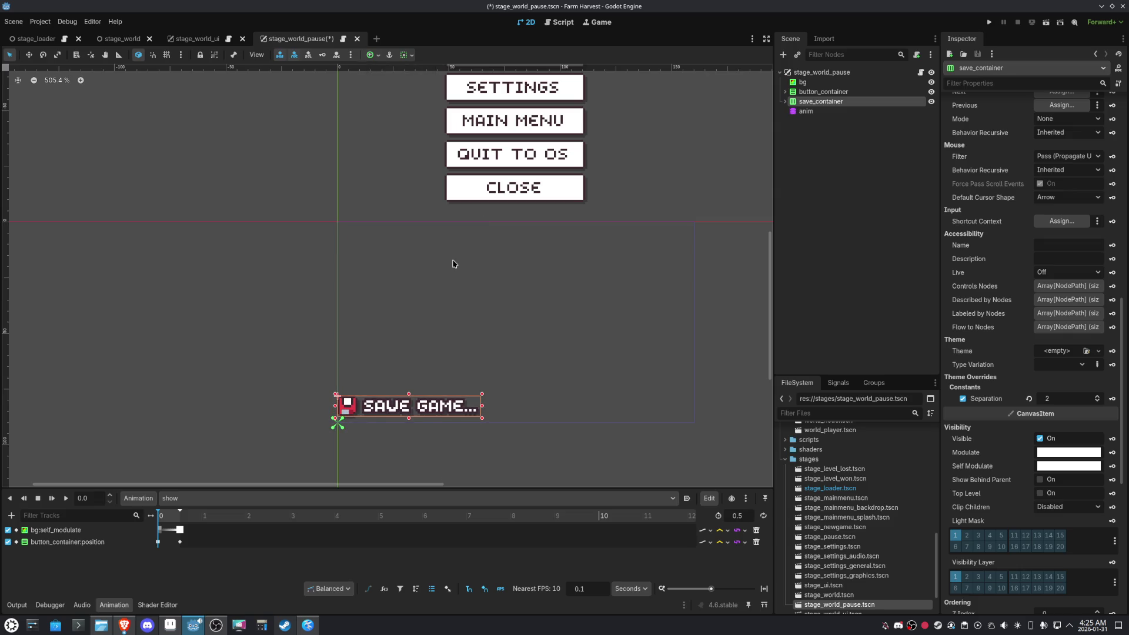
{"action": "key", "text": "Right"}
{"action": "key", "text": "Right"}
{"action": "key", "text": "Right"}
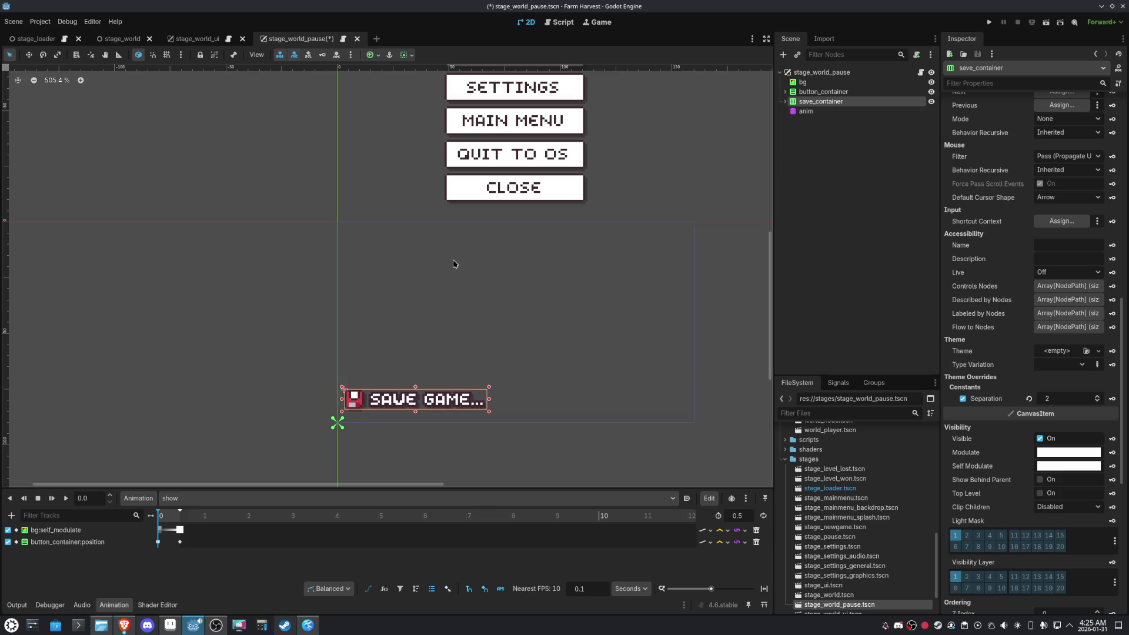
{"action": "key", "text": "Right"}
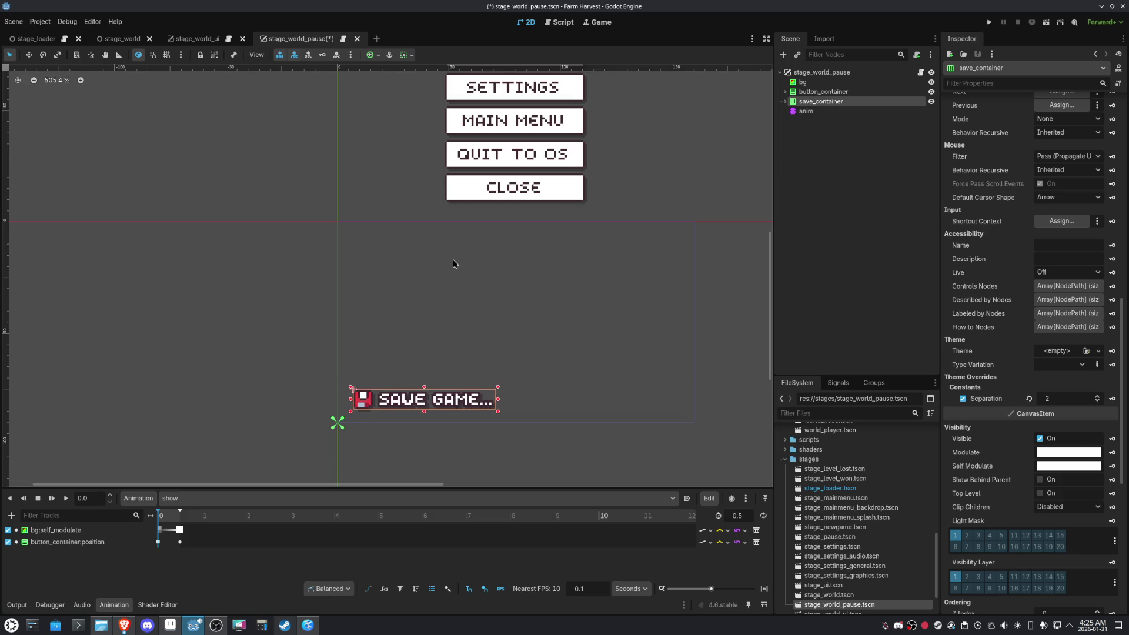
{"action": "key", "text": "Left"}
- Measure the spacing around the floppy icon with the Ruler tool
{"action": "scroll", "coordinate": [366, 450], "scroll_direction": "up", "scroll_amount": 6}
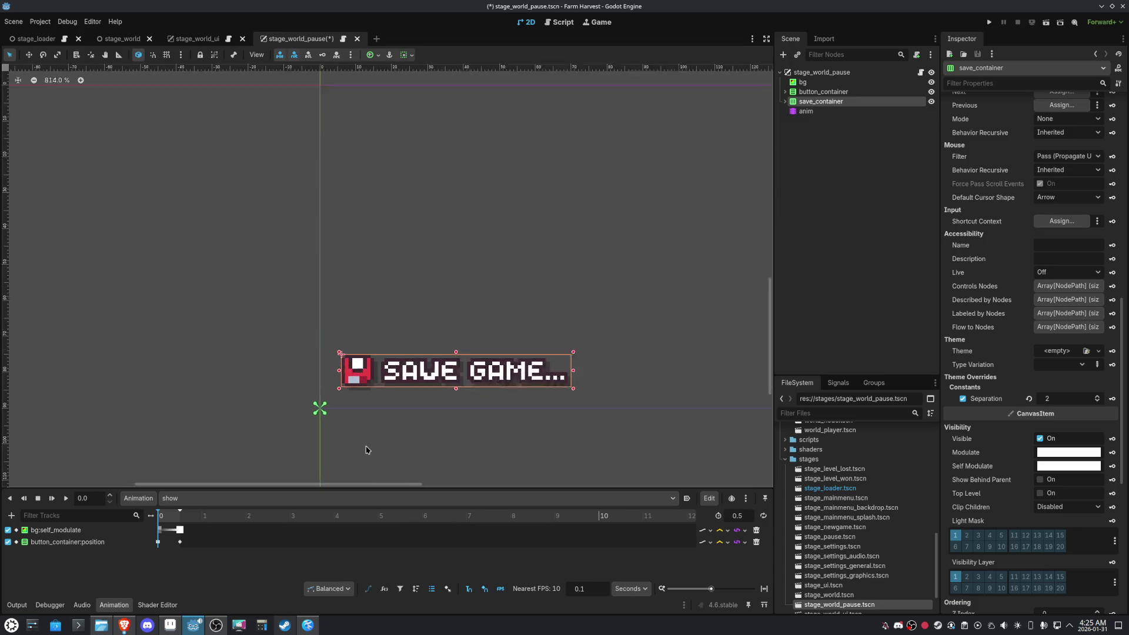
{"action": "left_click", "coordinate": [118, 55]}
{"action": "left_click_drag", "start_coordinate": [321, 303], "coordinate": [334, 360]}
{"action": "left_click_drag", "start_coordinate": [294, 262], "coordinate": [242, 267]}
{"action": "right_click", "coordinate": [178, 280]}
{"action": "left_click", "coordinate": [10, 56]}
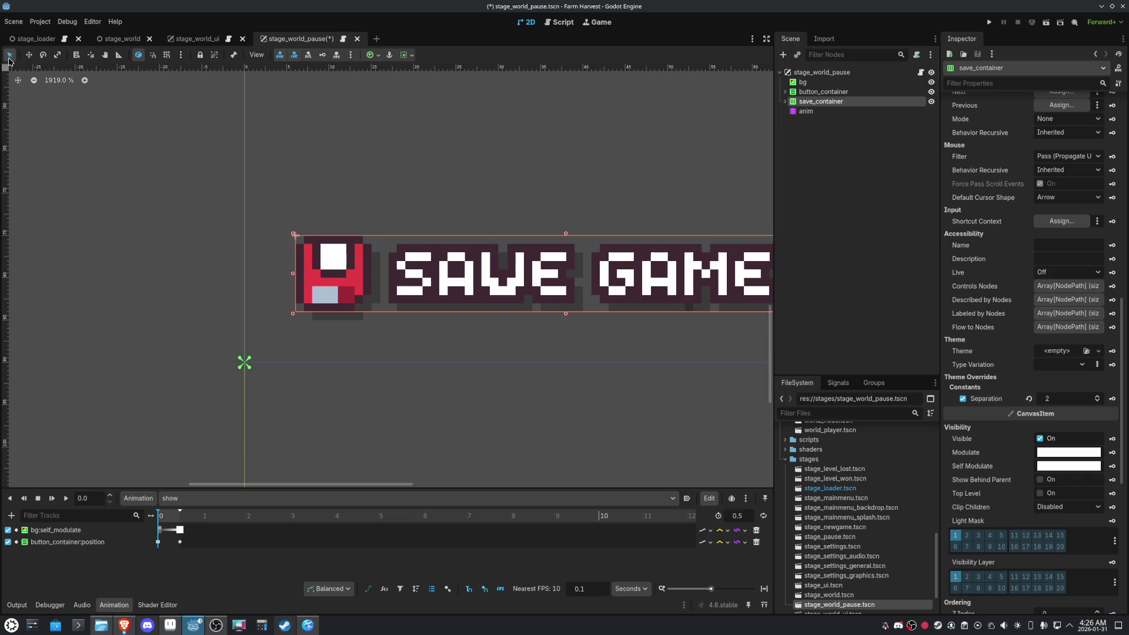
- Widen save_container to the right beyond the text and save stage_world_pause.tscn
{"action": "scroll", "coordinate": [182, 317], "scroll_direction": "down", "scroll_amount": 5}
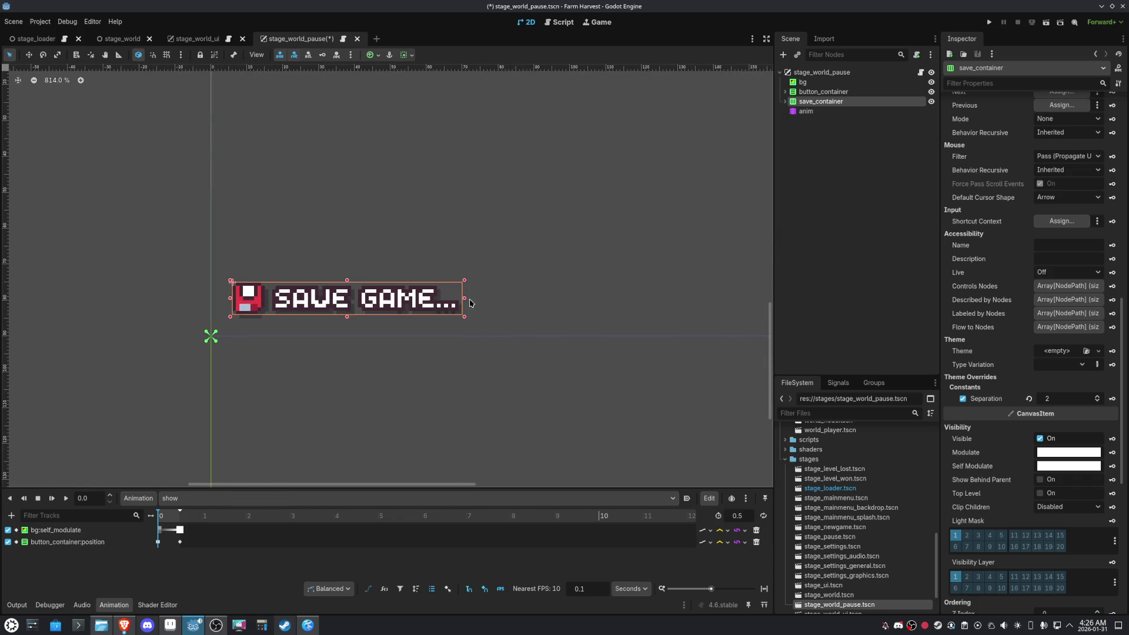
{"action": "left_click_drag", "start_coordinate": [465, 300], "coordinate": [561, 301]}
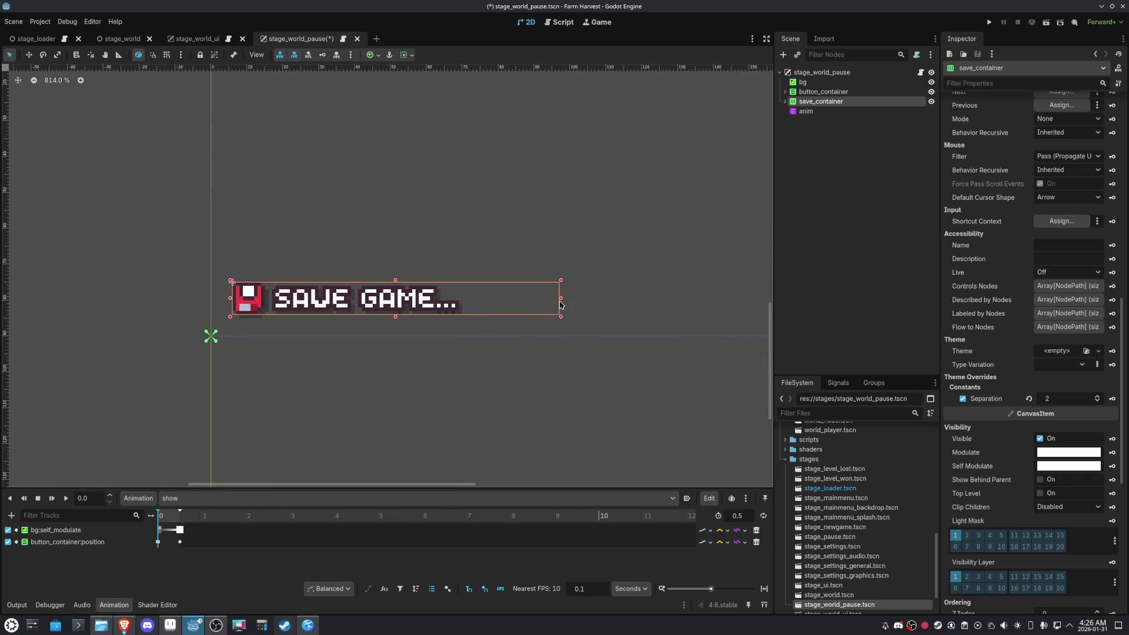
{"action": "key", "text": "ctrl+s"}
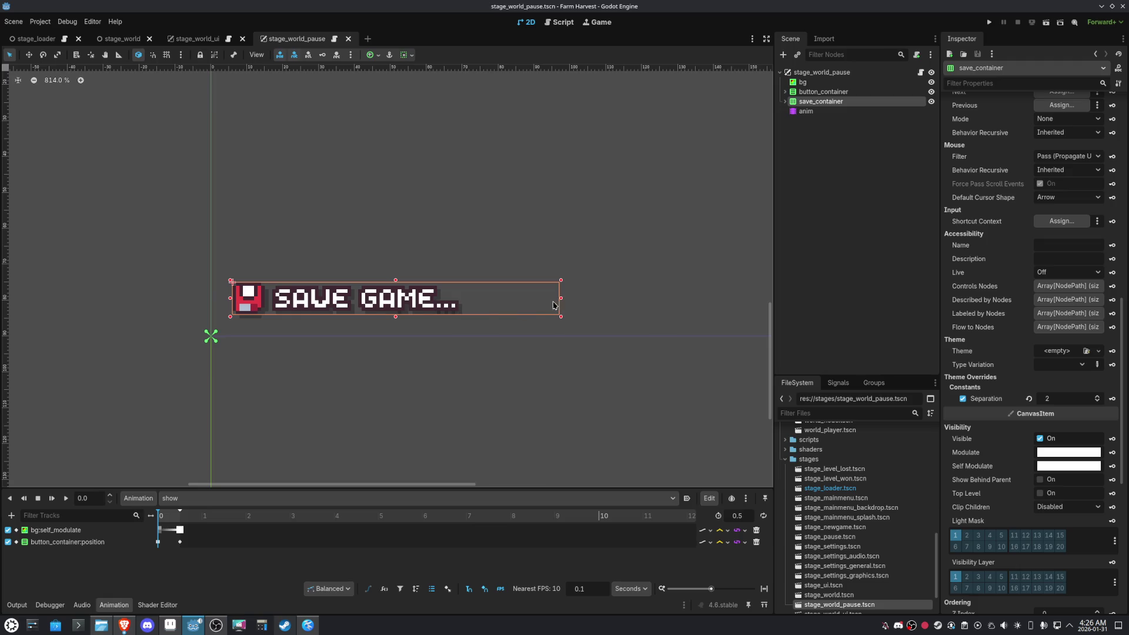
{"action": "left_click", "coordinate": [422, 302]}
{"action": "scroll", "coordinate": [975, 310], "scroll_direction": "down", "scroll_amount": 3}
{"action": "scroll", "coordinate": [1000, 318], "scroll_direction": "up", "scroll_amount": 10}
{"action": "scroll", "coordinate": [1050, 334], "scroll_direction": "up", "scroll_amount": 3}
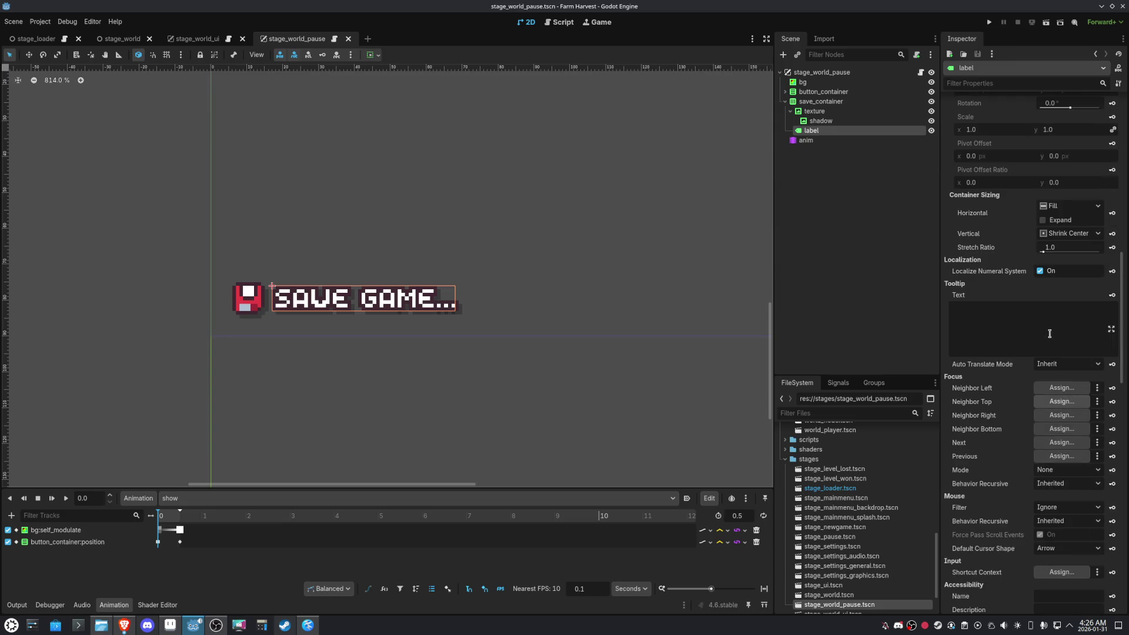
- Enable Horizontal Expand on the label, add an AnimationPlayer child named anim, and save
{"action": "left_click", "coordinate": [1043, 220]}
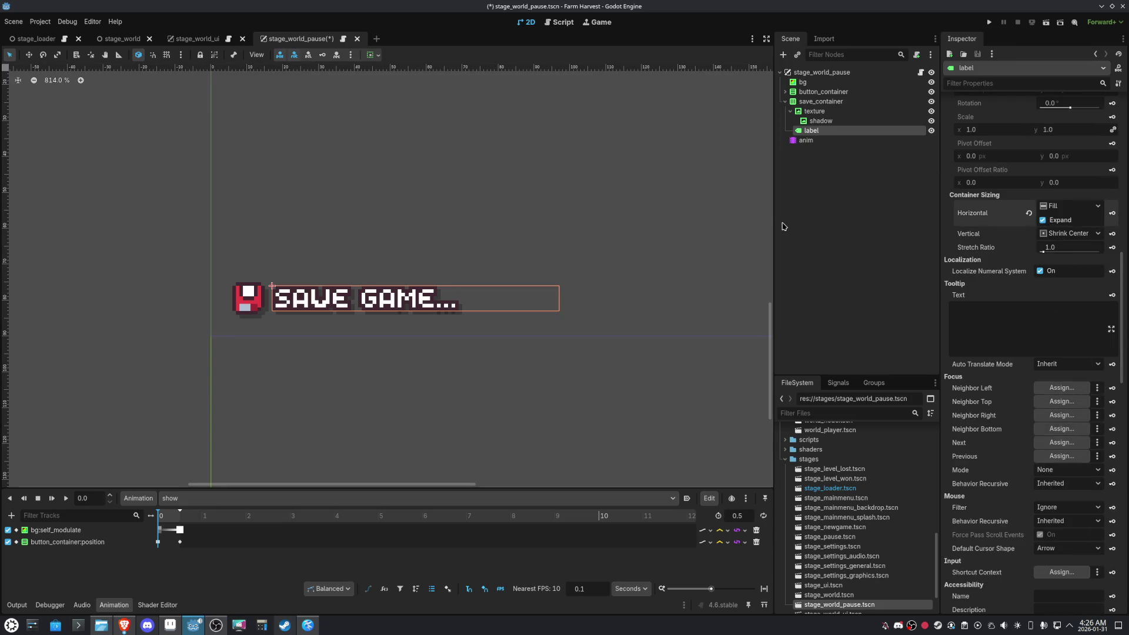
{"action": "key", "text": "ctrl+s"}
{"action": "left_click", "coordinate": [782, 54]}
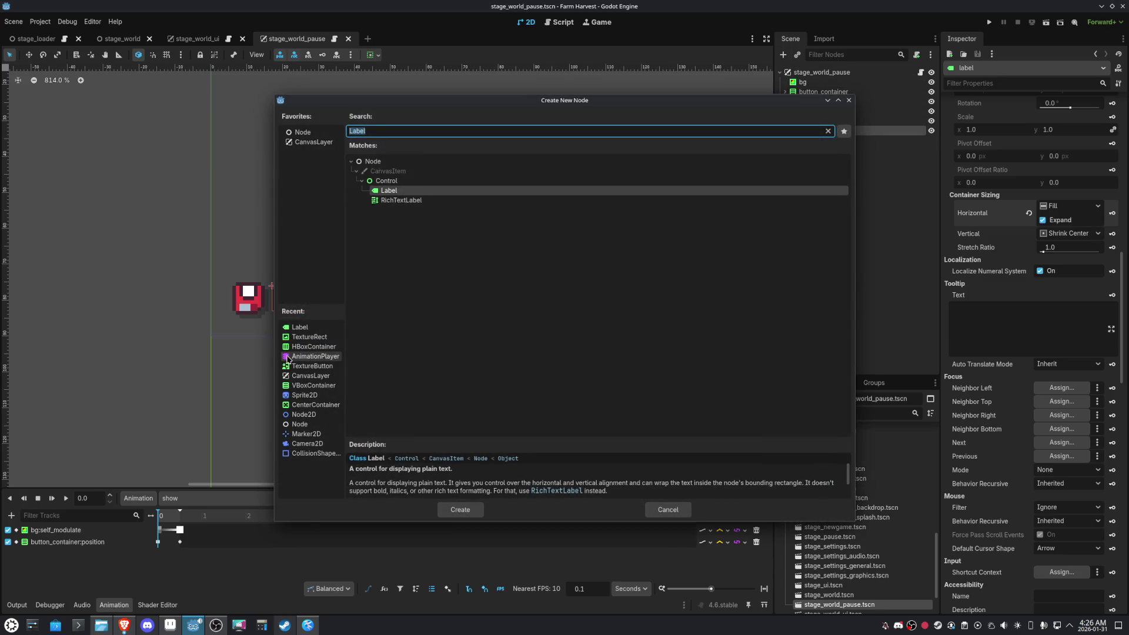
{"action": "double_click", "coordinate": [300, 356]}
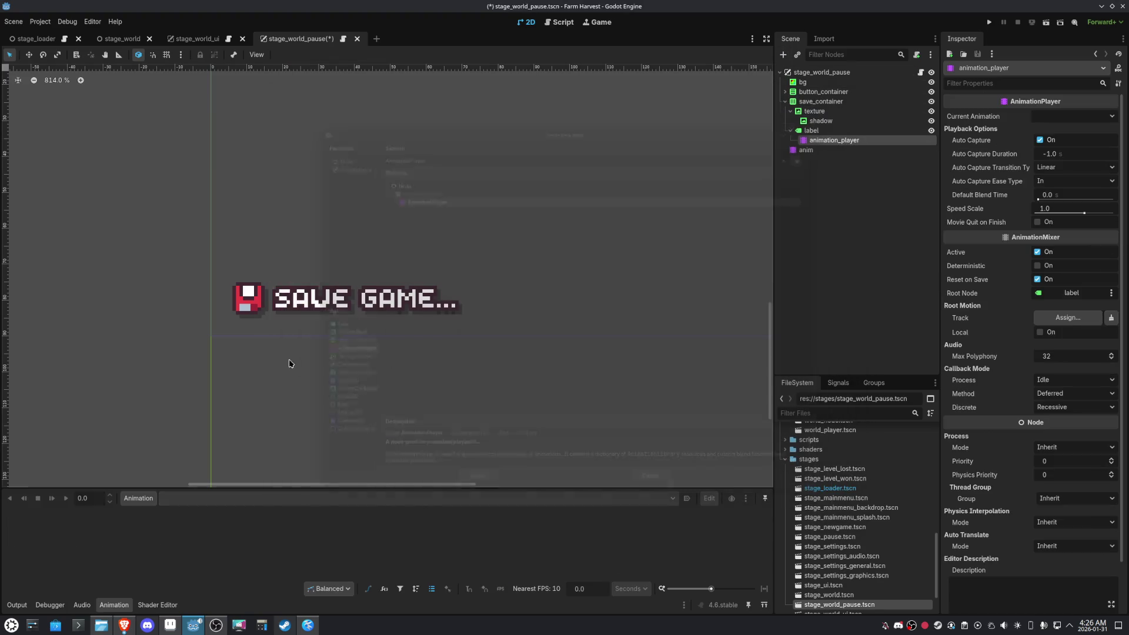
{"action": "left_click", "coordinate": [824, 142]}
{"action": "type", "text": "anim"}
{"action": "key", "text": "Return"}
{"action": "key", "text": "ctrl+s"}
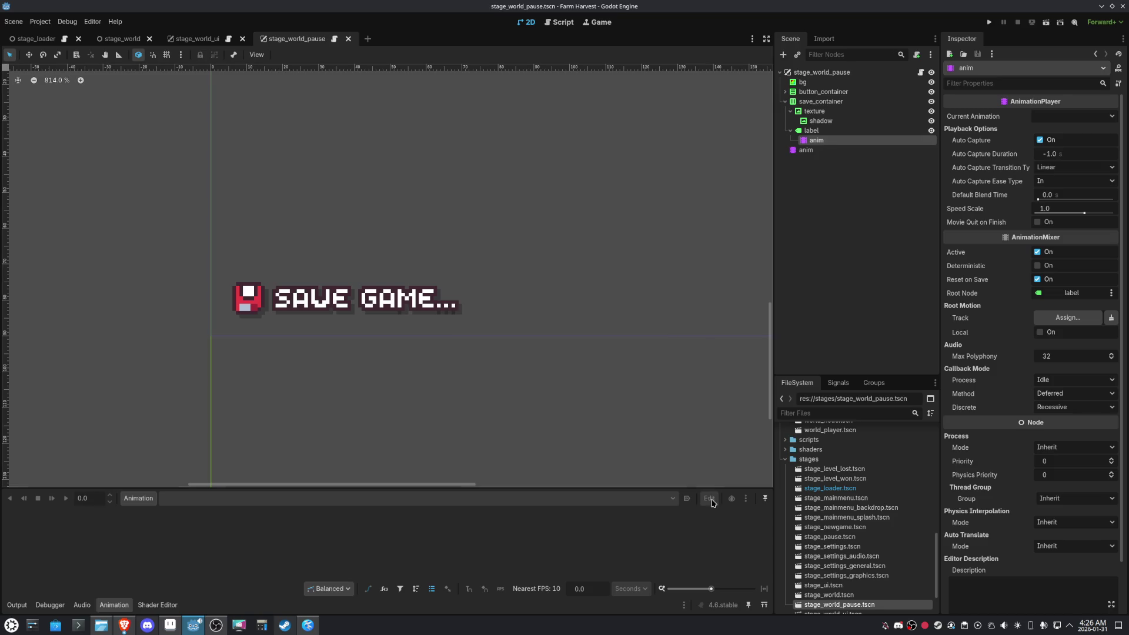
- Review the label's text and its new anim player before creating an animation
{"action": "left_click", "coordinate": [838, 149]}
{"action": "left_click", "coordinate": [838, 140]}
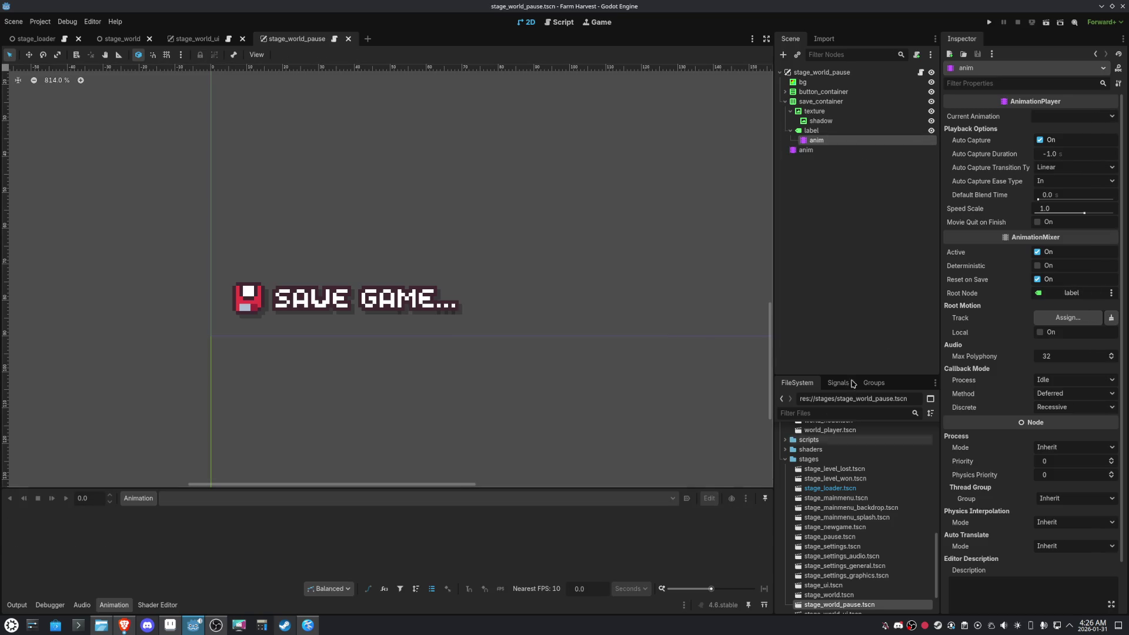
{"action": "left_click", "coordinate": [812, 130]}
{"action": "scroll", "coordinate": [1059, 235], "scroll_direction": "up", "scroll_amount": 10}
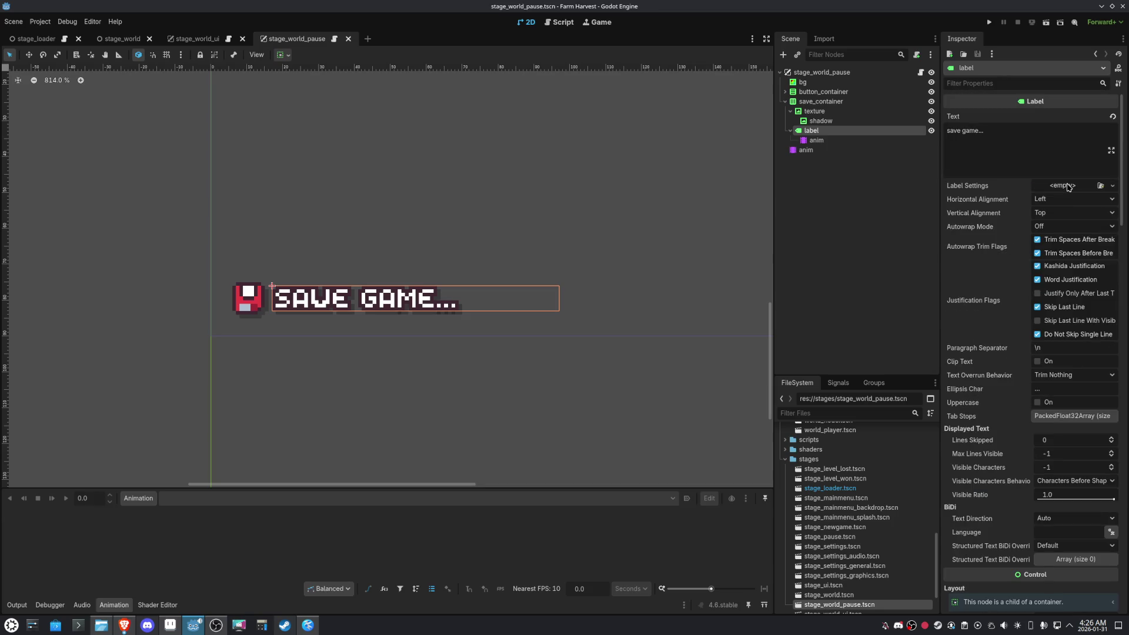
{"action": "left_click", "coordinate": [824, 140]}
{"action": "left_click", "coordinate": [811, 130]}
{"action": "left_click", "coordinate": [978, 144]}
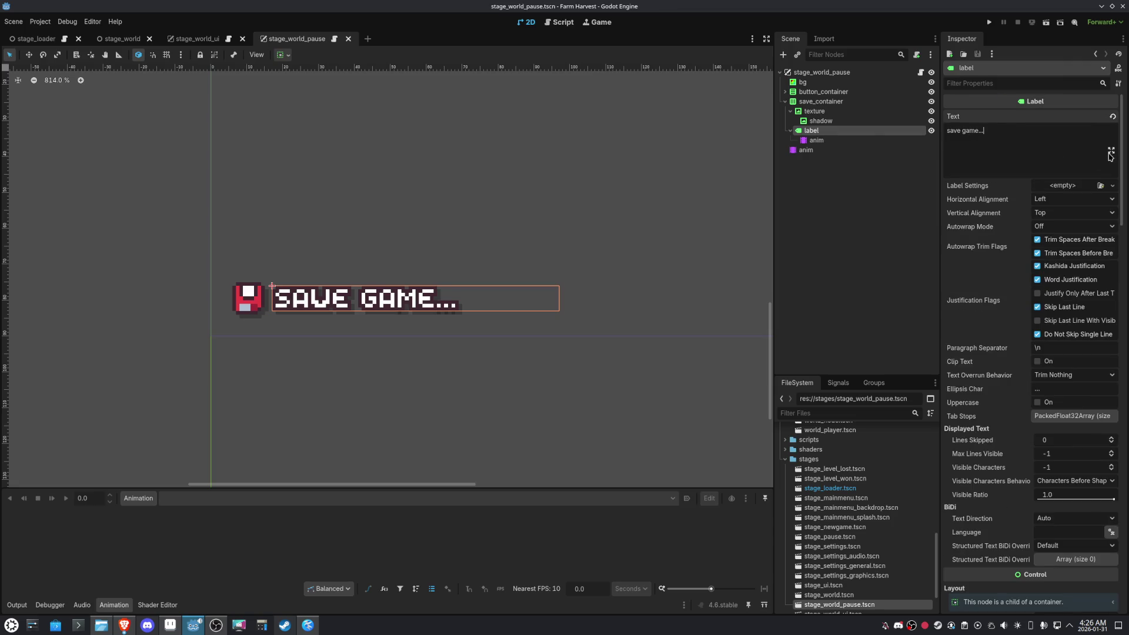
{"action": "left_click", "coordinate": [1111, 151]}
{"action": "left_click", "coordinate": [563, 493]}
{"action": "left_click", "coordinate": [822, 140]}
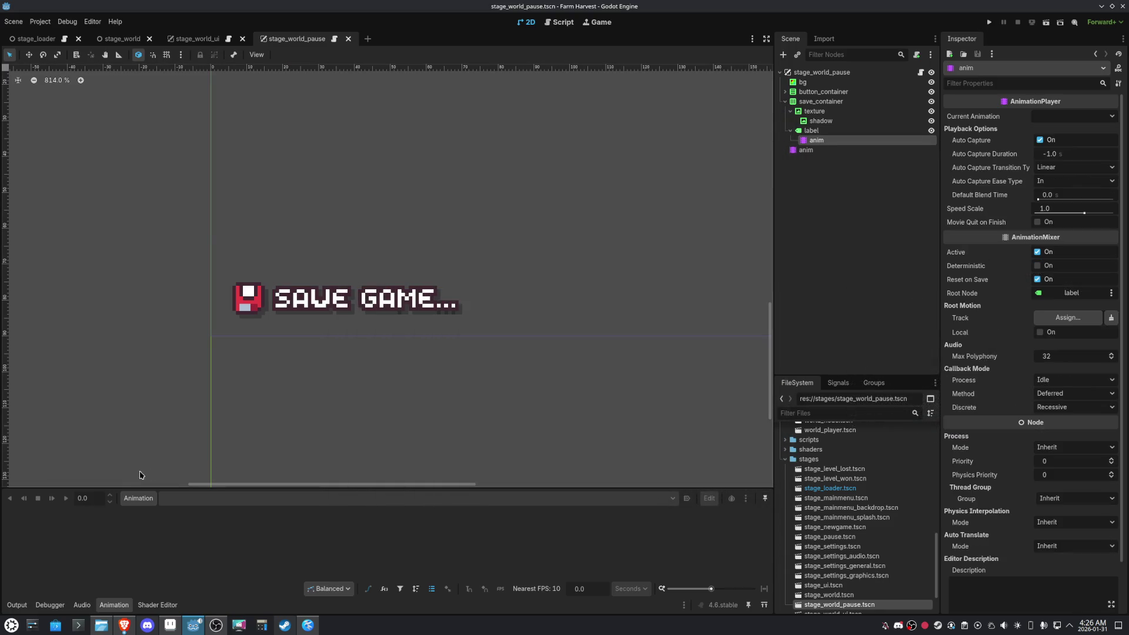
{"action": "left_click", "coordinate": [138, 498]}
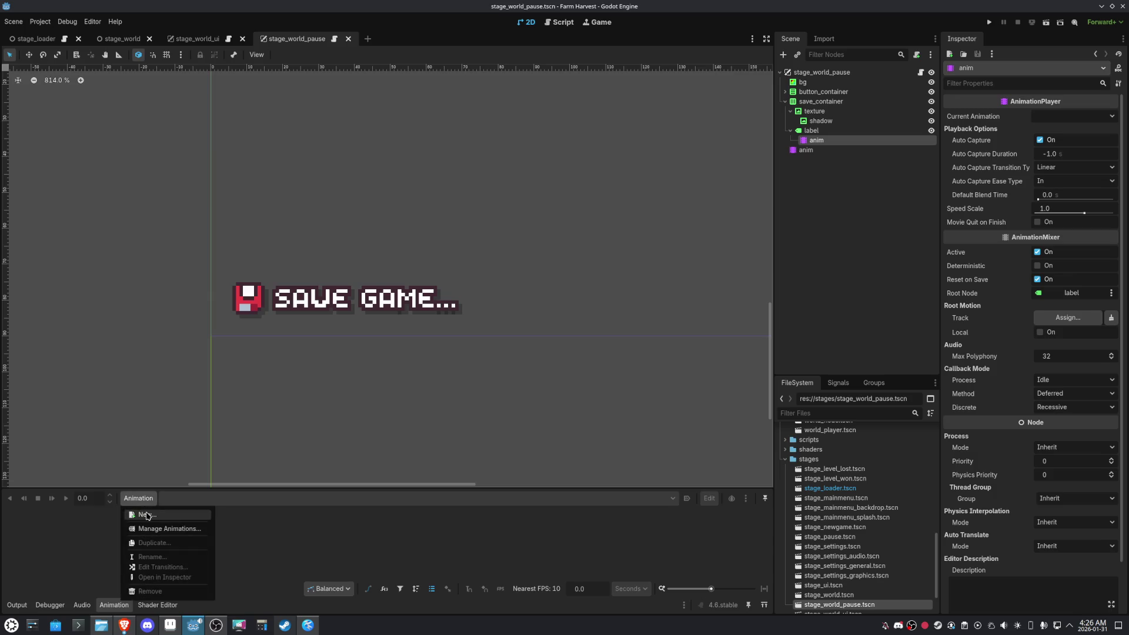
- Create a new animation named show and set it to autoplay
{"action": "left_click", "coordinate": [147, 515]}
{"action": "type", "text": "show"}
{"action": "key", "text": "Return"}
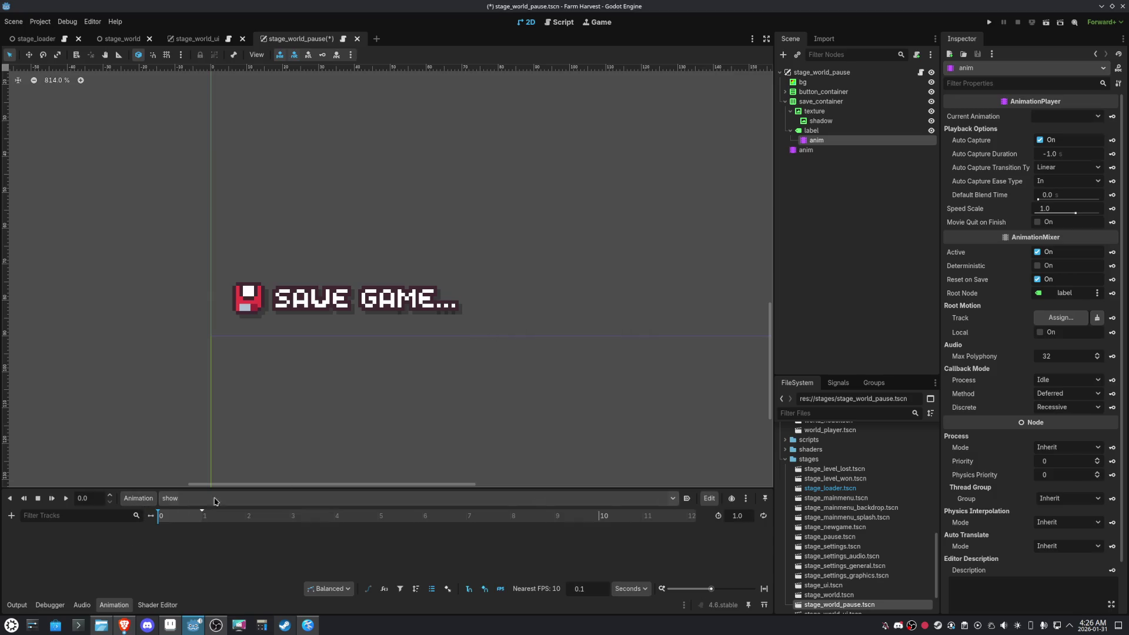
{"action": "left_click", "coordinate": [687, 498]}
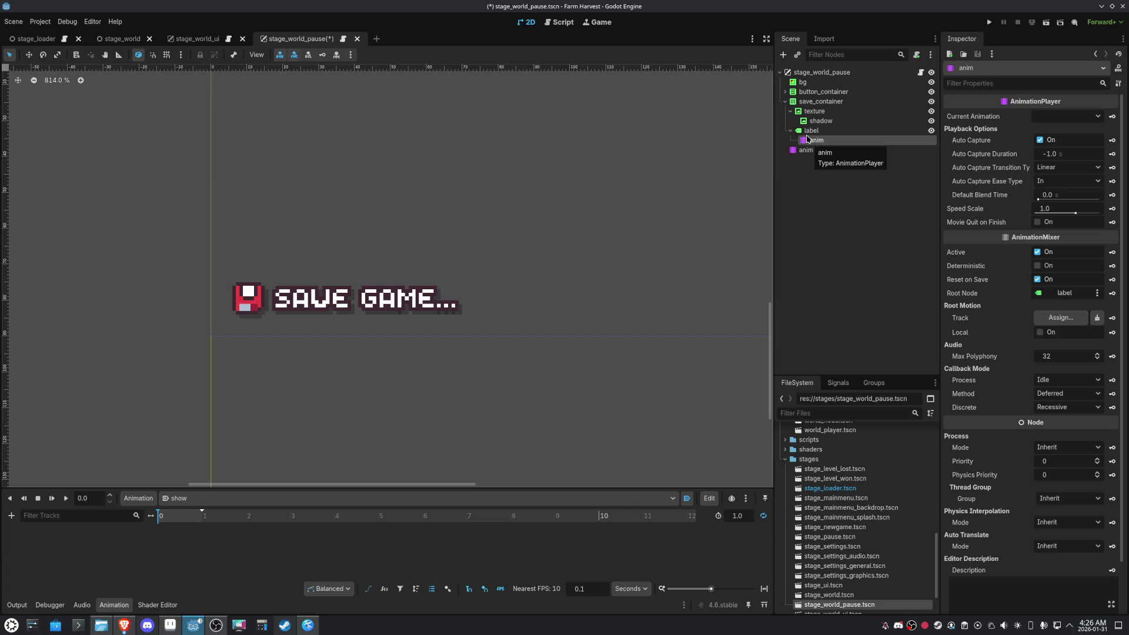
- Key the label text, dropping trailing dots at 0.2 and 0.6 s, and set the length to 2.0 s
{"action": "left_click", "coordinate": [811, 130]}
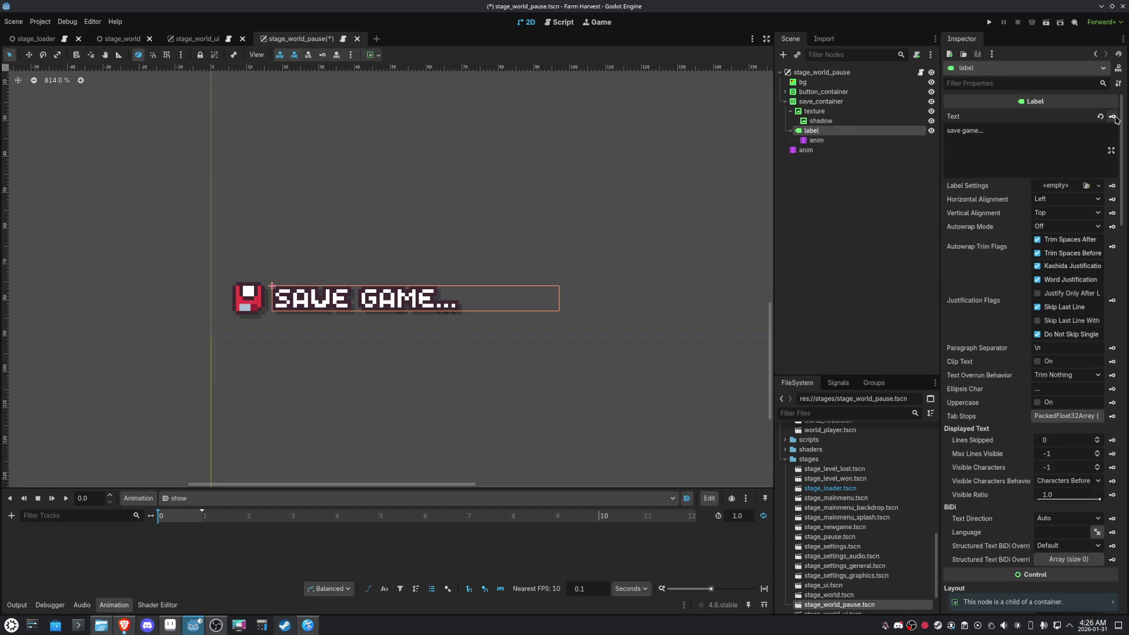
{"action": "left_click", "coordinate": [1112, 117]}
{"action": "left_click", "coordinate": [522, 339]}
{"action": "left_click", "coordinate": [169, 517]}
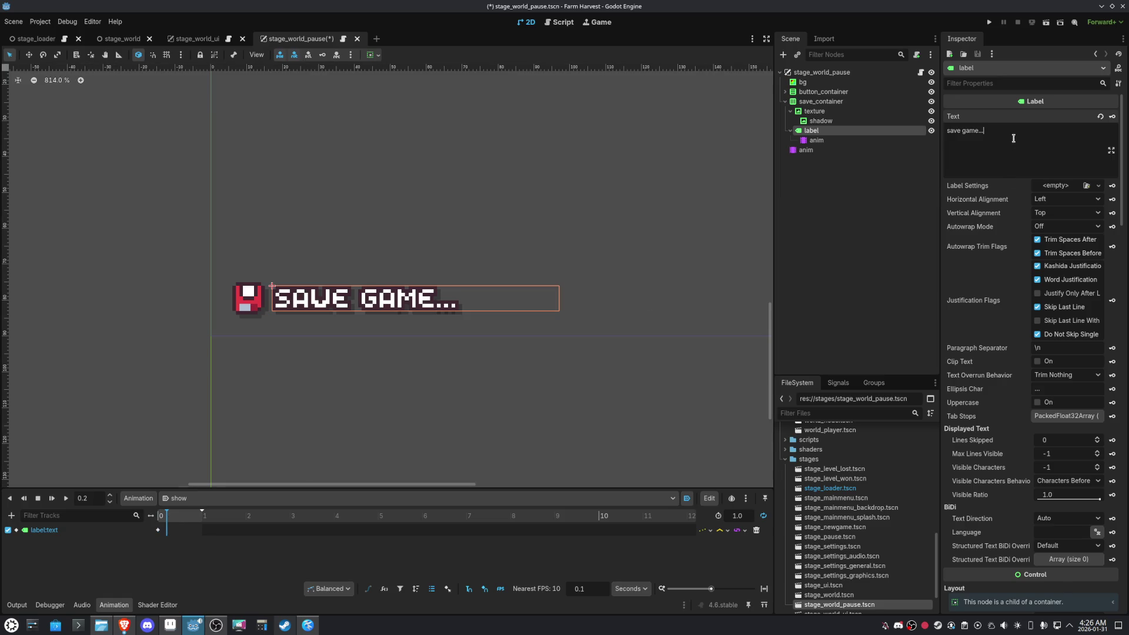
{"action": "key", "text": "BackSpace"}
{"action": "key", "text": "BackSpace"}
{"action": "left_click", "coordinate": [186, 520]}
{"action": "key", "text": "BackSpace"}
{"action": "left_click", "coordinate": [1112, 117]}
{"action": "left_click", "coordinate": [200, 538]}
{"action": "scroll", "coordinate": [189, 532], "scroll_direction": "up", "scroll_amount": 3, "text": "ctrl"}
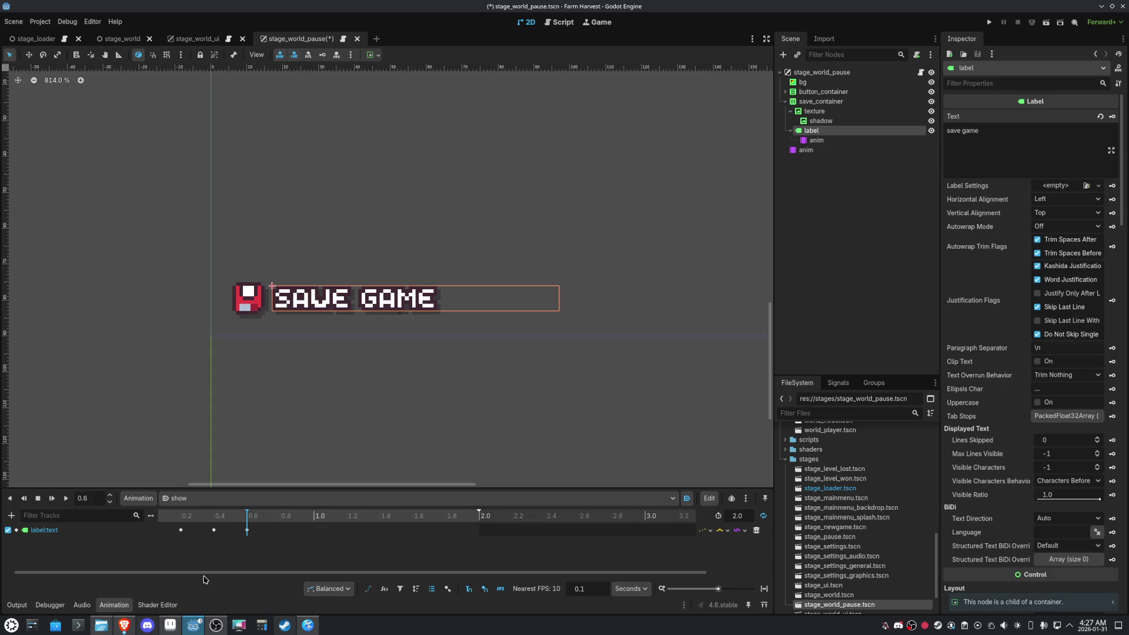
{"action": "left_click_drag", "start_coordinate": [206, 574], "coordinate": [169, 573]}
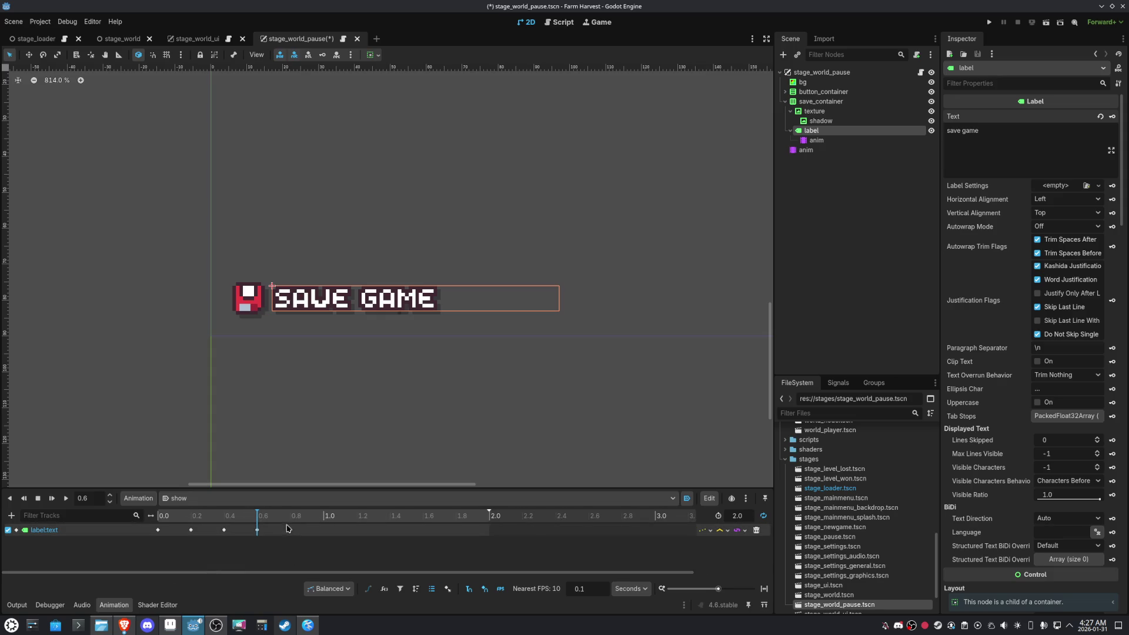
- Duplicate label:text keys to add copies at 0.8 and 1.0 seconds
{"action": "left_click", "coordinate": [257, 530]}
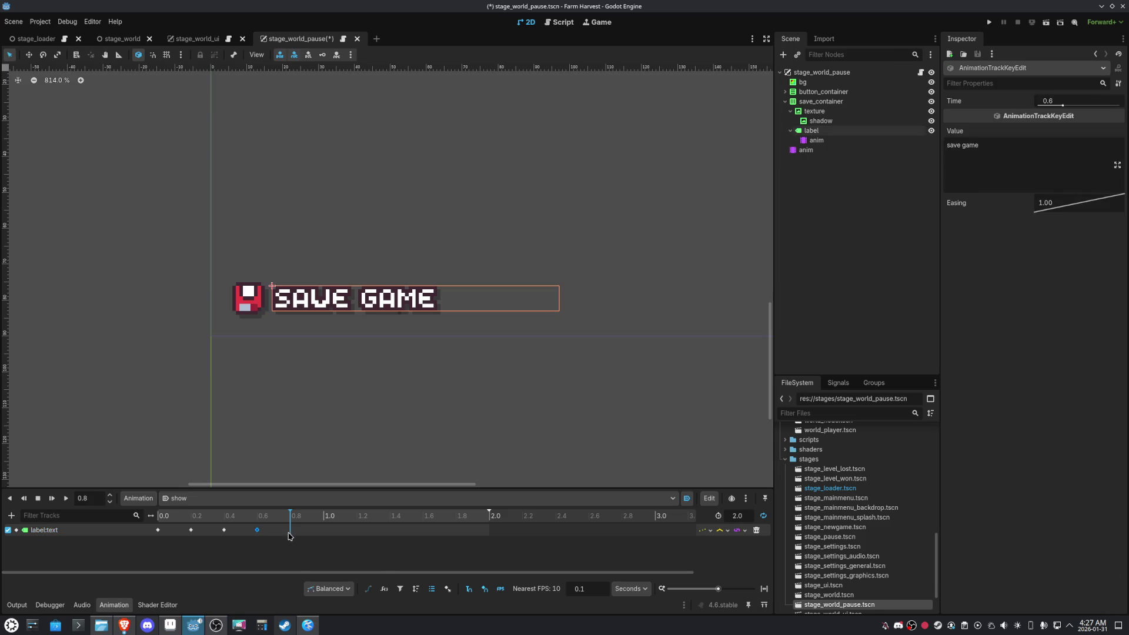
{"action": "right_click", "coordinate": [289, 535]}
{"action": "left_click", "coordinate": [317, 555]}
{"action": "left_click", "coordinate": [224, 530]}
{"action": "right_click", "coordinate": [326, 532]}
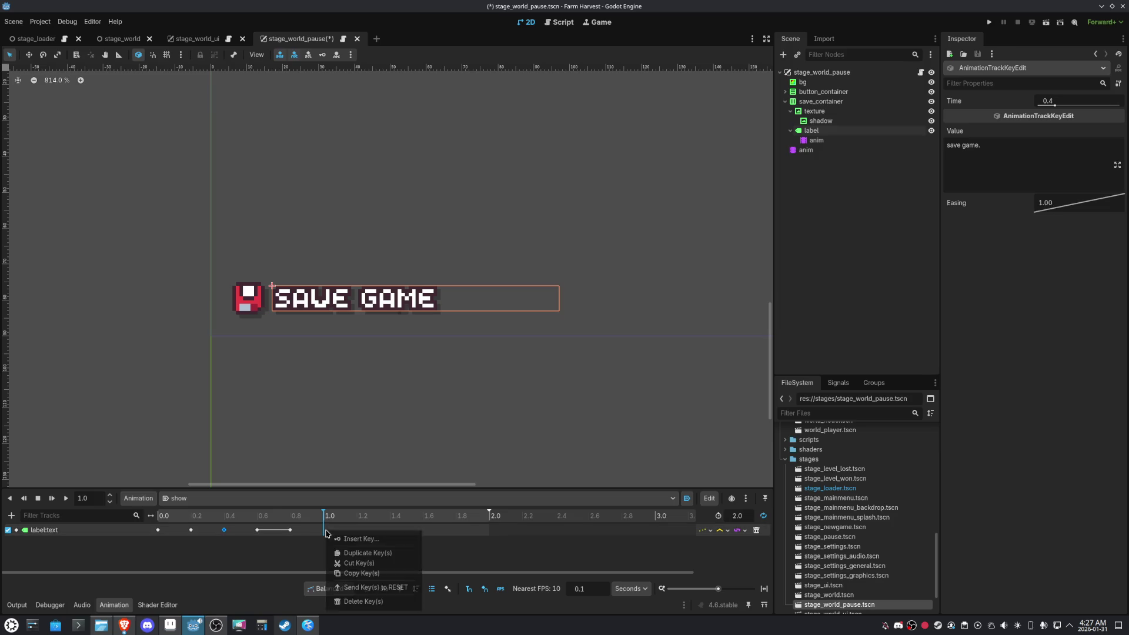
{"action": "left_click", "coordinate": [364, 553]}
{"action": "left_click", "coordinate": [360, 520]}
- Duplicate the 0.2 key and the first label:text key to 1.2 and 1.4 seconds
{"action": "left_click", "coordinate": [190, 530]}
{"action": "right_click", "coordinate": [358, 537]}
{"action": "left_click", "coordinate": [378, 558]}
{"action": "left_click", "coordinate": [392, 519]}
{"action": "left_click", "coordinate": [157, 531]}
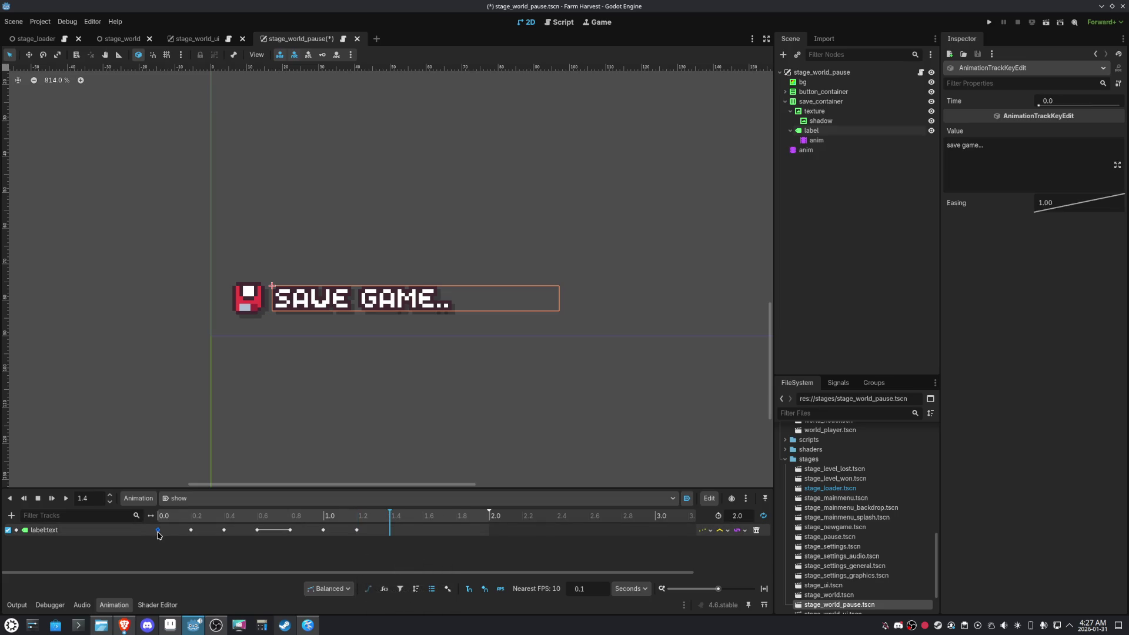
{"action": "right_click", "coordinate": [389, 532]}
{"action": "left_click", "coordinate": [411, 554]}
- Shift all label:text keys 0.2 s later, set show to 1.8 s, and preview it
{"action": "left_click_drag", "start_coordinate": [403, 546], "coordinate": [147, 538]}
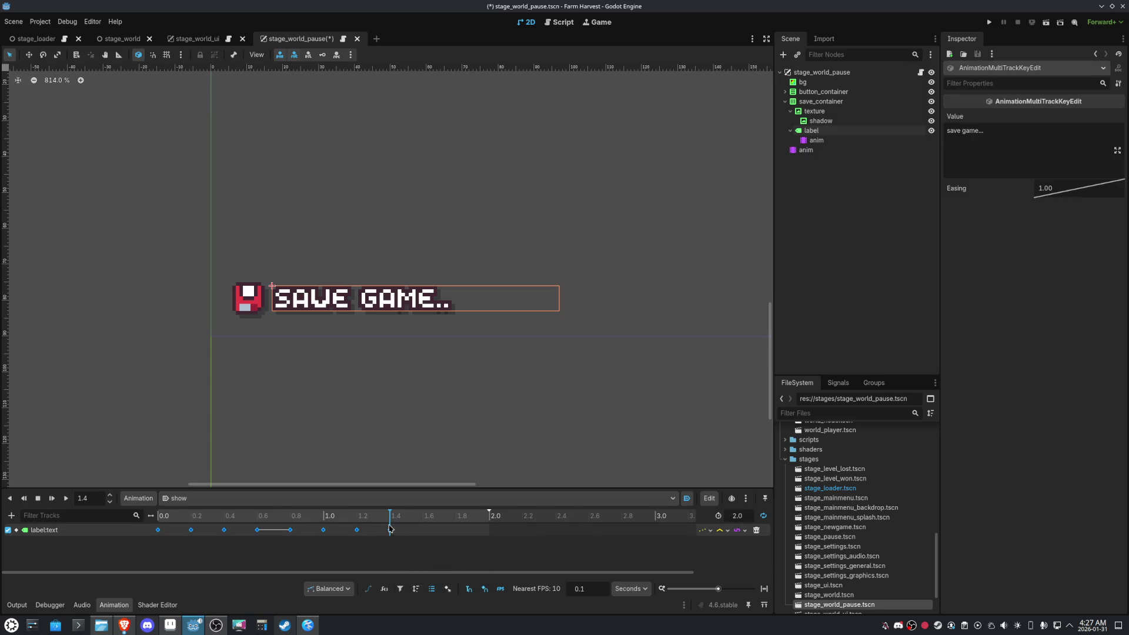
{"action": "mouse_move", "coordinate": [291, 531]}
{"action": "left_mouse_down"}
{"action": "mouse_move", "coordinate": [358, 537]}
{"action": "mouse_move", "coordinate": [327, 537]}
{"action": "left_mouse_up"}
{"action": "left_click", "coordinate": [751, 521]}
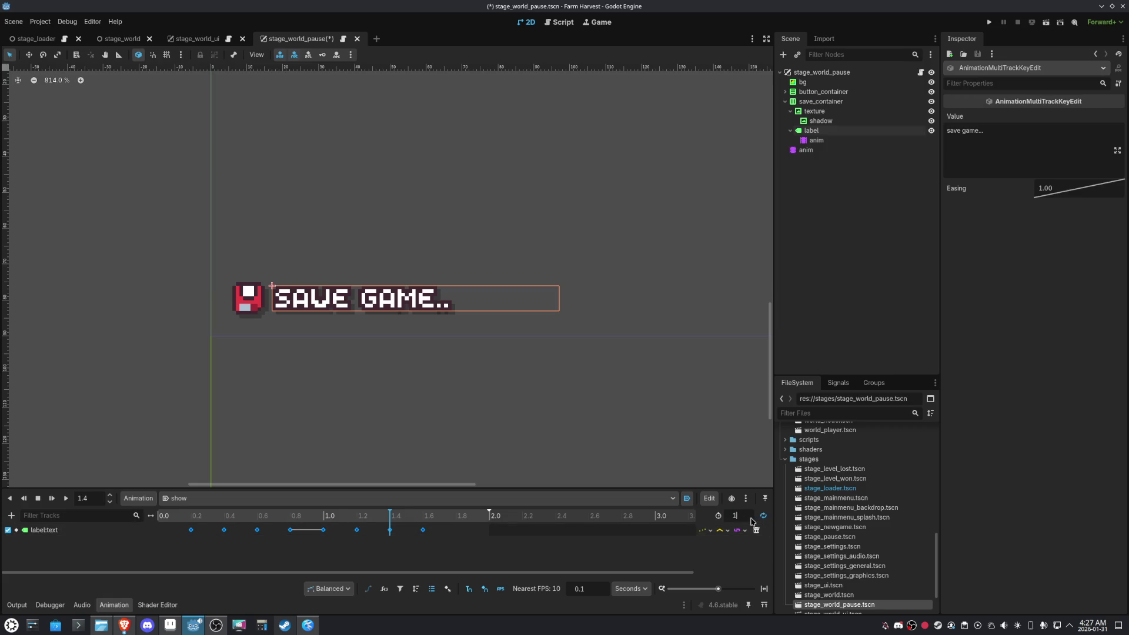
{"action": "key", "text": "Return"}
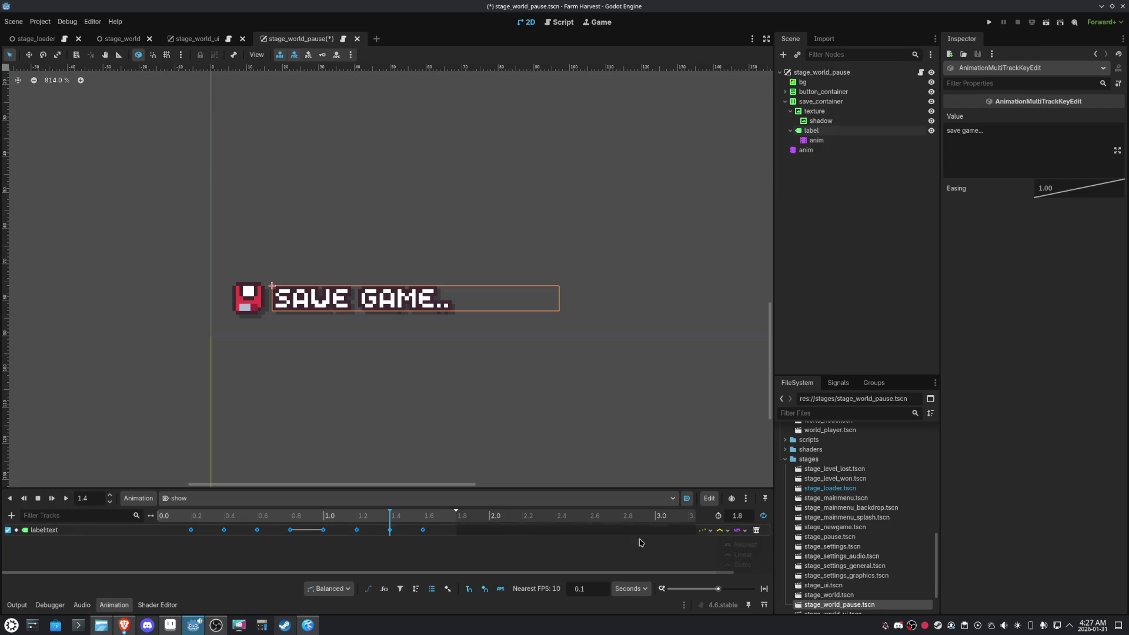
{"action": "left_click", "coordinate": [53, 499]}
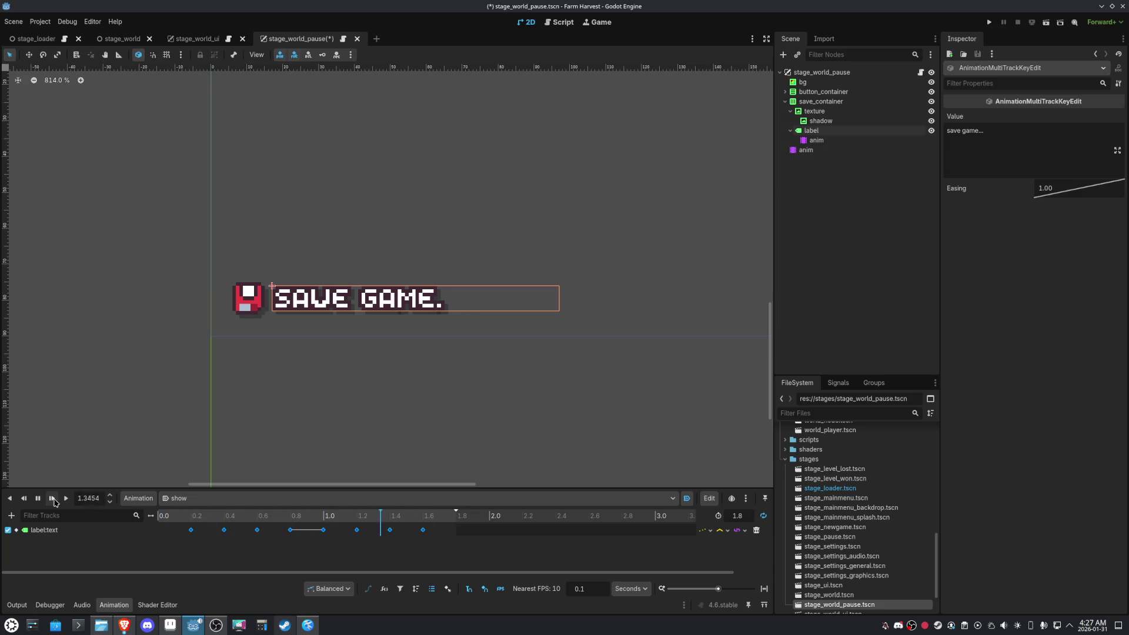
{"action": "left_click", "coordinate": [52, 498]}
- Shift the label:text keys 0.2 s earlier and try a 1.4 s show length
{"action": "left_click", "coordinate": [160, 516]}
{"action": "mouse_move", "coordinate": [445, 542]}
{"action": "left_mouse_down"}
{"action": "mouse_move", "coordinate": [215, 546]}
{"action": "mouse_move", "coordinate": [158, 531]}
{"action": "left_mouse_up"}
{"action": "left_click", "coordinate": [389, 529]}
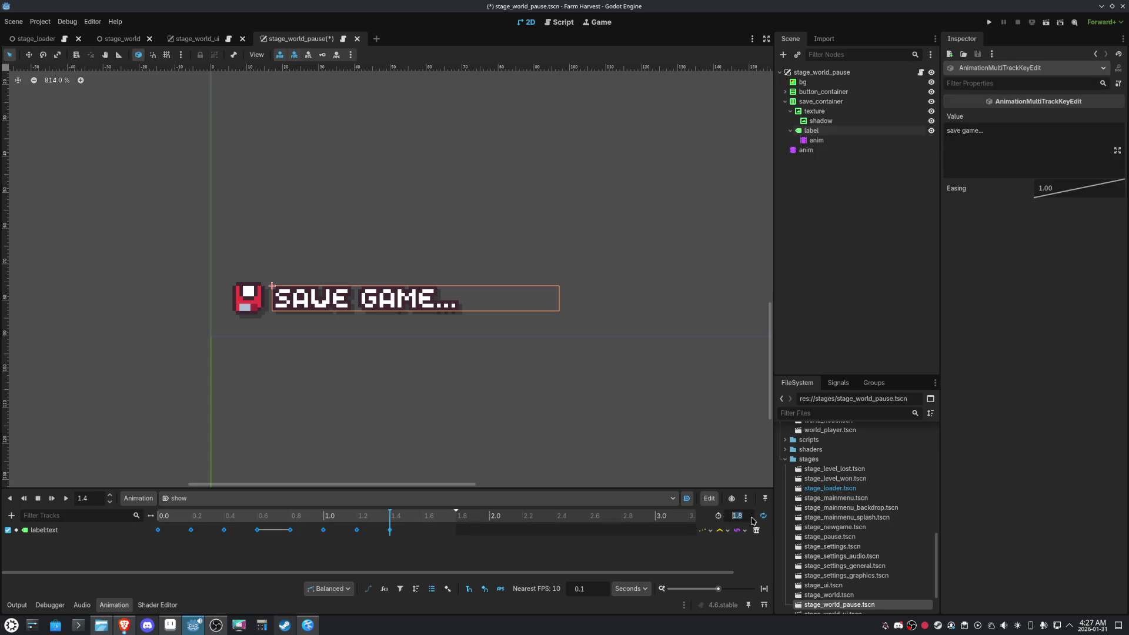
{"action": "type", "text": ".4"}
{"action": "key", "text": "Return"}
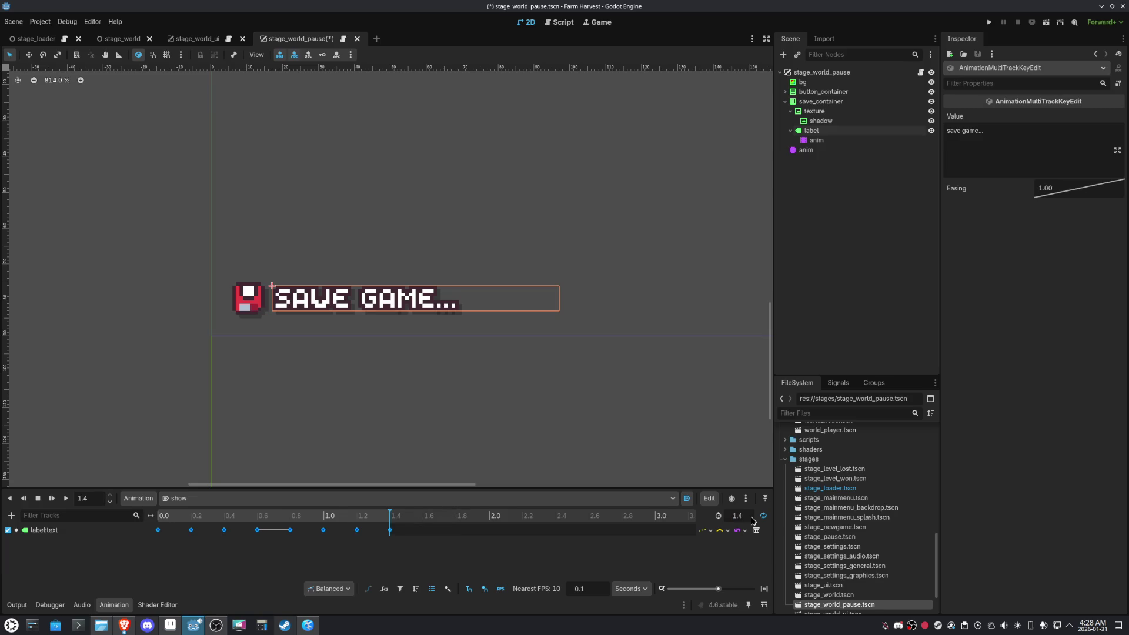
{"action": "left_click", "coordinate": [52, 499]}
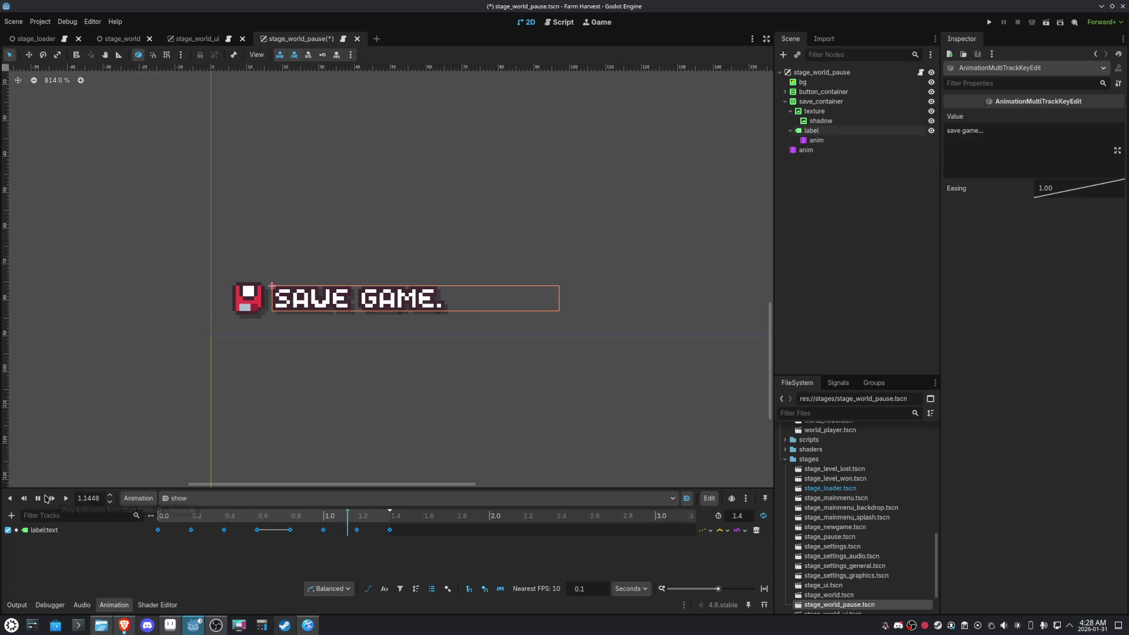
{"action": "left_click", "coordinate": [37, 498]}
- Lengthen show to 1.6, then 1.8 s, and shift all text keys 0.2 s later
{"action": "key", "text": "Return"}
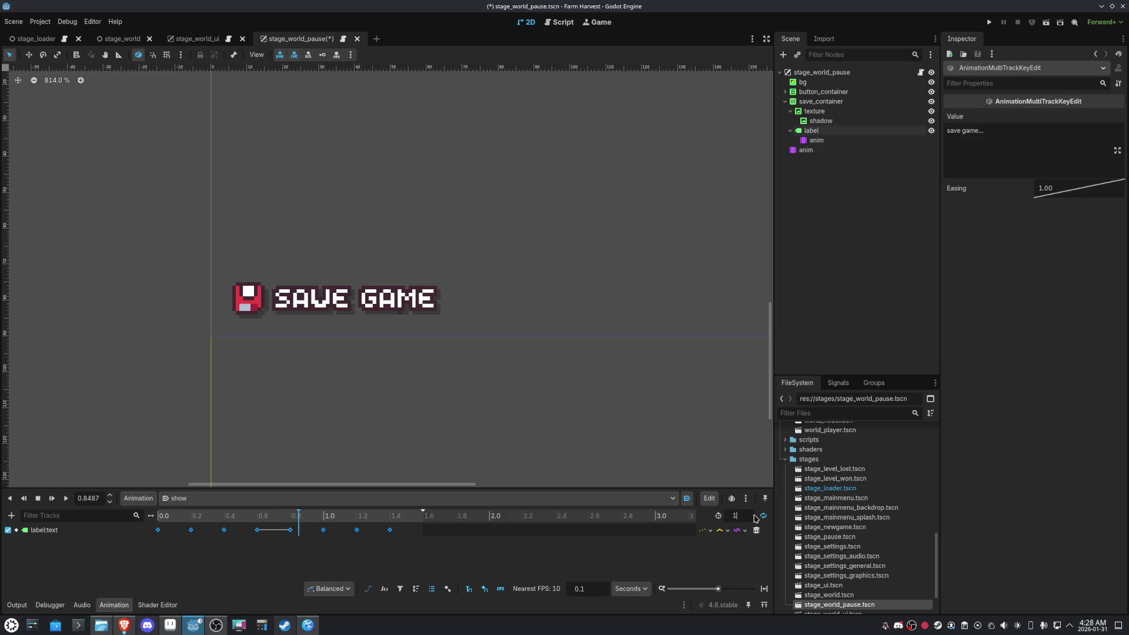
{"action": "key", "text": "Return"}
{"action": "left_click_drag", "start_coordinate": [410, 548], "coordinate": [103, 516]}
{"action": "left_click_drag", "start_coordinate": [323, 534], "coordinate": [356, 534]}
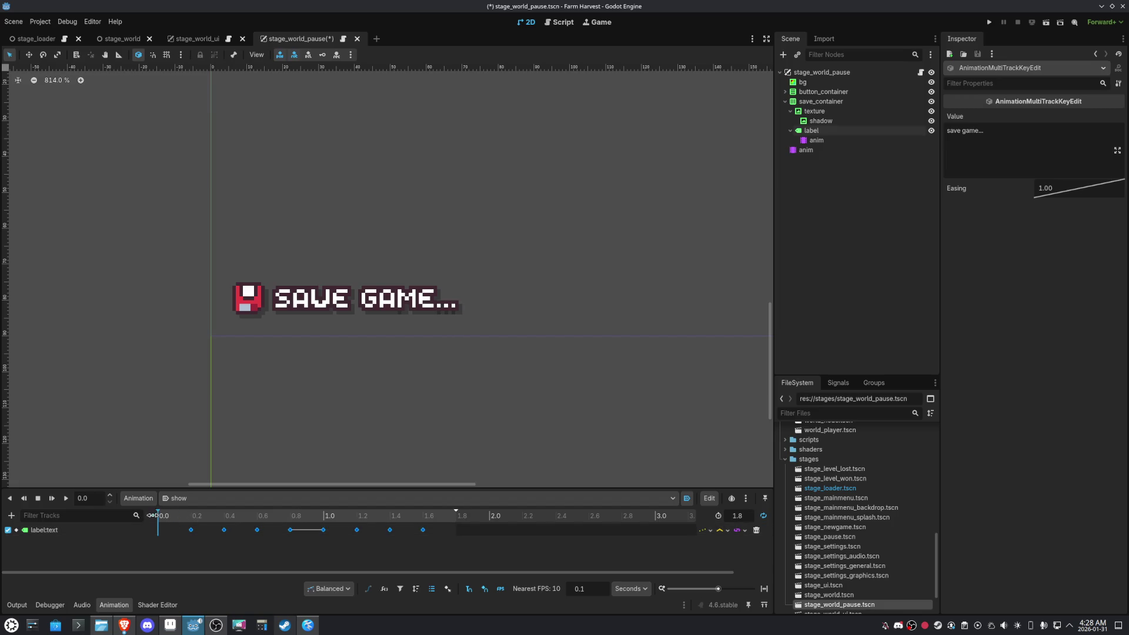
- Insert label:text keys at 0.0 and 1.8 seconds
{"action": "left_click", "coordinate": [191, 530]}
{"action": "right_click", "coordinate": [191, 531]}
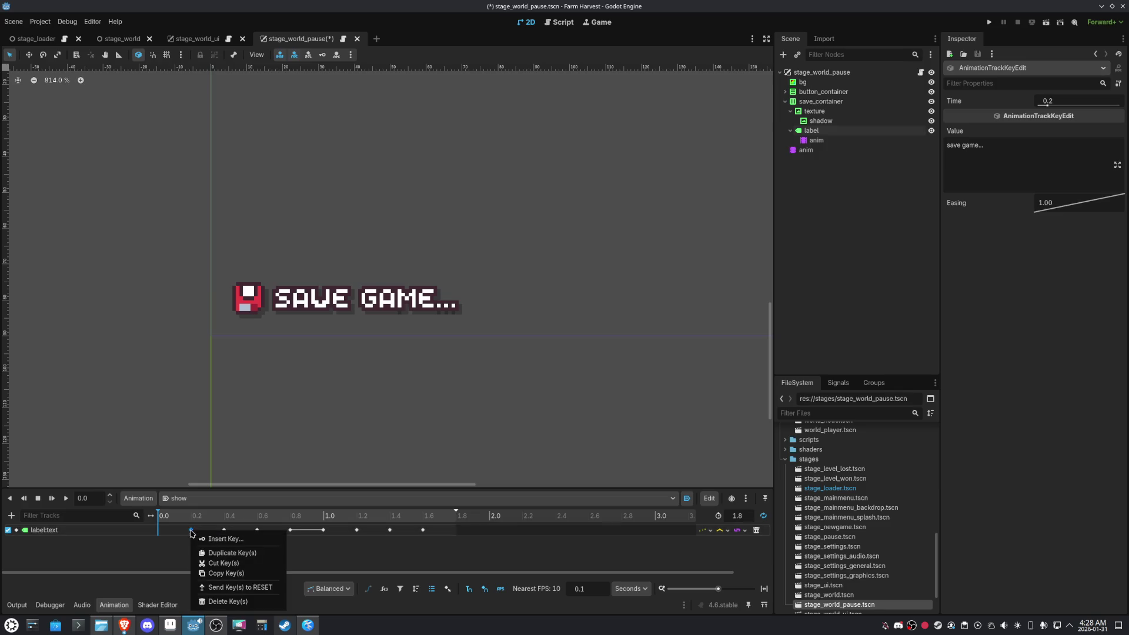
{"action": "left_click", "coordinate": [371, 599]}
{"action": "right_click", "coordinate": [160, 532]}
{"action": "left_click", "coordinate": [188, 550]}
{"action": "left_click", "coordinate": [466, 537]}
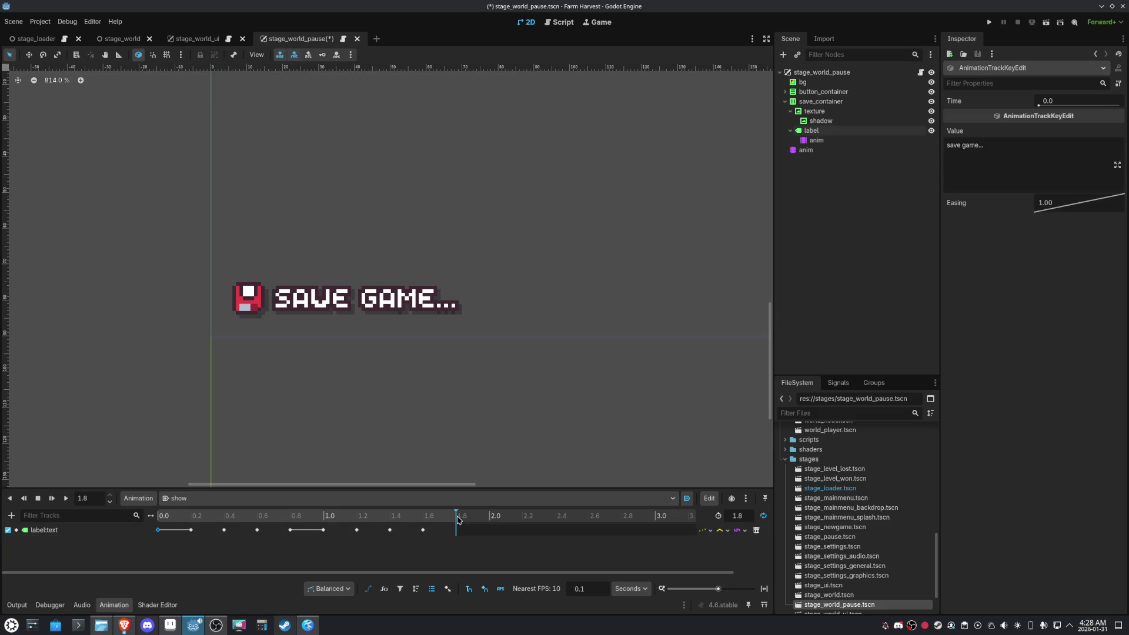
{"action": "left_click", "coordinate": [423, 530]}
{"action": "right_click", "coordinate": [459, 535]}
{"action": "left_click", "coordinate": [473, 540]}
- Preview the show animation and save the scene with Ctrl+S
{"action": "left_click", "coordinate": [50, 501]}
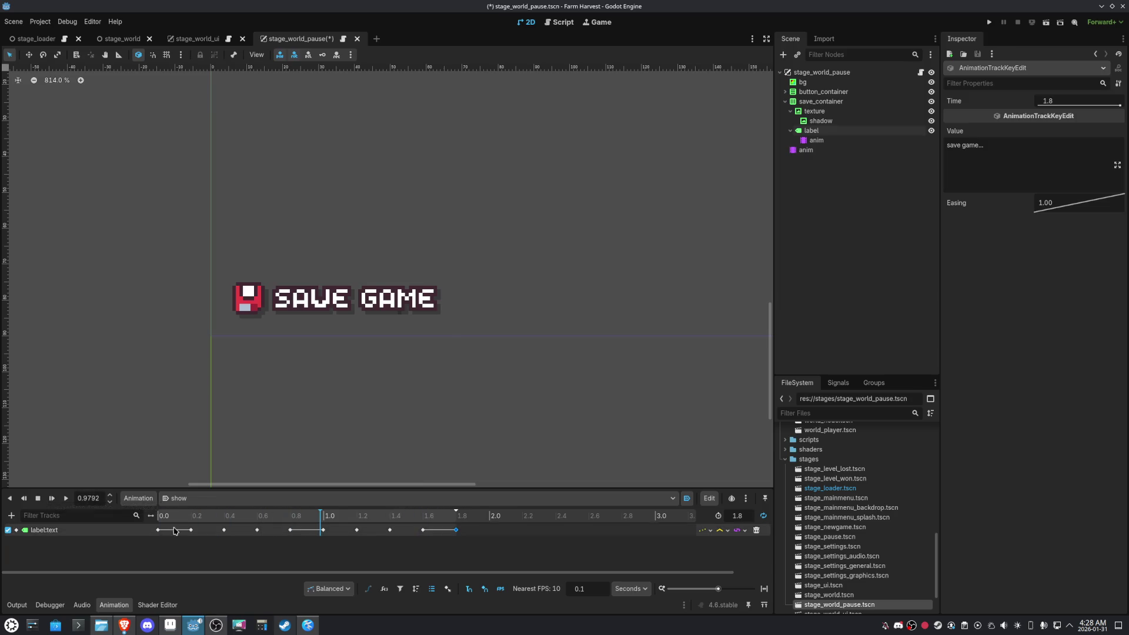
{"action": "left_click", "coordinate": [42, 501]}
{"action": "key", "text": "ctrl+s"}
{"action": "scroll", "coordinate": [352, 382], "scroll_direction": "down", "scroll_amount": 3}
{"action": "scroll", "coordinate": [351, 383], "scroll_direction": "down", "scroll_amount": 1}
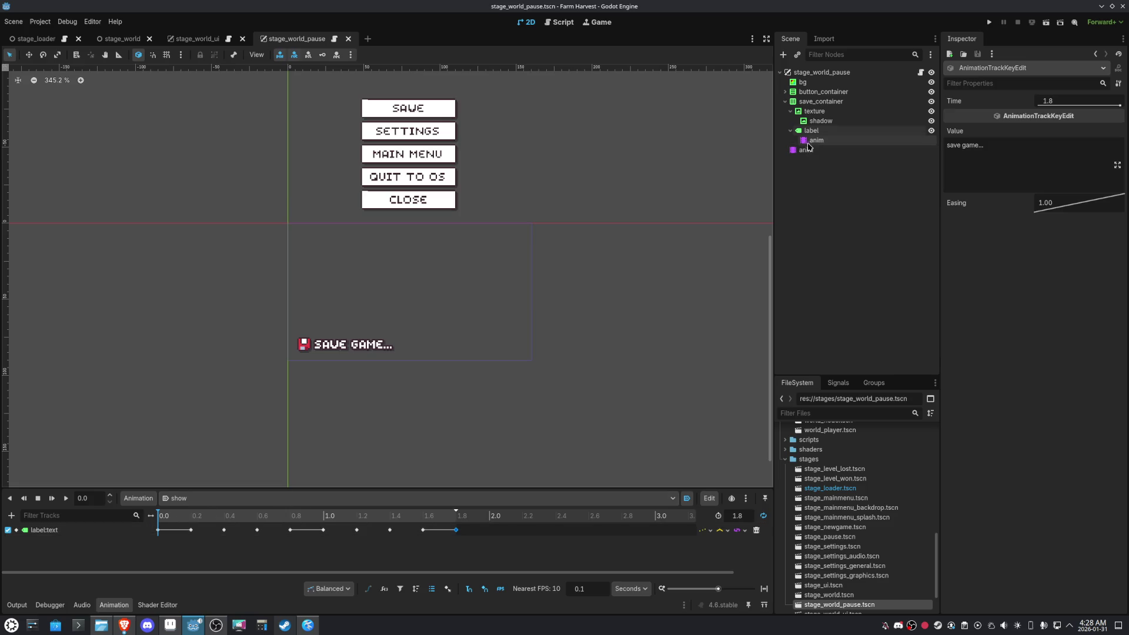
- Select the label's anim and label nodes and save the pause scene
{"action": "left_click", "coordinate": [808, 143]}
{"action": "left_click_drag", "start_coordinate": [796, 143], "coordinate": [797, 146]}
{"action": "left_click", "coordinate": [812, 131]}
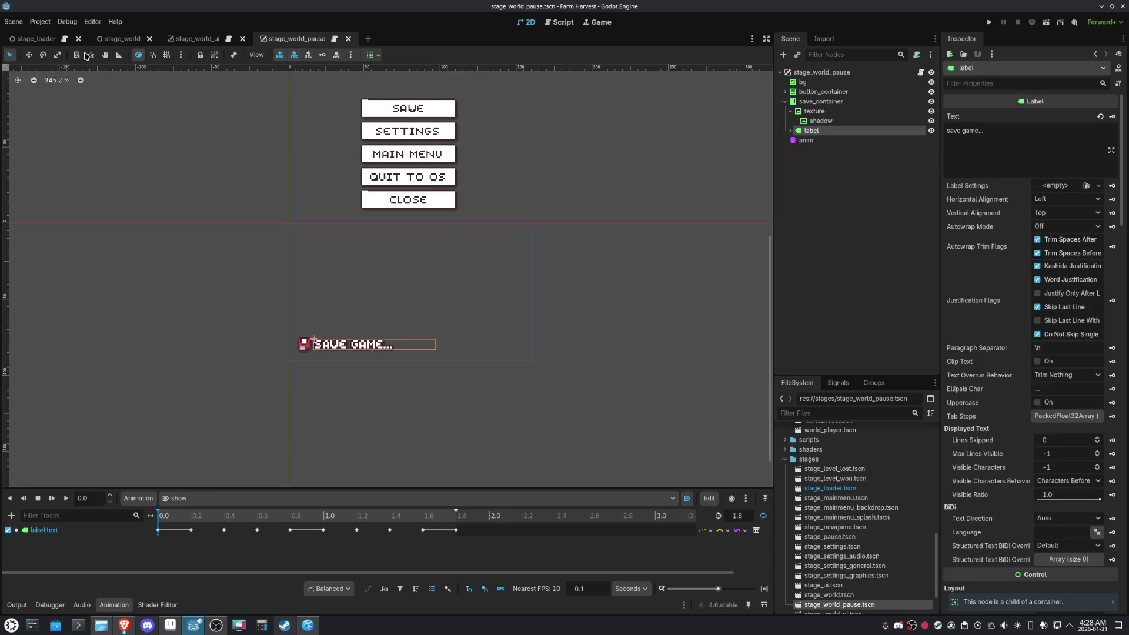
{"action": "key", "text": "ctrl+s"}
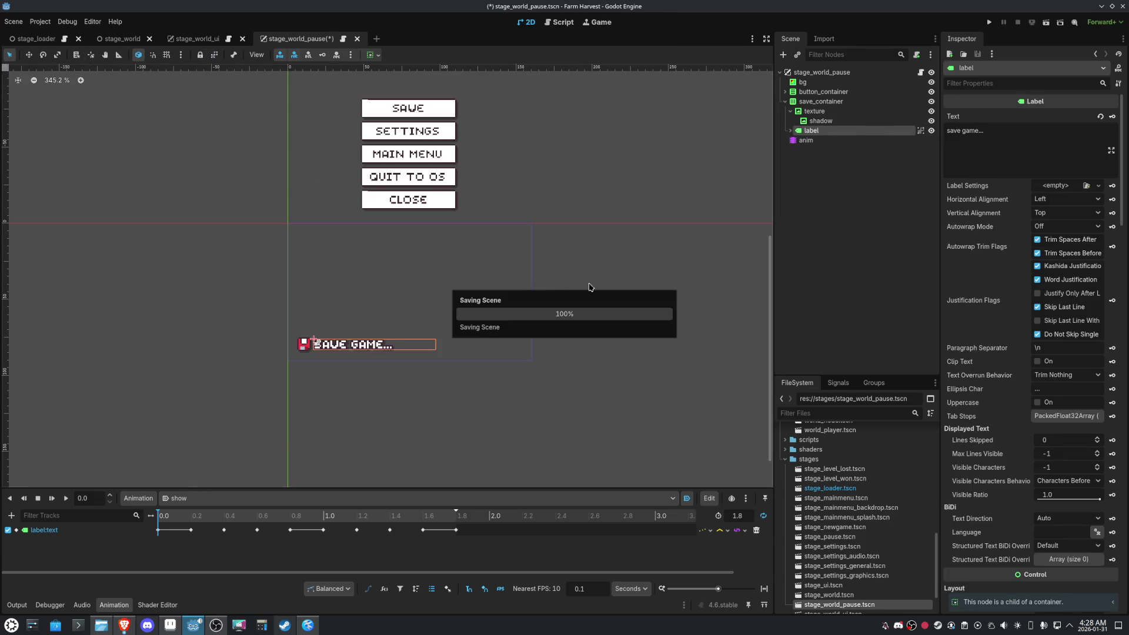
- Check the root anim player's show animation, then add a child node to save_container
{"action": "left_click", "coordinate": [800, 142]}
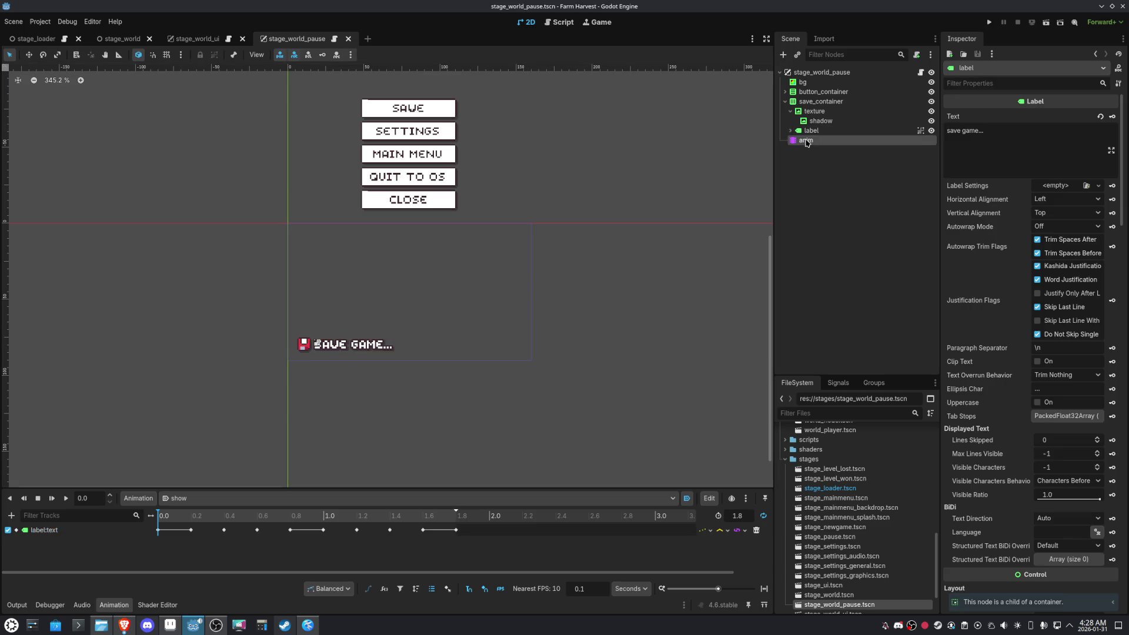
{"action": "left_click", "coordinate": [212, 498]}
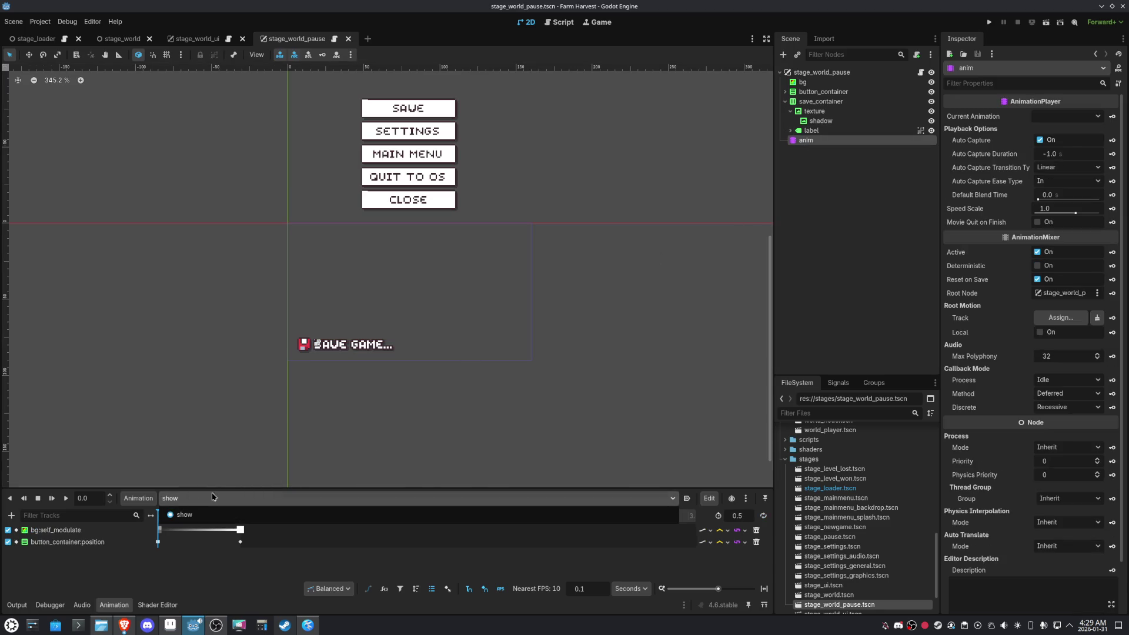
{"action": "left_click", "coordinate": [181, 518]}
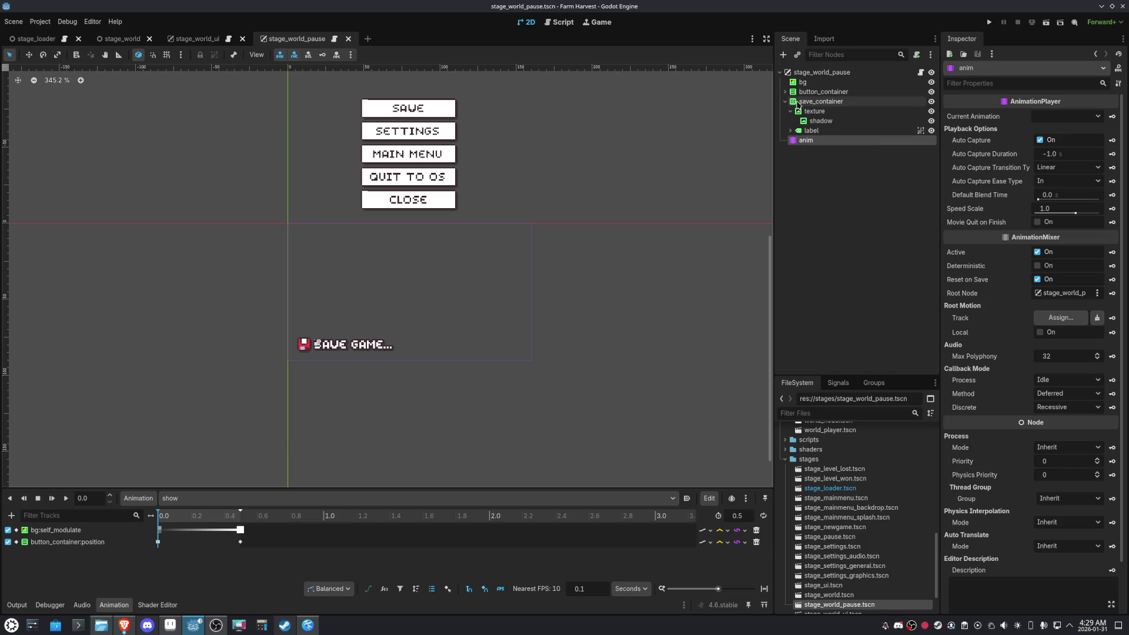
{"action": "left_click", "coordinate": [794, 102]}
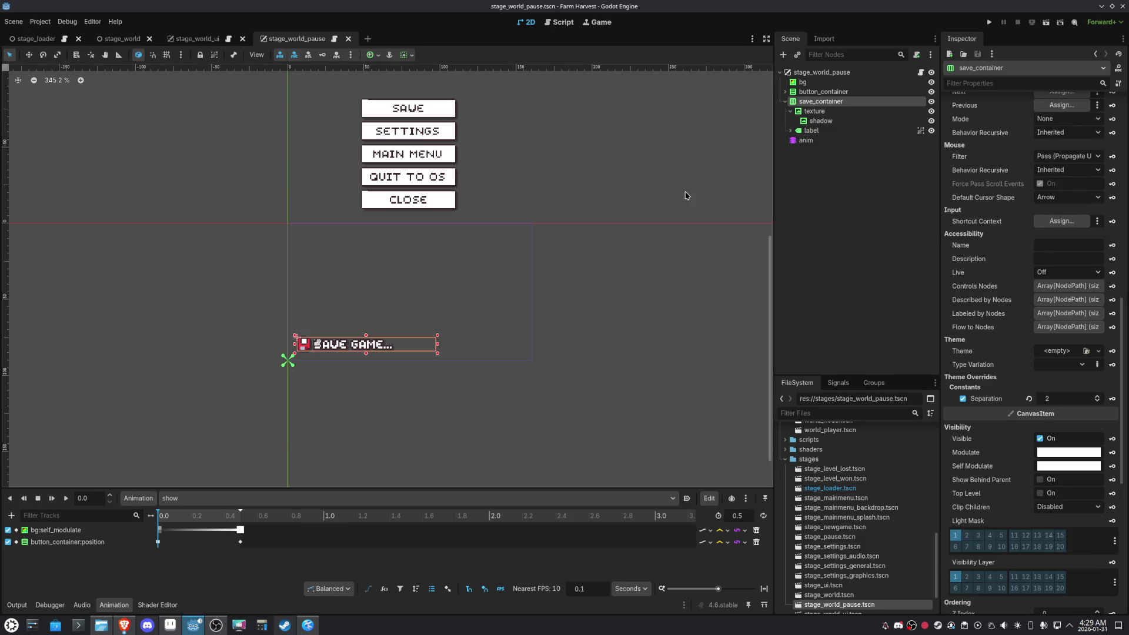
{"action": "left_click", "coordinate": [783, 55]}
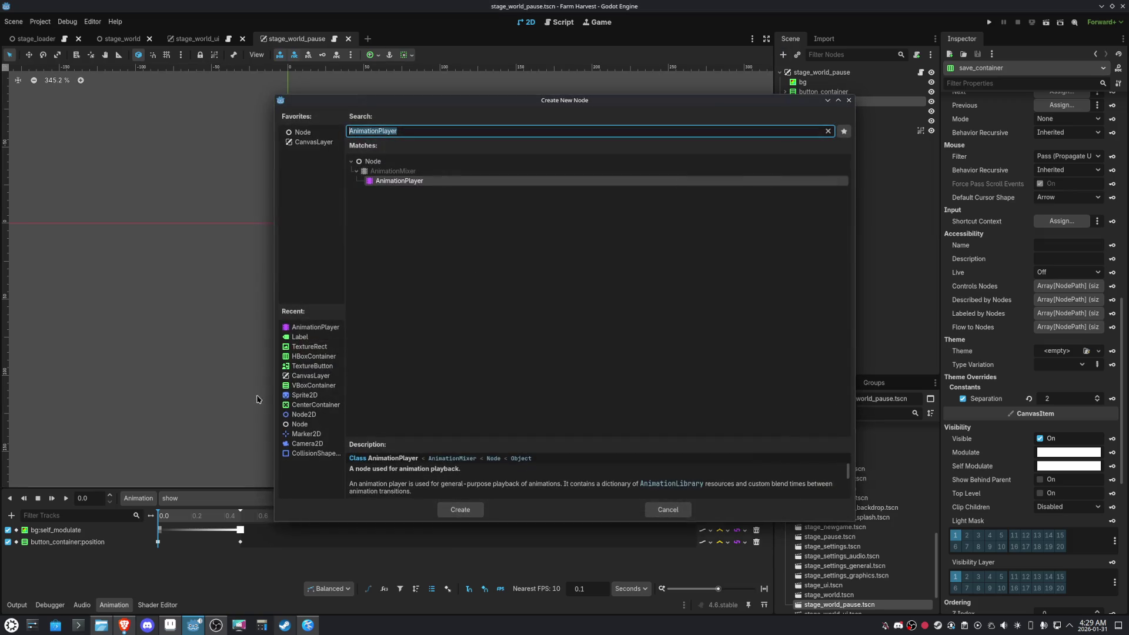
- Create an AnimationPlayer under save_container, rename it anim, and save the scene
{"action": "double_click", "coordinate": [334, 325]}
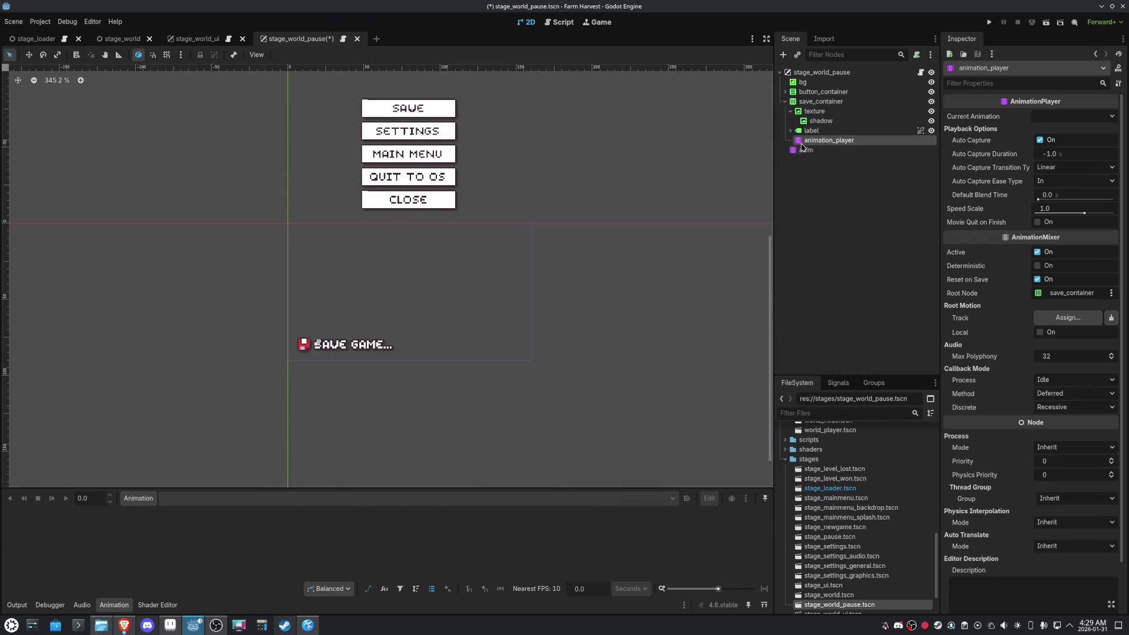
{"action": "left_click", "coordinate": [814, 111]}
{"action": "left_click", "coordinate": [790, 112]}
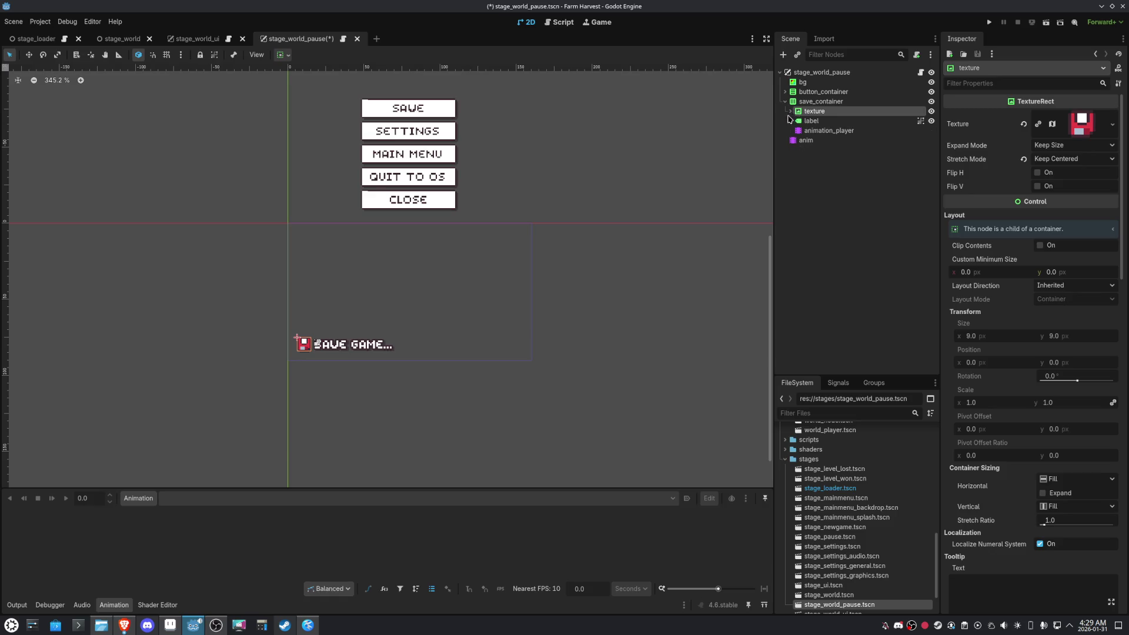
{"action": "double_click", "coordinate": [829, 130]}
{"action": "type", "text": "anim"}
{"action": "key", "text": "Return"}
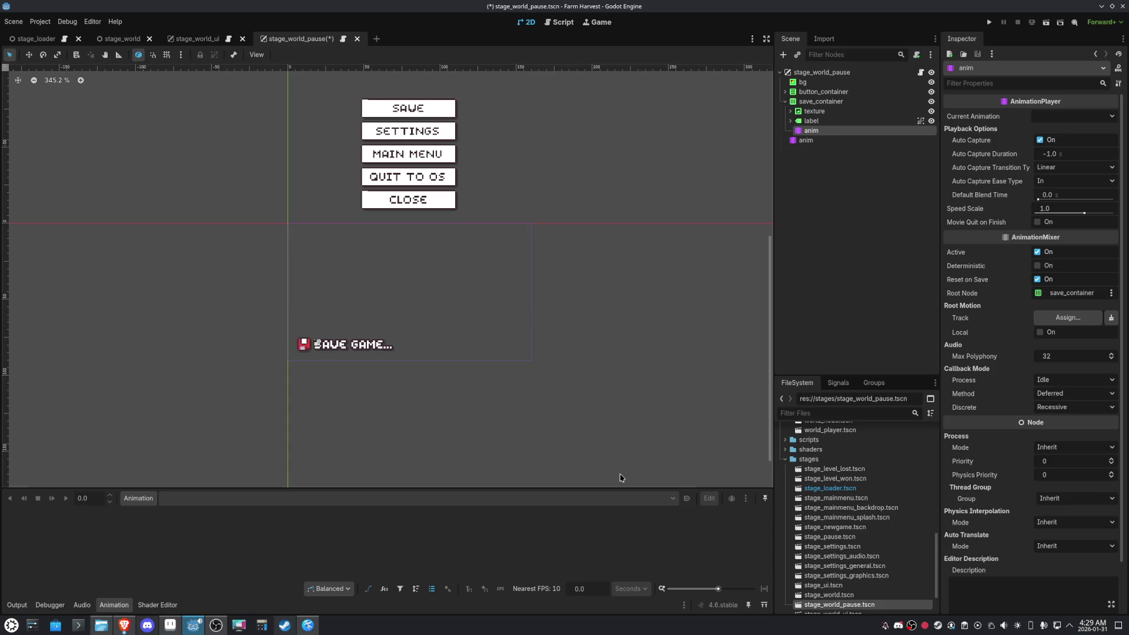
{"action": "key", "text": "ctrl+s"}
- Create a new animation named show and set its length to 1.5 s
{"action": "left_click", "coordinate": [138, 498]}
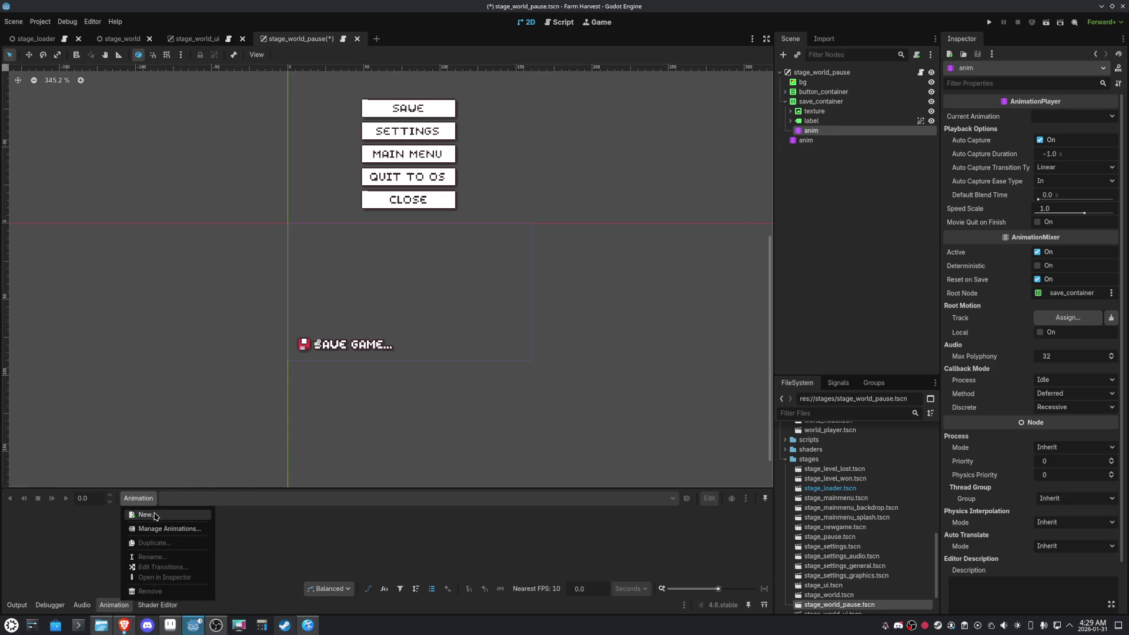
{"action": "left_click", "coordinate": [155, 517]}
{"action": "type", "text": "hs"}
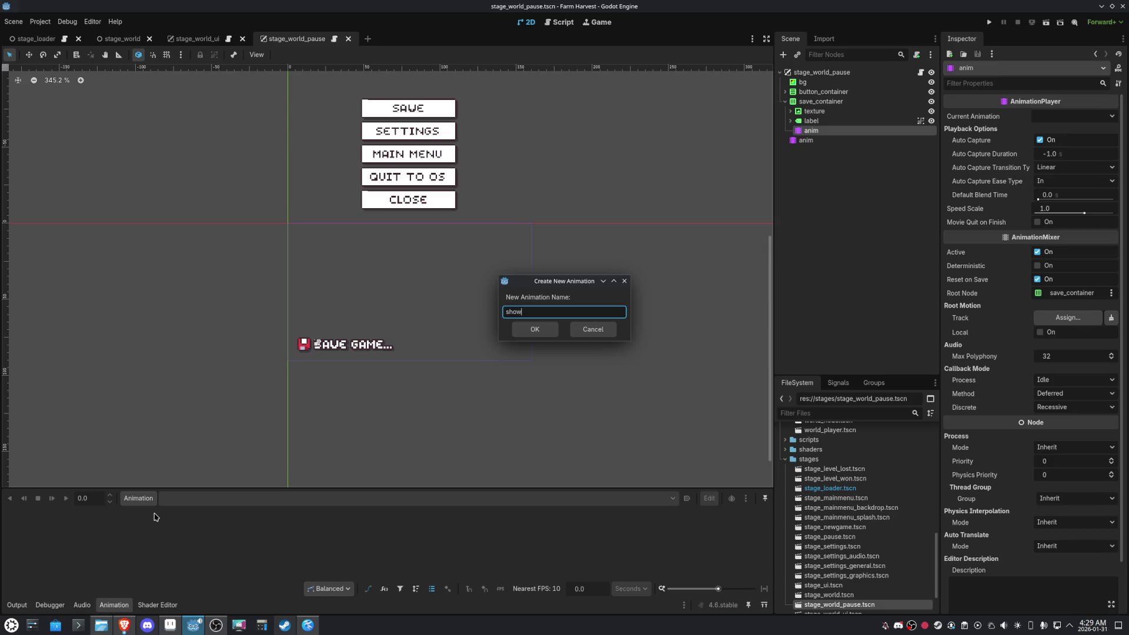
{"action": "key", "text": "Return"}
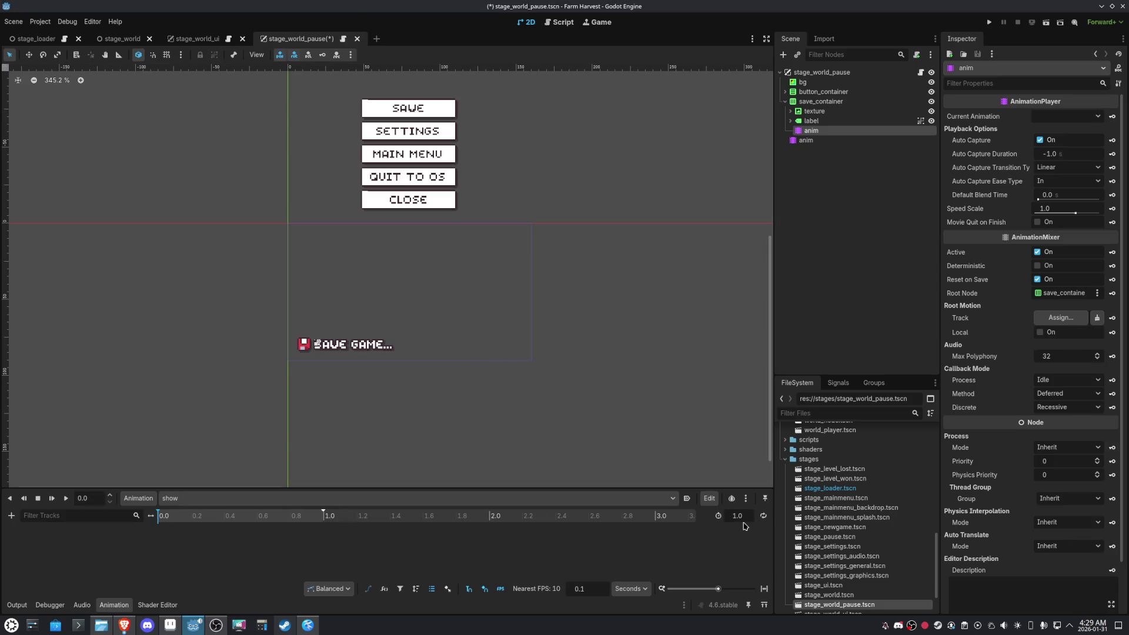
{"action": "type", "text": "0.5"}
{"action": "key", "text": "Return"}
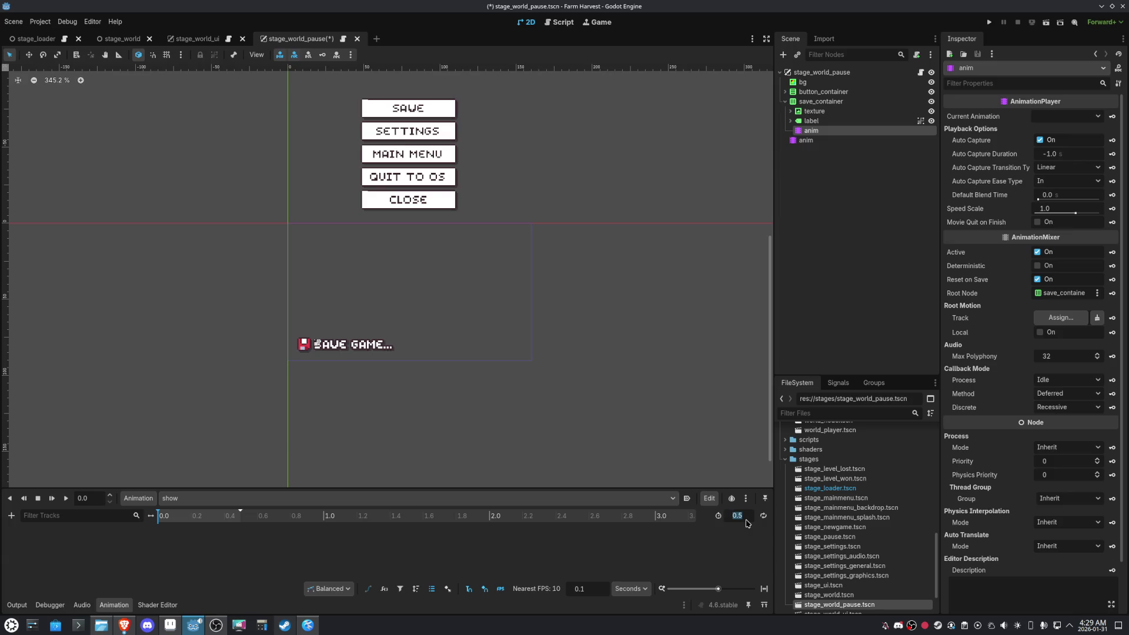
{"action": "key", "text": "Return"}
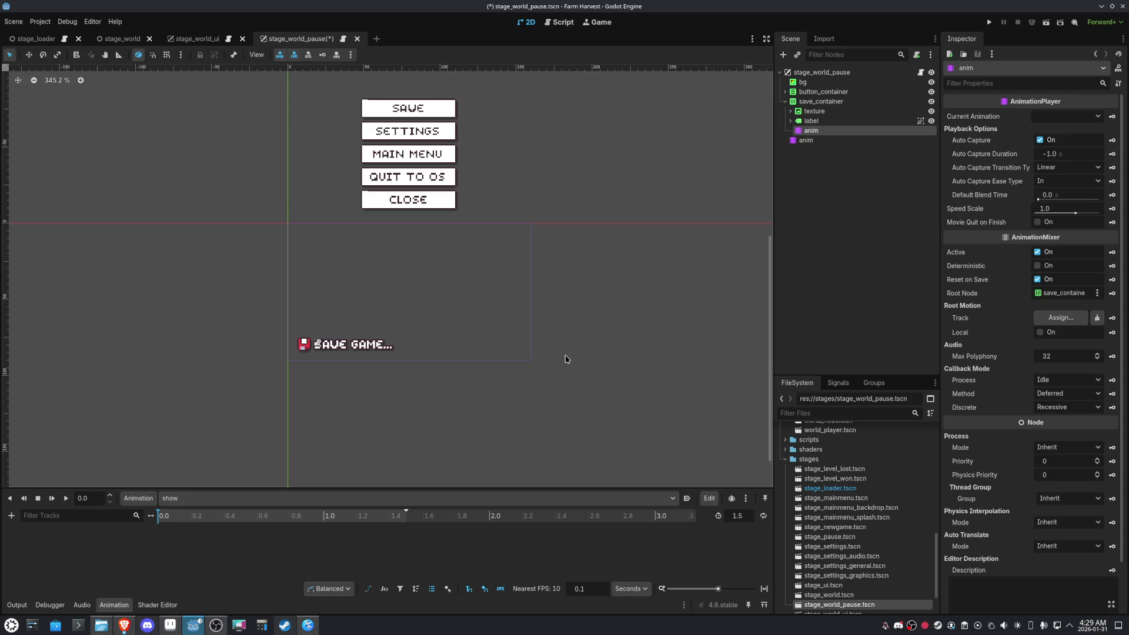
- Key save_container's onscreen position at 0.2 s, creating the position track
{"action": "mouse_move", "coordinate": [175, 519]}
{"action": "left_mouse_down"}
{"action": "mouse_move", "coordinate": [236, 519]}
{"action": "mouse_move", "coordinate": [183, 520]}
{"action": "left_mouse_up"}
{"action": "left_click", "coordinate": [821, 101]}
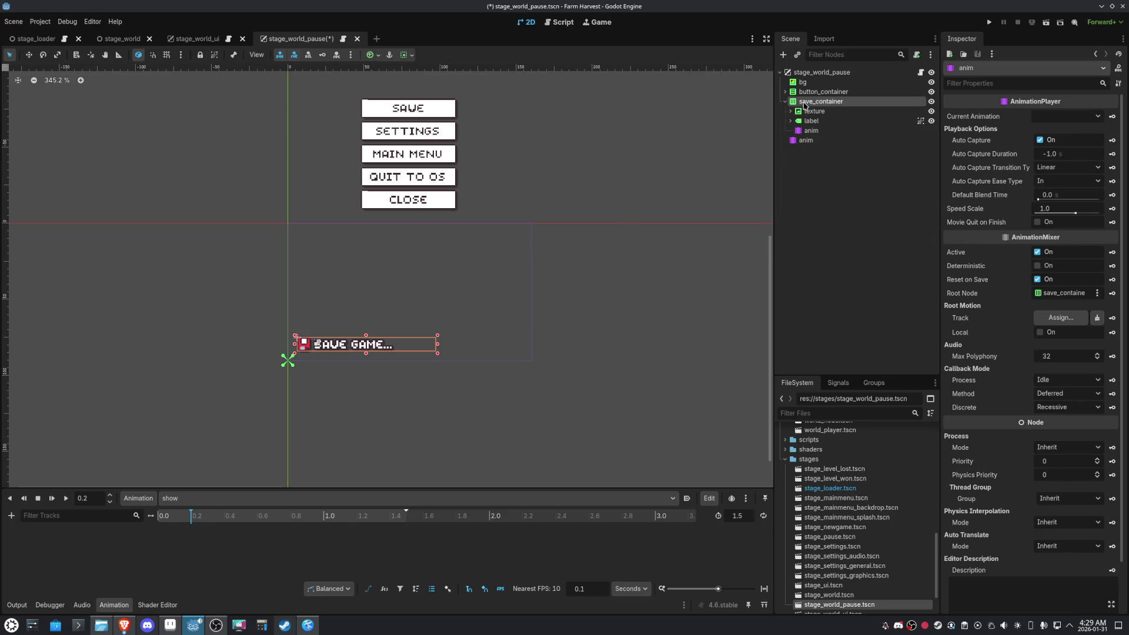
{"action": "scroll", "coordinate": [1078, 365], "scroll_direction": "up", "scroll_amount": 15}
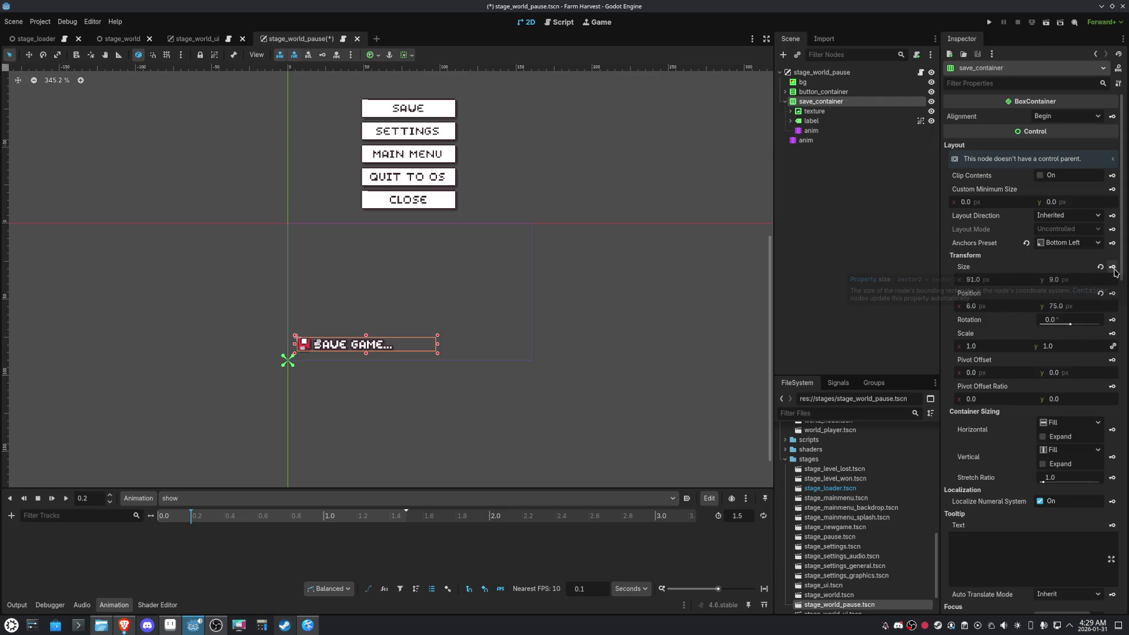
{"action": "left_click", "coordinate": [1112, 293]}
{"action": "left_click", "coordinate": [525, 344]}
{"action": "left_click", "coordinate": [159, 516]}
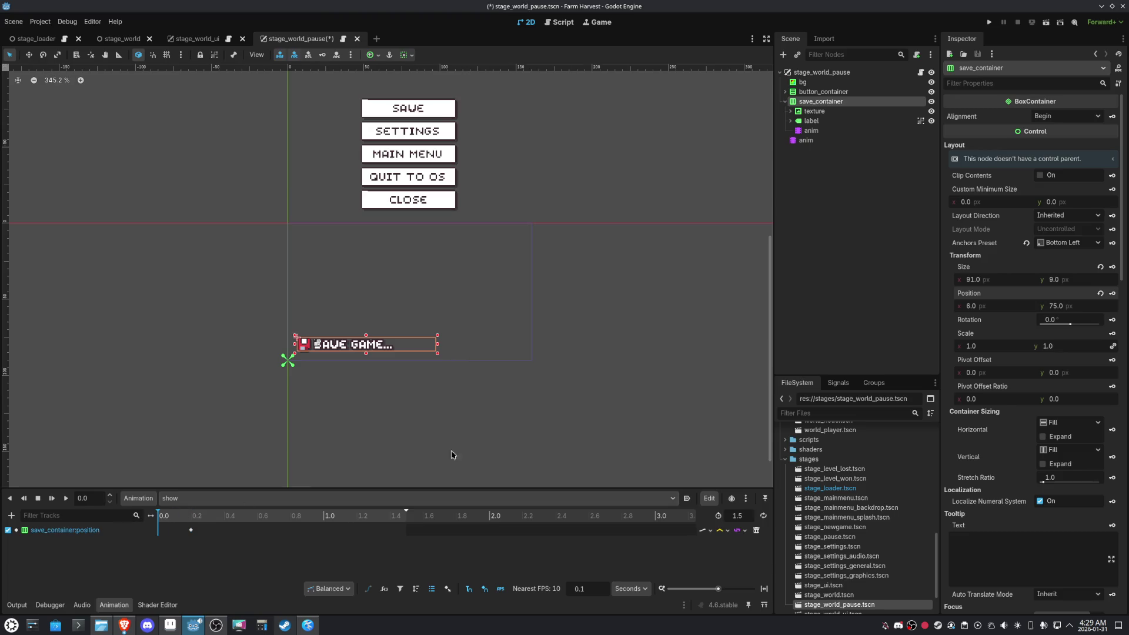
- Key save_container at x -154 at 0.0 s and scrub to preview the slide-in
{"action": "left_click", "coordinate": [1113, 293]}
{"action": "left_click", "coordinate": [997, 309]}
{"action": "key", "text": "Return"}
{"action": "left_click", "coordinate": [1112, 293]}
{"action": "left_click_drag", "start_coordinate": [161, 518], "coordinate": [263, 522]}
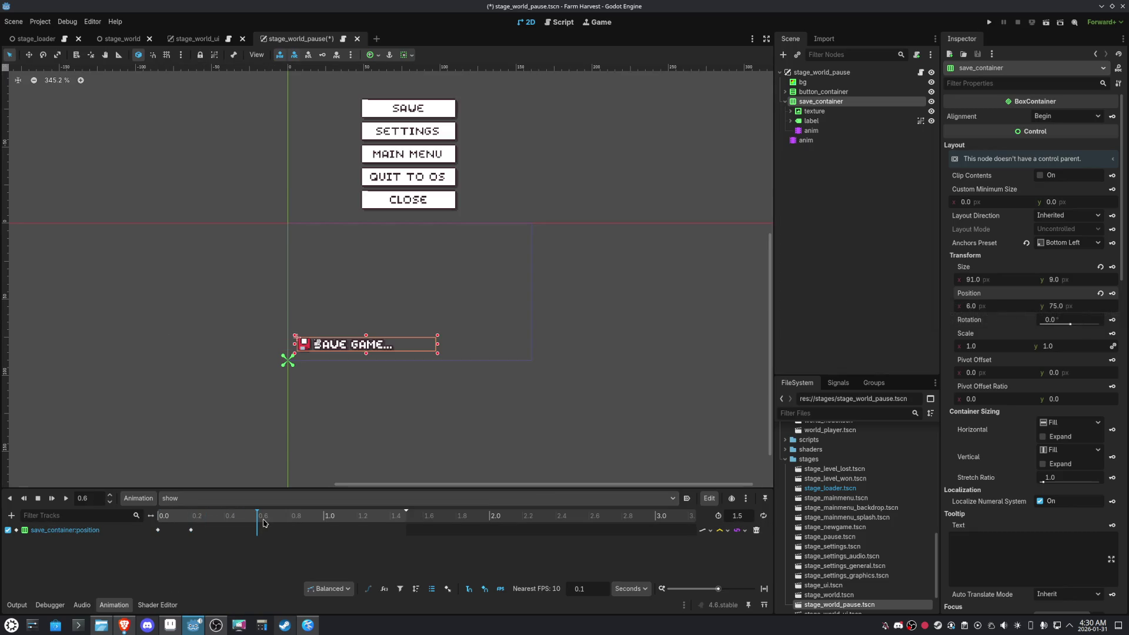
- Duplicate the onscreen 0.2 key to 0.6 and the offscreen 0.0 key to 0.8
{"action": "left_click", "coordinate": [190, 530]}
{"action": "right_click", "coordinate": [250, 534]}
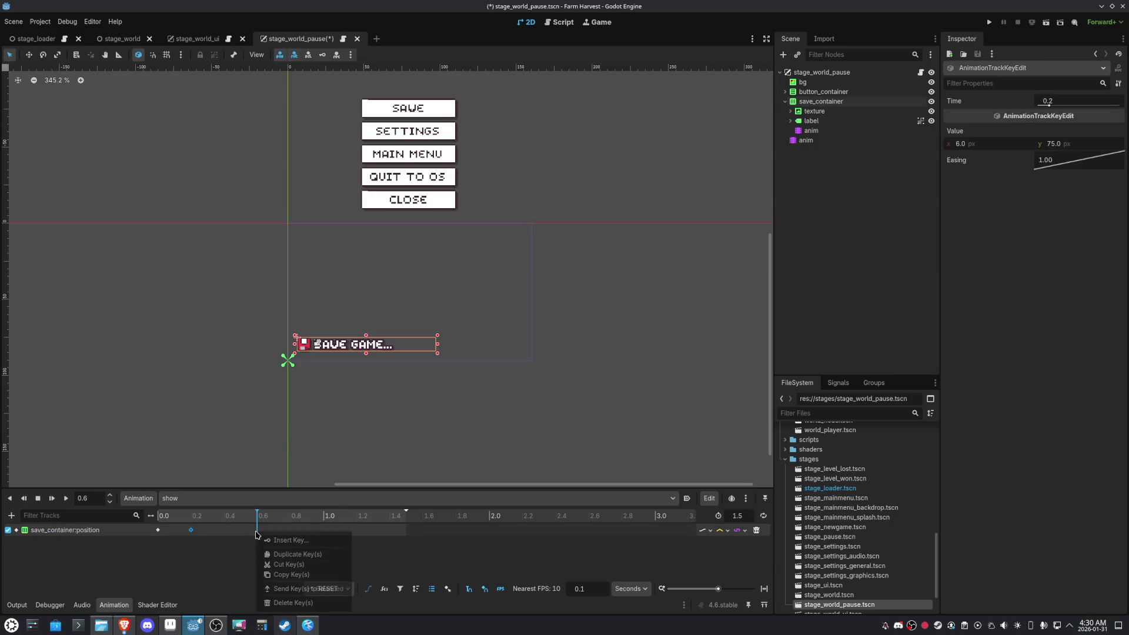
{"action": "left_click", "coordinate": [283, 553]}
{"action": "left_click", "coordinate": [293, 520]}
{"action": "left_click", "coordinate": [157, 530]}
{"action": "right_click", "coordinate": [294, 540]}
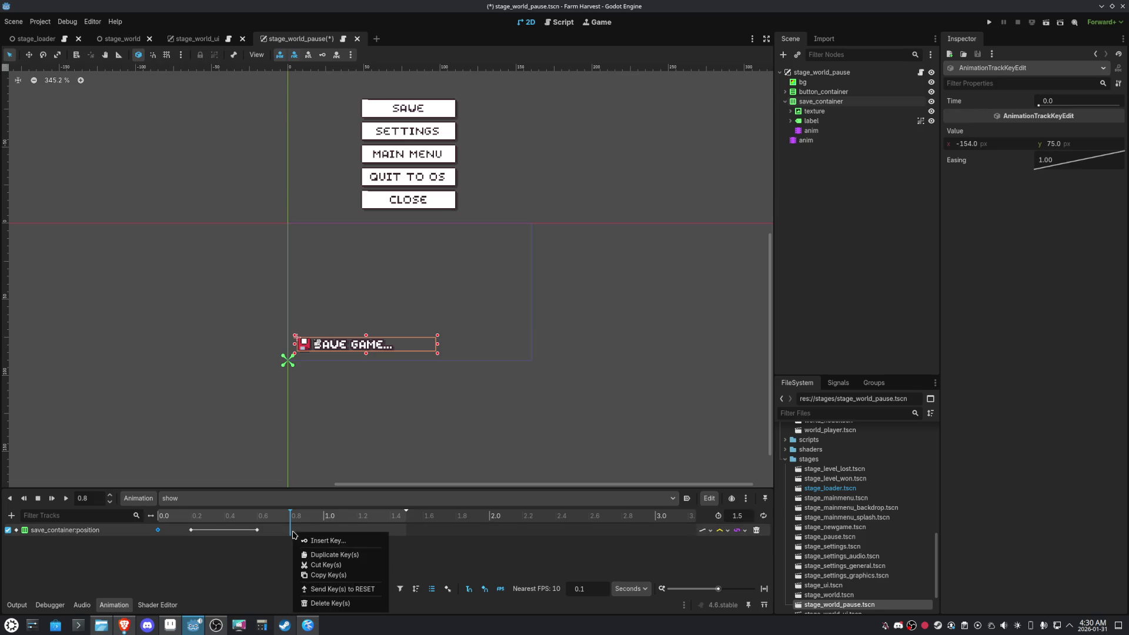
{"action": "left_click", "coordinate": [316, 556]}
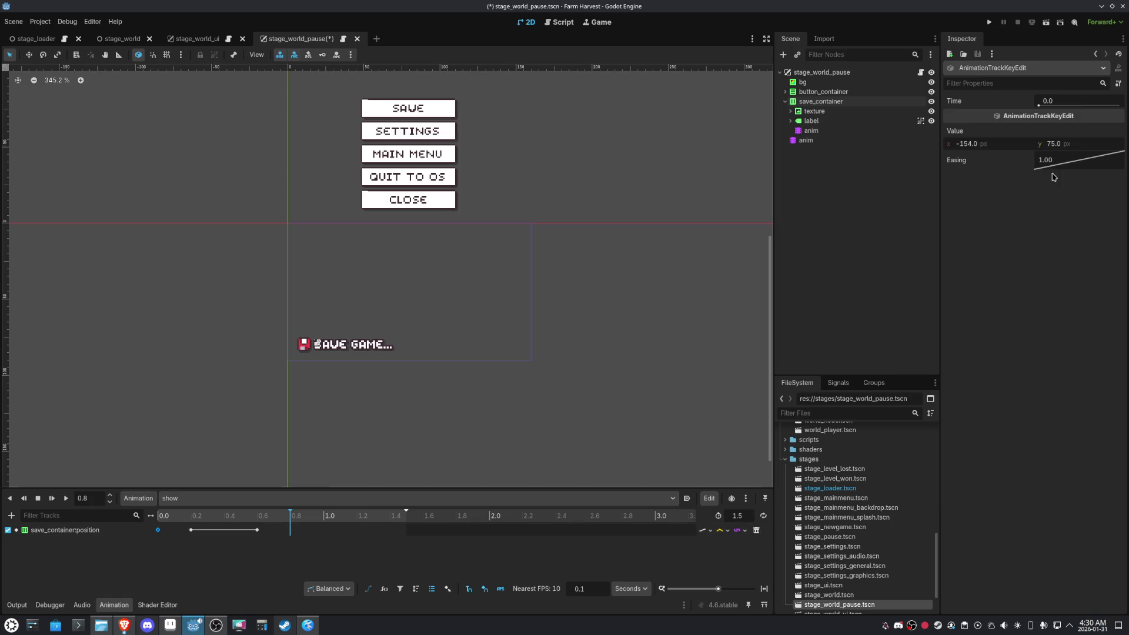
- Set the key's easing to 0.2 and duplicate the eased offscreen key to 0.8
{"action": "double_click", "coordinate": [1073, 159]}
{"action": "type", "text": "0.2"}
{"action": "key", "text": "Return"}
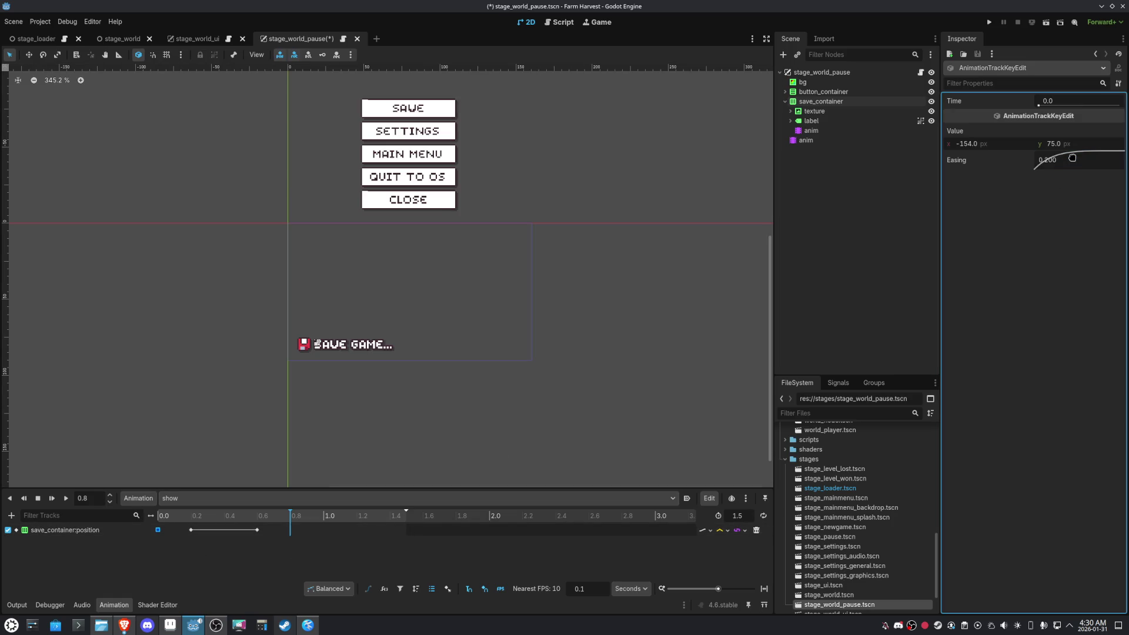
{"action": "right_click", "coordinate": [290, 532]}
{"action": "left_click", "coordinate": [328, 553]}
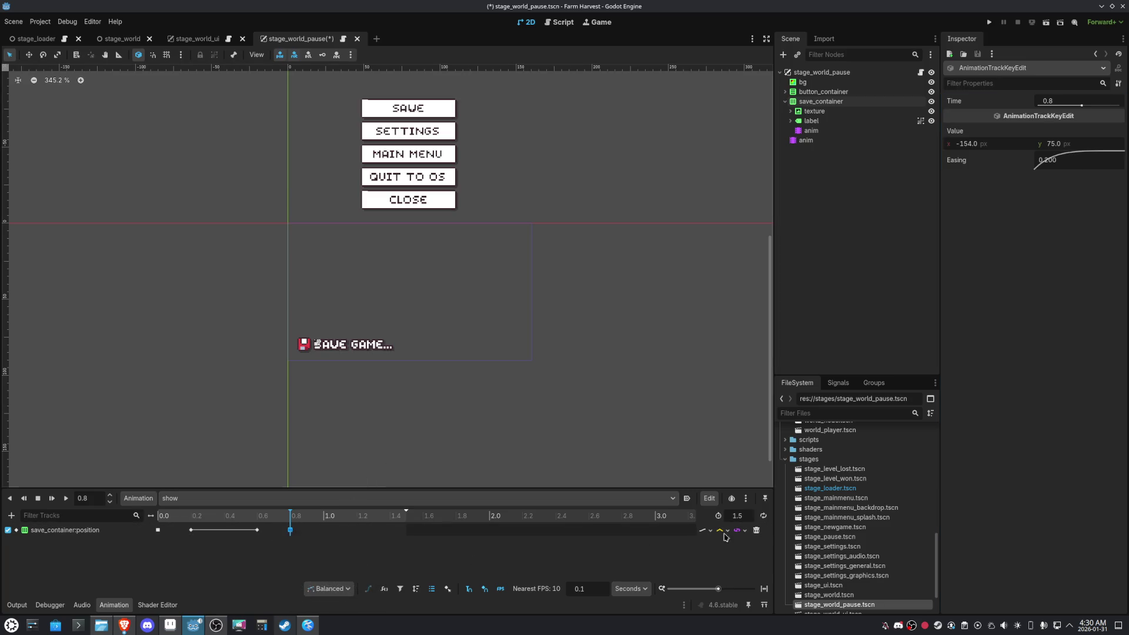
- Preview, then lengthen show to 1.2 s and move the slide-out keys to 1.0 and 1.2
{"action": "key", "text": "Return"}
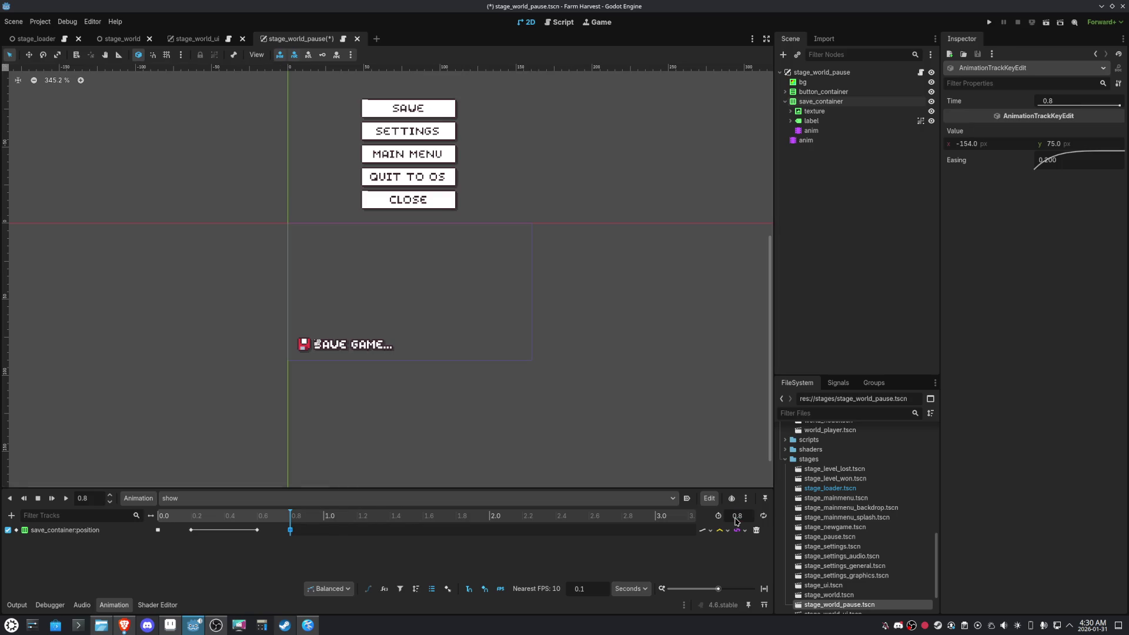
{"action": "left_click", "coordinate": [52, 499]}
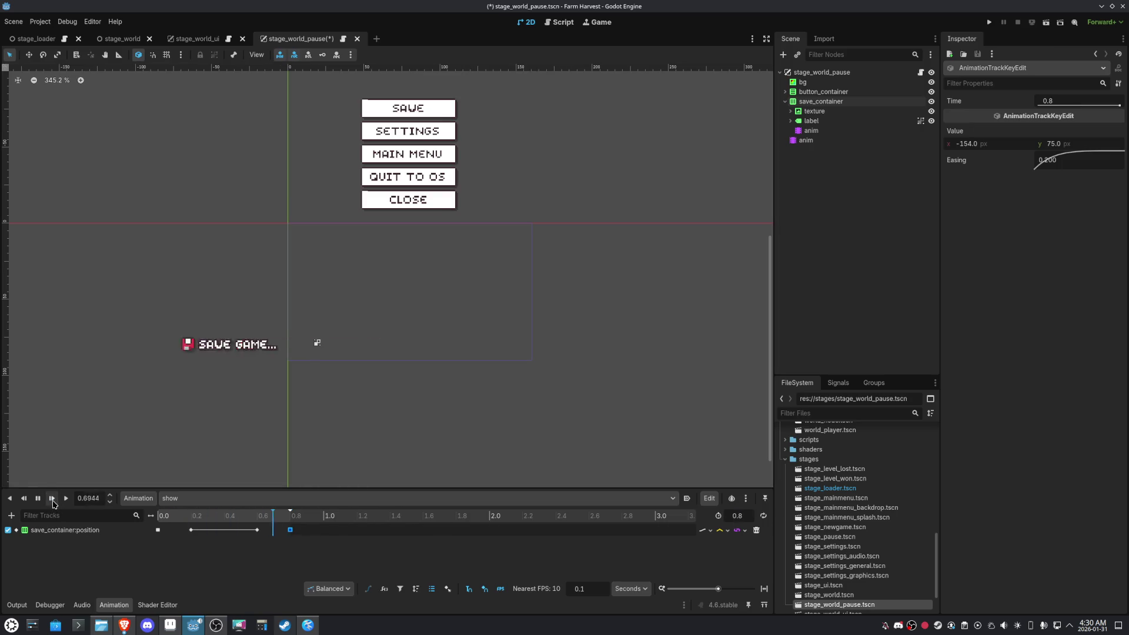
{"action": "left_click", "coordinate": [52, 500]}
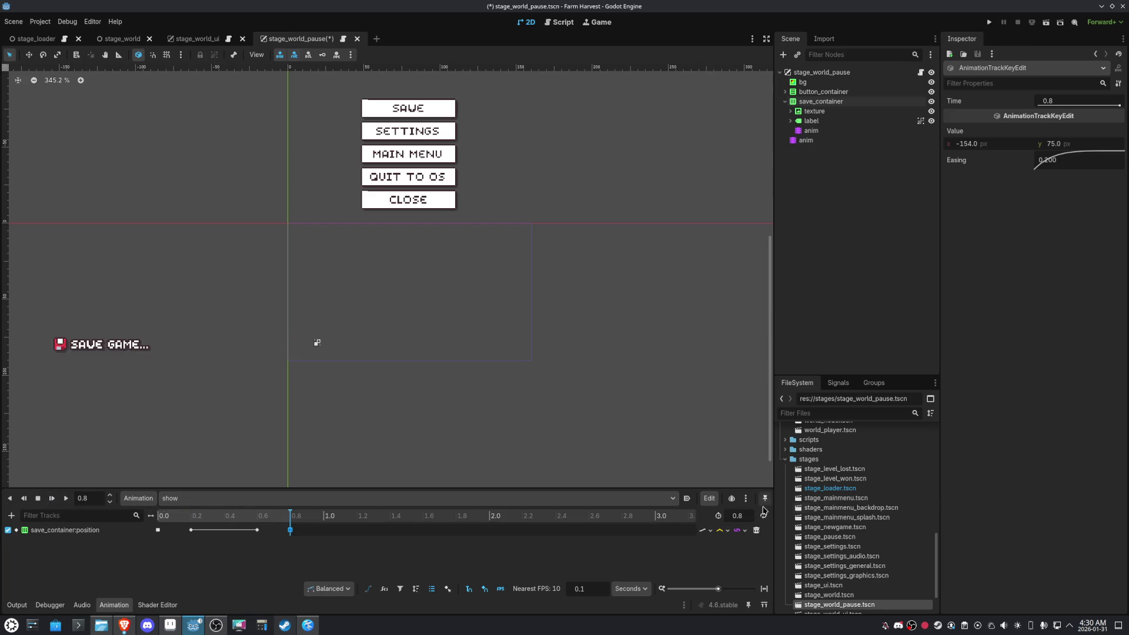
{"action": "type", "text": ".2"}
{"action": "key", "text": "Return"}
{"action": "mouse_move", "coordinate": [297, 547]}
{"action": "left_mouse_down"}
{"action": "mouse_move", "coordinate": [251, 525]}
{"action": "mouse_move", "coordinate": [351, 537]}
{"action": "left_mouse_up"}
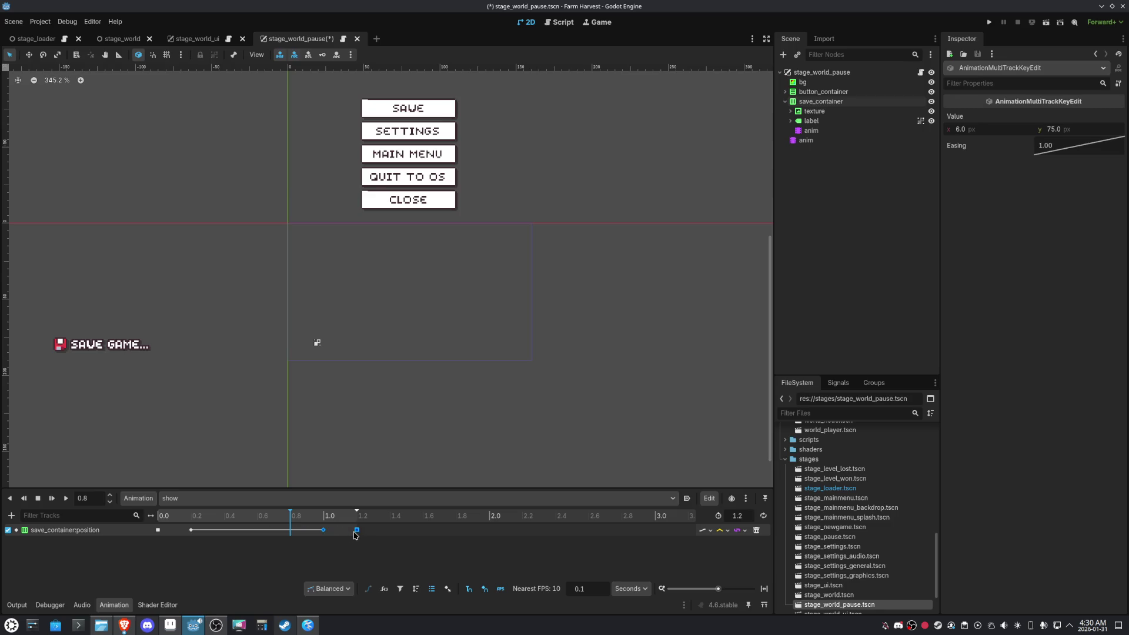
- Set the position track's interpolation to linear and replay the animation
{"action": "left_click", "coordinate": [724, 530]}
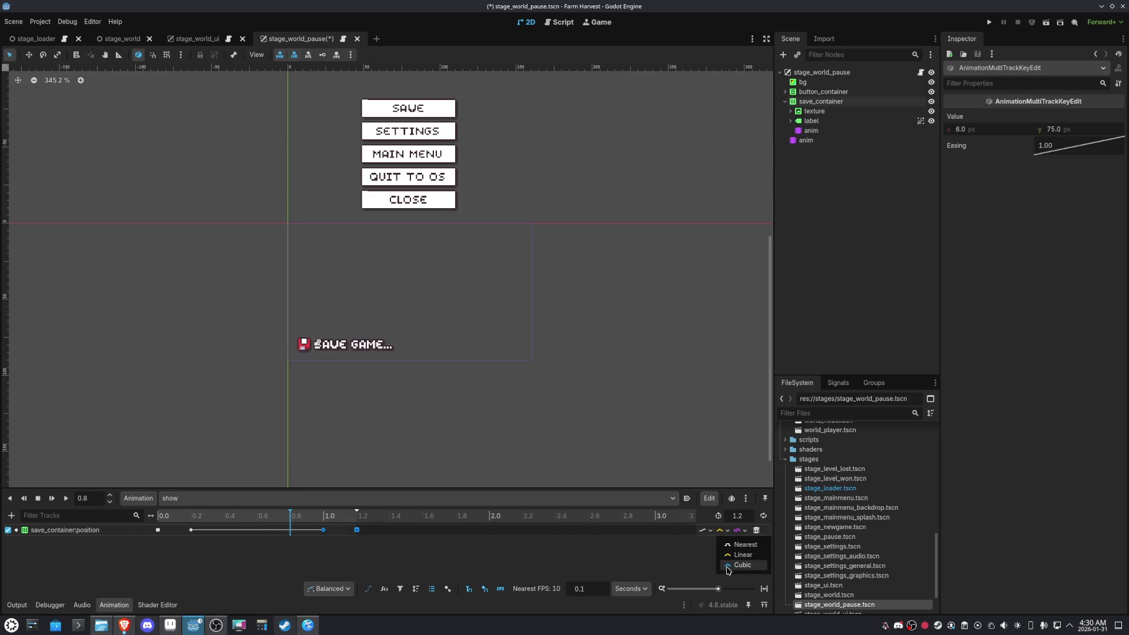
{"action": "left_click", "coordinate": [742, 556]}
{"action": "left_click", "coordinate": [53, 499]}
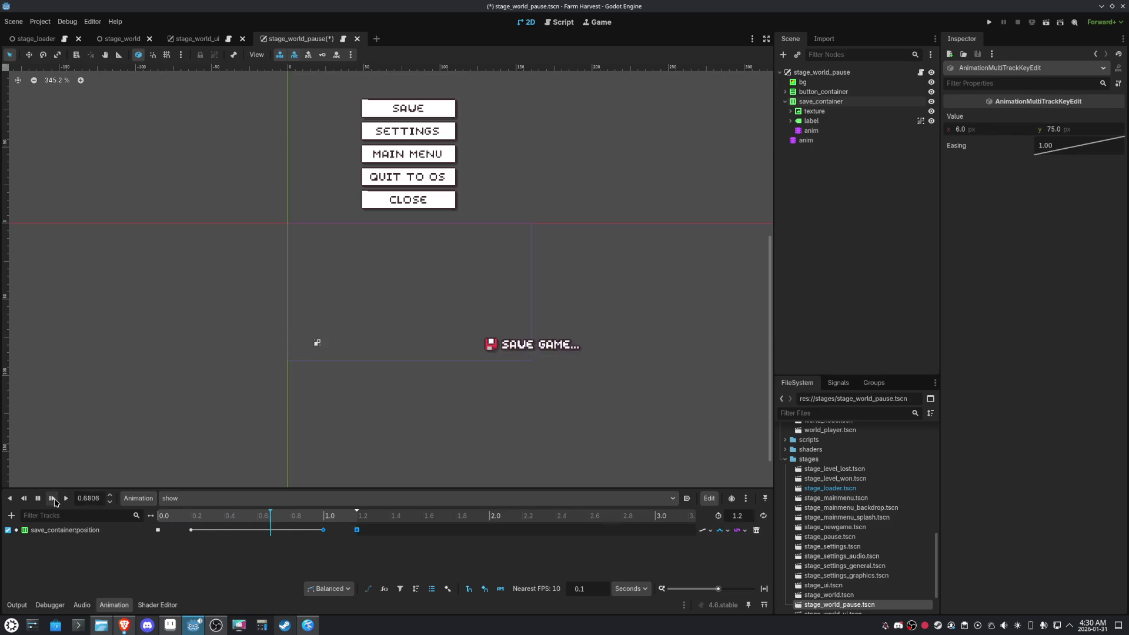
{"action": "left_click", "coordinate": [724, 530]}
{"action": "left_click", "coordinate": [735, 554]}
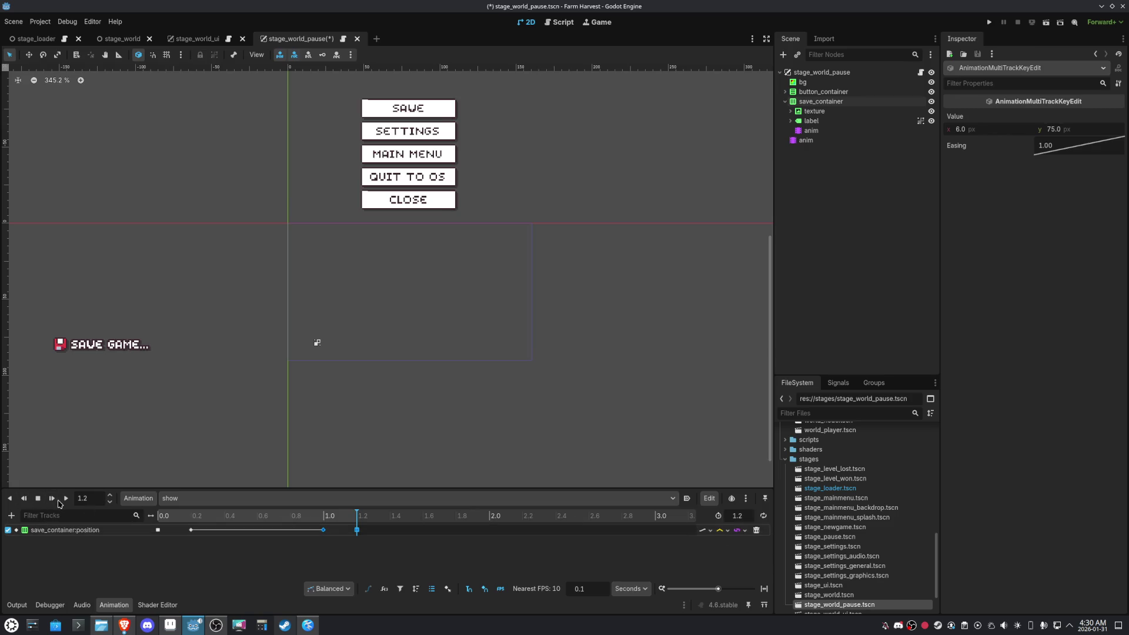
{"action": "left_click", "coordinate": [52, 499]}
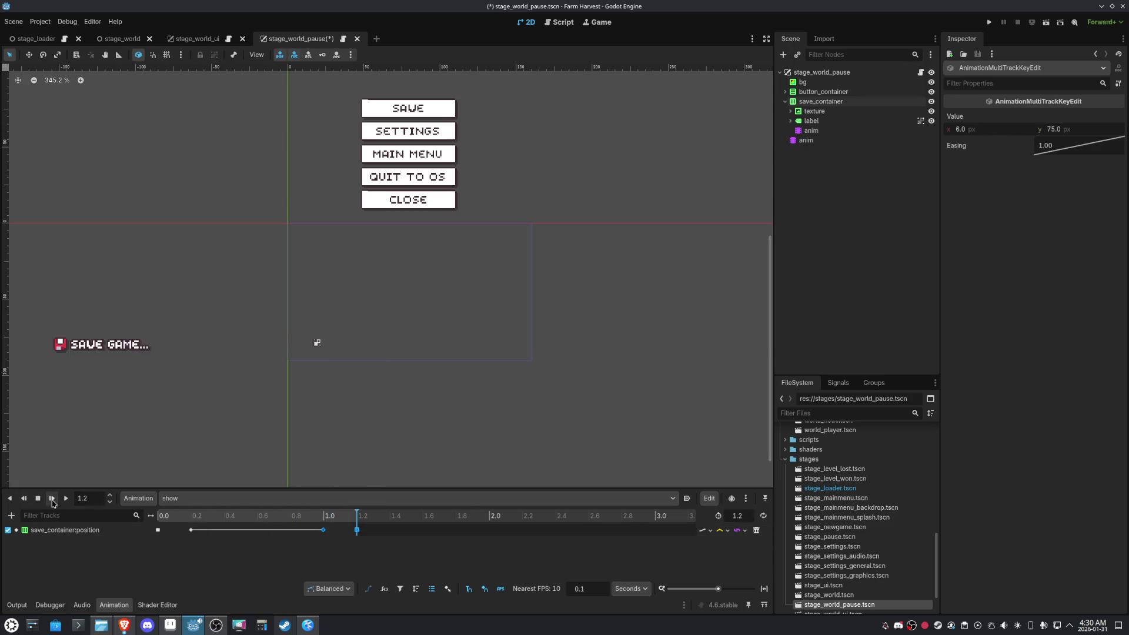
- Set the final 1.2 s key's easing to 1 and replay the motion
{"action": "left_click", "coordinate": [157, 530]}
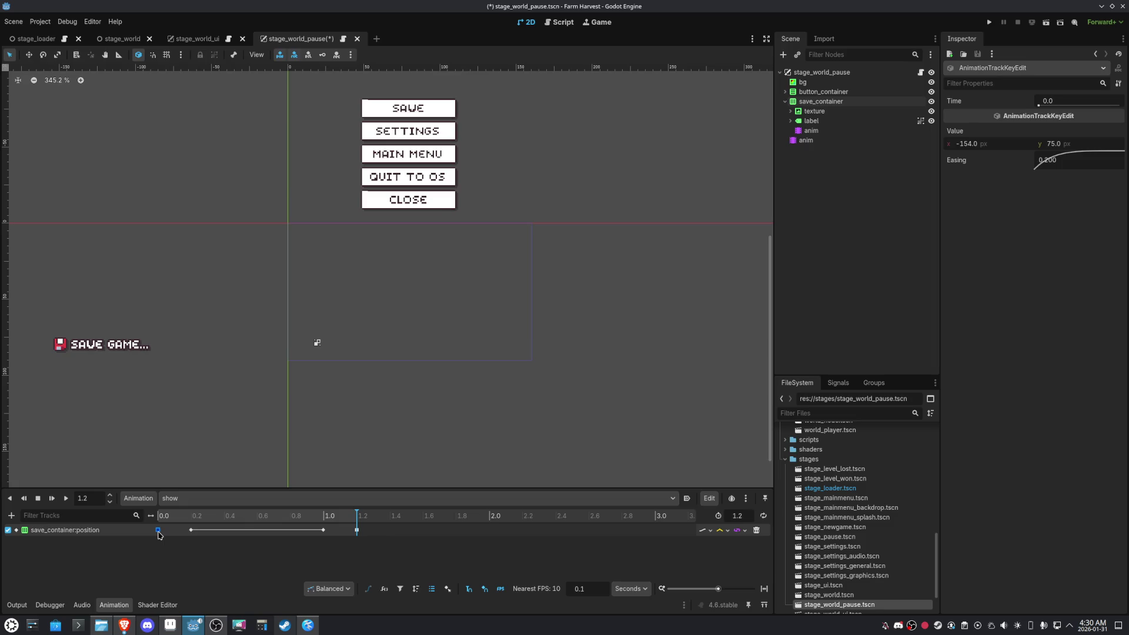
{"action": "left_click", "coordinate": [190, 531]}
{"action": "left_click", "coordinate": [324, 531]}
{"action": "left_click", "coordinate": [357, 531]}
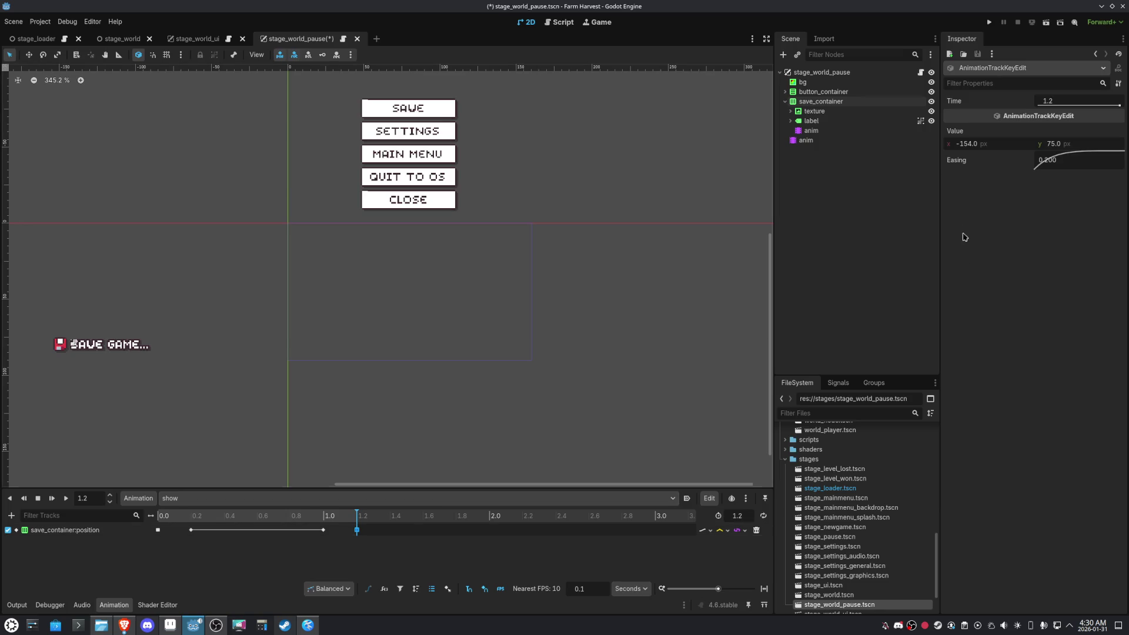
{"action": "double_click", "coordinate": [1058, 160]}
{"action": "type", "text": "1"}
{"action": "key", "text": "Return"}
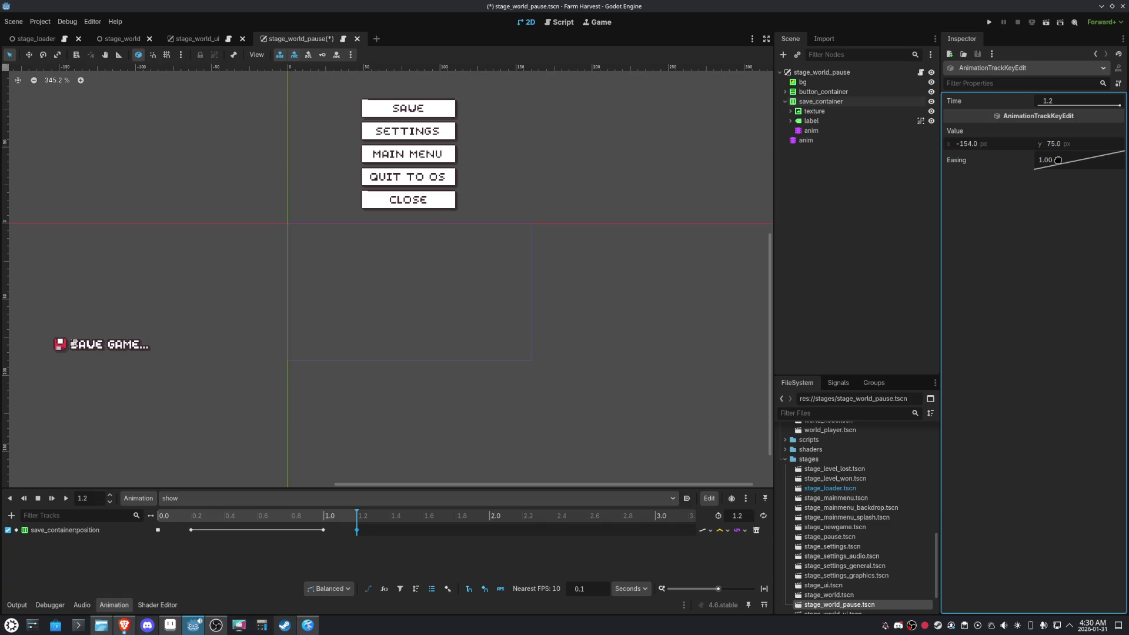
{"action": "left_click", "coordinate": [52, 499]}
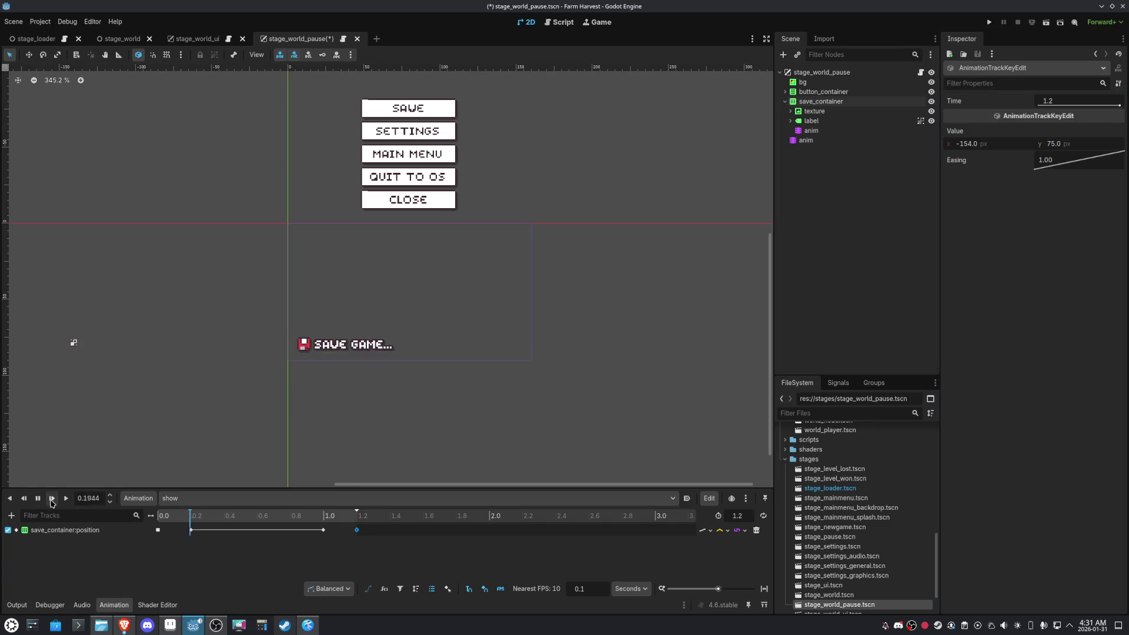
{"action": "left_click", "coordinate": [52, 500]}
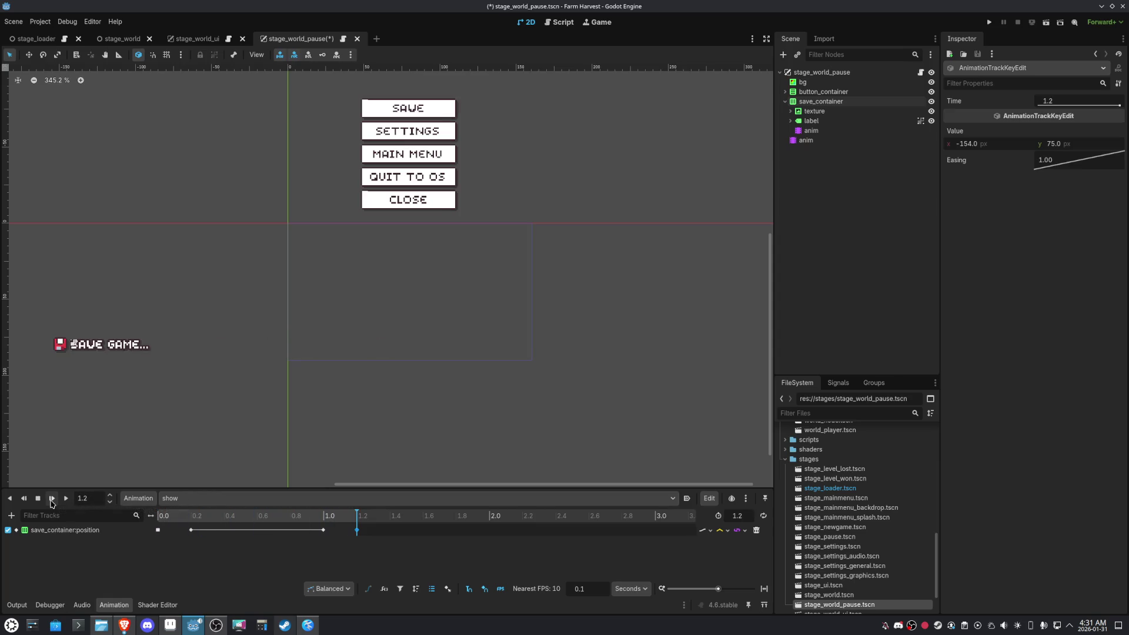
- Check the update mode unchanged, replay, and delete the 1.2 s slide-out key
{"action": "left_click", "coordinate": [710, 531]}
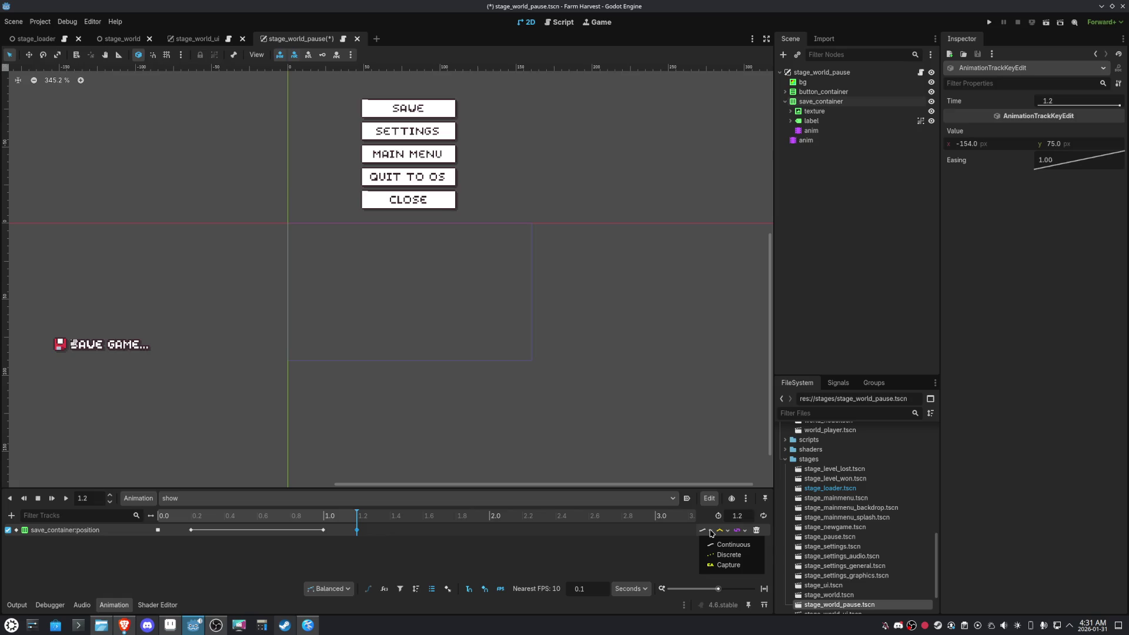
{"action": "left_click", "coordinate": [255, 541]}
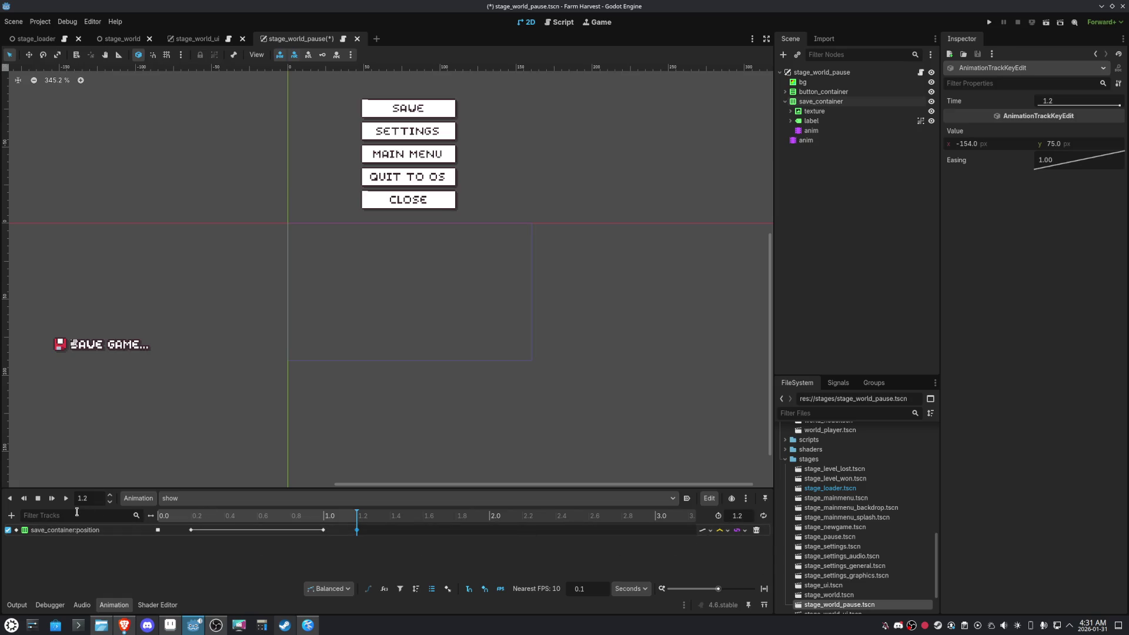
{"action": "left_click", "coordinate": [52, 498]}
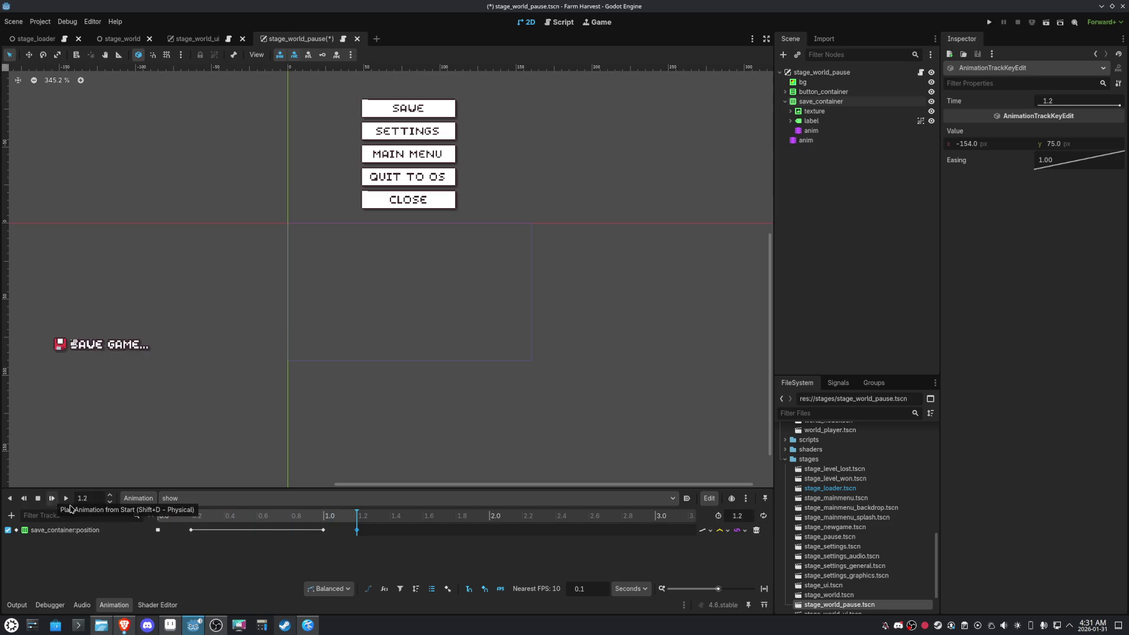
{"action": "left_click", "coordinate": [357, 530]}
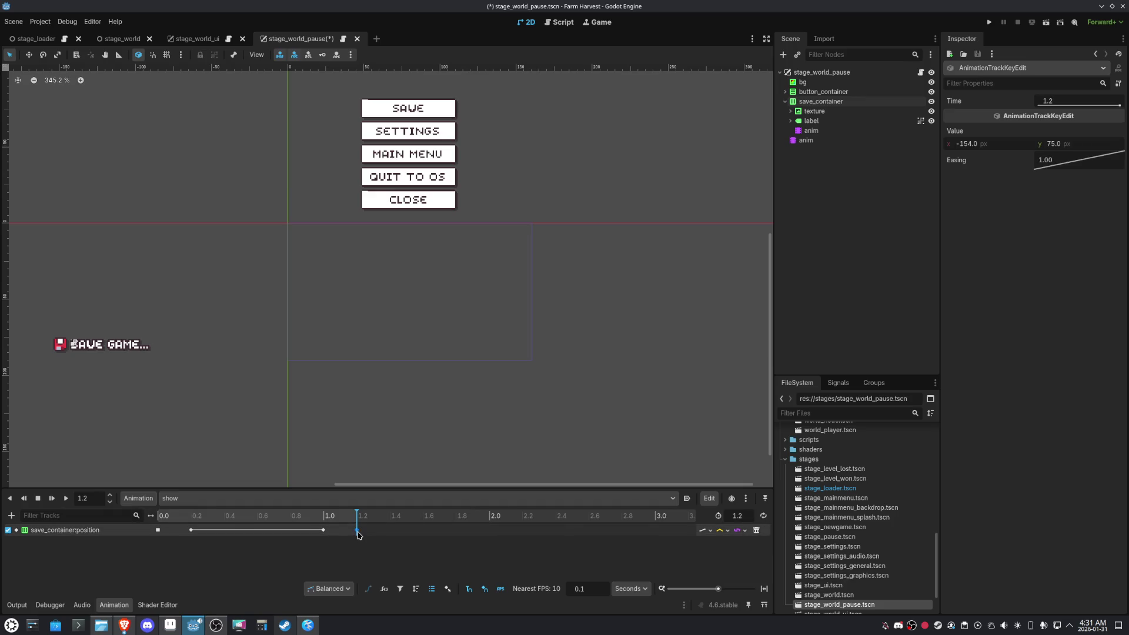
{"action": "key", "text": "Delete"}
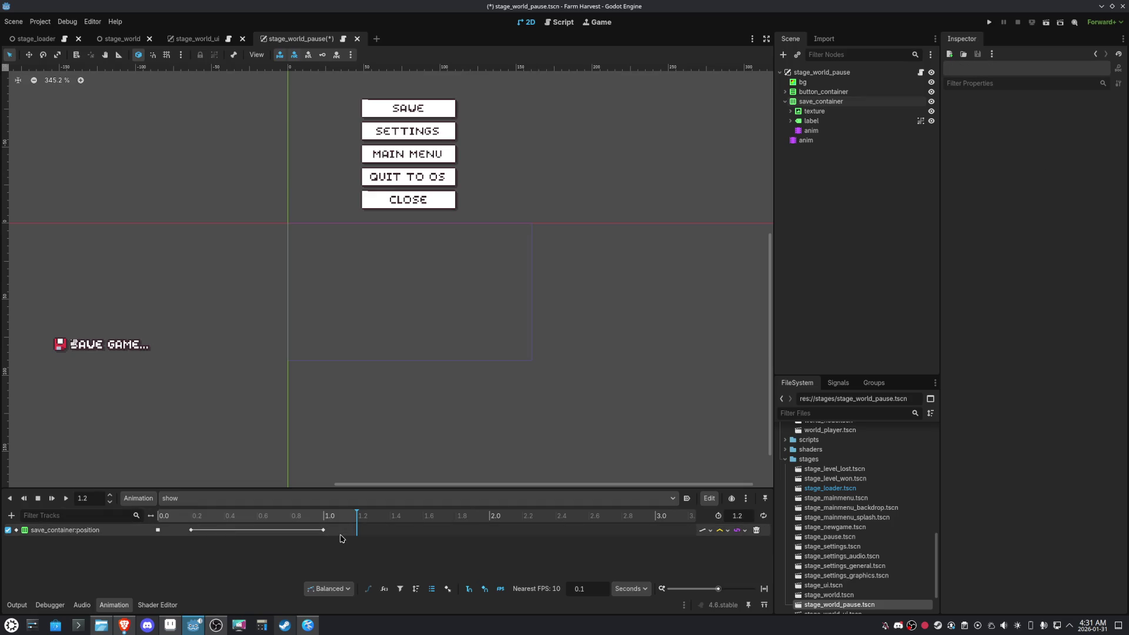
- Set the show length to 2.0 s and move the onscreen arrival key to 0.5 s
{"action": "left_click", "coordinate": [164, 517]}
{"action": "left_click_drag", "start_coordinate": [164, 517], "coordinate": [190, 520]}
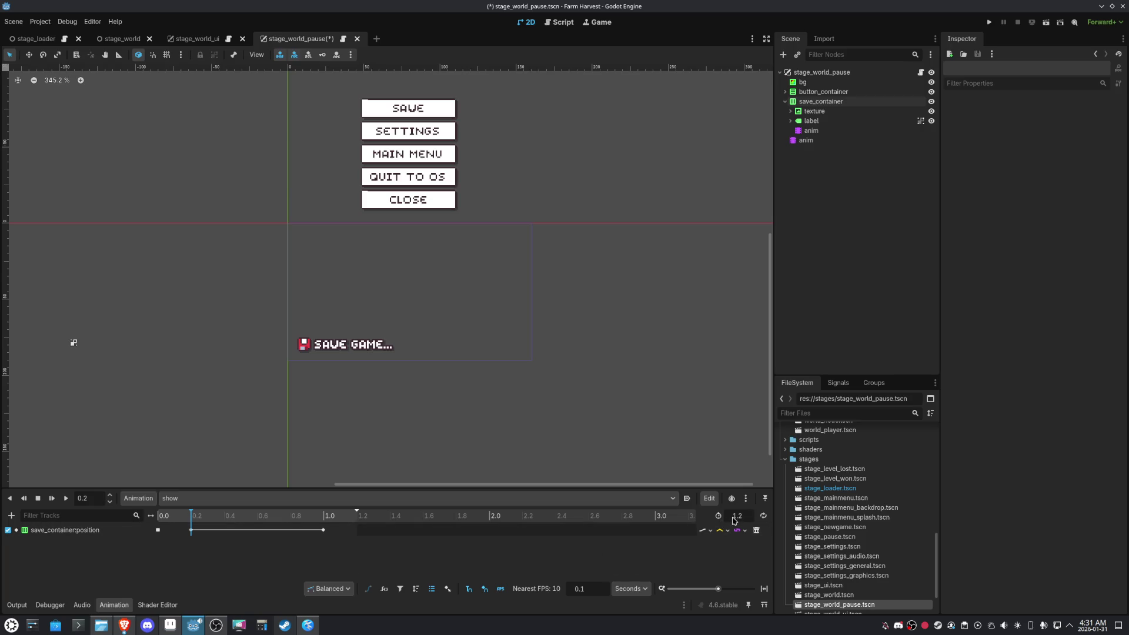
{"action": "key", "text": "Return"}
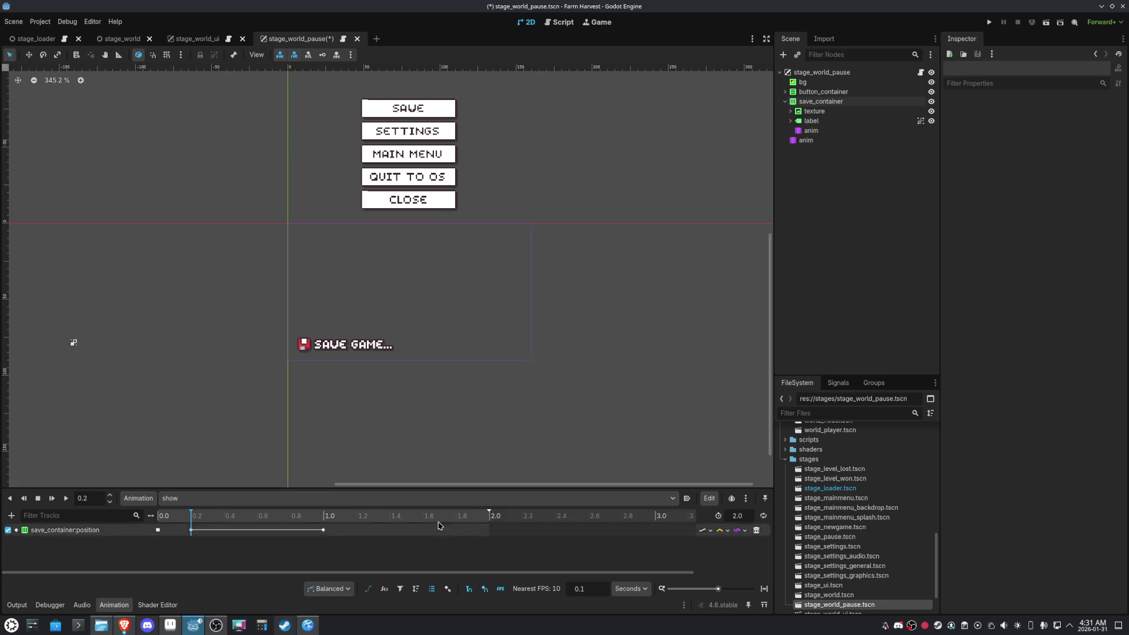
{"action": "left_click", "coordinate": [258, 518]}
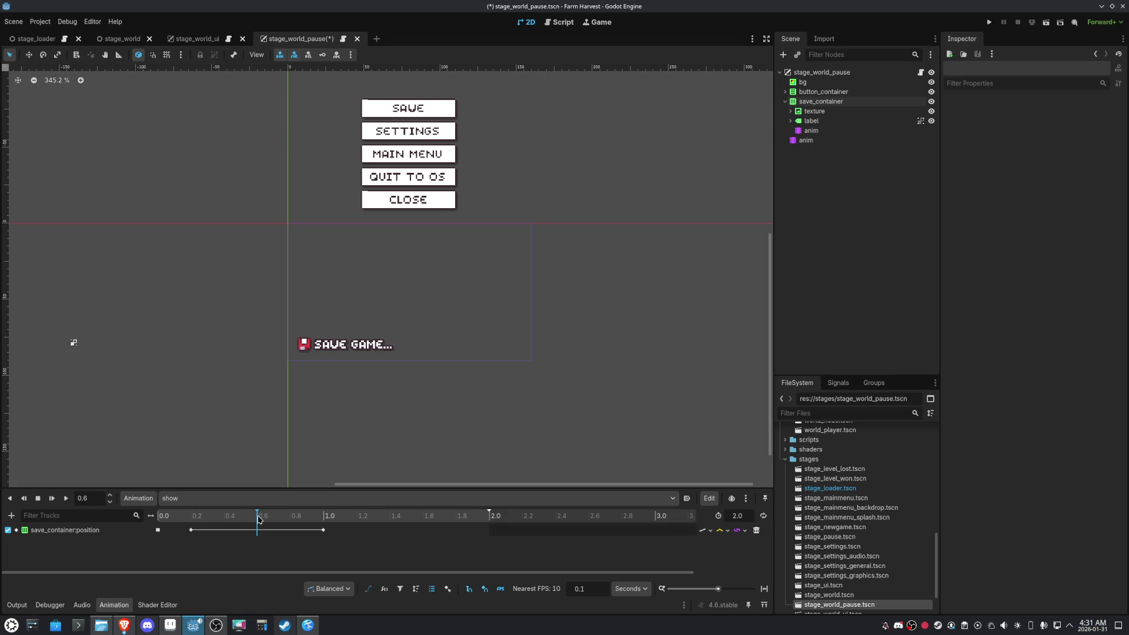
{"action": "left_click_drag", "start_coordinate": [257, 518], "coordinate": [240, 530]}
- Scrub through 1.0, 1.2 and 2.0 s and bring up key actions for the 0.0 offscreen key at 2.0
{"action": "left_click", "coordinate": [322, 518]}
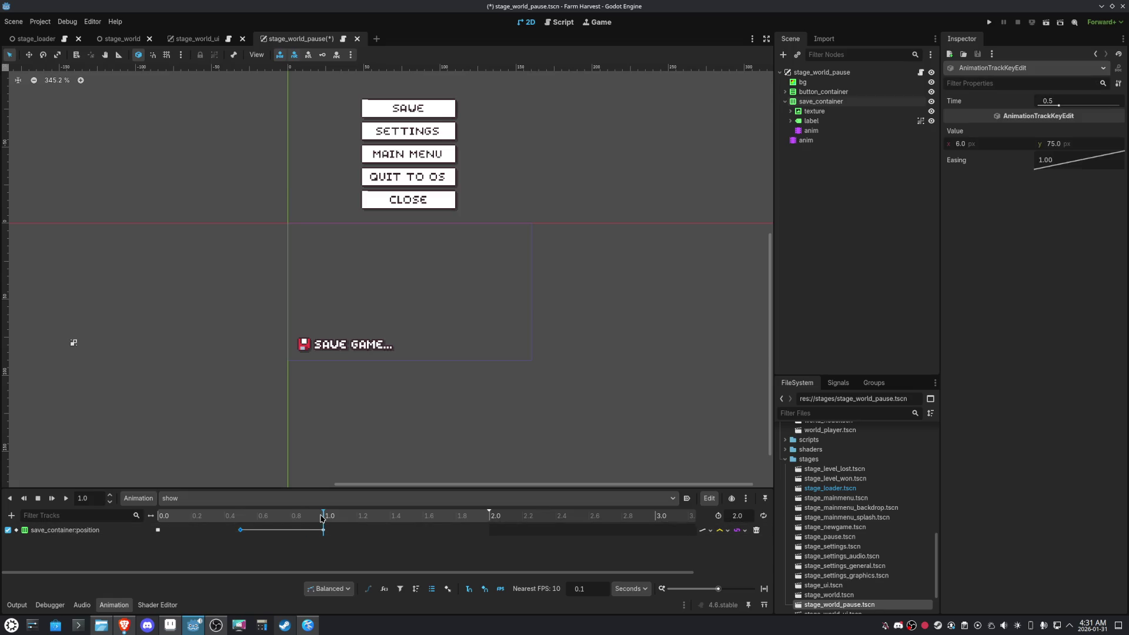
{"action": "left_click", "coordinate": [362, 518]}
{"action": "left_click_drag", "start_coordinate": [363, 518], "coordinate": [494, 518]}
{"action": "left_click", "coordinate": [158, 530]}
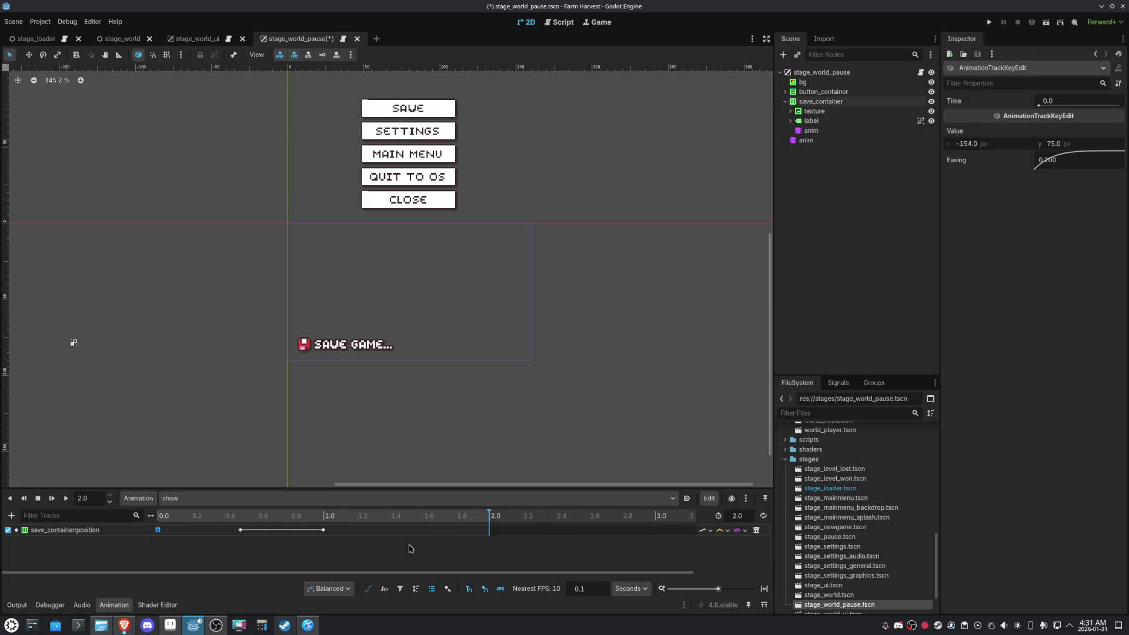
{"action": "right_click", "coordinate": [482, 535]}
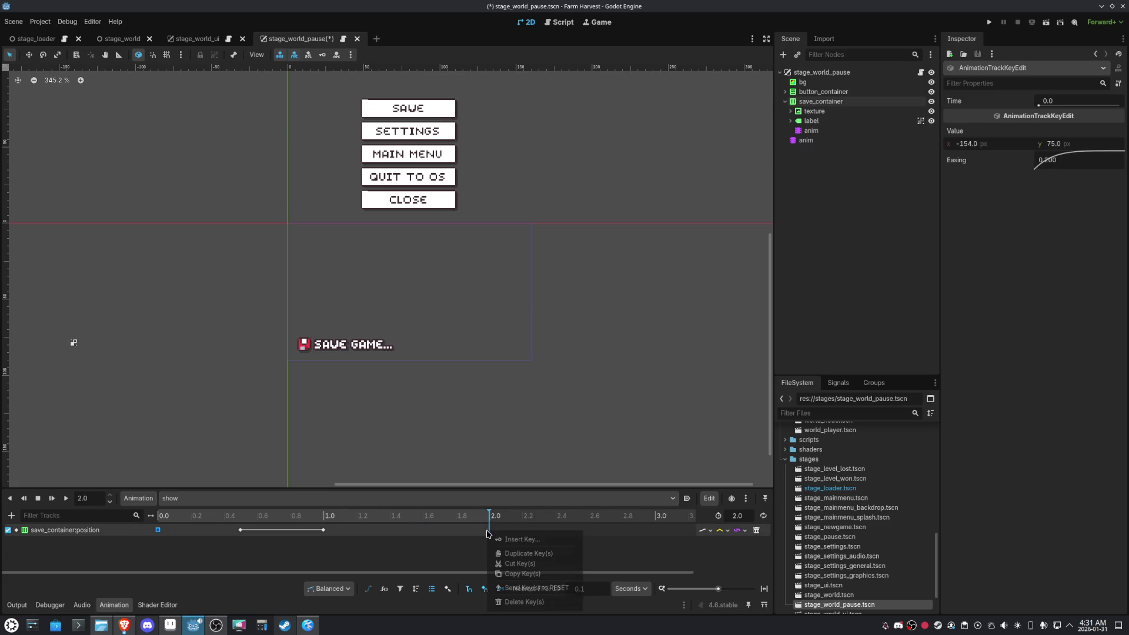
- Duplicate the offscreen key to 2.0 and move the 1.0 keyframe to about 1.5 s
{"action": "left_click", "coordinate": [518, 539]}
{"action": "left_click_drag", "start_coordinate": [437, 524], "coordinate": [414, 523]}
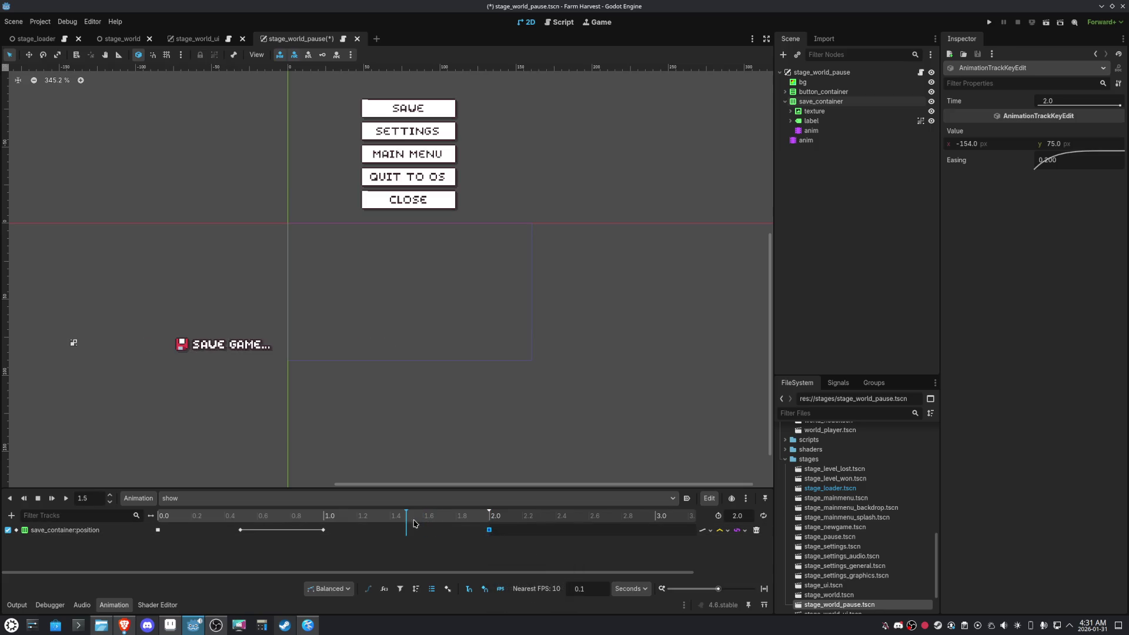
{"action": "left_click_drag", "start_coordinate": [324, 530], "coordinate": [406, 530]}
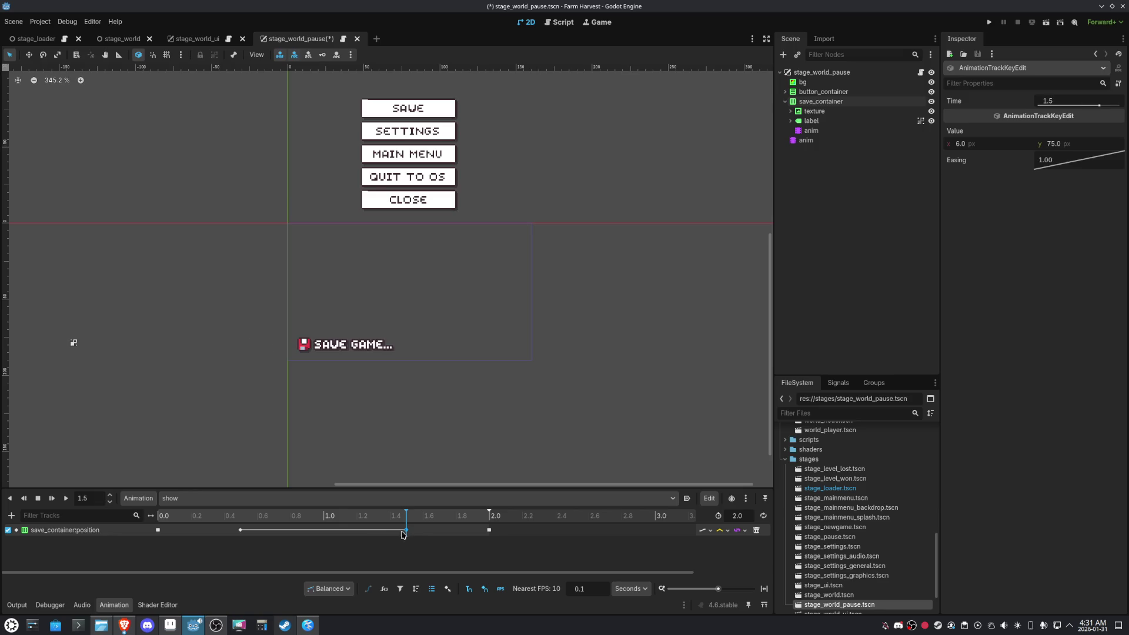
{"action": "left_click", "coordinate": [52, 499]}
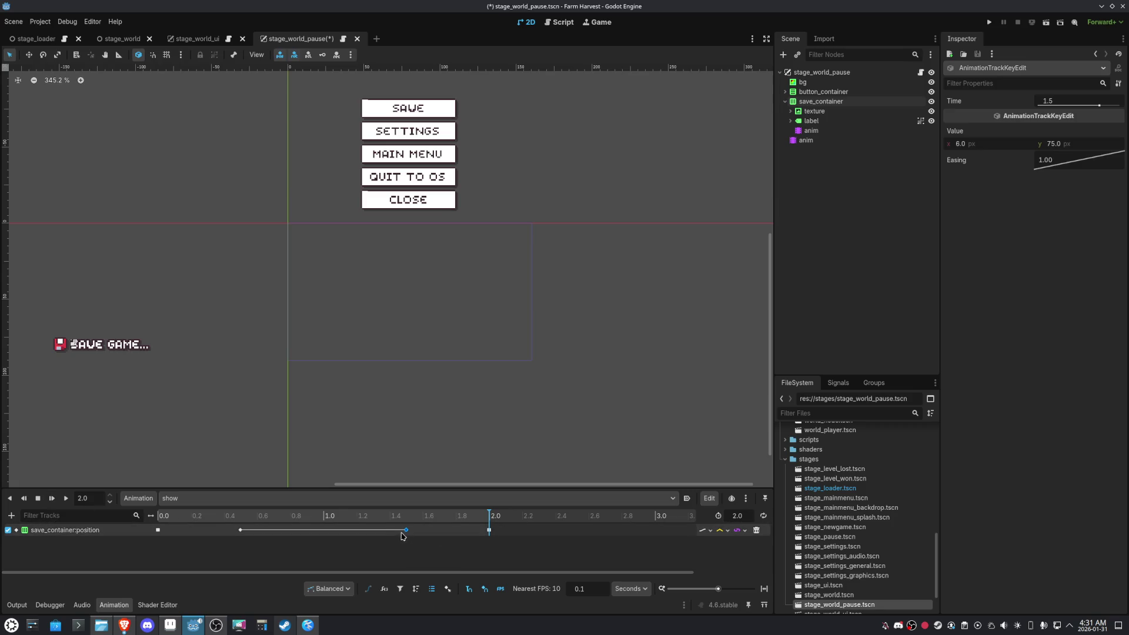
{"action": "mouse_move", "coordinate": [403, 534]}
{"action": "left_mouse_down"}
{"action": "mouse_move", "coordinate": [334, 536]}
{"action": "mouse_move", "coordinate": [406, 530]}
{"action": "left_mouse_up"}
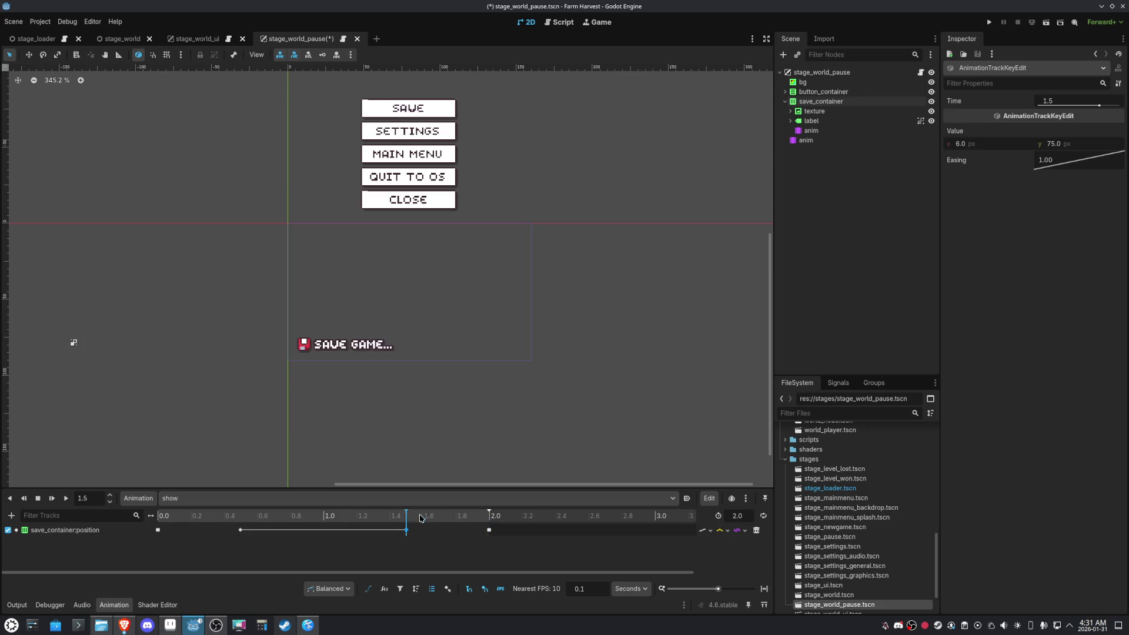
{"action": "left_click", "coordinate": [427, 517]}
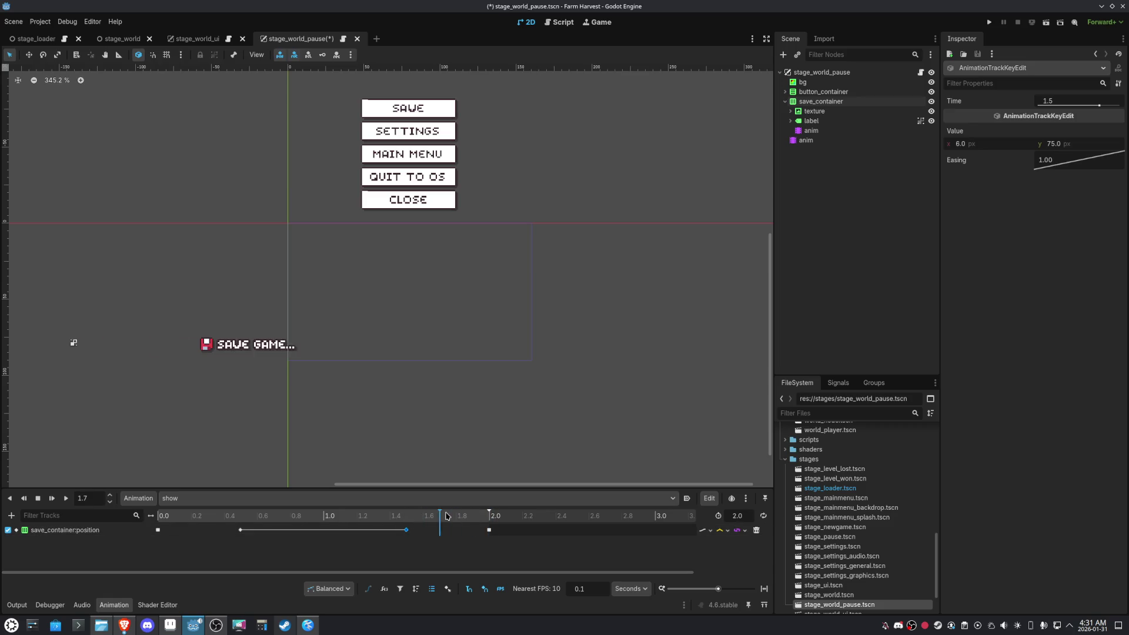
- Trim the show animation to 1.5 s and replay it, ending on the offscreen slide-out key
{"action": "left_click", "coordinate": [406, 518]}
{"action": "left_click_drag", "start_coordinate": [512, 547], "coordinate": [406, 531]}
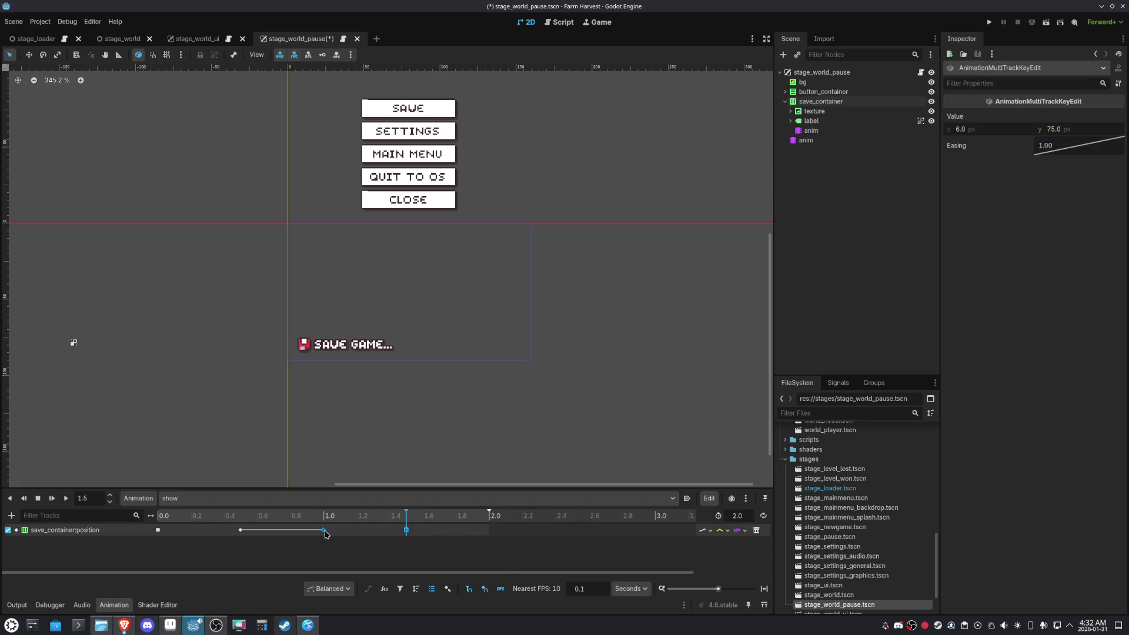
{"action": "left_click", "coordinate": [743, 516]}
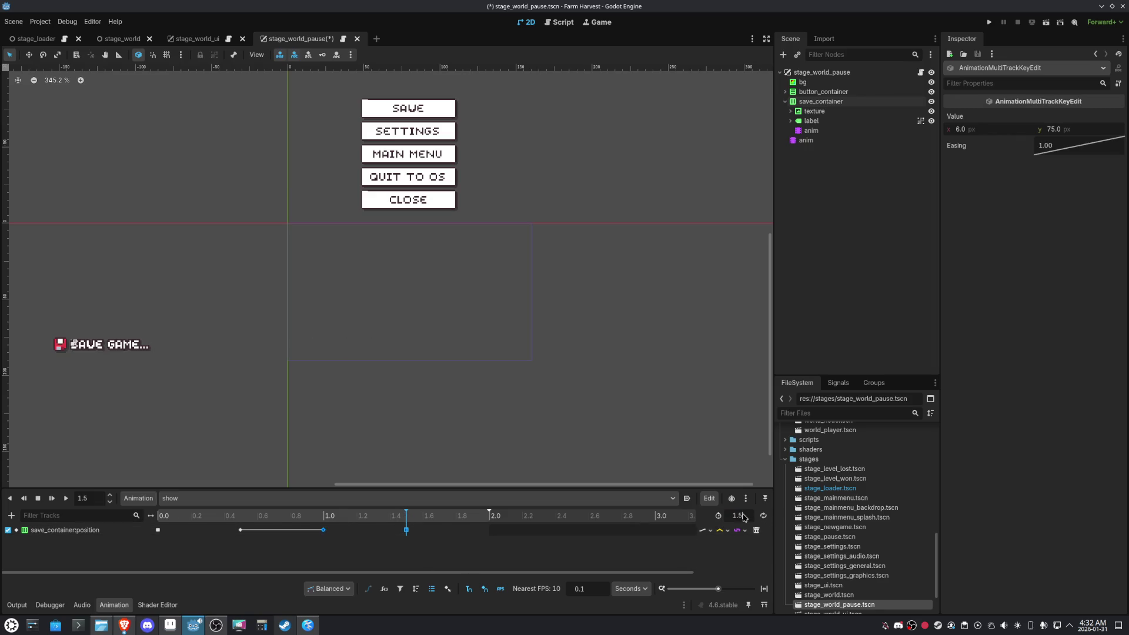
{"action": "key", "text": "Return"}
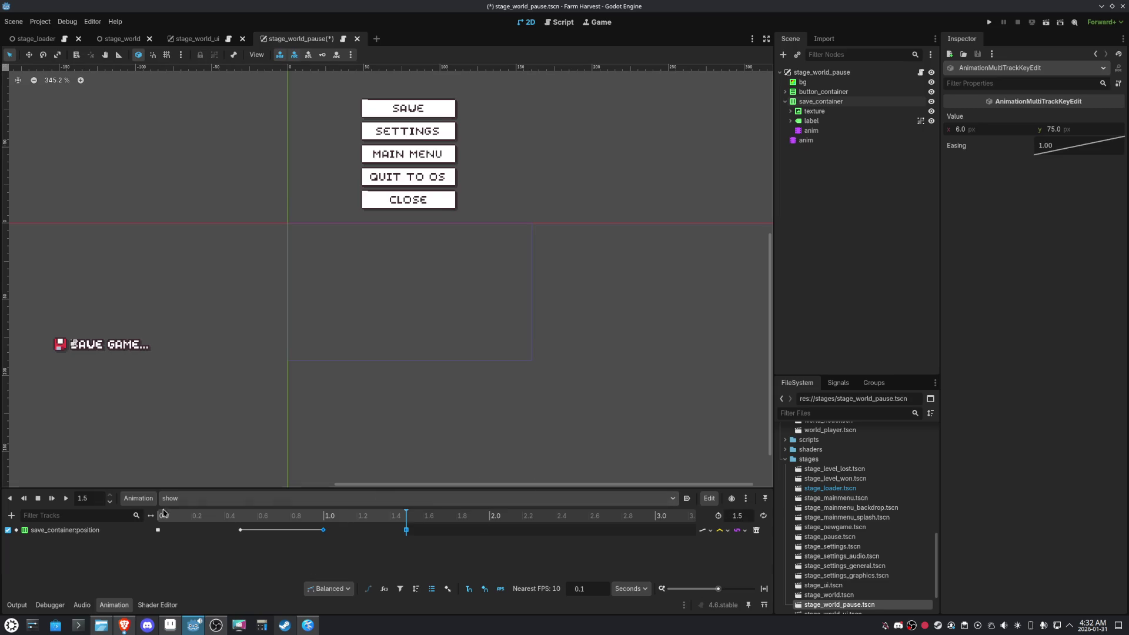
{"action": "left_click", "coordinate": [51, 500]}
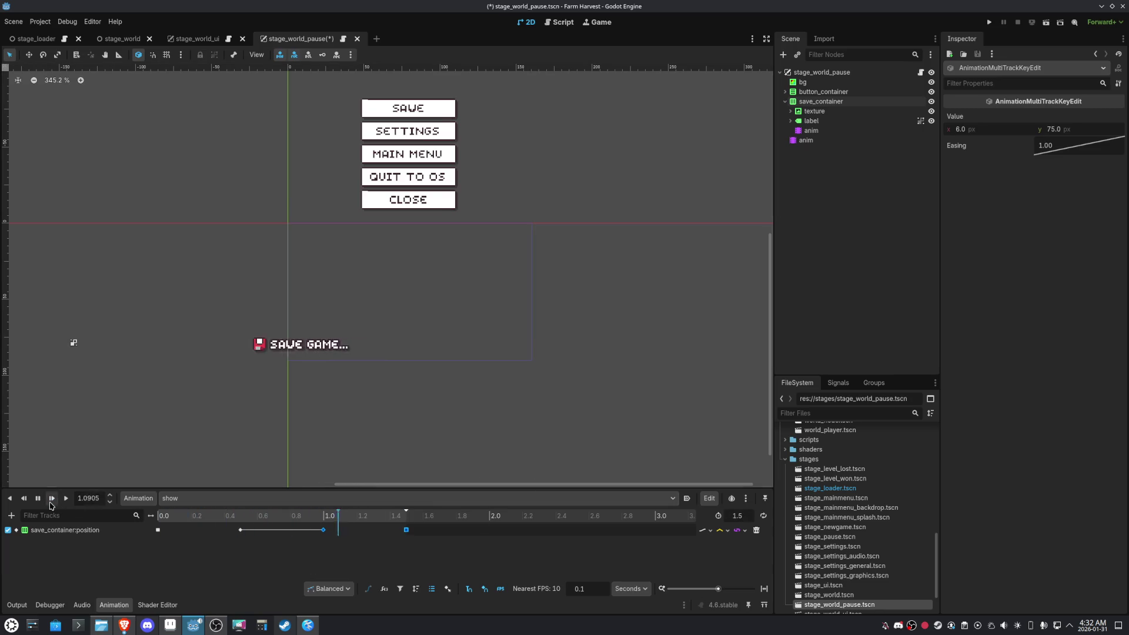
{"action": "left_click", "coordinate": [51, 503]}
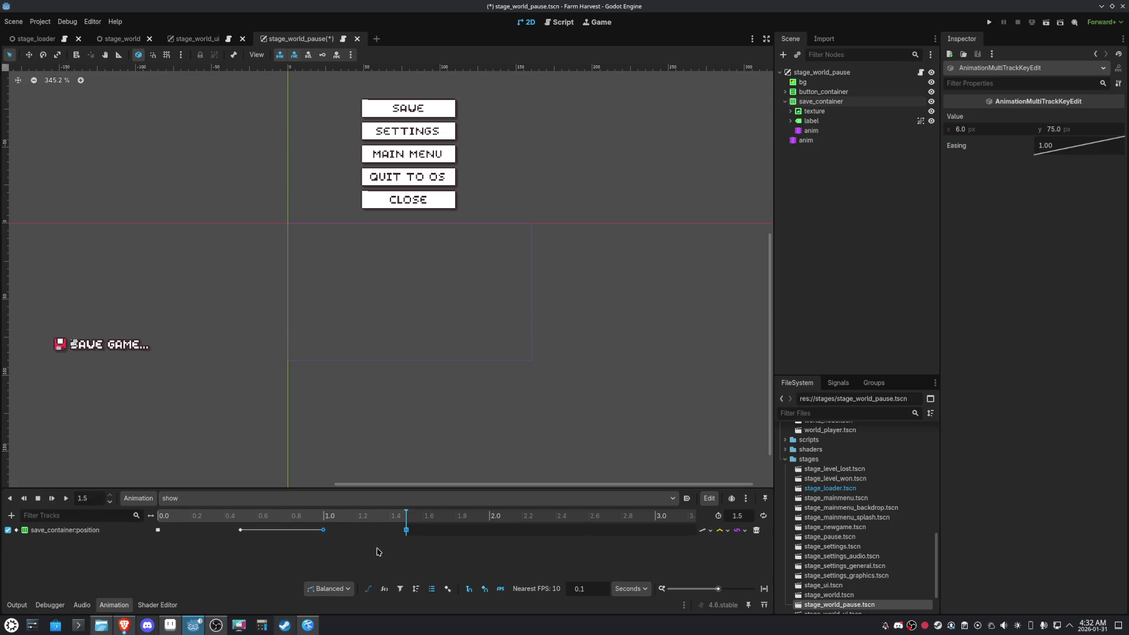
{"action": "left_click", "coordinate": [406, 530]}
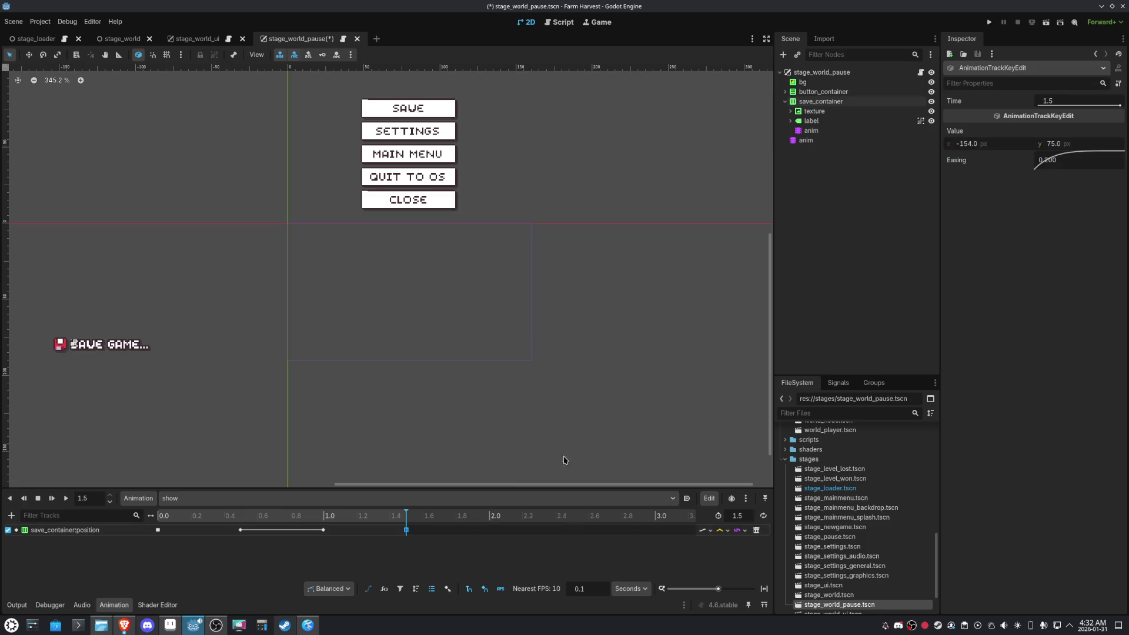
- Try easings of 1 and then 1.5 on the 1.5 s key, previewing each
{"action": "double_click", "coordinate": [1085, 158]}
{"action": "type", "text": "1"}
{"action": "key", "text": "Return"}
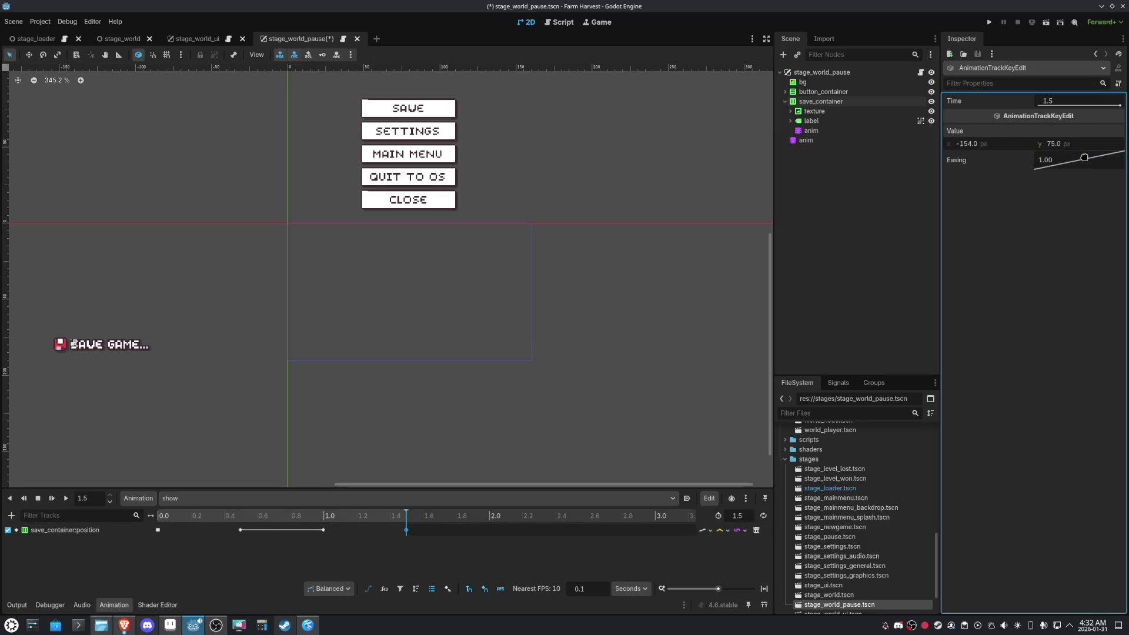
{"action": "left_click", "coordinate": [51, 504]}
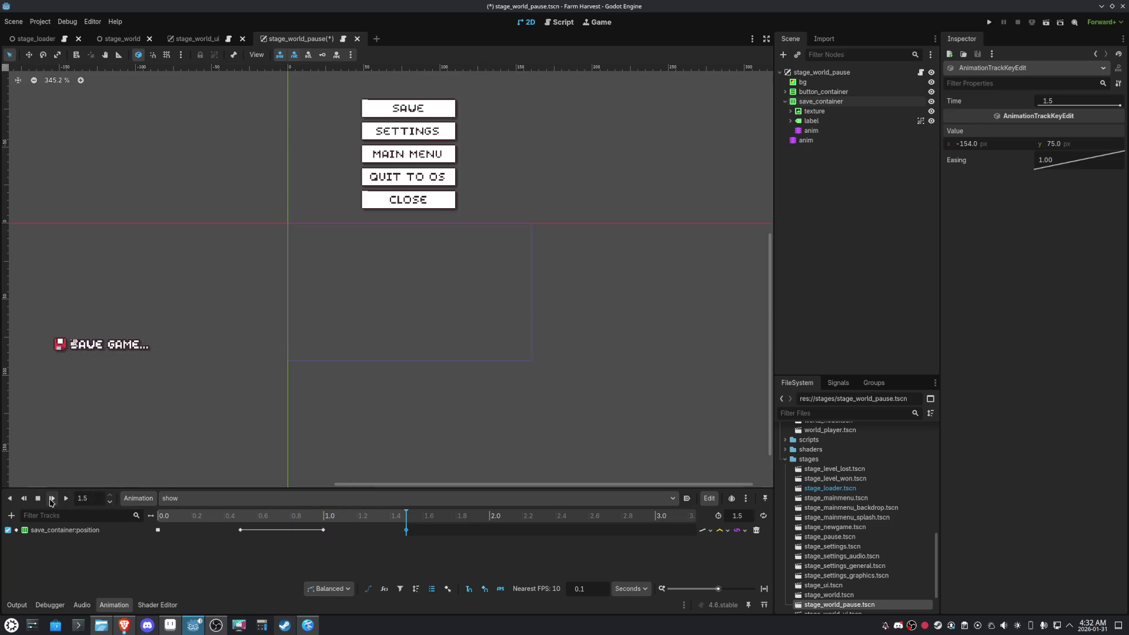
{"action": "double_click", "coordinate": [1067, 158]}
{"action": "type", "text": ".5"}
{"action": "key", "text": "Return"}
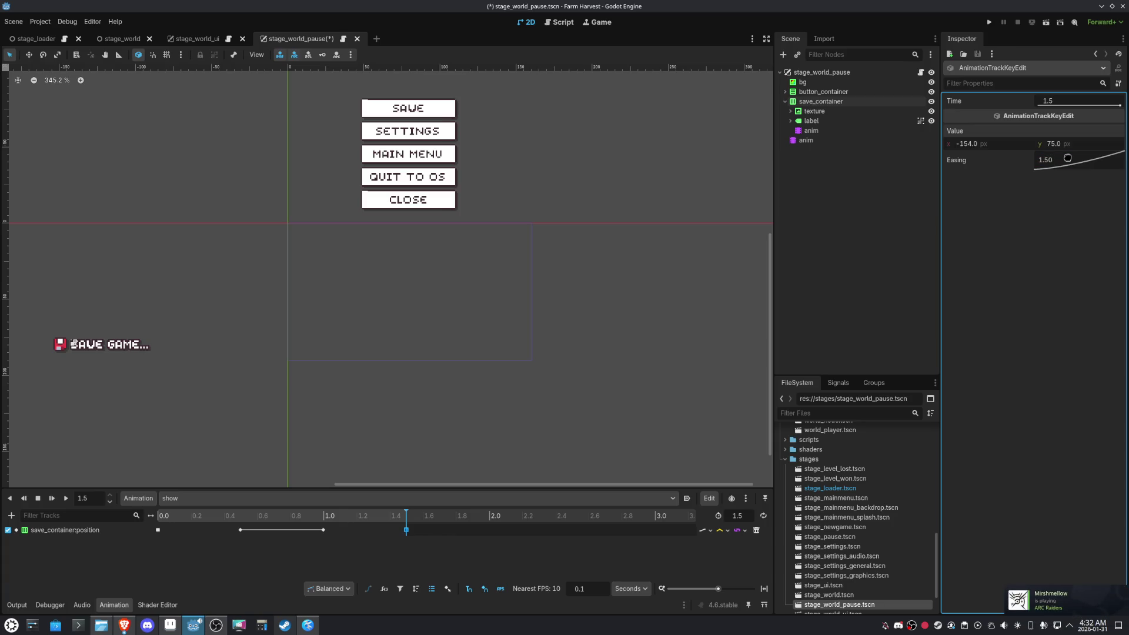
{"action": "left_click", "coordinate": [52, 498]}
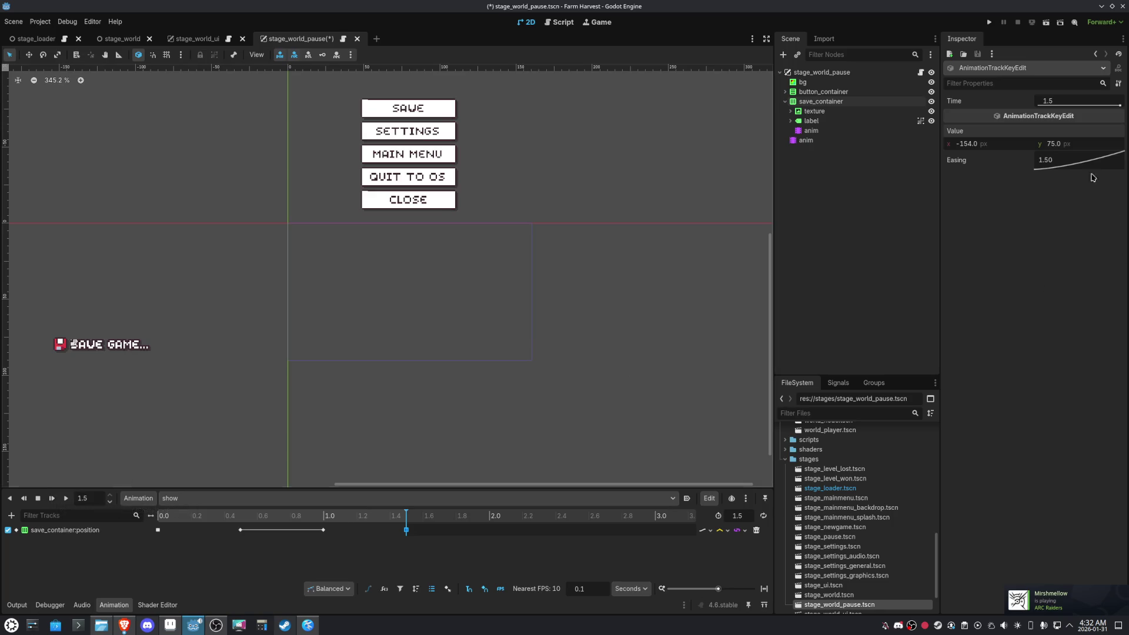
- Raise the 1.5 s key's easing to 4 and replay the animation
{"action": "left_click_drag", "start_coordinate": [1086, 164], "coordinate": [1089, 167]}
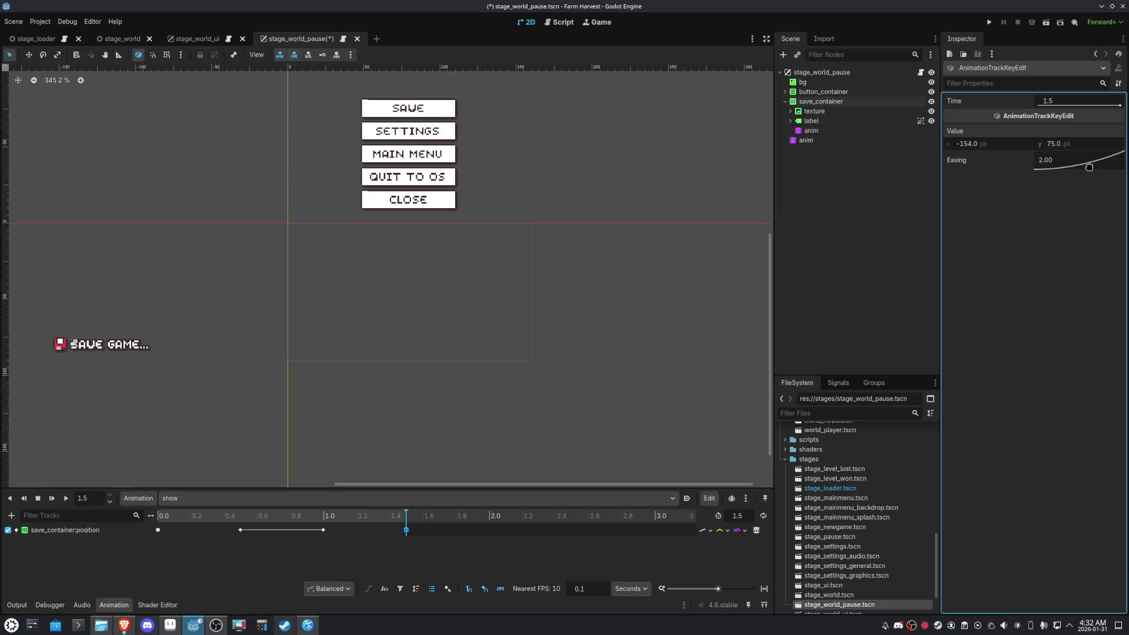
{"action": "left_click", "coordinate": [1089, 167]}
{"action": "key", "text": "Return"}
{"action": "left_click", "coordinate": [52, 500]}
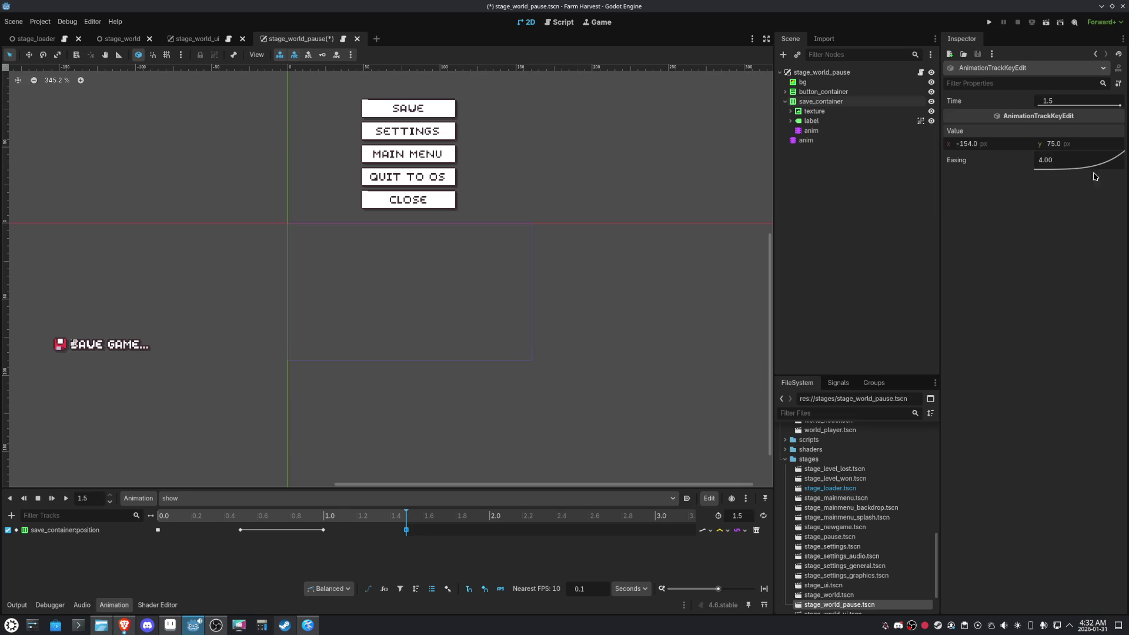
- Set the easing to 8.00, preview and rewind the animation, then save the scene
{"action": "double_click", "coordinate": [1072, 159]}
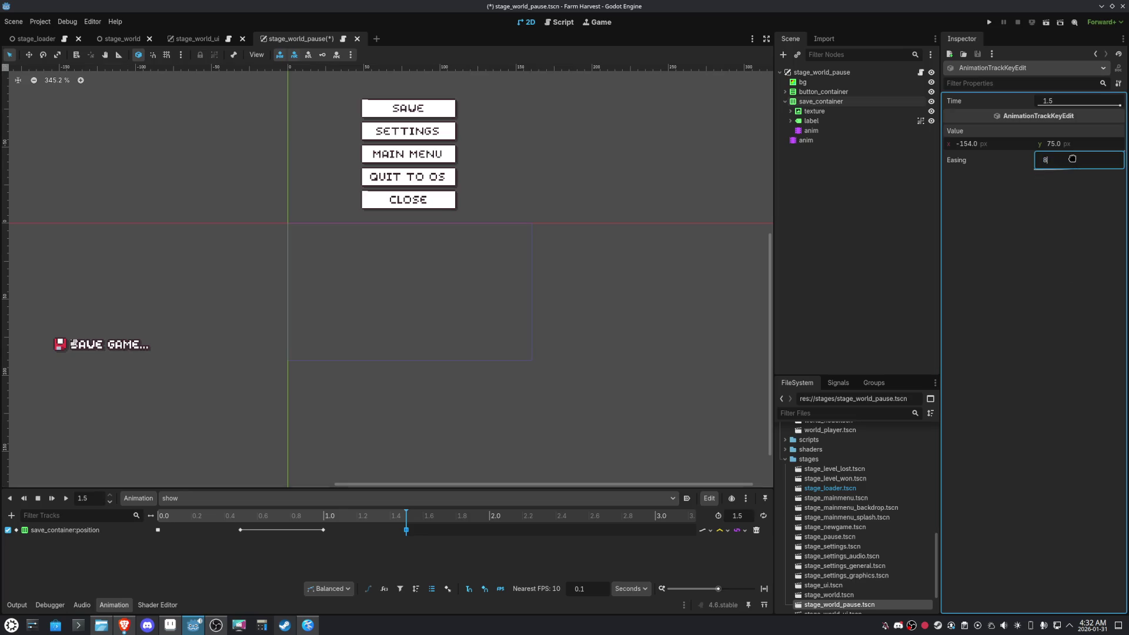
{"action": "key", "text": "Return"}
{"action": "left_click", "coordinate": [52, 500]}
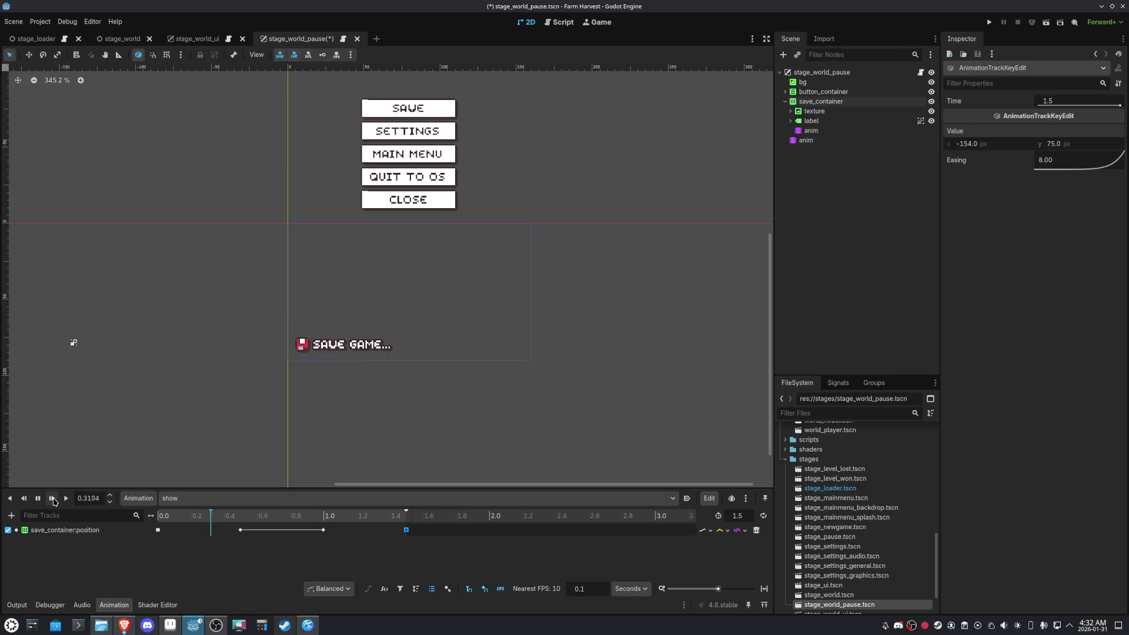
{"action": "left_click", "coordinate": [53, 500]}
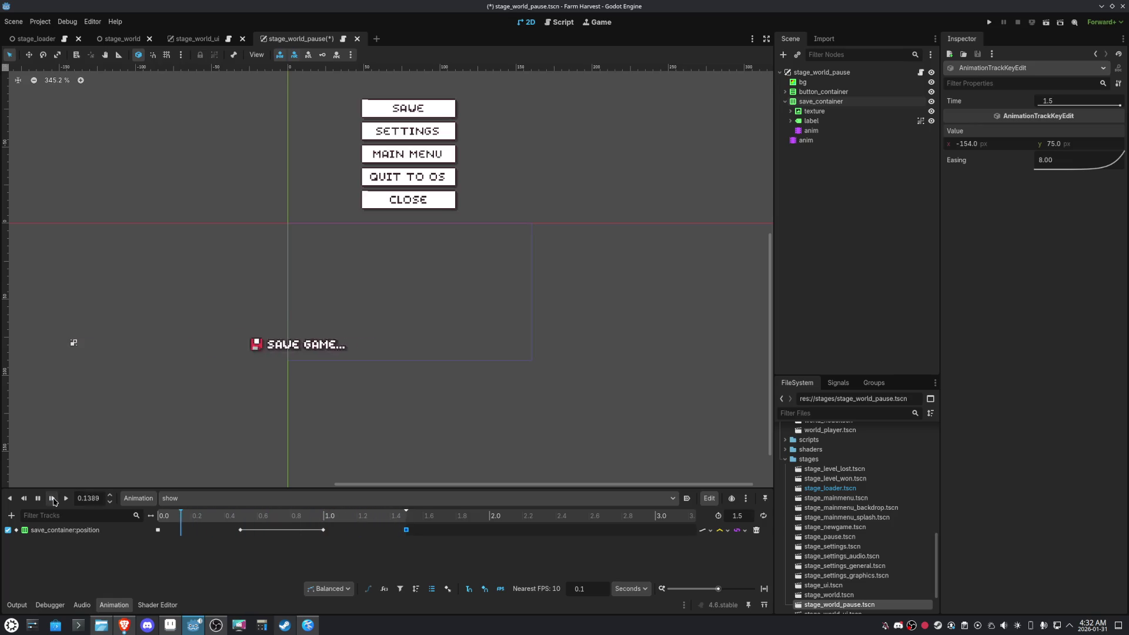
{"action": "left_click", "coordinate": [38, 498]}
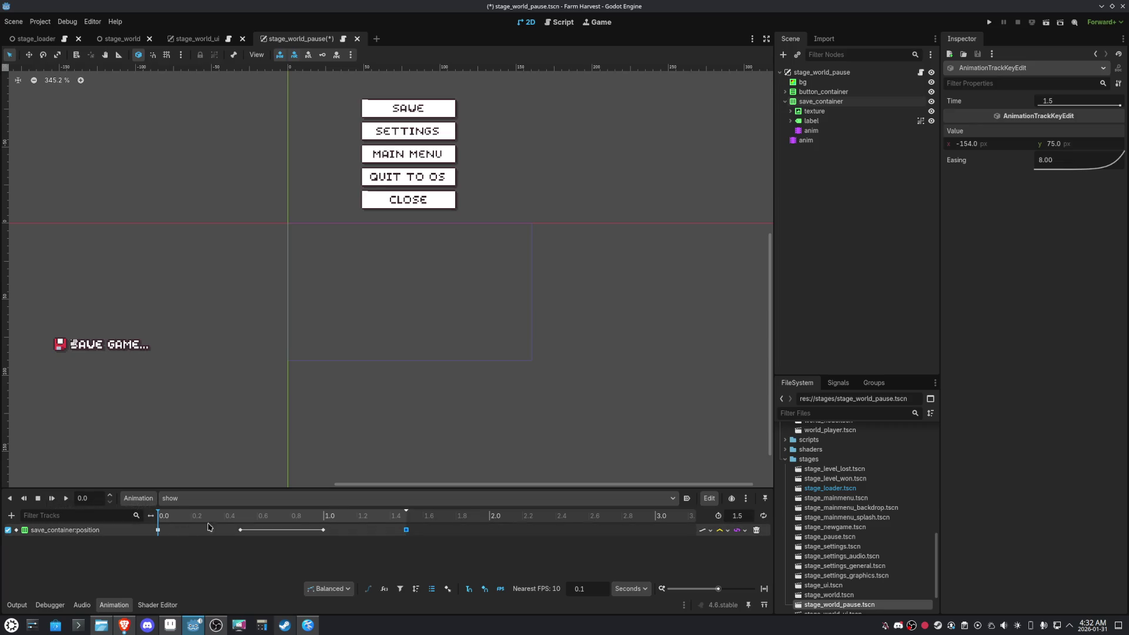
{"action": "key", "text": "ctrl+s"}
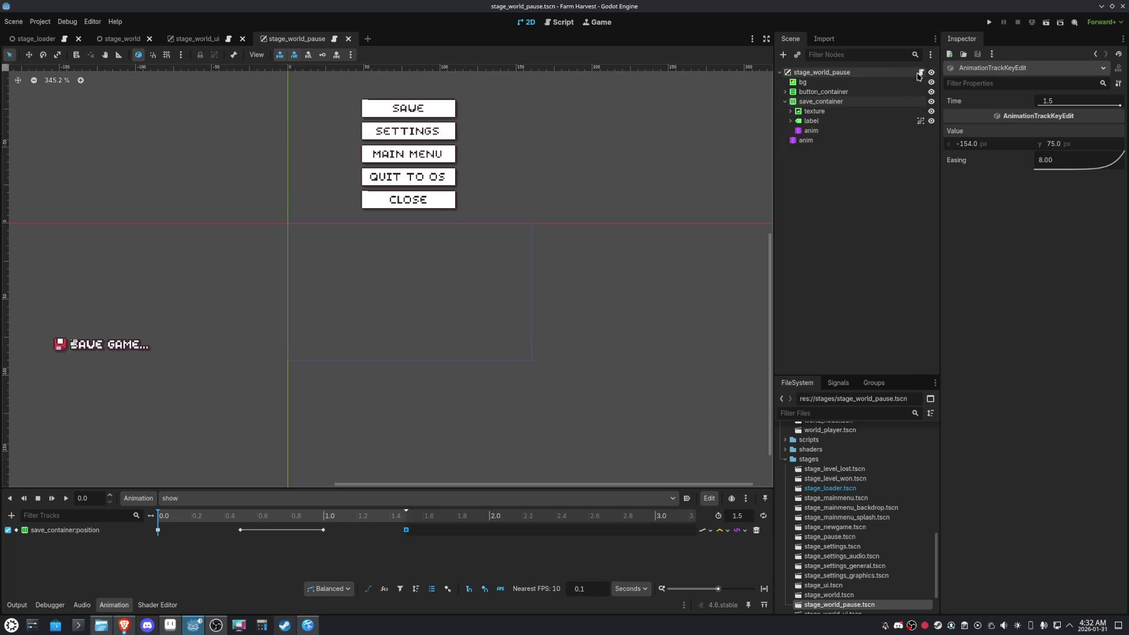
{"action": "left_click", "coordinate": [920, 72]}
{"action": "left_click", "coordinate": [377, 109]}
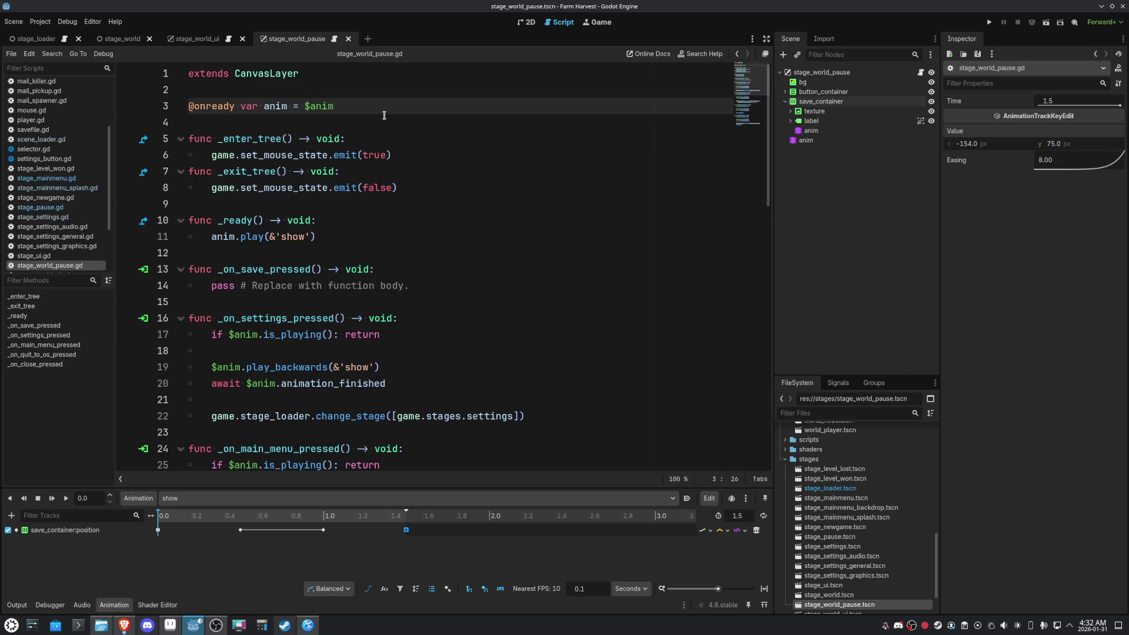
{"action": "key", "text": "Return"}
{"action": "type", "text": "@onready "}
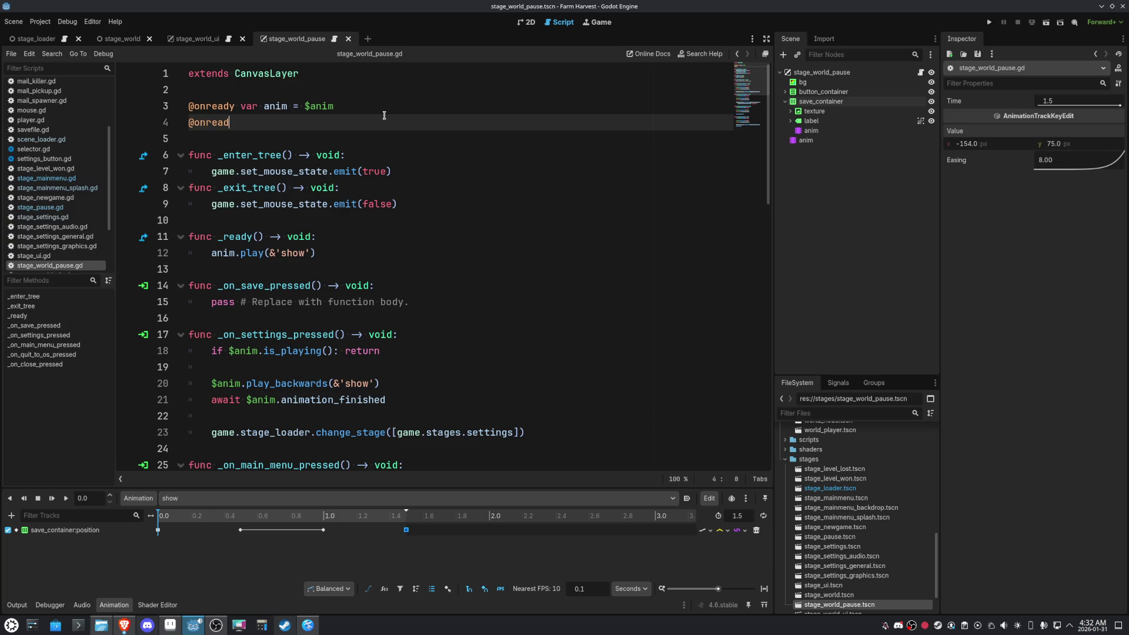
{"action": "type", "text": "var save_anim ="}
{"action": "type", "text": " $"}
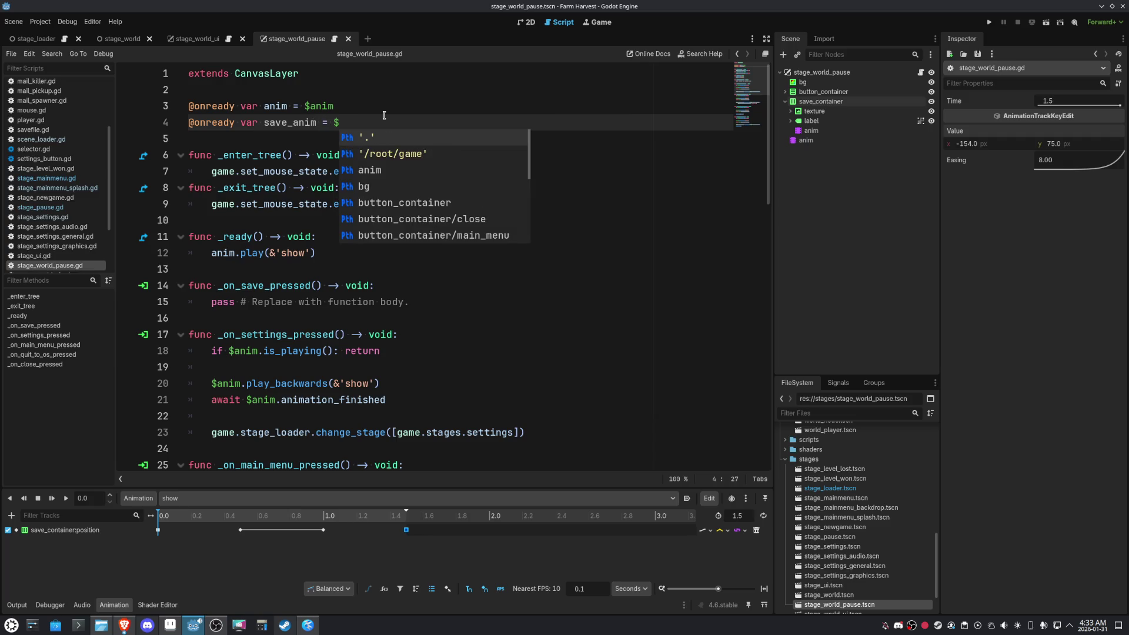
{"action": "type", "text": "anim"}
{"action": "key", "text": "Down"}
{"action": "key", "text": "Down"}
{"action": "key", "text": "Down"}
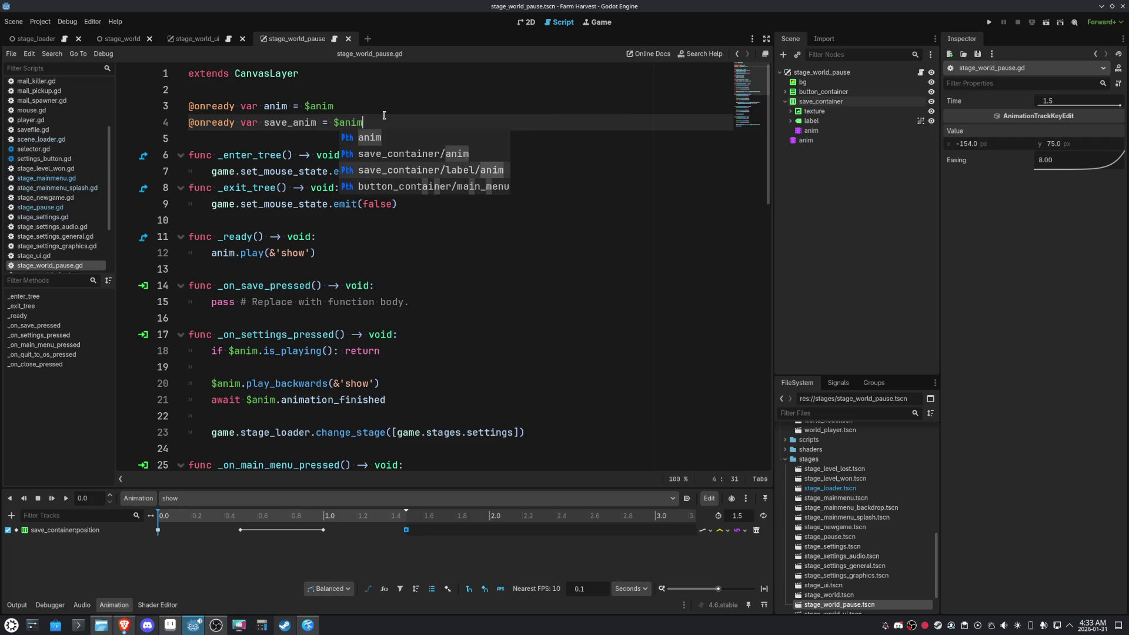
{"action": "key", "text": "Up"}
{"action": "key", "text": "Up"}
{"action": "key", "text": "Return"}
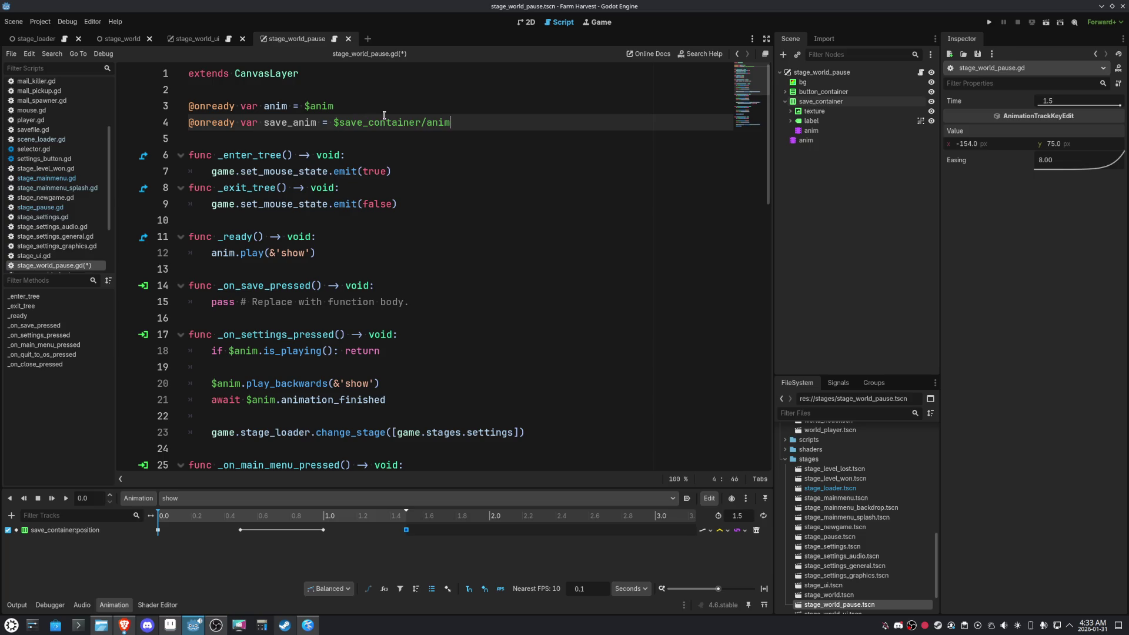
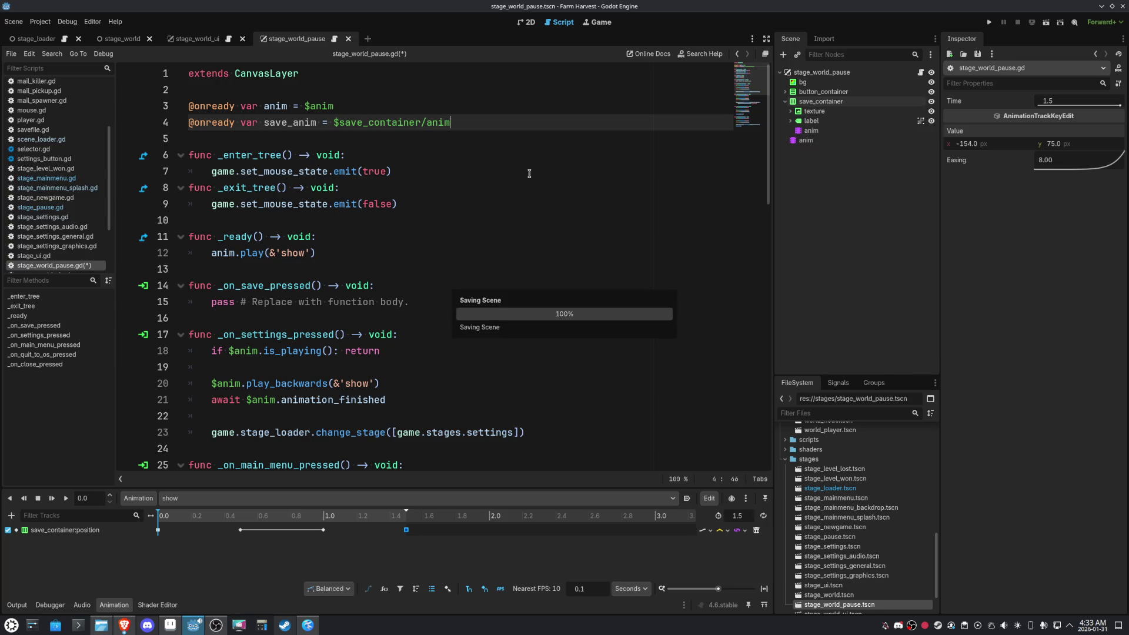
- Change the pause menu's save label text from 'save game...' to 'Saving game...' and save the scene
{"action": "left_click", "coordinate": [528, 26]}
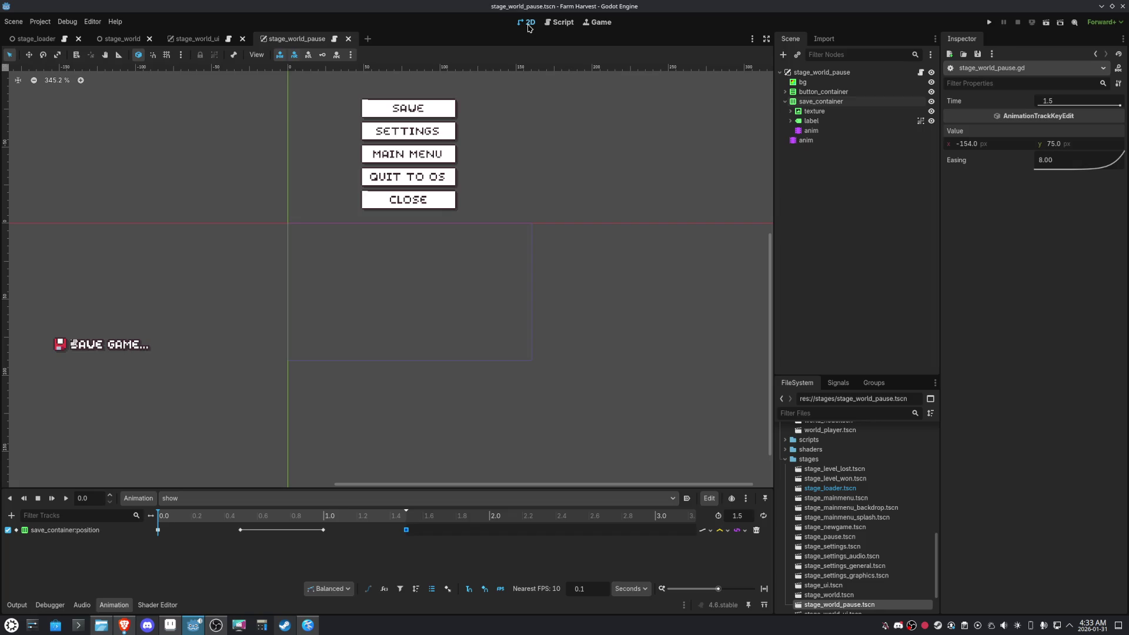
{"action": "left_click", "coordinate": [137, 345]}
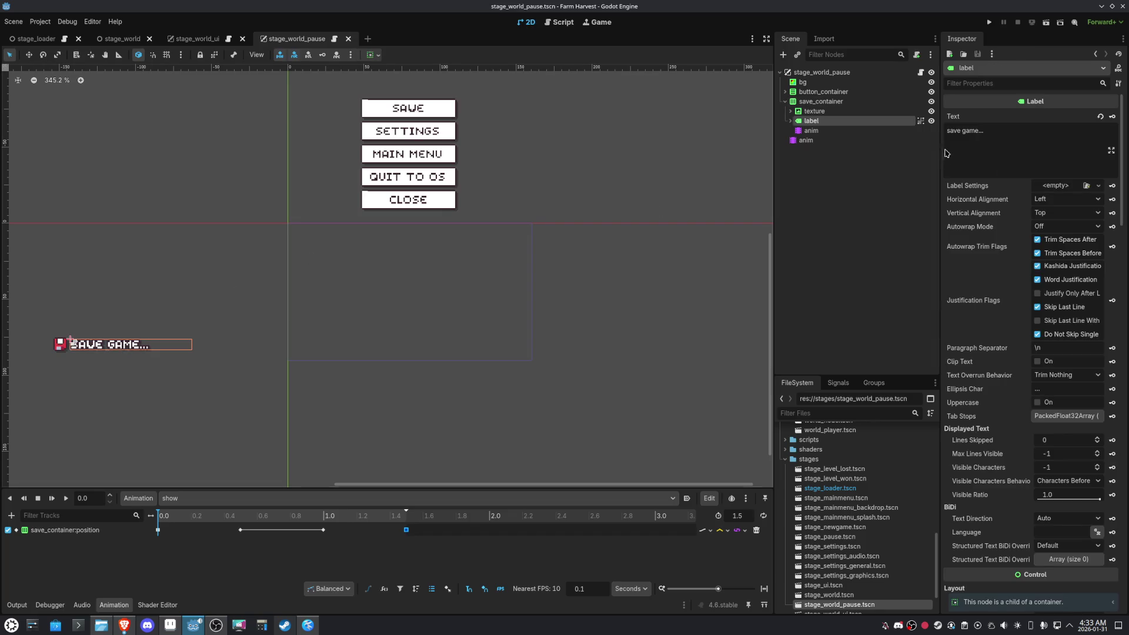
{"action": "left_click_drag", "start_coordinate": [977, 132], "coordinate": [931, 133]}
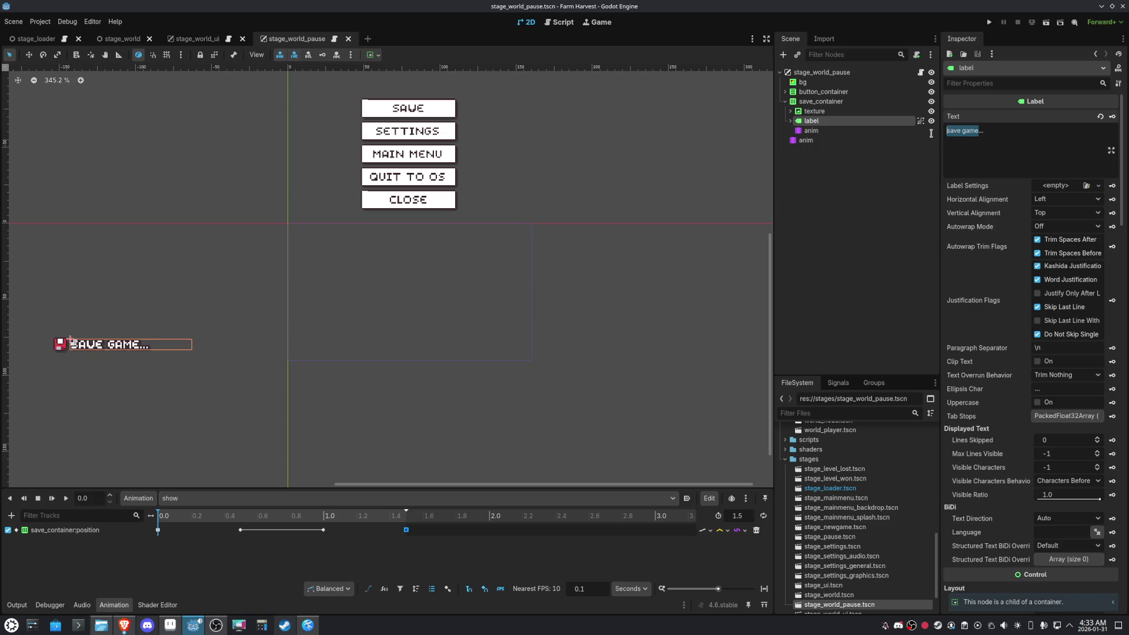
{"action": "type", "text": "Saving game"}
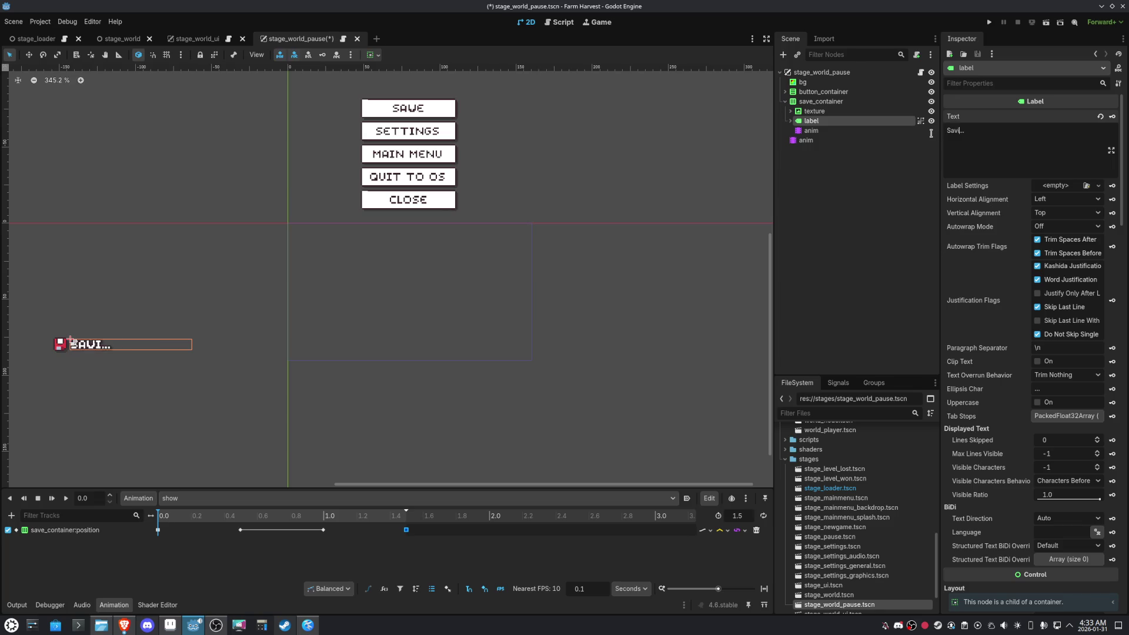
{"action": "key", "text": "shift+Home"}
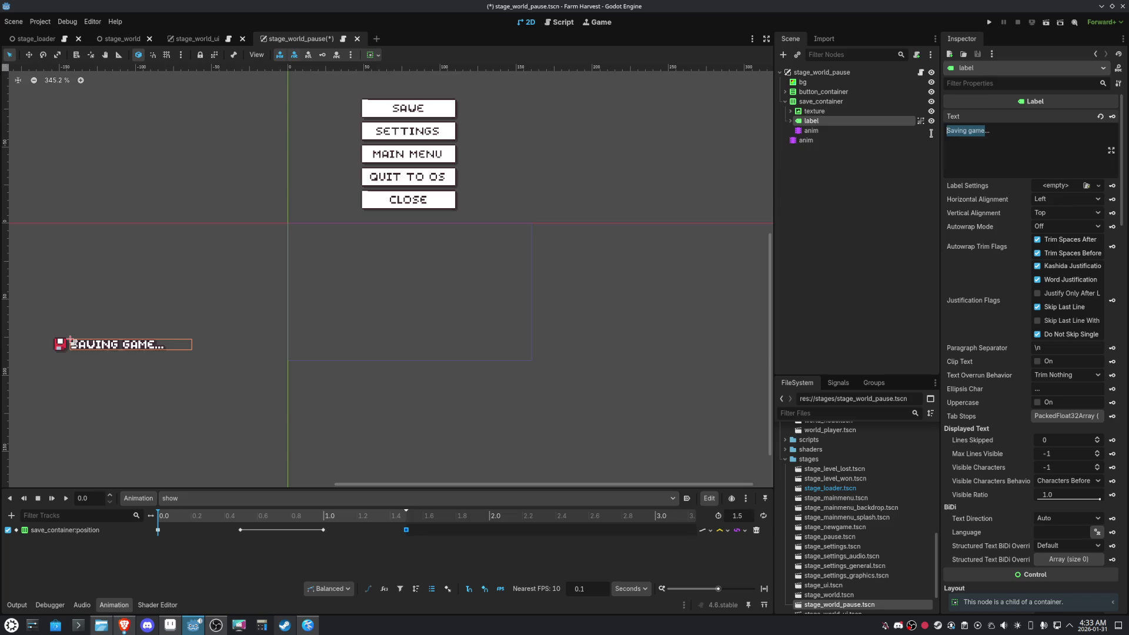
{"action": "key", "text": "ctrl+s"}
{"action": "left_click", "coordinate": [807, 135]}
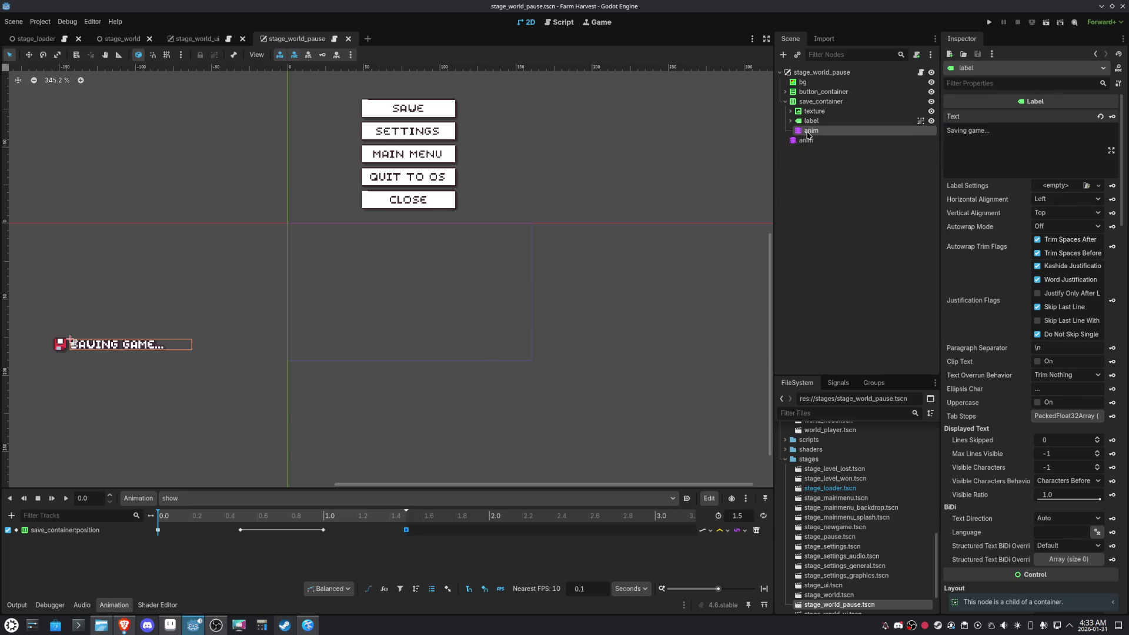
- Move the anim node under the label and change the 0.0 s and 0.2 s text keys to 'Saving'
{"action": "left_click_drag", "start_coordinate": [807, 135], "coordinate": [812, 121]}
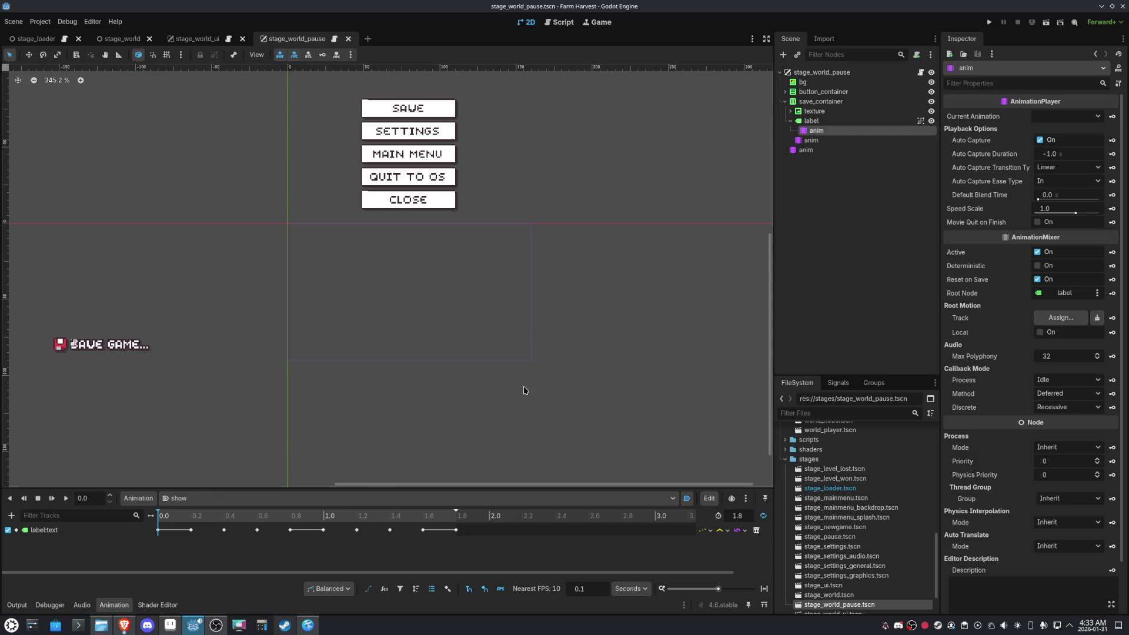
{"action": "left_click", "coordinate": [157, 530]}
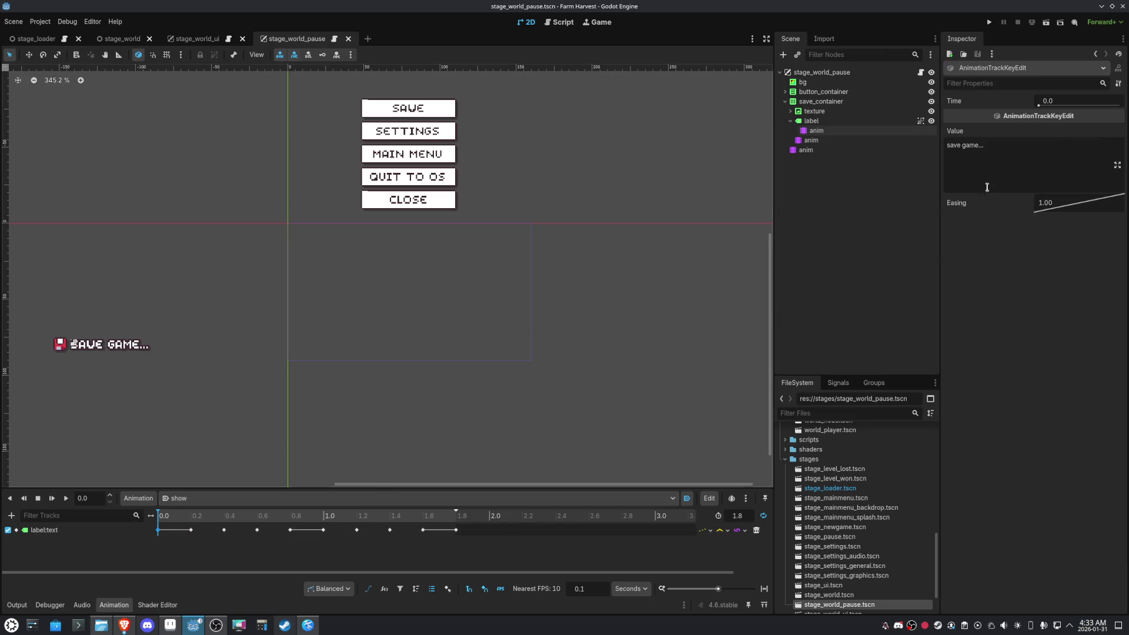
{"action": "type", "text": "Saving"}
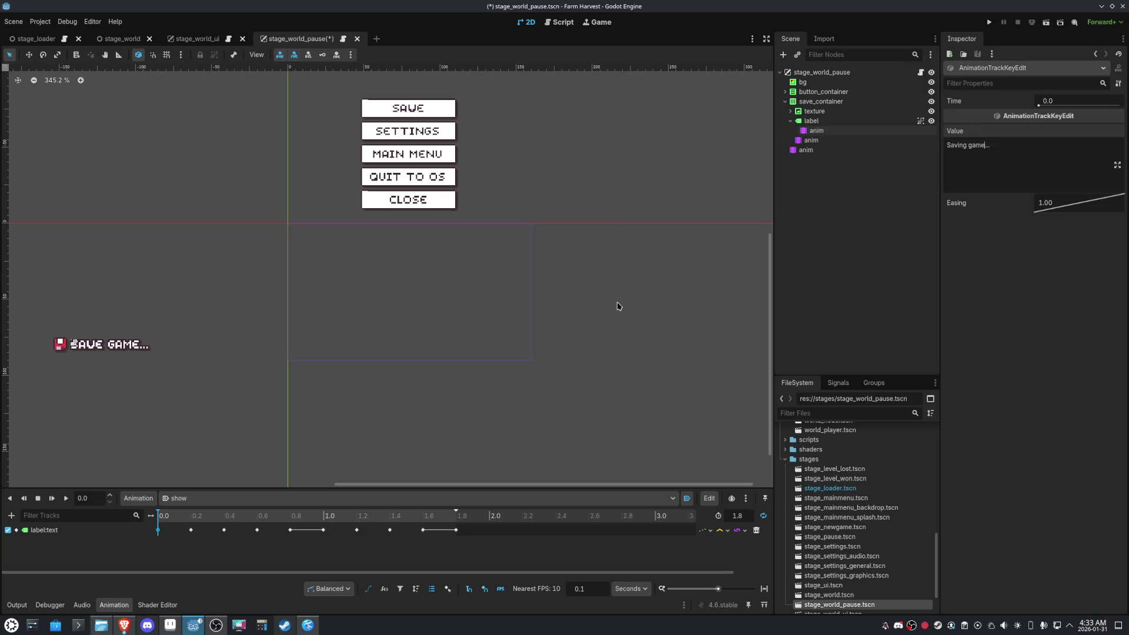
{"action": "left_click", "coordinate": [192, 531]}
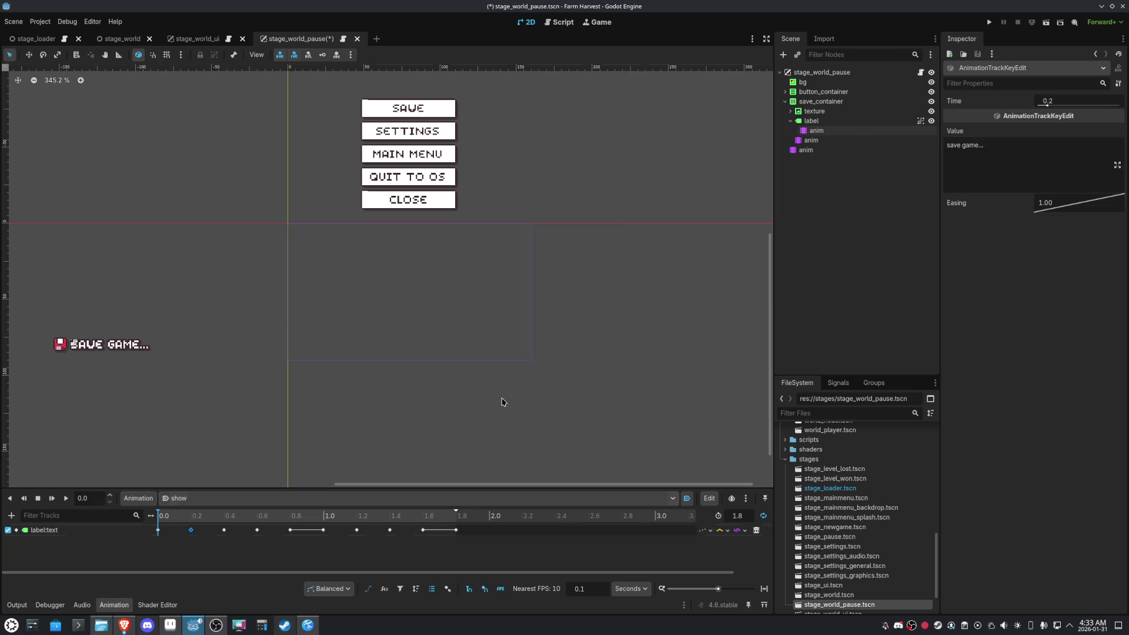
{"action": "left_click", "coordinate": [975, 145]}
{"action": "double_click", "coordinate": [956, 145]}
{"action": "type", "text": "Saving"}
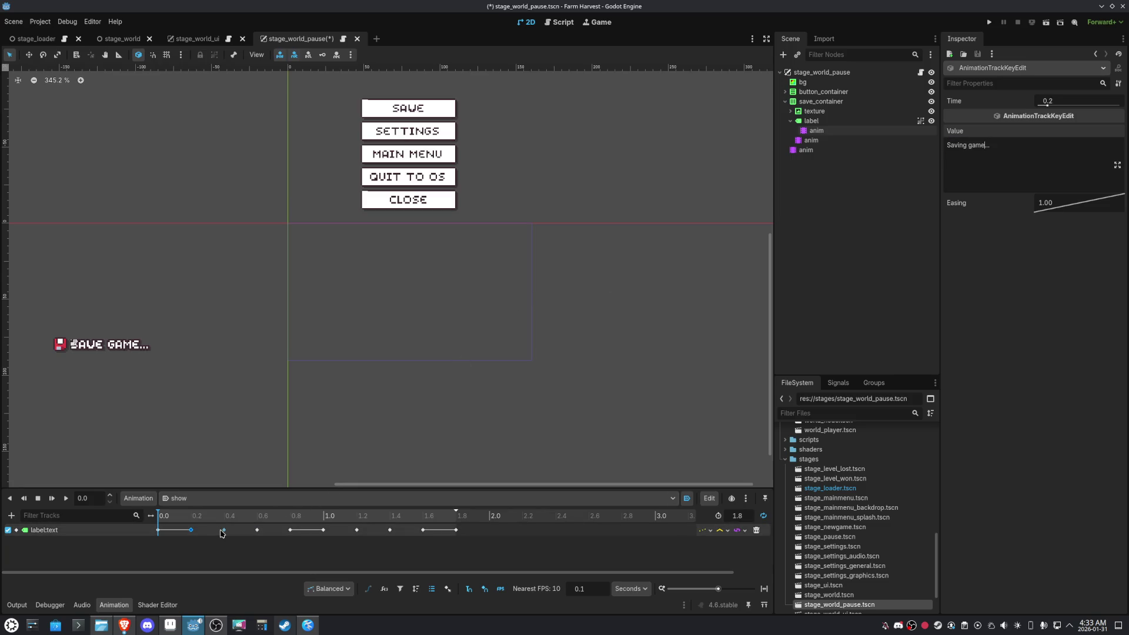
- Replace 'save' with 'Saving' in the 0.4 s and 0.6 s text keyframes and save
{"action": "left_click", "coordinate": [223, 531]}
{"action": "double_click", "coordinate": [953, 144]}
{"action": "type", "text": "Saving"}
{"action": "left_click", "coordinate": [257, 529]}
{"action": "double_click", "coordinate": [953, 145]}
{"action": "type", "text": "Saving"}
{"action": "key", "text": "ctrl+s"}
- Set the 0.8 s and 1.0 s keys to 'Saving' and the 1.2 s key to 'Saving game'
{"action": "left_click", "coordinate": [290, 530]}
{"action": "left_click", "coordinate": [324, 530], "text": "shift"}
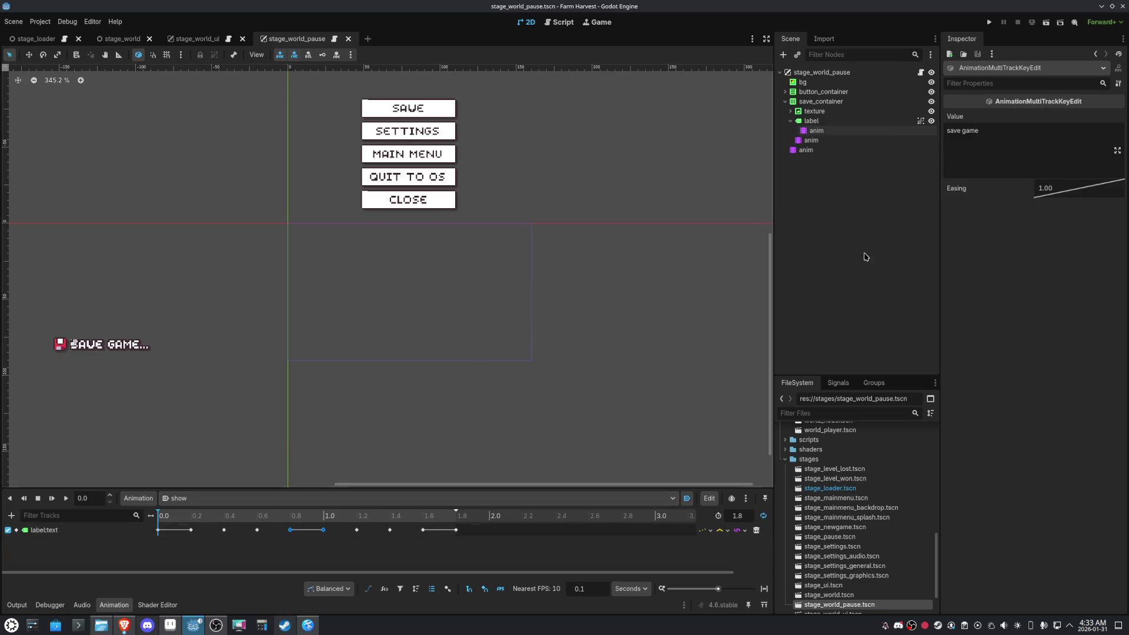
{"action": "double_click", "coordinate": [953, 131]}
{"action": "type", "text": "Saving"}
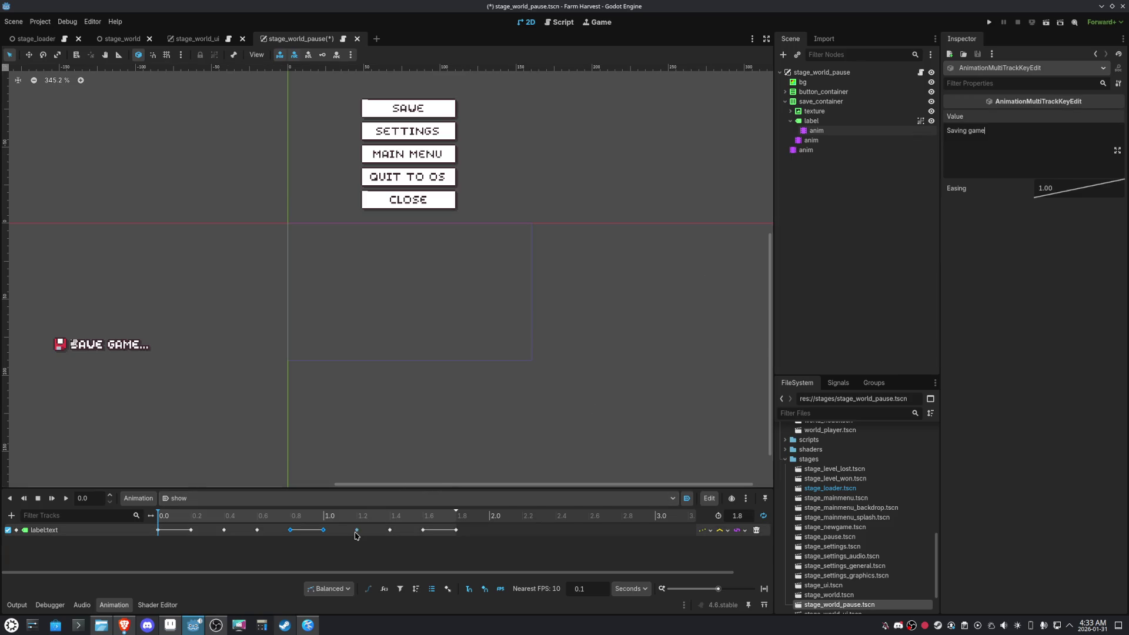
{"action": "left_click", "coordinate": [357, 530]}
{"action": "triple_click", "coordinate": [978, 145]}
{"action": "type", "text": "Saving game"}
- Set the 1.4 s key to 'Saving game.' and the 1.6 s and 1.8 s keys to 'Saving game...', then save
{"action": "left_click", "coordinate": [390, 530]}
{"action": "triple_click", "coordinate": [974, 145]}
{"action": "type", "text": "Saving game."}
{"action": "left_click", "coordinate": [423, 530]}
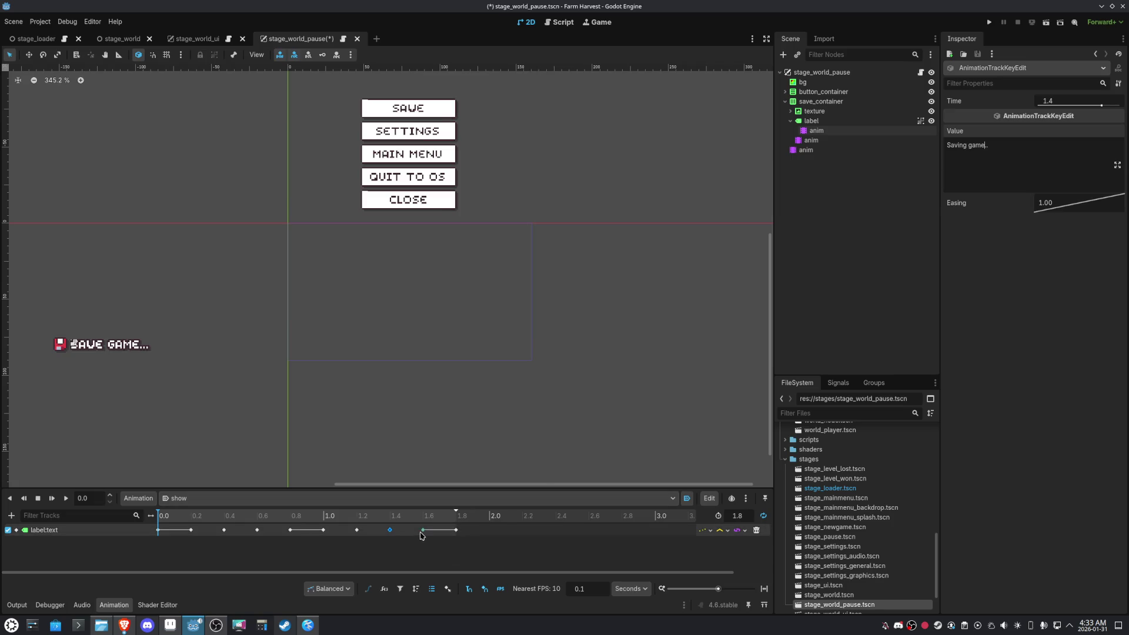
{"action": "triple_click", "coordinate": [979, 147]}
{"action": "type", "text": "Saving game..."}
{"action": "left_click", "coordinate": [456, 530]}
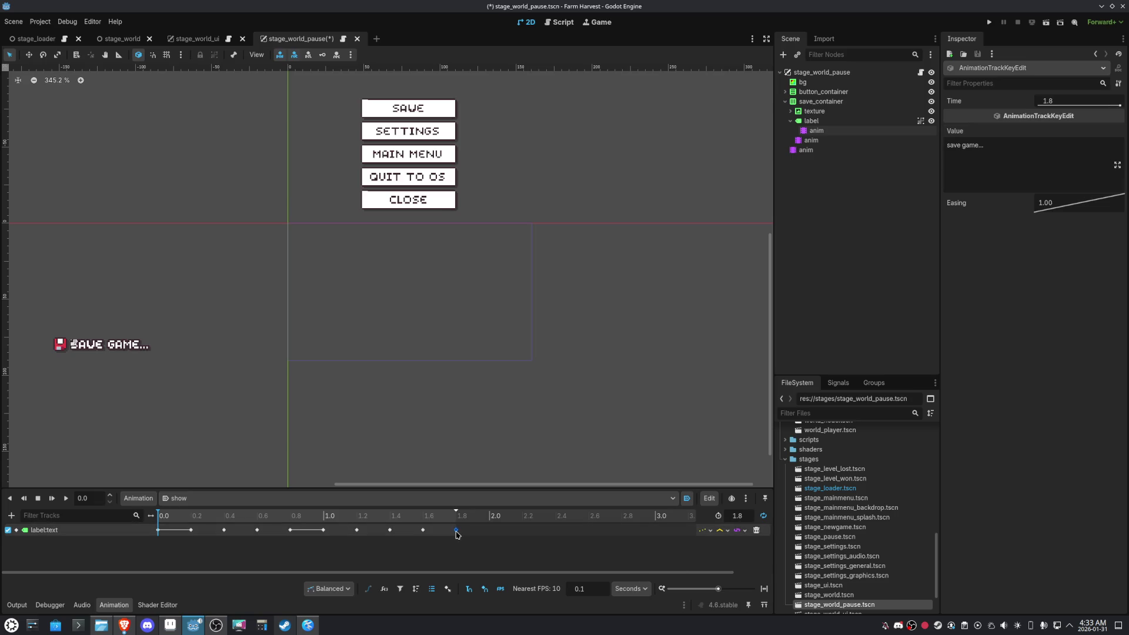
{"action": "triple_click", "coordinate": [981, 146]}
{"action": "type", "text": "Saving game..."}
{"action": "key", "text": "ctrl+s"}
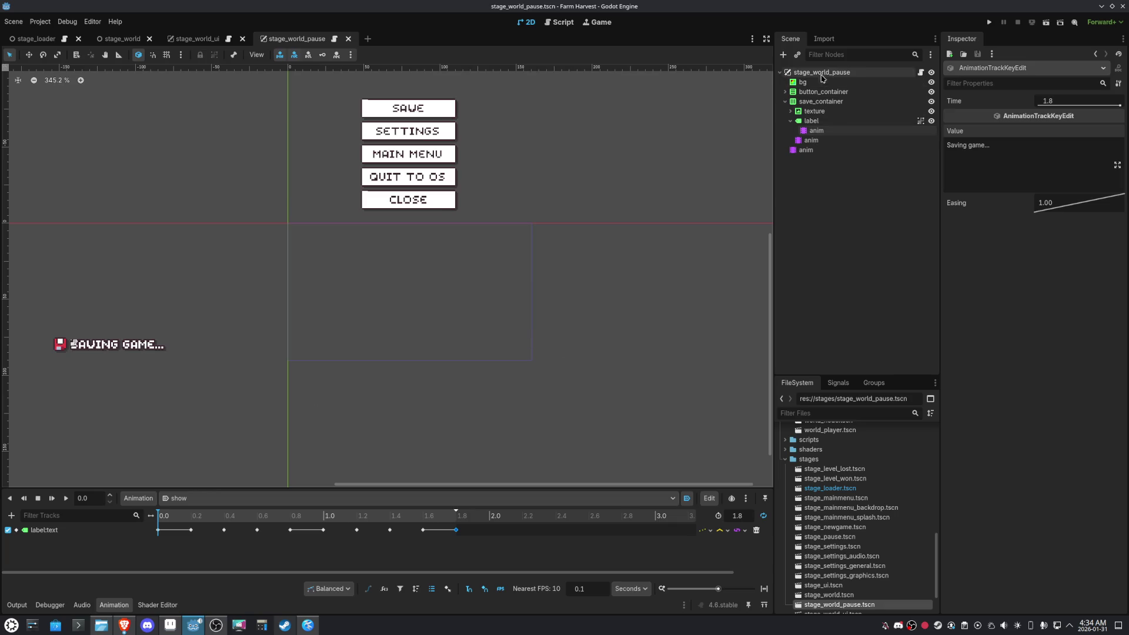
{"action": "left_click", "coordinate": [921, 72]}
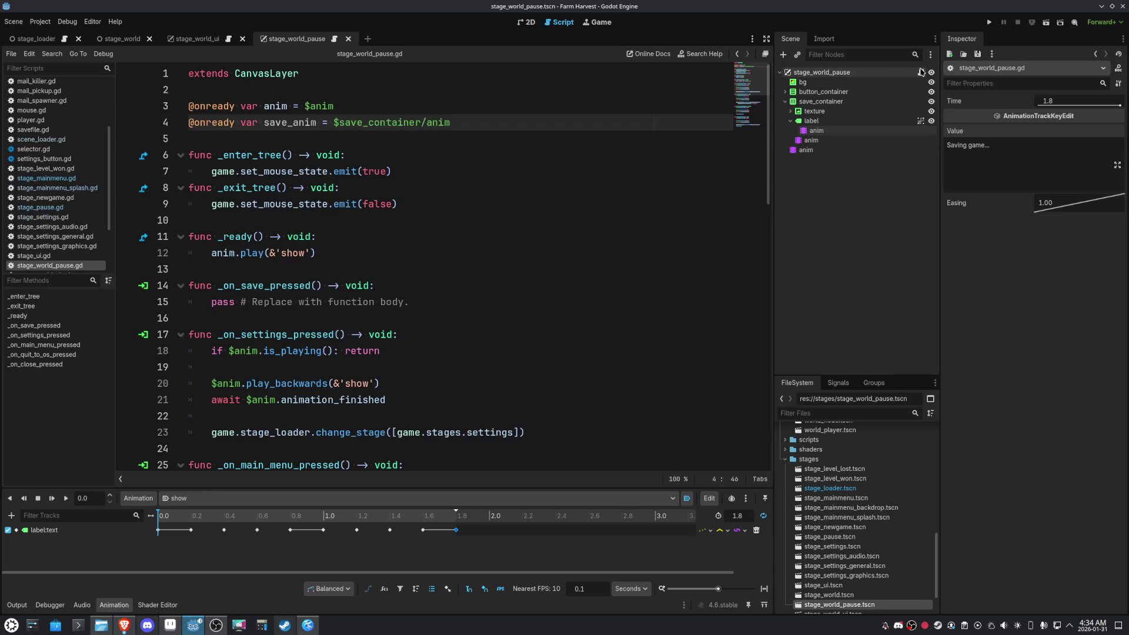
- Replace the pass placeholder in _on_save_pressed with an 'if anim.is_playing()' check
{"action": "left_click", "coordinate": [791, 121]}
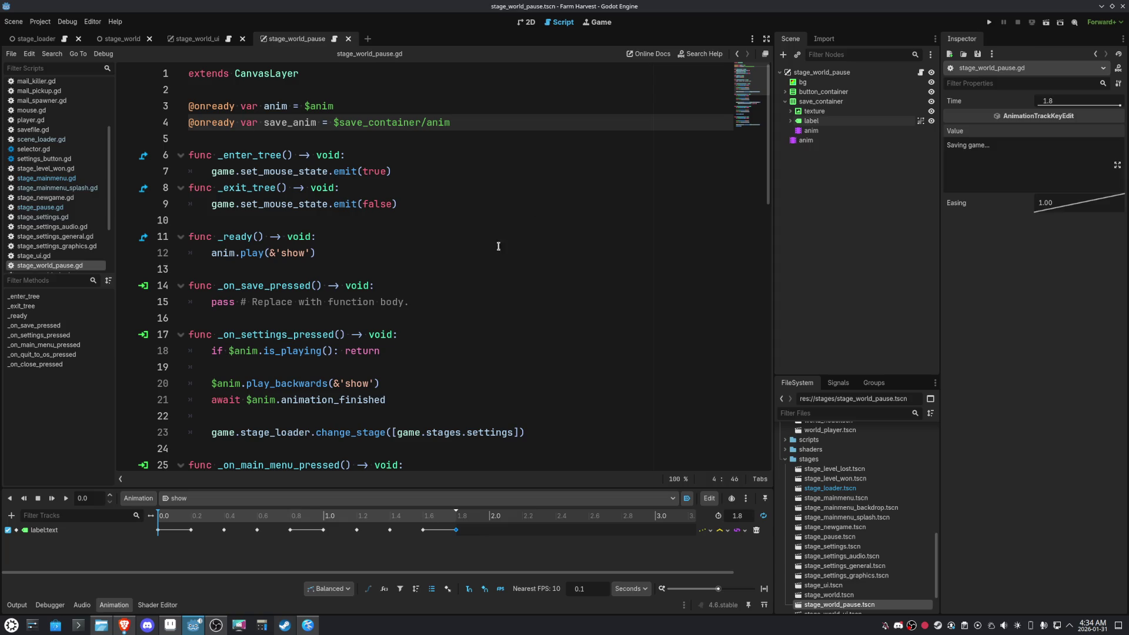
{"action": "left_click", "coordinate": [424, 308]}
{"action": "key", "text": "shift+Home"}
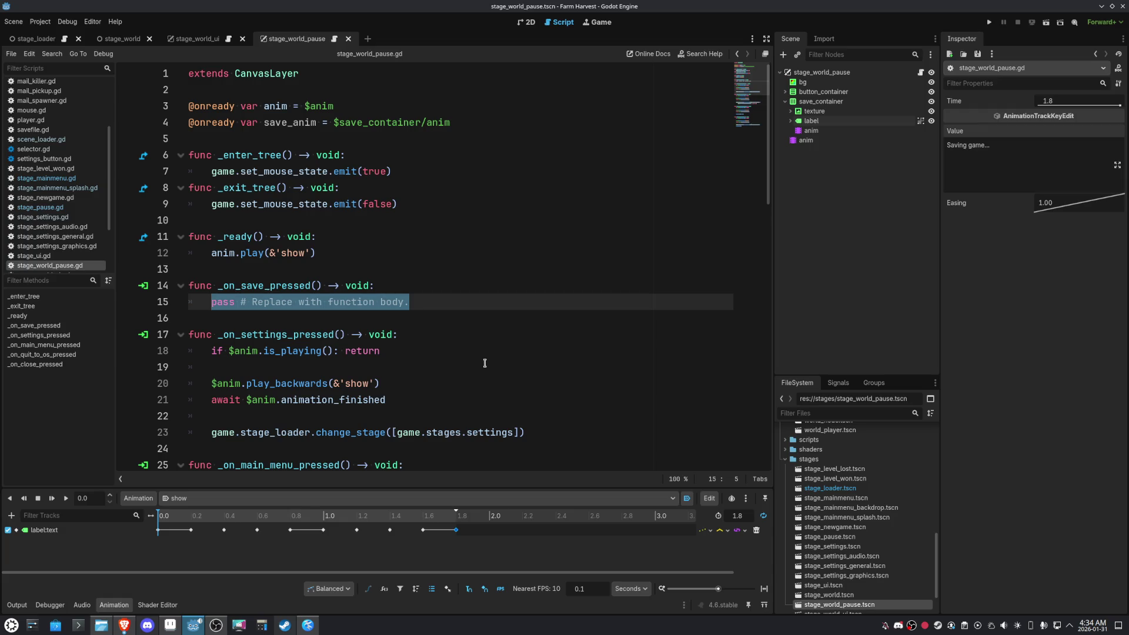
{"action": "type", "text": "s"}
{"action": "key", "text": "BackSpace"}
{"action": "key", "text": "BackSpace"}
{"action": "key", "text": "BackSpace"}
{"action": "type", "text": "if anim"}
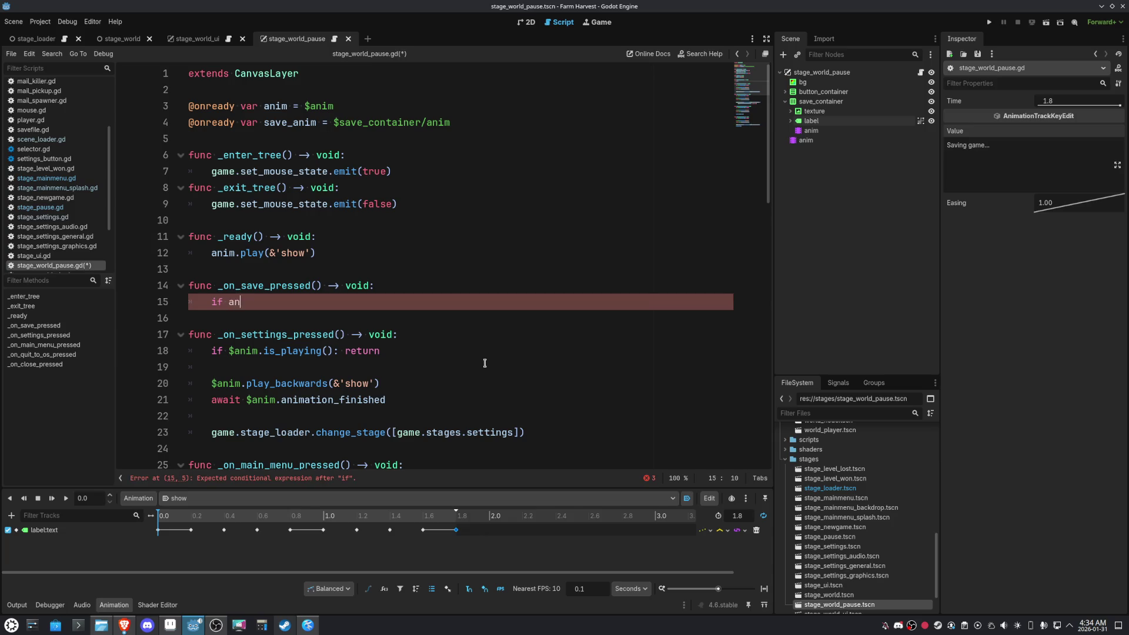
{"action": "type", "text": ".i"}
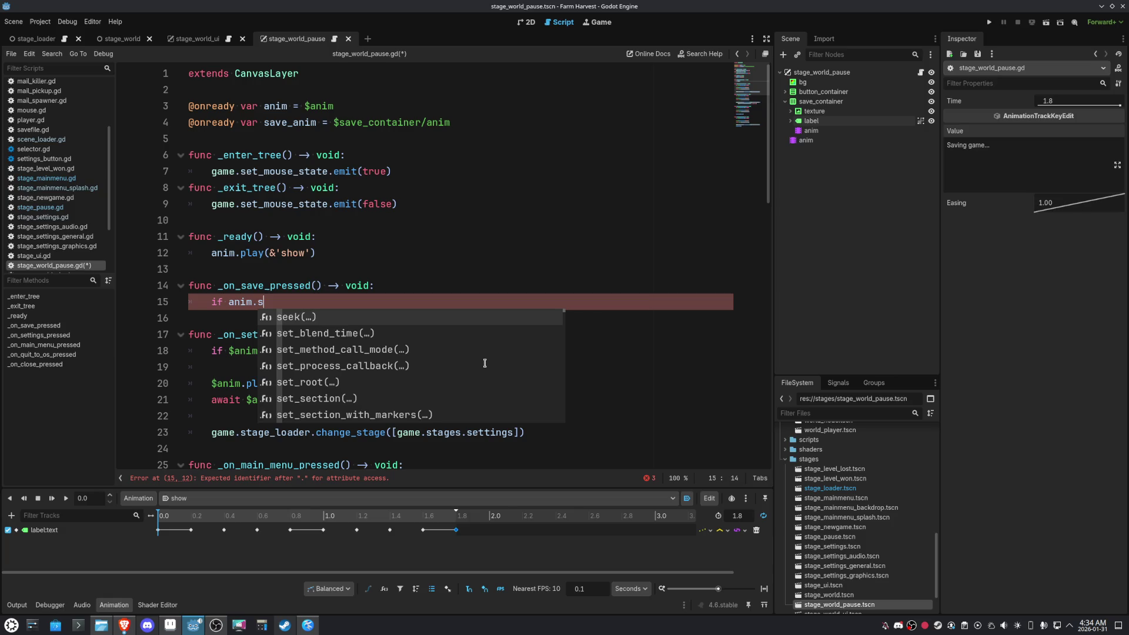
{"action": "type", "text": "s"}
{"action": "key", "text": "Down"}
{"action": "key", "text": "Return"}
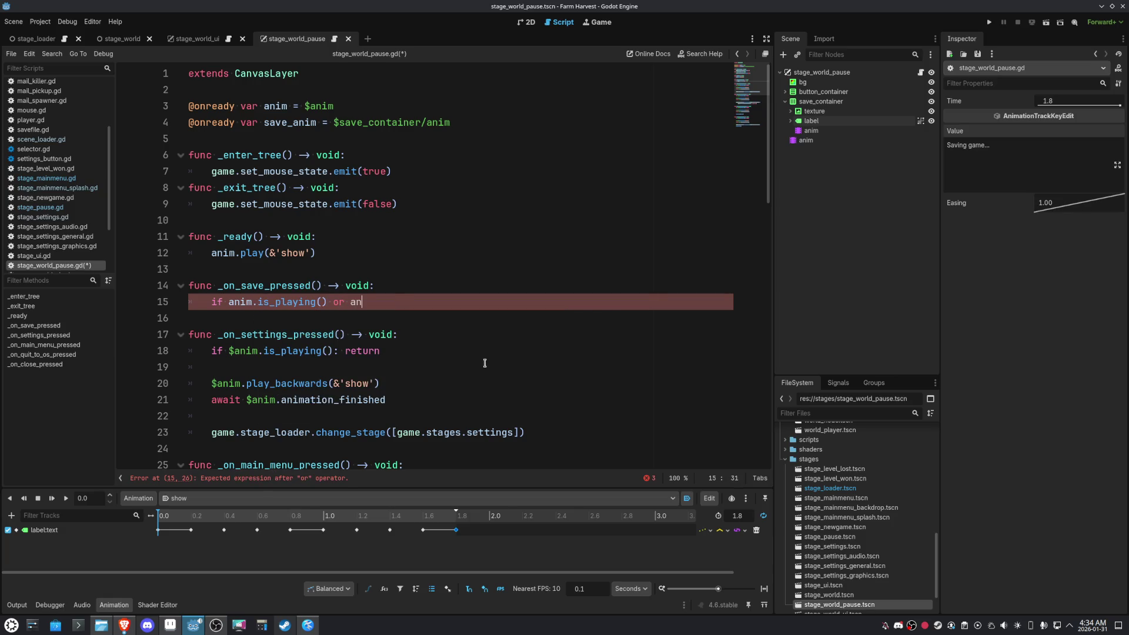
- Extend the check with save_anim.is_playing() and return early when an animation is playing
{"action": "type", "text": "save_anim.is"}
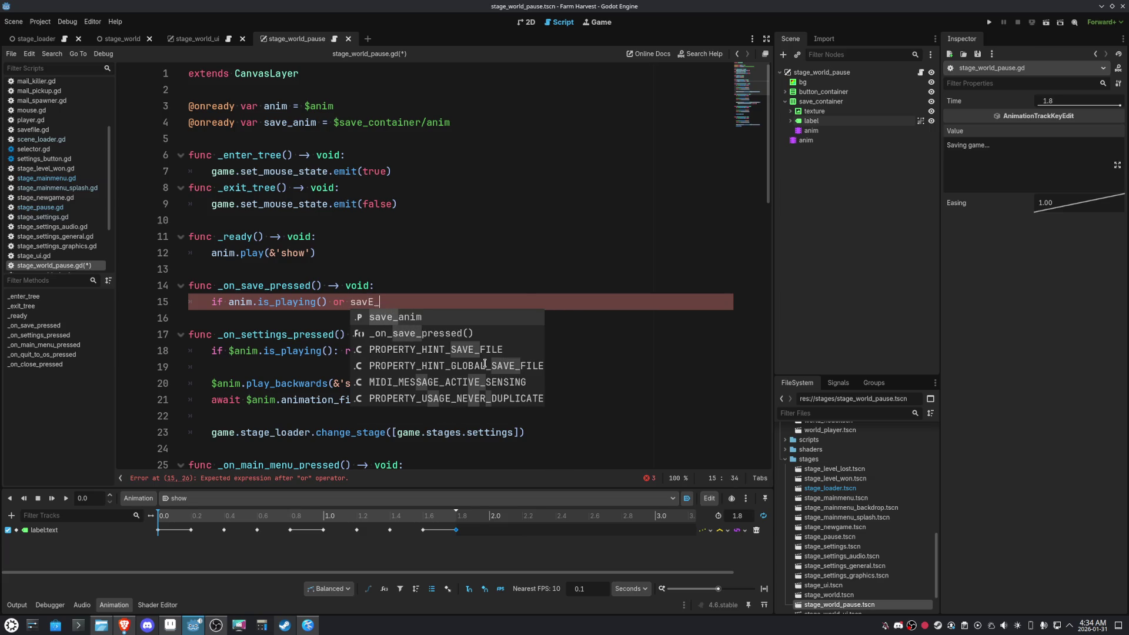
{"action": "key", "text": "Down"}
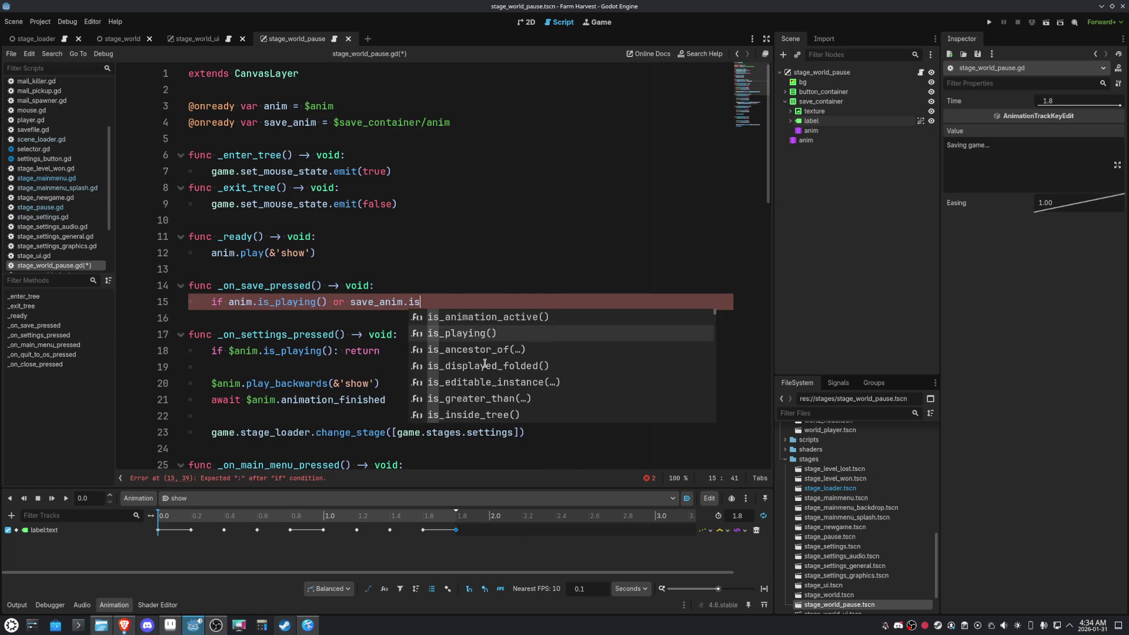
{"action": "key", "text": "Return"}
{"action": "type", "text": ":"}
{"action": "key", "text": "Return"}
{"action": "type", "text": "return"}
{"action": "key", "text": "Return"}
{"action": "key", "text": "Return"}
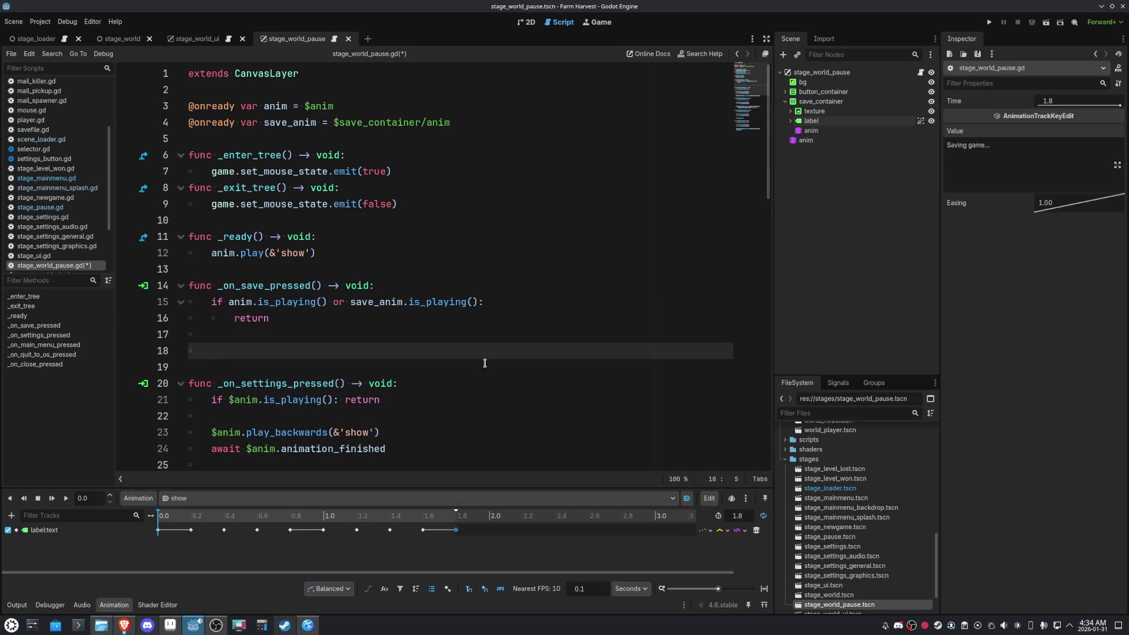
- Add a play_backwards call and an await on anim.animation_finished, then paste a copy of both lines
{"action": "type", "text": ".pl"}
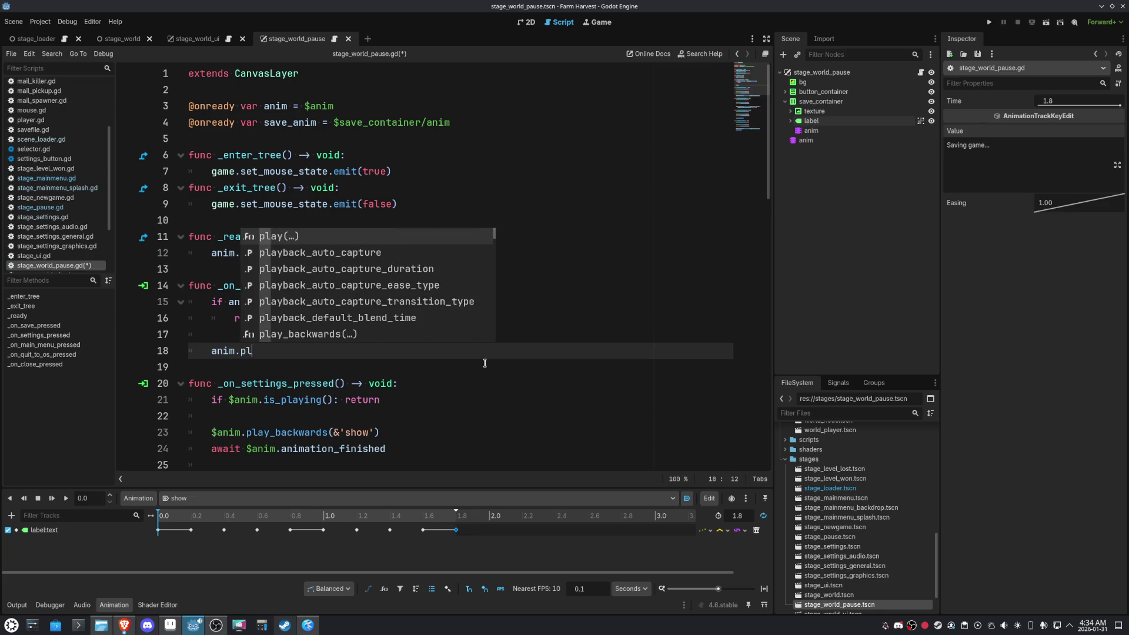
{"action": "key", "text": "Down"}
{"action": "key", "text": "Down"}
{"action": "key", "text": "Down"}
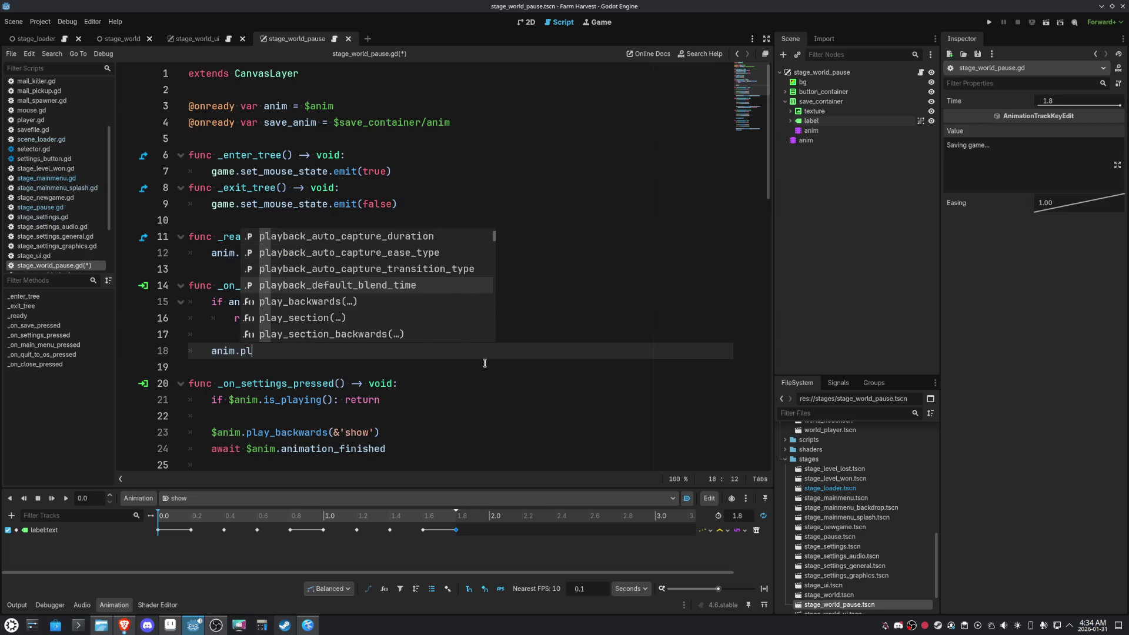
{"action": "key", "text": "Return"}
{"action": "key", "text": "Return"}
{"action": "key", "text": "End"}
{"action": "key", "text": "Return"}
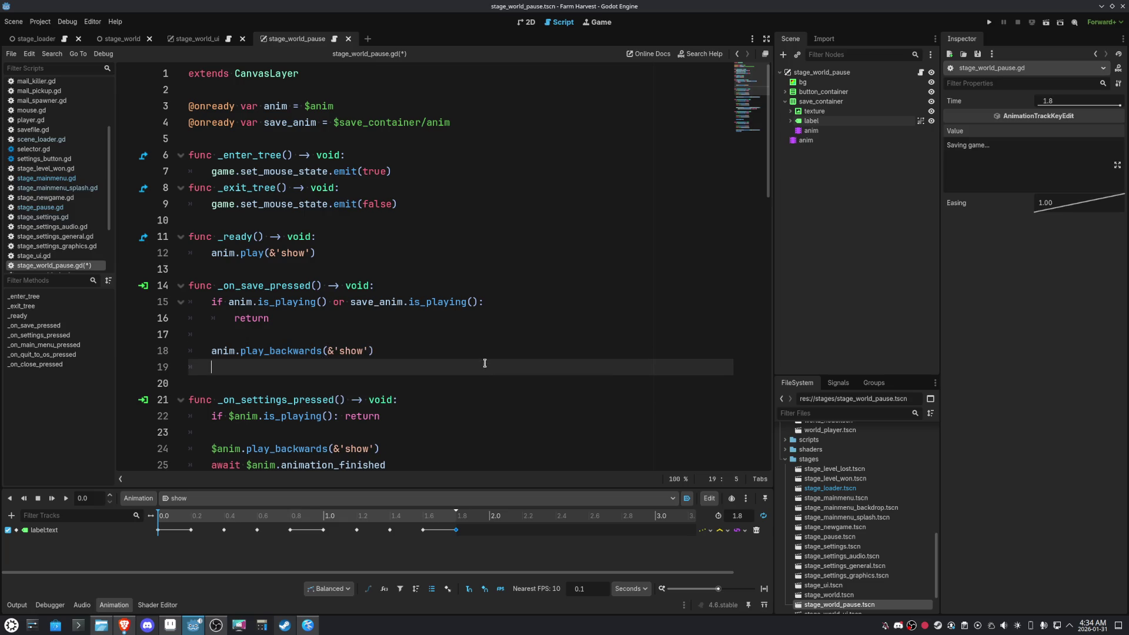
{"action": "type", "text": "ait anim"}
{"action": "type", "text": "."}
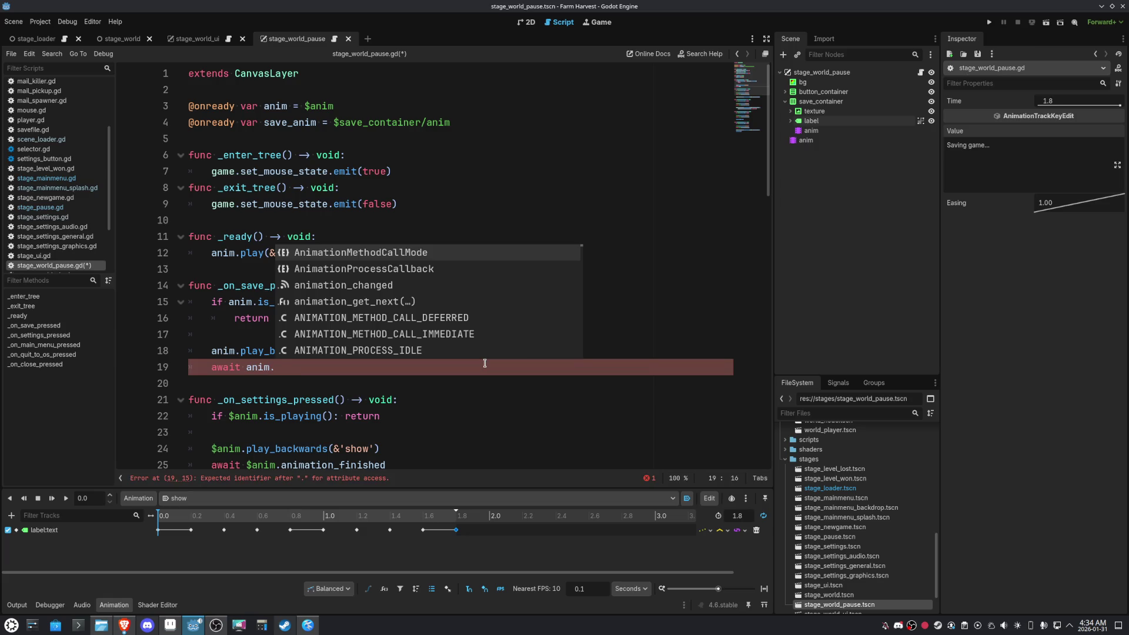
{"action": "type", "text": "an"}
{"action": "key", "text": "Down"}
{"action": "key", "text": "Down"}
{"action": "key", "text": "Down"}
{"action": "key", "text": "Return"}
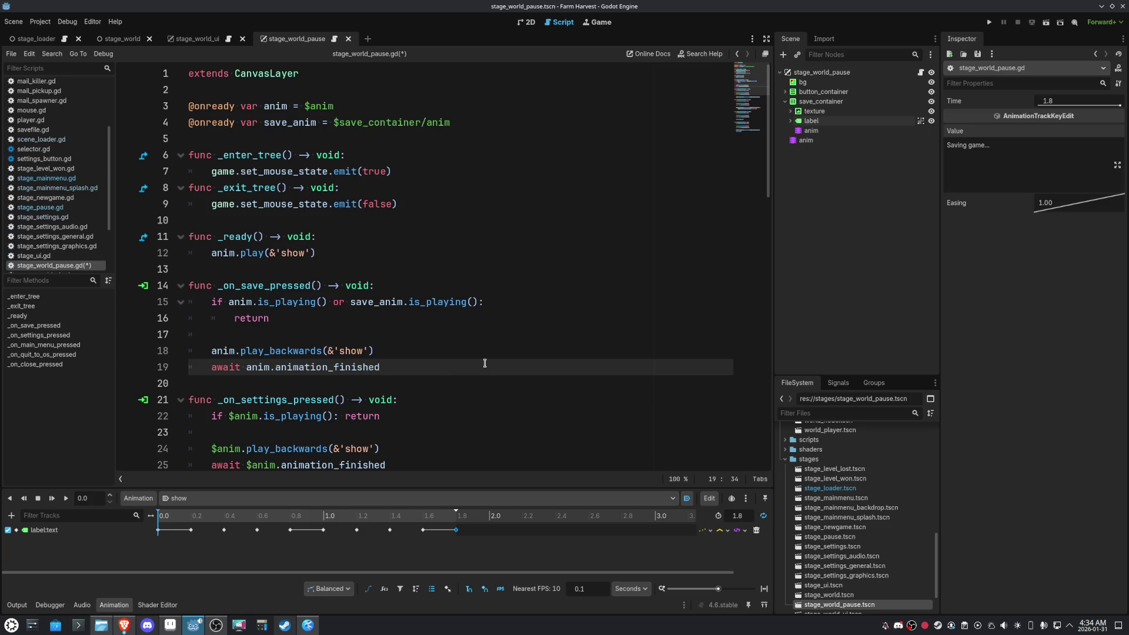
{"action": "key", "text": "Return"}
{"action": "type", "text": "anim.play_backwards(&'show') \tawait anim.animation_finished"}
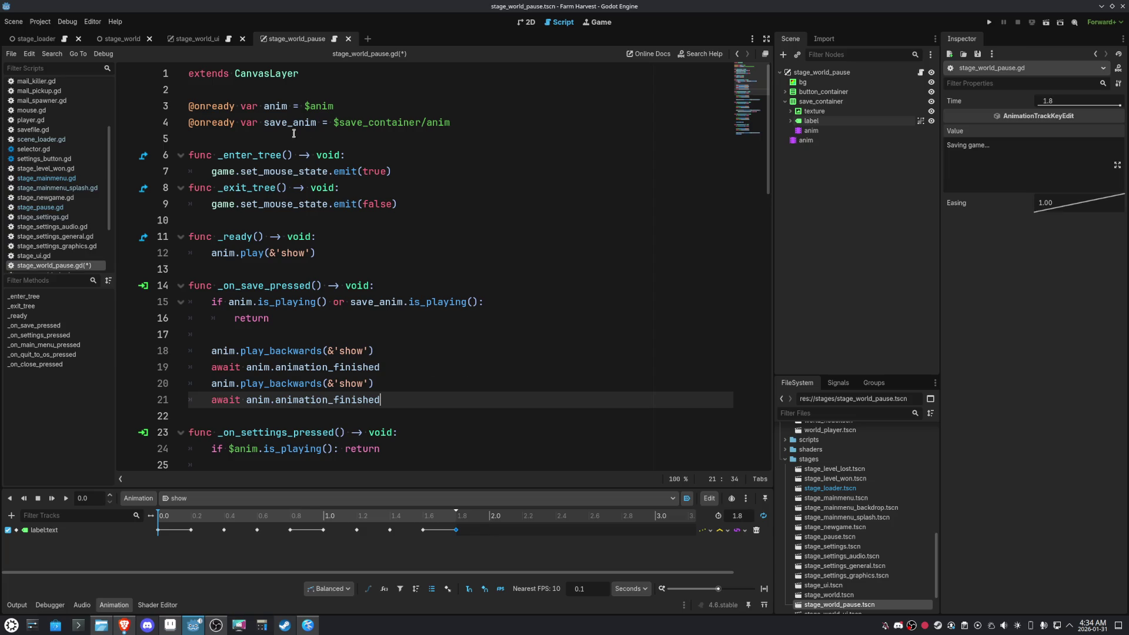
- Rename the anim references on lines 20 and 21 to save_anim
{"action": "left_click", "coordinate": [293, 125]}
{"action": "double_click", "coordinate": [224, 383]}
{"action": "type", "text": "save_anim"}
{"action": "double_click", "coordinate": [258, 400]}
{"action": "type", "text": "save_anim"}
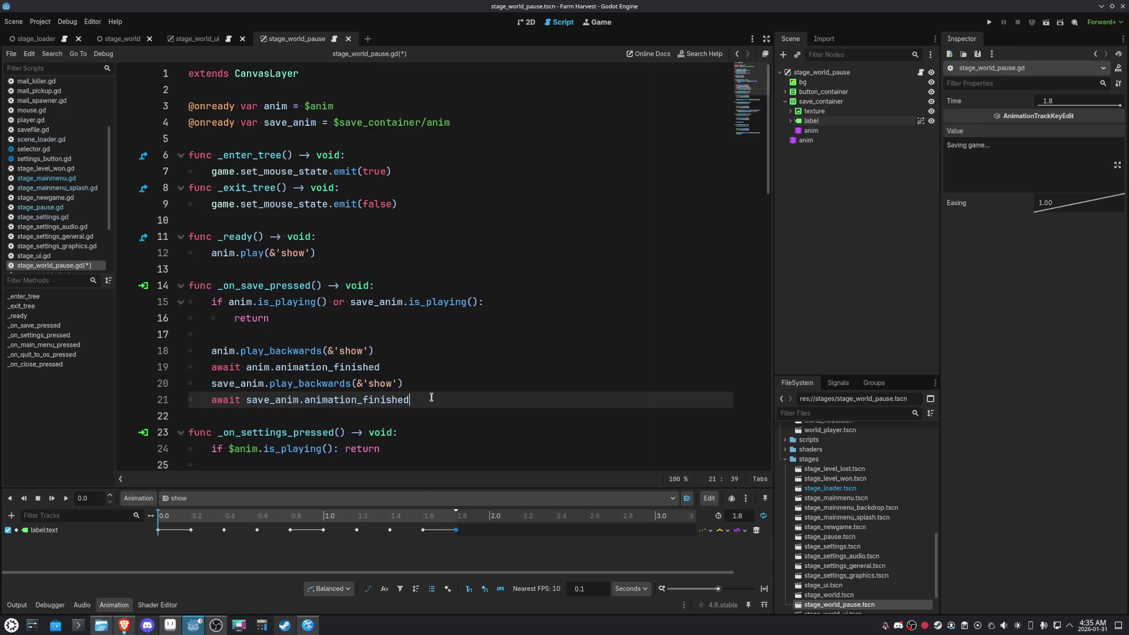
{"action": "scroll", "coordinate": [431, 398], "scroll_direction": "down", "scroll_amount": 1}
- Add anim.play(&'show') after the await and save the script
{"action": "key", "text": "Return"}
{"action": "key", "text": "Return"}
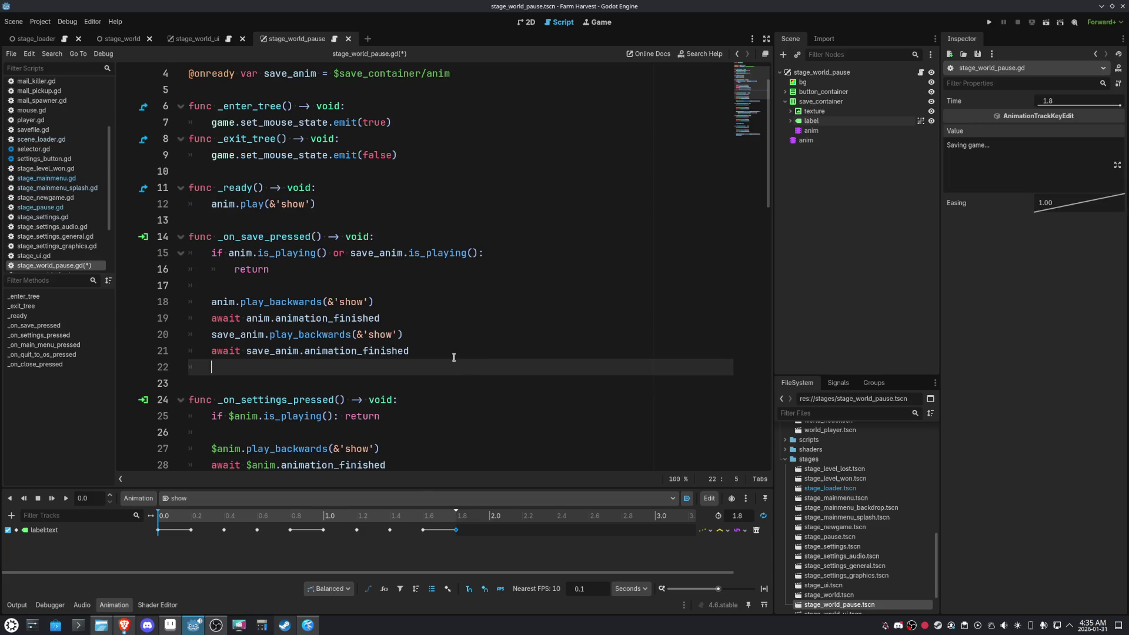
{"action": "type", "text": "pl"}
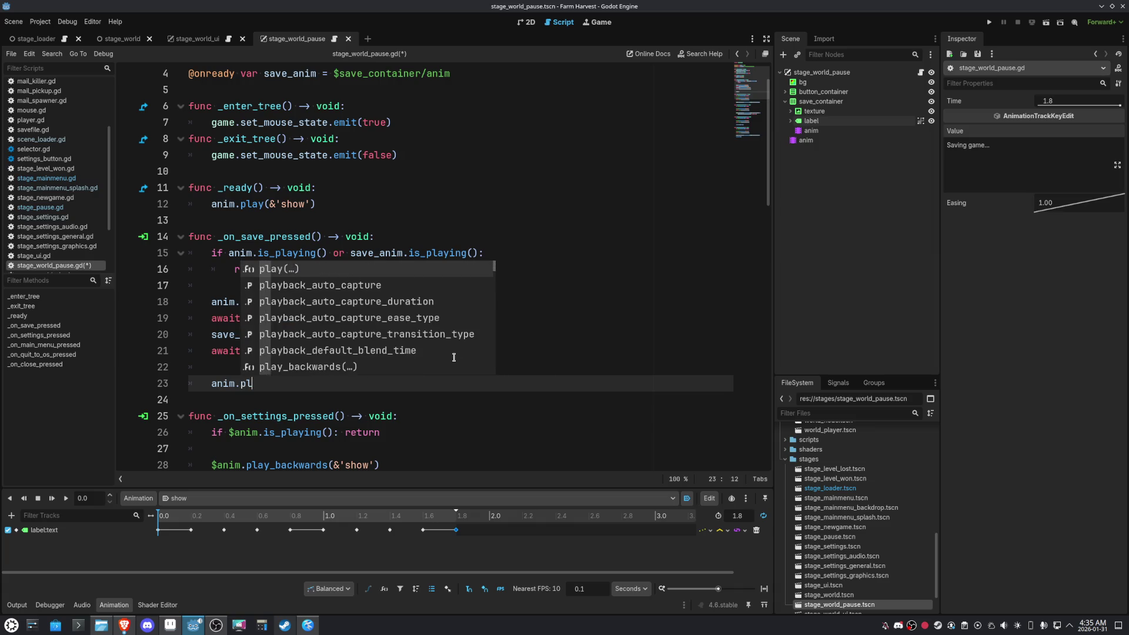
{"action": "key", "text": "Return"}
{"action": "type", "text": "&'show'"}
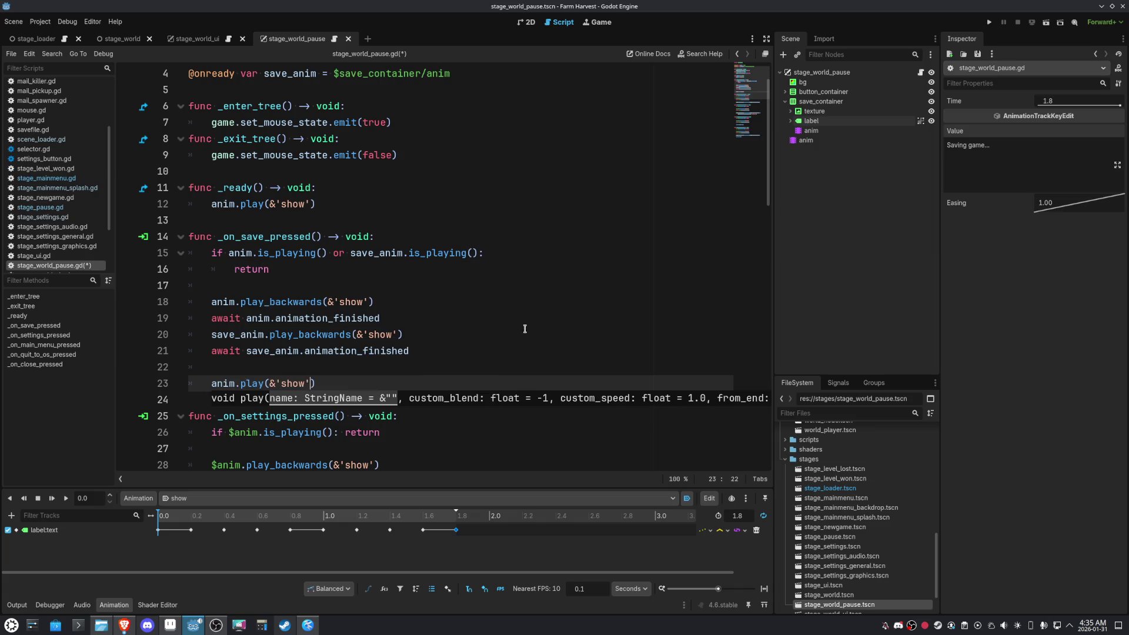
{"action": "left_click", "coordinate": [526, 329]}
{"action": "key", "text": "ctrl+s"}
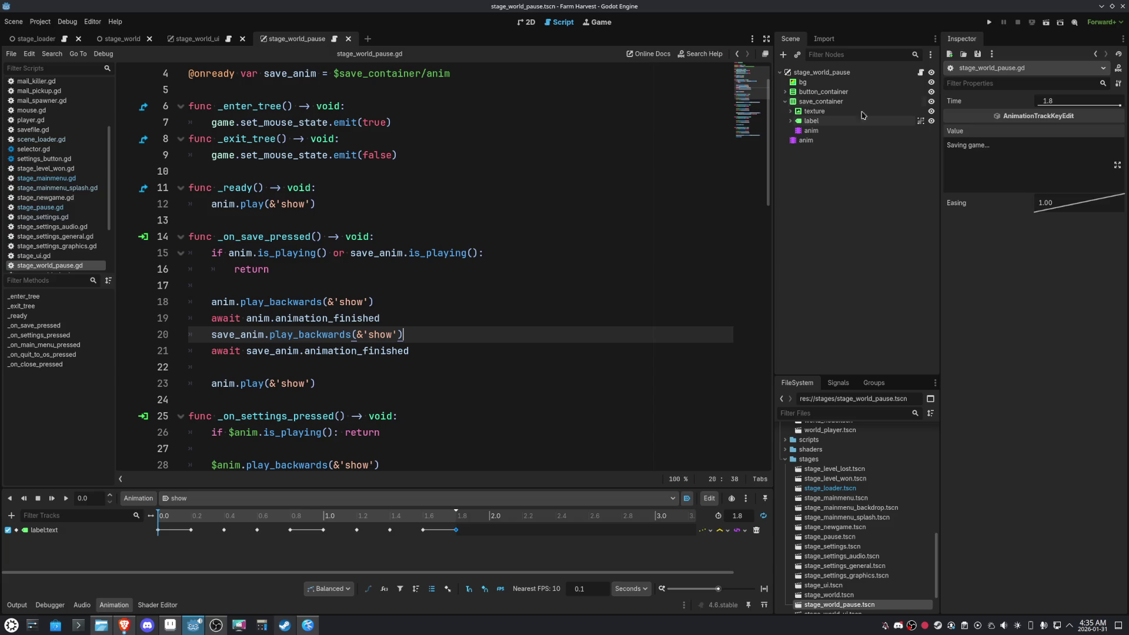
{"action": "left_click", "coordinate": [989, 21]}
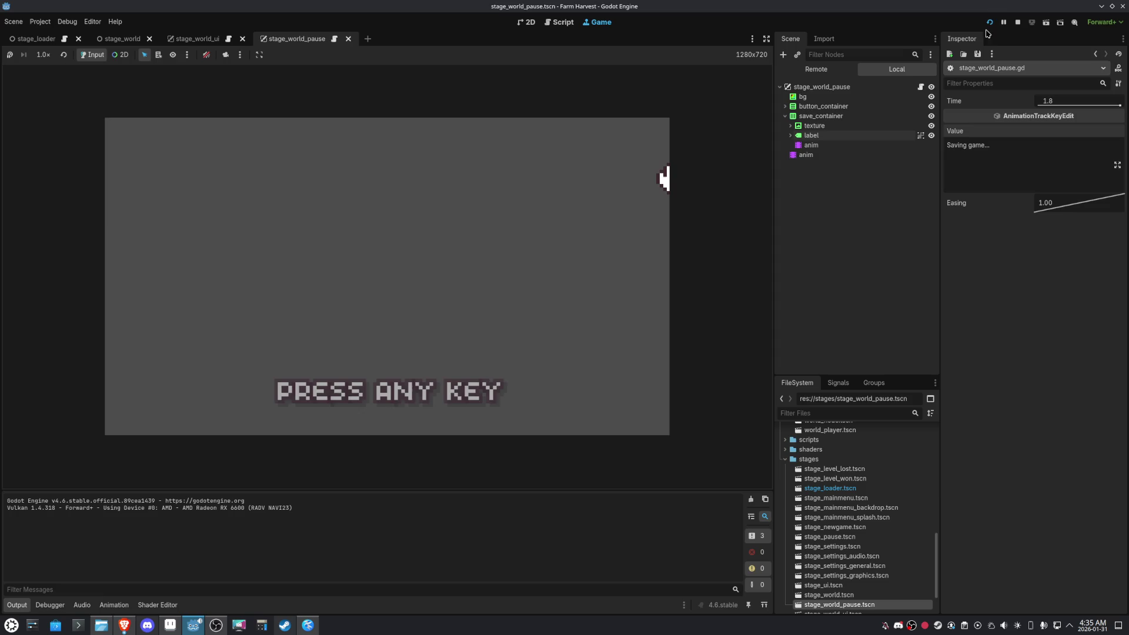
- In scene_loader.gd, comment out the main-menu splash change_stage call, uncomment the world one, and run the game
{"action": "left_click", "coordinate": [1018, 21]}
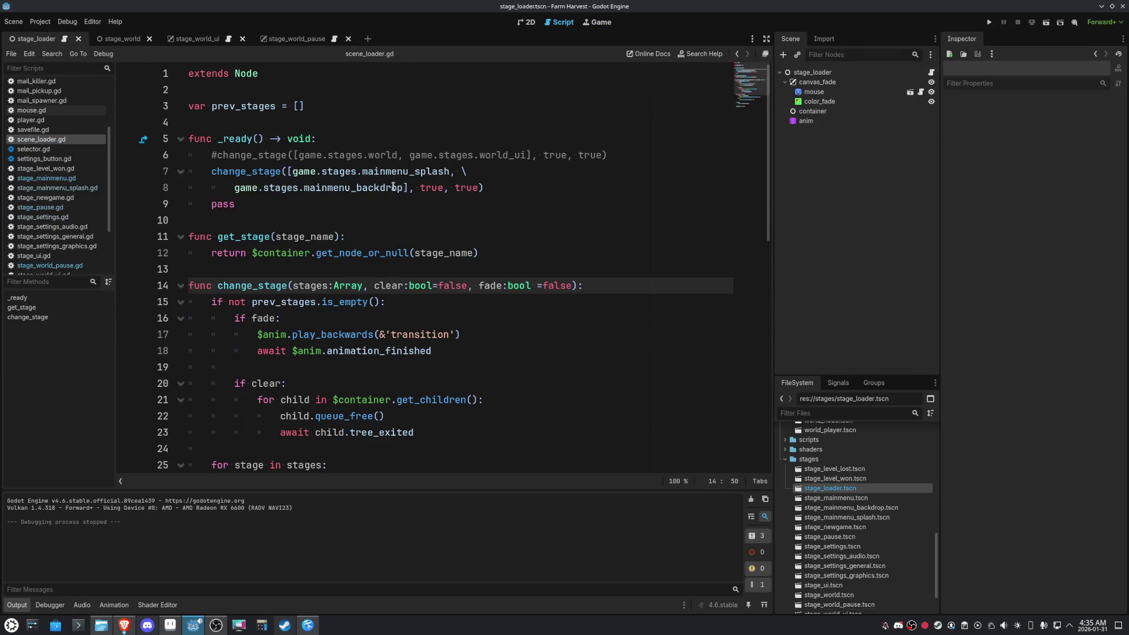
{"action": "left_click", "coordinate": [525, 155]}
{"action": "key", "text": "Down"}
{"action": "key", "text": "Home"}
{"action": "key", "text": "shift+End"}
{"action": "key", "text": "shift+Down"}
{"action": "key", "text": "ctrl+k"}
{"action": "key", "text": "Up"}
{"action": "key", "text": "Up"}
{"action": "key", "text": "ctrl+k"}
{"action": "key", "text": "F5"}
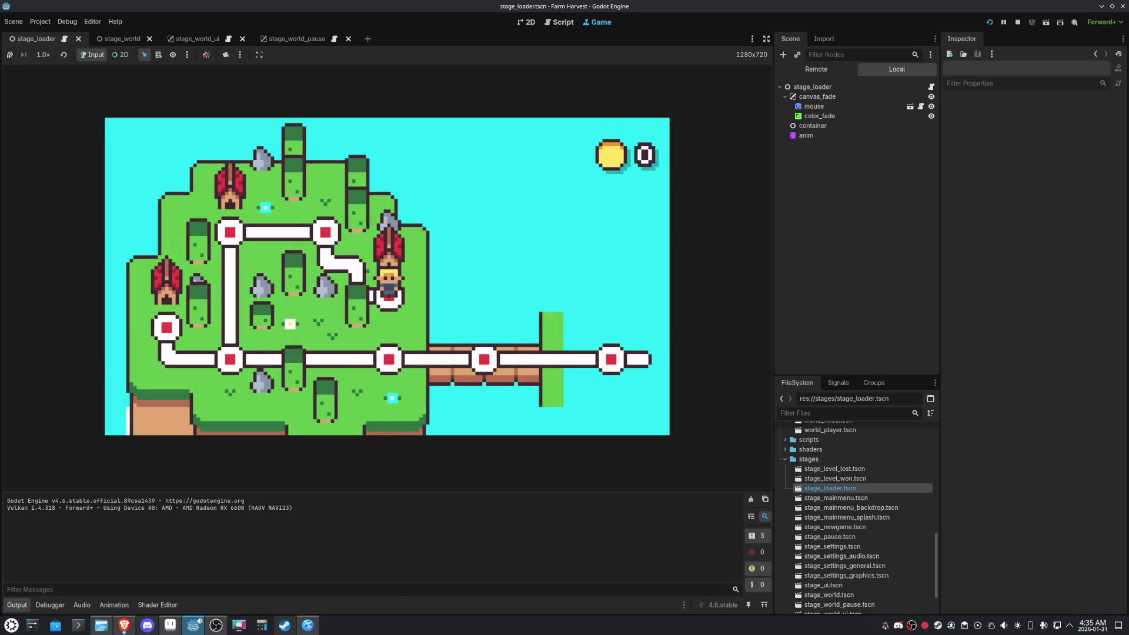
- Pause the game with Esc, press Save twice to watch 'Saving game...', then stop the game and return to 2D
{"action": "key", "text": "Escape"}
{"action": "left_click", "coordinate": [461, 160]}
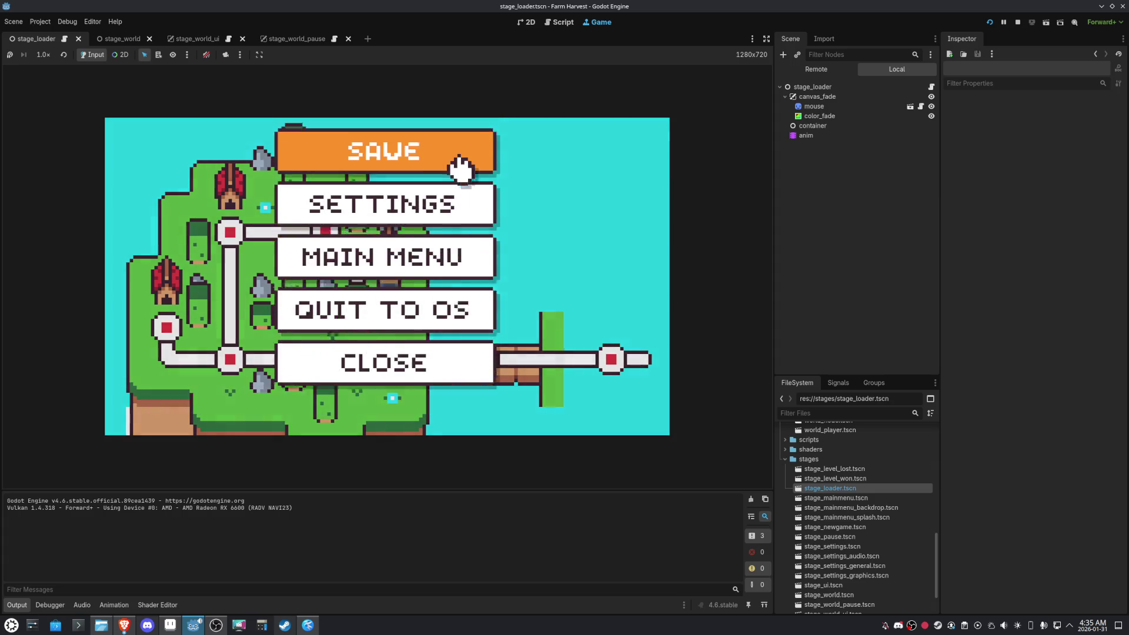
{"action": "left_click", "coordinate": [461, 169]}
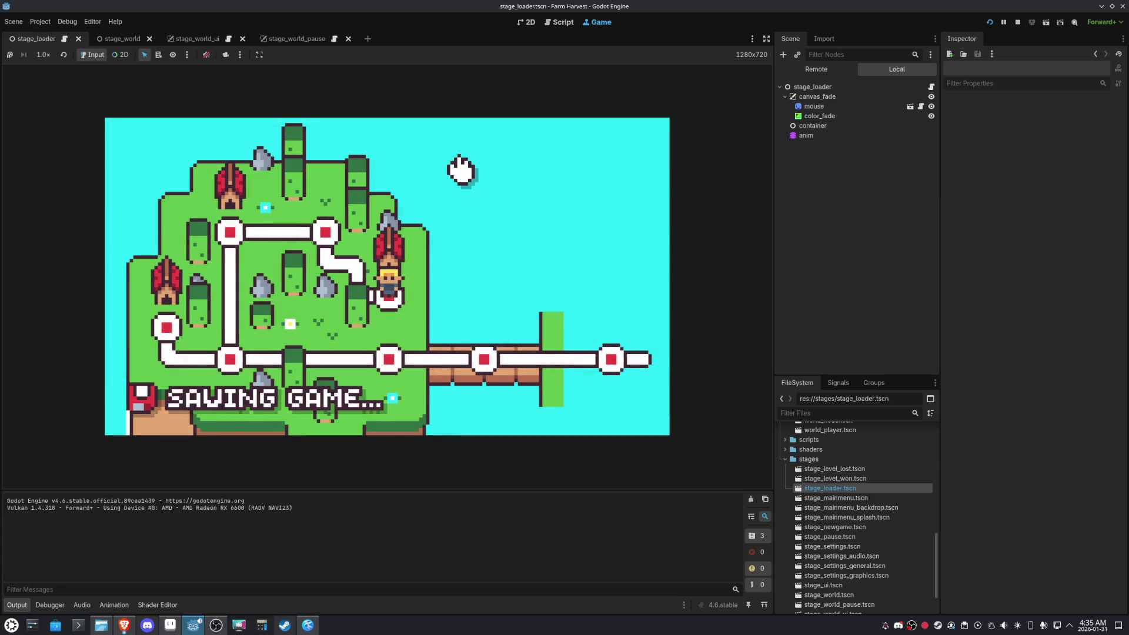
{"action": "left_click", "coordinate": [1018, 22]}
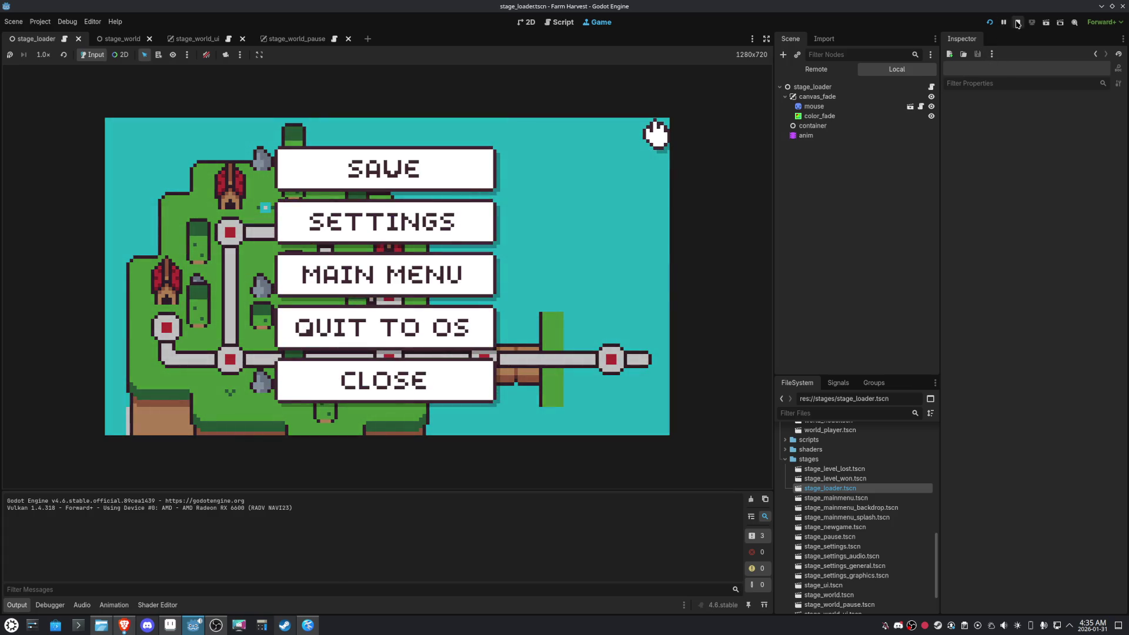
{"action": "left_click", "coordinate": [536, 25]}
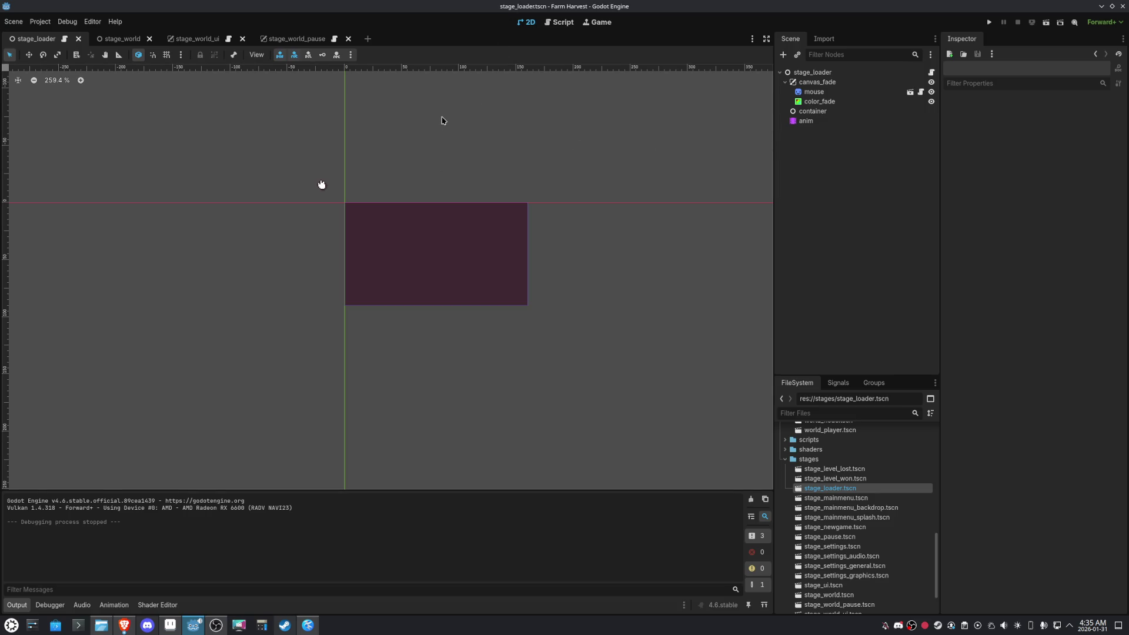
- Open the stage_world_pause scene in 2D and set the save_container anim's show length to 3 s
{"action": "left_click", "coordinate": [560, 24]}
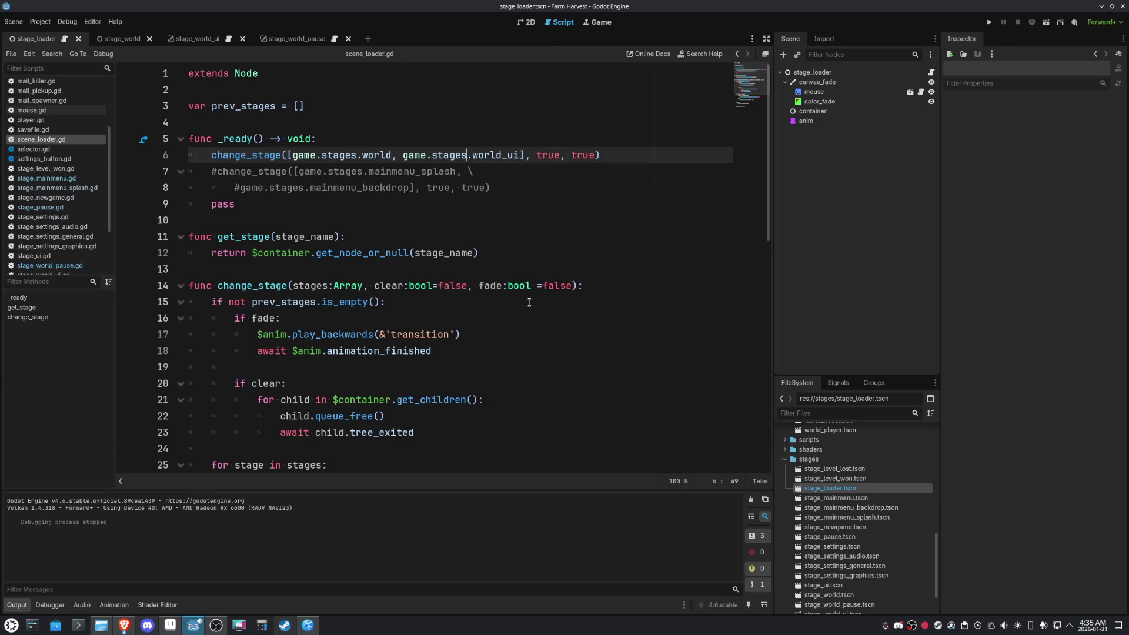
{"action": "left_click", "coordinate": [317, 38]}
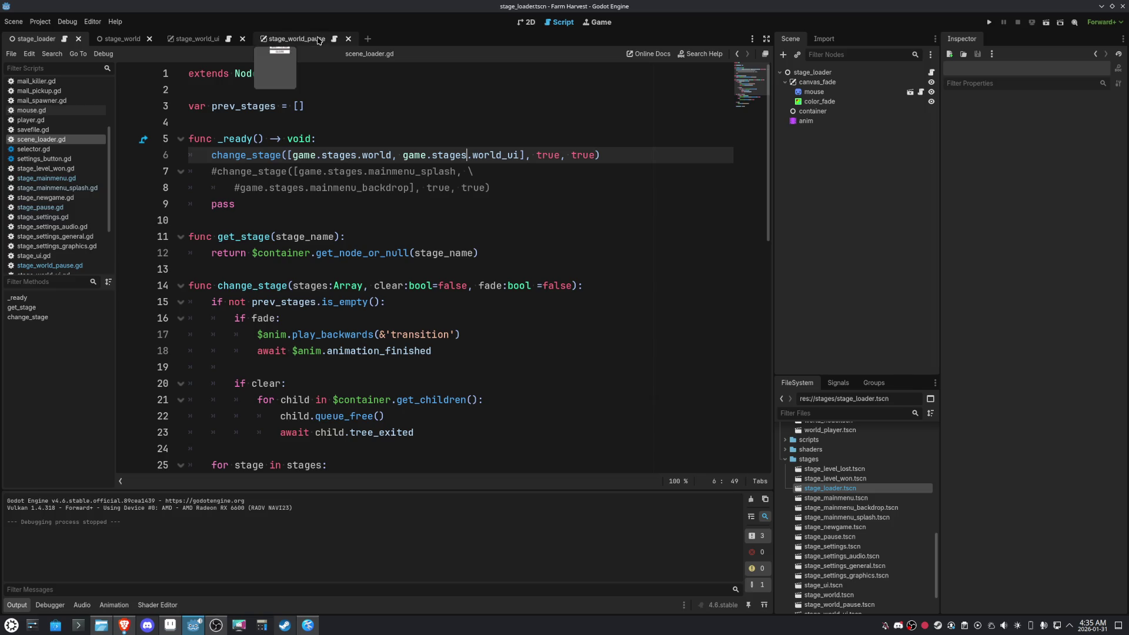
{"action": "left_click", "coordinate": [529, 24]}
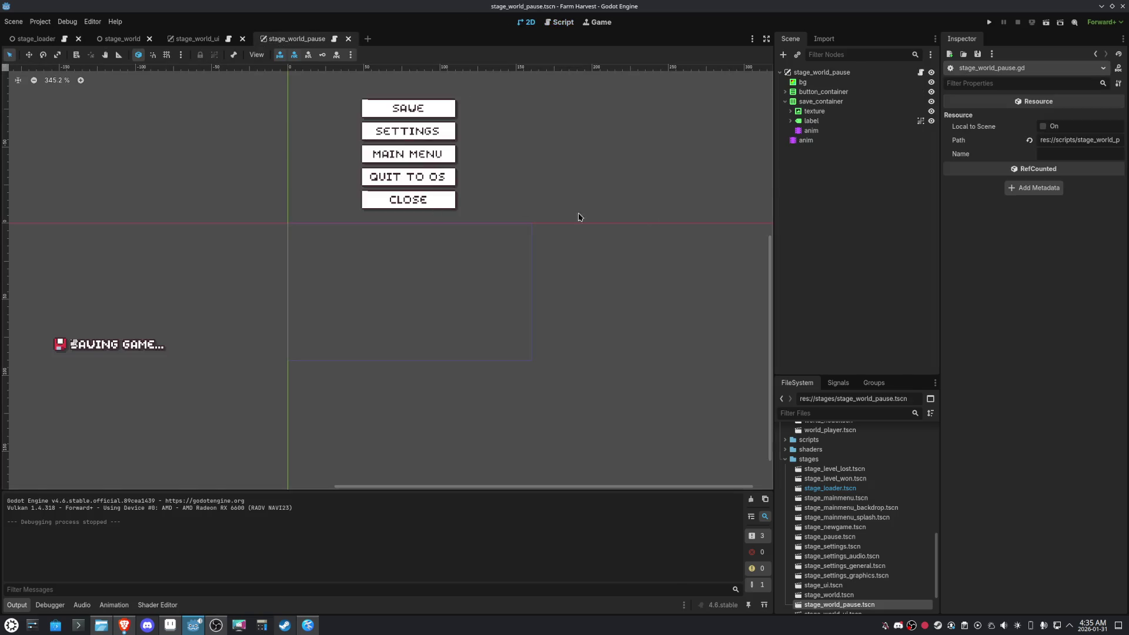
{"action": "left_click", "coordinate": [790, 112]}
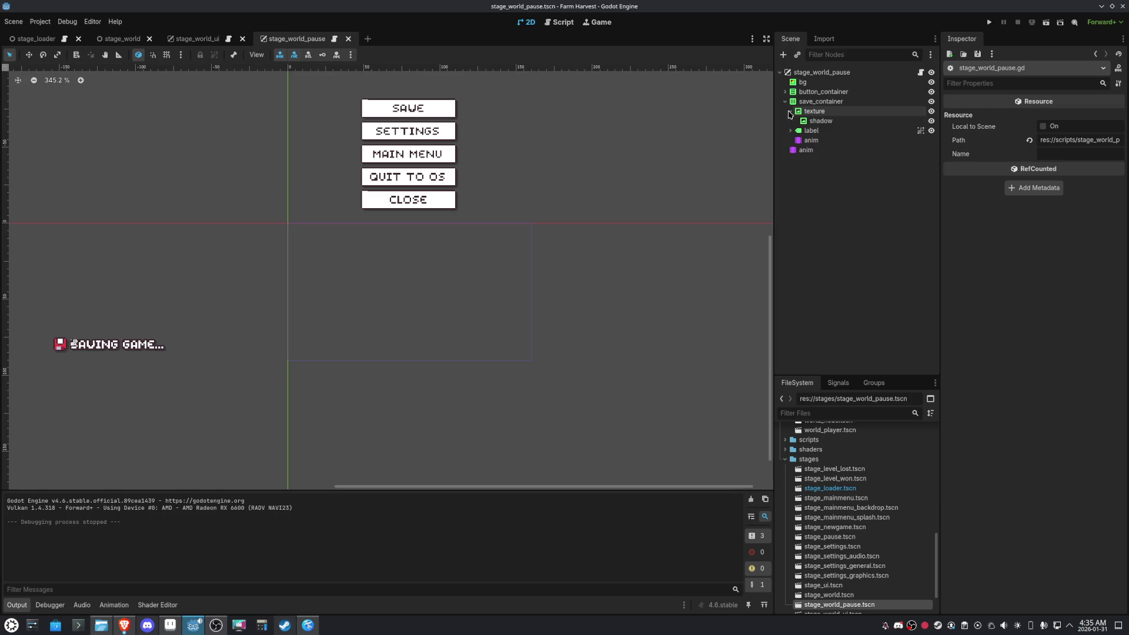
{"action": "left_click", "coordinate": [789, 111]}
{"action": "left_click", "coordinate": [810, 131]}
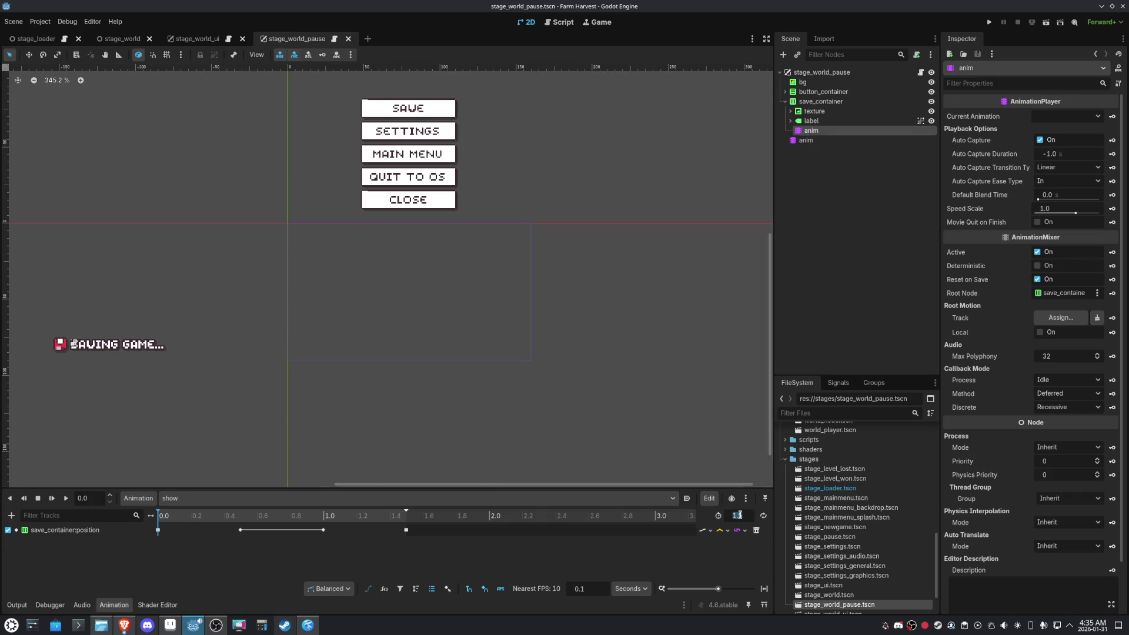
{"action": "key", "text": "Return"}
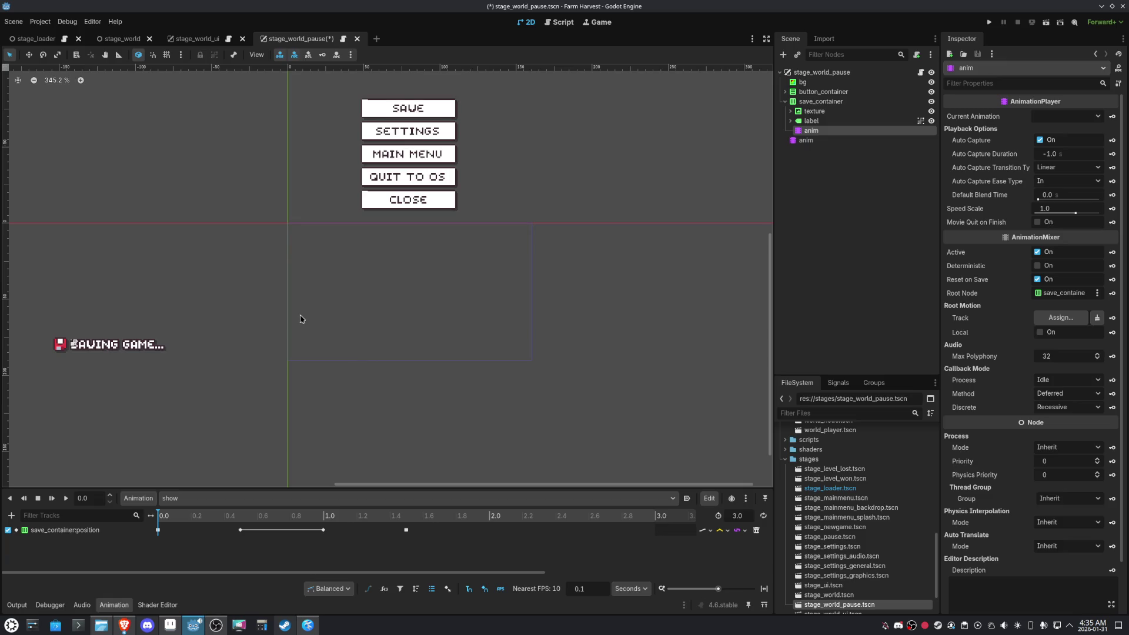
- Drag the last two save_container position keyframes out to 3.0 s, save, preview the timing, and run the game
{"action": "scroll", "coordinate": [440, 517], "scroll_direction": "down", "scroll_amount": 2}
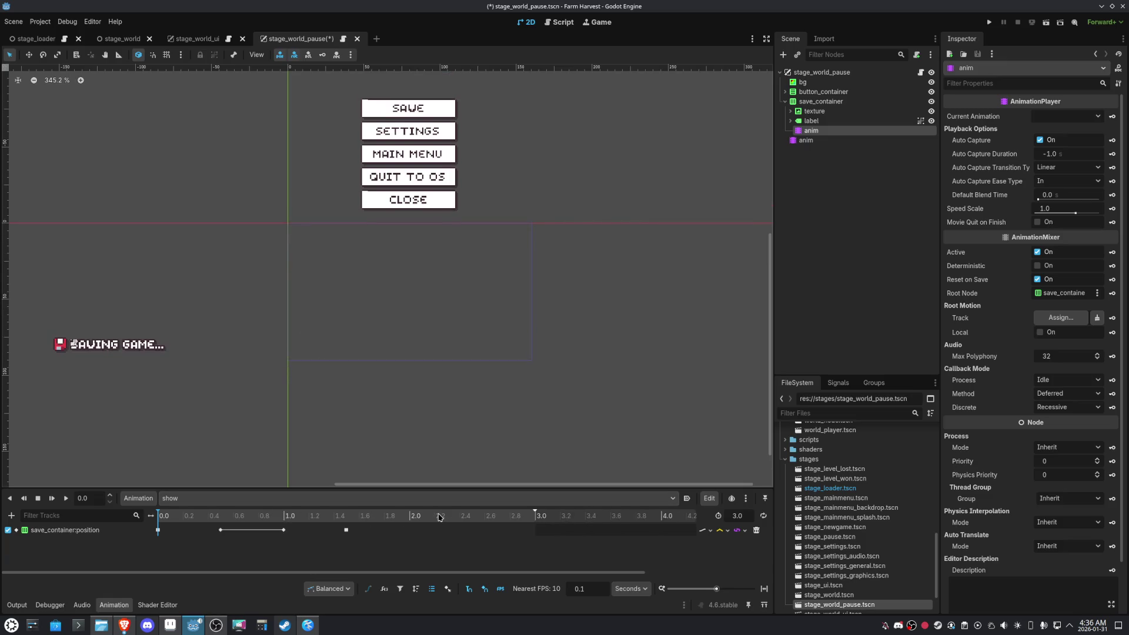
{"action": "left_click_drag", "start_coordinate": [380, 547], "coordinate": [277, 525]}
{"action": "left_click_drag", "start_coordinate": [346, 530], "coordinate": [533, 532]}
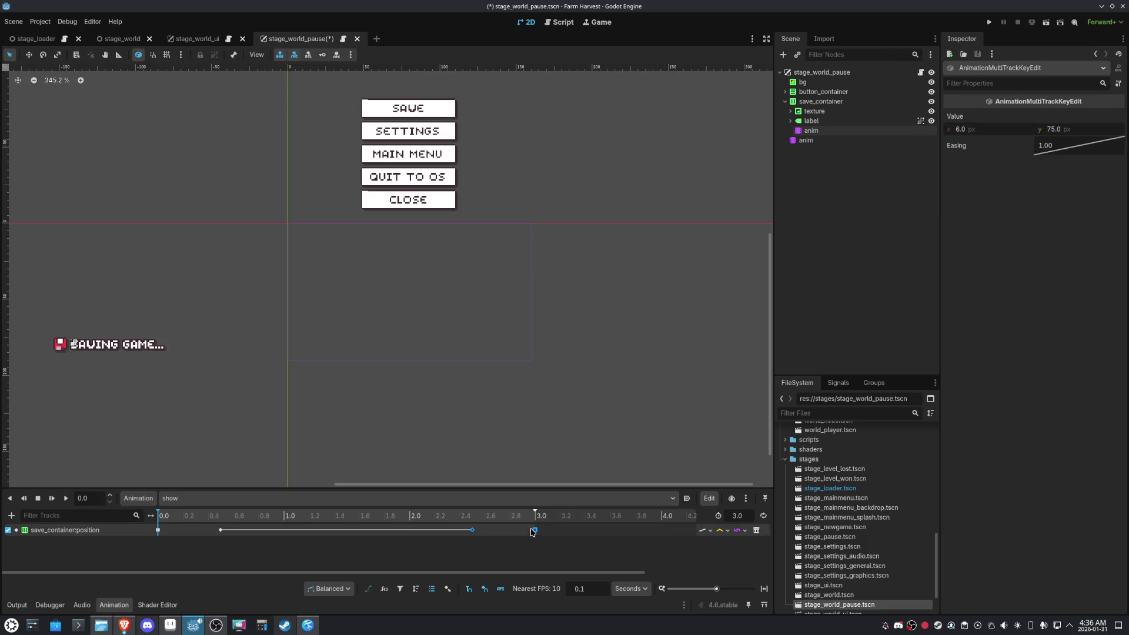
{"action": "key", "text": "ctrl+s"}
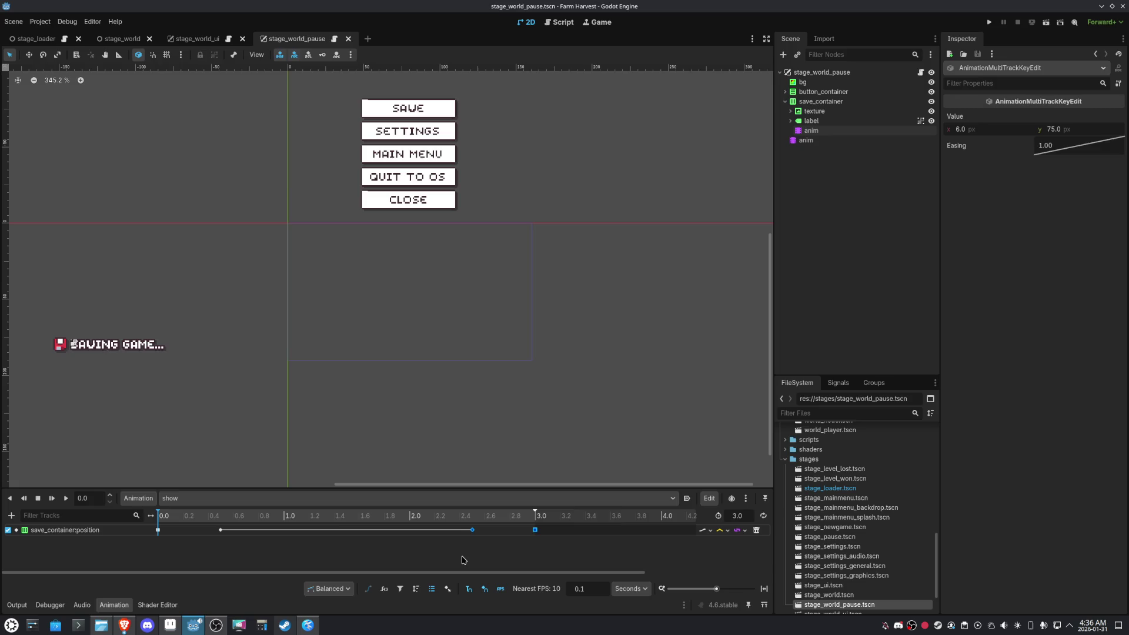
{"action": "left_click", "coordinate": [218, 518]}
{"action": "left_click_drag", "start_coordinate": [217, 520], "coordinate": [472, 513]}
{"action": "left_click", "coordinate": [38, 498]}
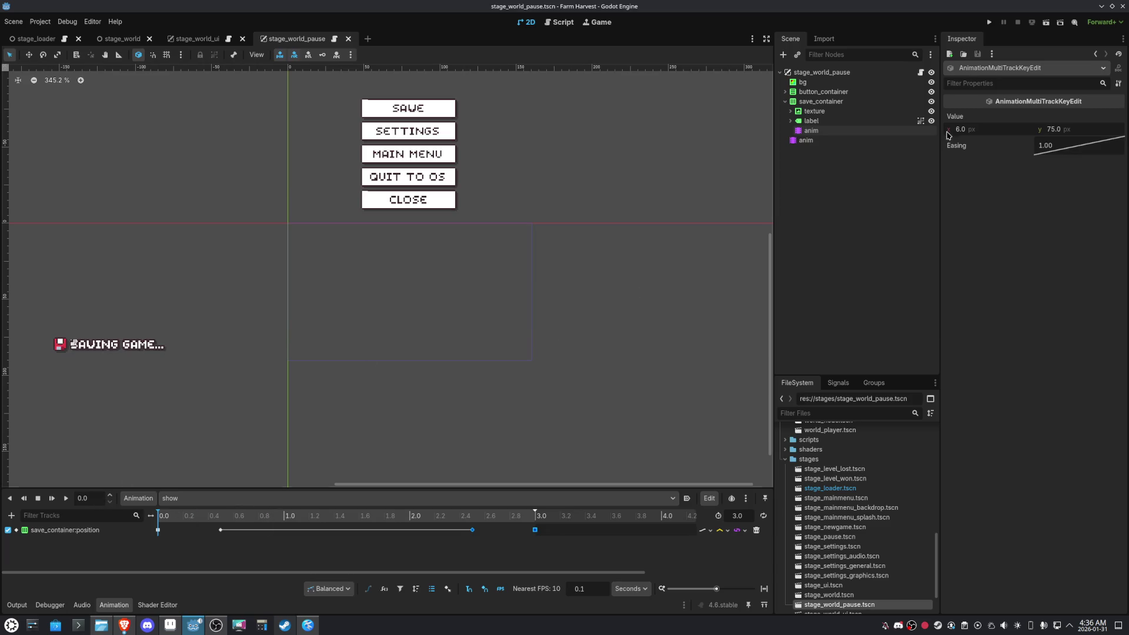
{"action": "left_click", "coordinate": [996, 22]}
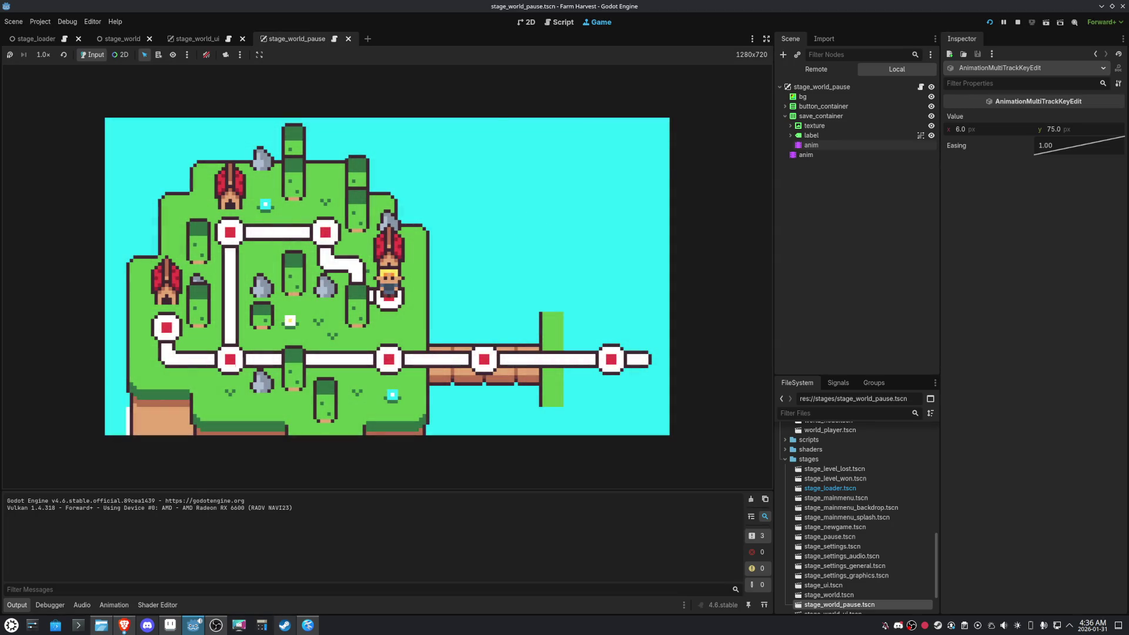
- Save from the pause menu to check the retimed banner, stop the game with F8, and open the label's animation
{"action": "left_click", "coordinate": [493, 187]}
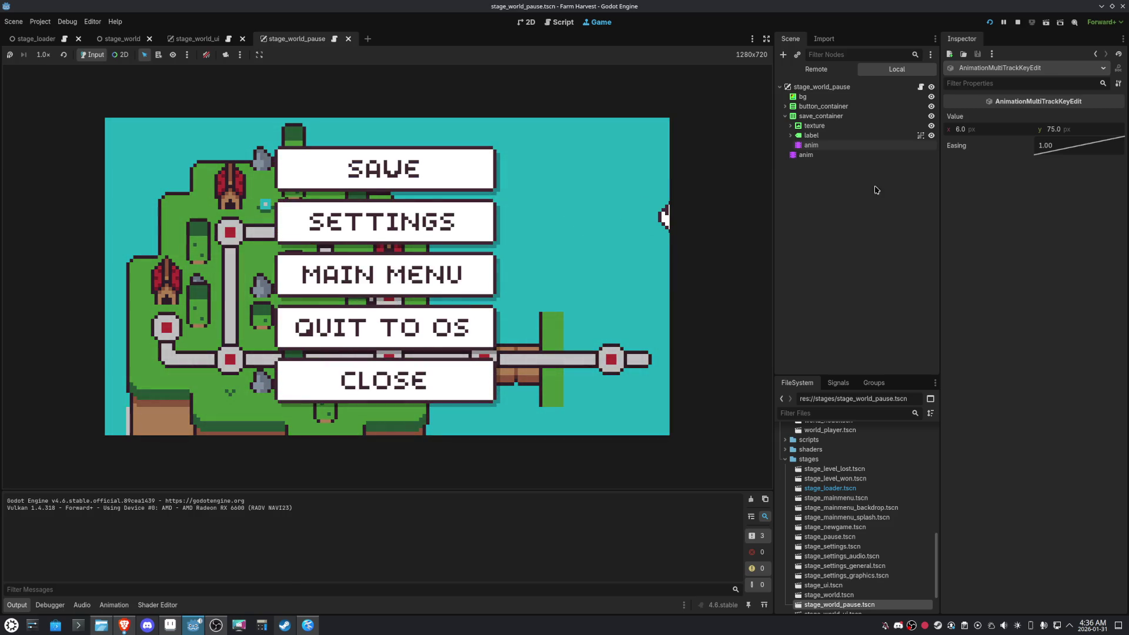
{"action": "key", "text": "F8"}
{"action": "key", "text": "ctrl+z"}
{"action": "key", "text": "ctrl+z"}
{"action": "key", "text": "ctrl+z"}
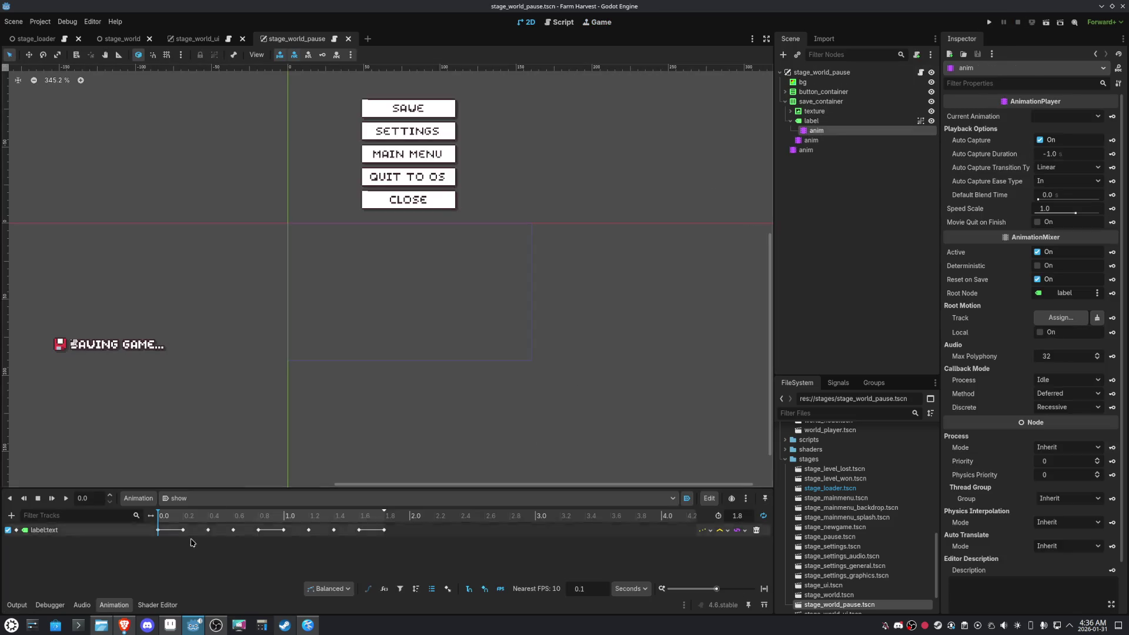
{"action": "left_click", "coordinate": [170, 516]}
- Drag the label's text keyframes earlier, moving the final 'Saving game...' key from 1.8 s to 0.9 s
{"action": "left_click", "coordinate": [163, 516]}
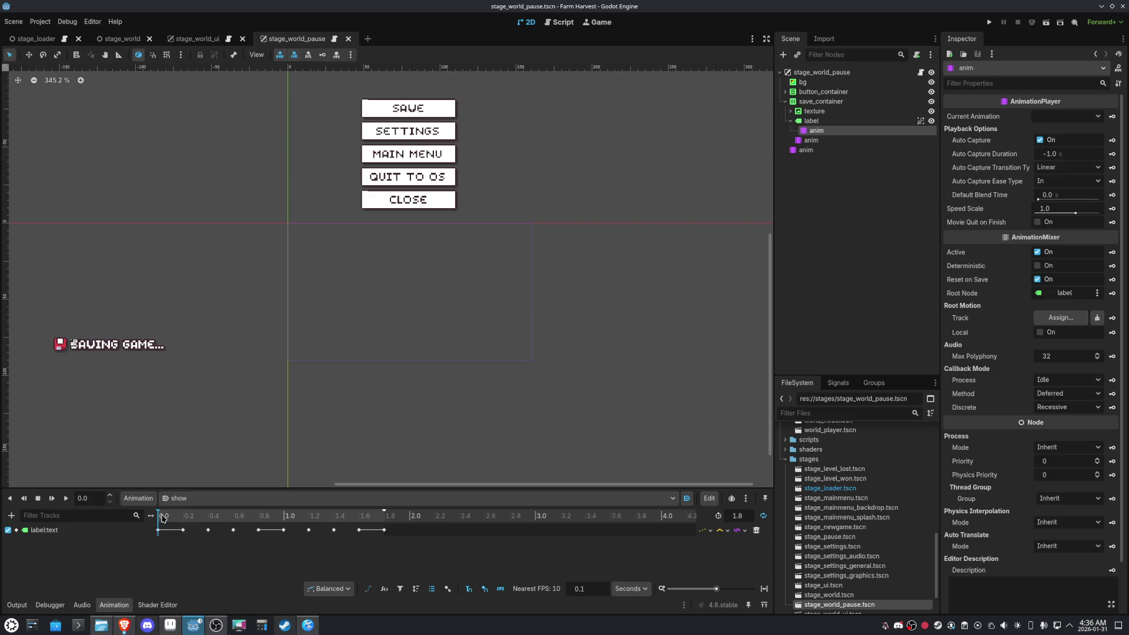
{"action": "mouse_move", "coordinate": [183, 529]}
{"action": "left_mouse_down"}
{"action": "mouse_move", "coordinate": [170, 530]}
{"action": "mouse_move", "coordinate": [280, 538]}
{"action": "mouse_move", "coordinate": [234, 538]}
{"action": "left_mouse_up"}
{"action": "key", "text": "ctrl+z"}
{"action": "left_click_drag", "start_coordinate": [333, 531], "coordinate": [290, 536]}
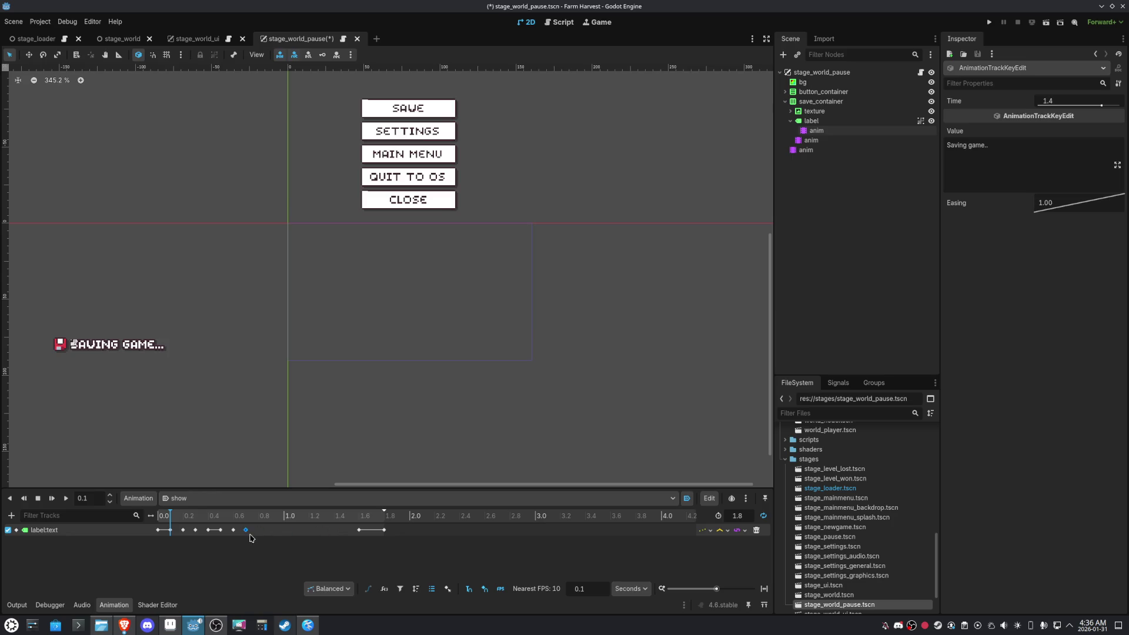
{"action": "mouse_move", "coordinate": [360, 531]}
{"action": "left_mouse_down"}
{"action": "mouse_move", "coordinate": [261, 538]}
{"action": "mouse_move", "coordinate": [381, 534]}
{"action": "mouse_move", "coordinate": [272, 533]}
{"action": "left_mouse_up"}
{"action": "left_click", "coordinate": [273, 523]}
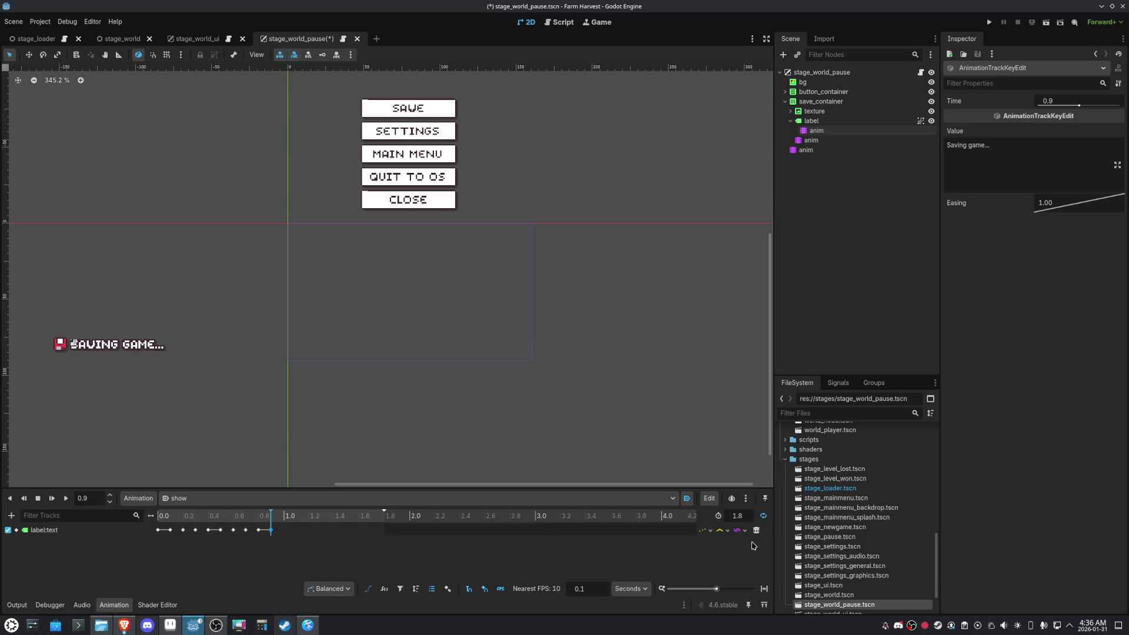
{"action": "left_click", "coordinate": [158, 535]}
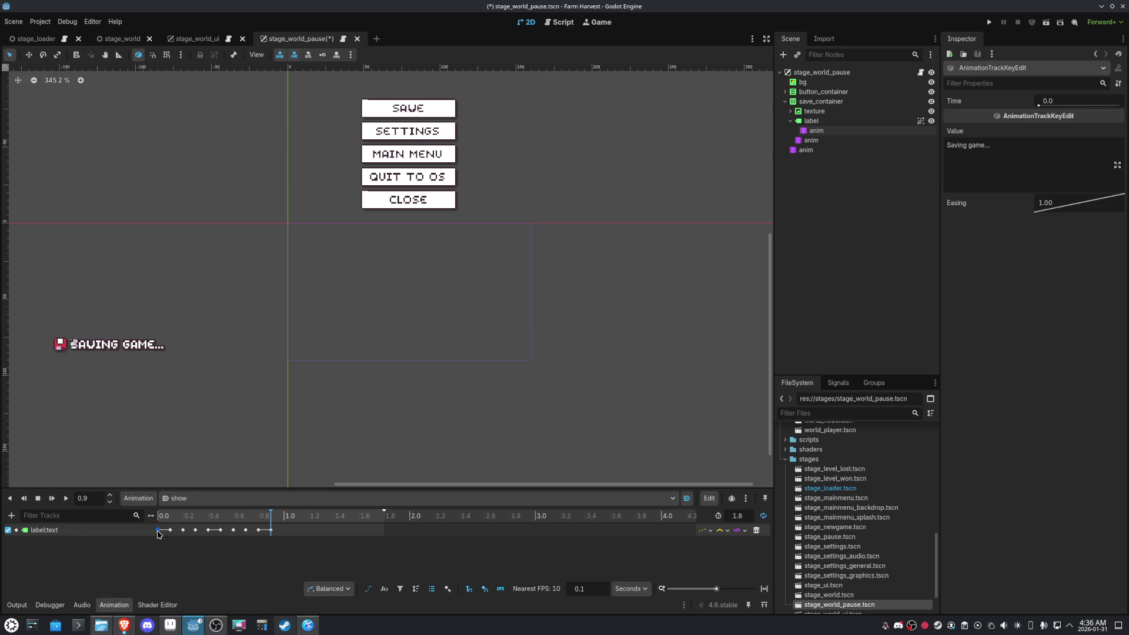